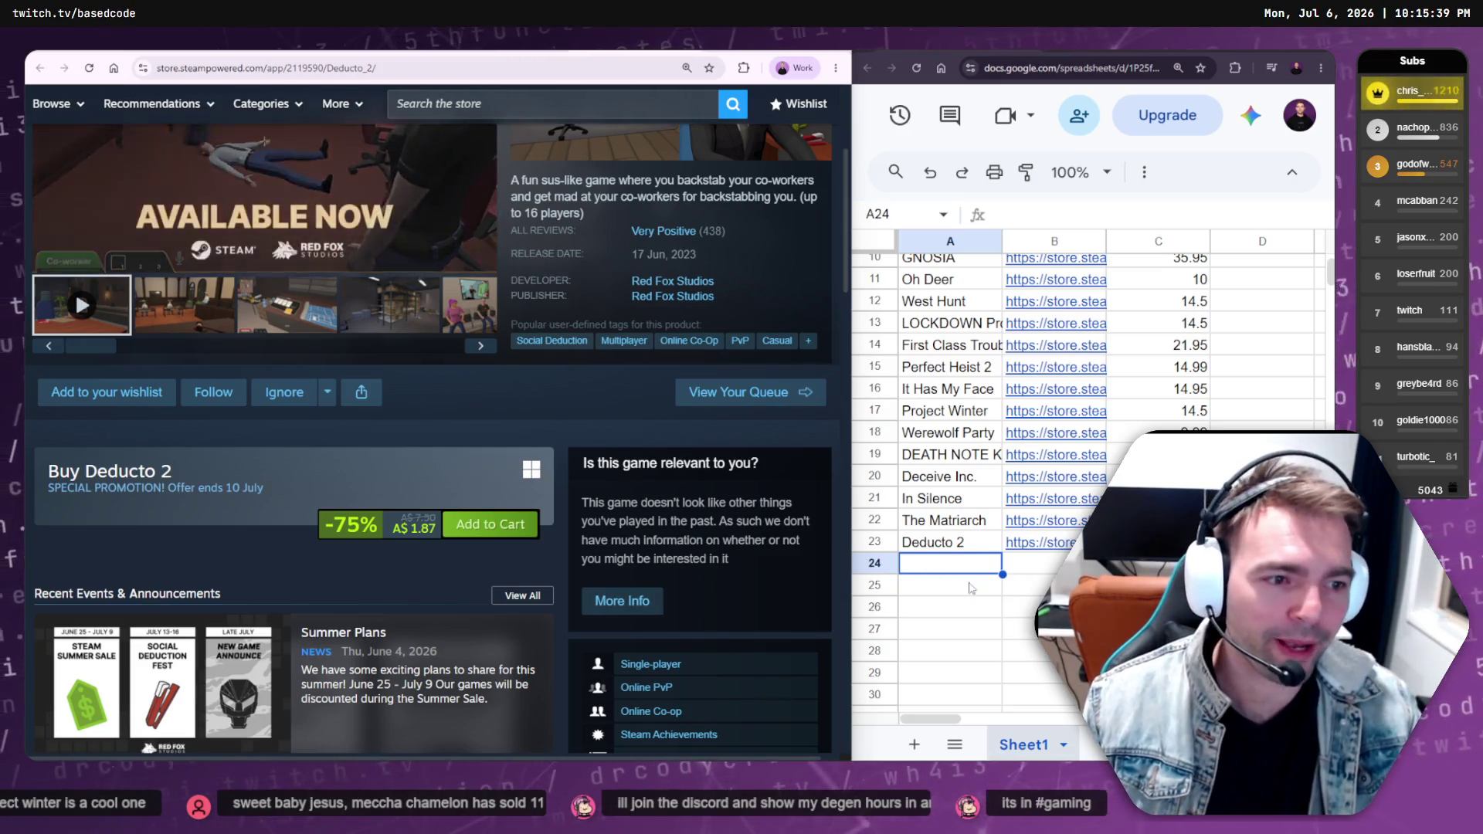
Scroll through the game list and select the first game's row
scroll(1004, 565, "up", 3)
scroll(1003, 565, "down", 5)
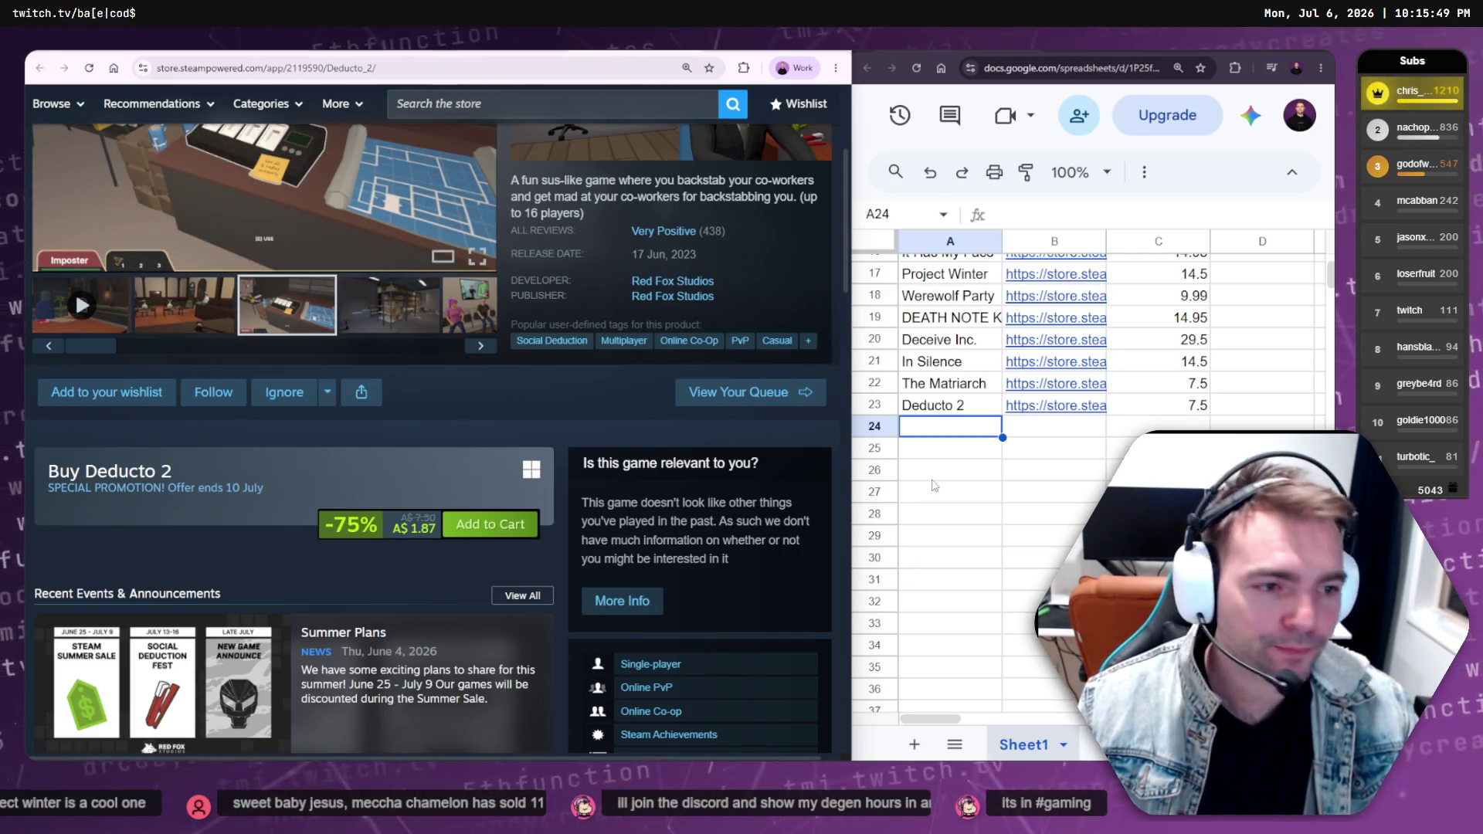
scroll(979, 438, "up", 5)
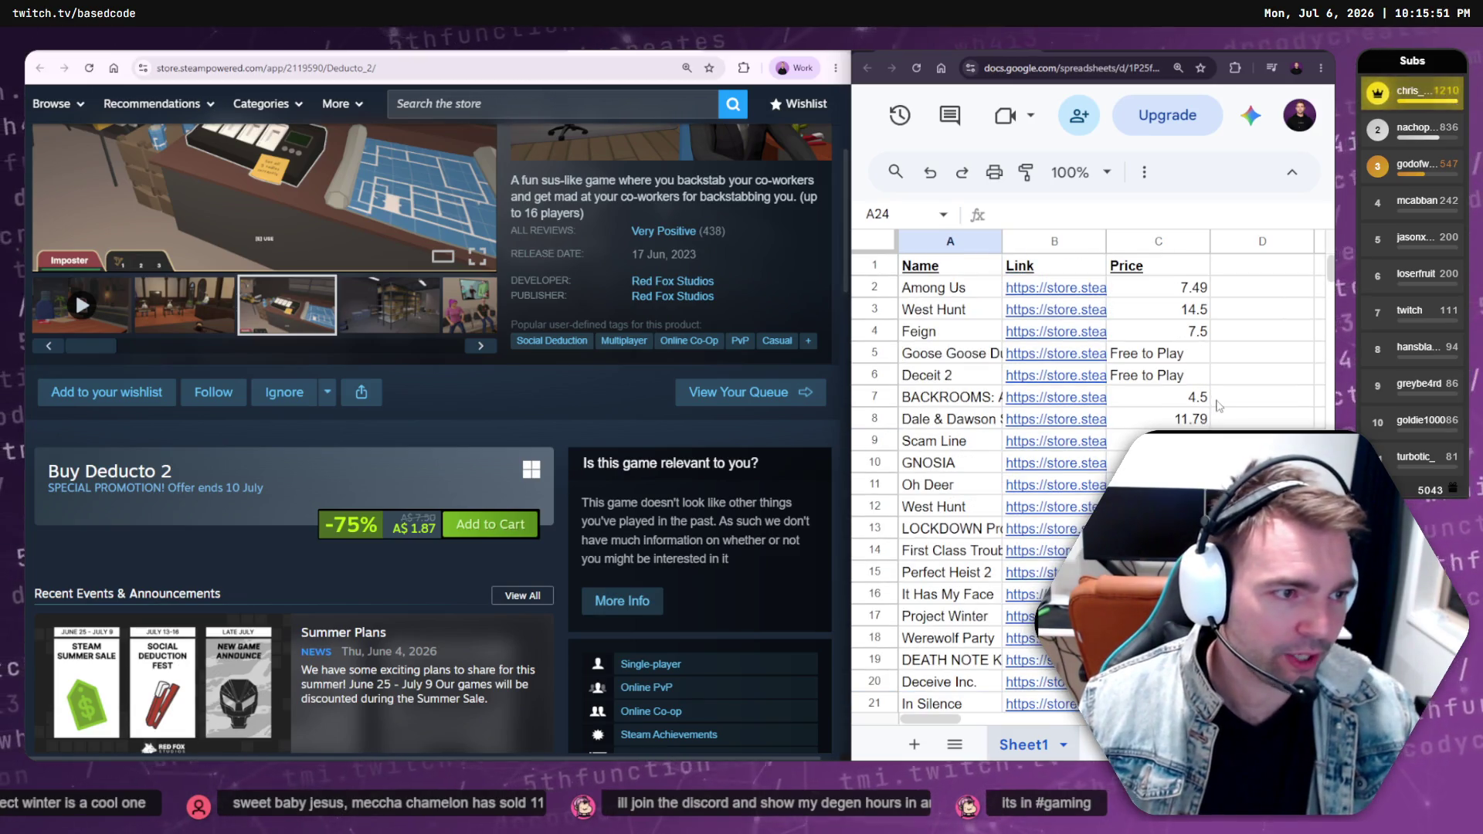
scroll(1218, 404, "down", 3)
scroll(1213, 413, "up", 3)
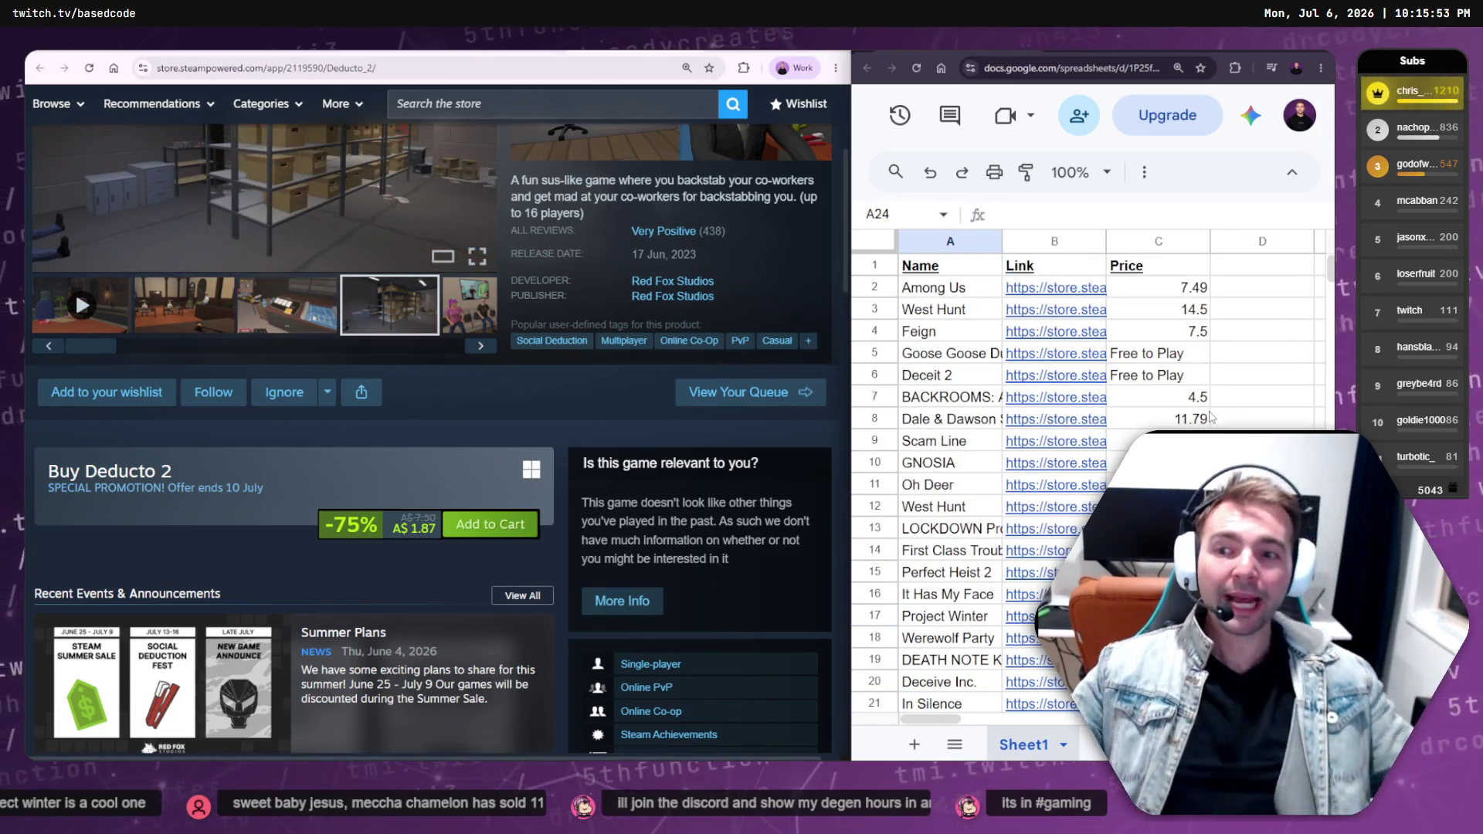
scroll(1088, 371, "down", 1)
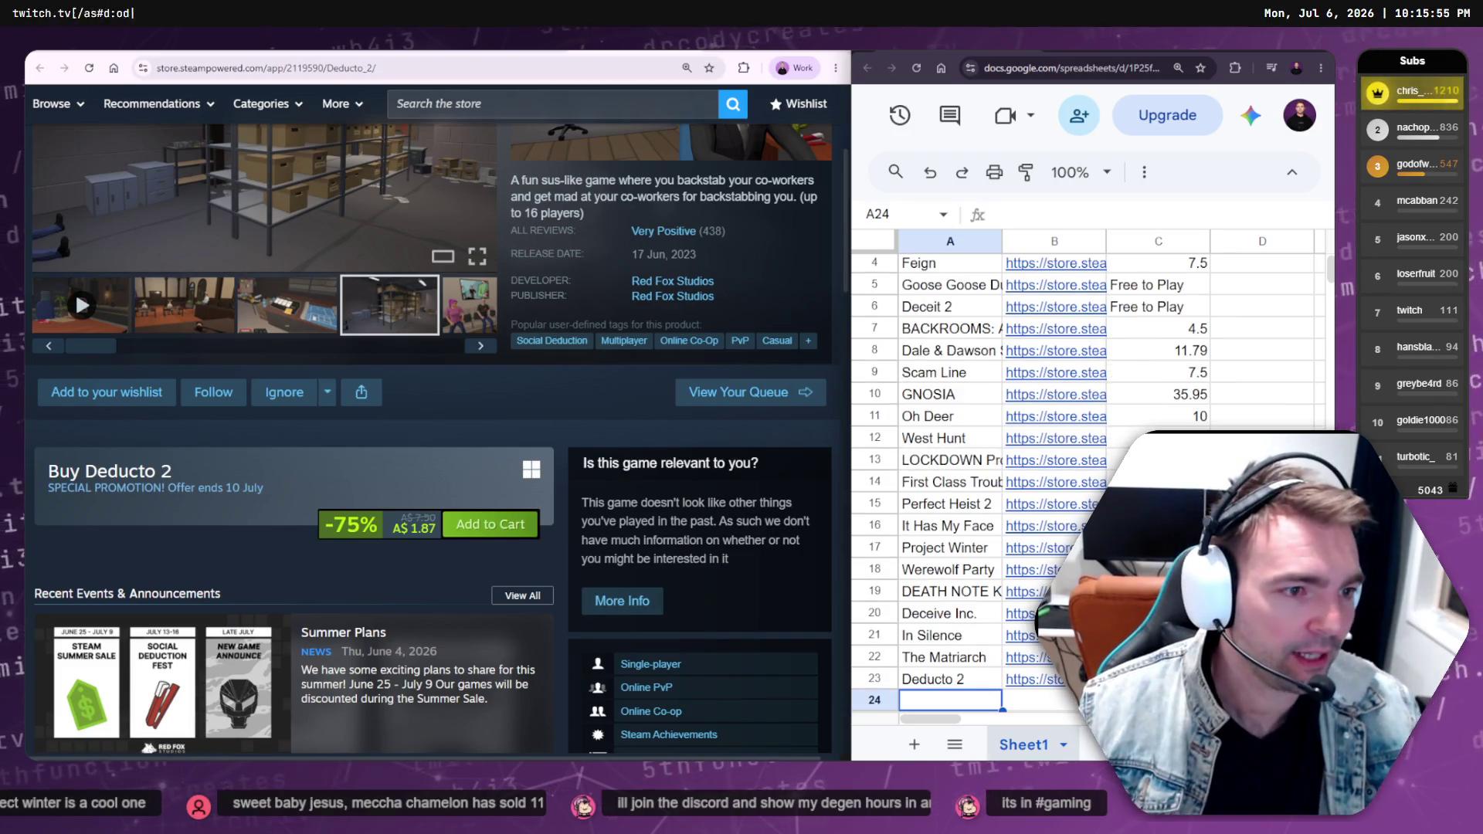
left_click_drag(956, 688, 951, 312)
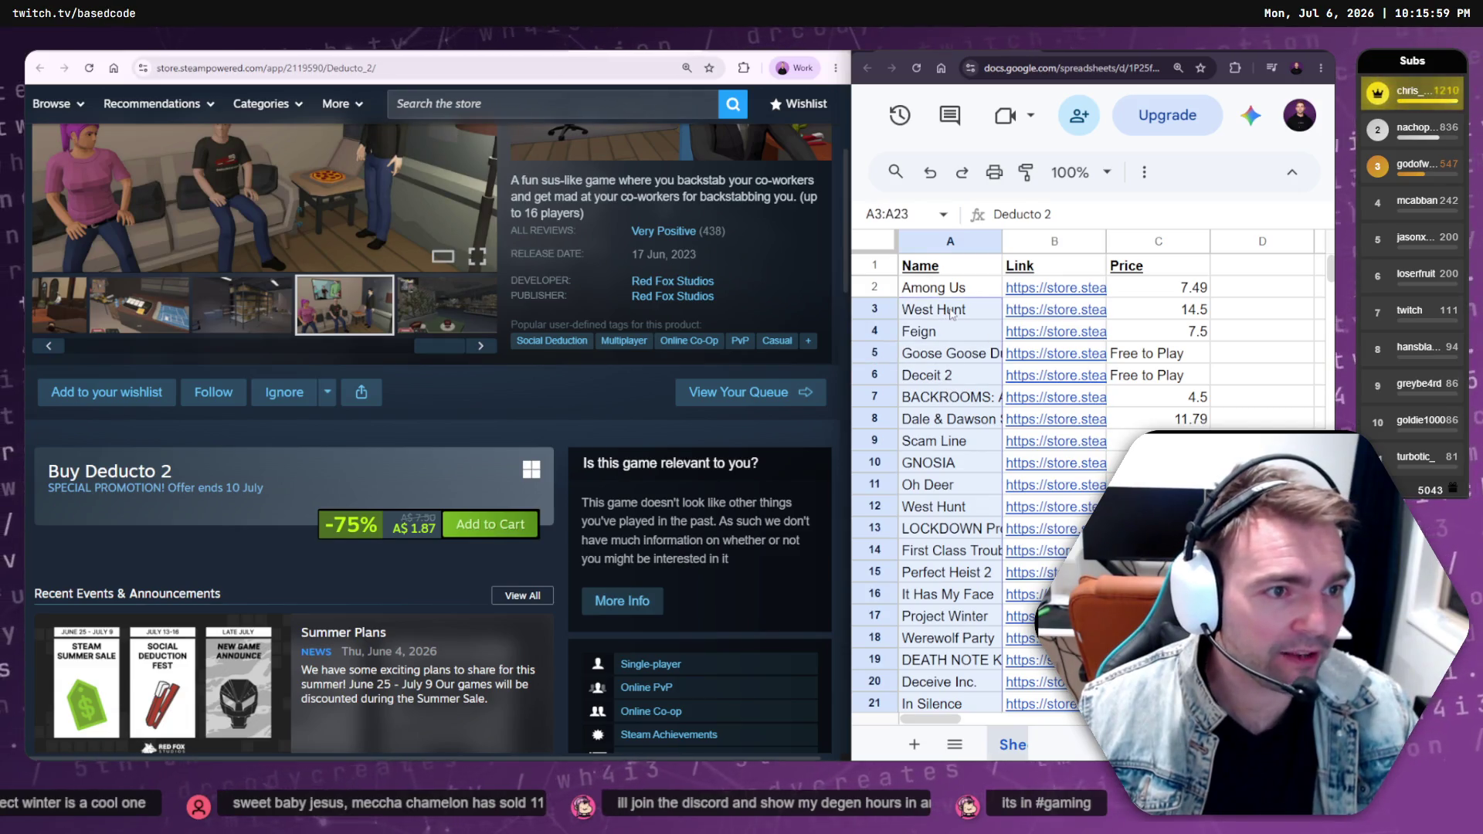
left_click(935, 294)
left_click(1195, 301, "shift")
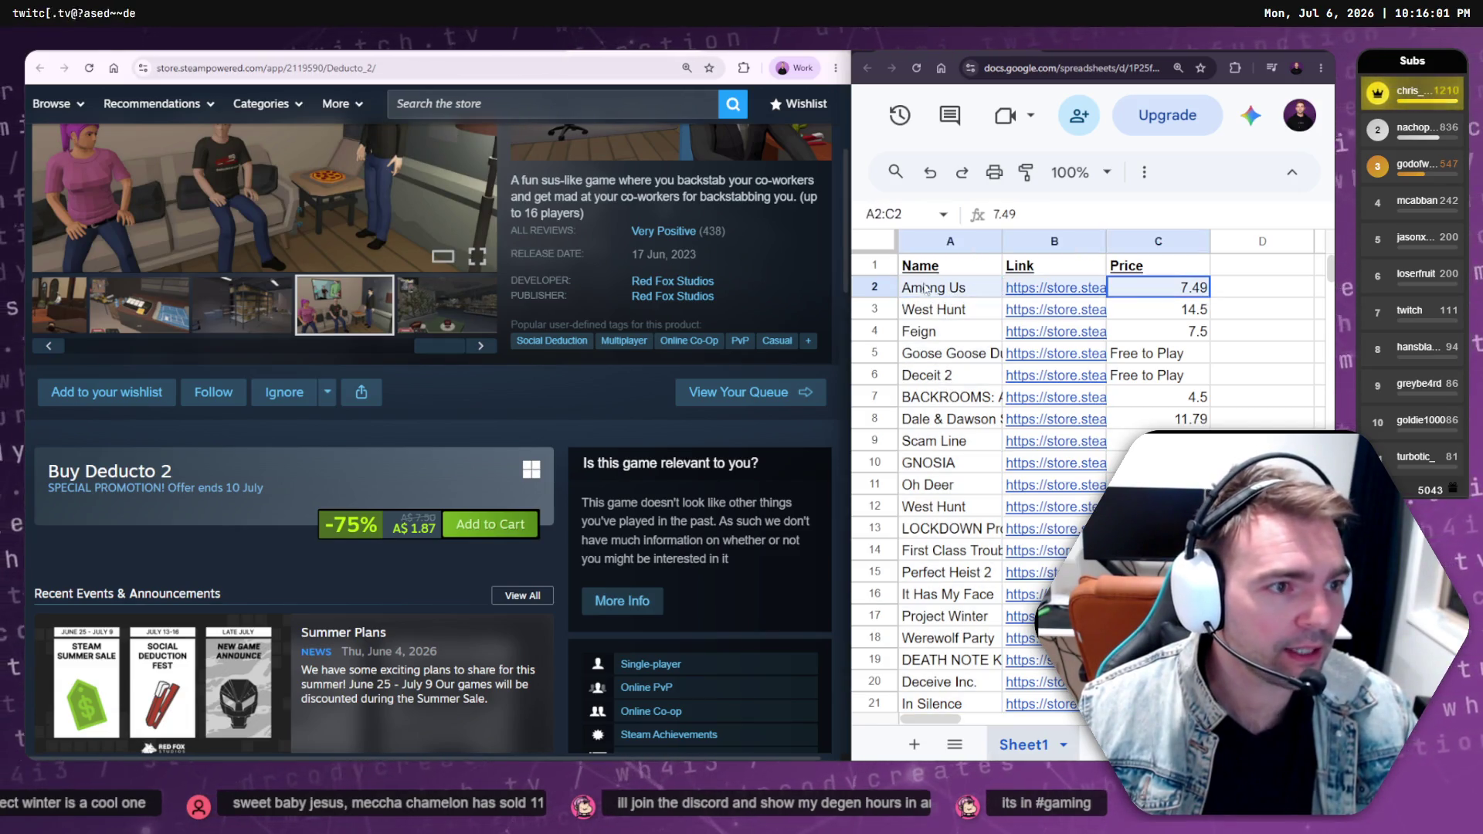
Enter 'Genre' as the header in cell E1
left_click(1233, 270)
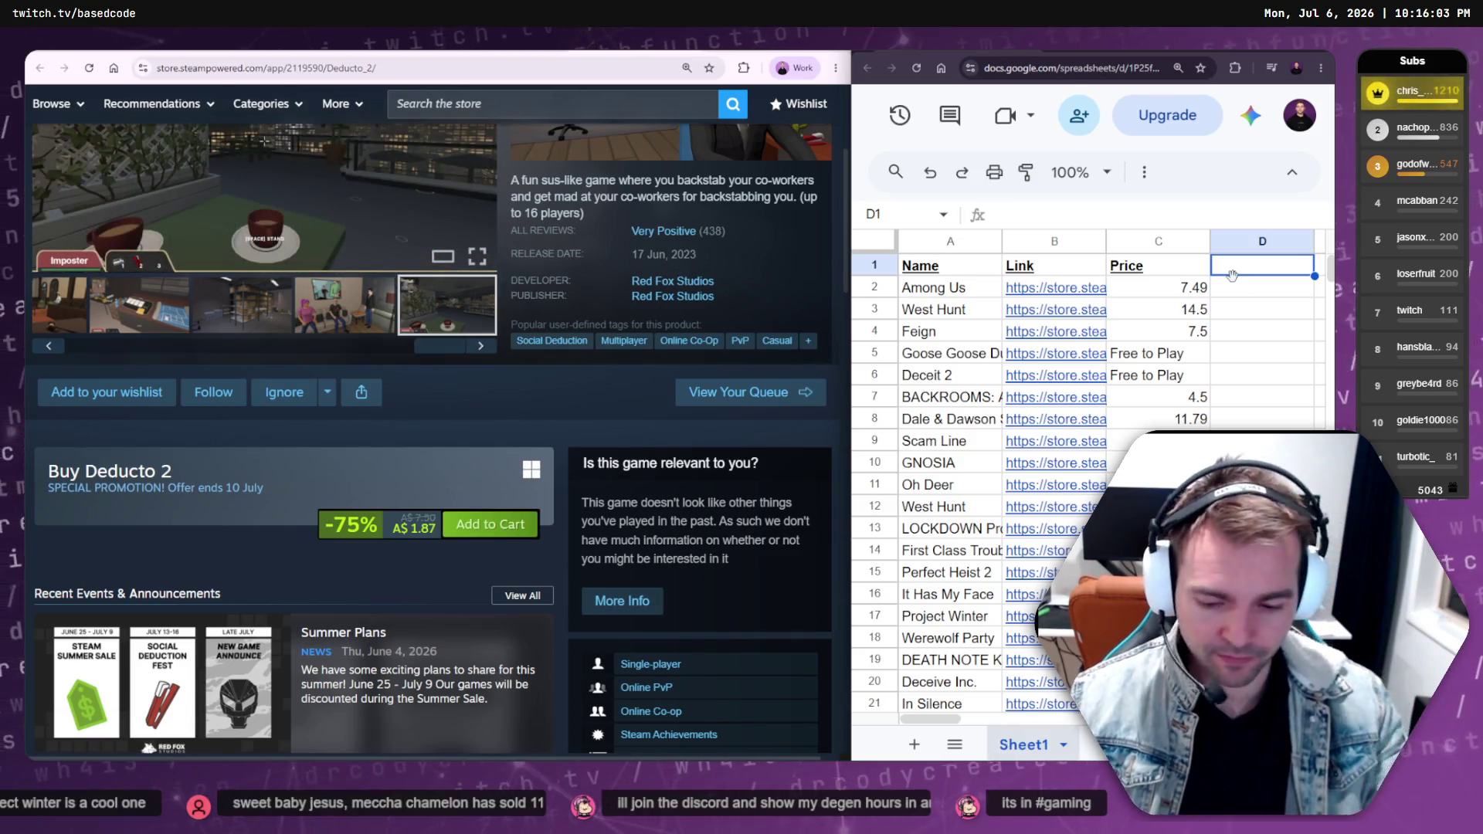
key("Tab")
type("G")
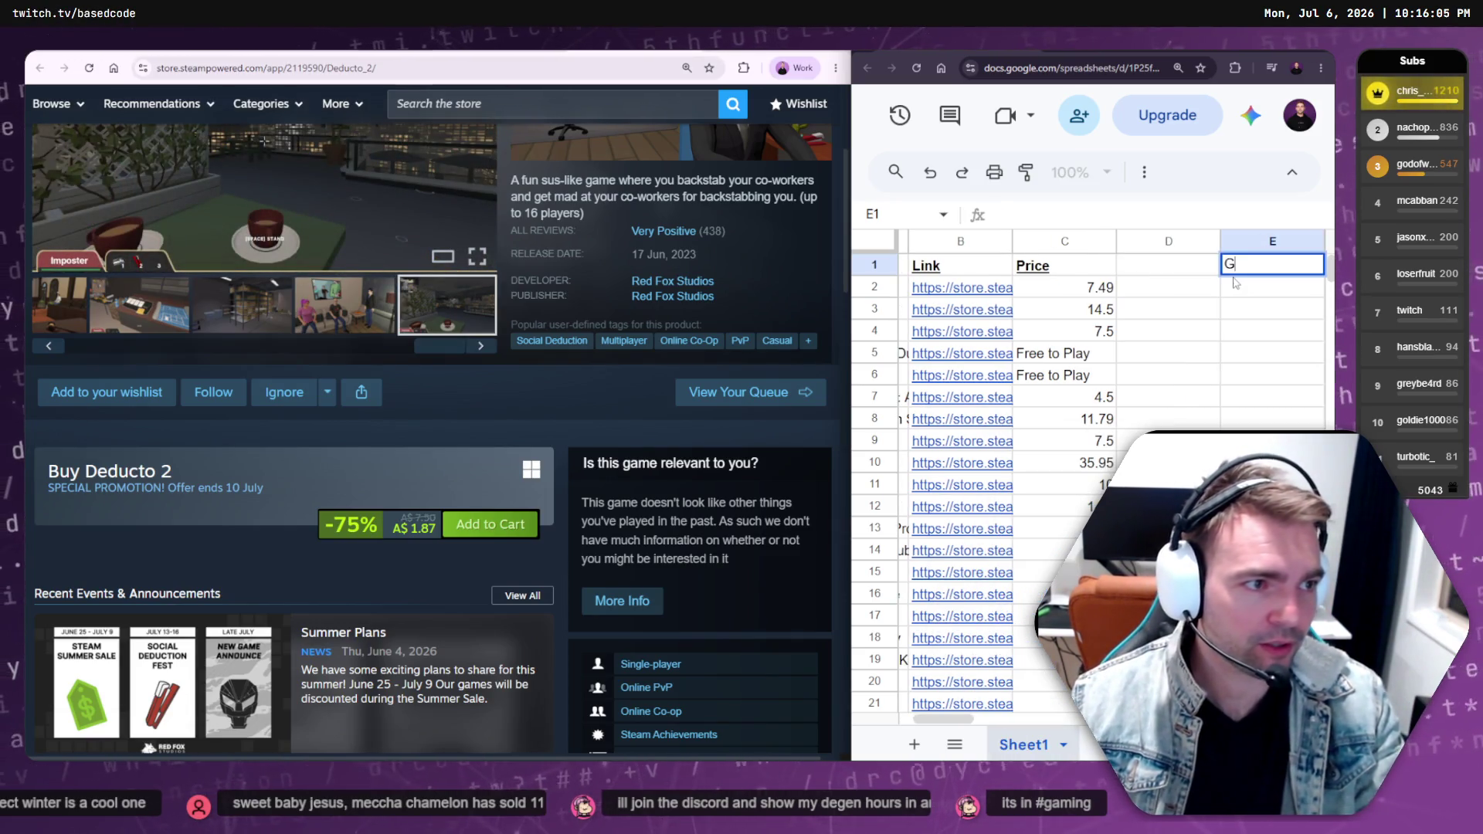
type("enre")
key("Return")
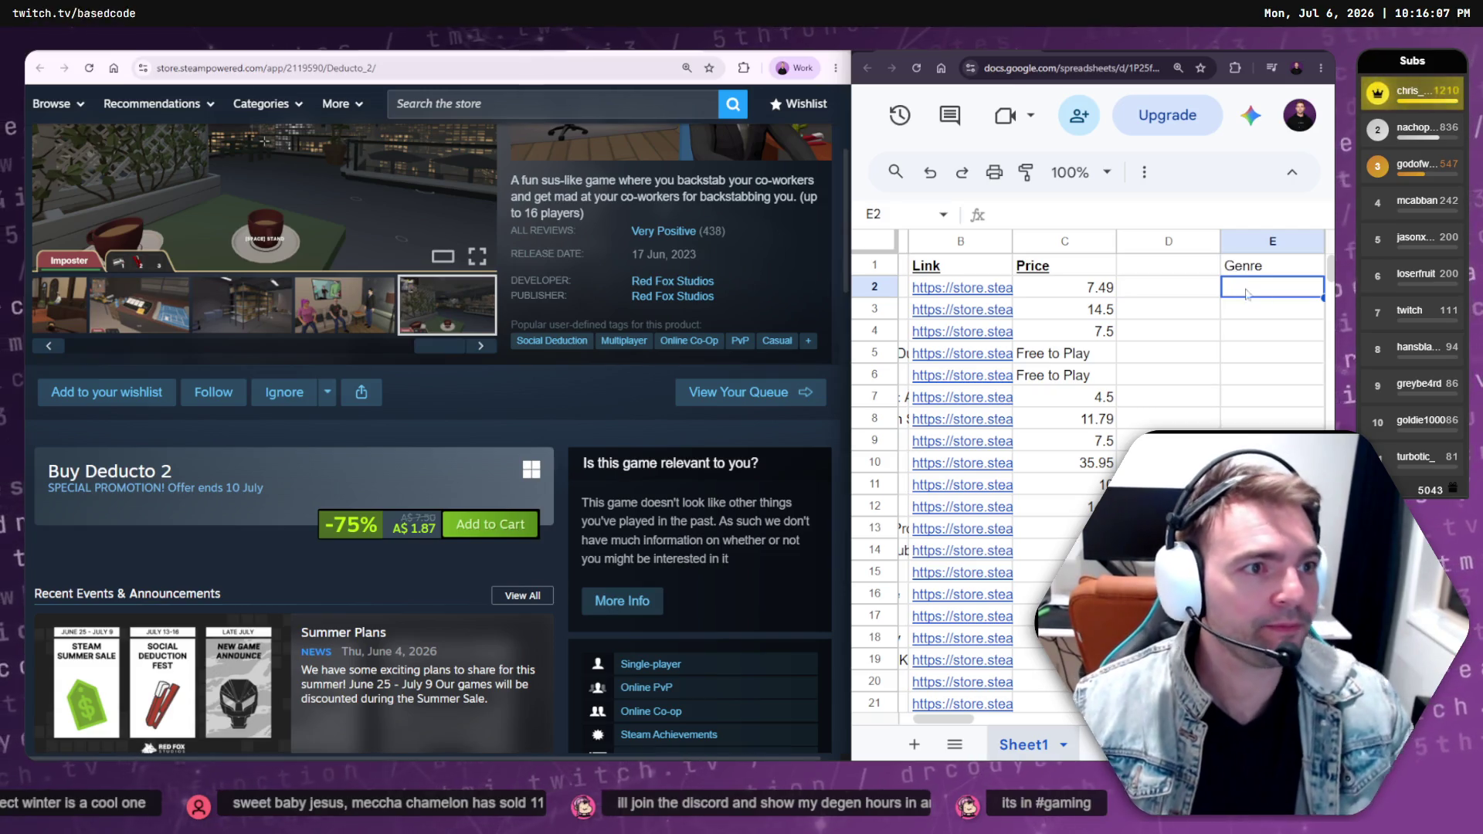
Maximize the Sheets window and bring up the Insert menu
key("super+Up")
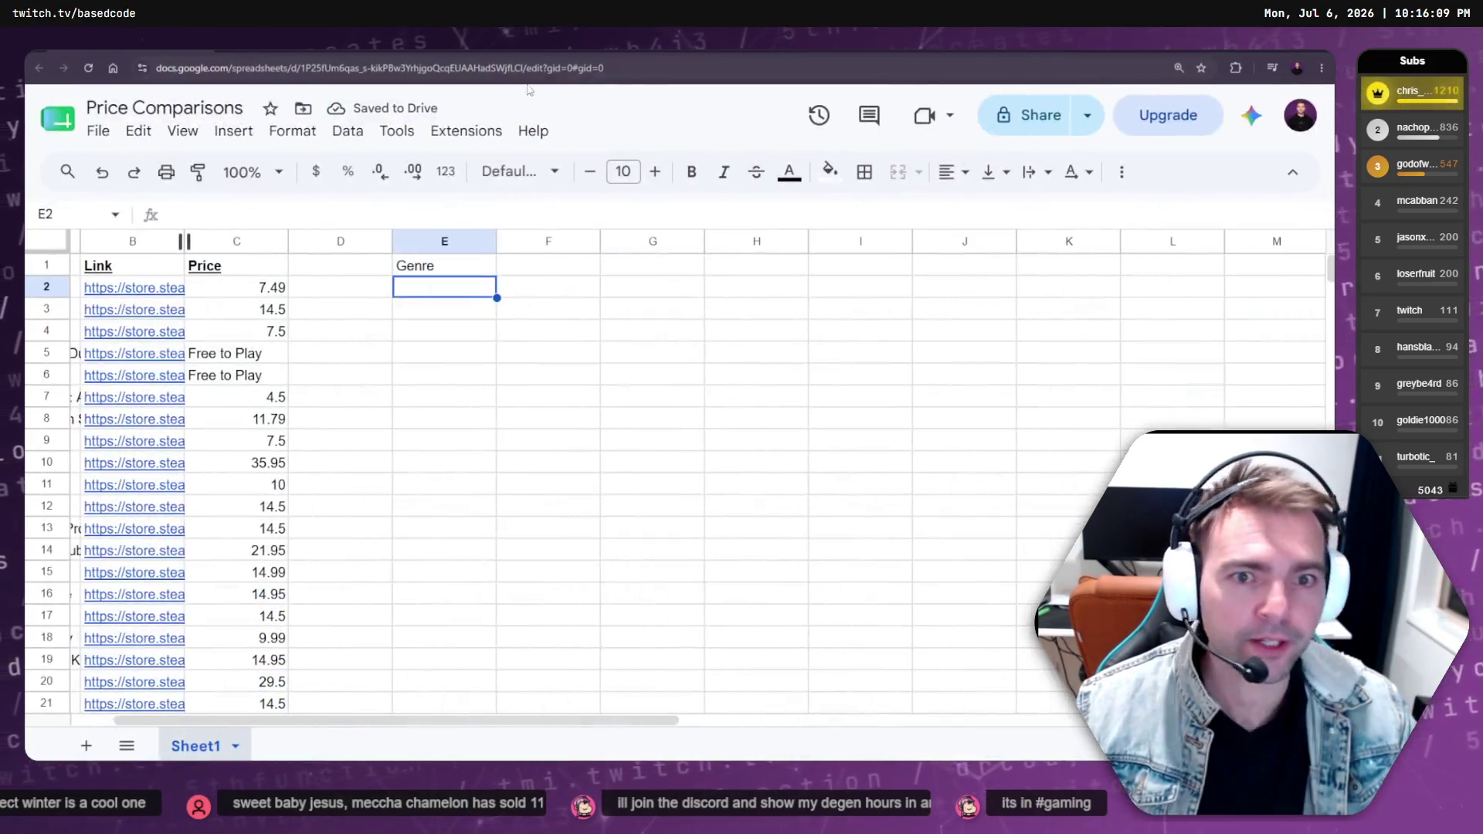
left_click(233, 130)
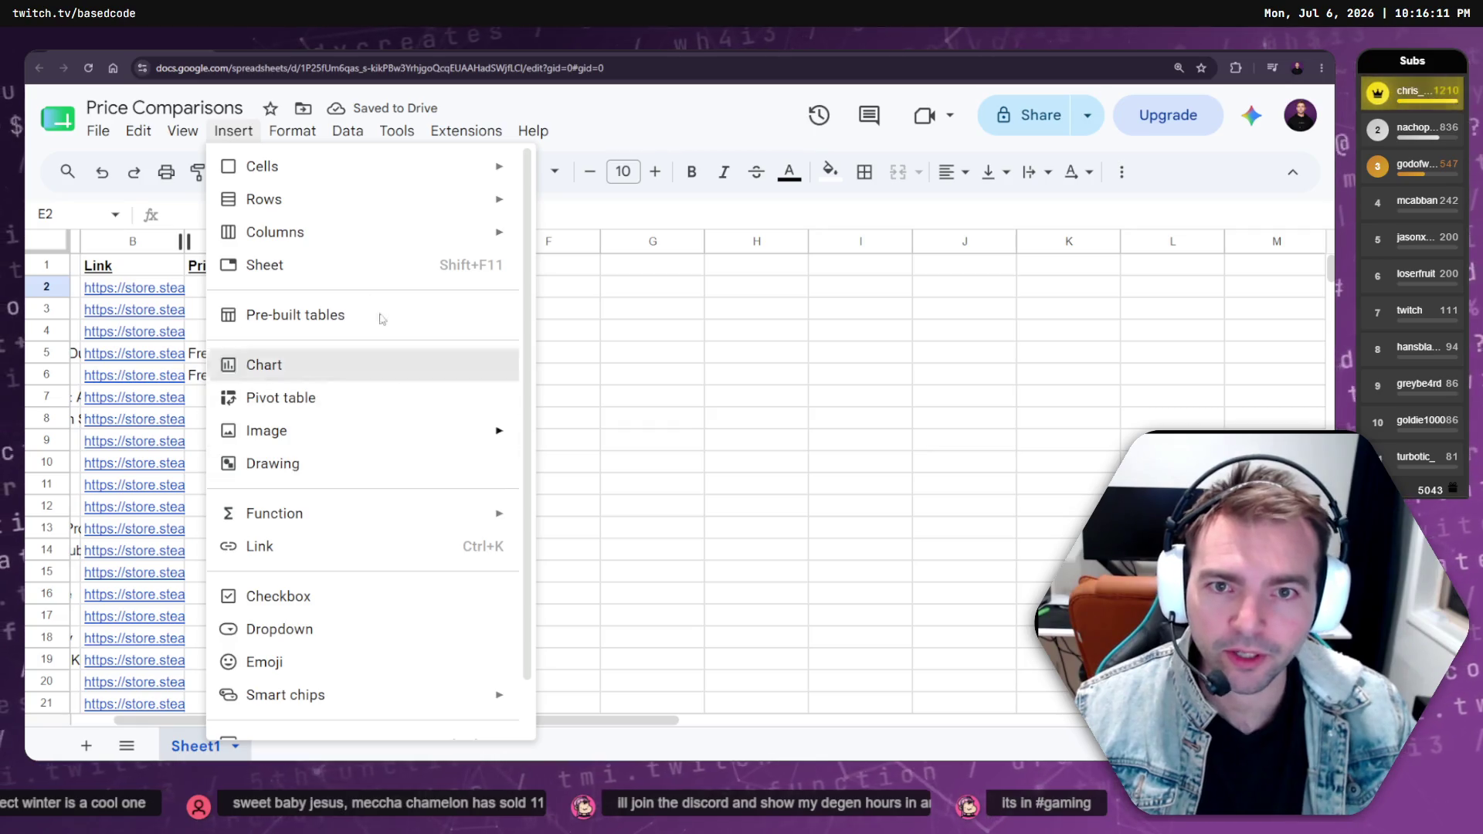
mouse_move(327, 431)
scroll(329, 437, "down", 1)
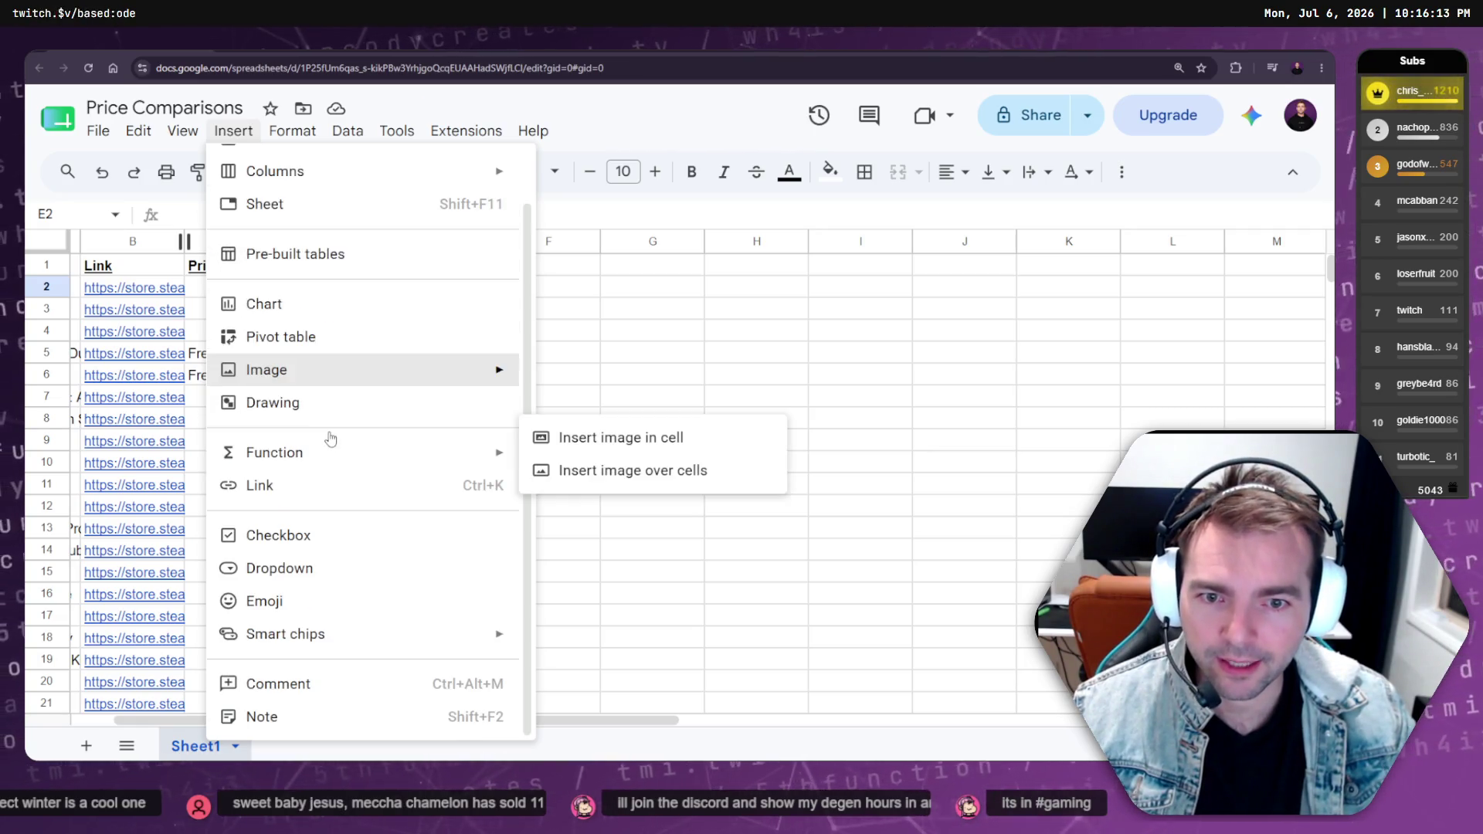
Add an E2 dropdown with options Social Deduction and Friendslop, then copy it to E23
left_click(262, 568)
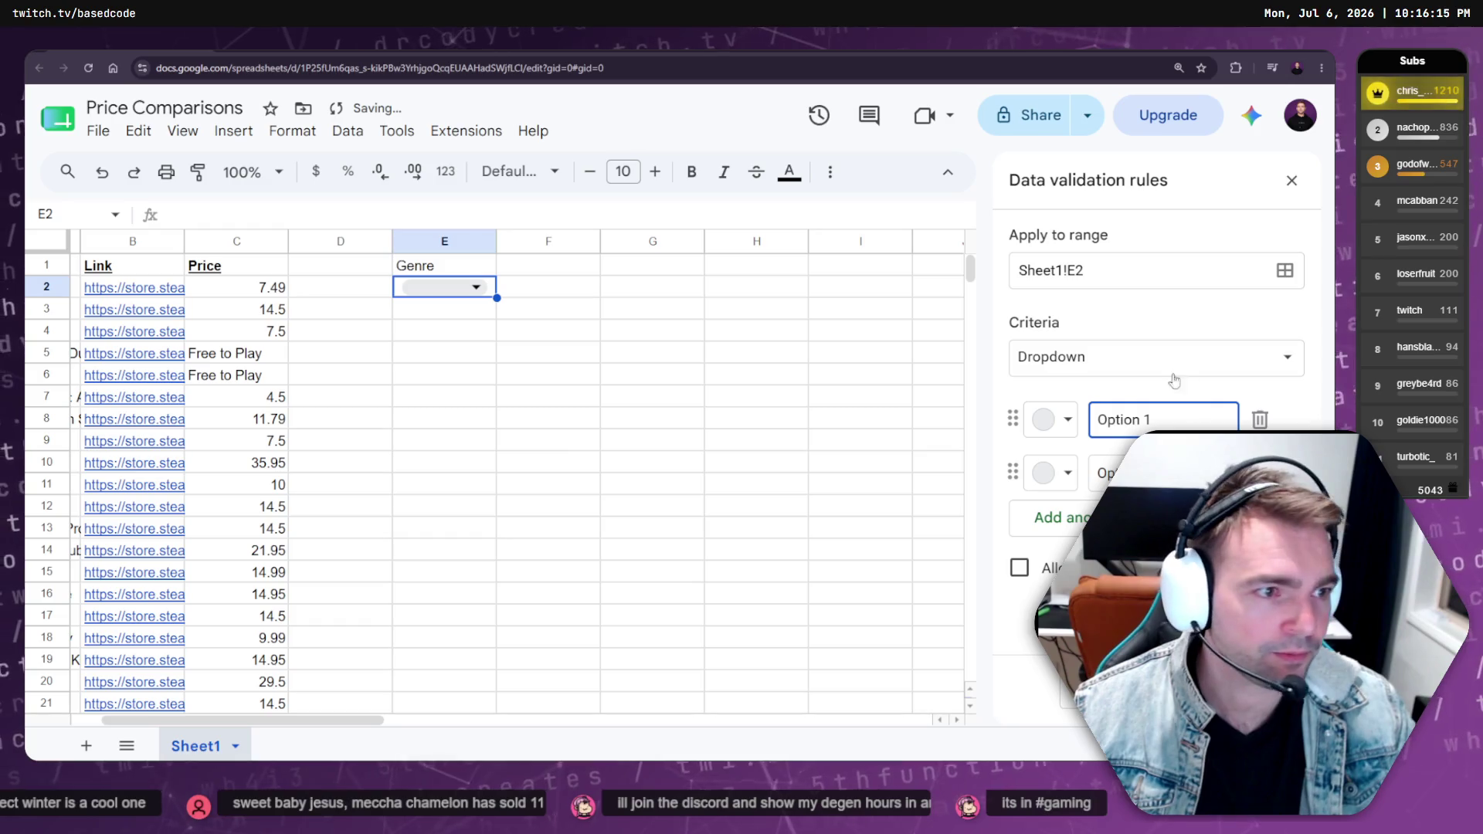
type("Social Dedu")
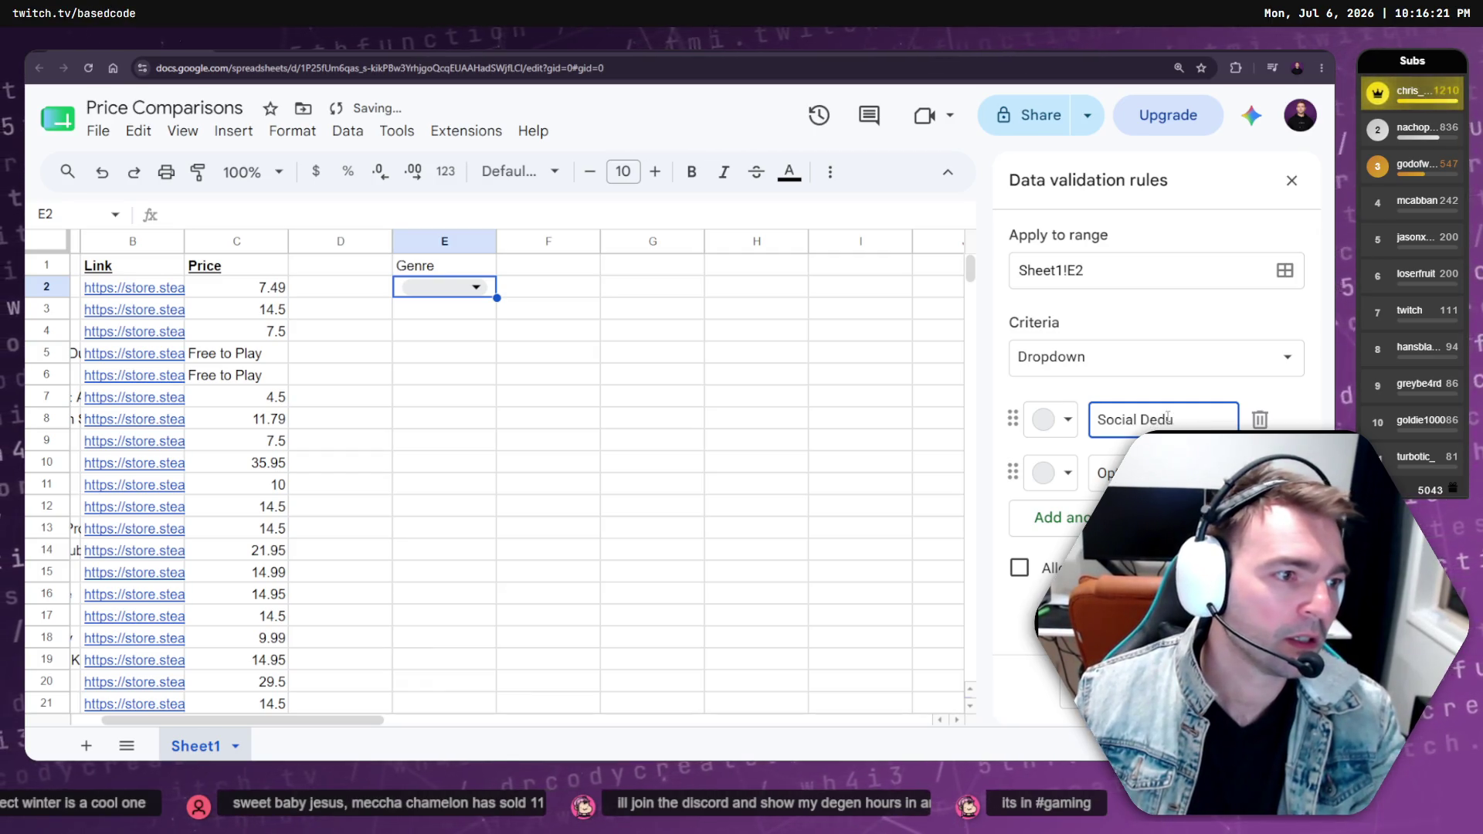
type("ion")
key("Return")
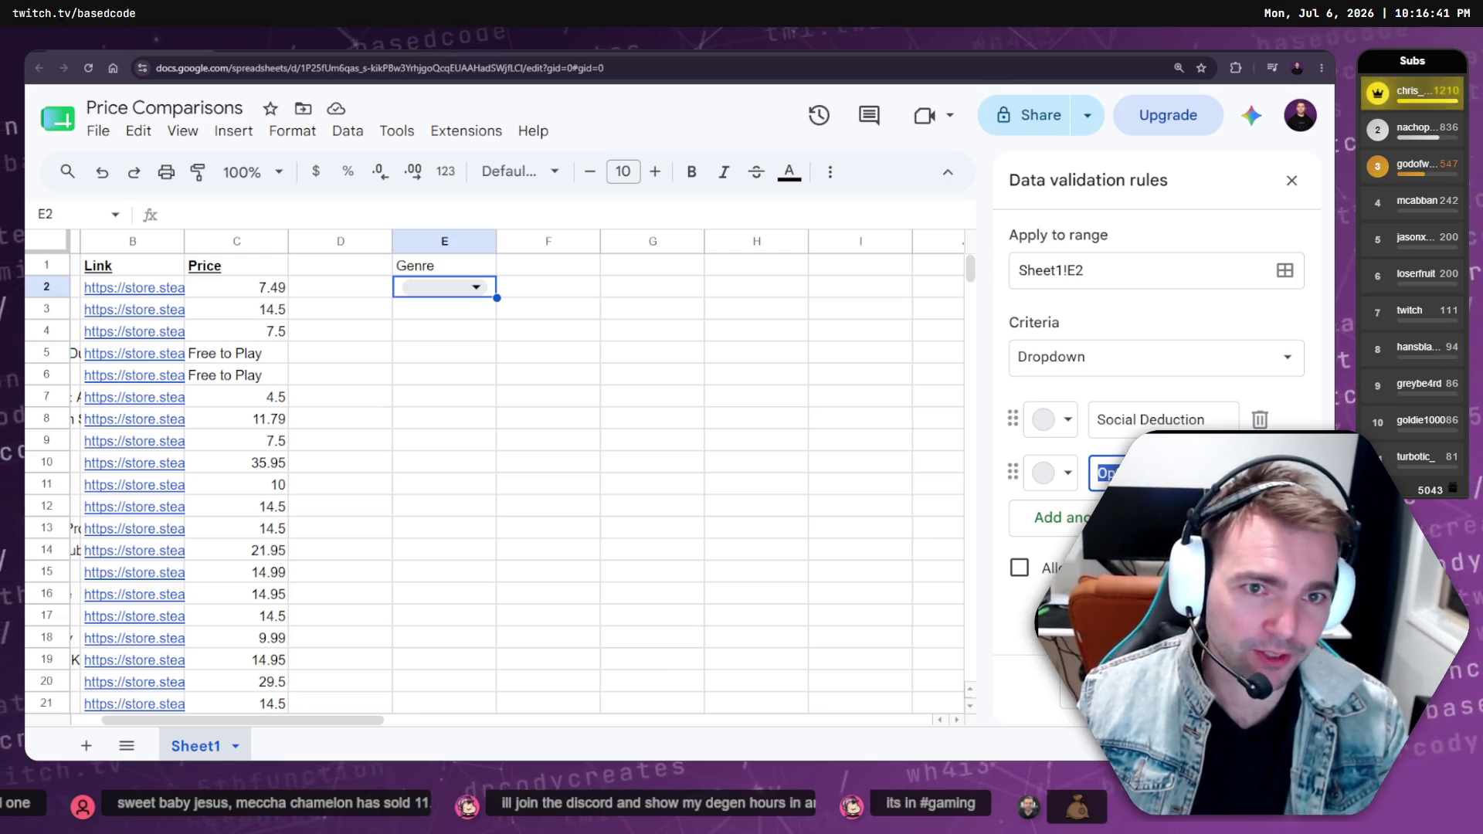
type("Fri")
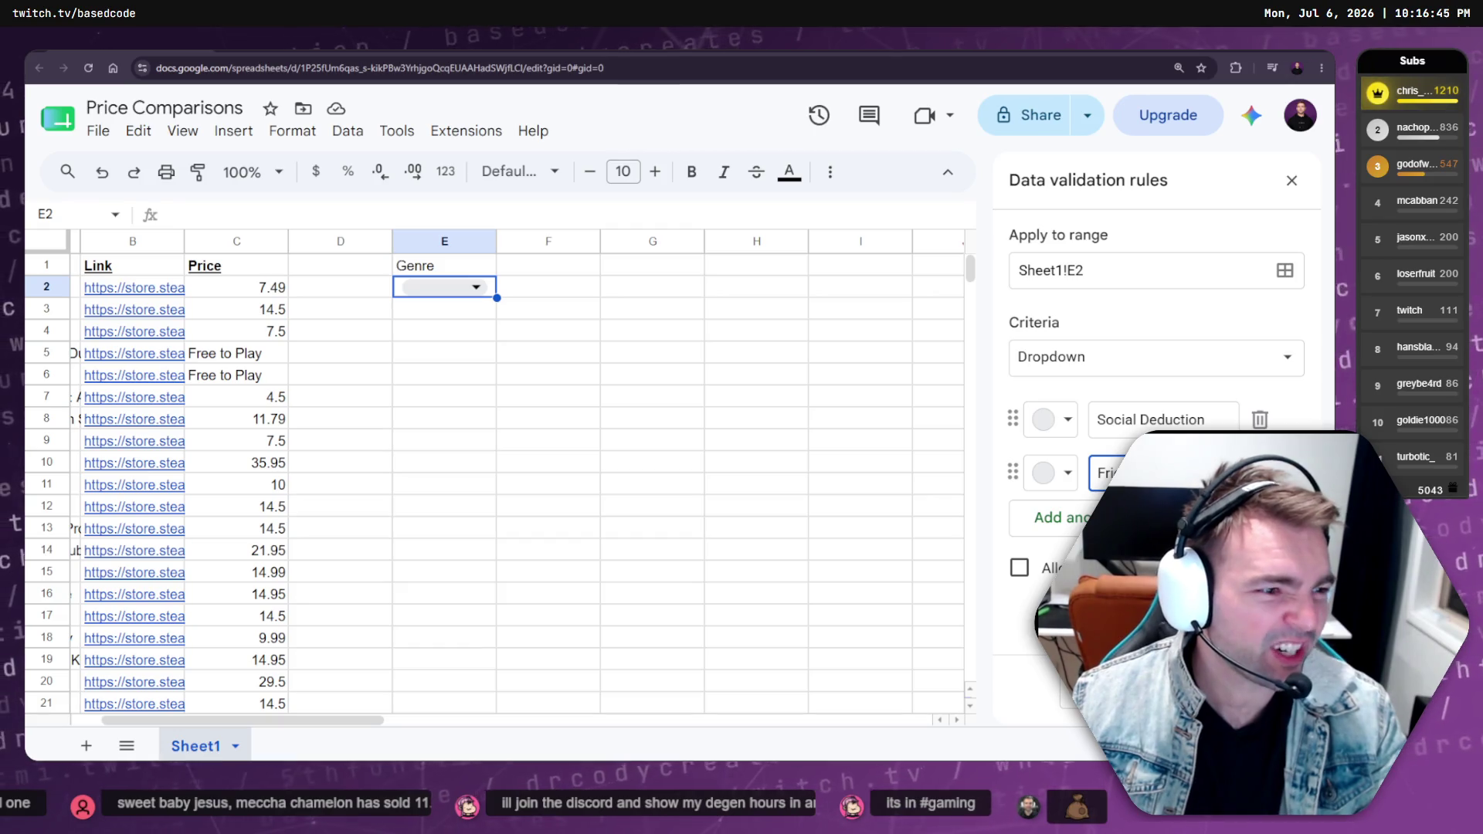
key("Return")
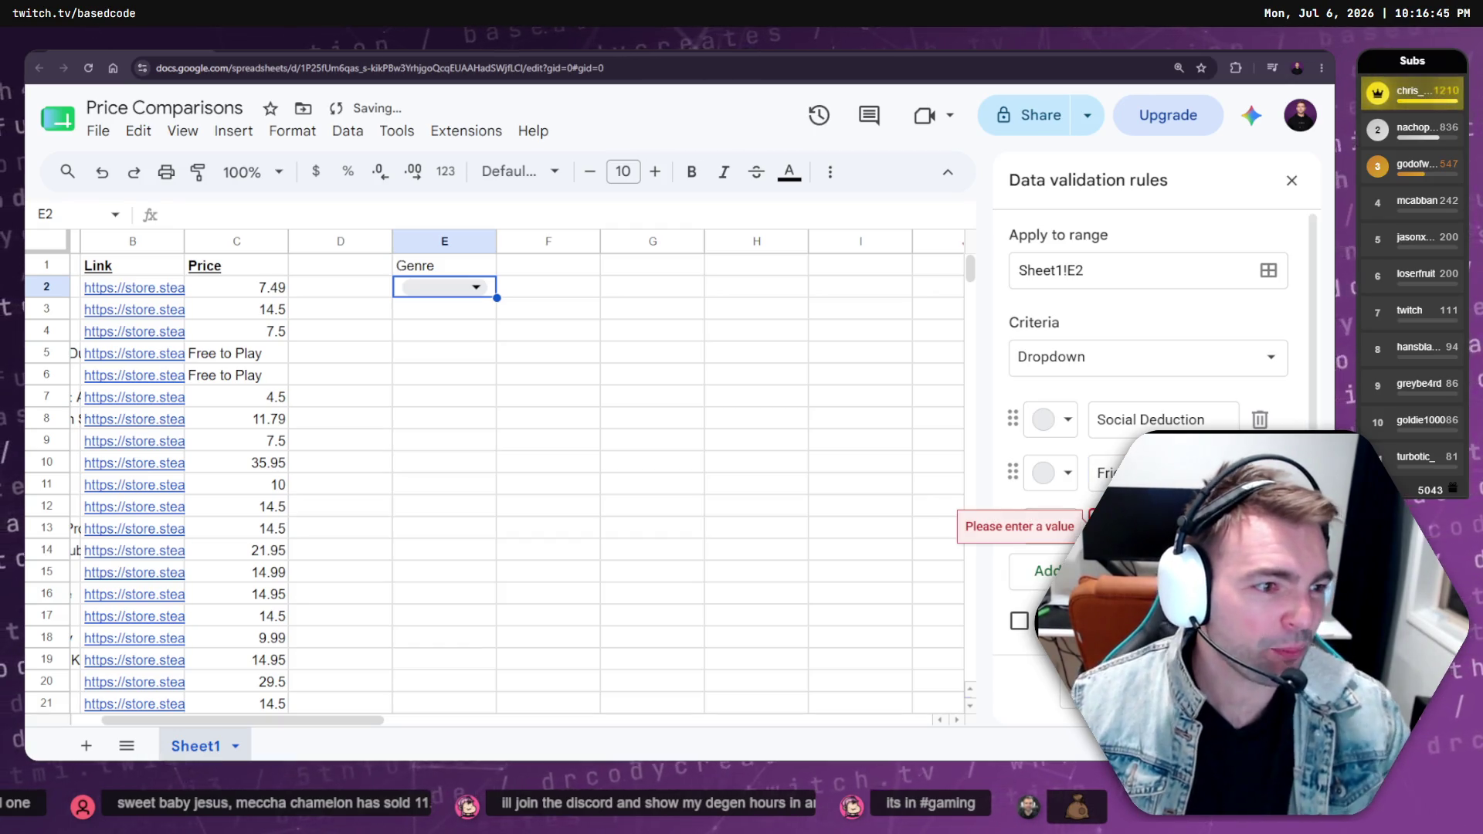
key("Return")
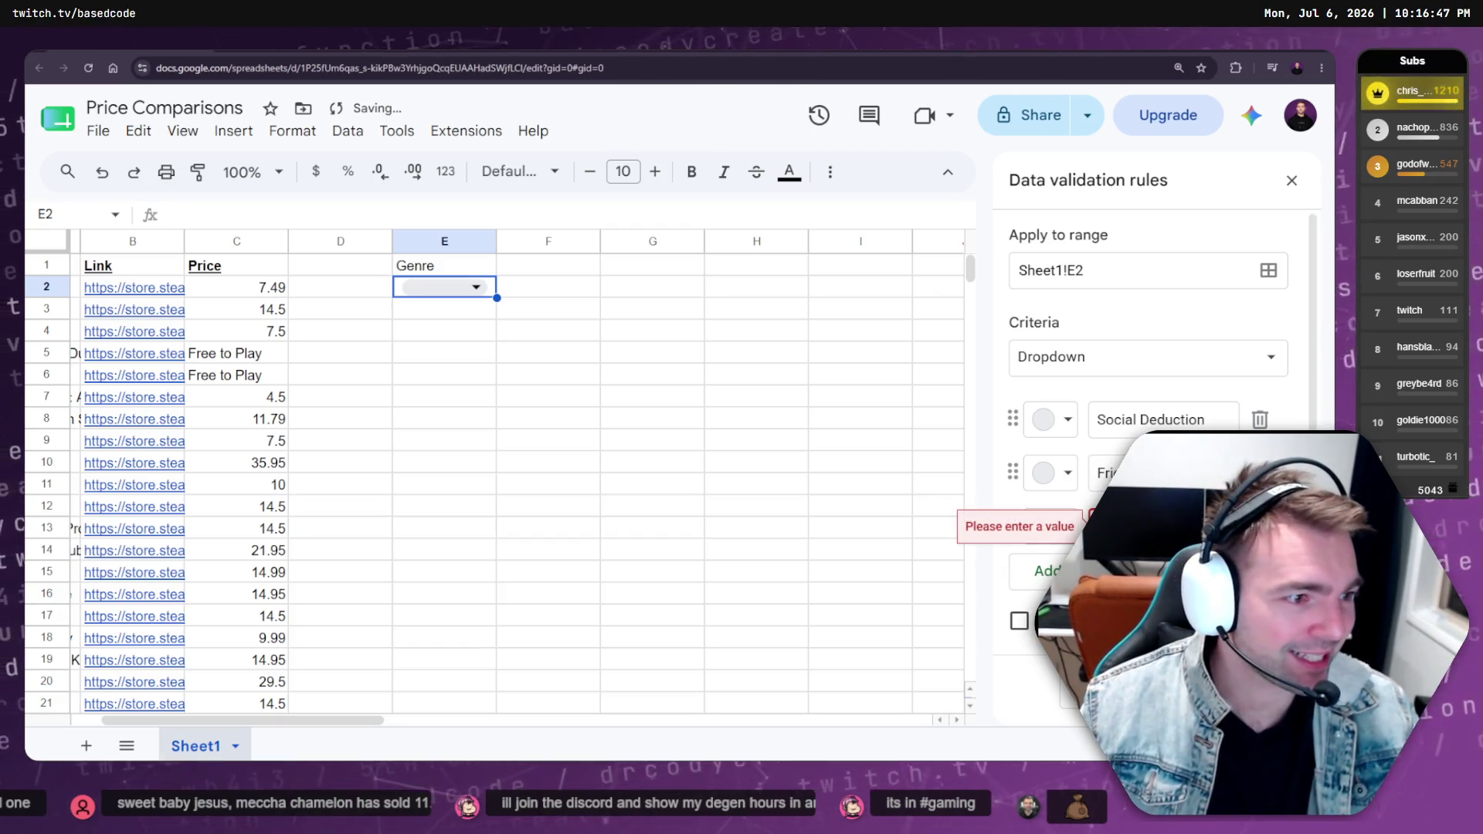
key("BackSpace")
left_click(1019, 568)
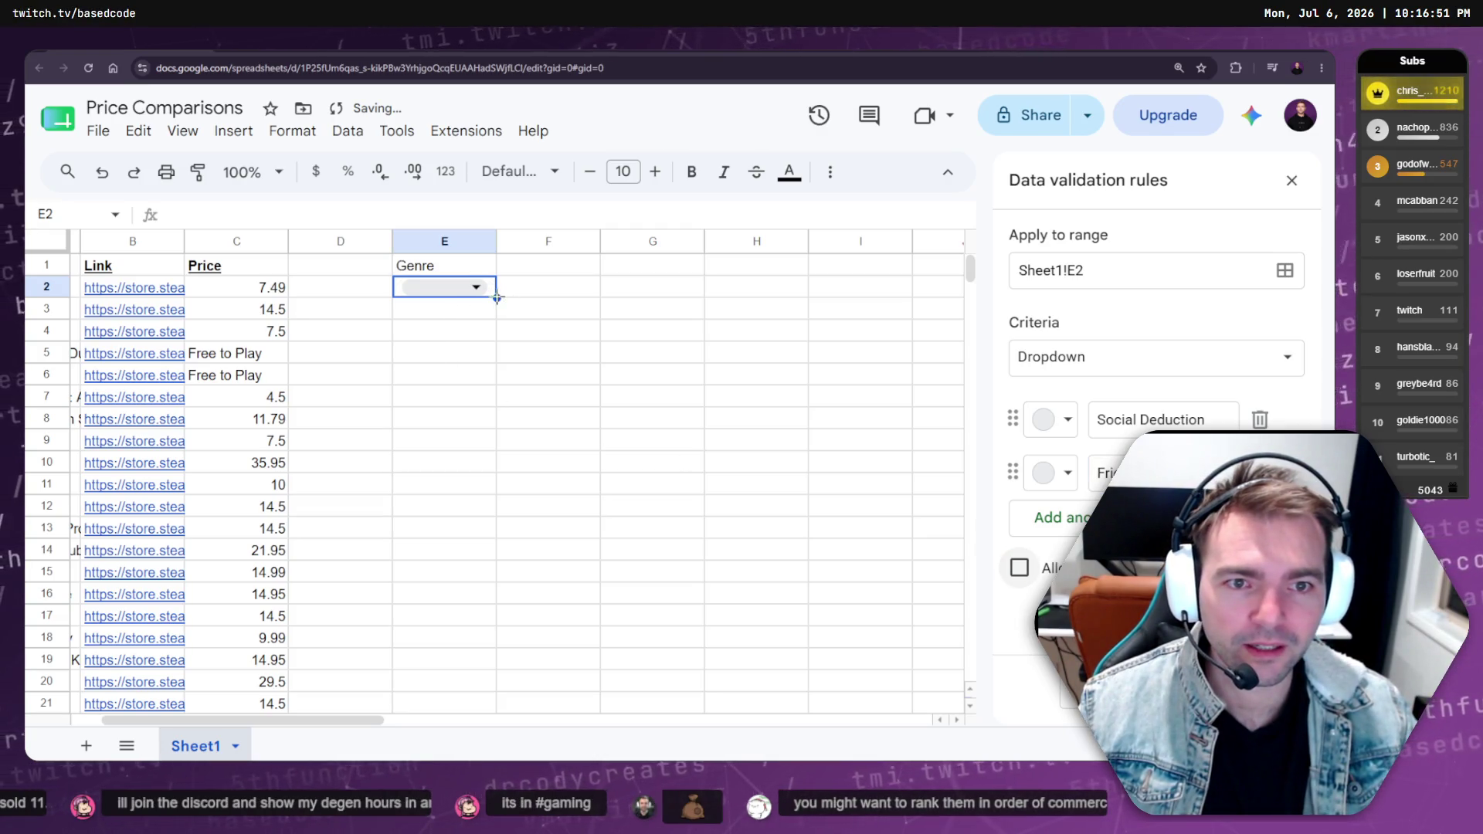
left_click_drag(497, 298, 467, 485)
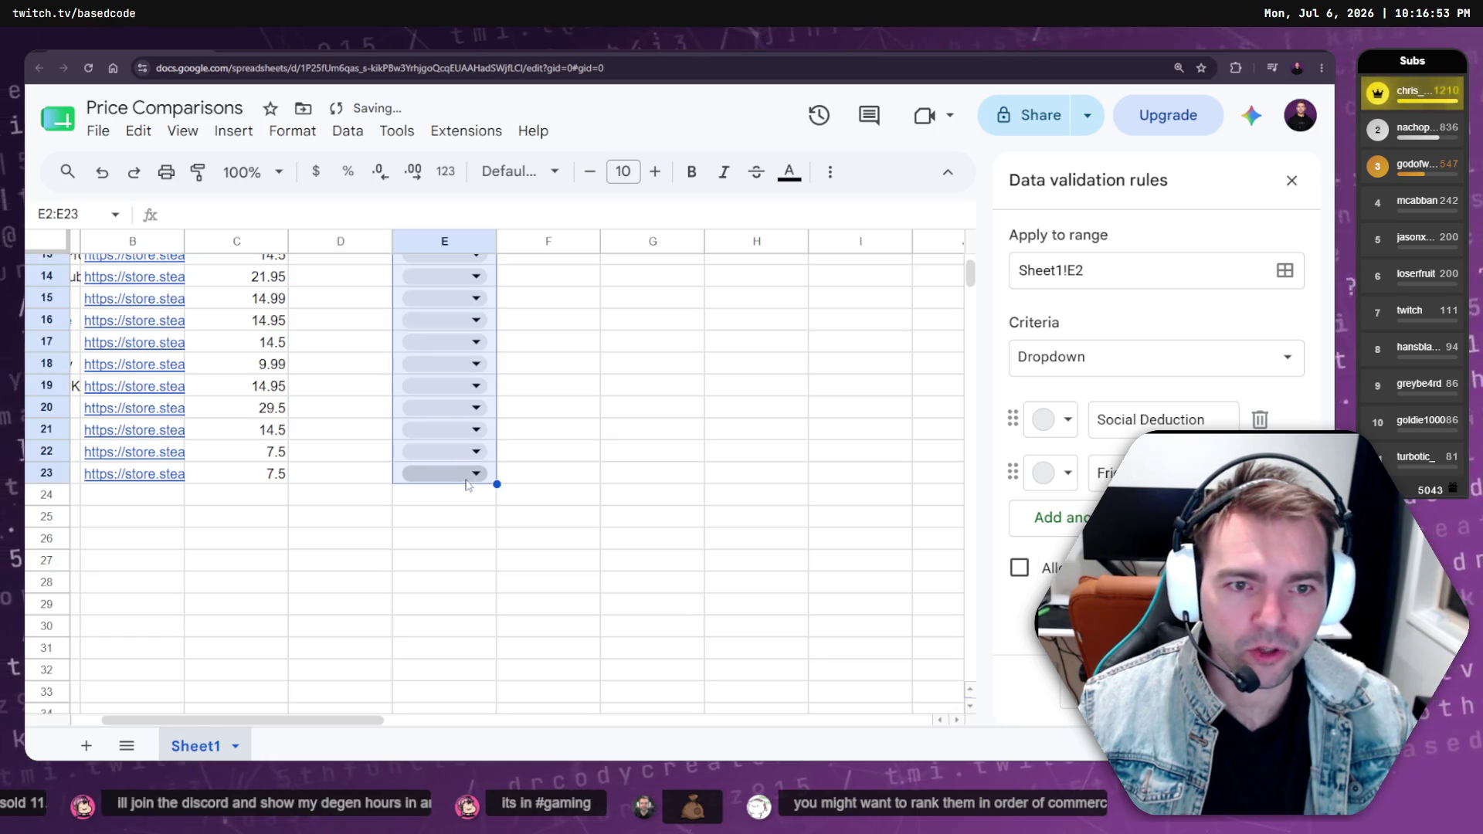
Choose Social Deduction in E2 and fill it down to E23
scroll(467, 485, "up", 3)
left_click(477, 289)
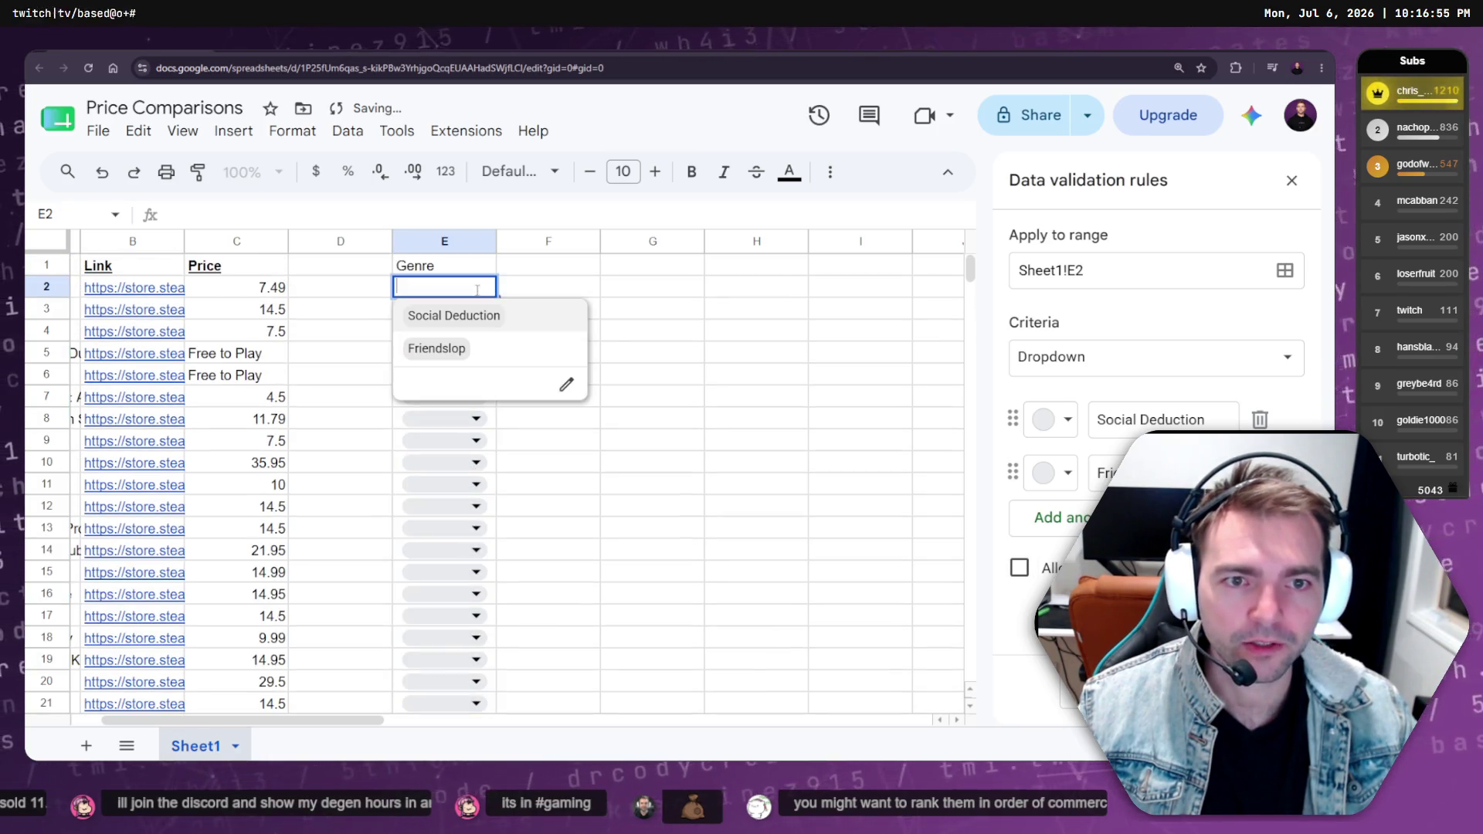
left_click(458, 318)
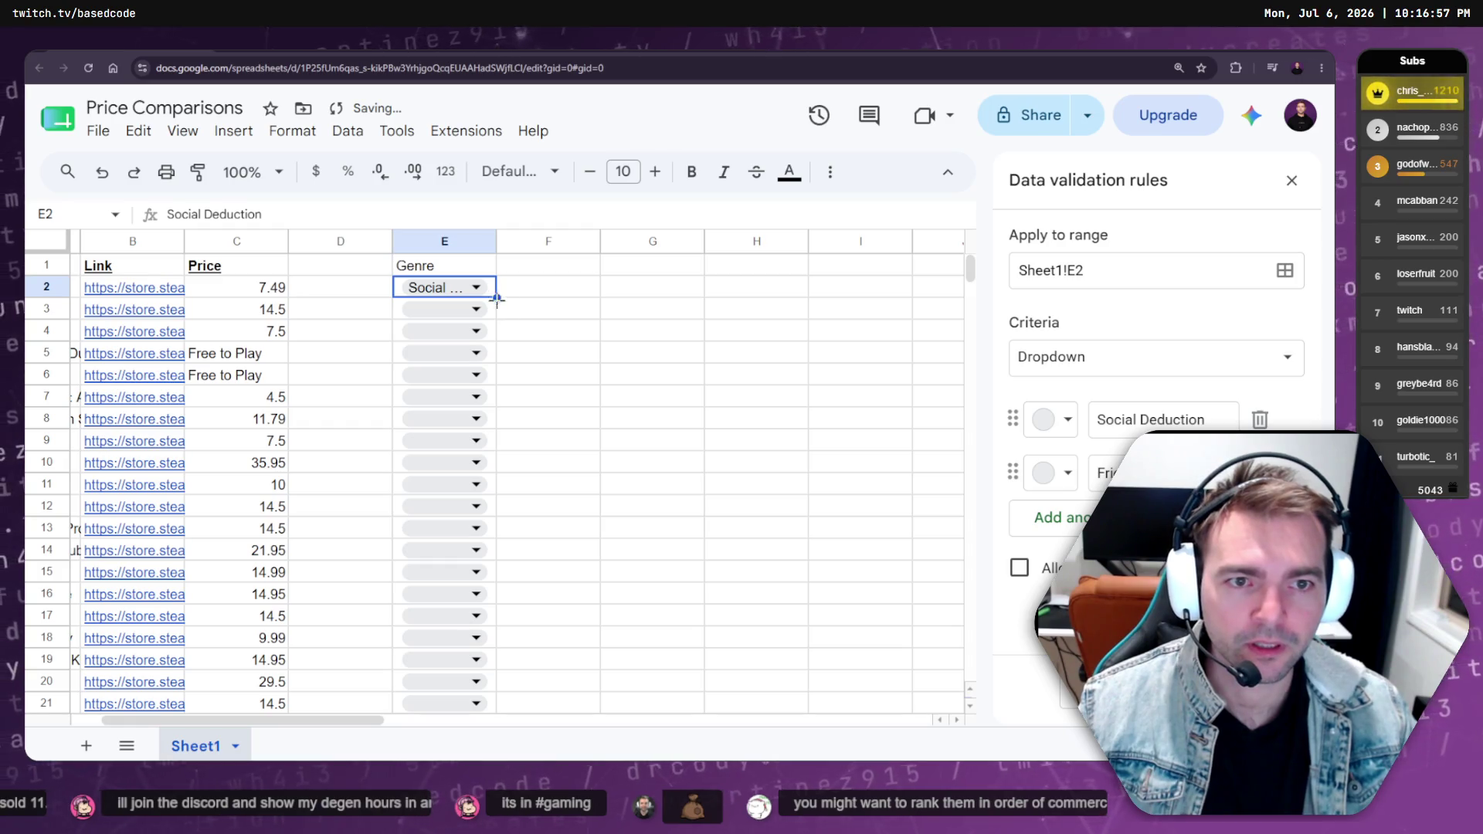
left_click_drag(496, 300, 474, 484)
Enter 'Revenue' in D1 and make the Revenue and Genre headers bold
scroll(474, 484, "up", 3)
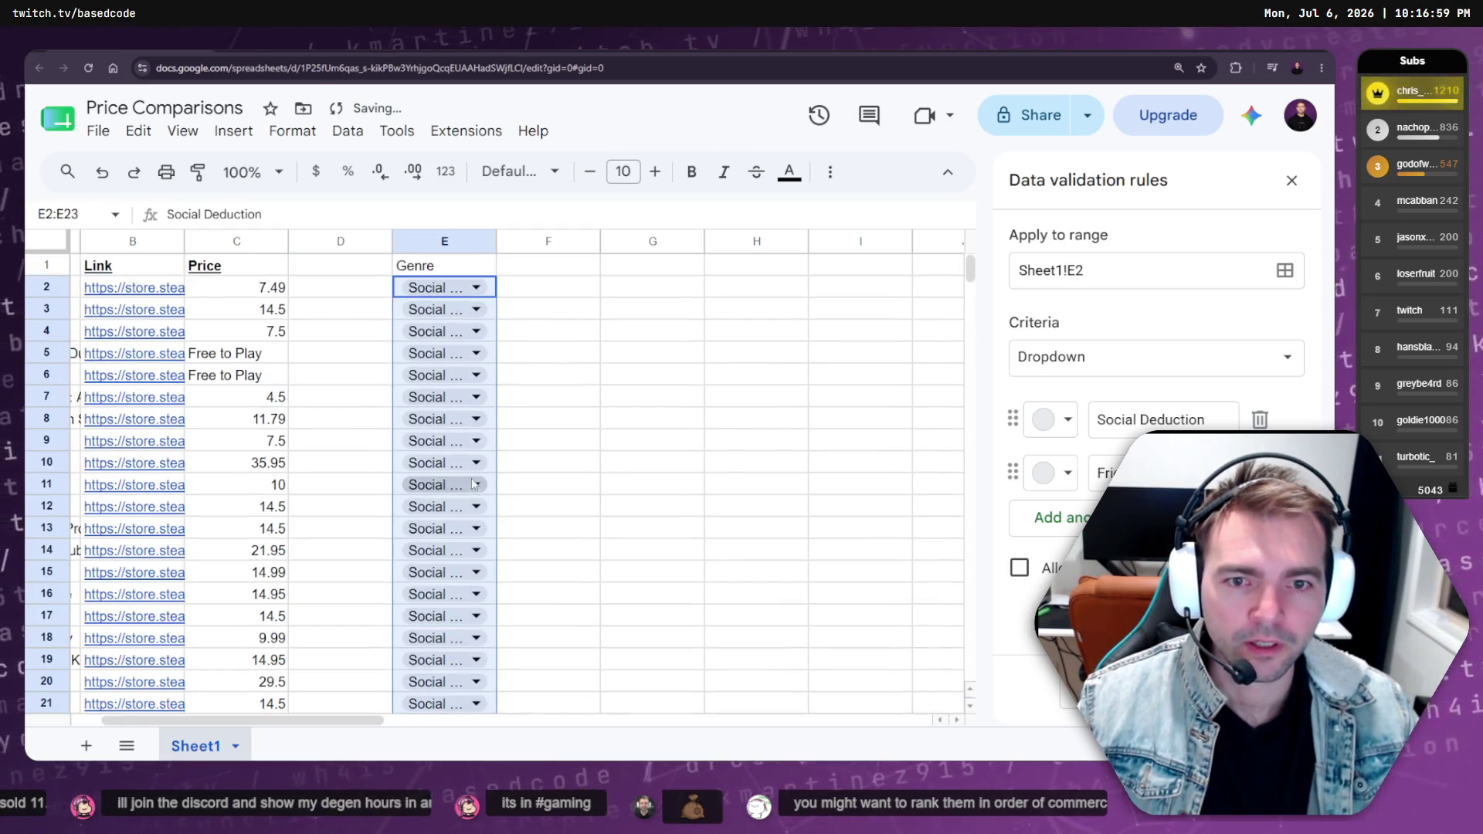
left_click(335, 270)
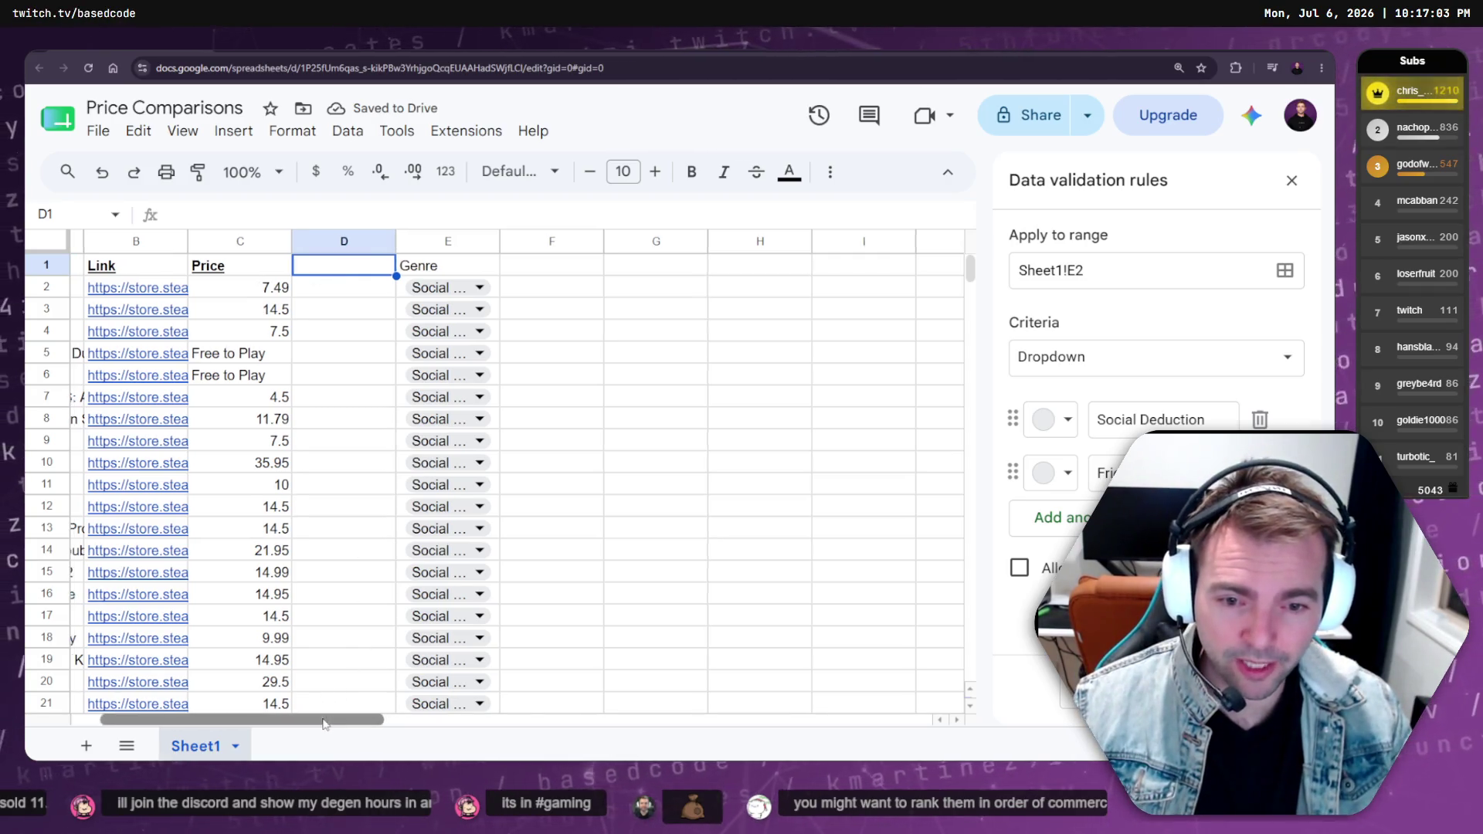
left_click_drag(291, 720, 261, 724)
type("Revenue")
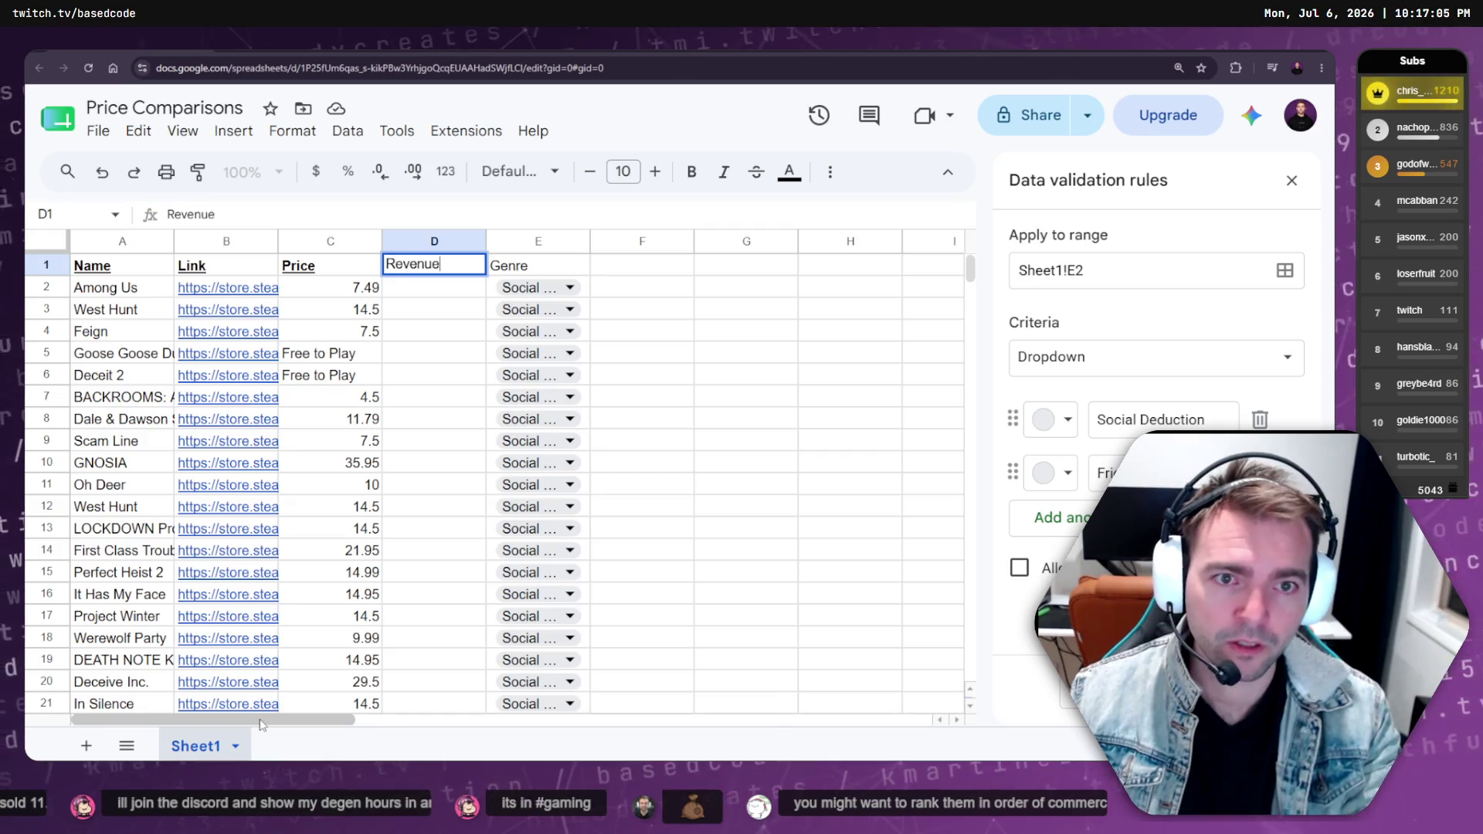
key("Return")
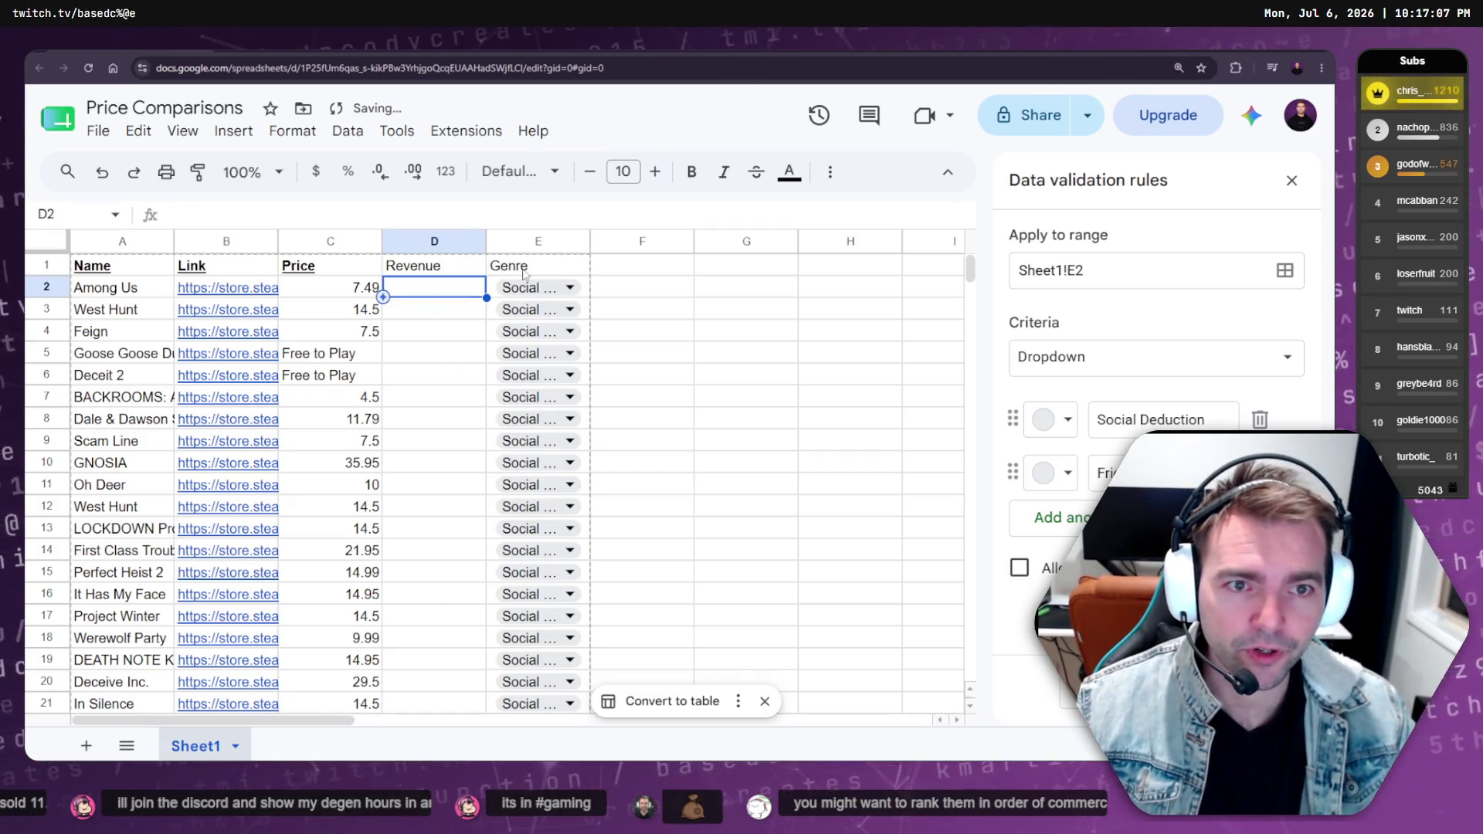
left_click_drag(538, 265, 434, 265)
key("ctrl+b")
Paste Among Us's 52.1 M revenue from its Steam page into D2
left_click(238, 287)
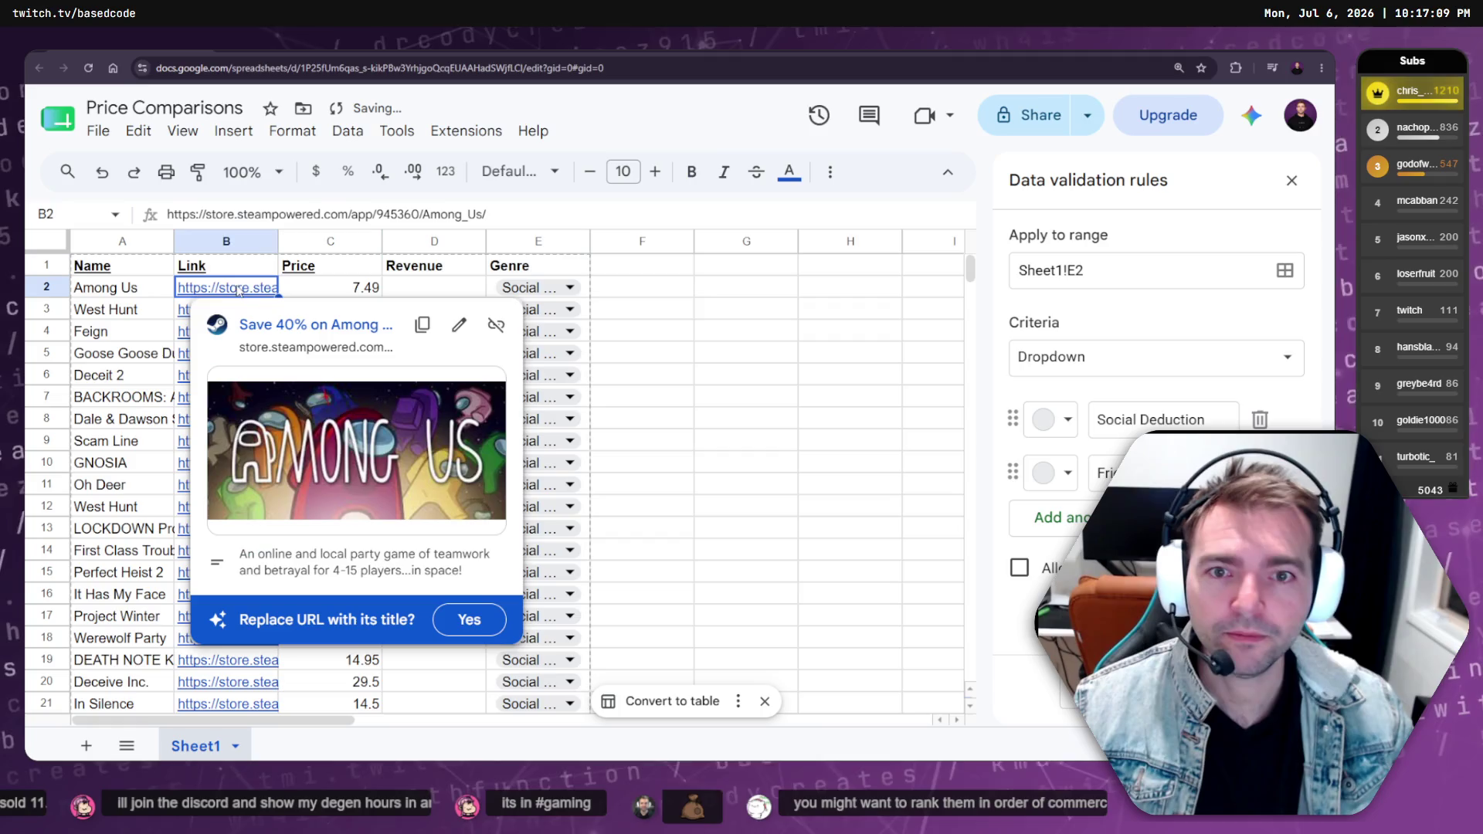
left_click(318, 327)
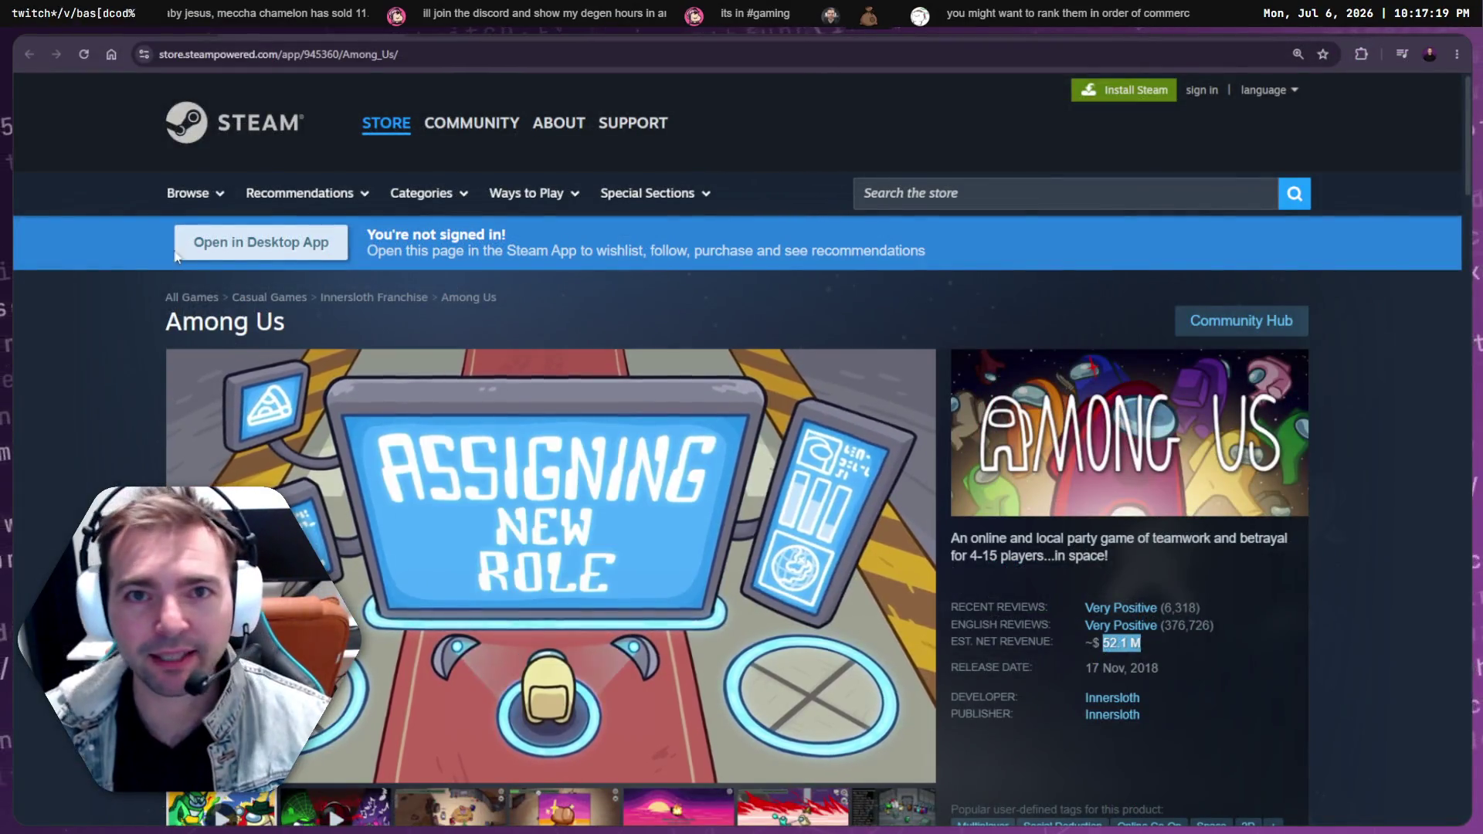
key("alt+Tab")
left_click(442, 307)
type("52.1 M")
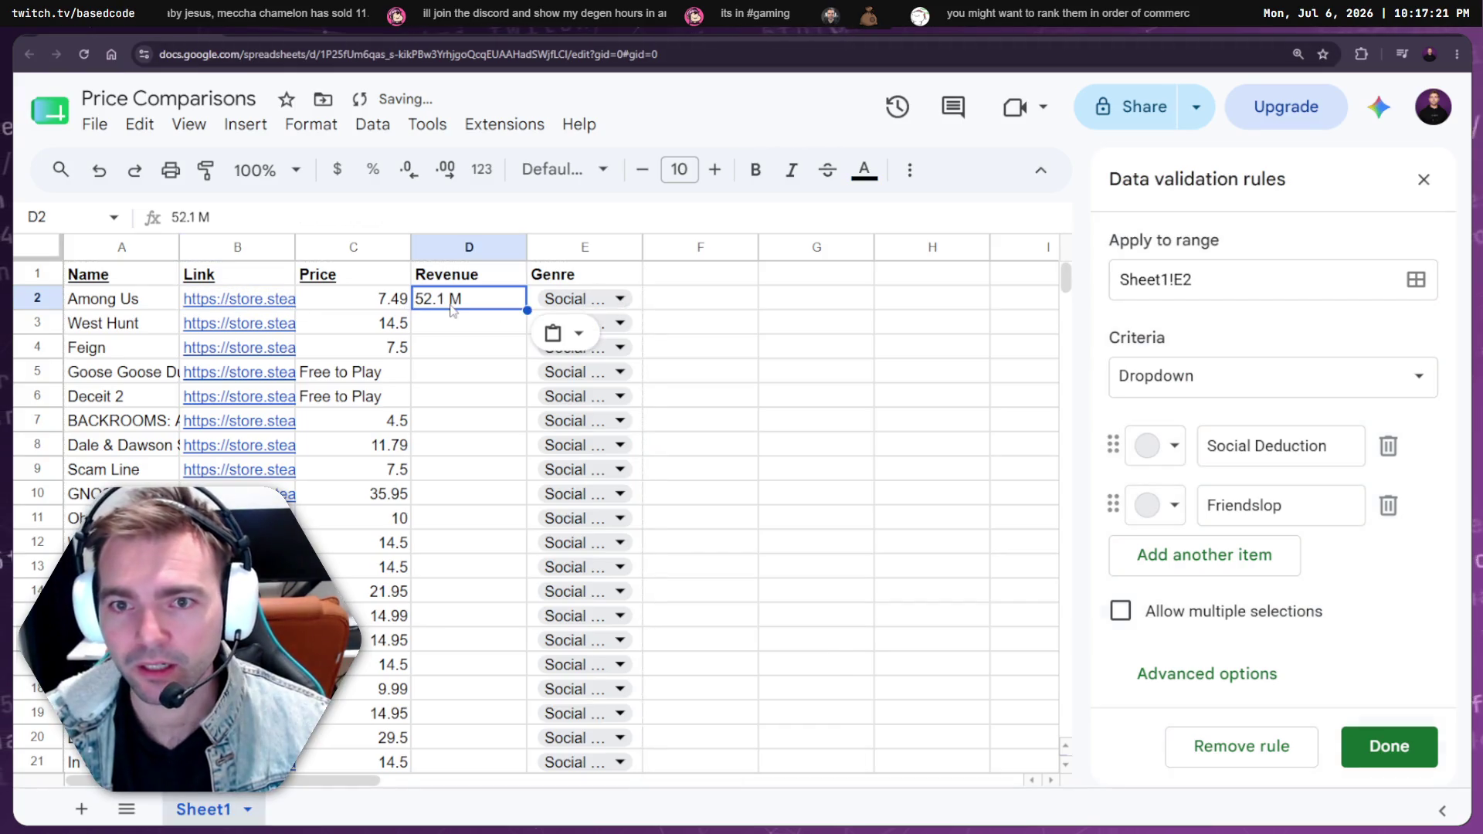
key("alt+Tab")
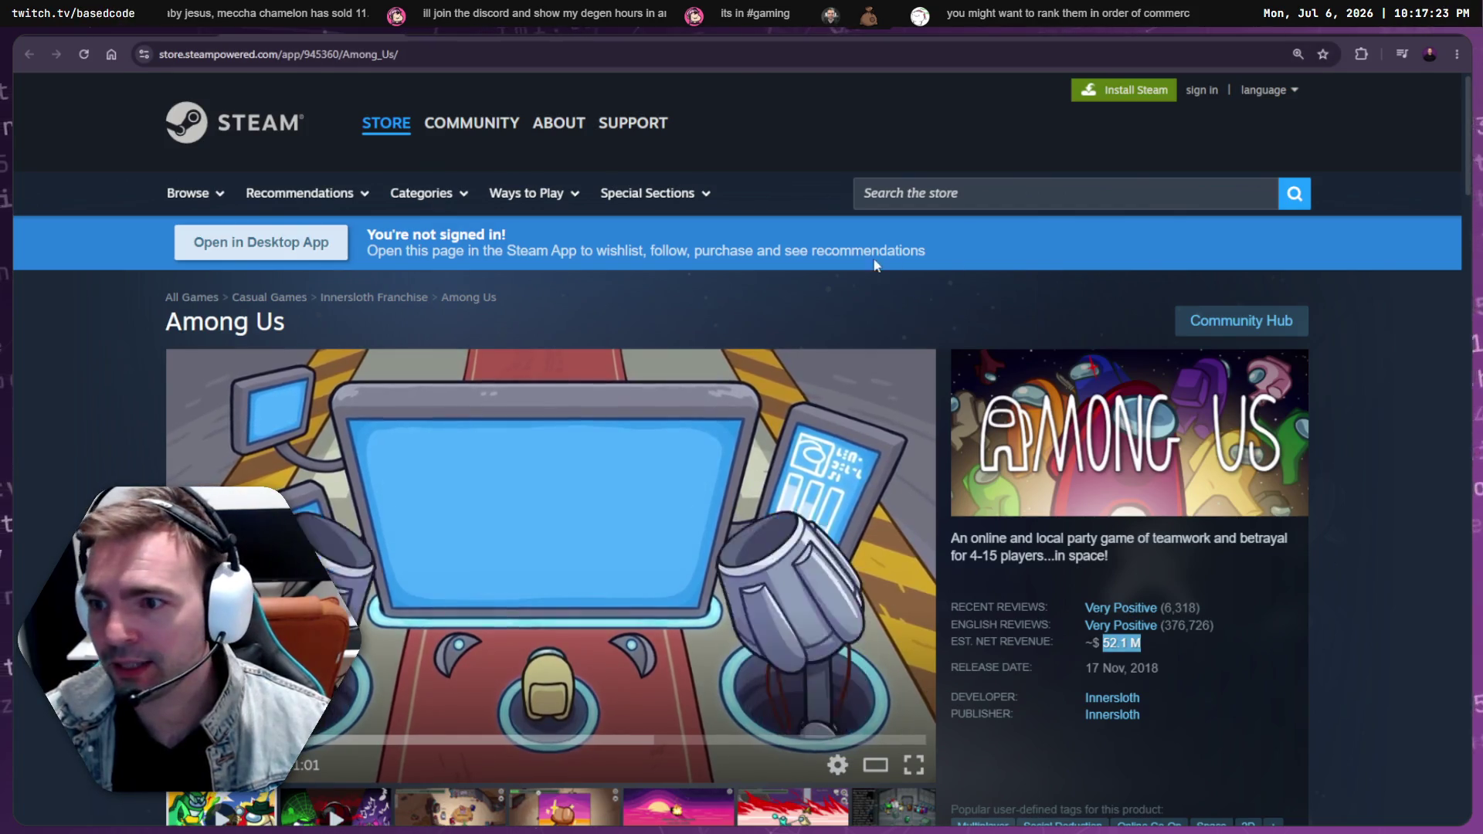
key("alt+Tab")
Enter West Hunt's revenue in D3 as 305 K, removing the ~$ prefix
left_click(208, 331)
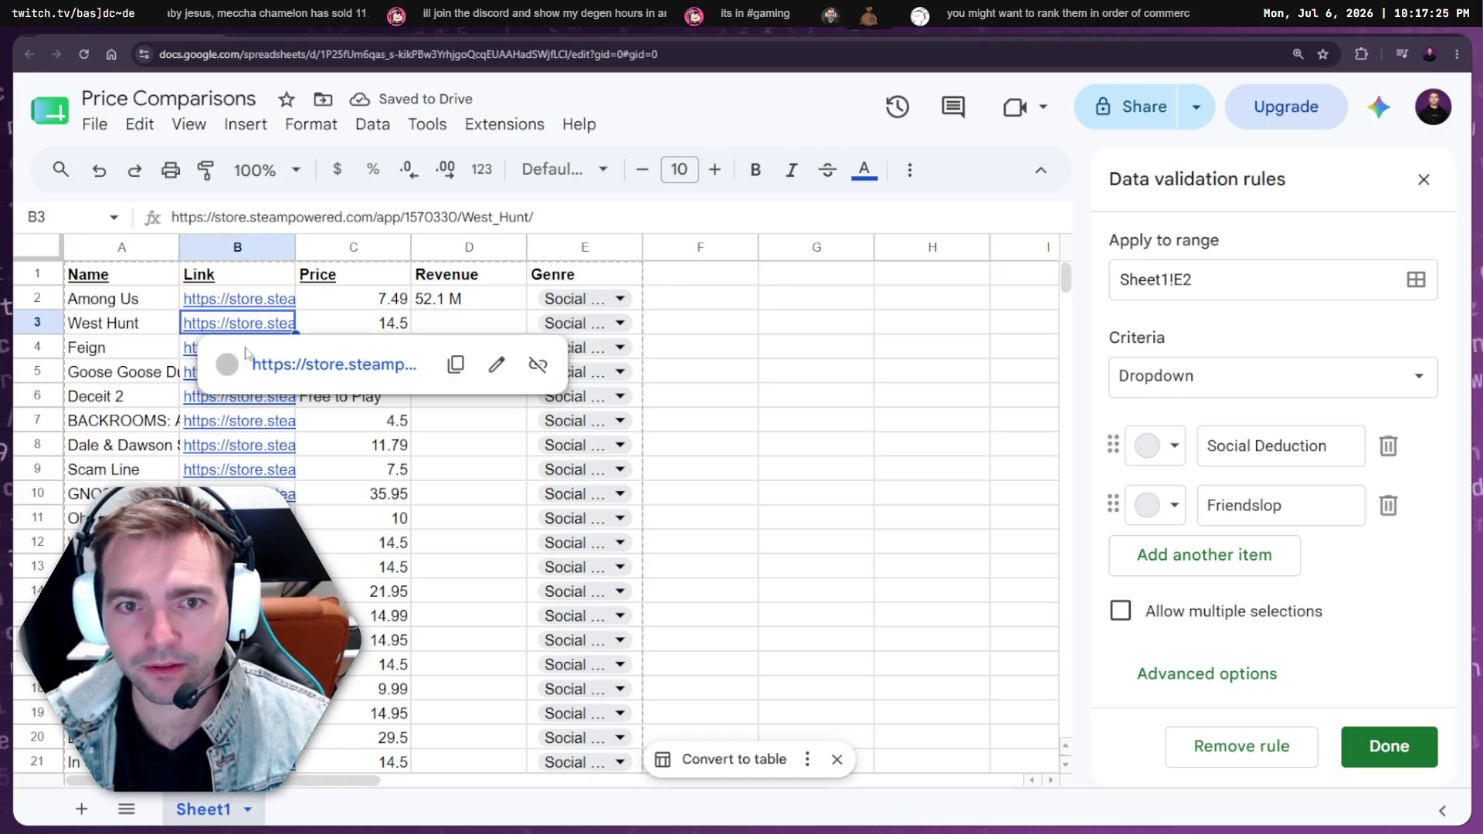
left_click(305, 374)
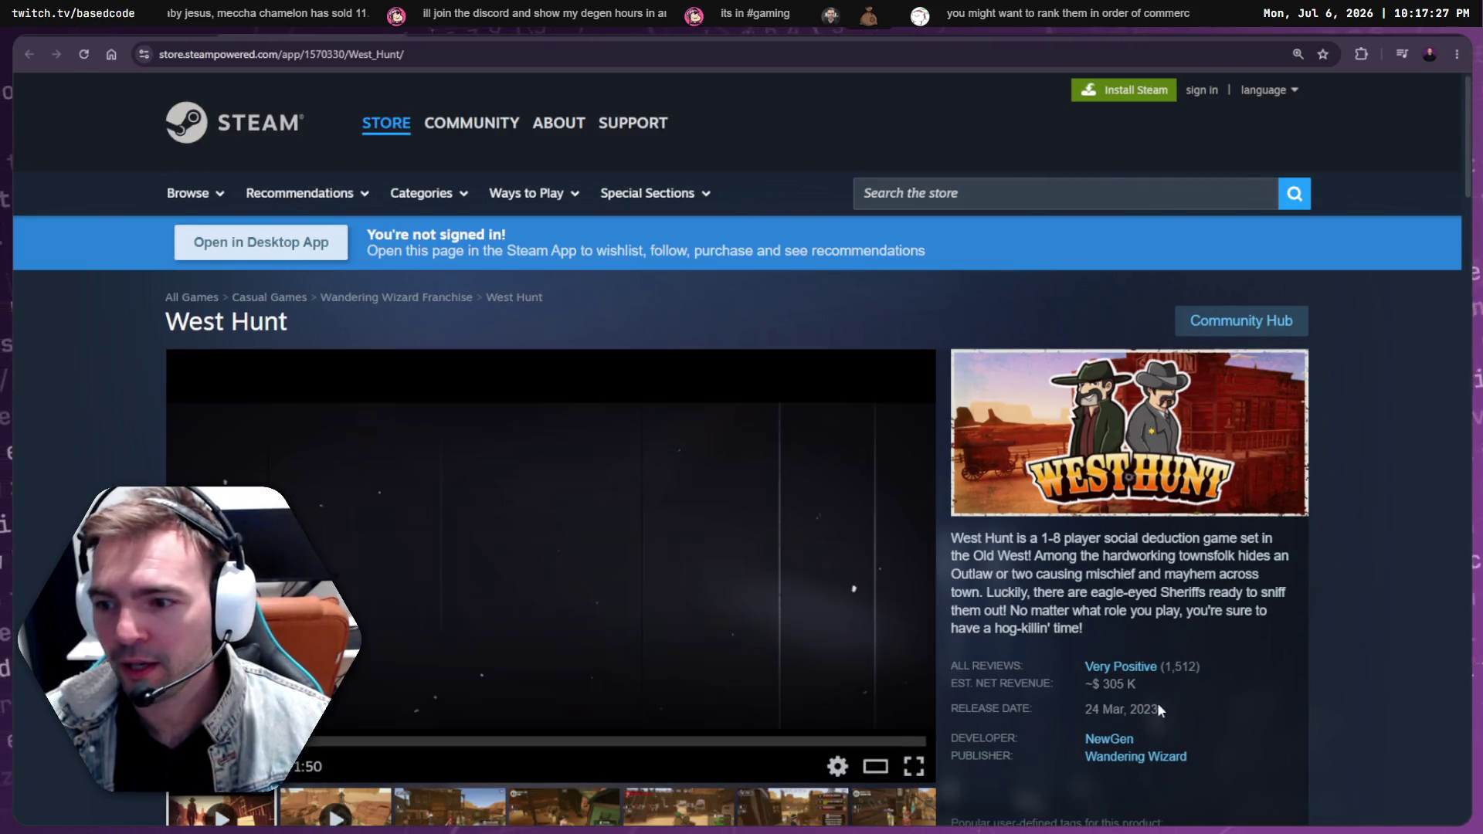
left_click_drag(1136, 683, 1105, 684)
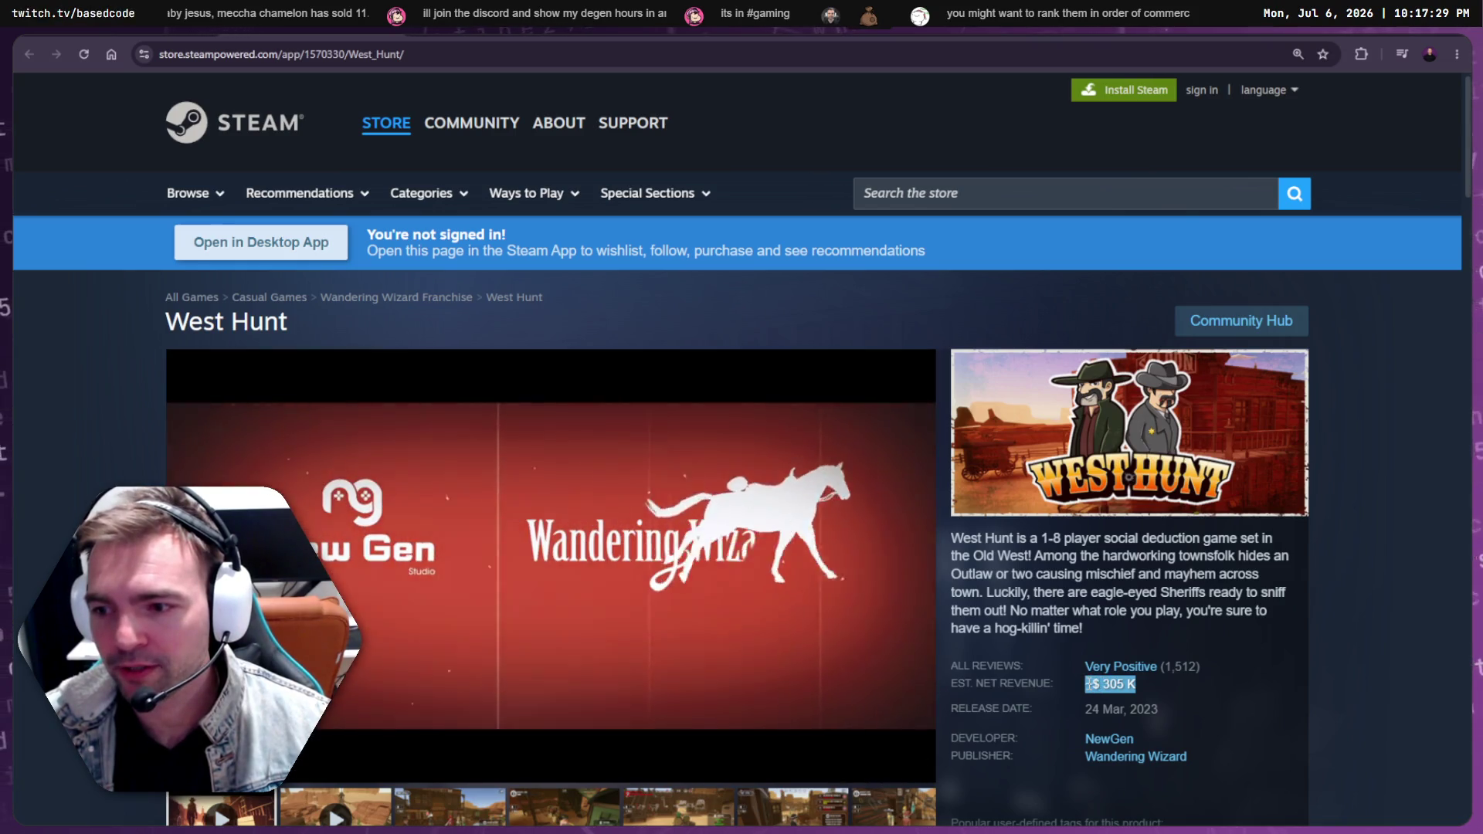
key("alt+Tab")
left_click(452, 300)
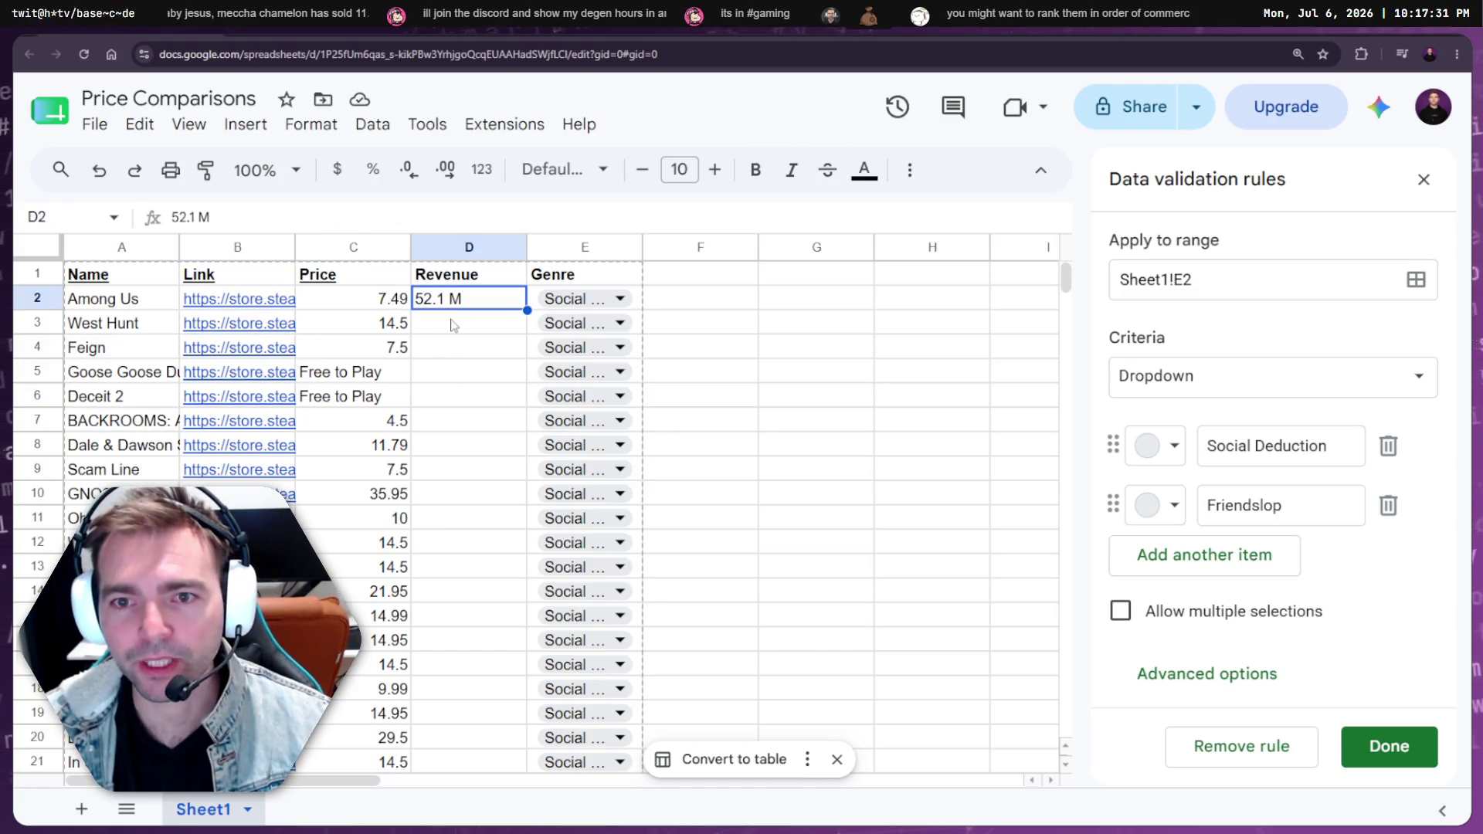
left_click(452, 325)
type("~$ 305 K")
double_click(427, 326)
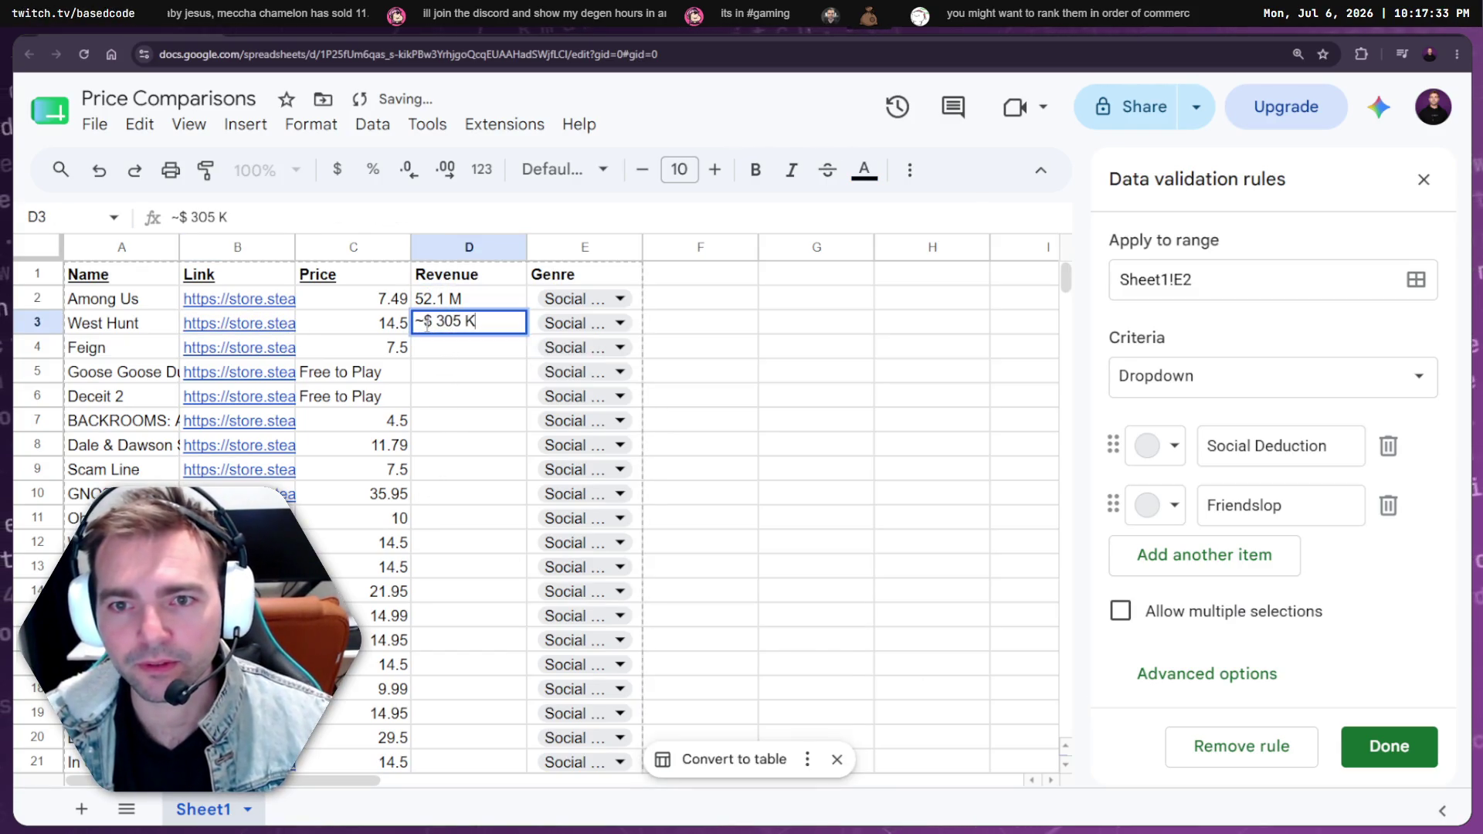
key("BackSpace")
key("BackSpace")
key("BackSpace")
left_click(446, 349)
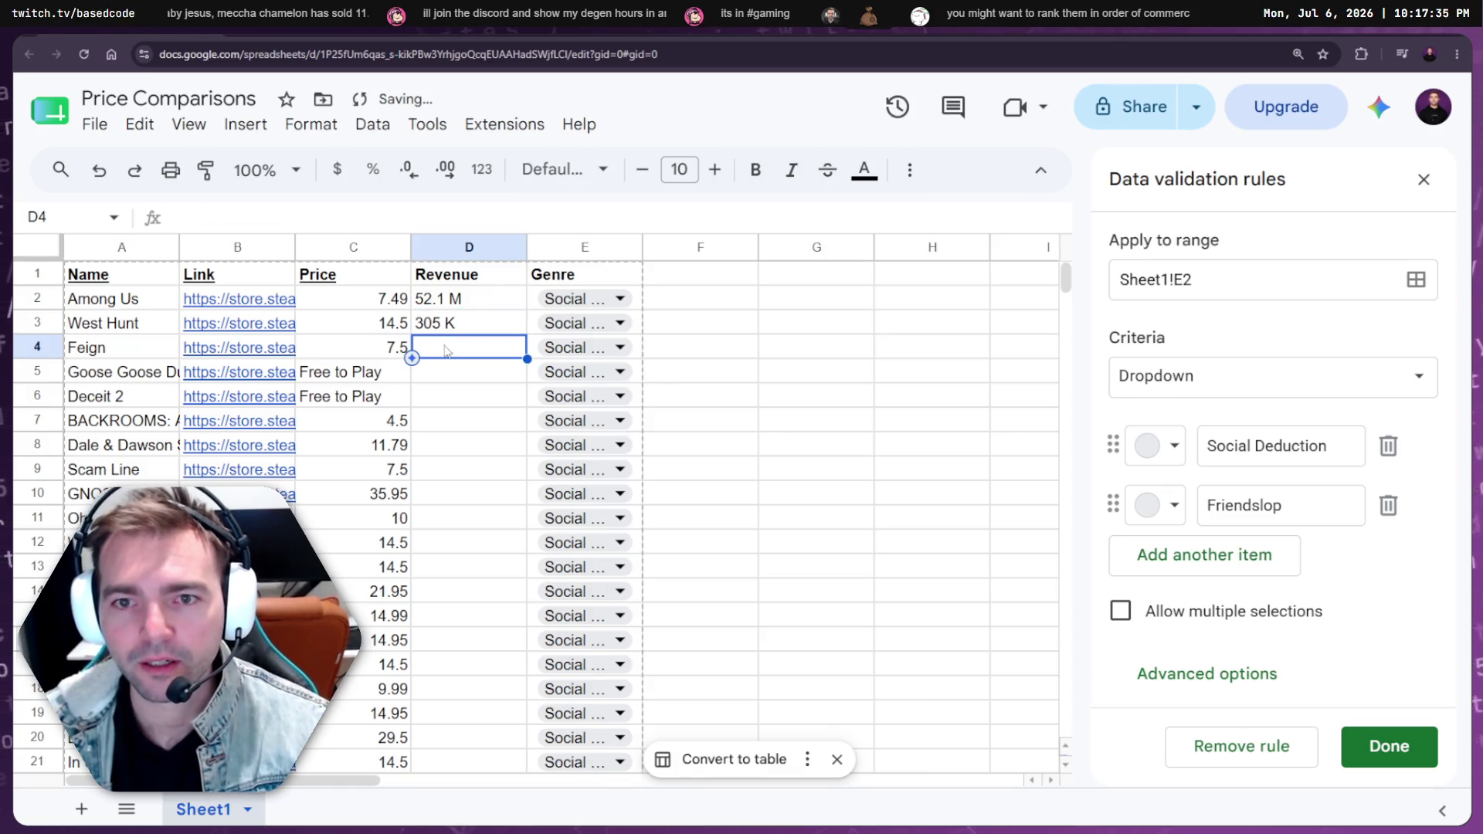
Paste Feign's 443 K revenue from its store page into D4
left_click(245, 349)
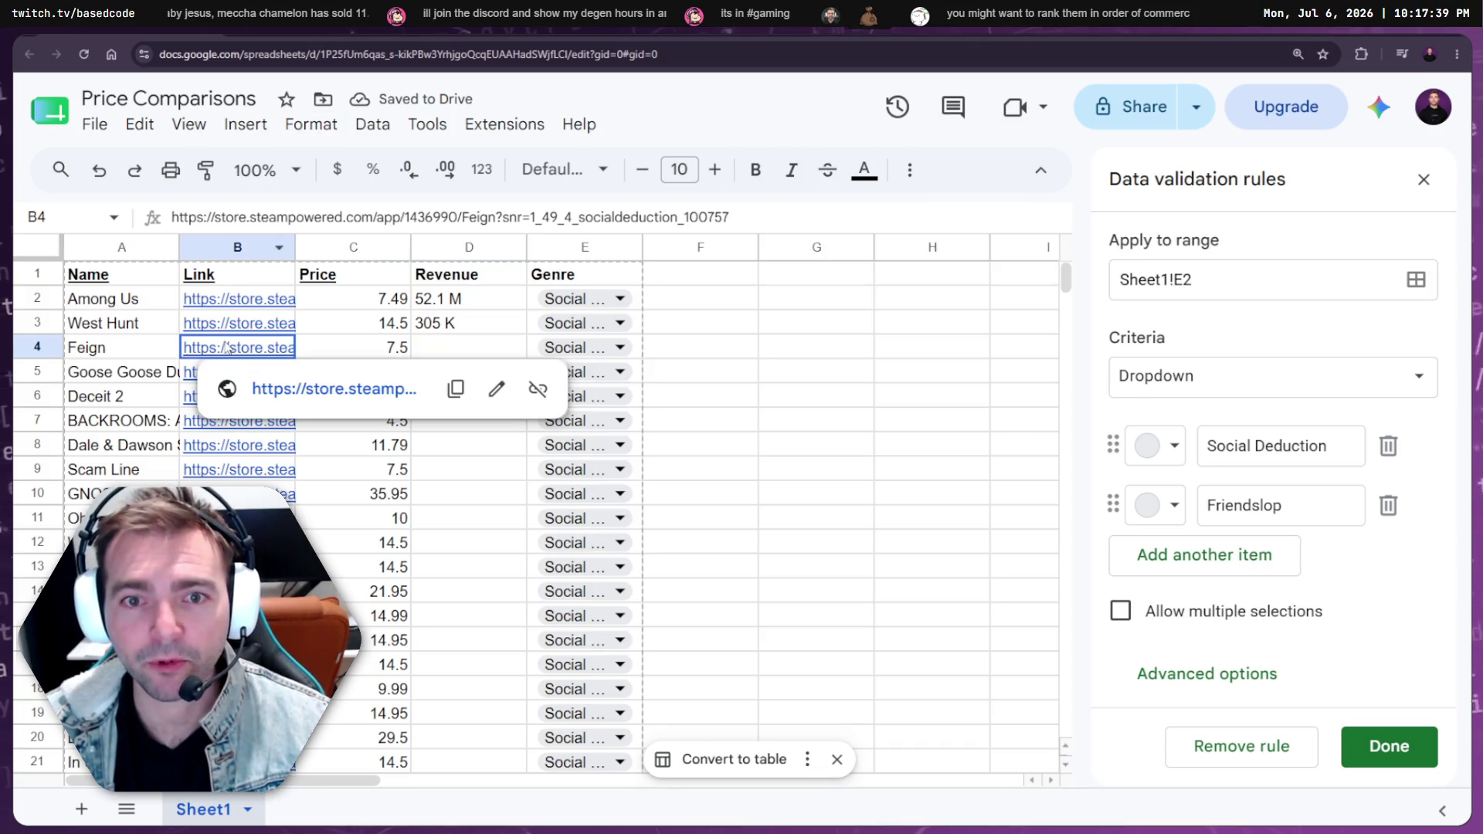
left_click(280, 396)
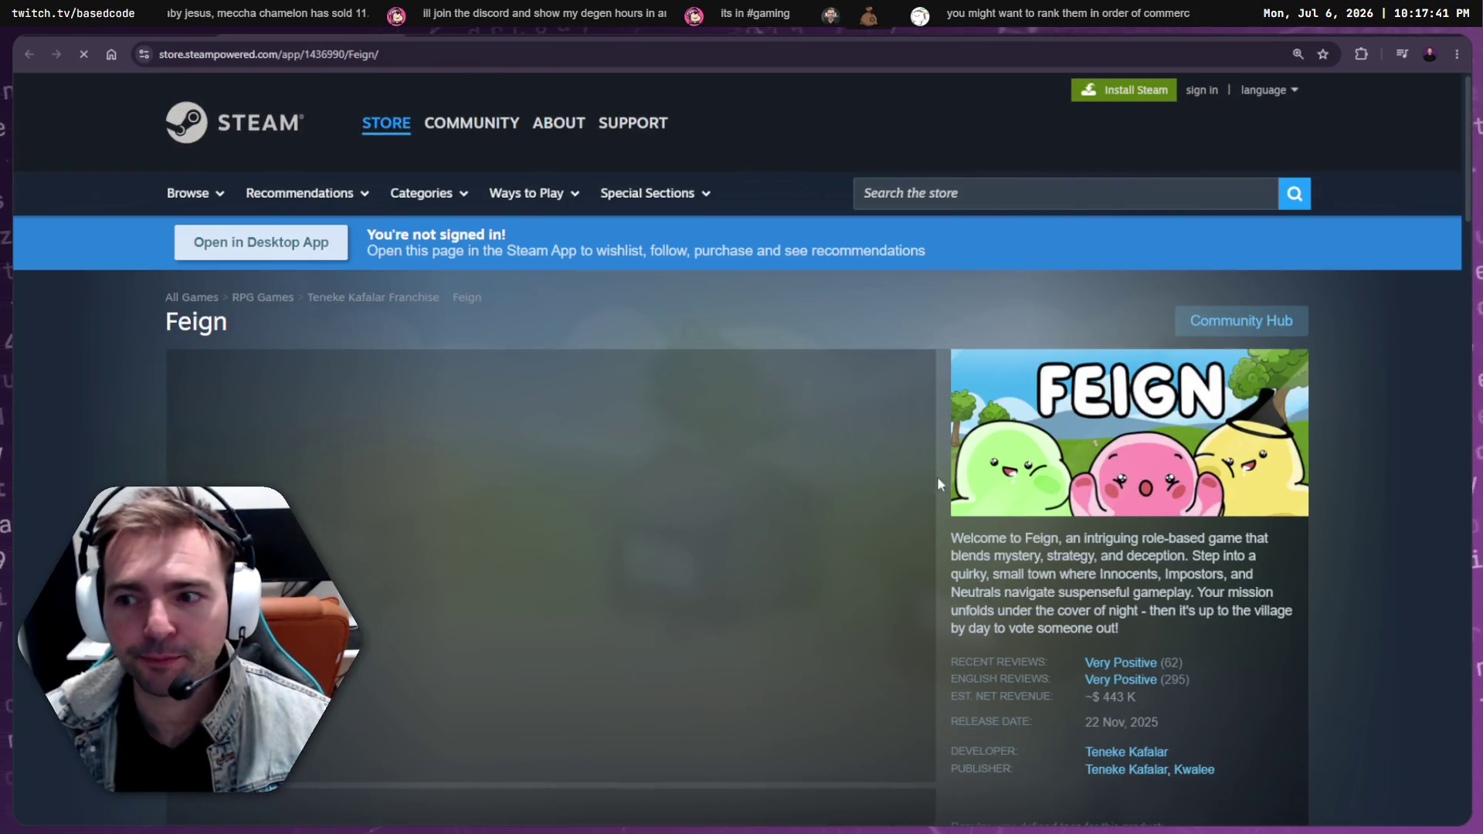
scroll(1119, 703, "down", 5)
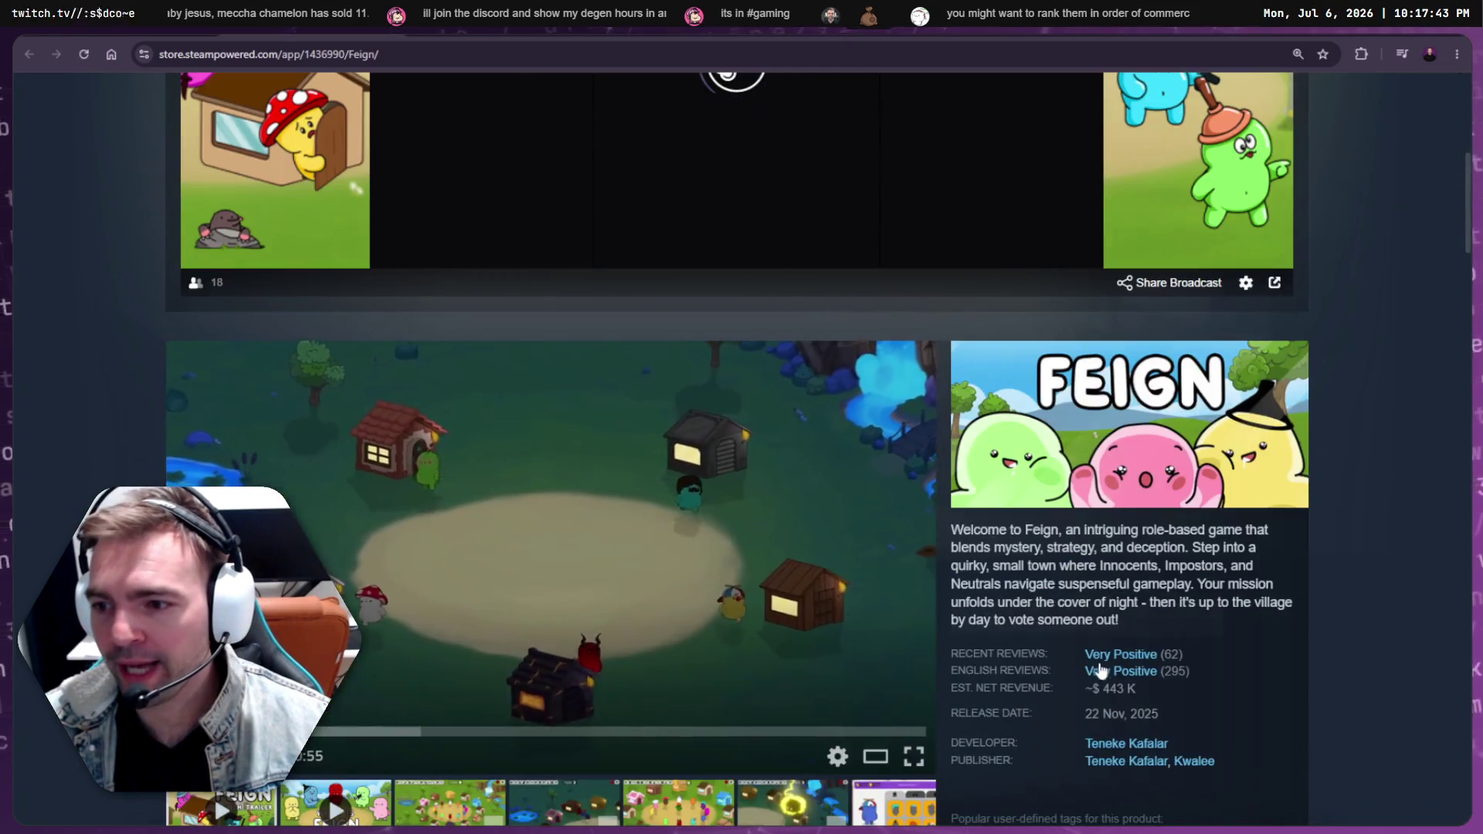
double_click(1116, 689)
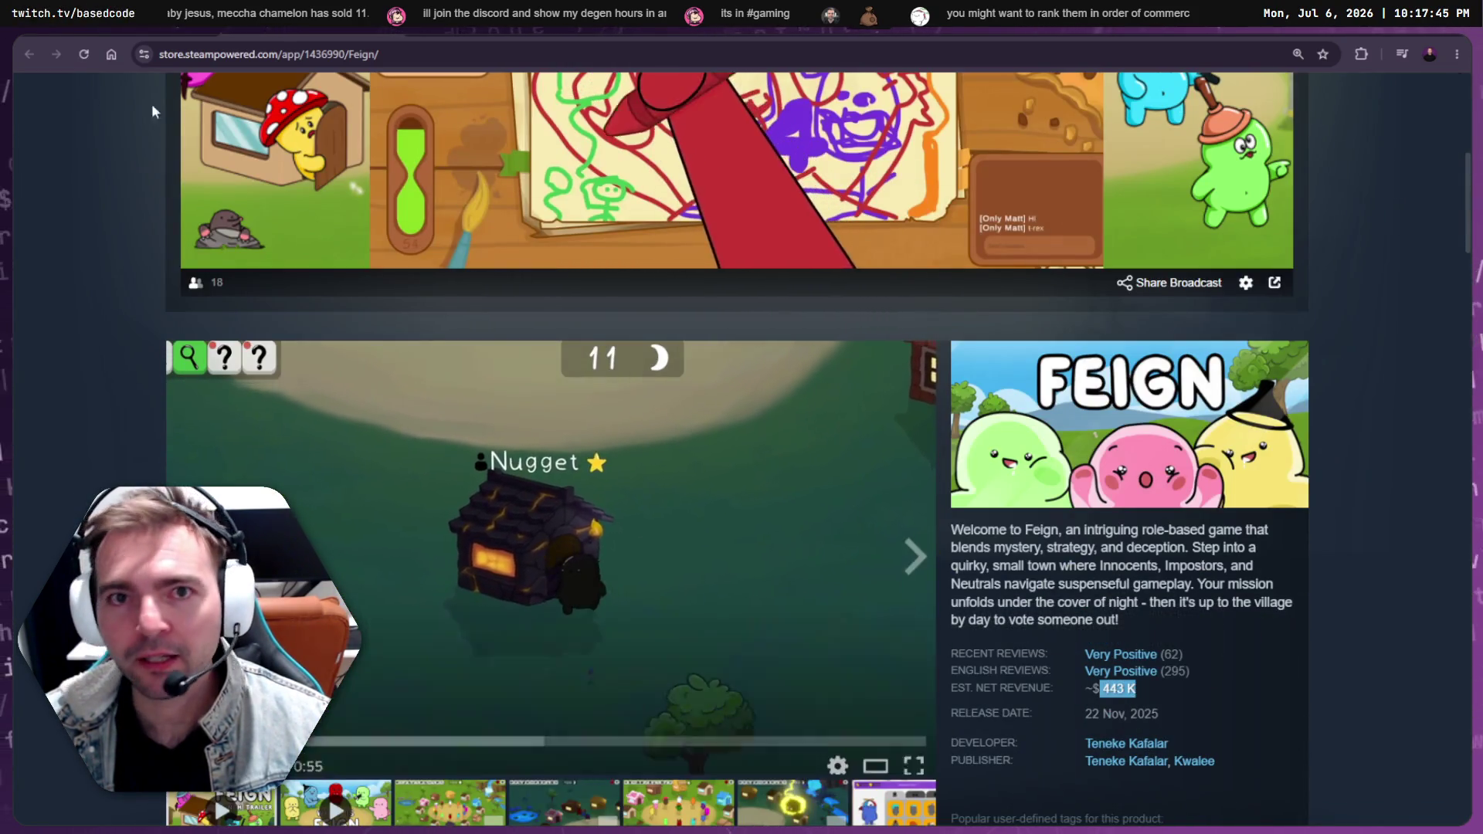
key("ctrl+w")
key("Right")
key("Right")
type("443 K")
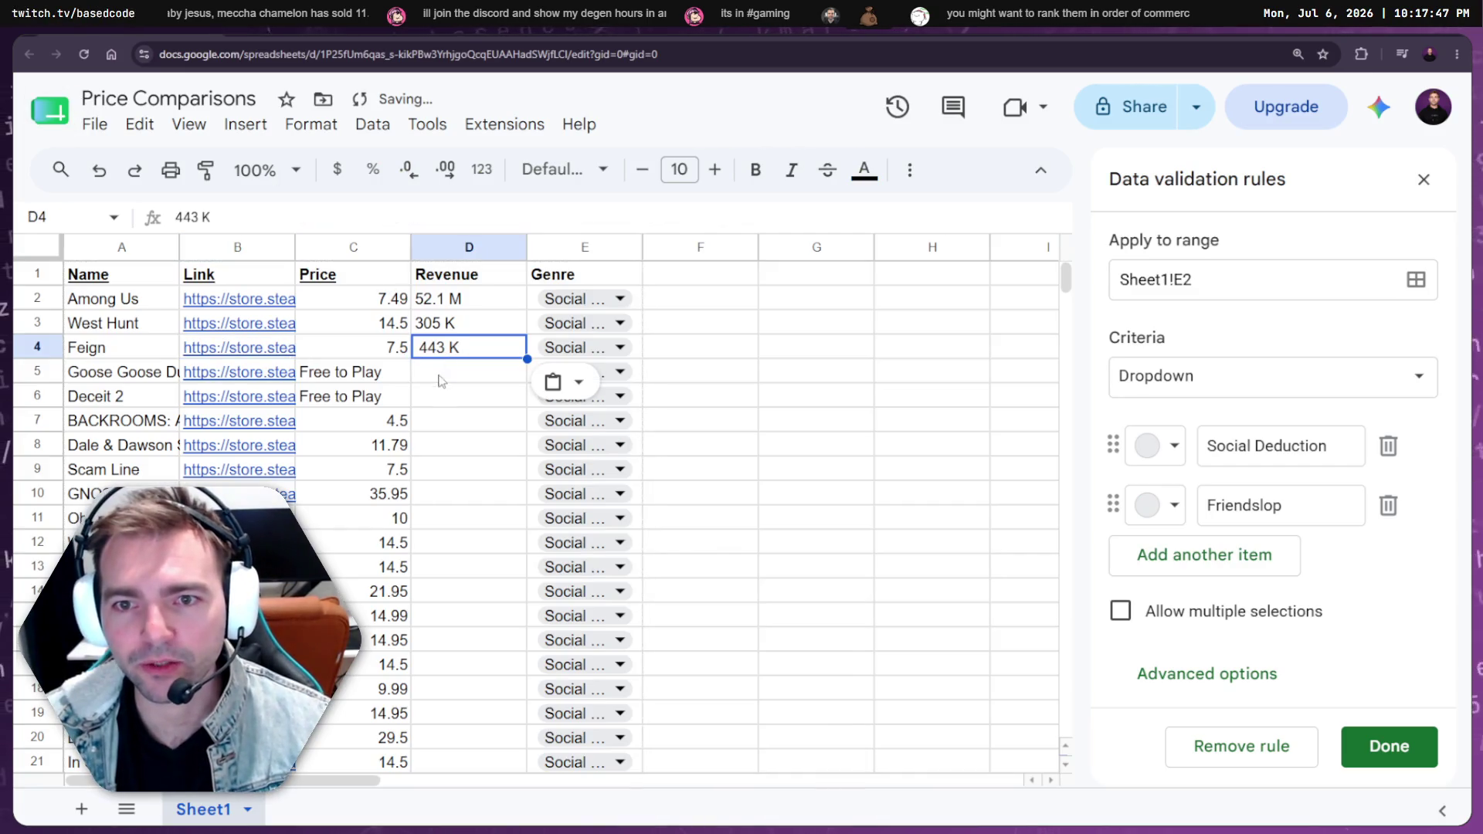
Check Goose Goose Duck's page, then paste BACKROOMS: APPREHENSION's 76.2 K revenue into D7
left_click(213, 377)
left_click(363, 415)
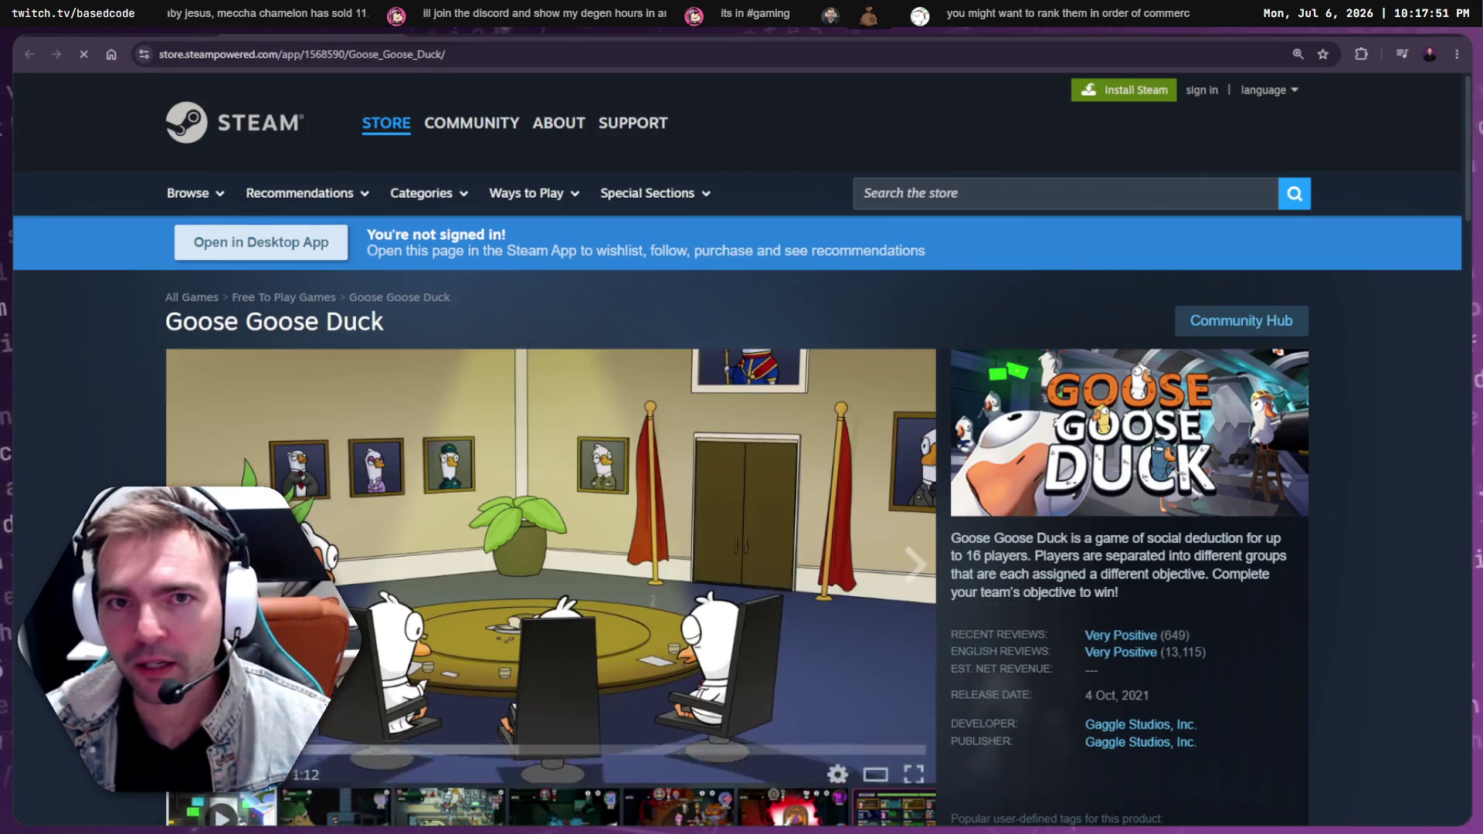
key("ctrl+w")
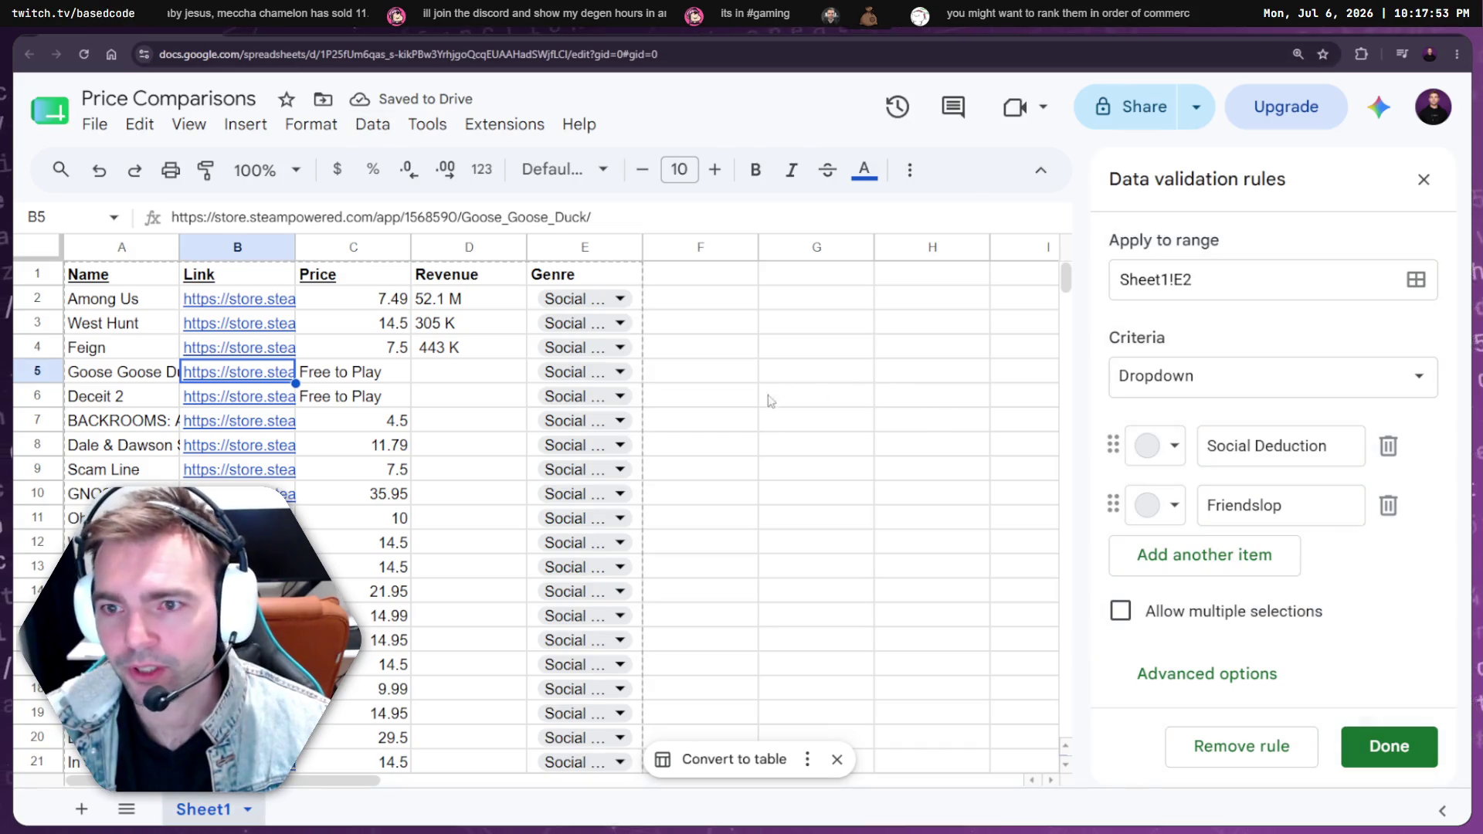
left_click(432, 398)
left_click(463, 421)
left_click(278, 423)
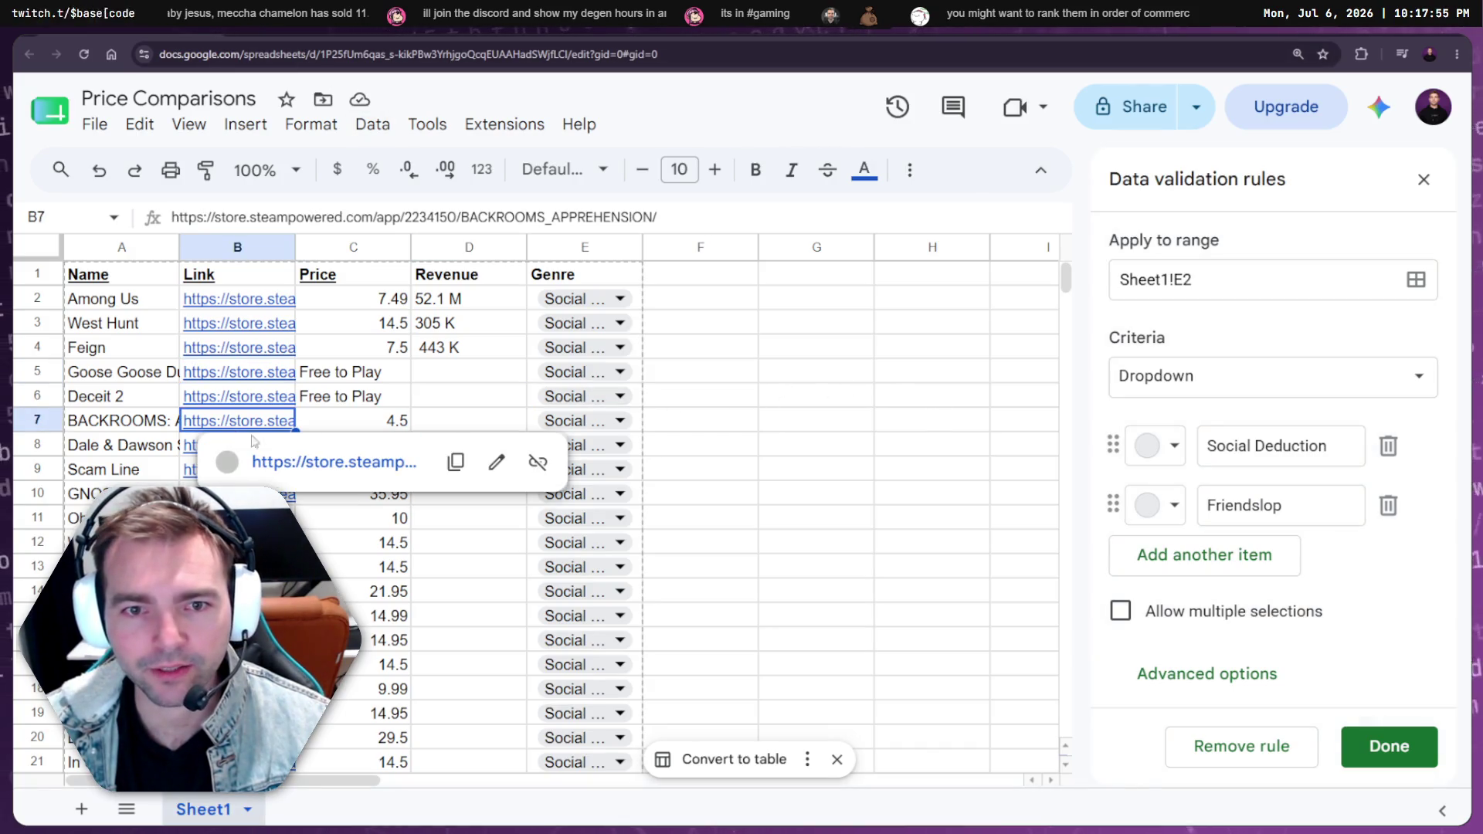
left_click(292, 463)
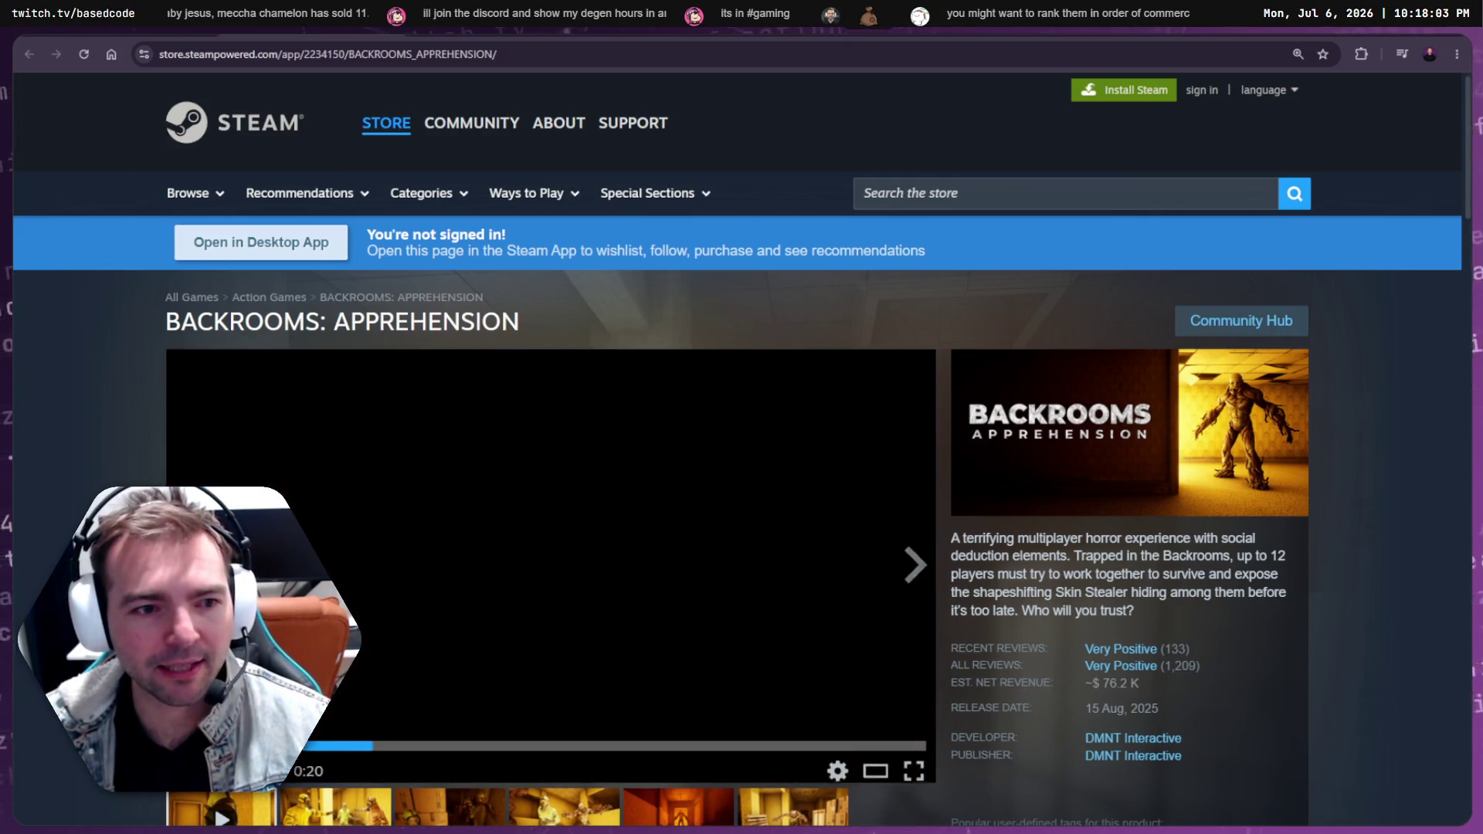
scroll(1134, 541, "down", 2)
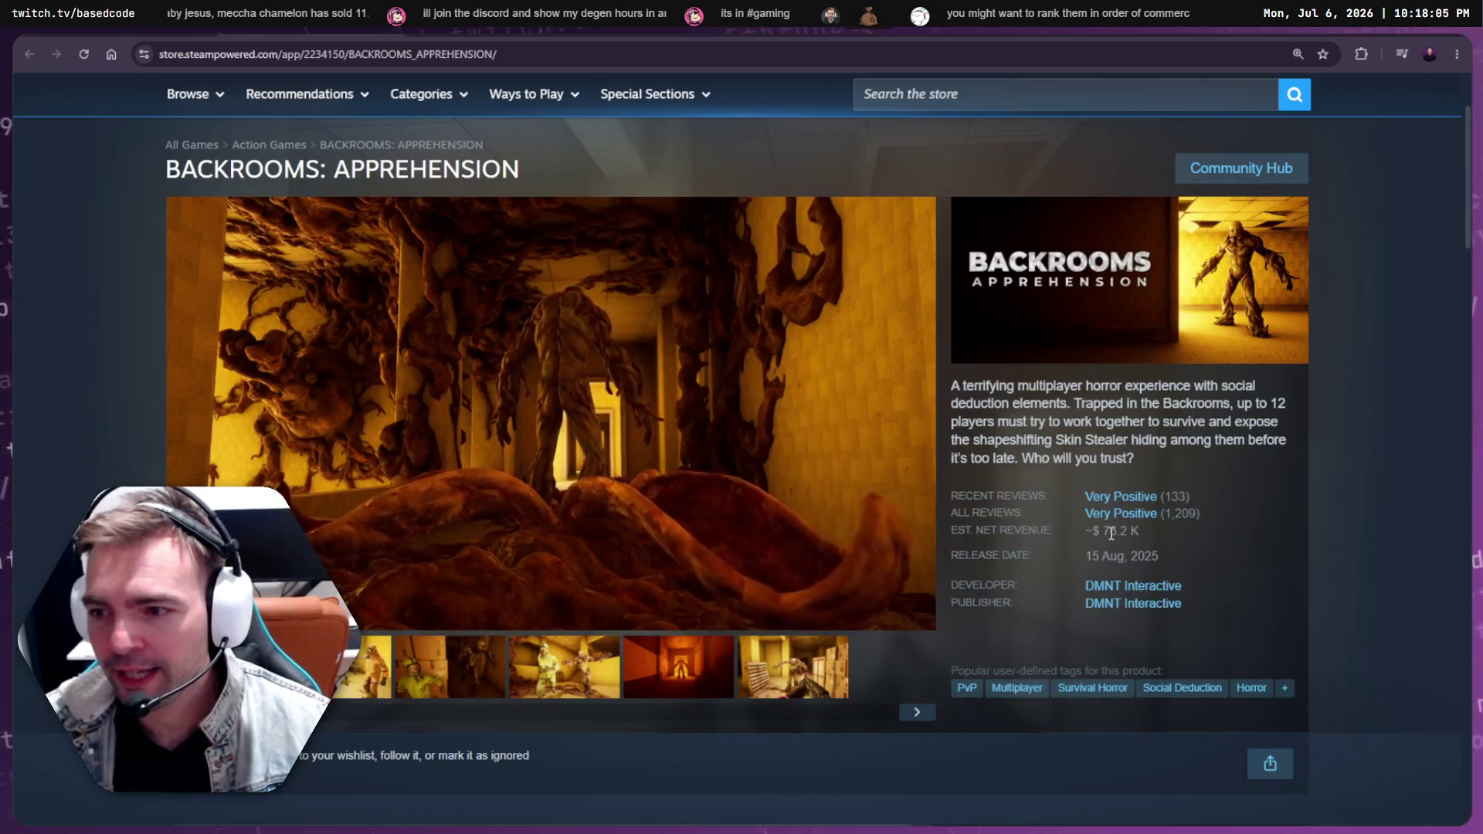
double_click(1106, 528)
key("ctrl+c")
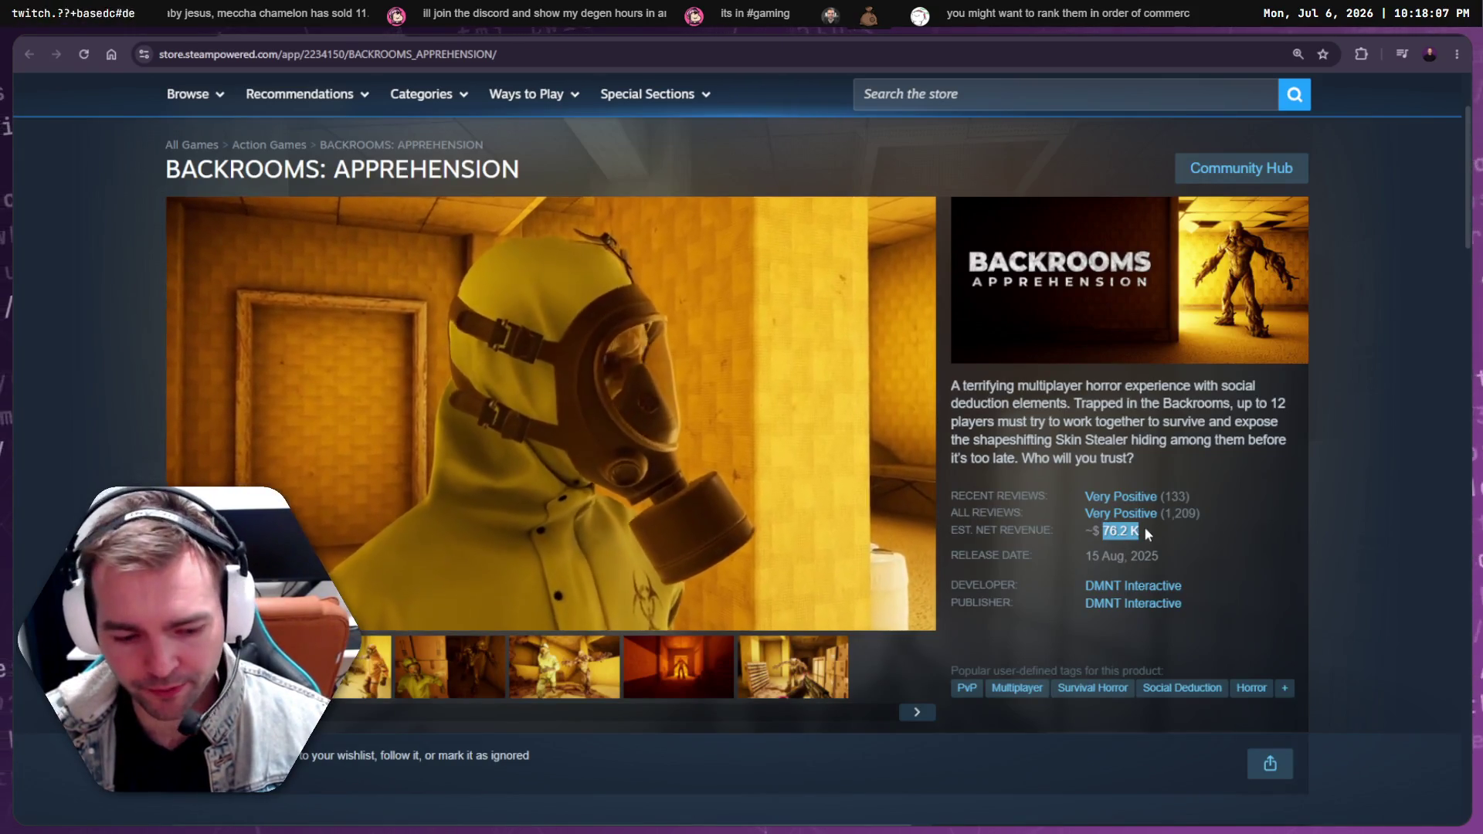
key("ctrl+Tab")
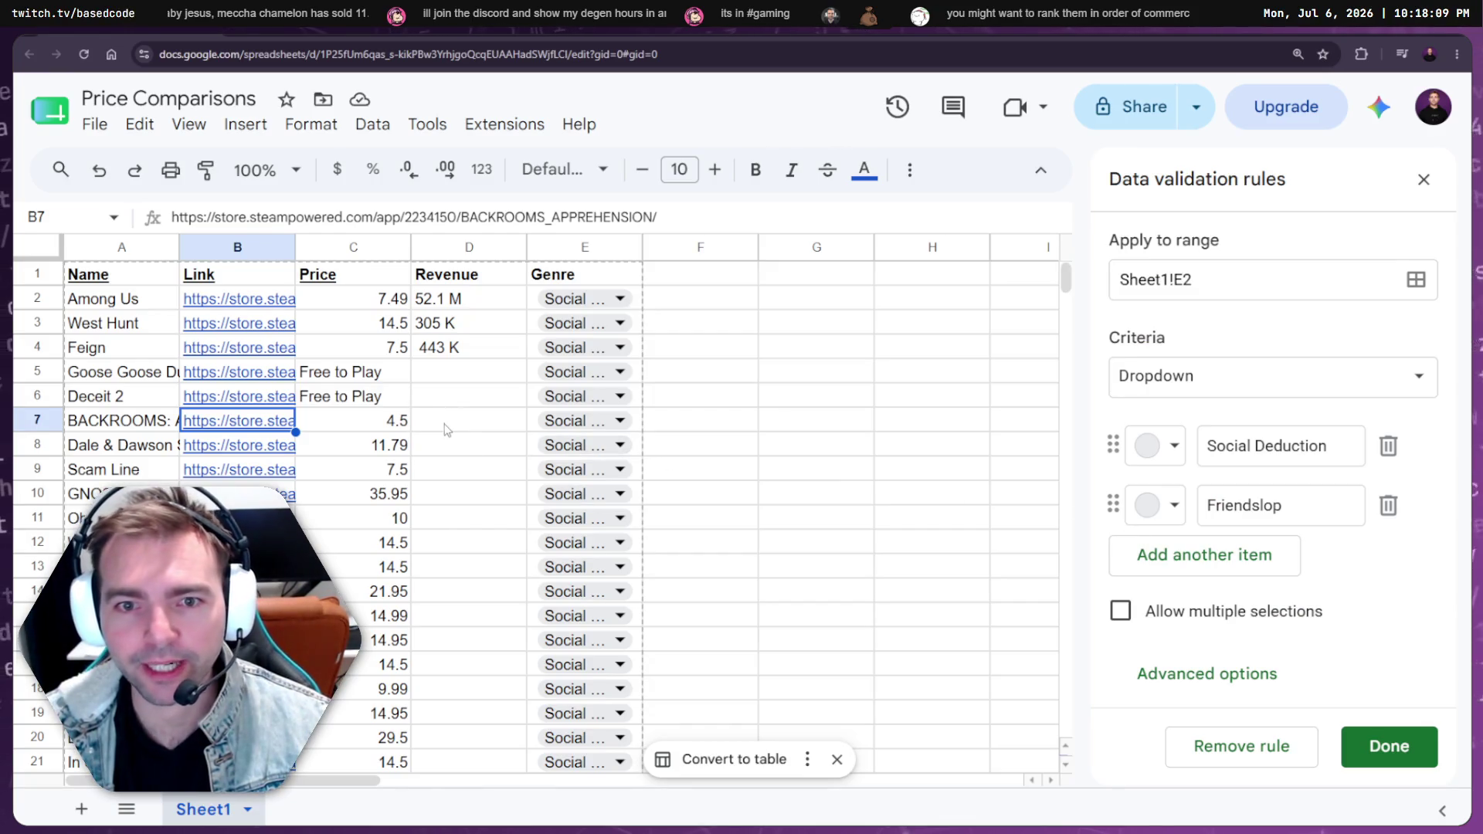
left_click(448, 430)
key("ctrl+v")
Copy Dale & Dawson's 1.00 M revenue into D8
left_click(230, 448)
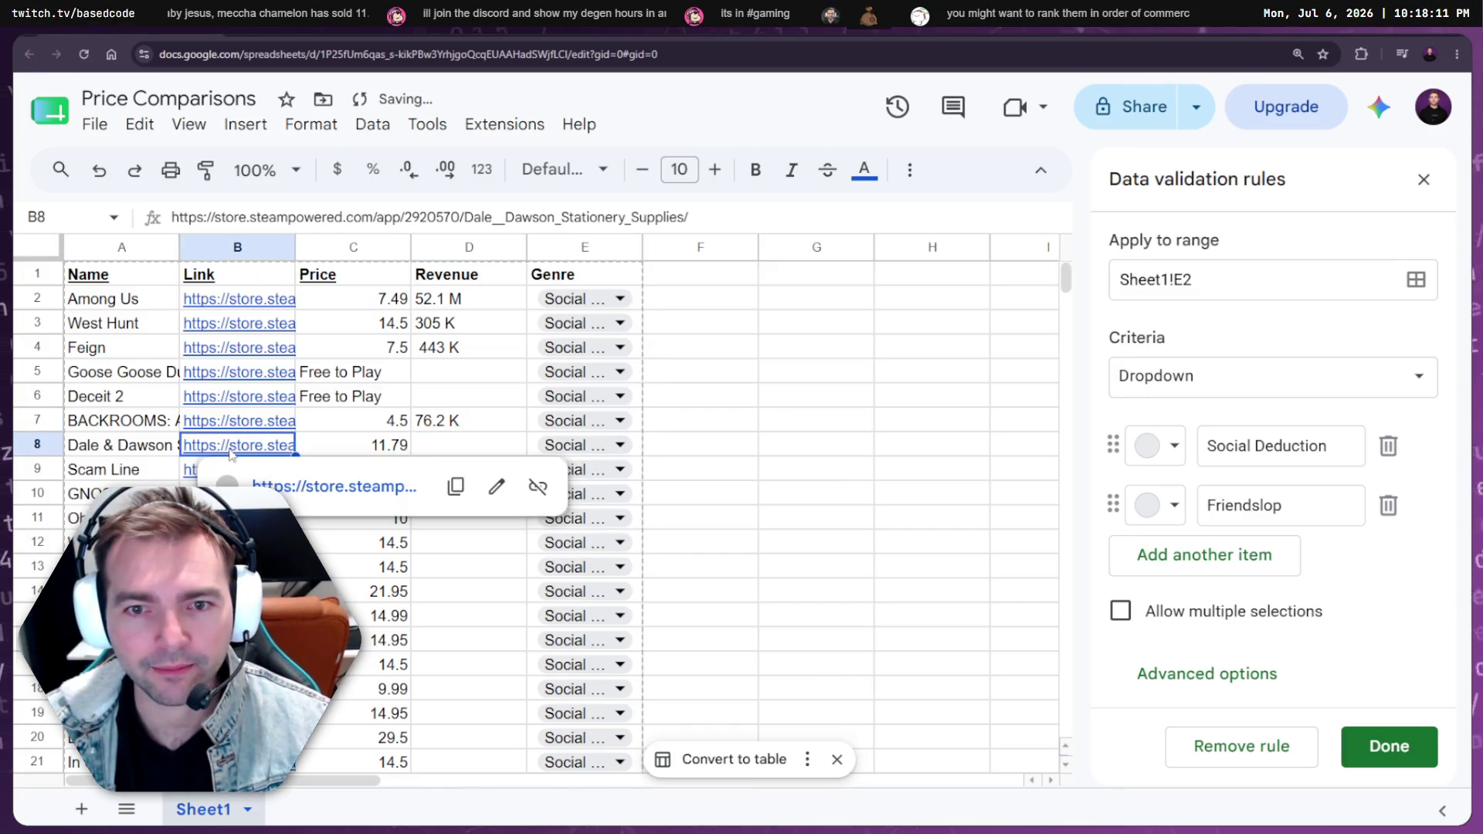
left_click(319, 493)
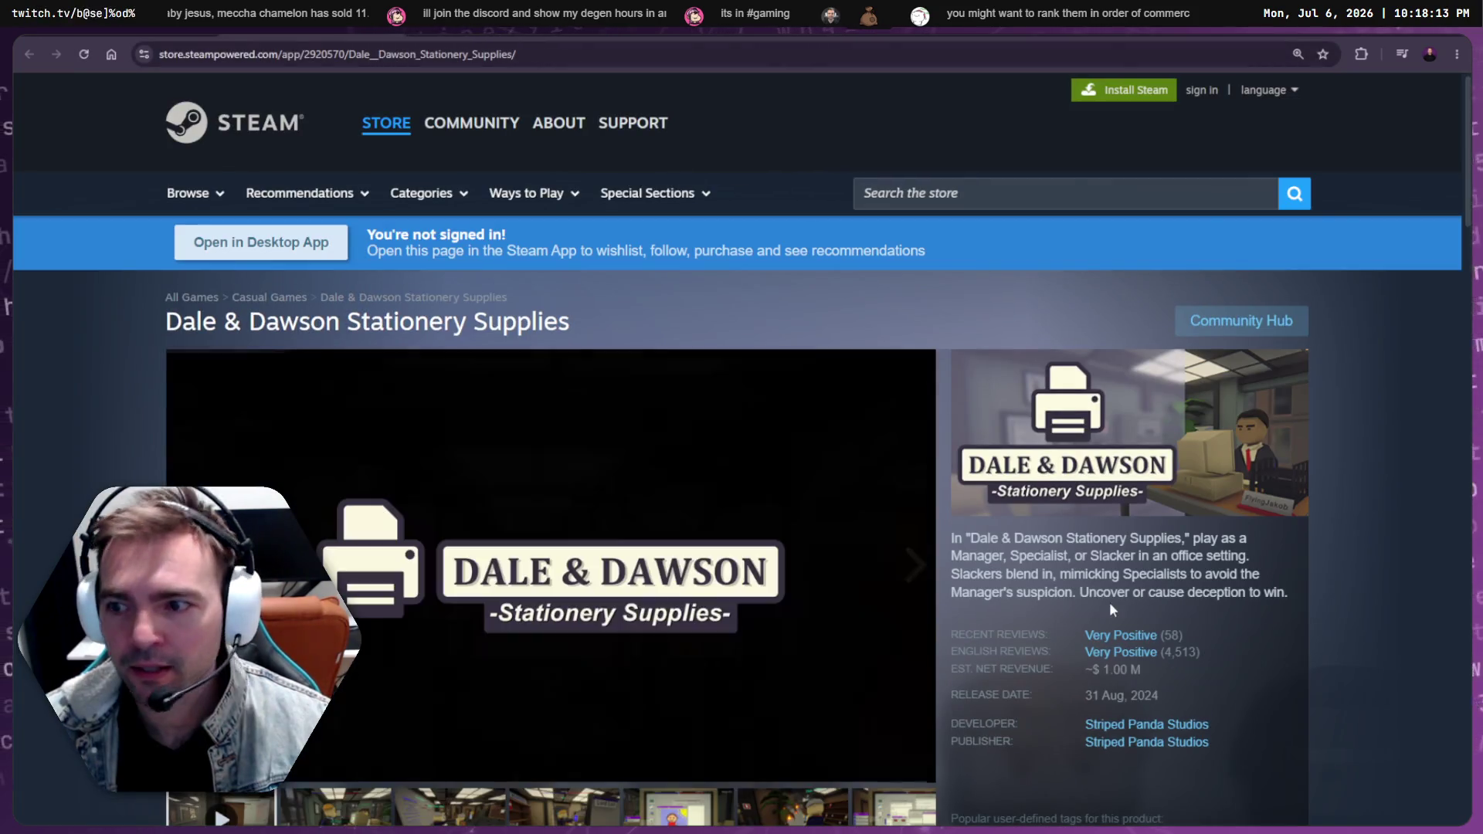
left_click_drag(1103, 670, 1142, 674)
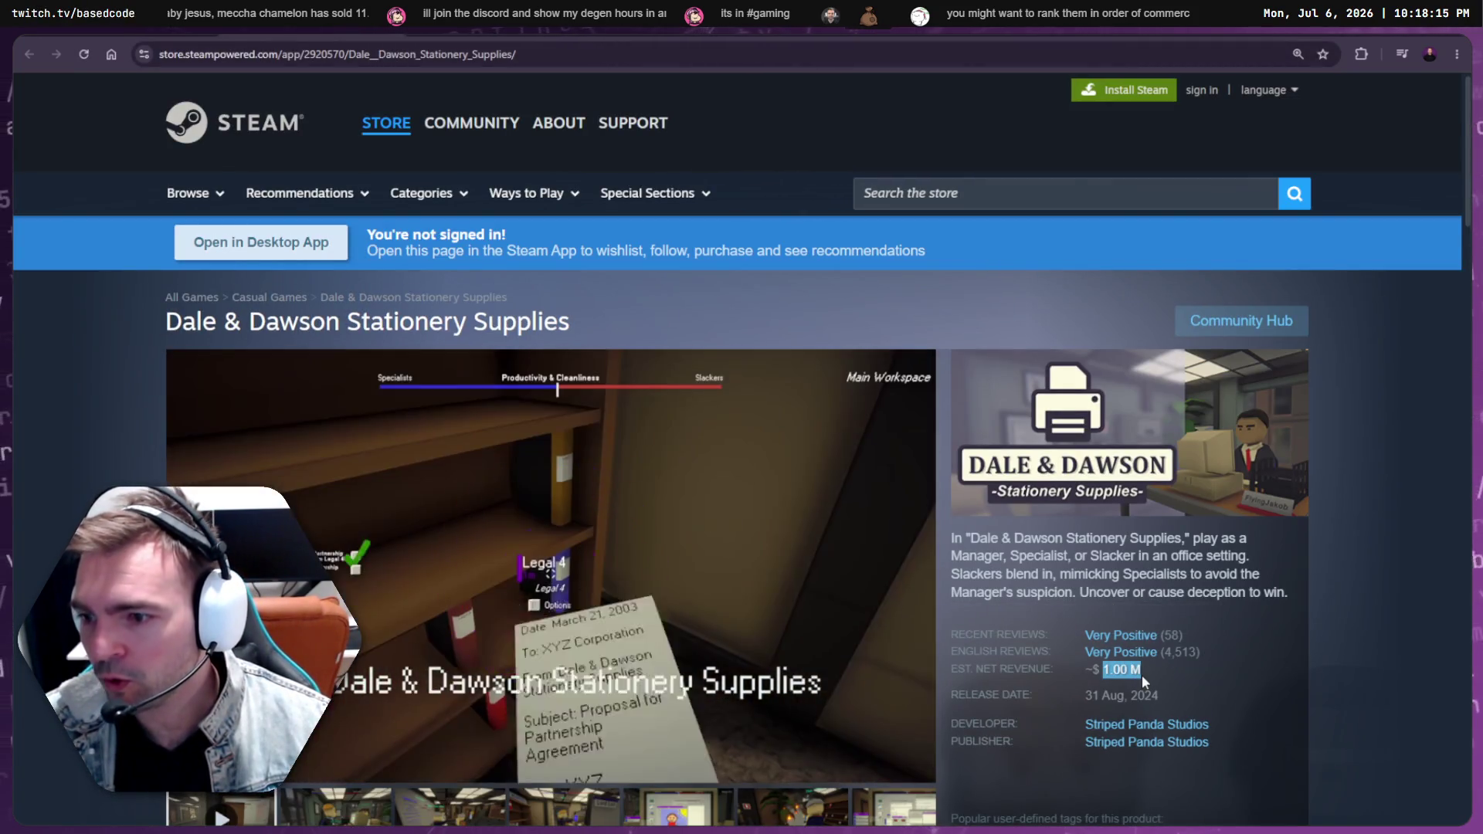
key("ctrl+c")
key("ctrl+w")
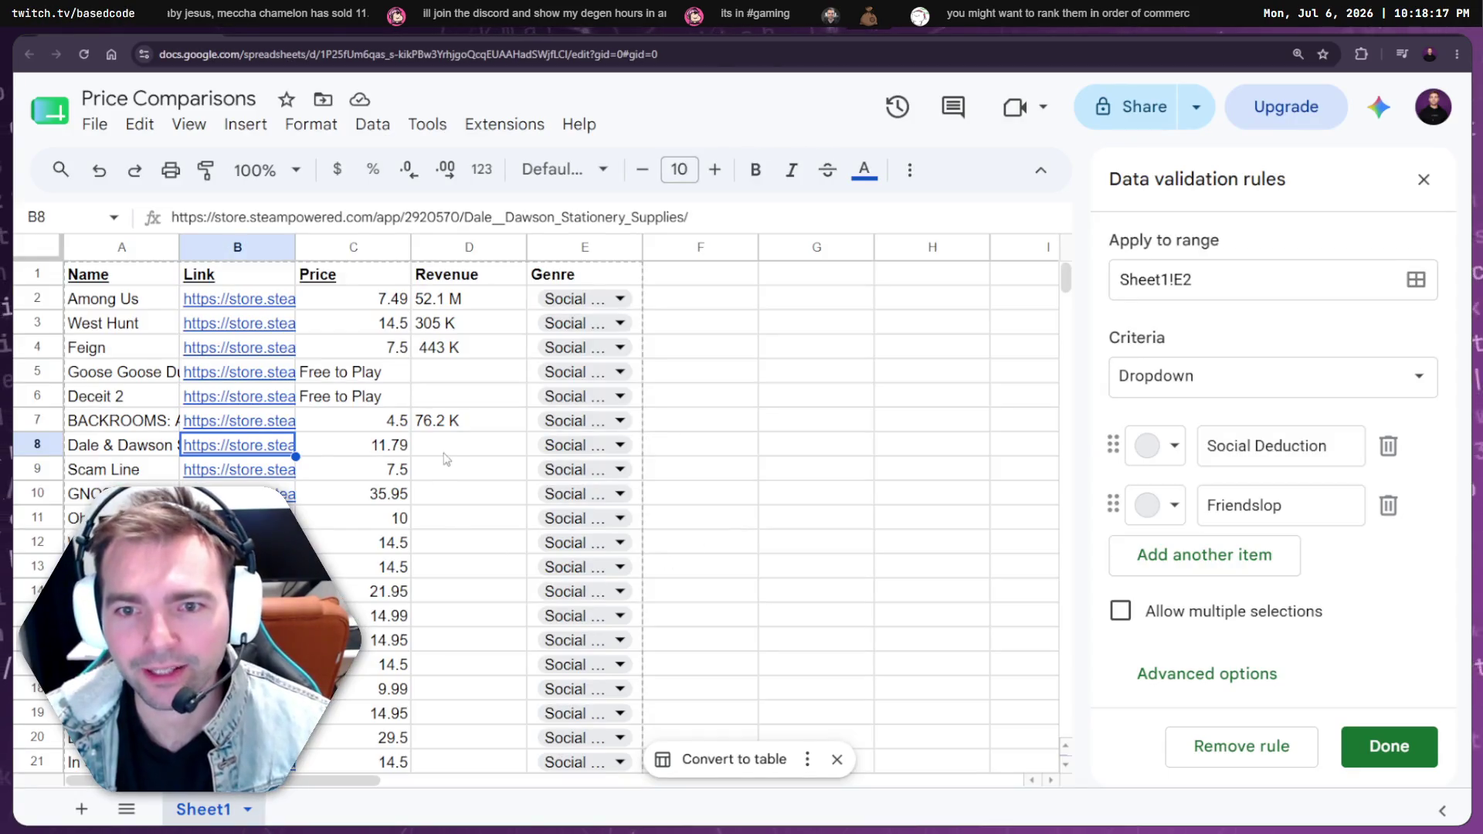
left_click(452, 453)
key("ctrl+v")
Paste Scam Line's 100 K revenue into D9, undoing a paste that overwrote its link
left_click(194, 477)
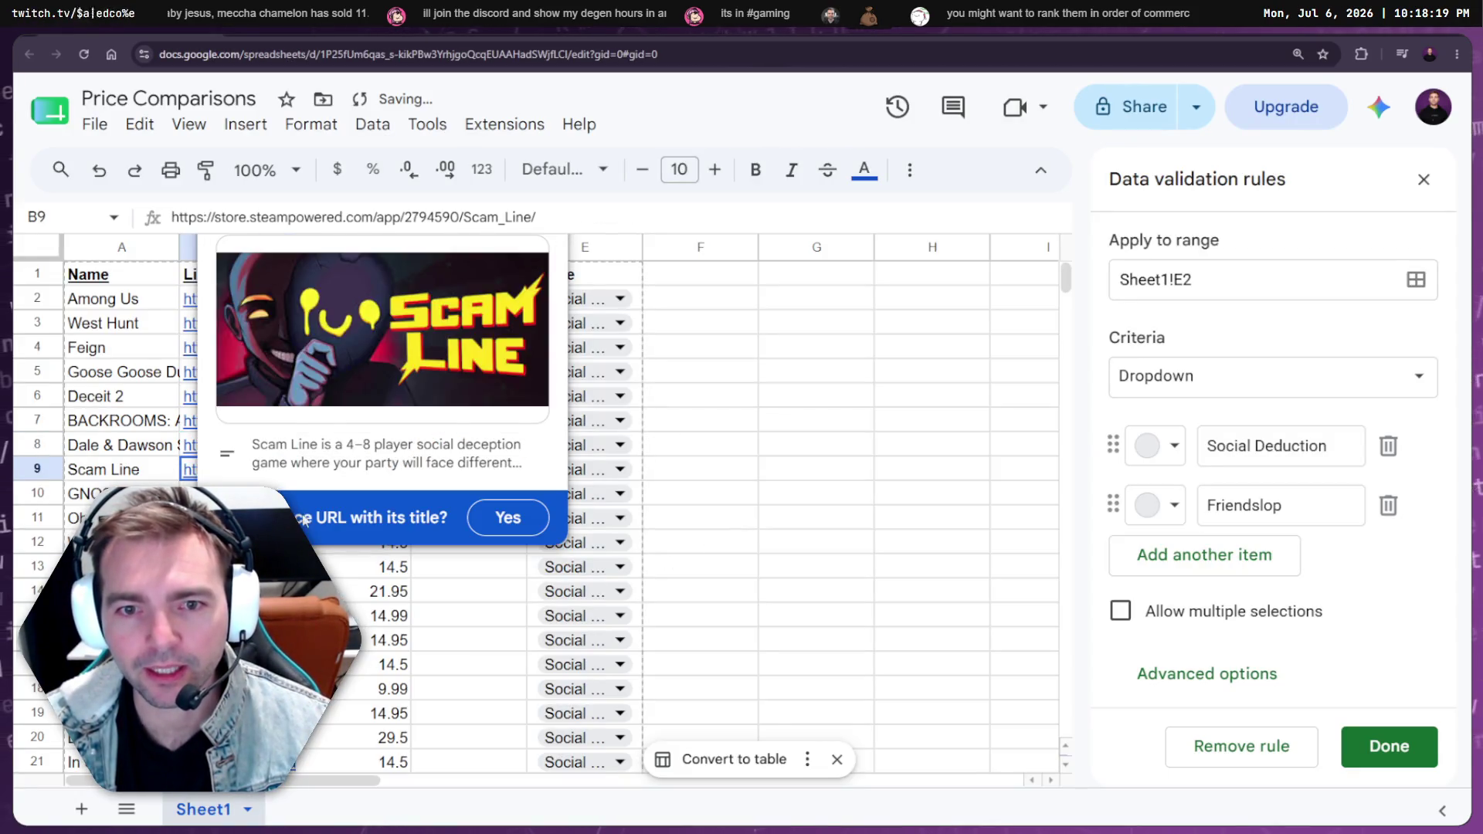
mouse_move(194, 476)
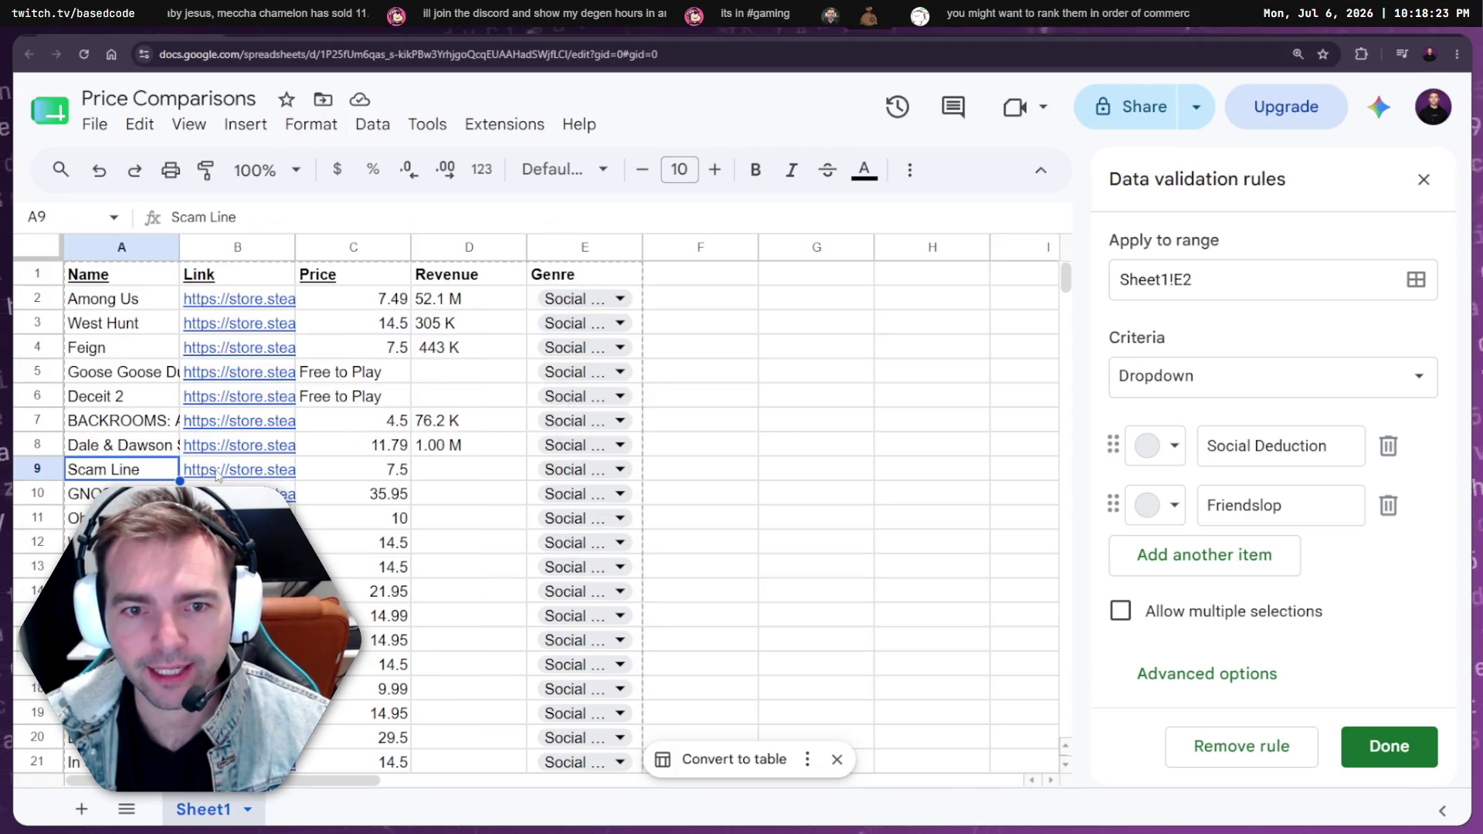
left_click(388, 312)
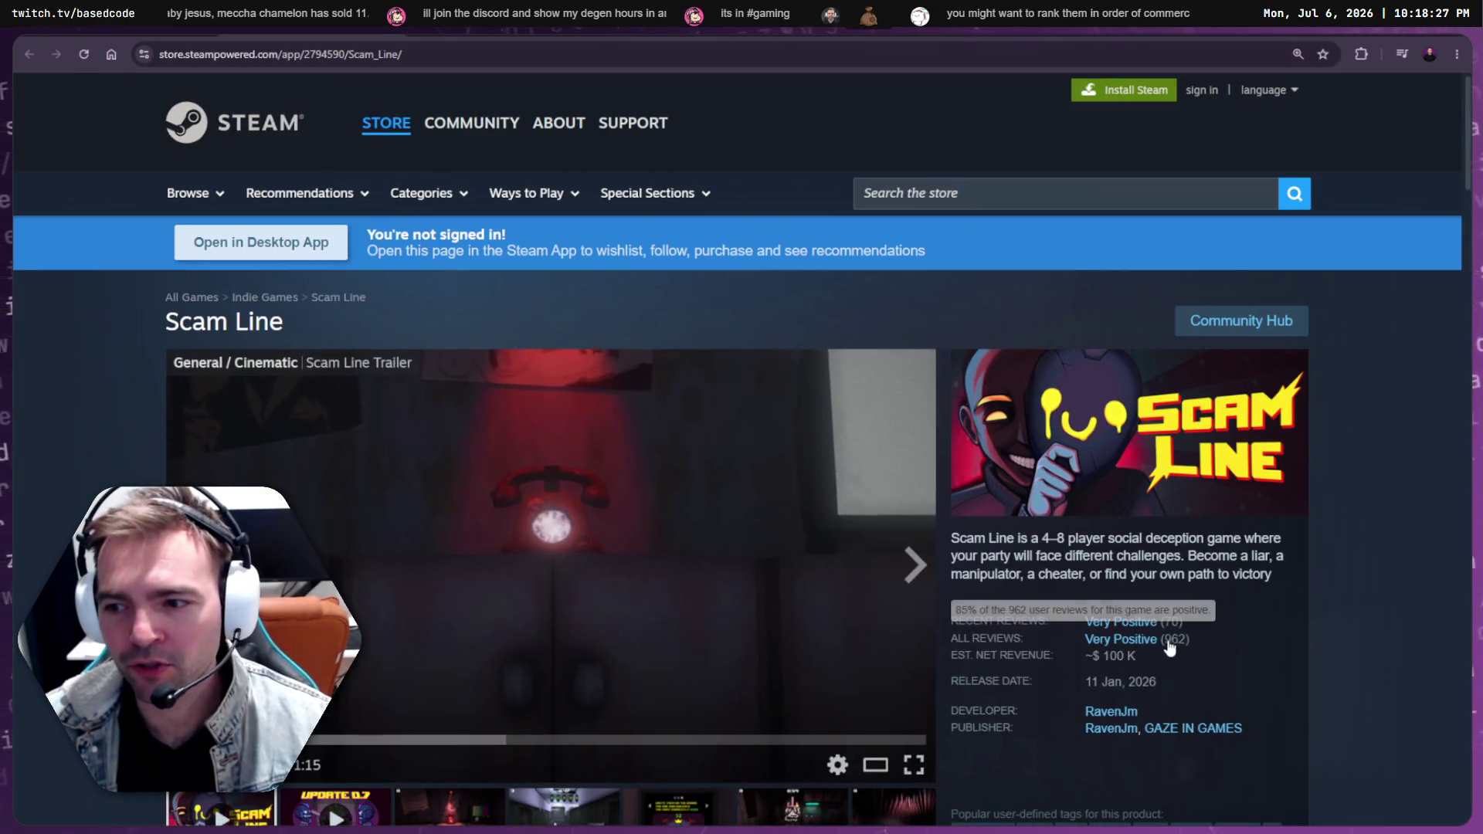
left_click_drag(1138, 658, 1100, 657)
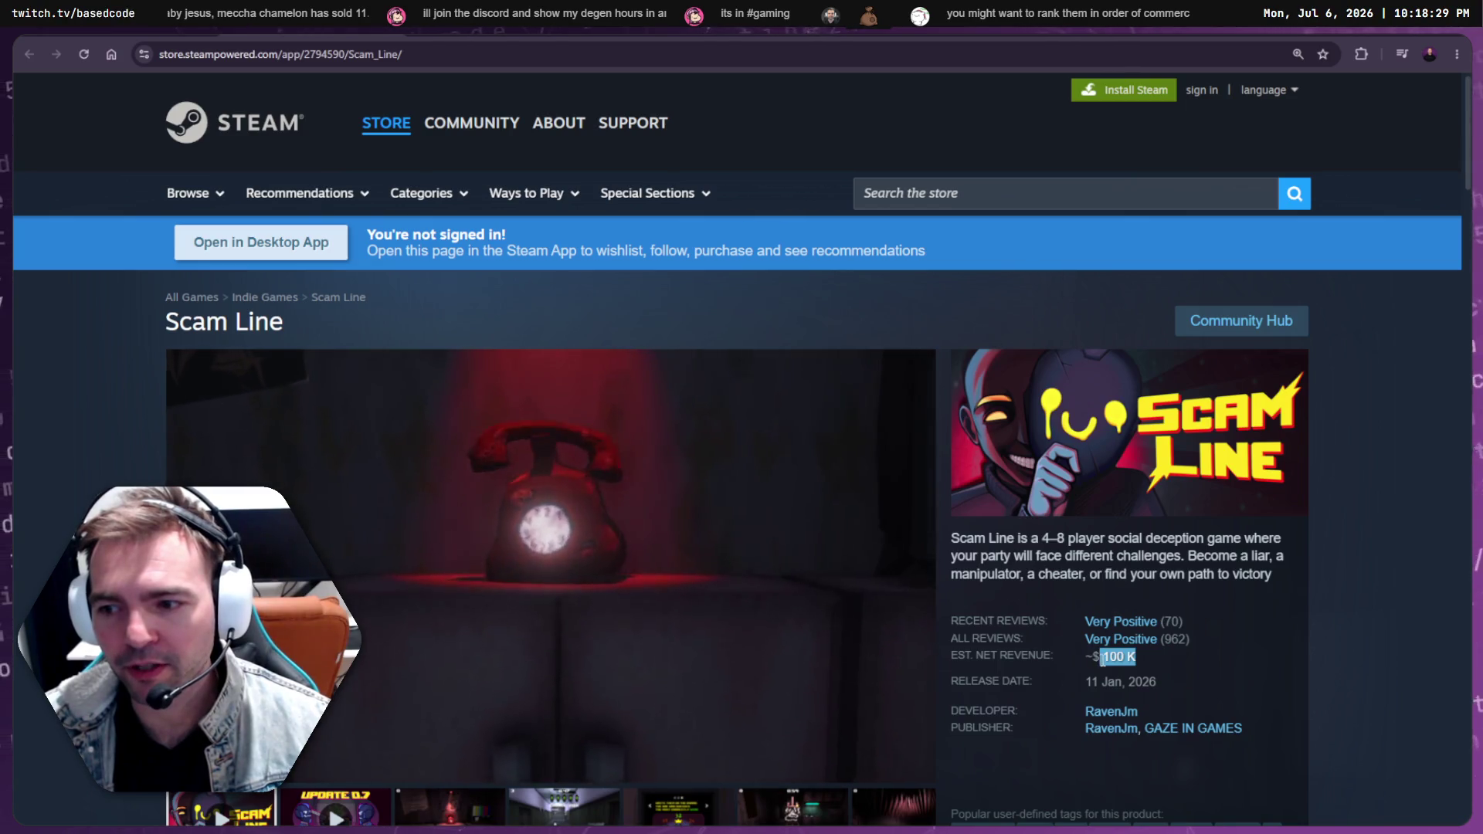
key("ctrl+c")
key("ctrl+w")
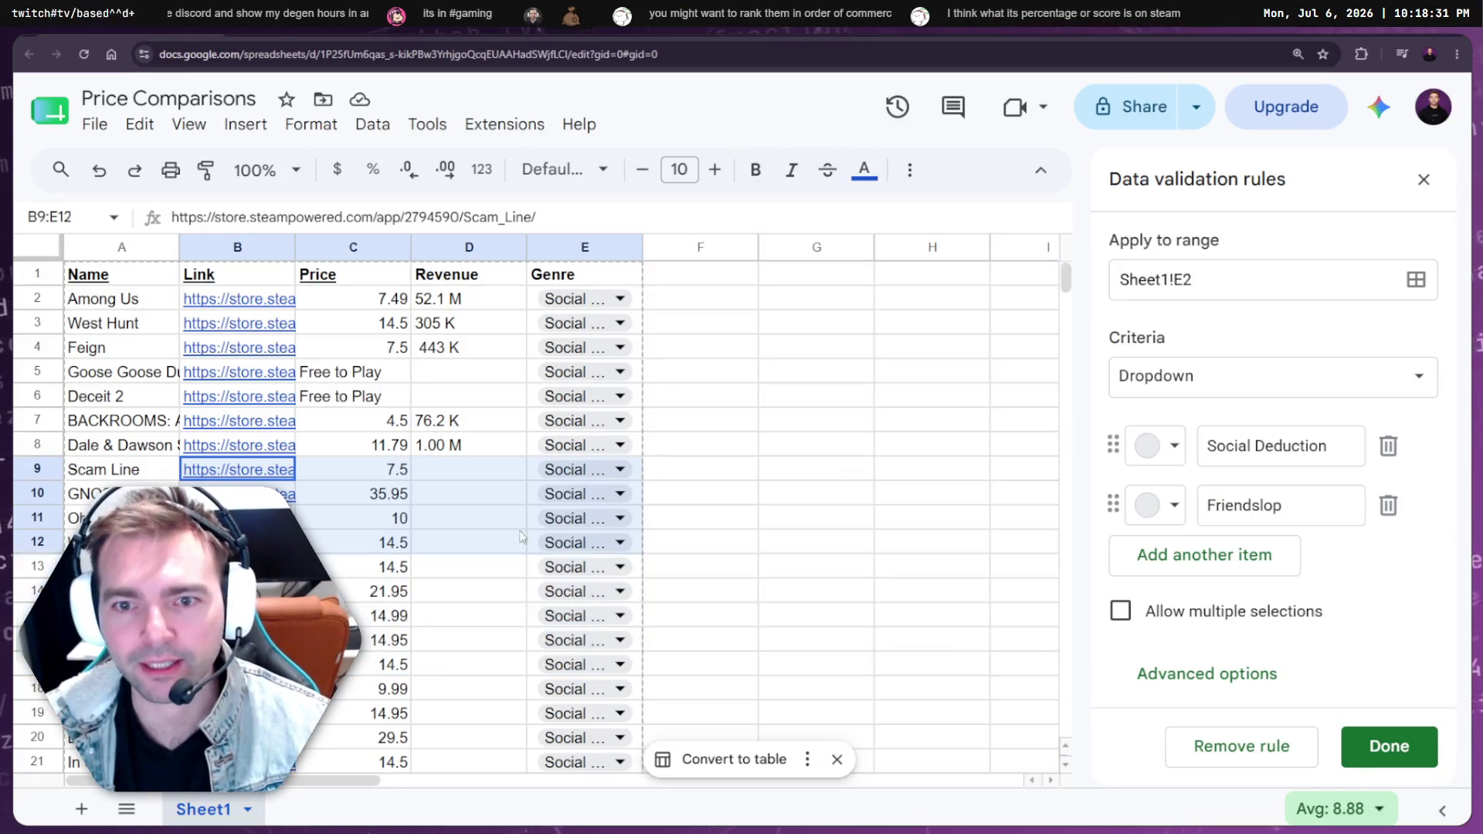
left_click_drag(232, 468, 469, 479)
key("ctrl+v")
key("ctrl+z")
left_click(470, 473)
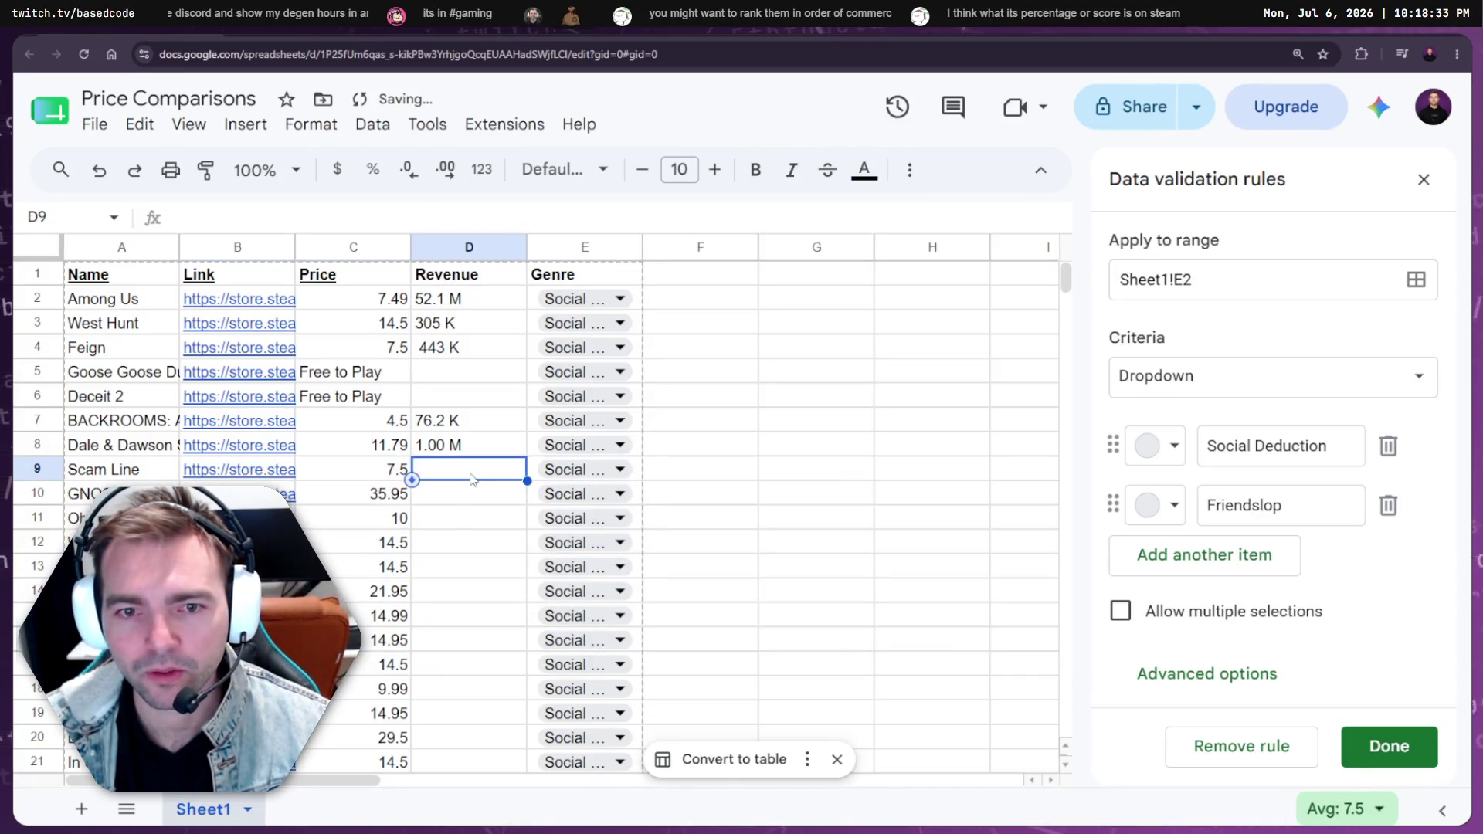
key("ctrl+v")
Paste GNOSIA's 1.75 M revenue into D10
left_click(286, 494)
left_click(311, 533)
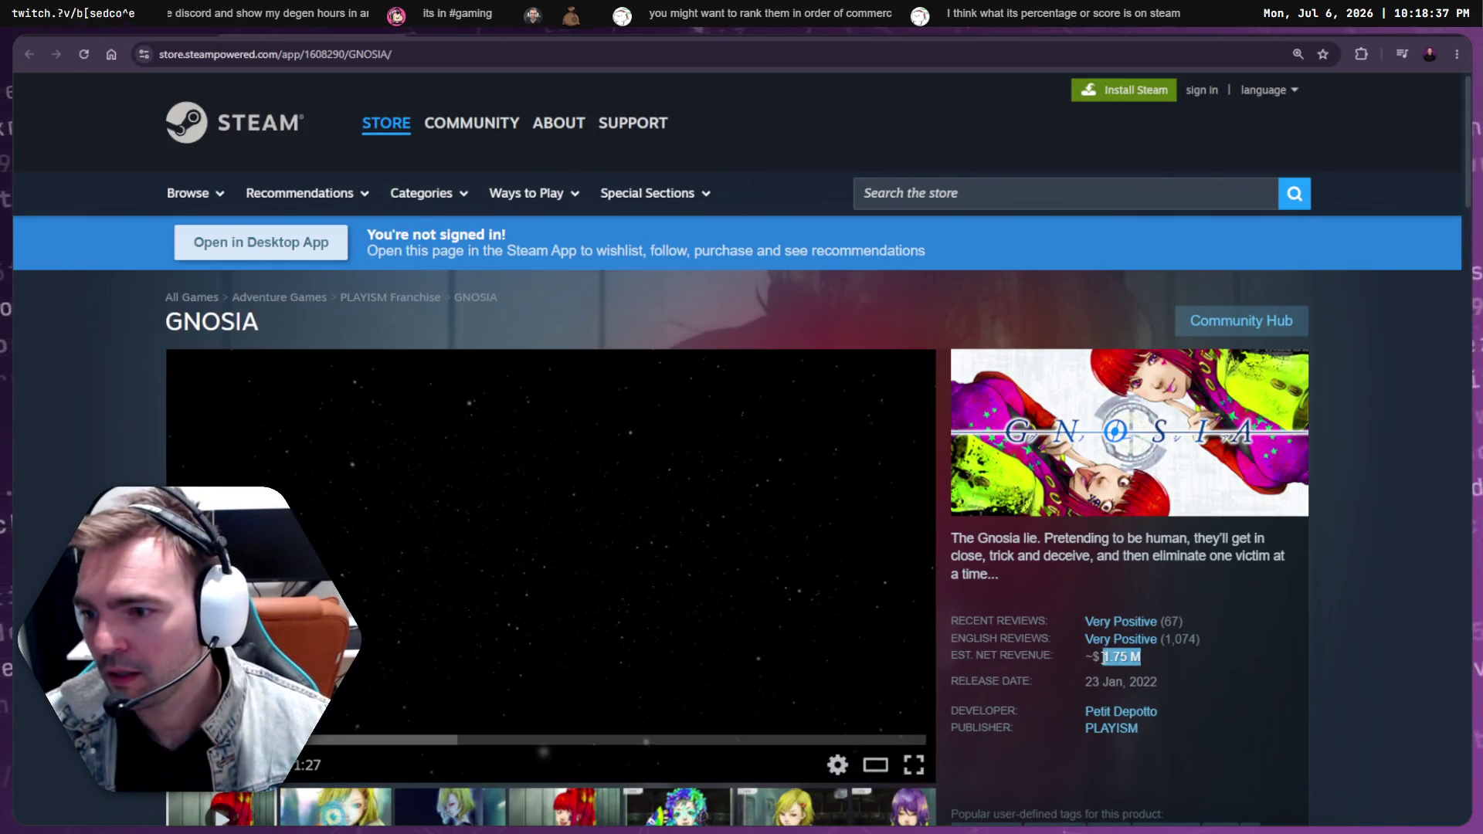
key("ctrl+Tab")
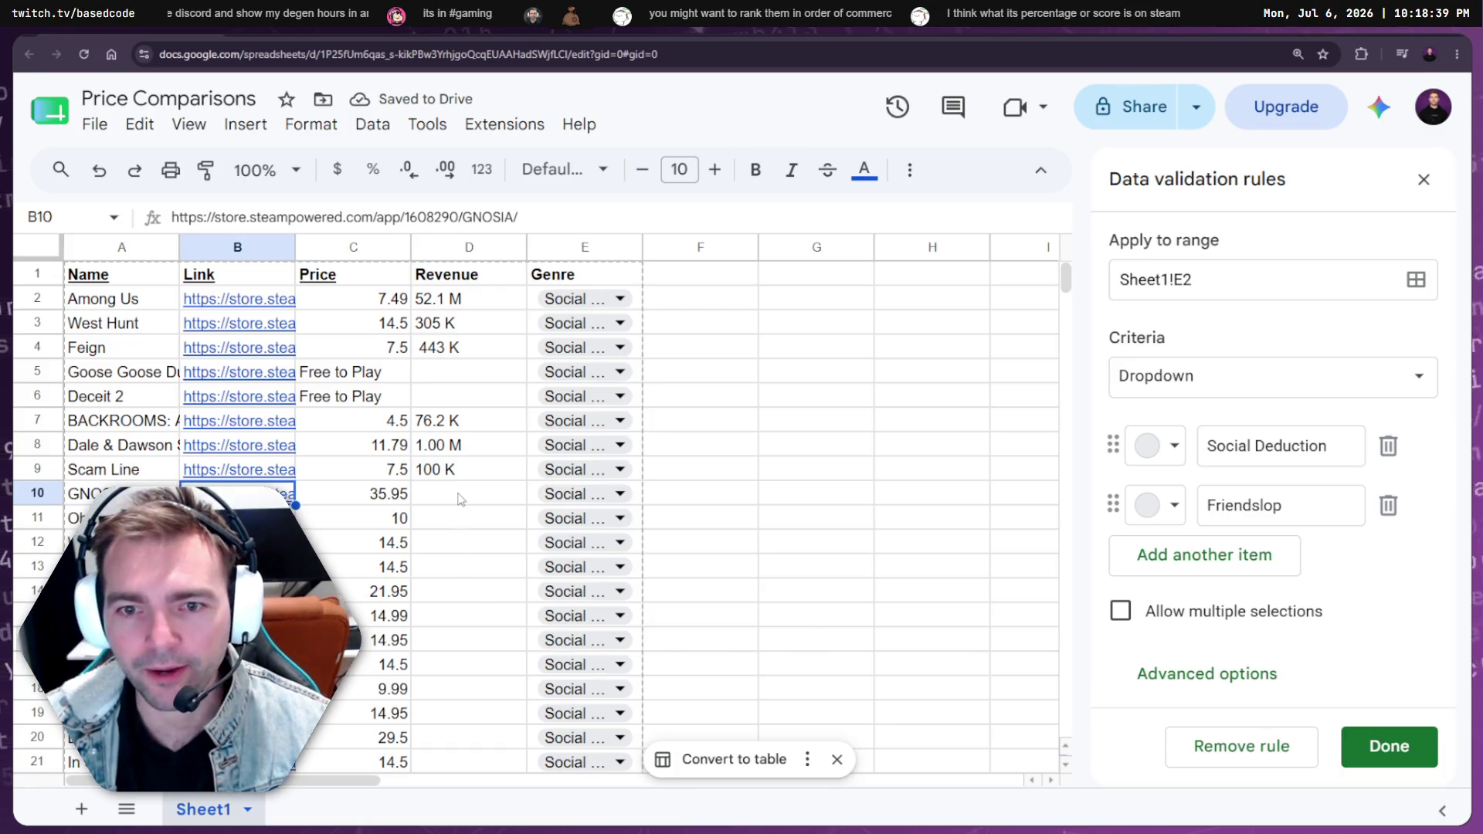
left_click(460, 498)
key("ctrl+v")
Open Oh Deer's Steam store page and copy its 362 K revenue figure
left_click(460, 518)
left_click(232, 518)
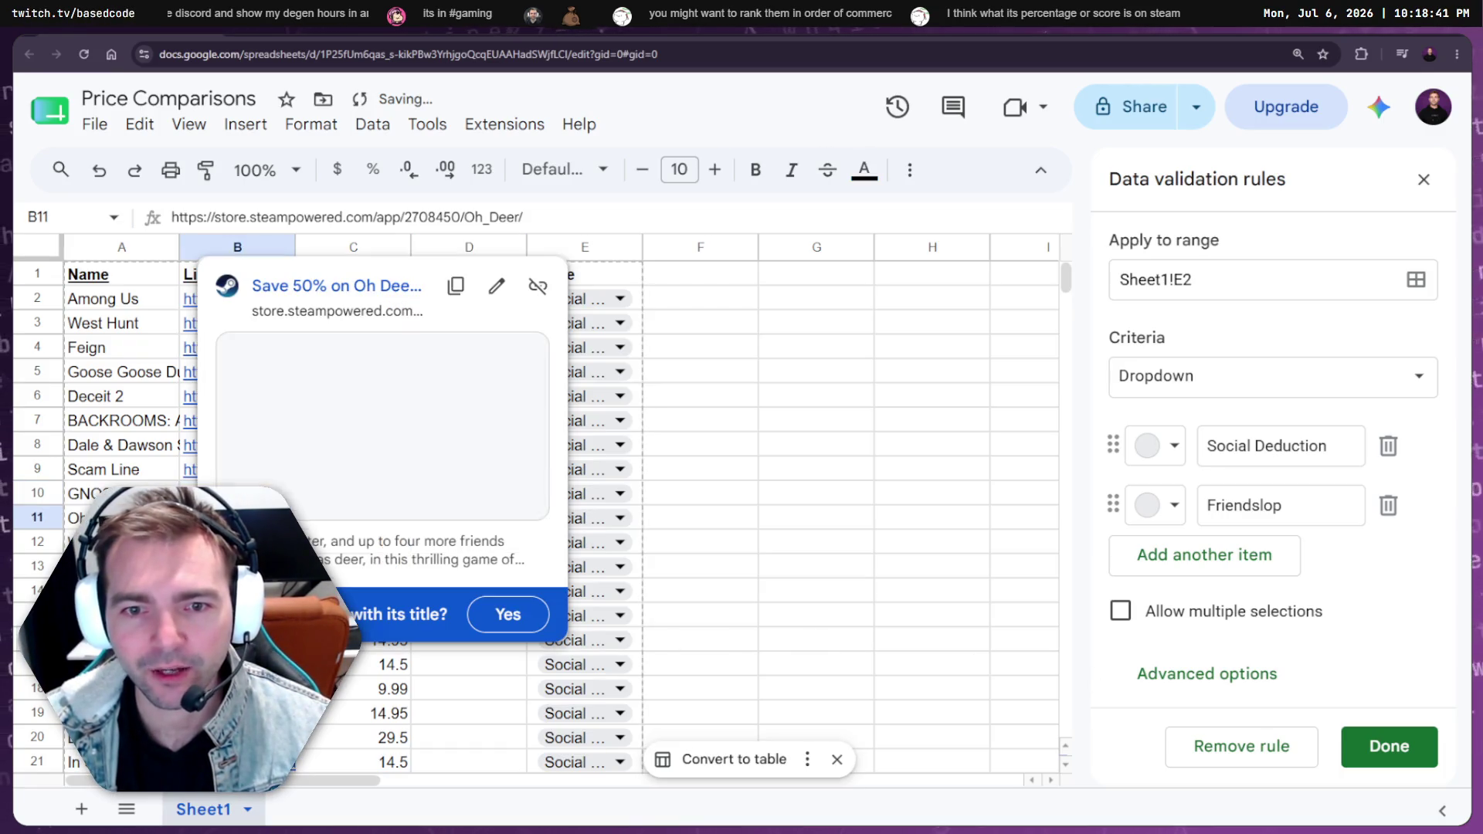
left_click(317, 286)
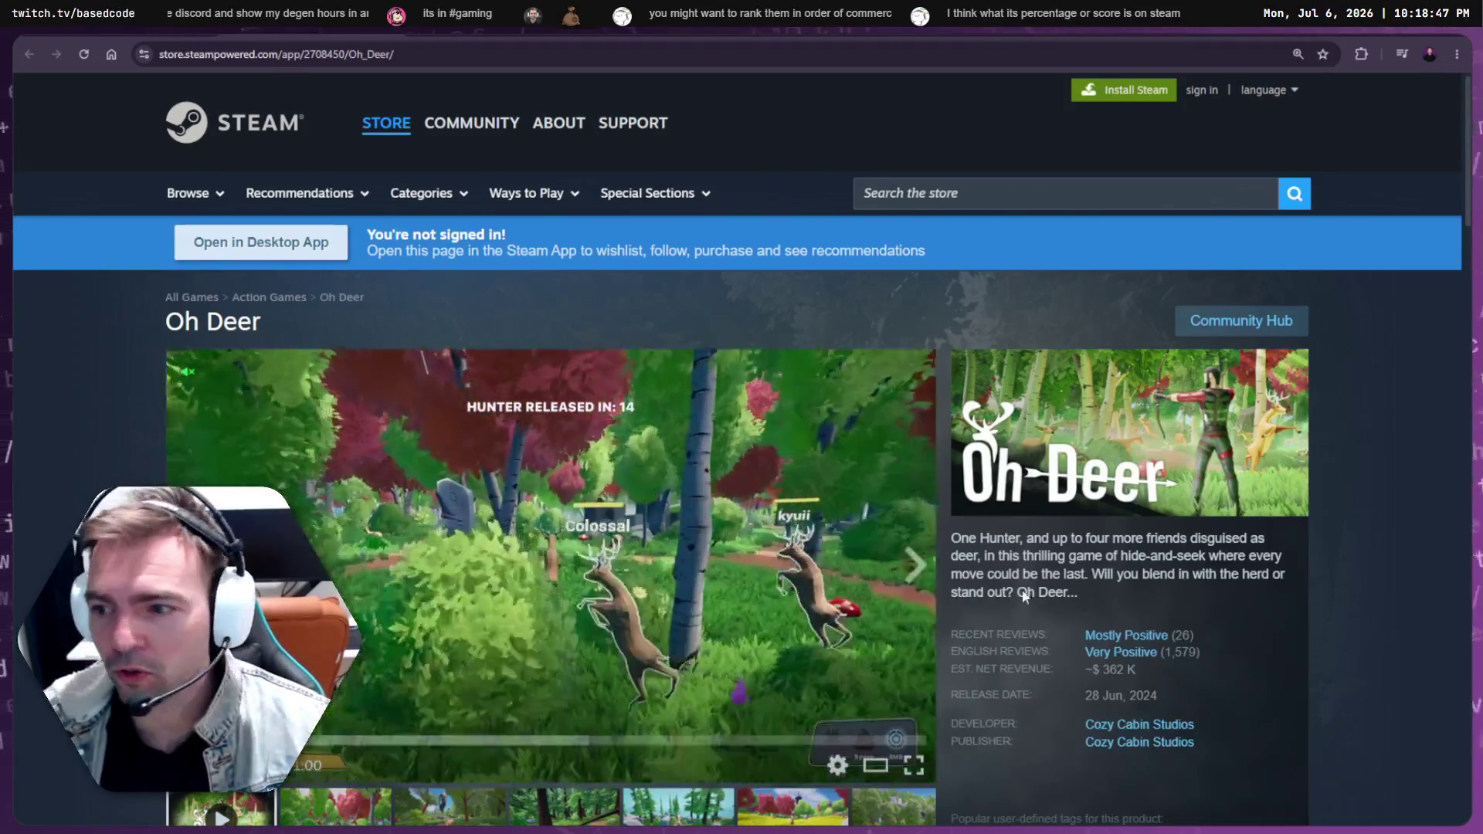
left_click_drag(1102, 670, 1137, 670)
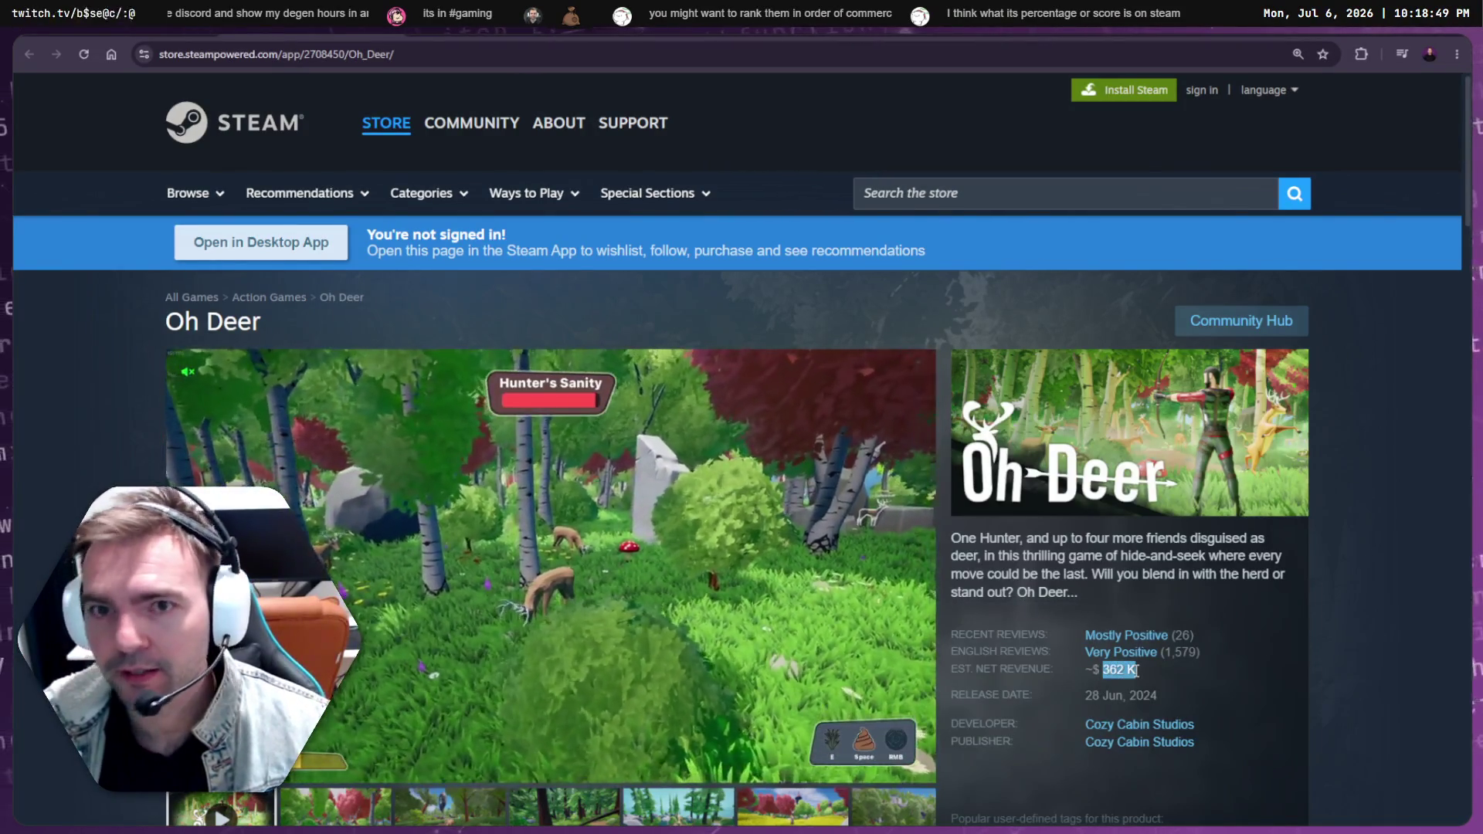
key("ctrl+Tab")
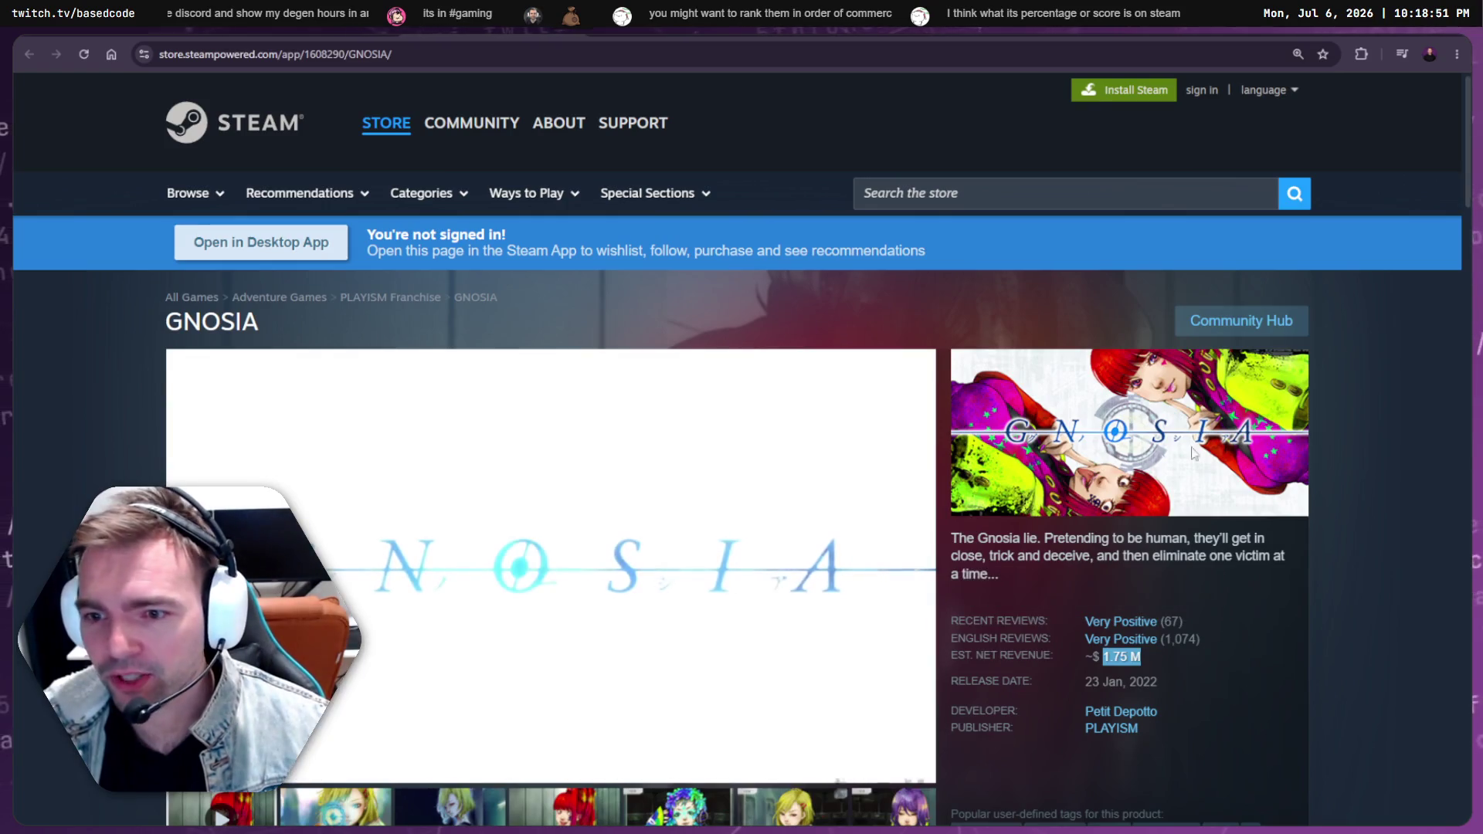
scroll(1193, 454, "down", 2)
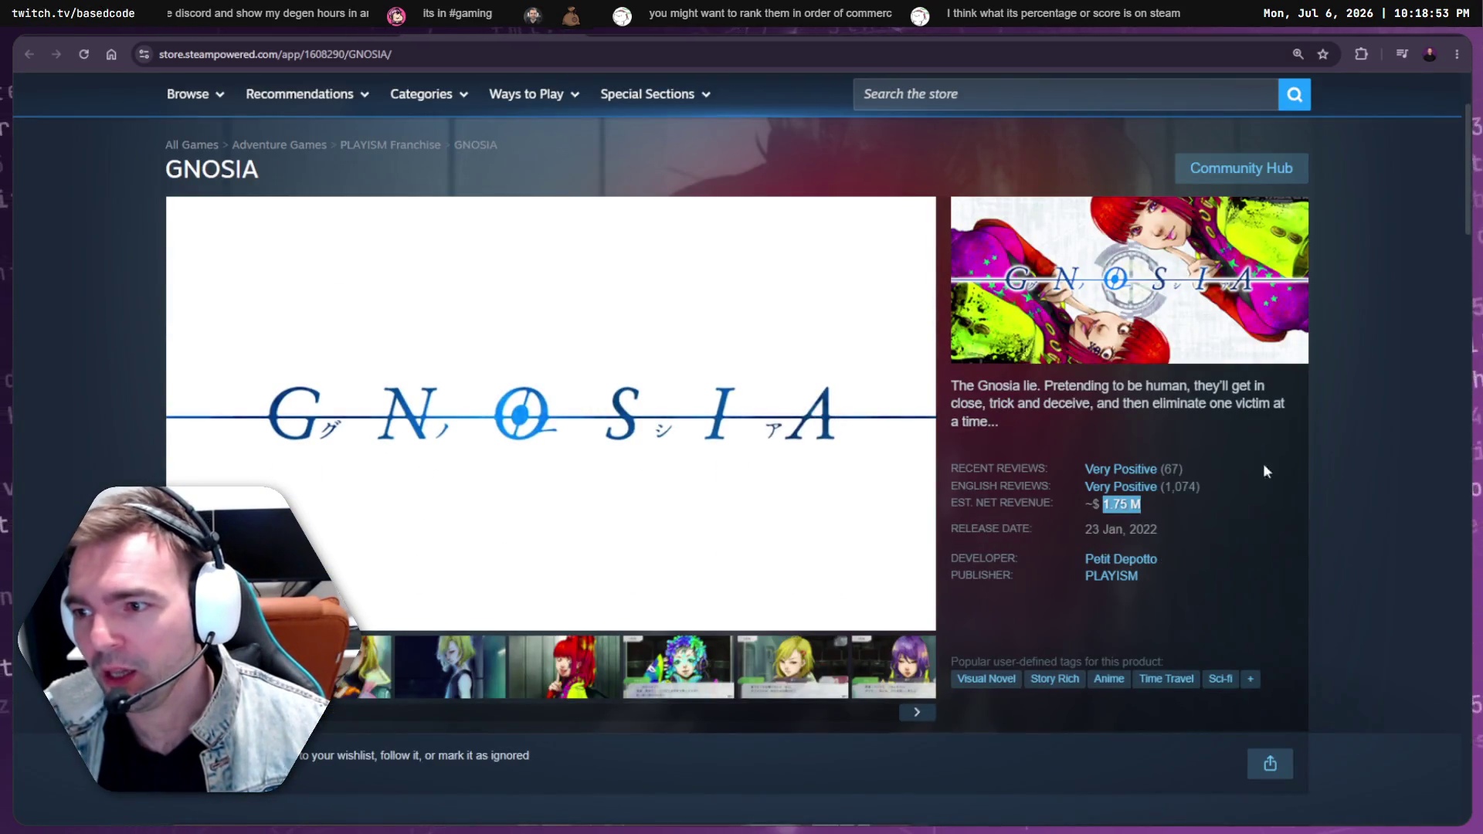
scroll(1273, 533, "up", 2)
scroll(1251, 510, "down", 4)
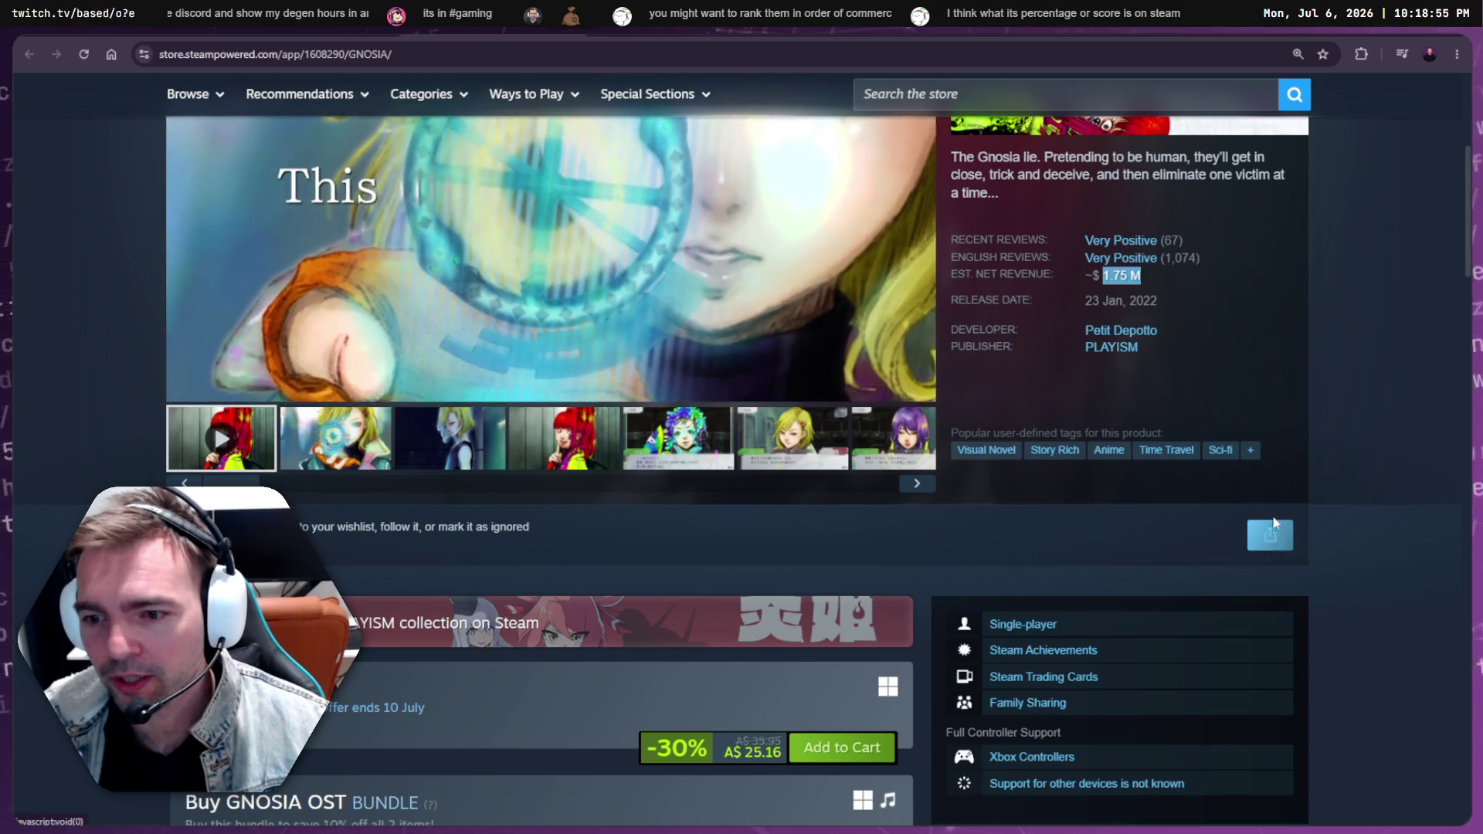
scroll(1221, 481, "up", 2)
scroll(1222, 481, "up", 1)
scroll(1004, 617, "down", 4)
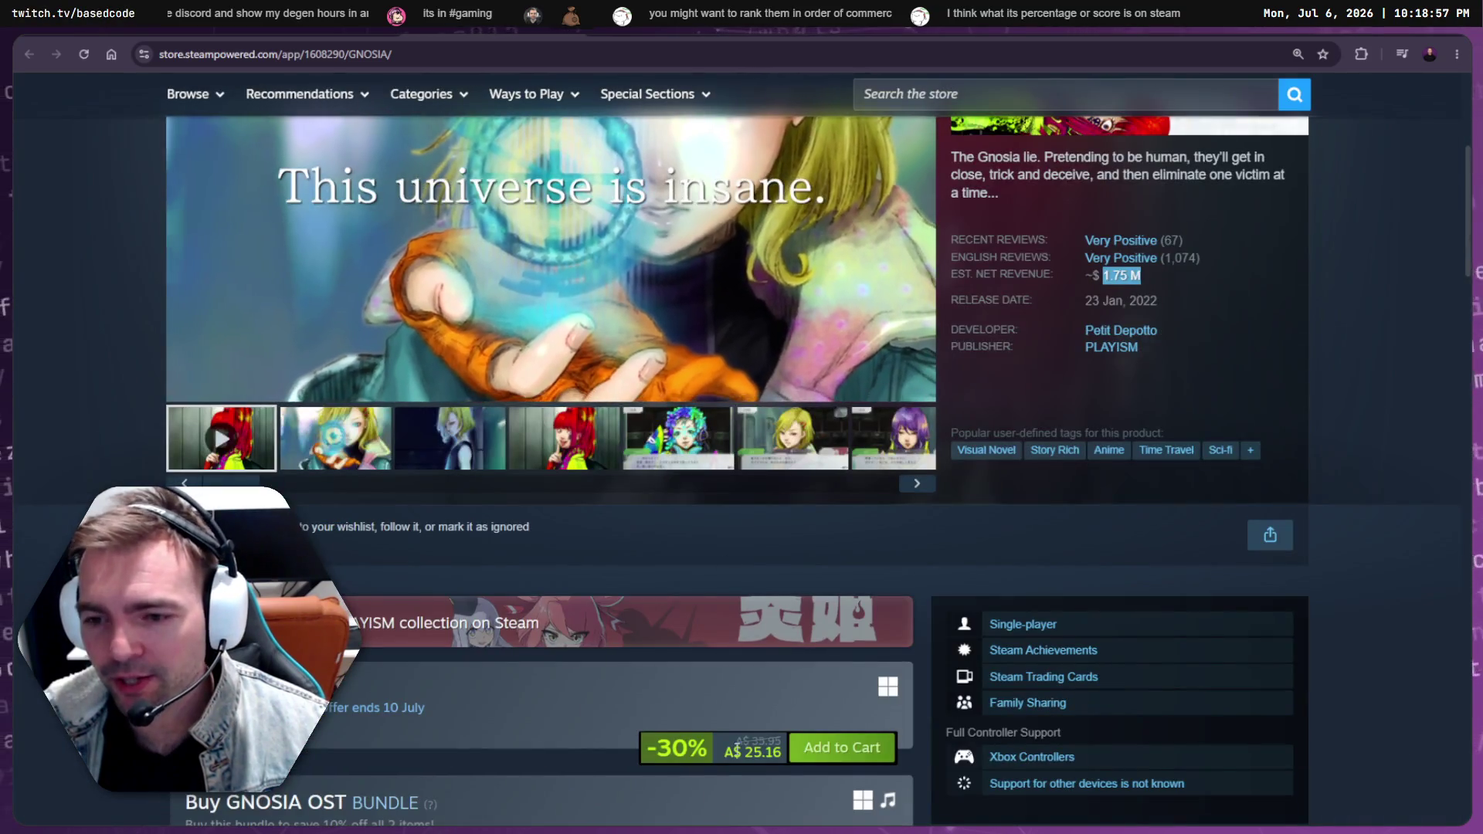
scroll(1213, 570, "up", 3)
key("ctrl+w")
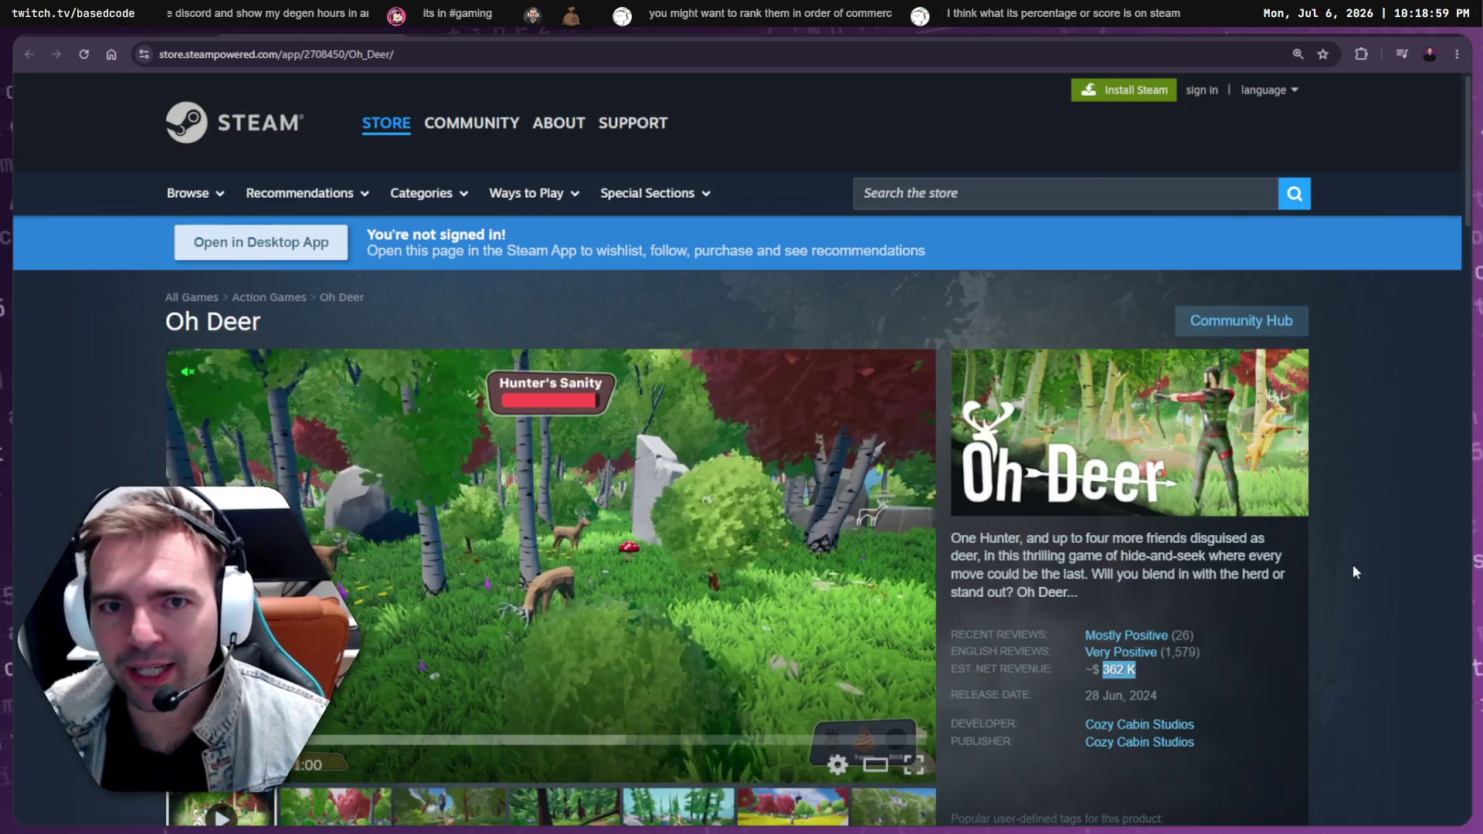
key("ctrl+w")
Clear an accidental range selection and paste 362 K into D11
mouse_move(1226, 559)
left_mouse_down()
mouse_move(1069, 541)
mouse_move(483, 596)
mouse_move(595, 748)
left_mouse_up()
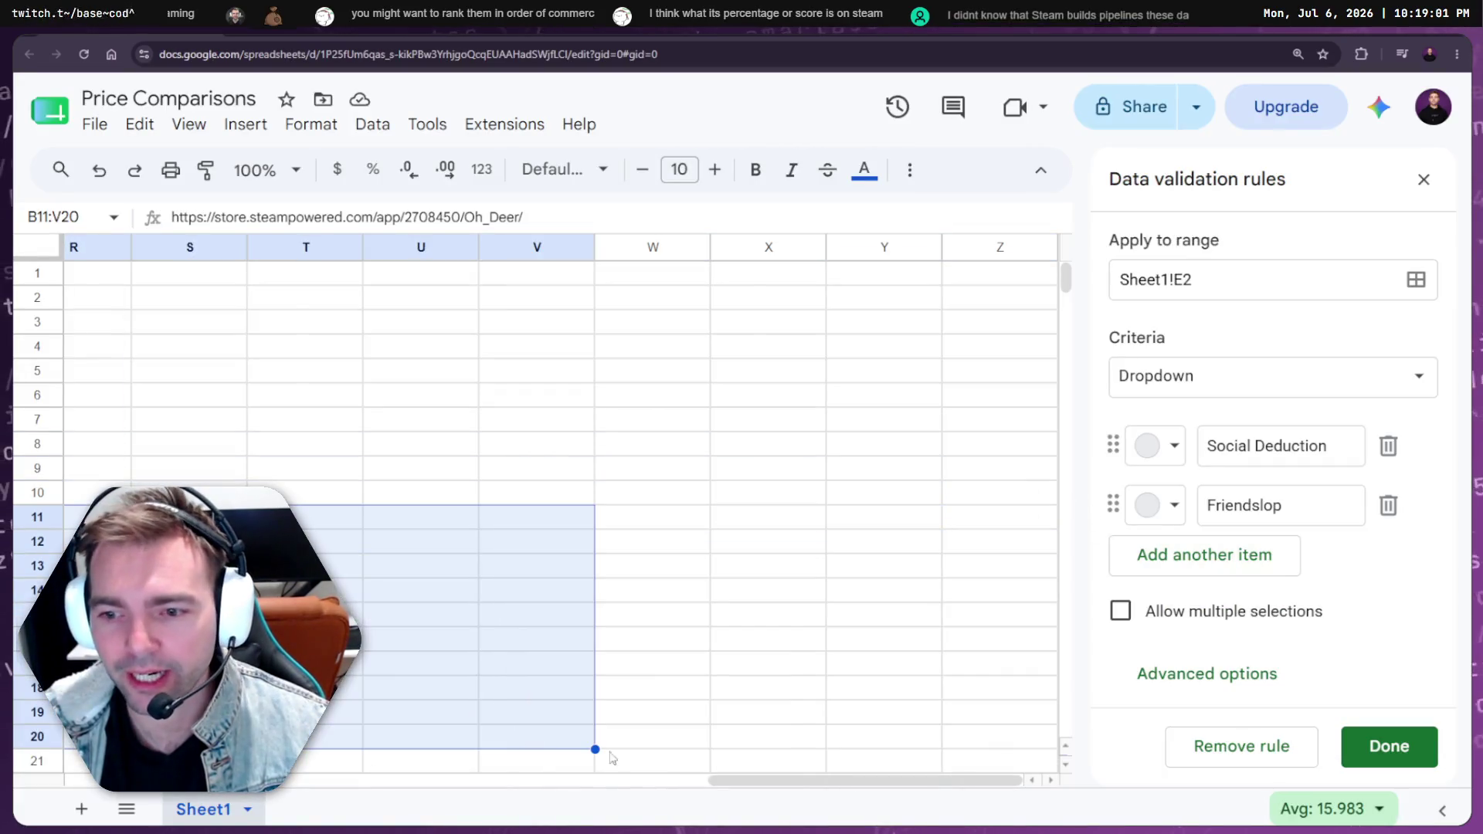
mouse_move(740, 785)
left_mouse_down()
mouse_move(479, 777)
mouse_move(453, 598)
left_mouse_up()
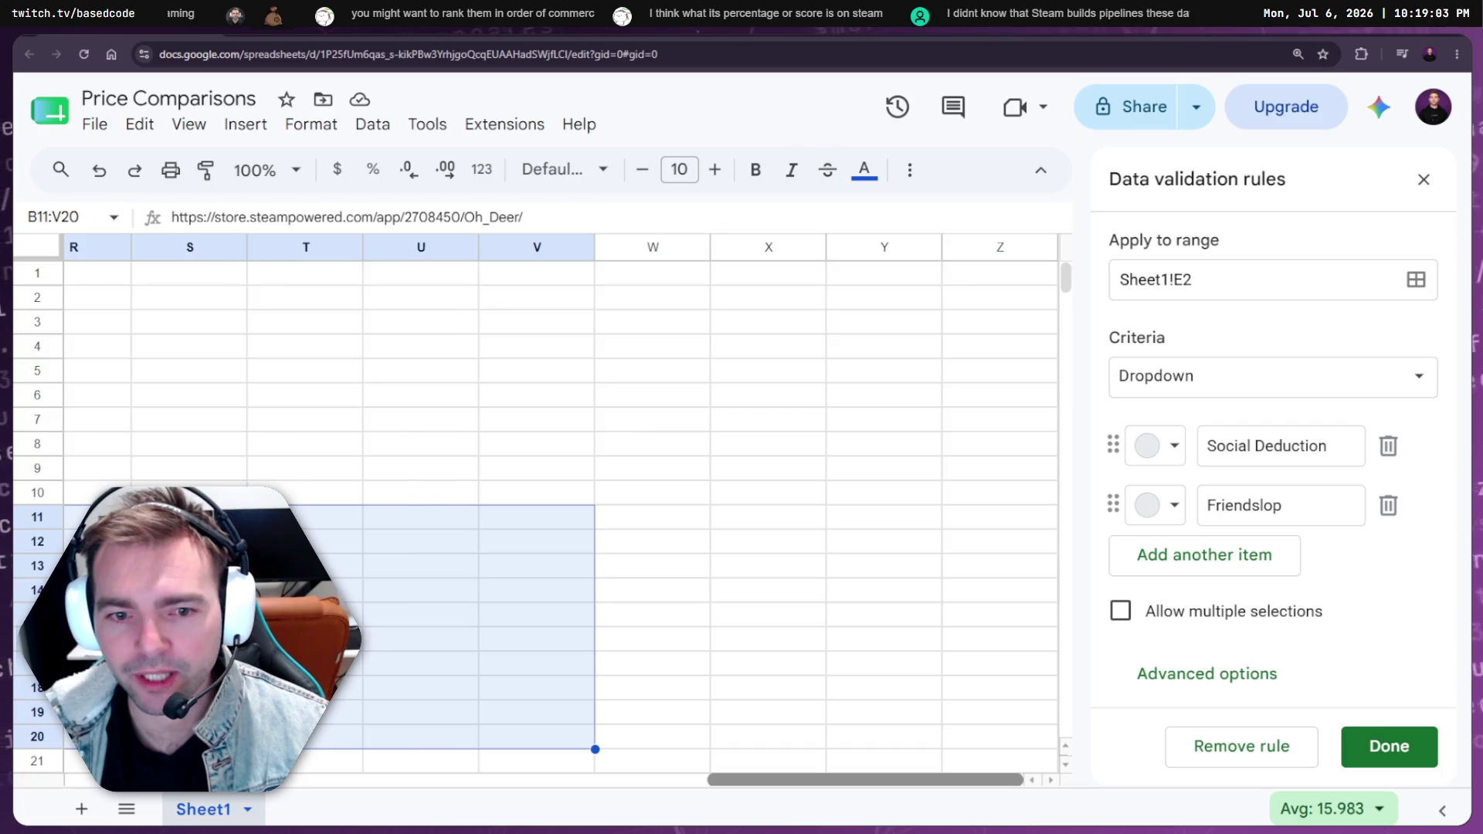
left_click(201, 712)
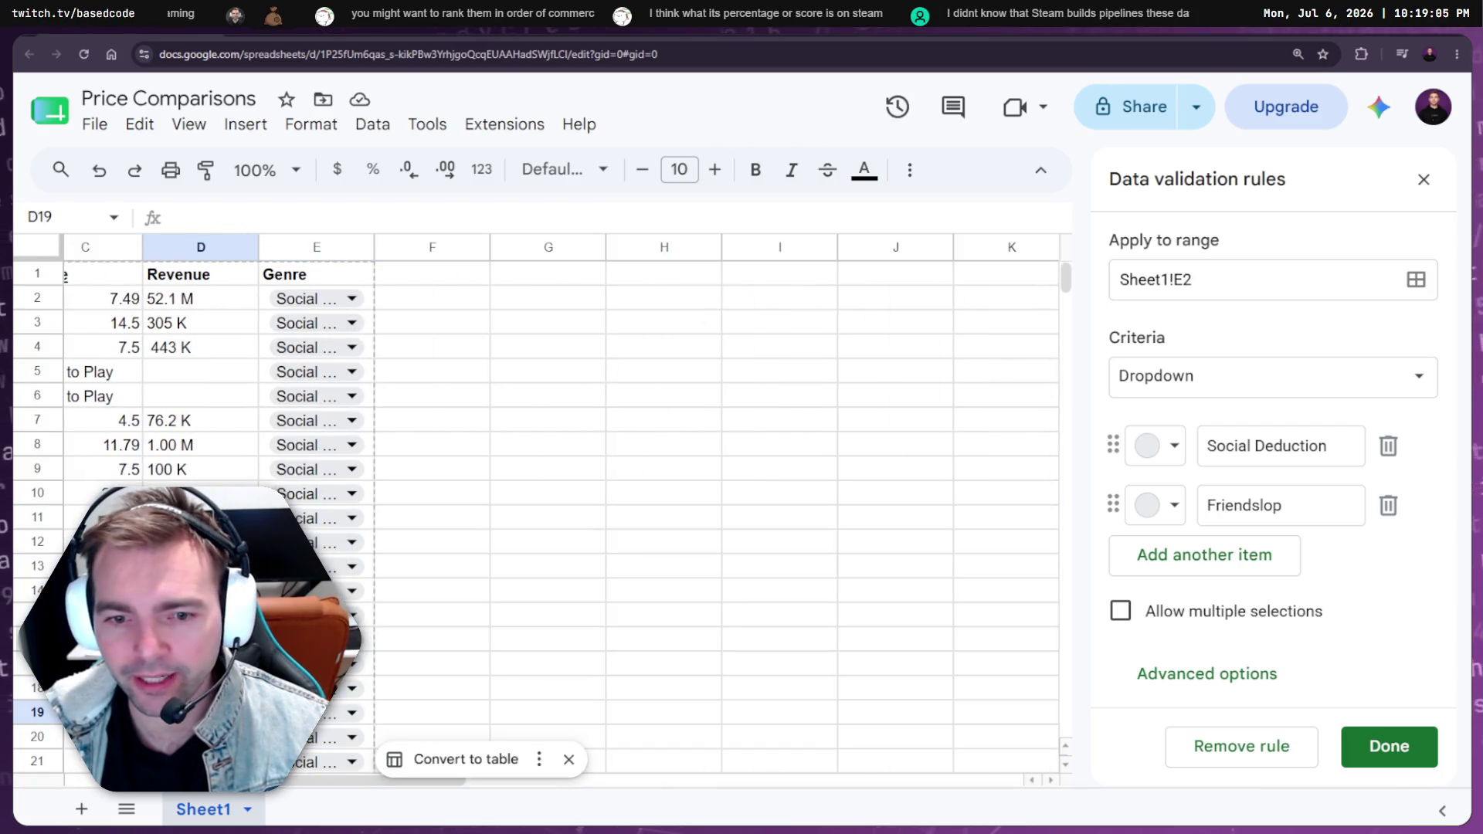
scroll(541, 510, "left", 3)
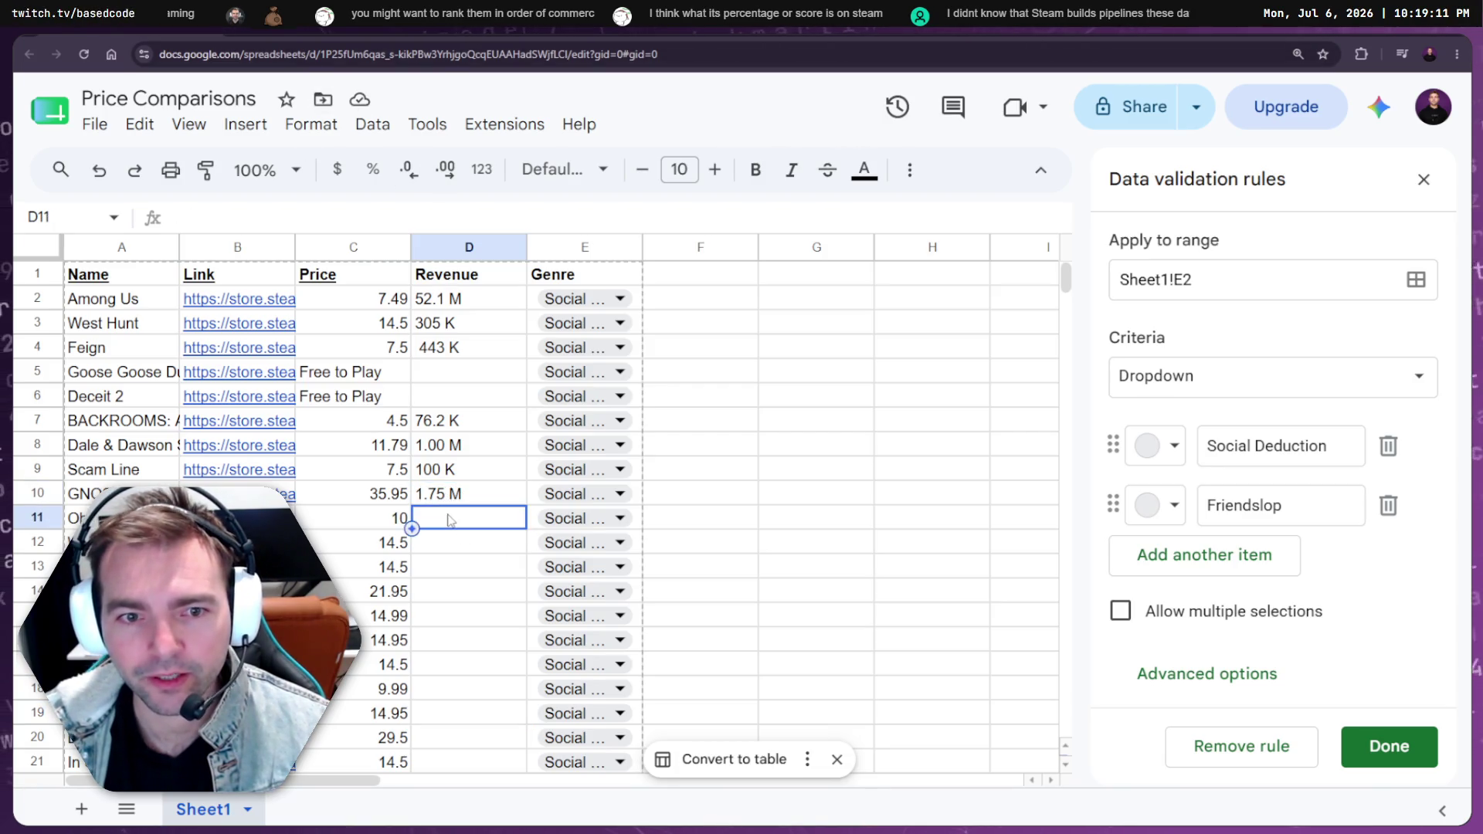
type("362 K")
left_click(458, 552)
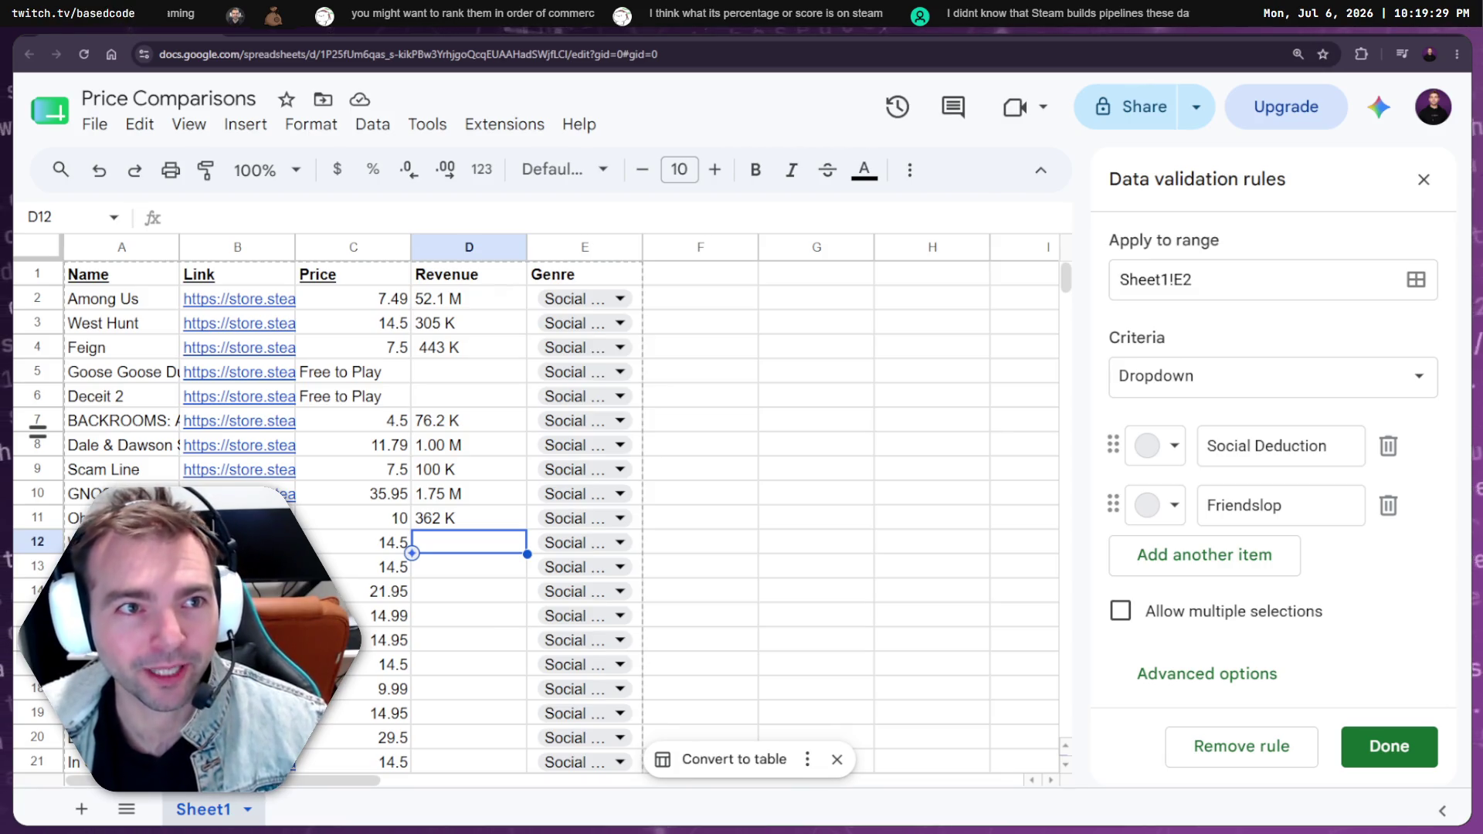
Copy West Hunt's 305 K estimated revenue from its Steam page into D12
key("ctrl+Tab")
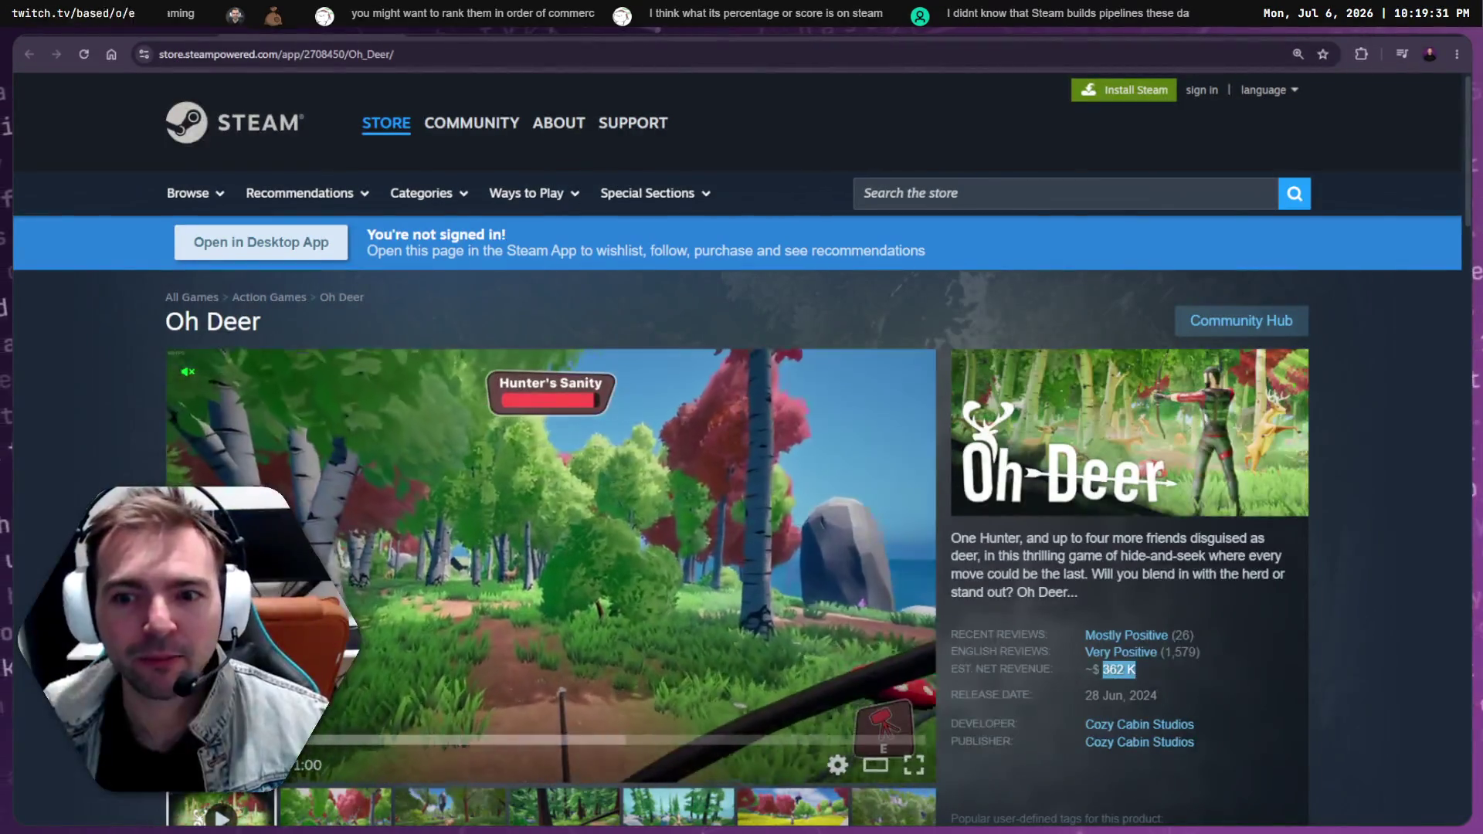
key("ctrl+shift+Tab")
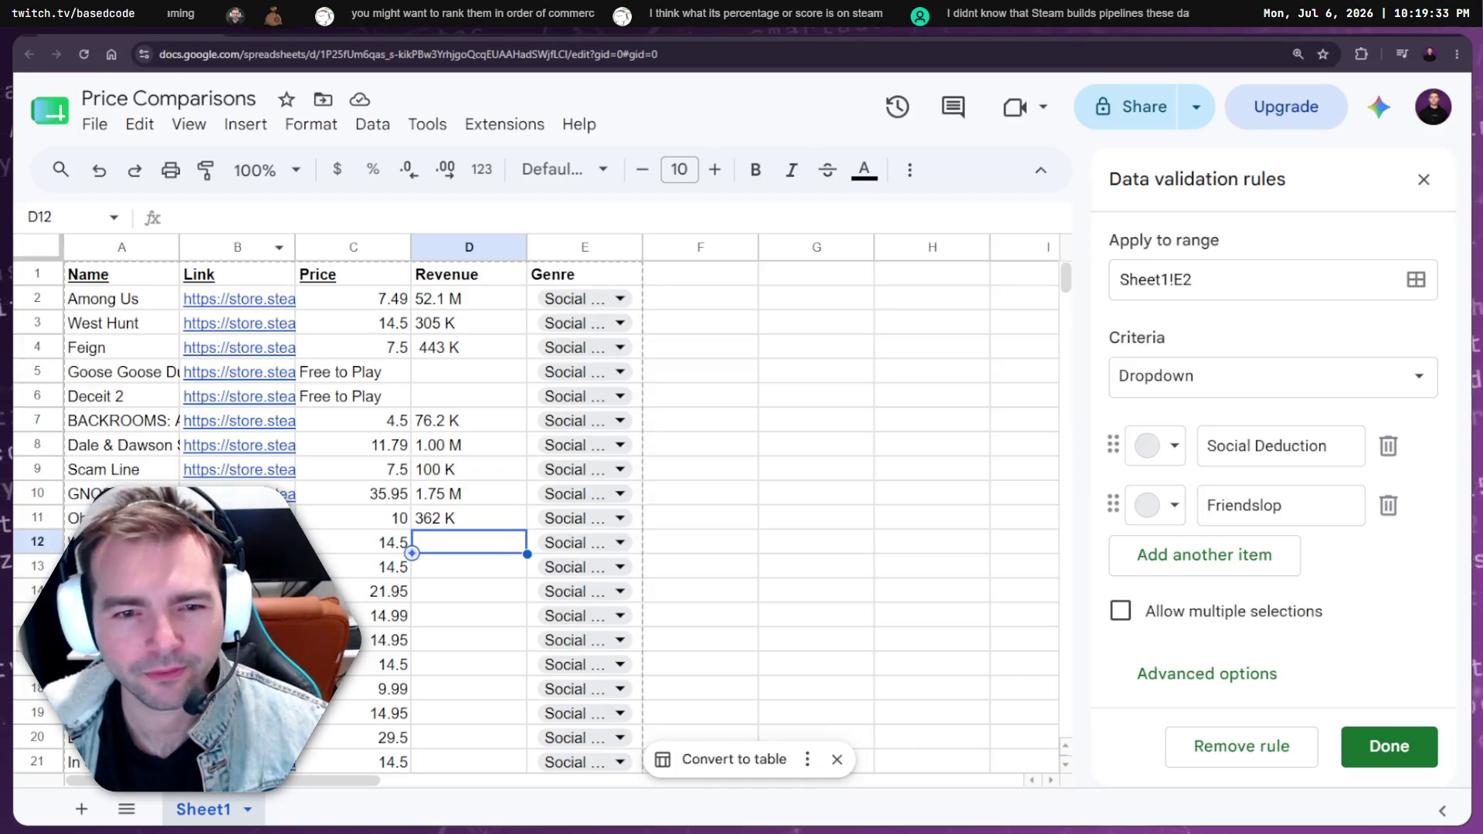
key("Left")
key("Left")
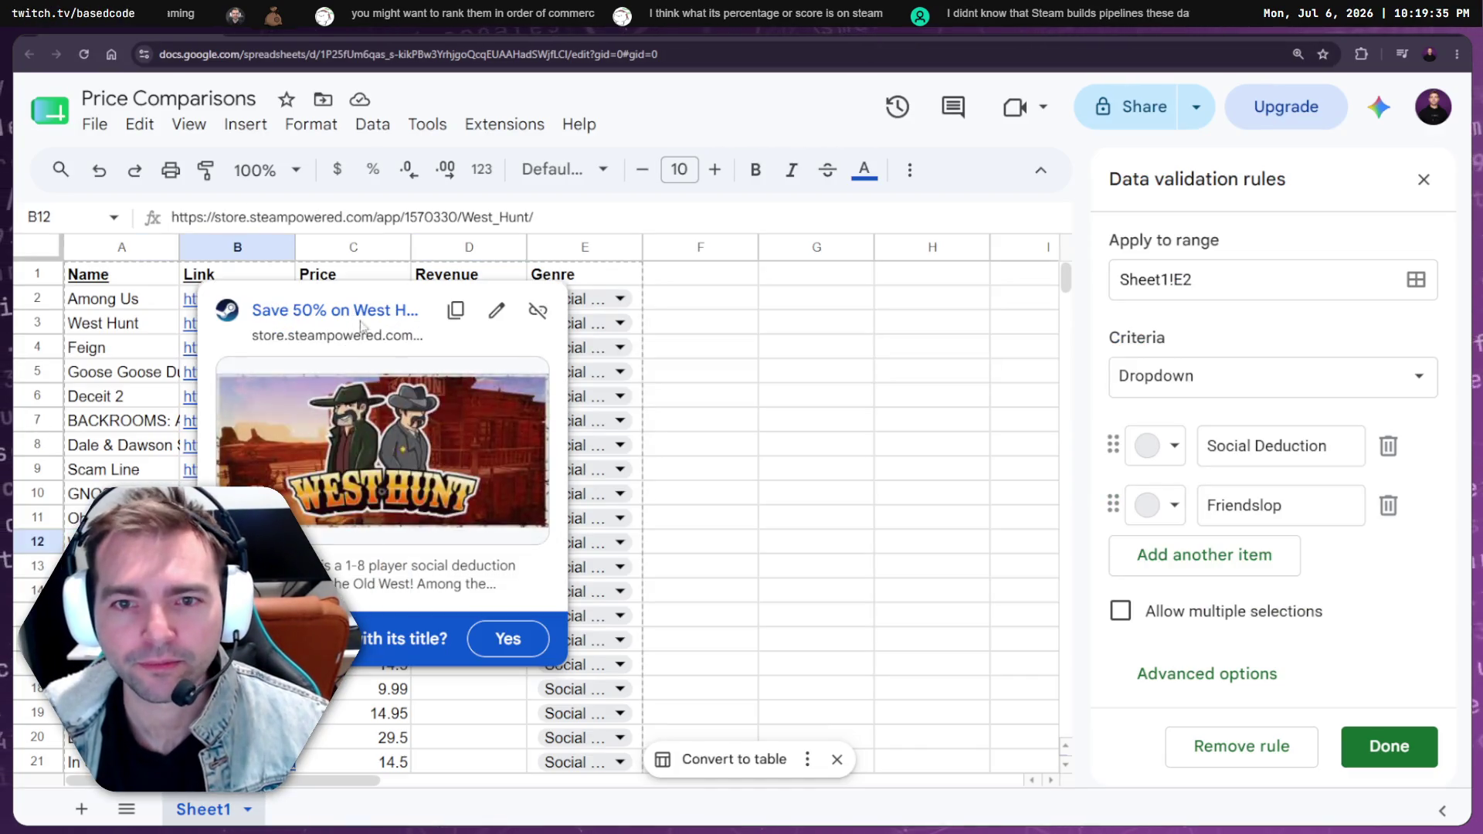
left_click(361, 325)
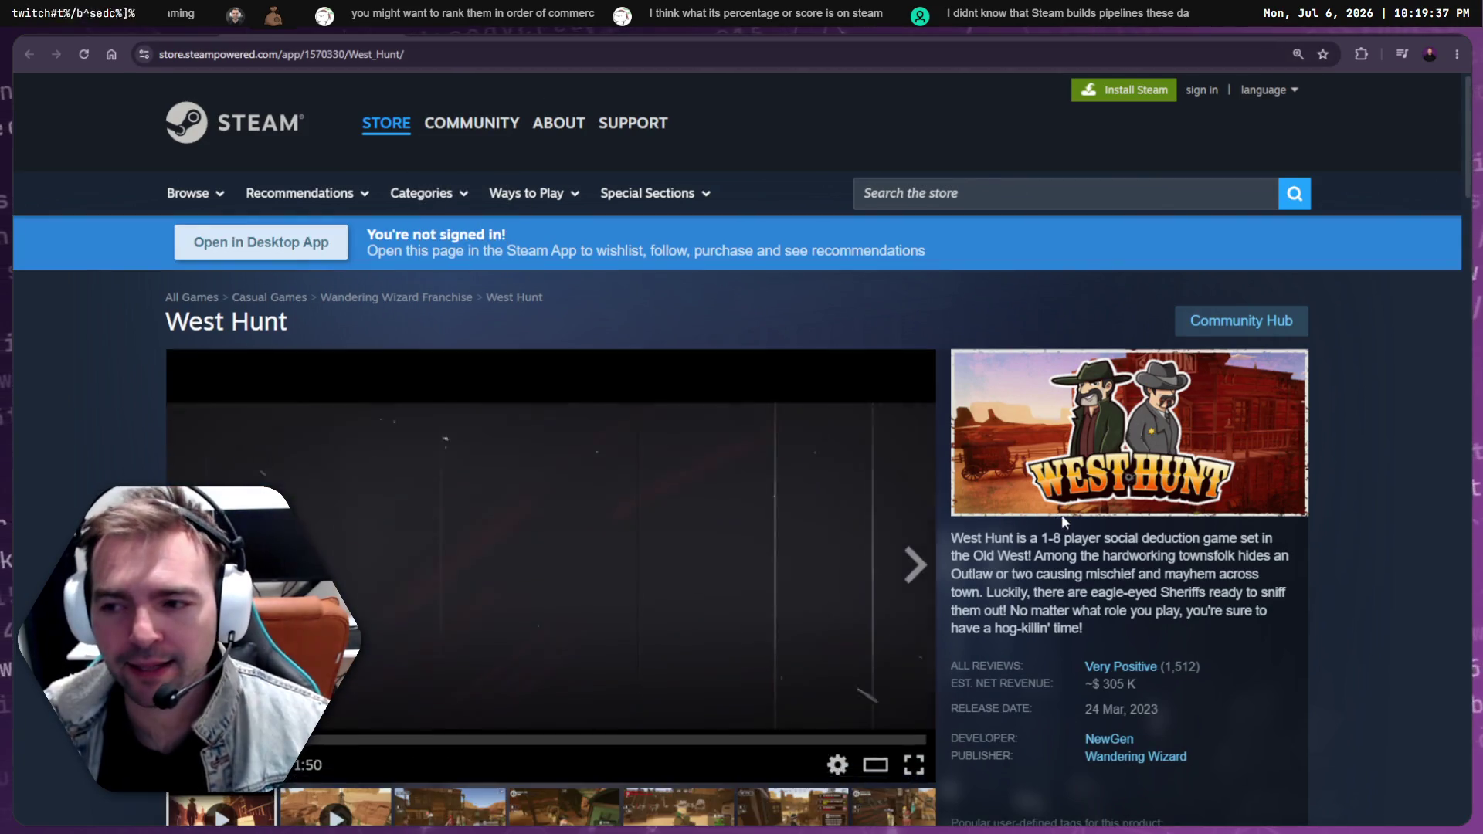
scroll(1065, 523, "down", 2)
left_click_drag(1100, 531, 1138, 530)
key("ctrl+c")
left_click(1124, 536)
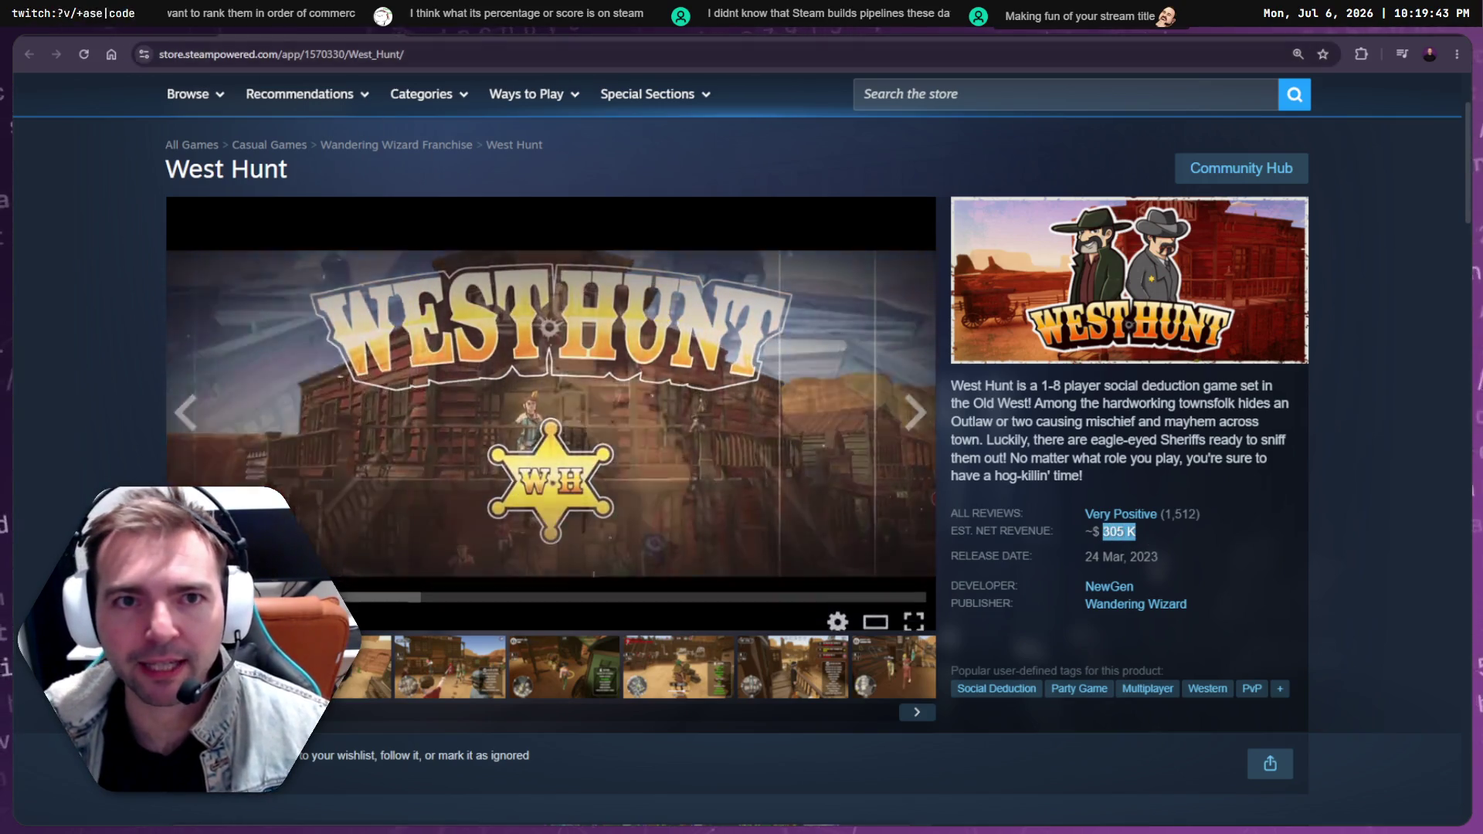
key("ctrl+Tab")
left_click(473, 550)
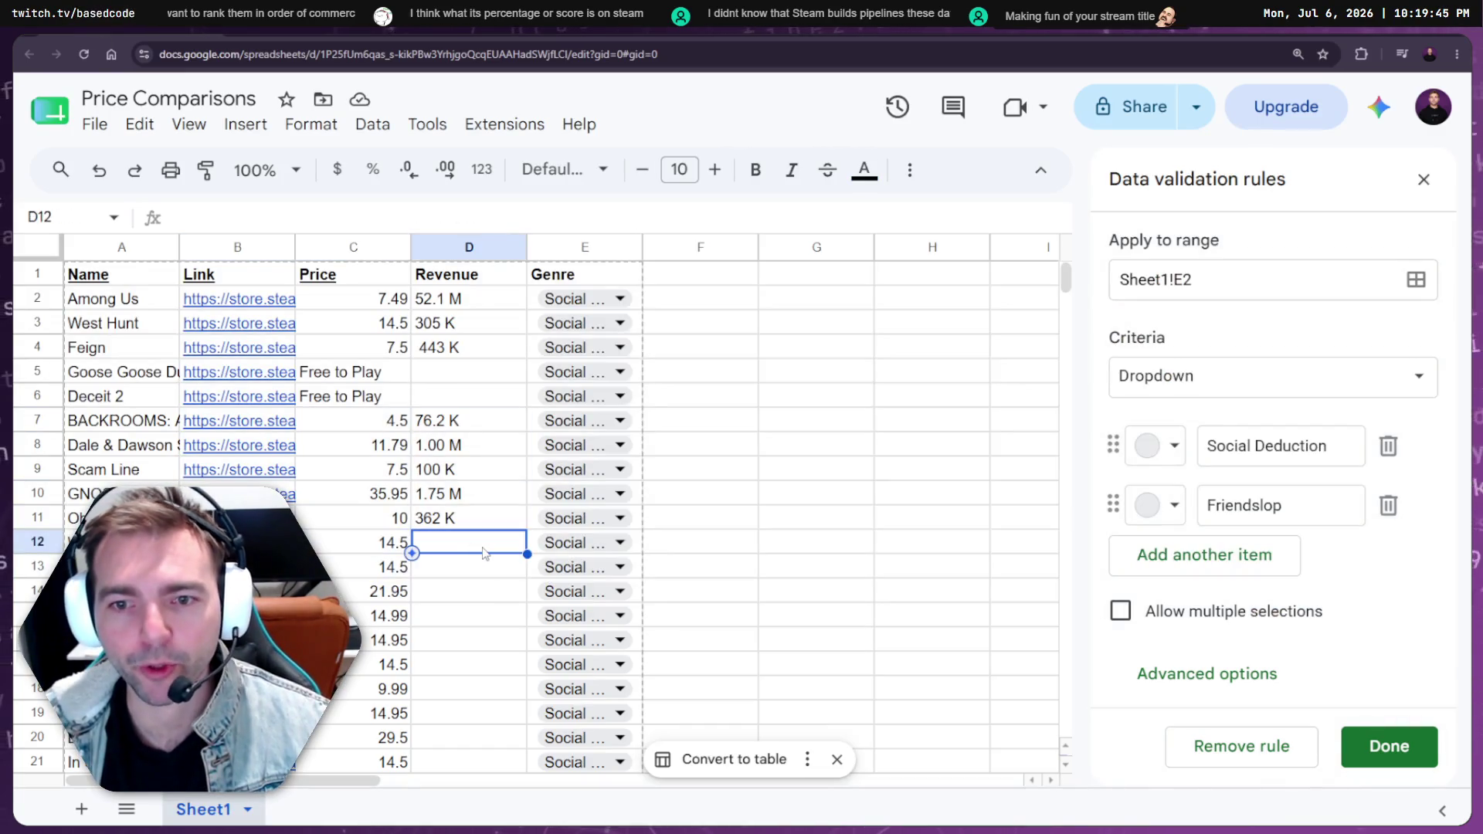
key("ctrl+v")
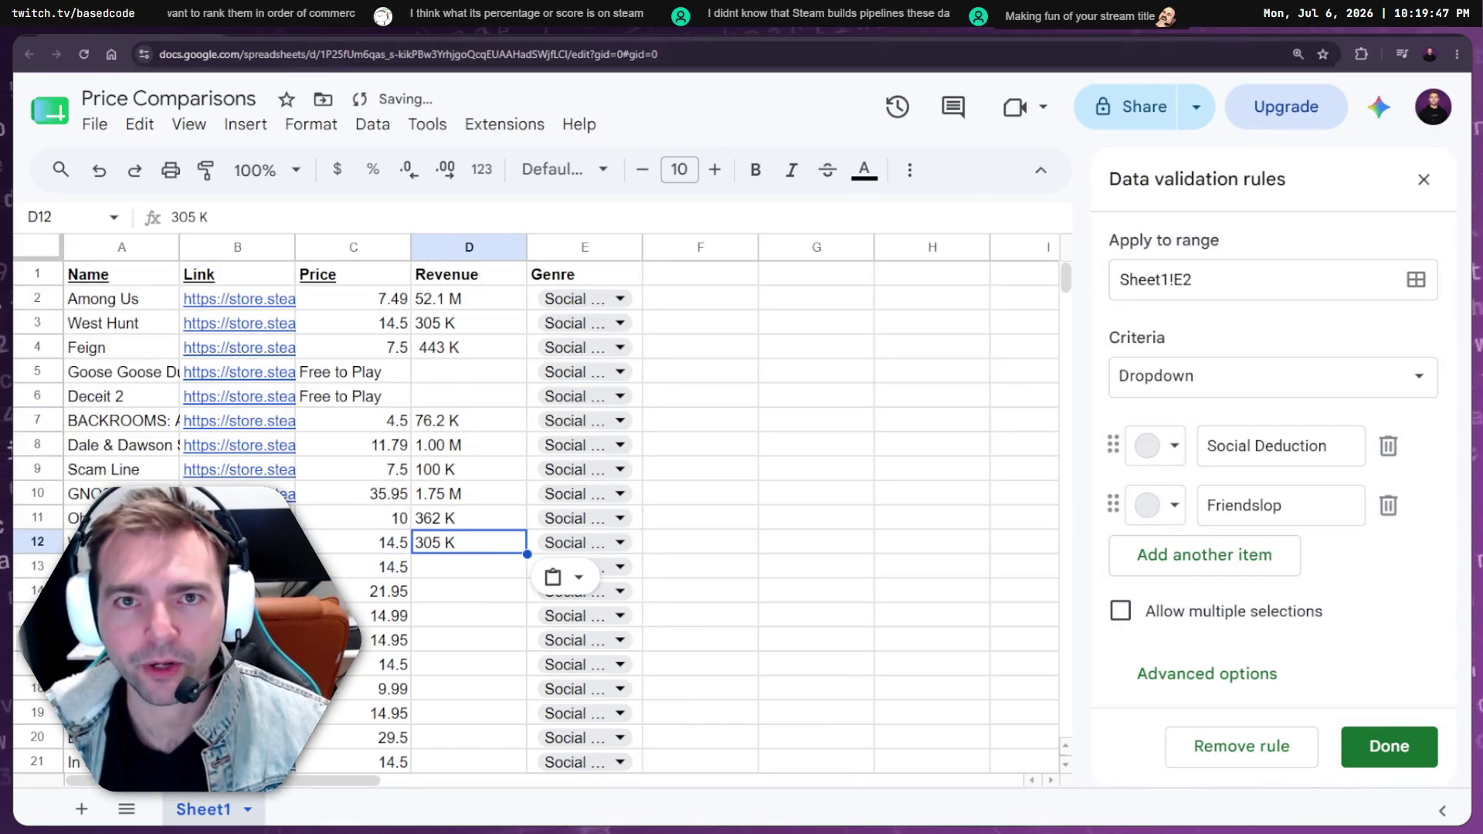
Paste LOCKDOWN Protocol's 2.77 M Steam revenue into D13
key("ctrl+shift+Tab")
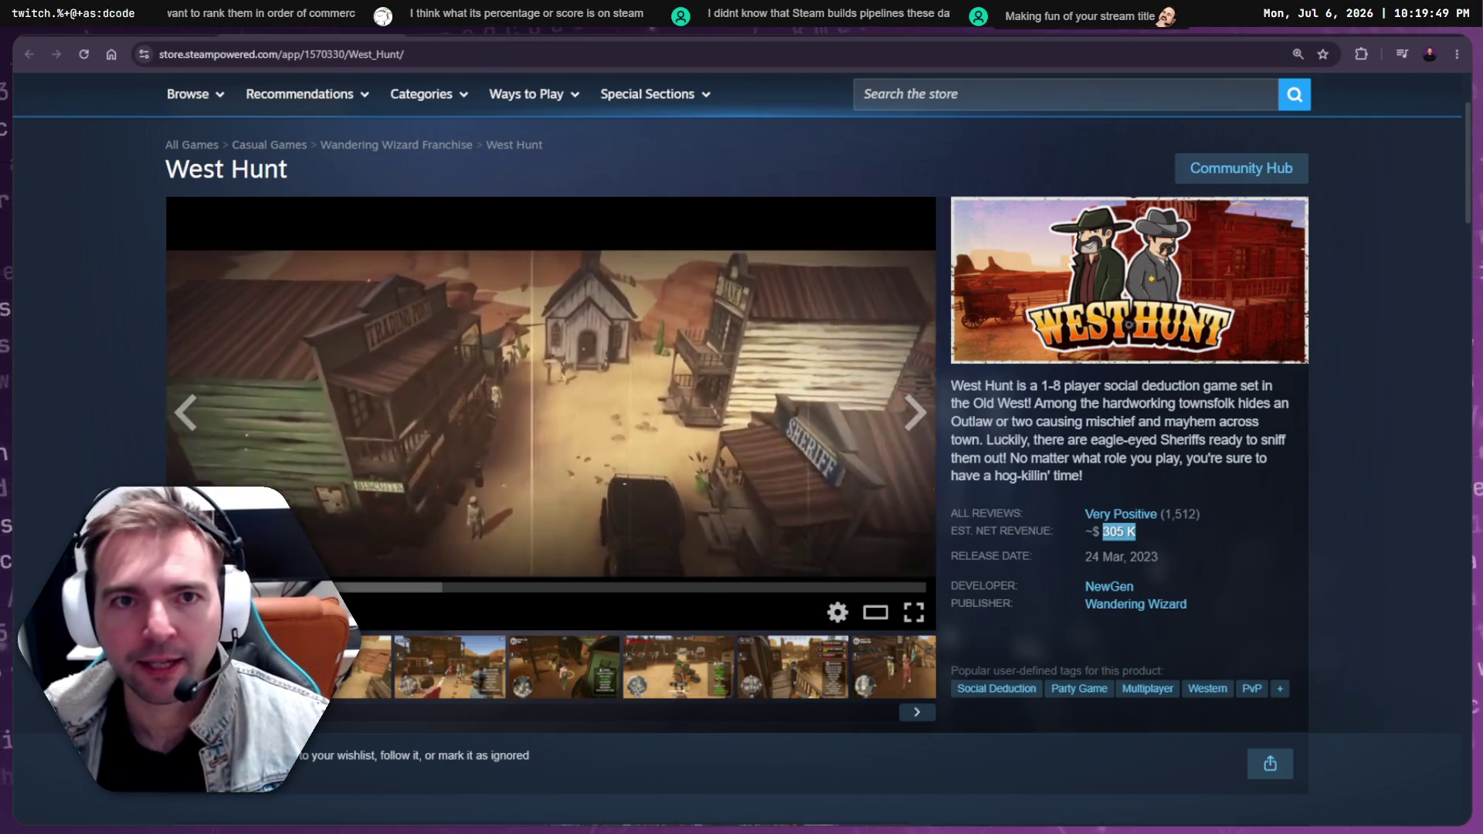
key("ctrl+Tab")
left_click(440, 569)
left_click(237, 566)
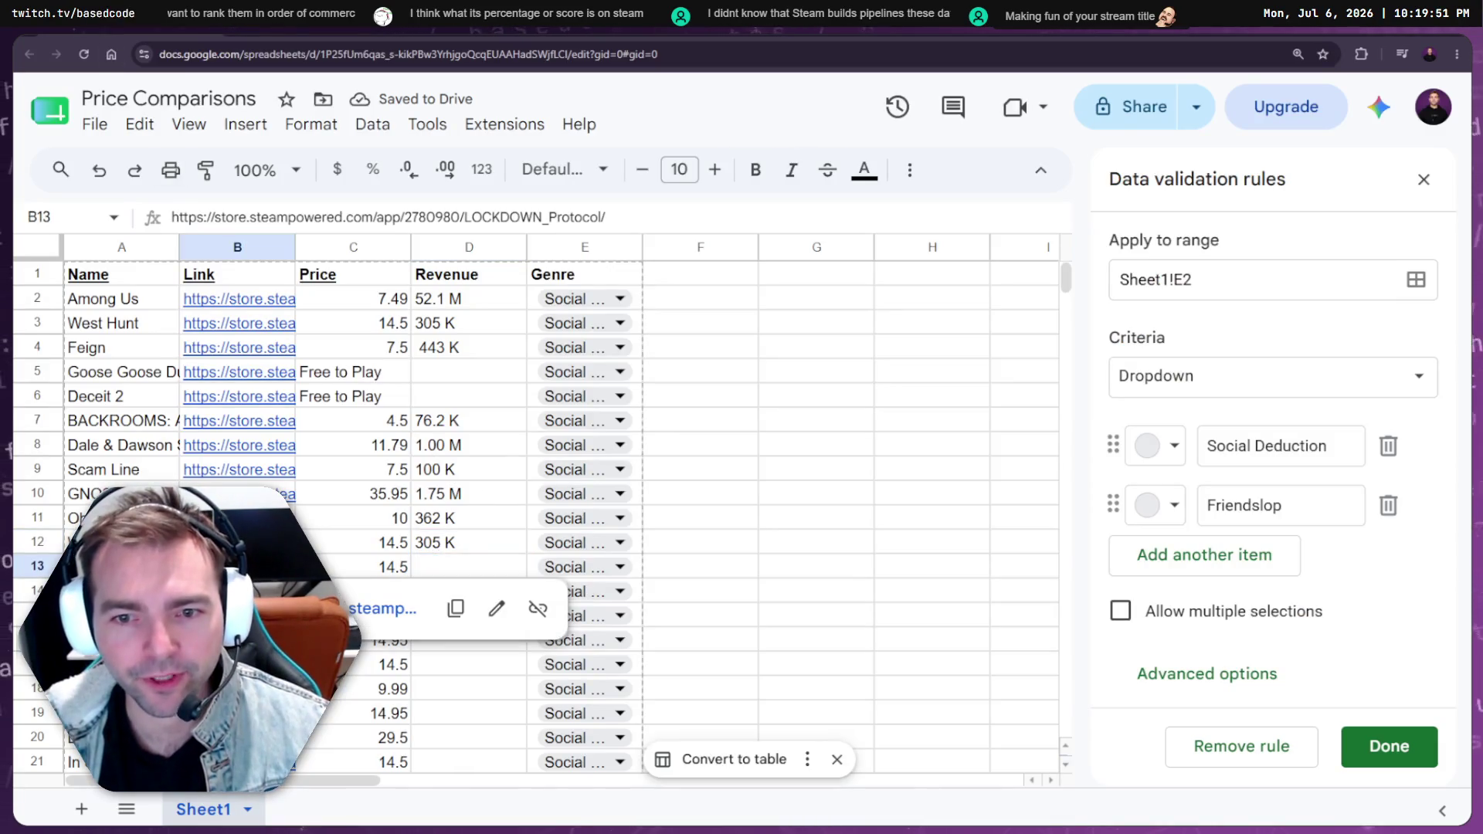
left_click(383, 608)
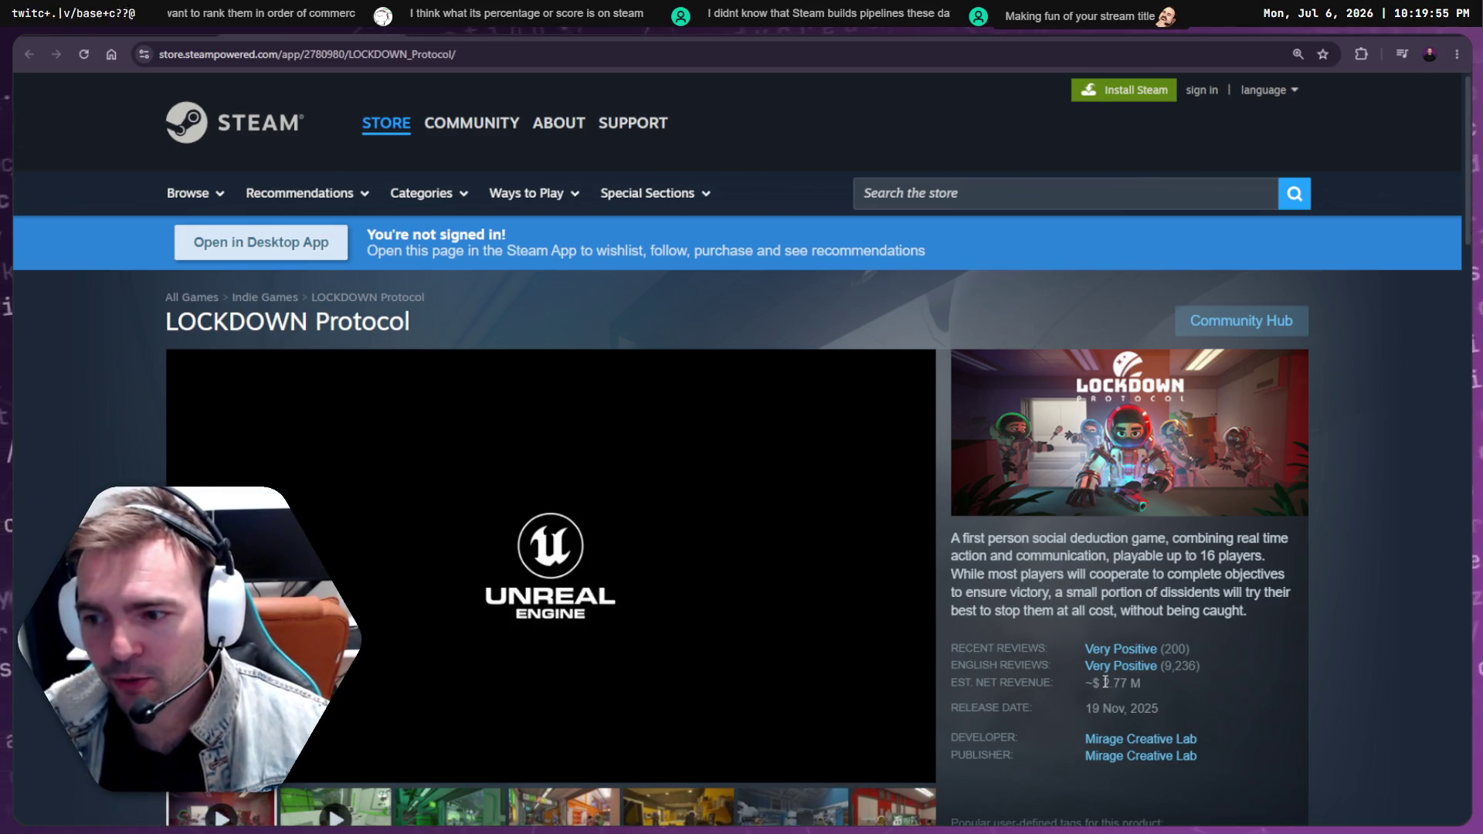
key("ctrl+c")
key("ctrl+shift+Tab")
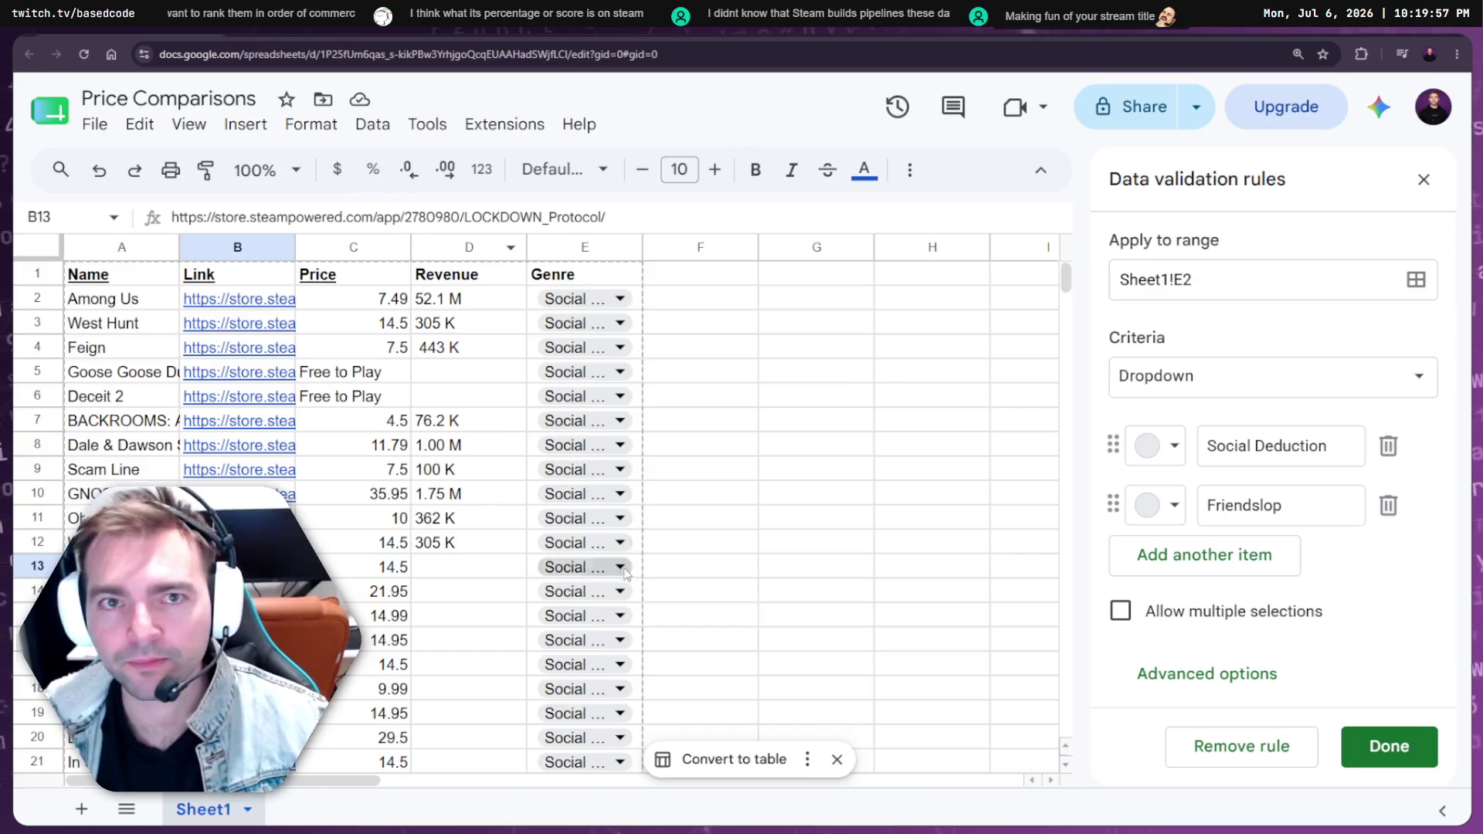
left_click(440, 570)
key("ctrl+v")
Paste First Class Trouble's 911 K Steam revenue into D14
left_click(402, 591)
key("Left")
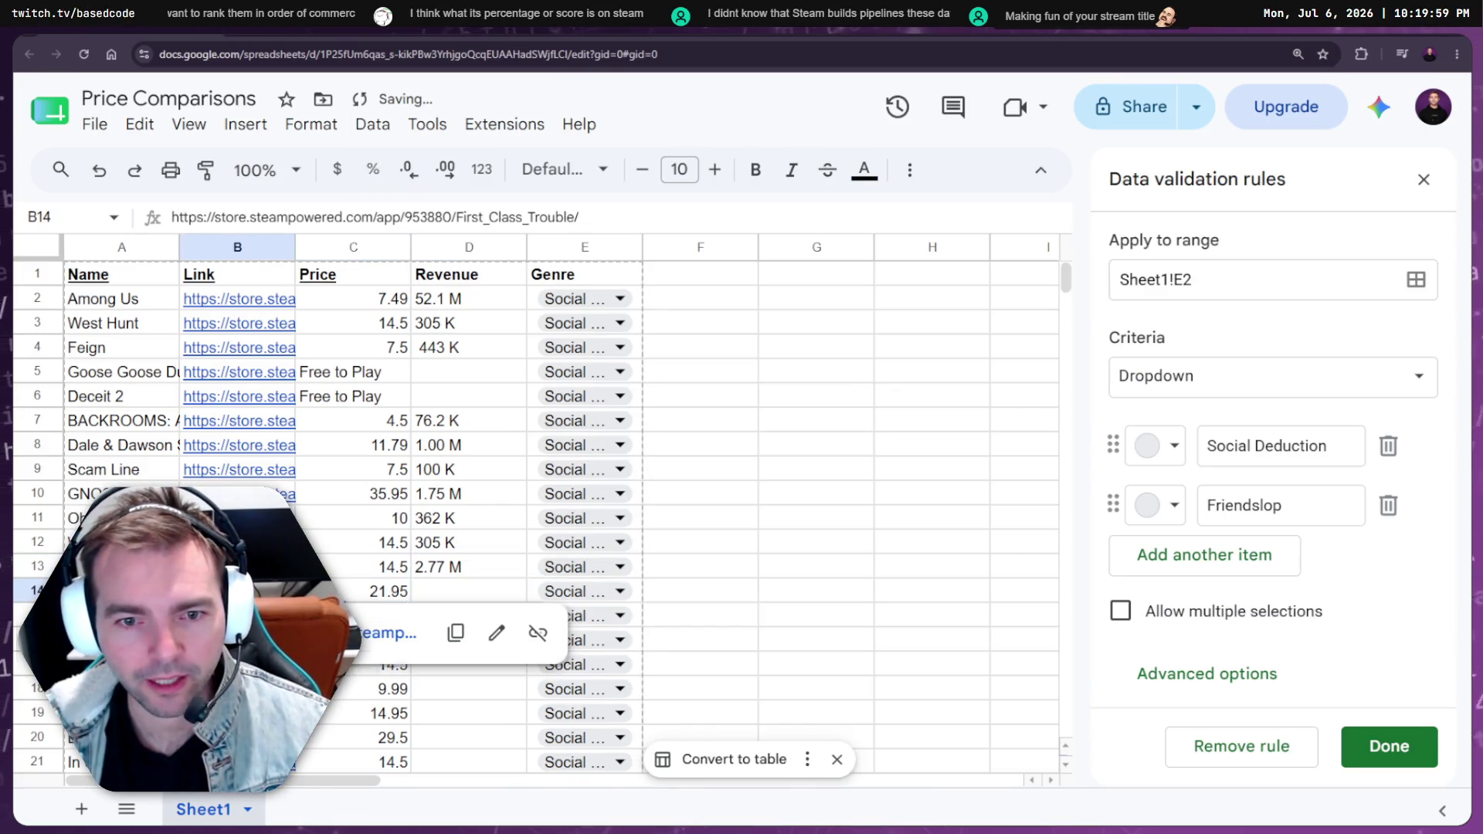
left_click(378, 639)
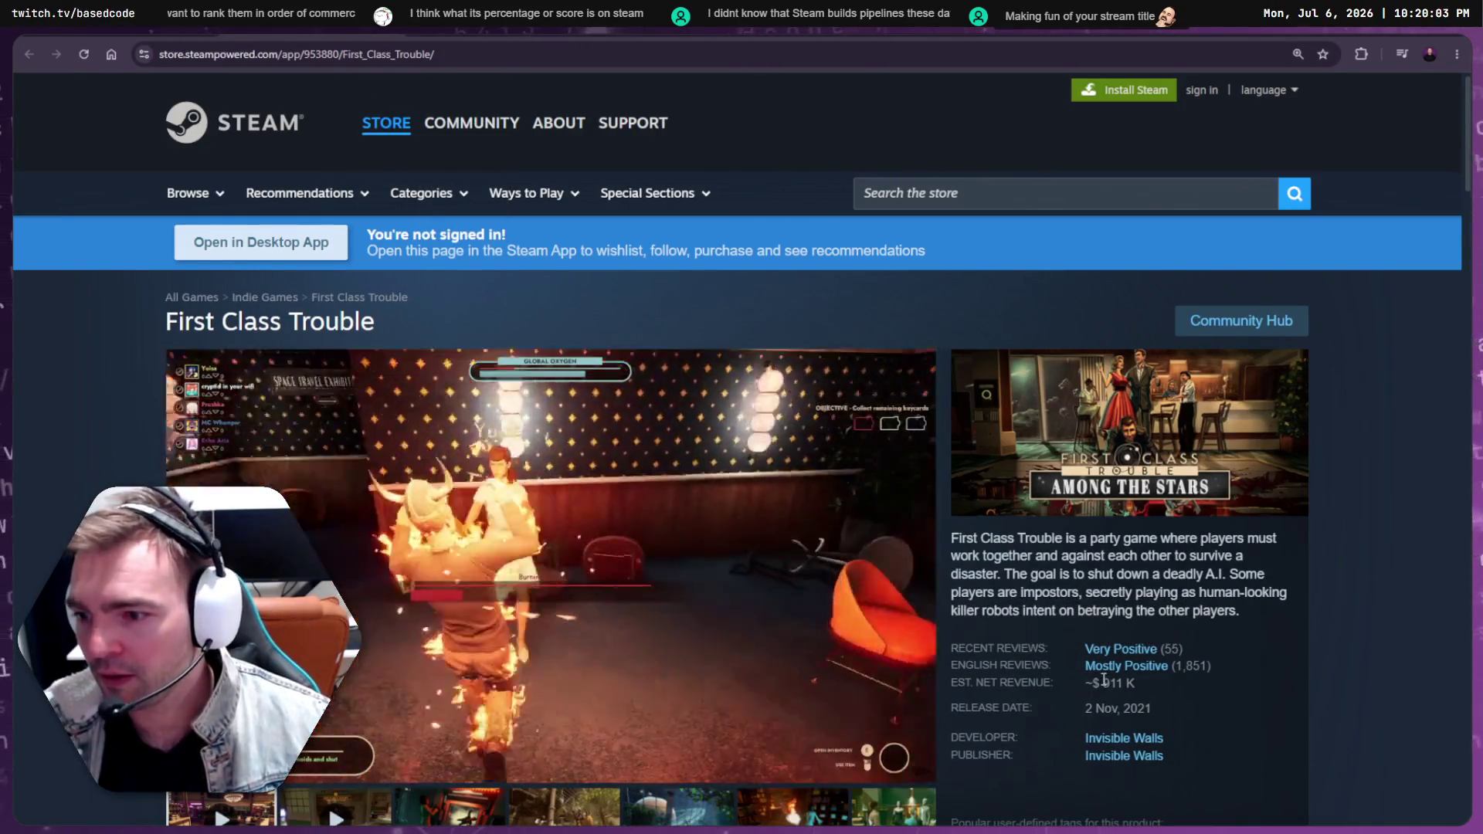
triple_click(1138, 681)
key("ctrl+c")
key("ctrl+shift+Tab")
left_click(445, 600)
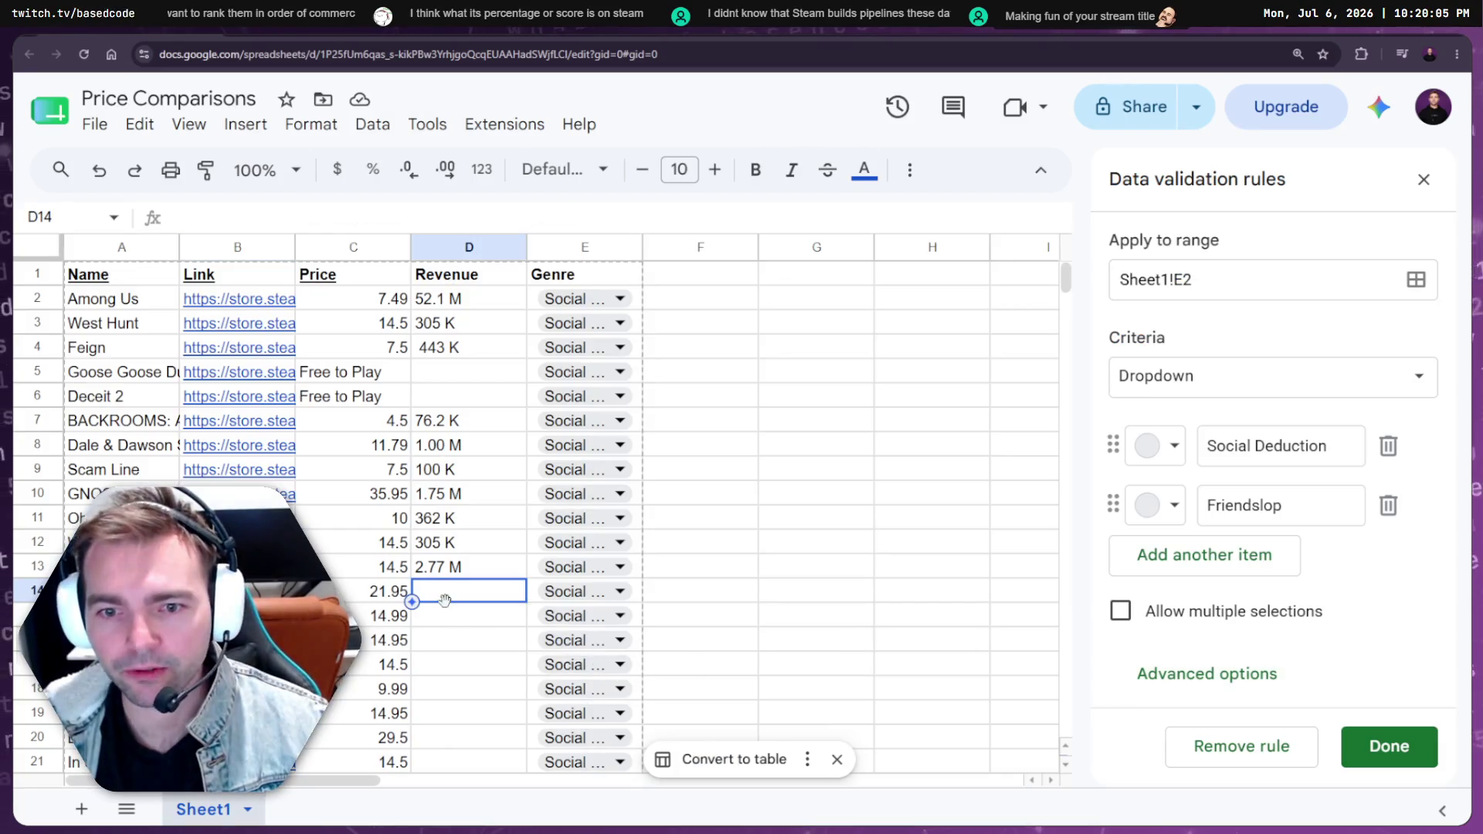
key("ctrl+v")
Copy Perfect Heist 2's 659 K estimated net revenue into D15
left_click(263, 616)
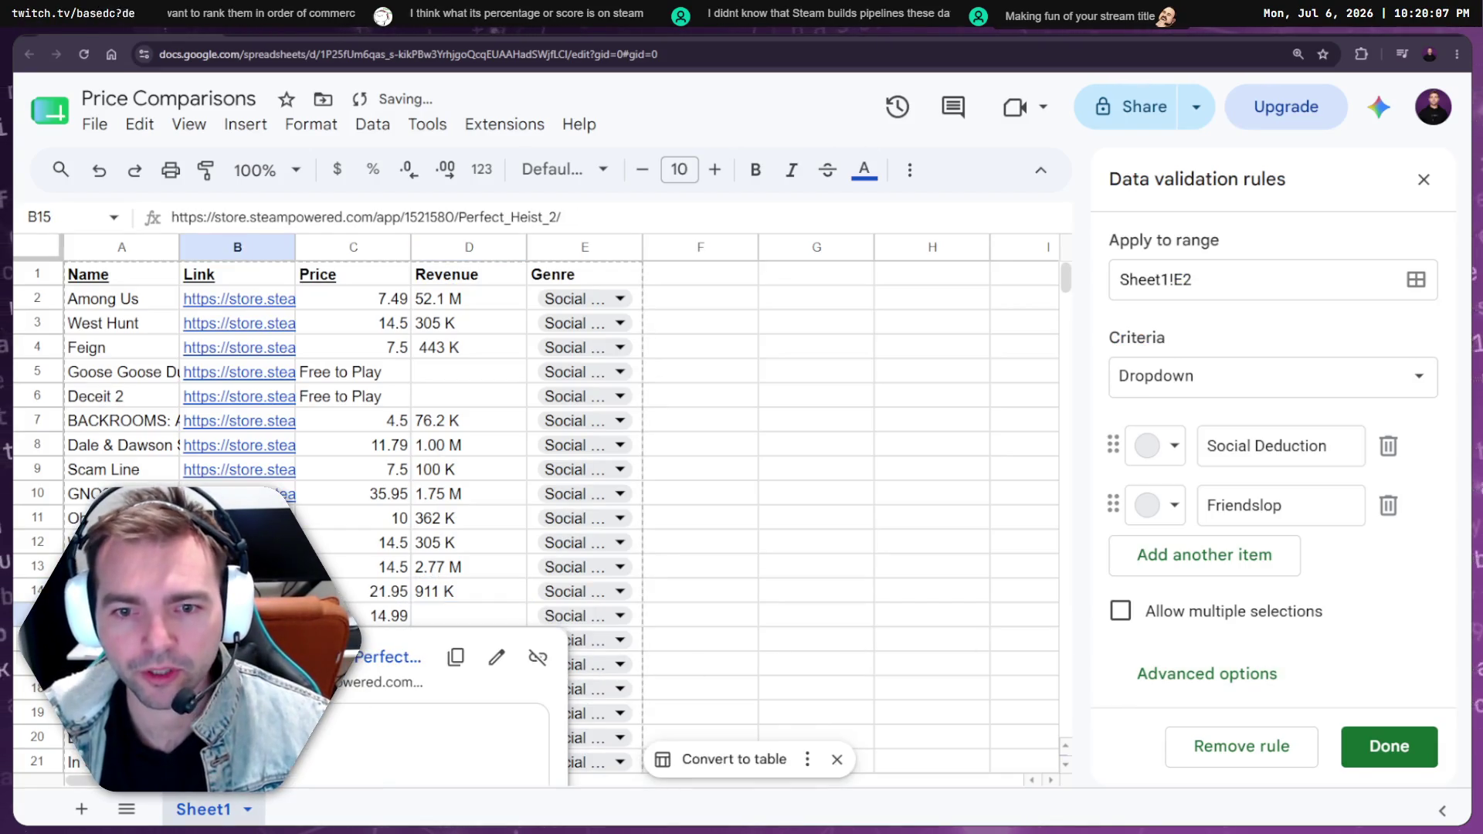
left_click(386, 657)
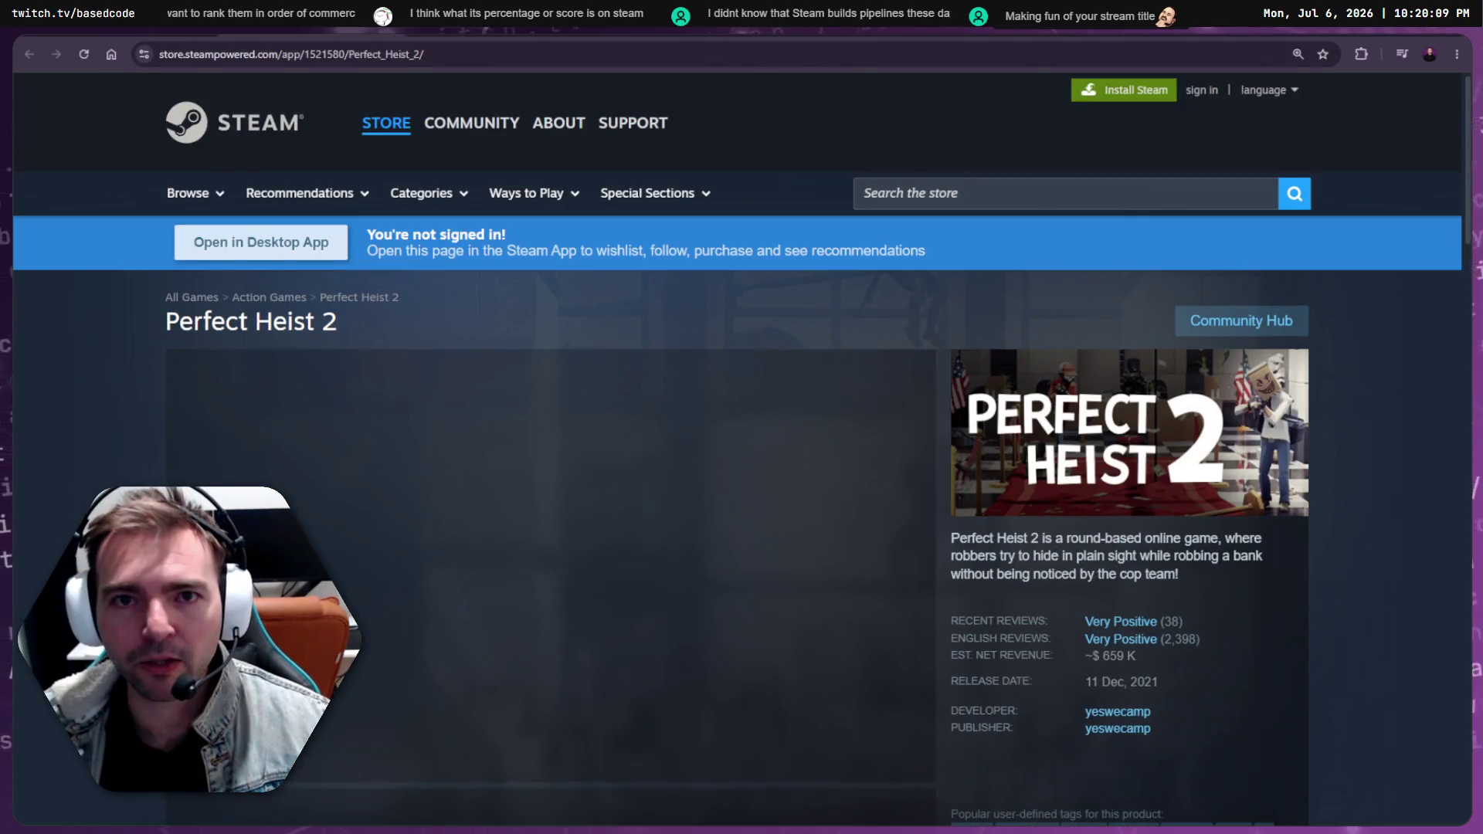
scroll(1092, 596, "down", 1)
left_click_drag(1102, 580, 1136, 579)
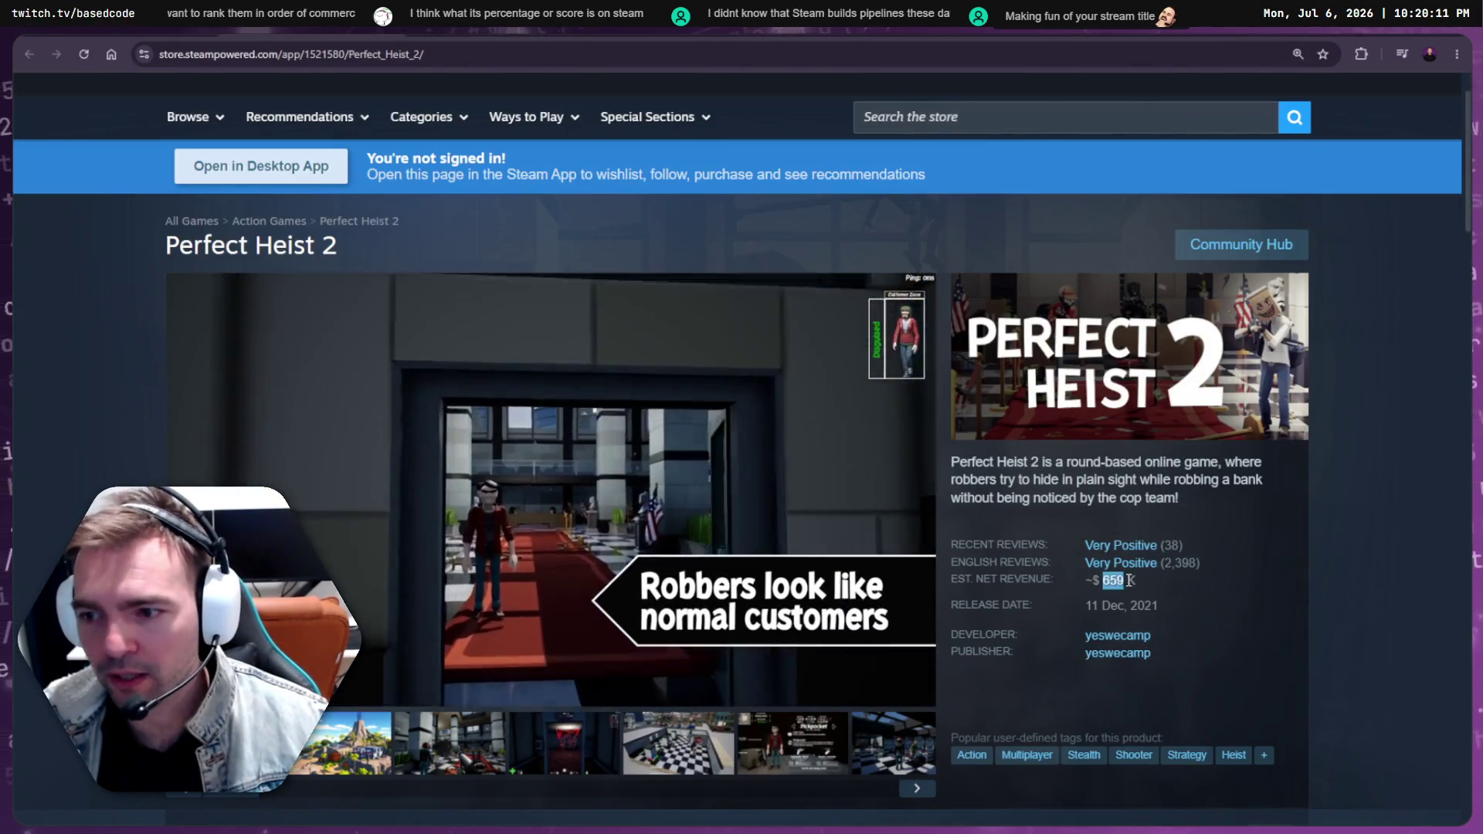
key("ctrl+c")
key("ctrl+w")
left_click(483, 614)
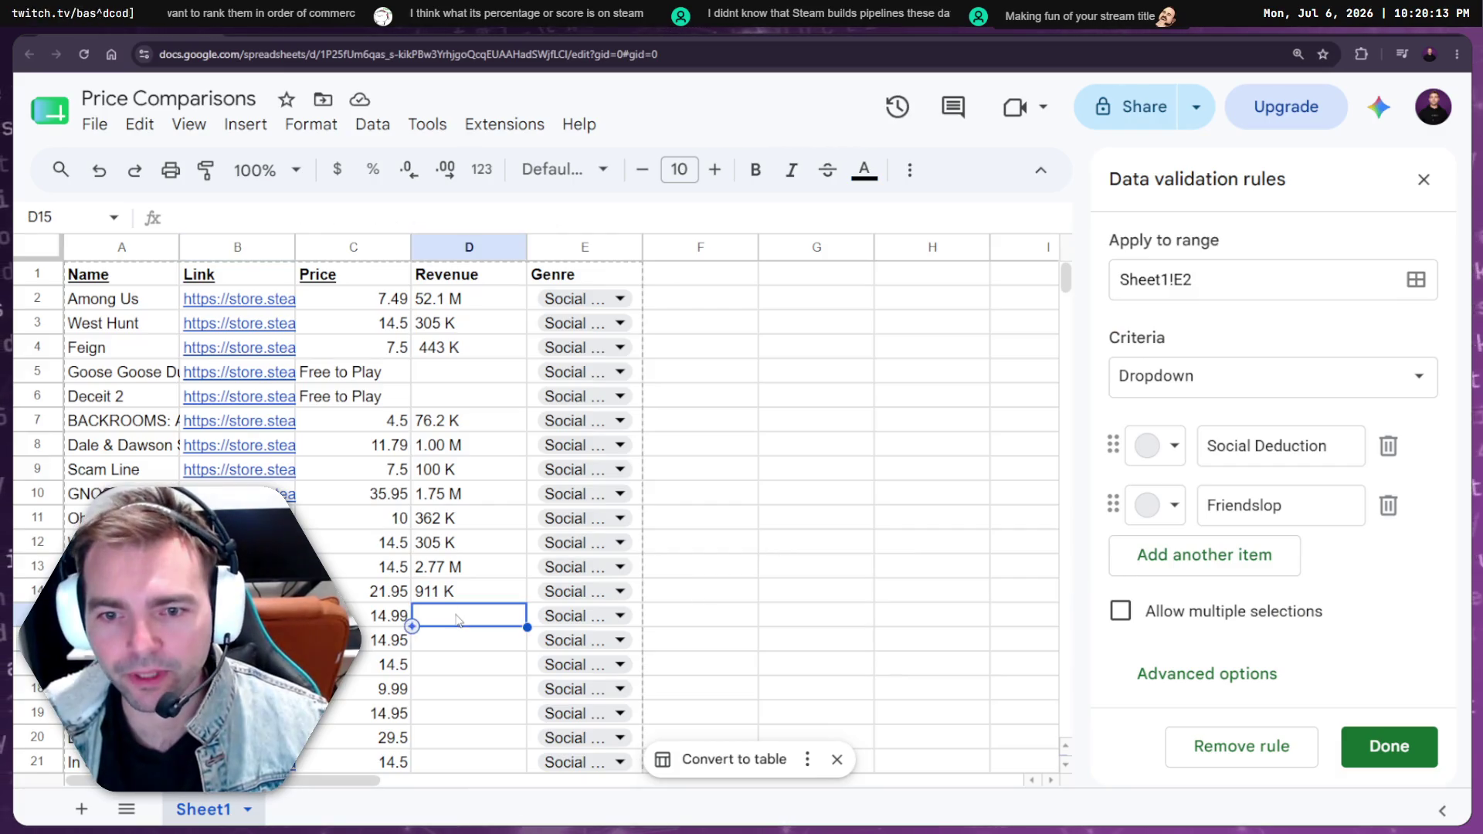
key("ctrl+v")
Copy It Has My Face's 98.5 K estimated net revenue into D16
left_click(237, 641)
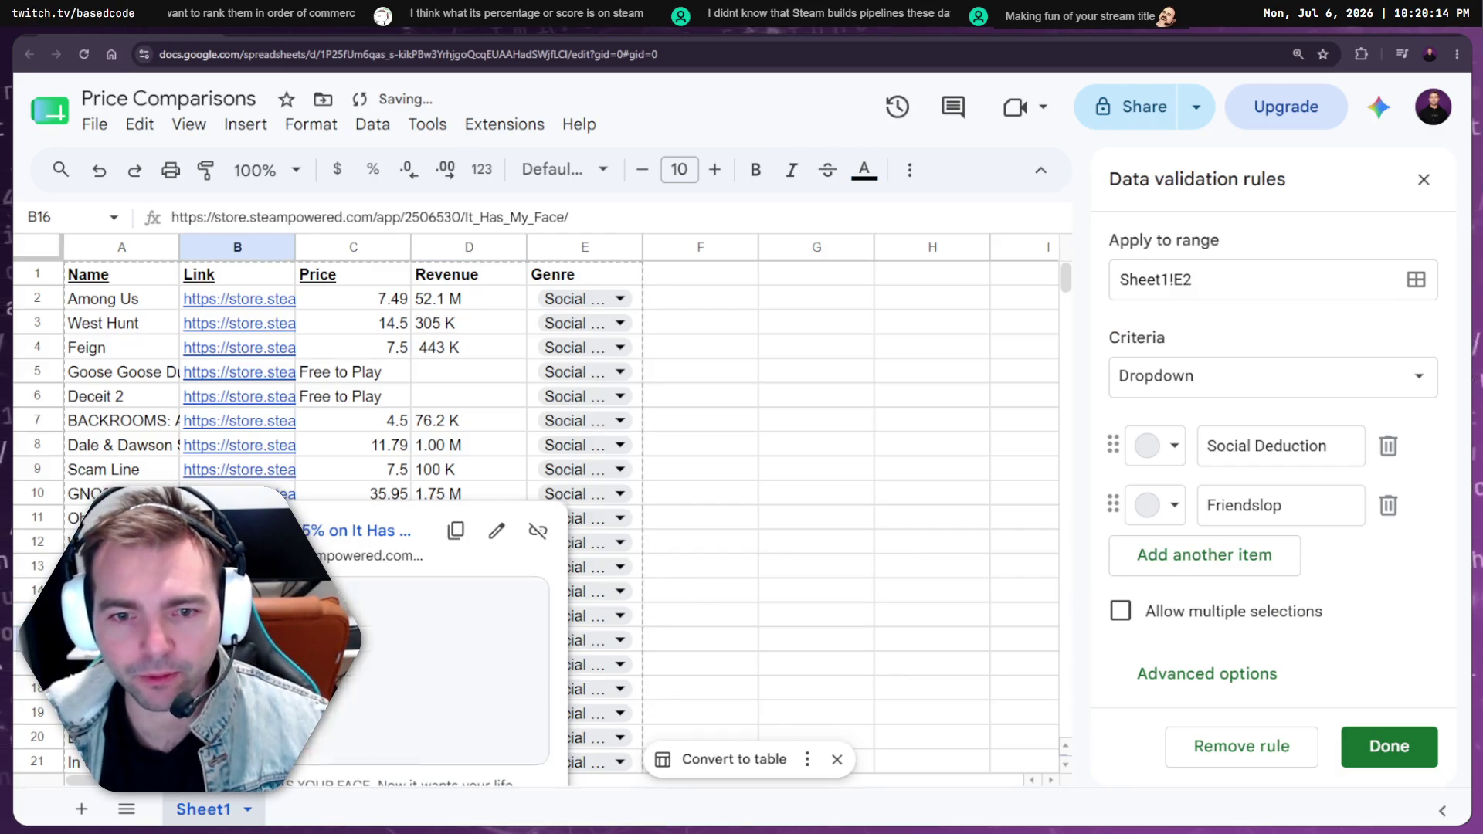
left_click(340, 533)
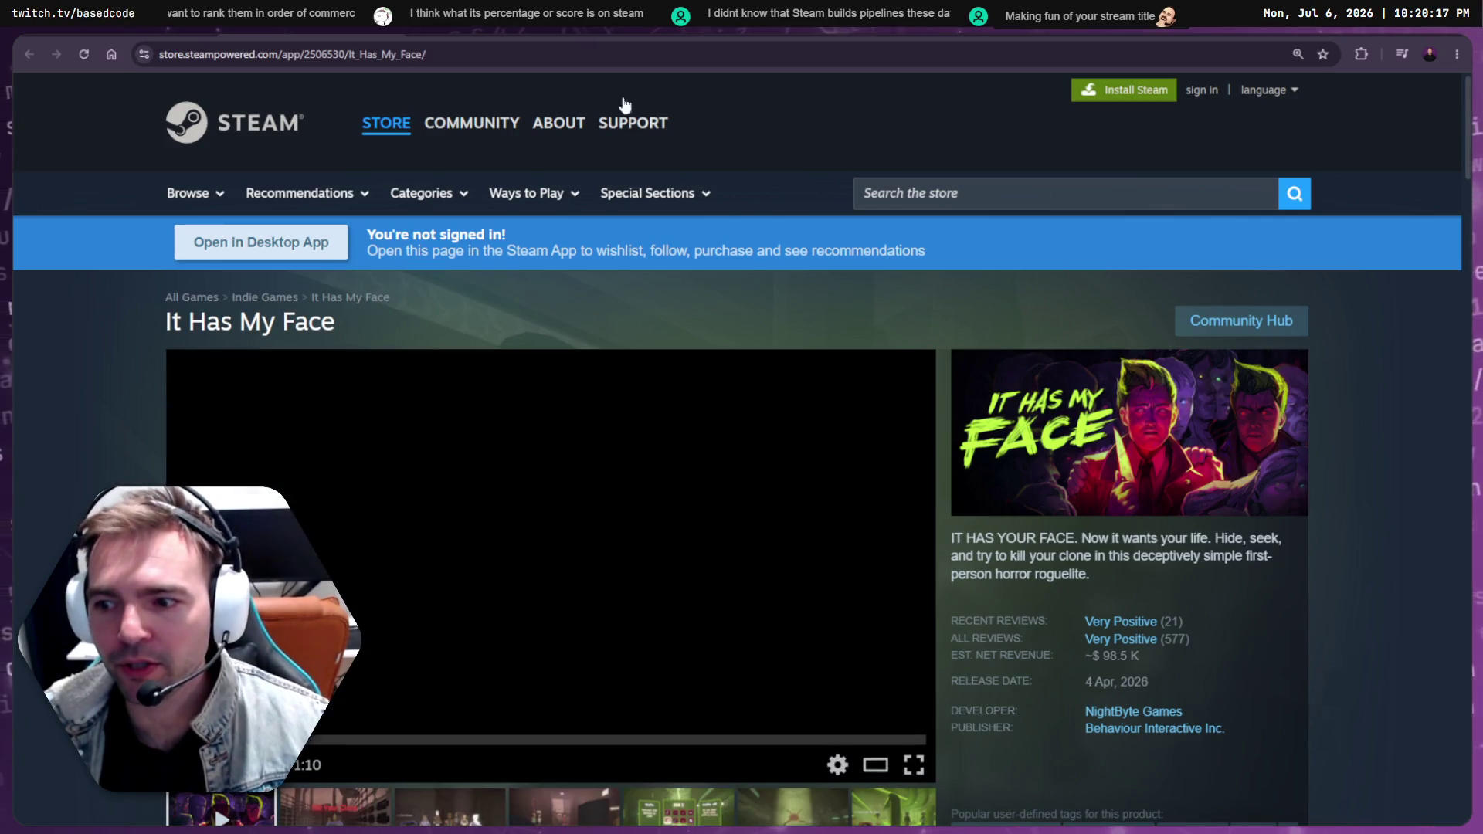
left_click_drag(1104, 655, 1143, 655)
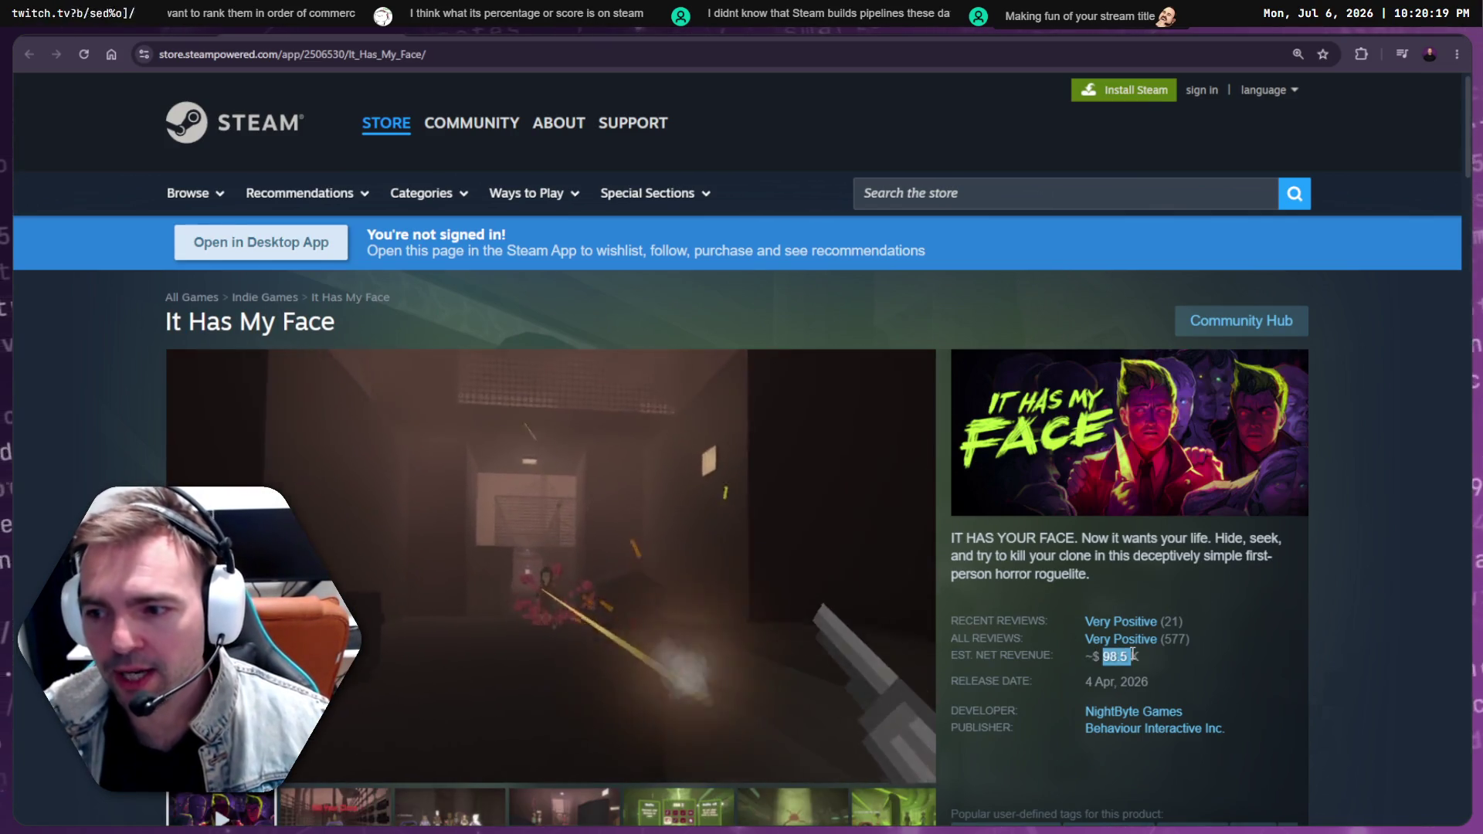
key("ctrl+c")
key("ctrl+w")
left_click(452, 641)
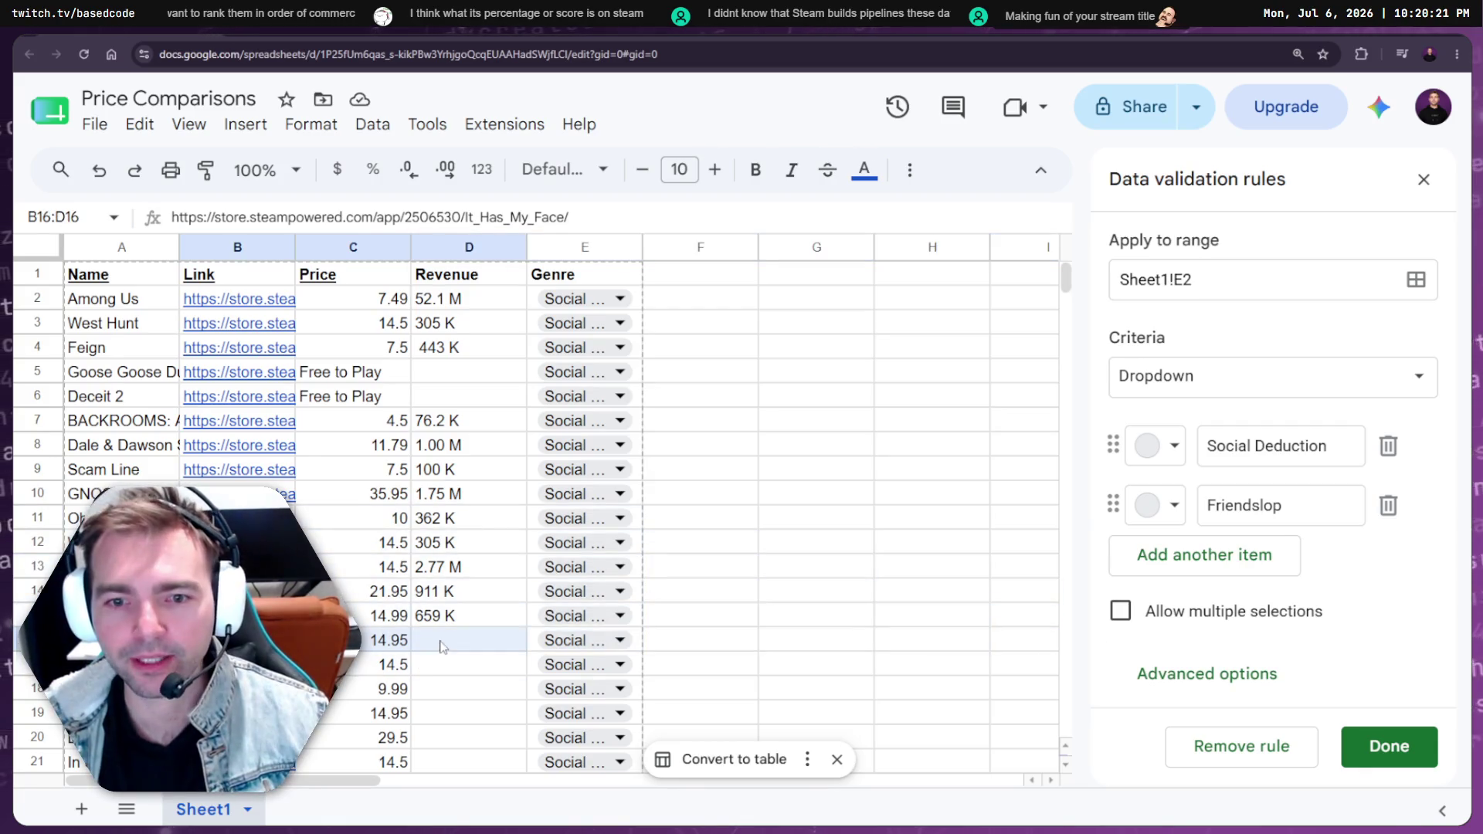
key("ctrl+v")
Copy Project Winter's 2.70 M estimated net revenue into D17
scroll(446, 646, "down", 2)
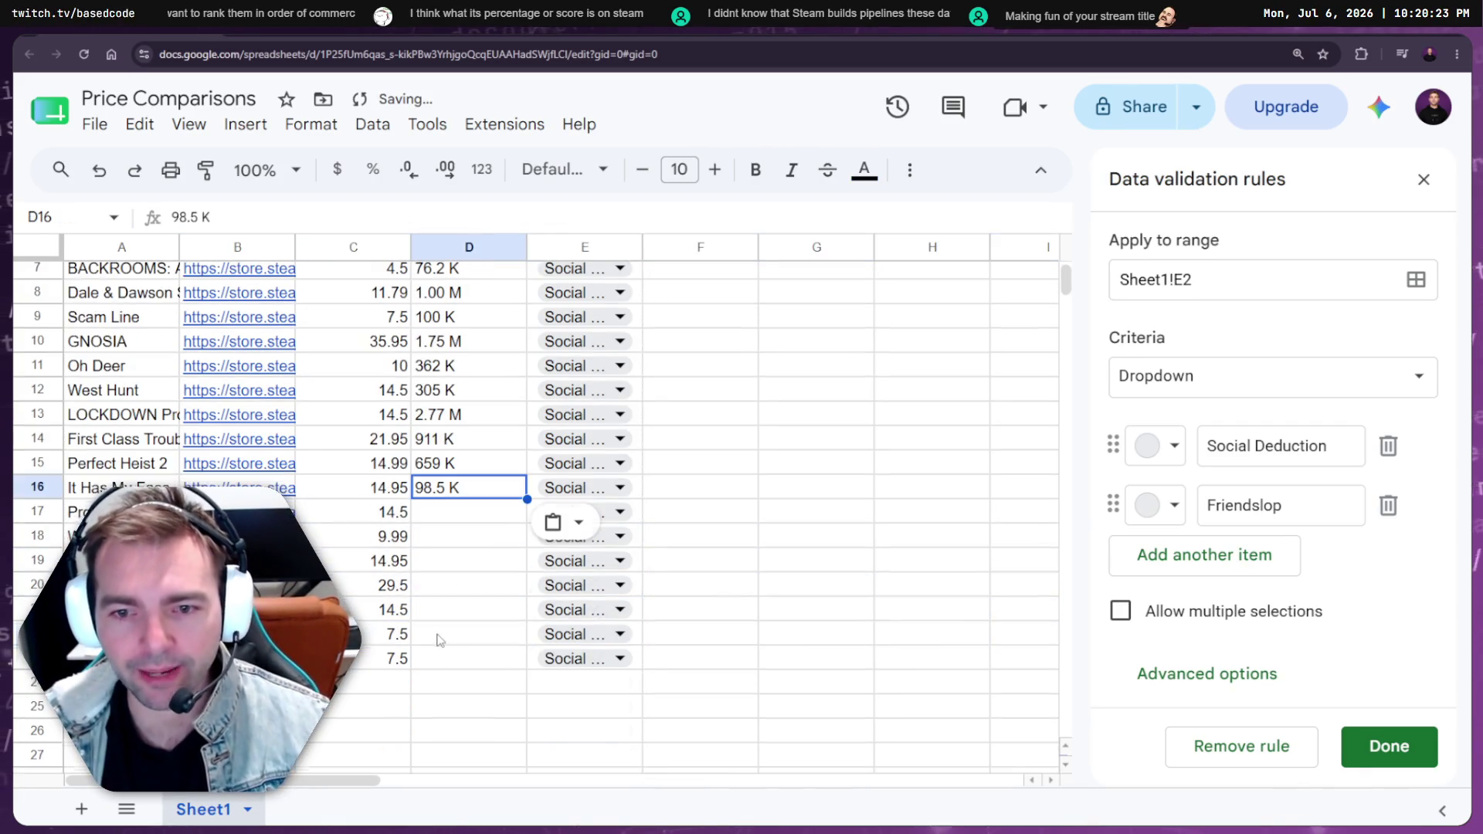
left_click(285, 512)
left_click(340, 553)
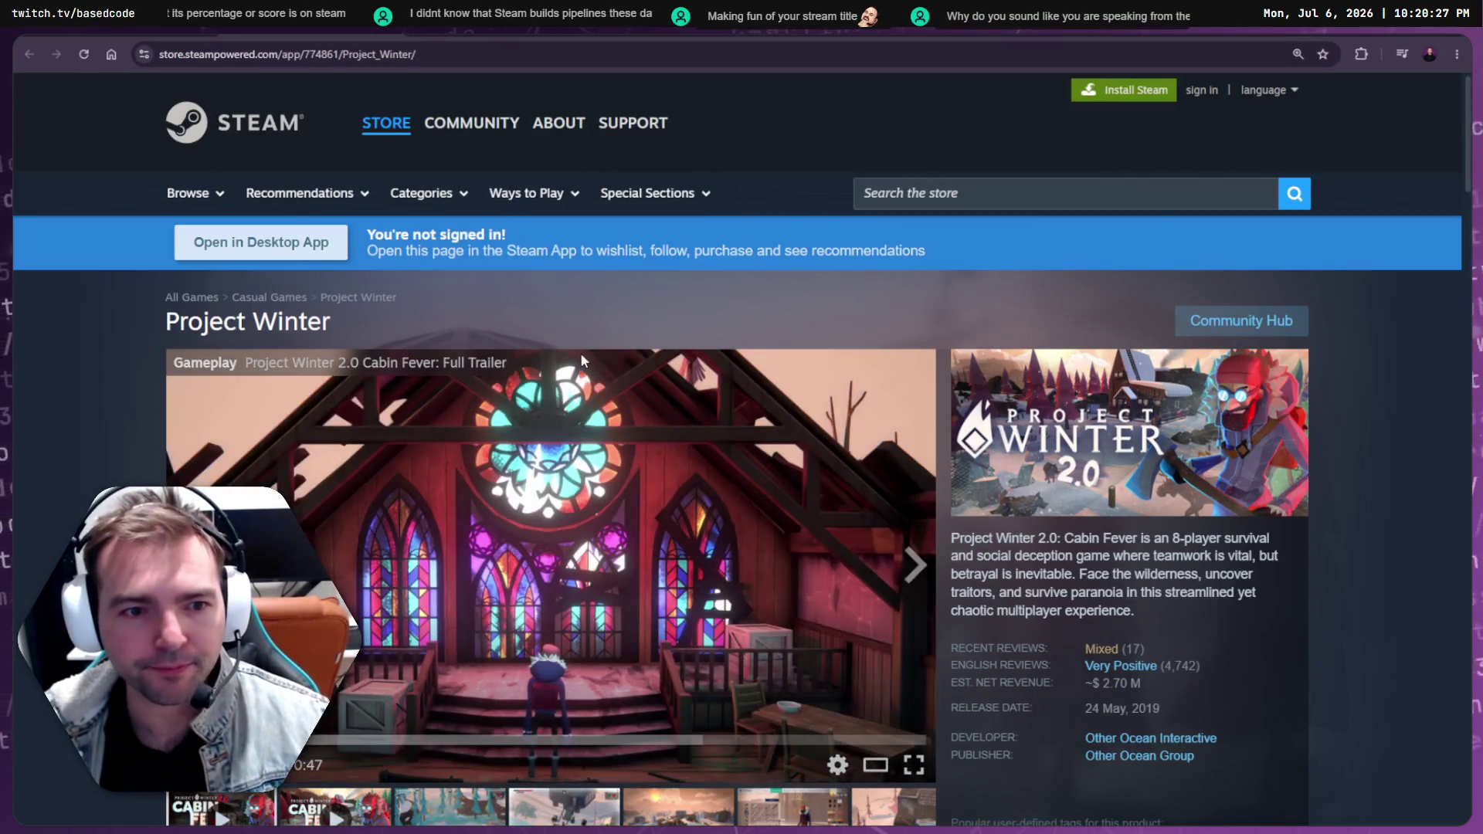
scroll(1048, 554, "down", 2)
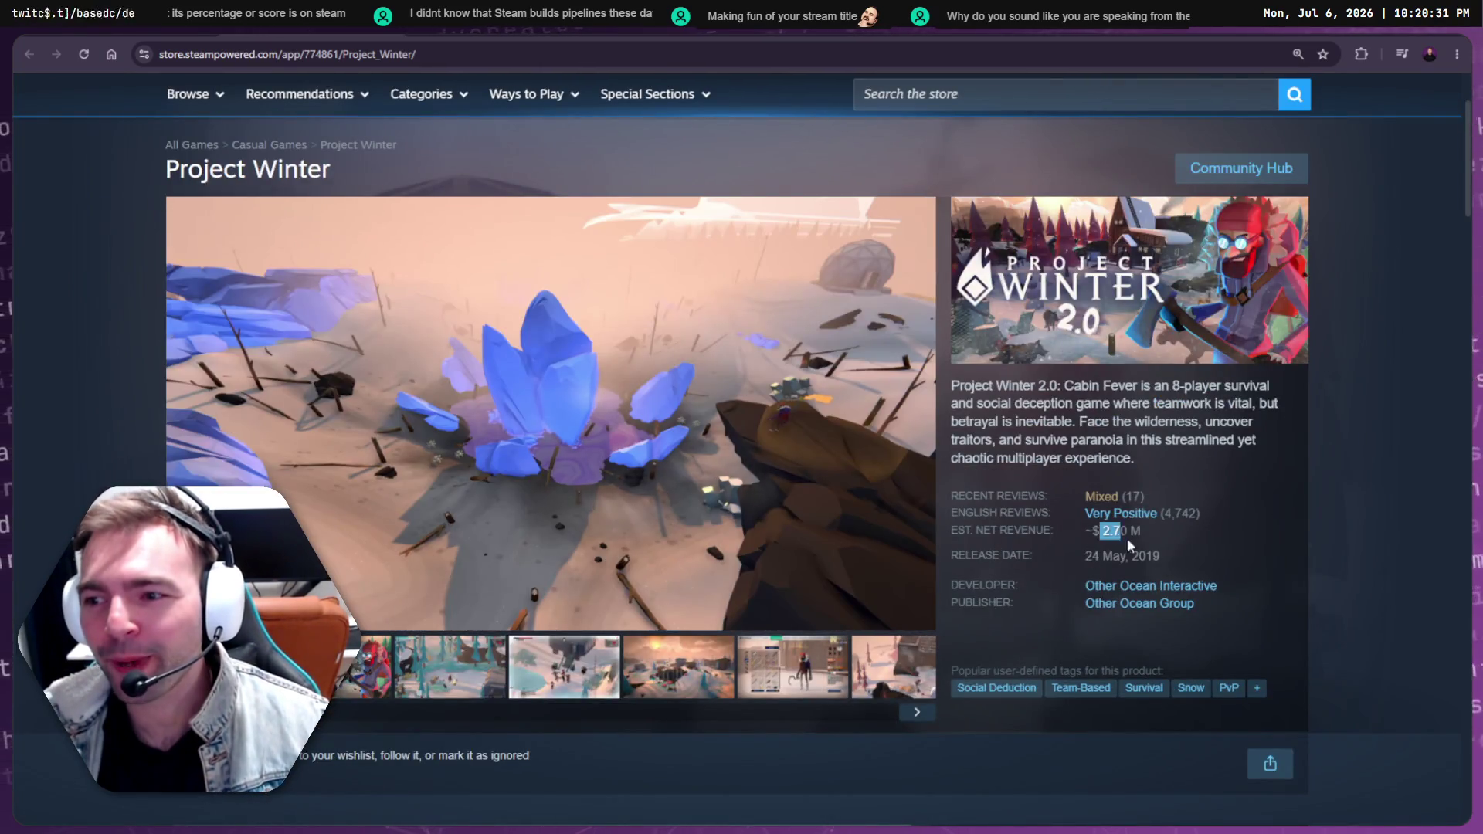
left_click_drag(1127, 539, 1142, 535)
key("ctrl+Tab")
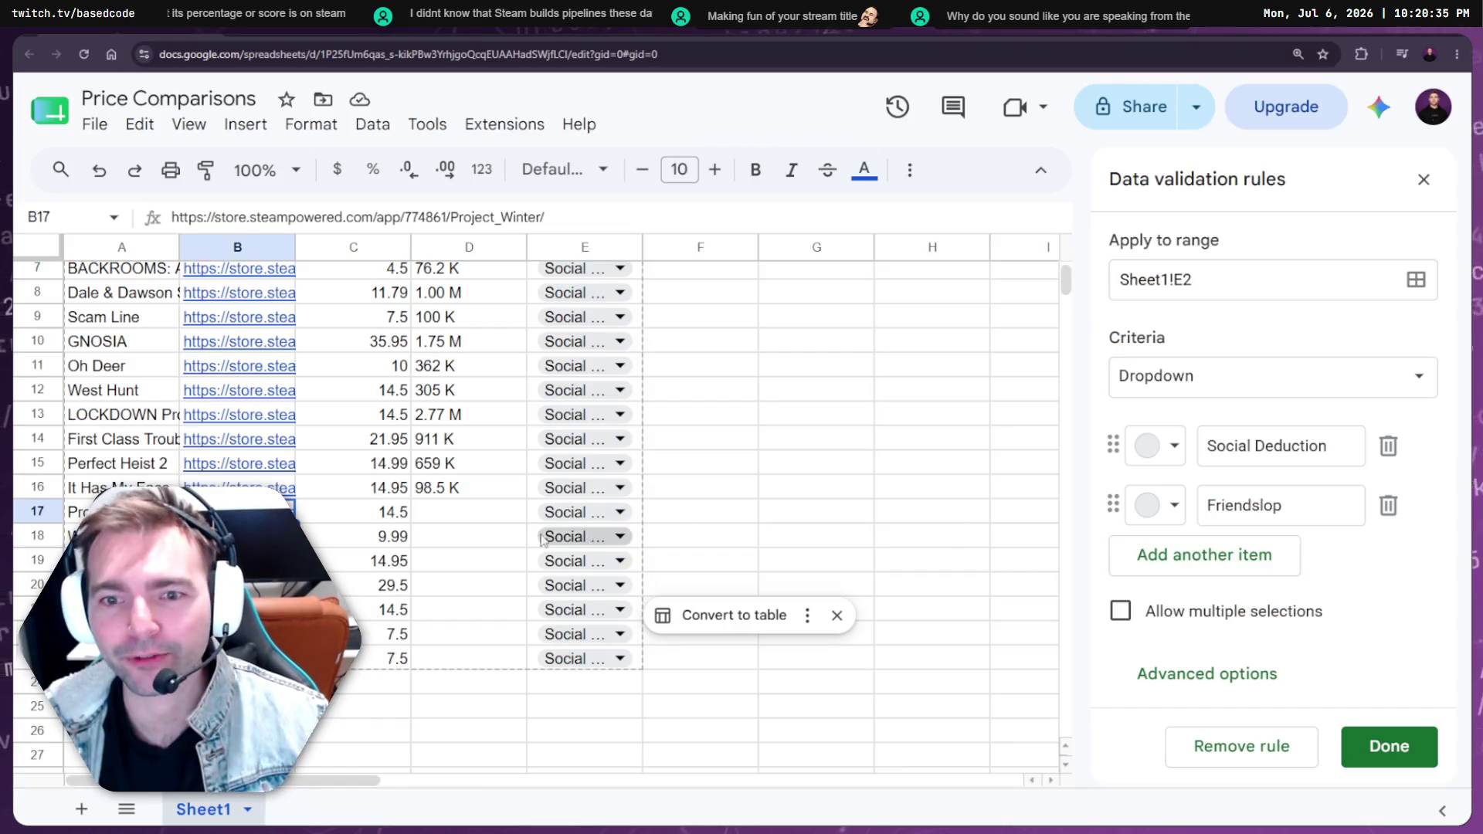
left_click(449, 512)
key("ctrl+v")
Copy Werewolf Party's 12.1 K estimated net revenue into D18
key("Return")
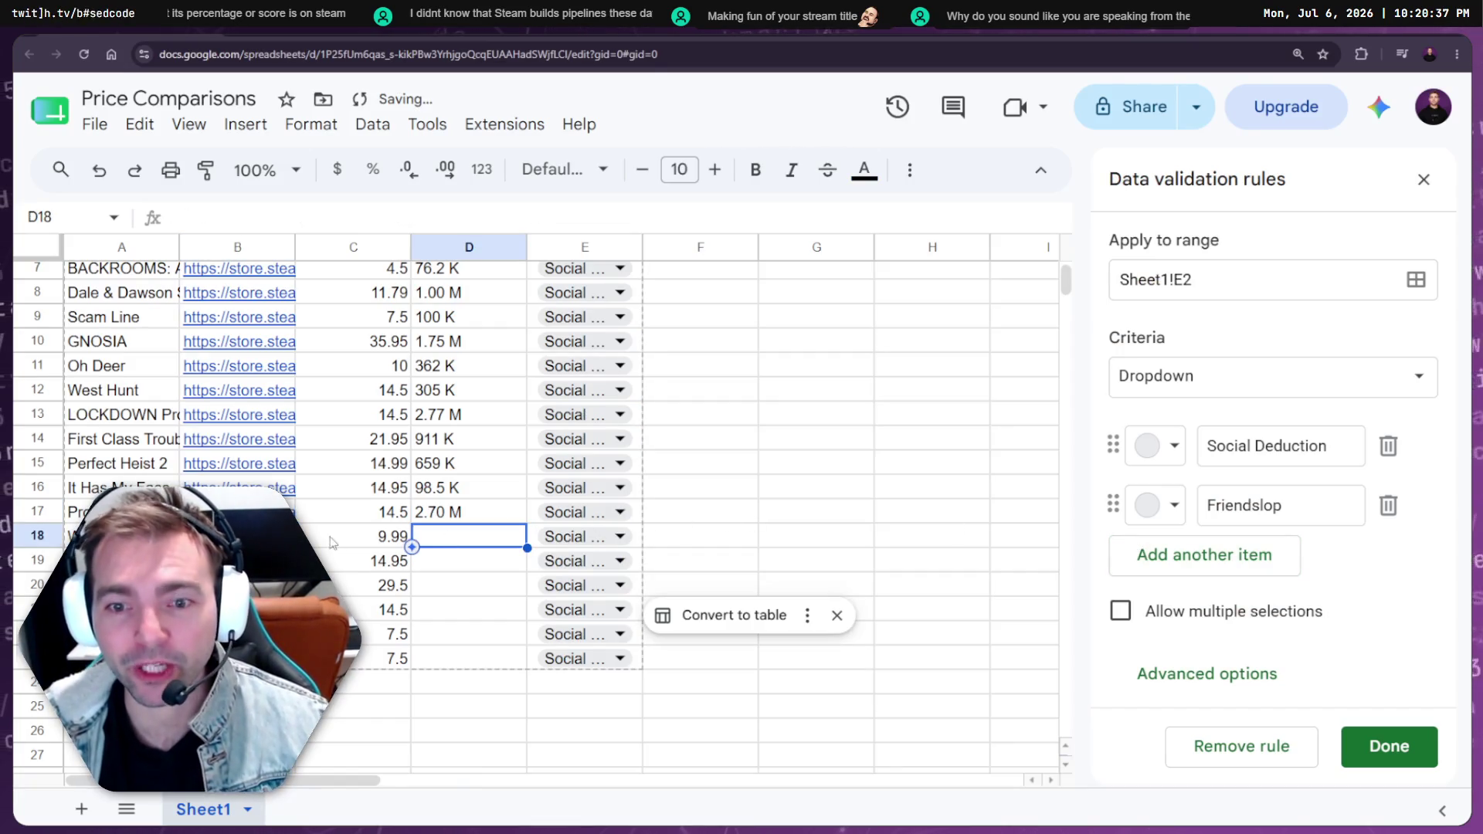
key("Left")
key("Left")
left_click(351, 578)
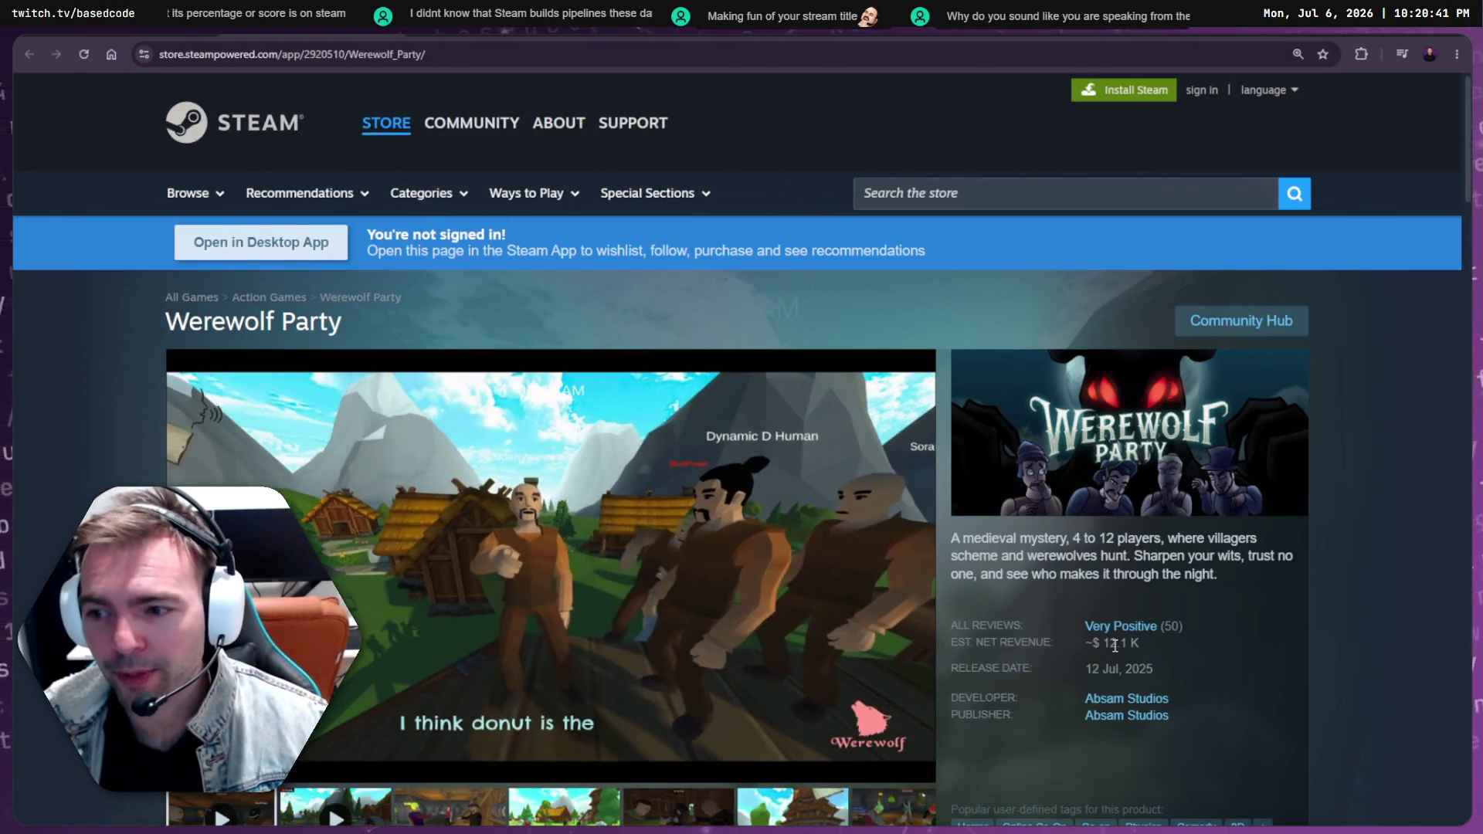
left_click_drag(1100, 644, 1142, 646)
key("ctrl+c")
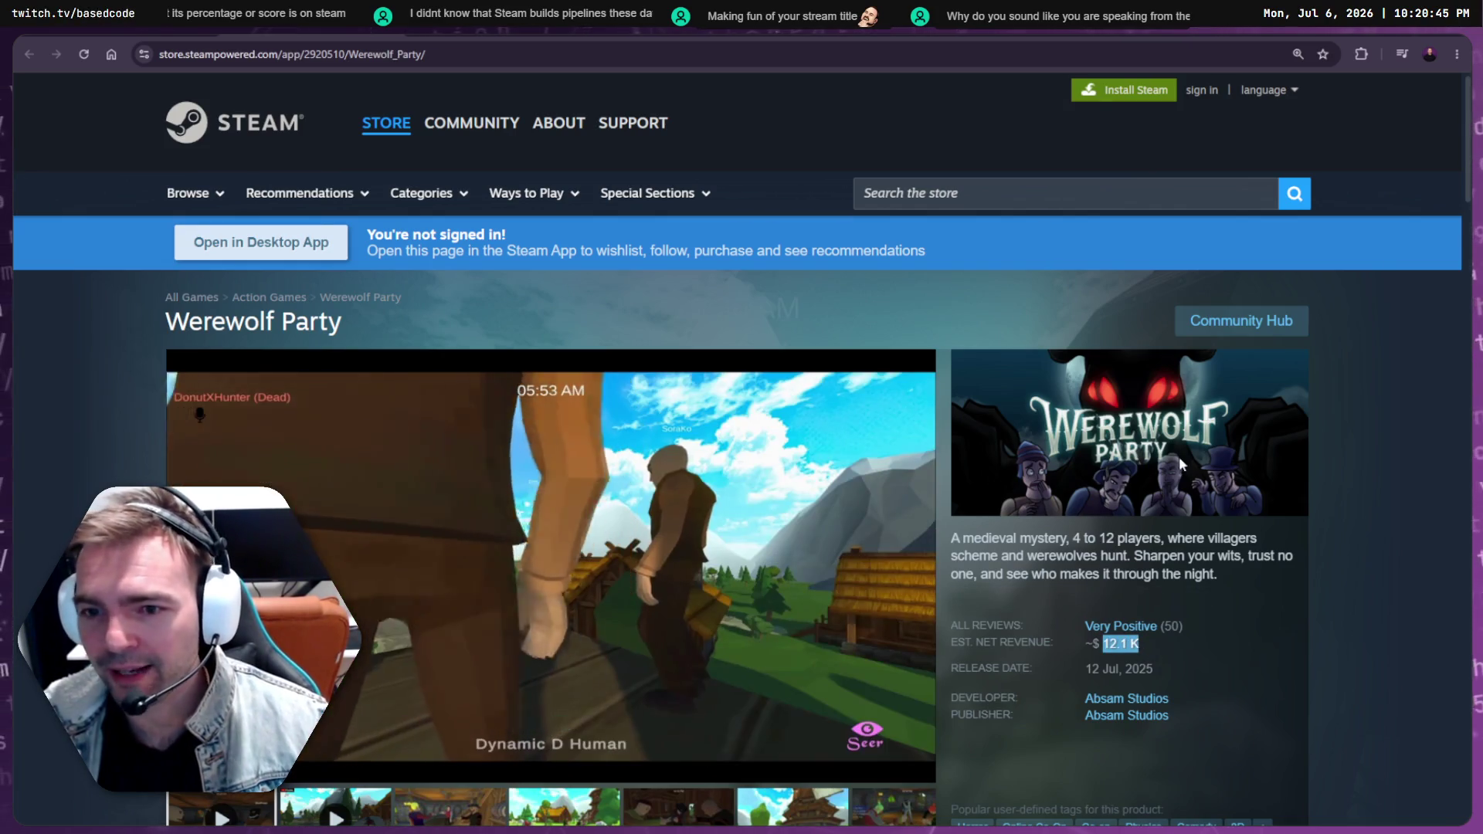
scroll(1160, 378, "down", 2)
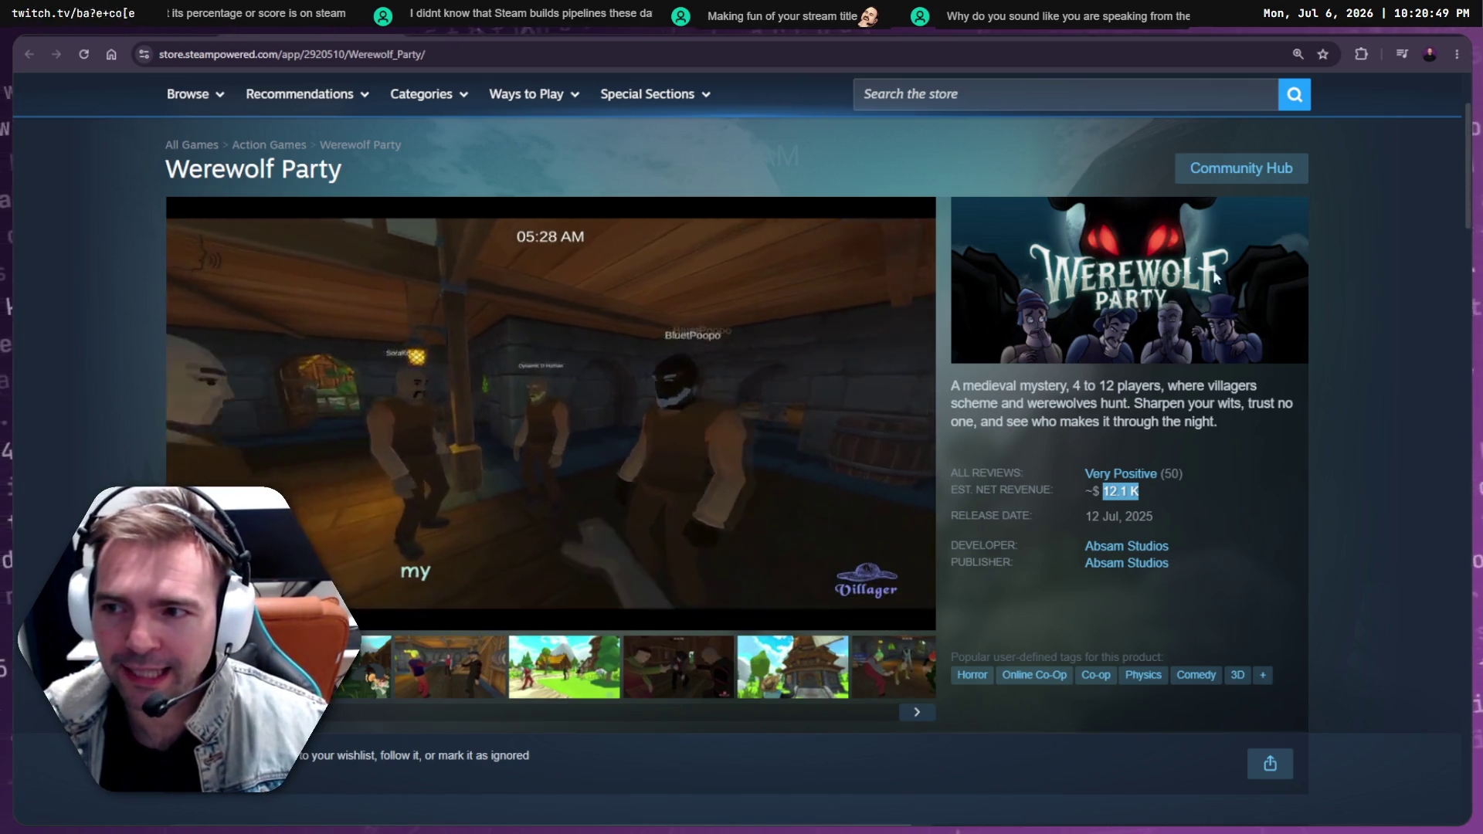
key("alt+Tab")
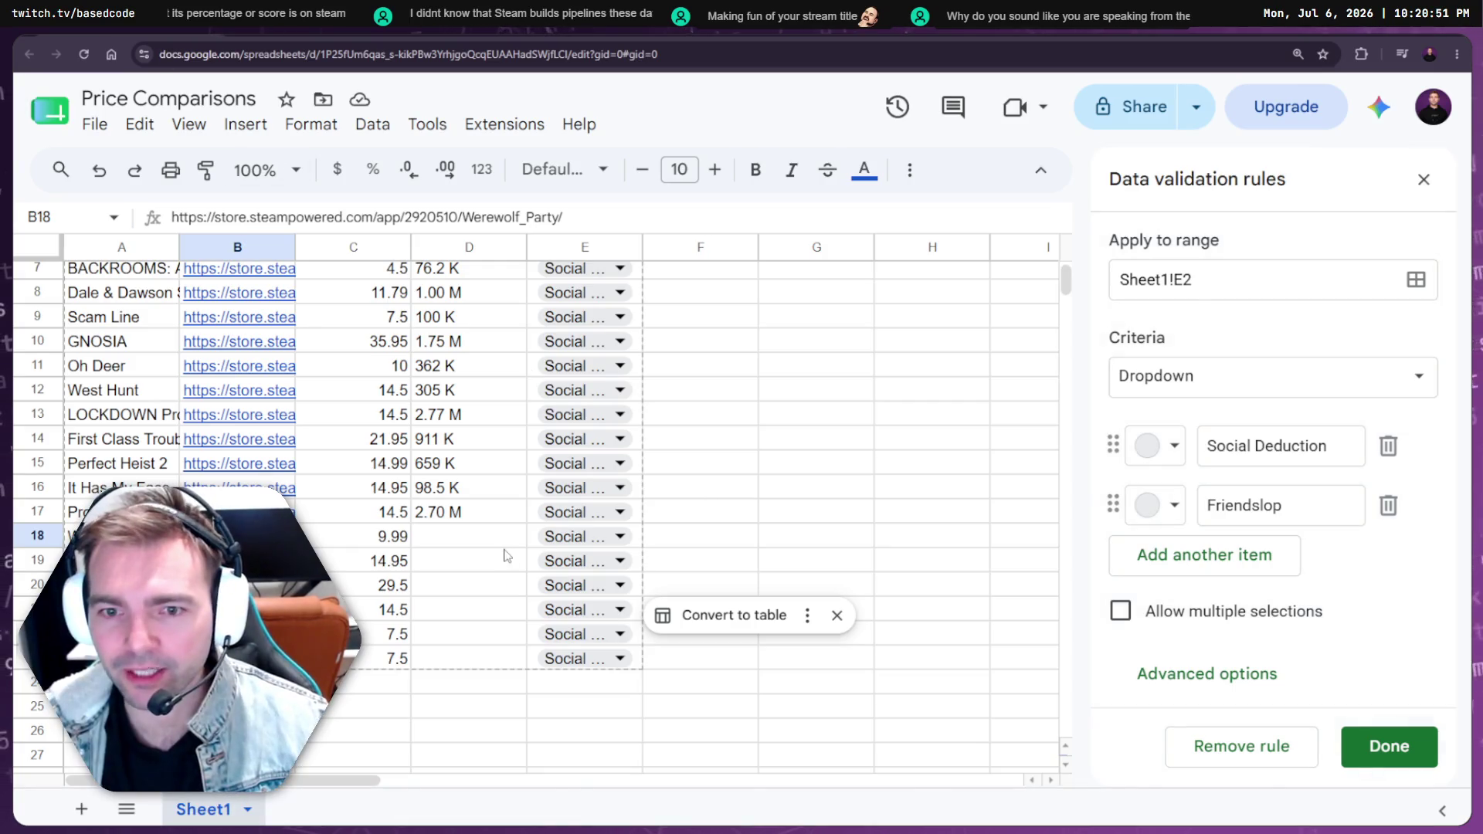
left_click(419, 540)
key("ctrl+v")
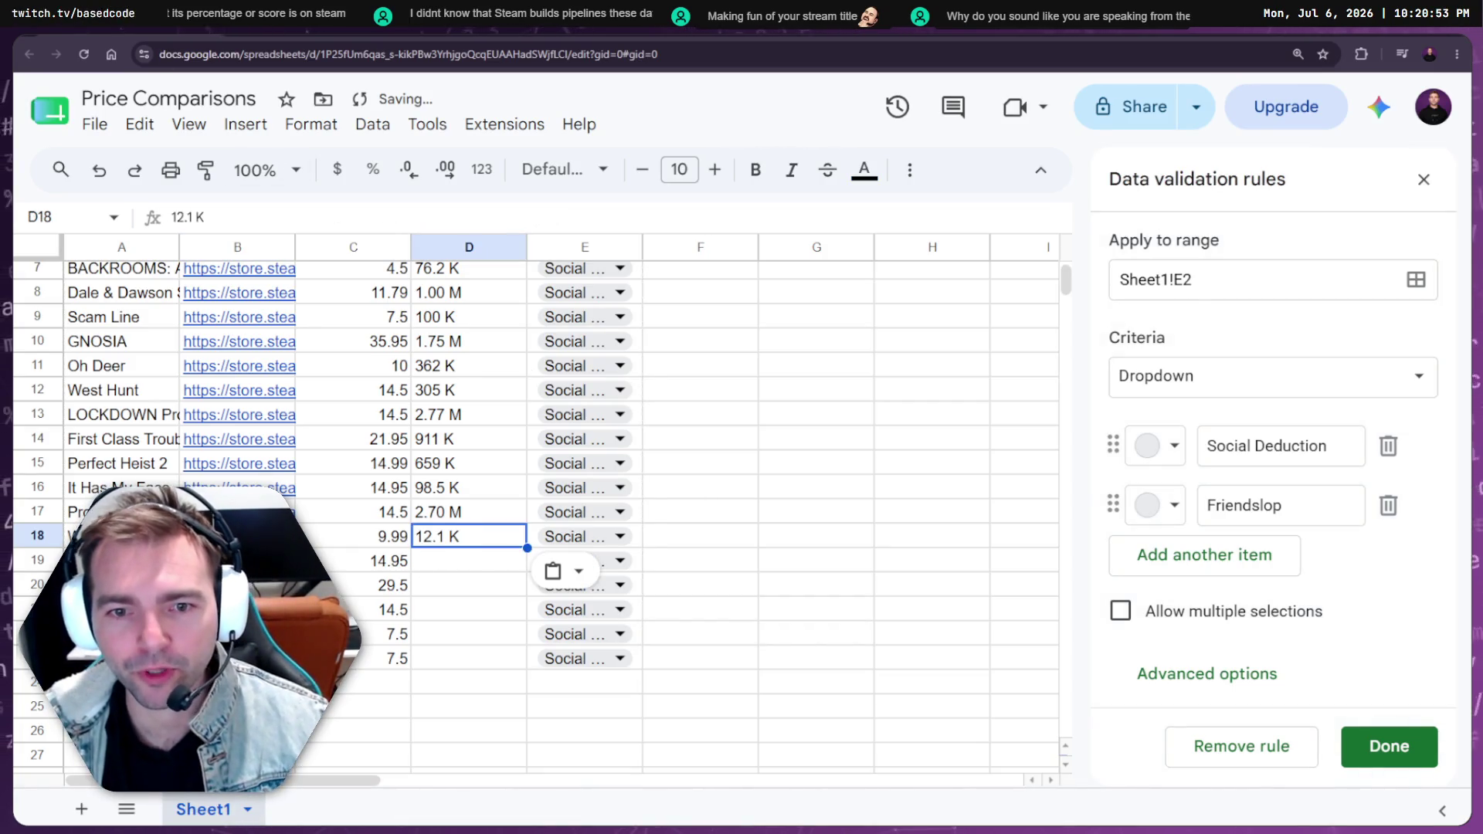
Open DEATH NOTE Killer Within's Steam store page from the B19 link
left_click(237, 561)
left_click(371, 600)
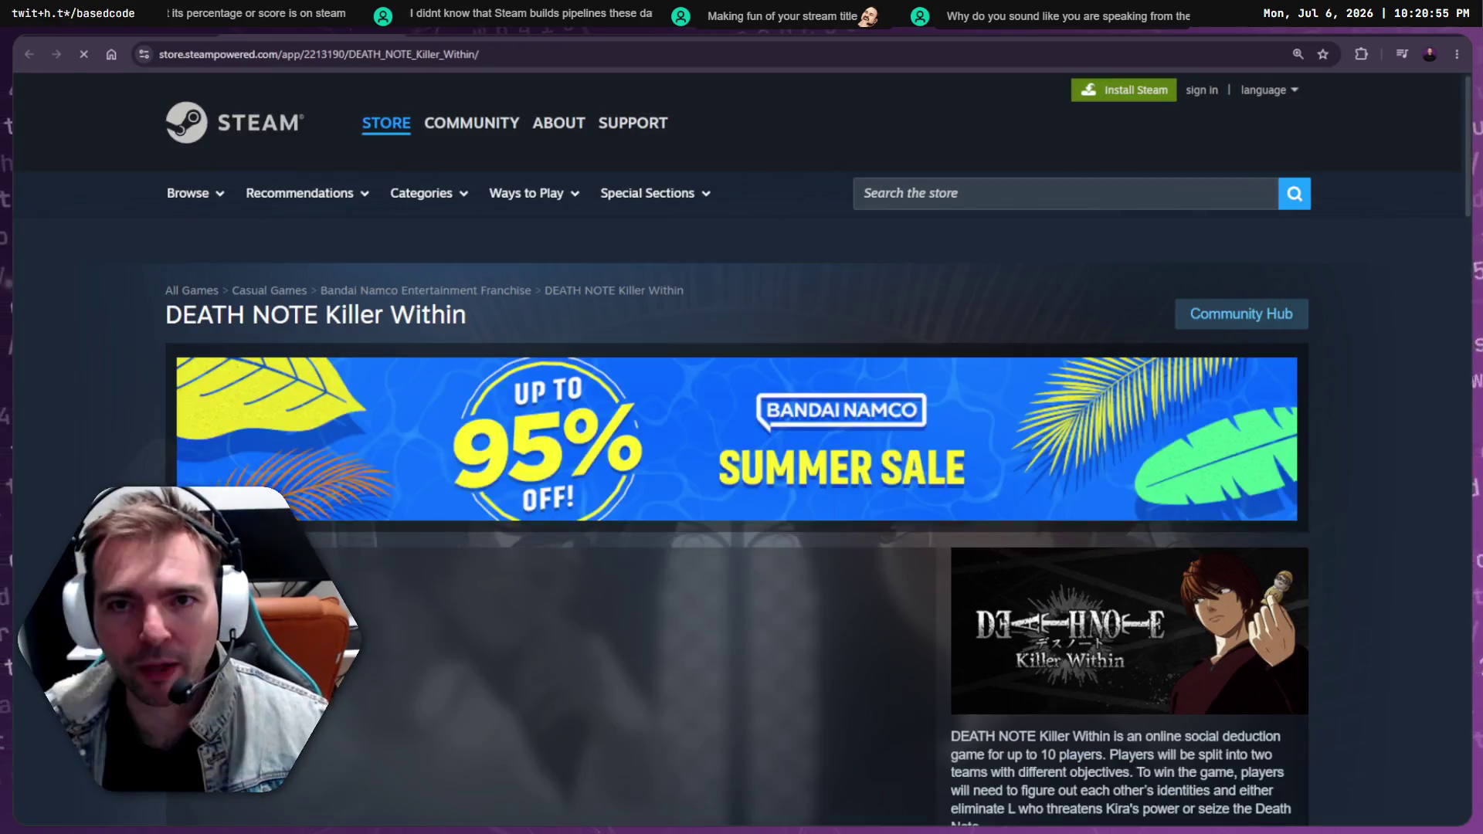
scroll(1119, 517, "down", 5)
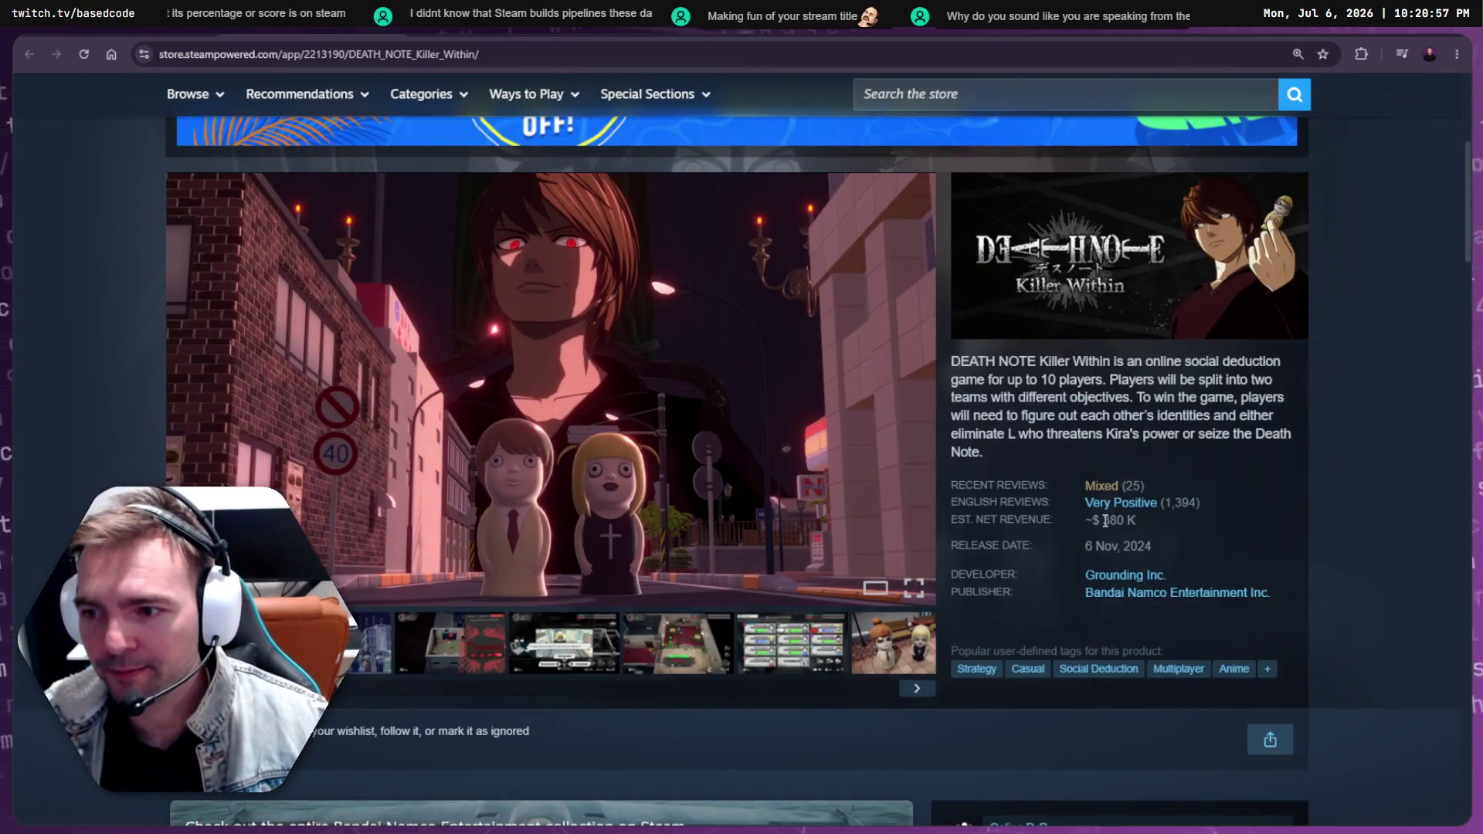
Paste 380 K into D19 and Deceive Inc.'s 2.22 M revenue into D20
key("ctrl+w")
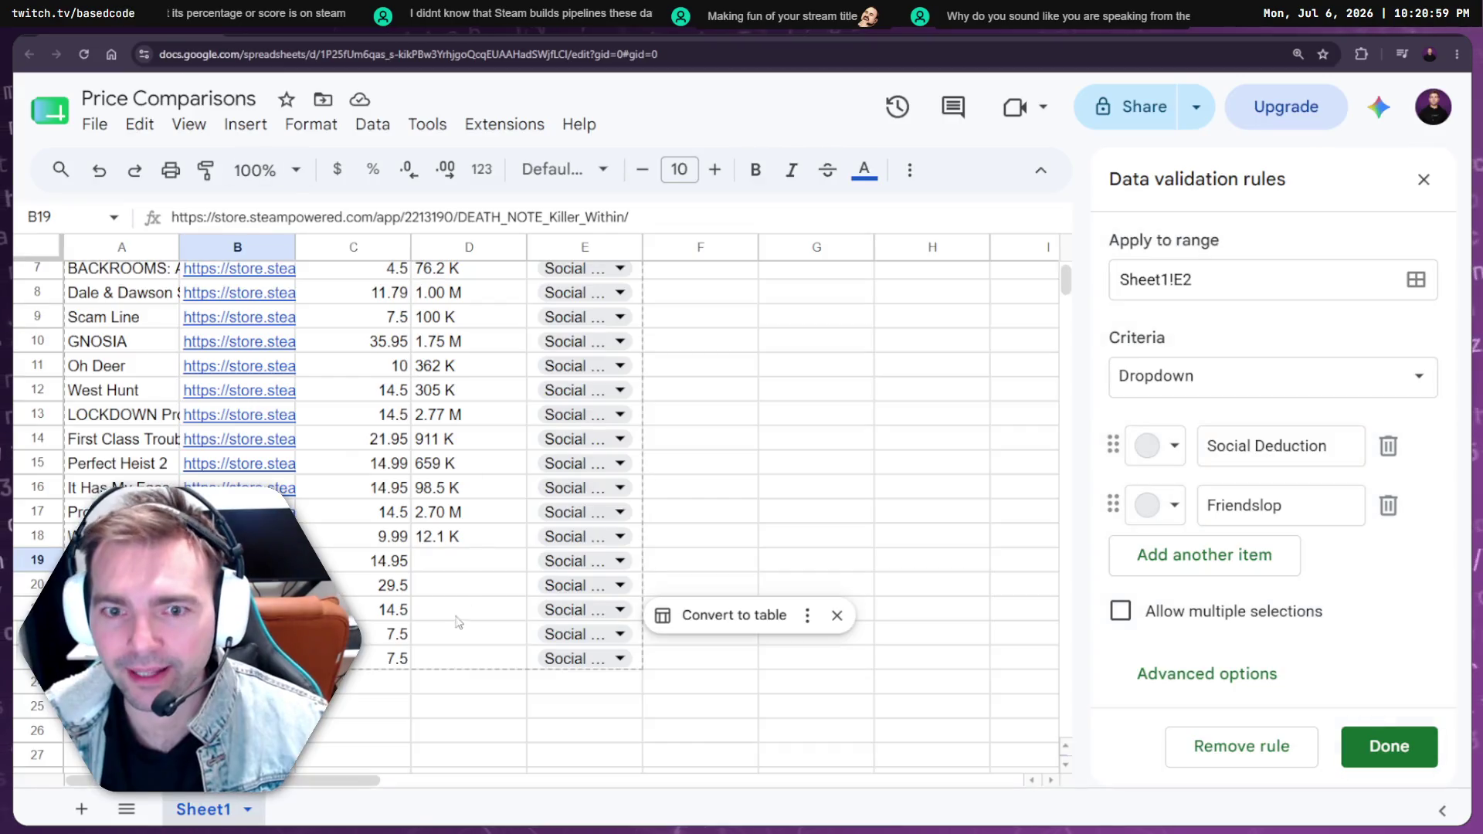
left_click(462, 570)
type("380 K")
left_click(361, 595)
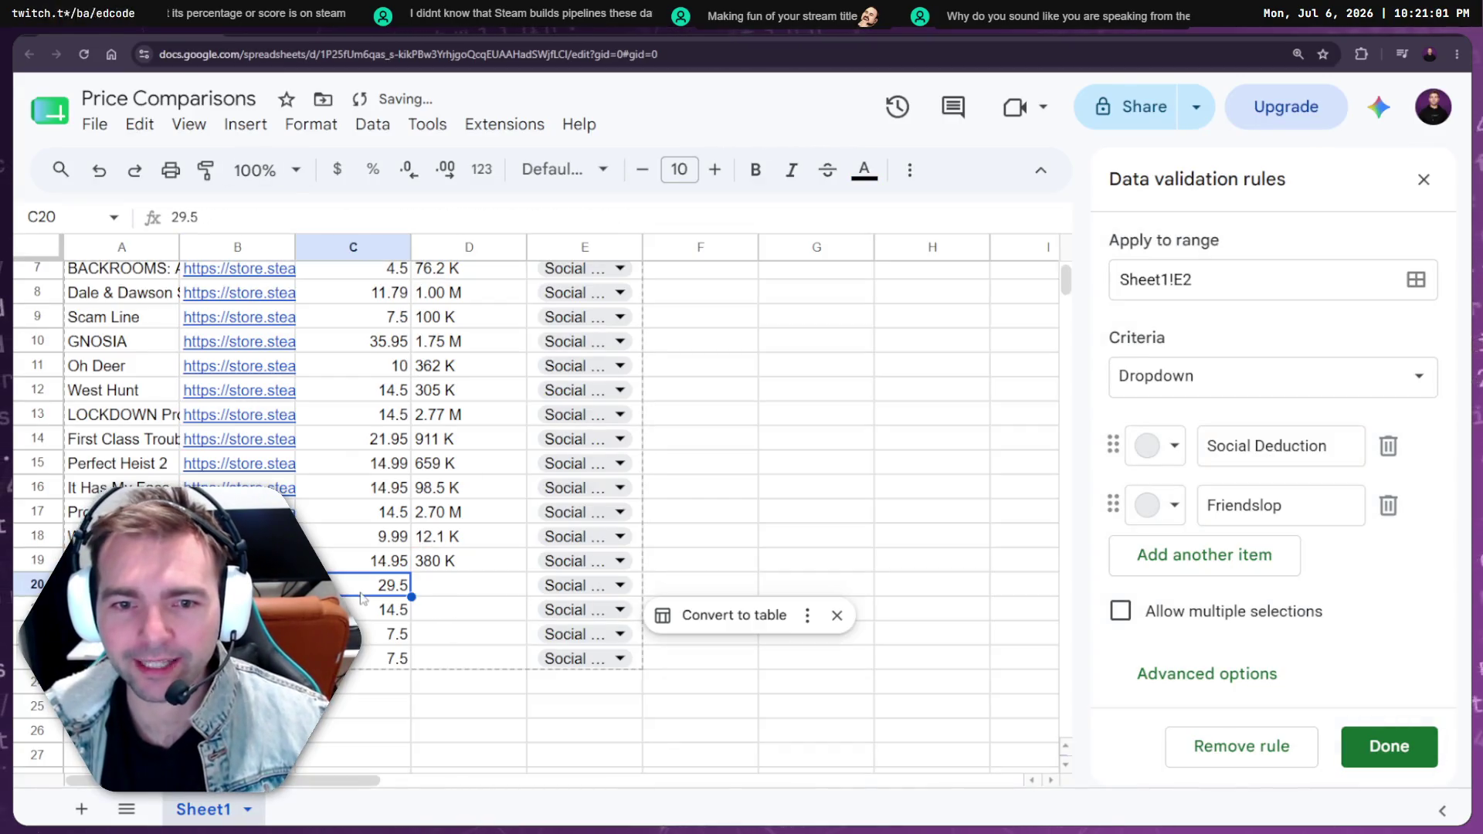
left_click(255, 585)
left_click(386, 622)
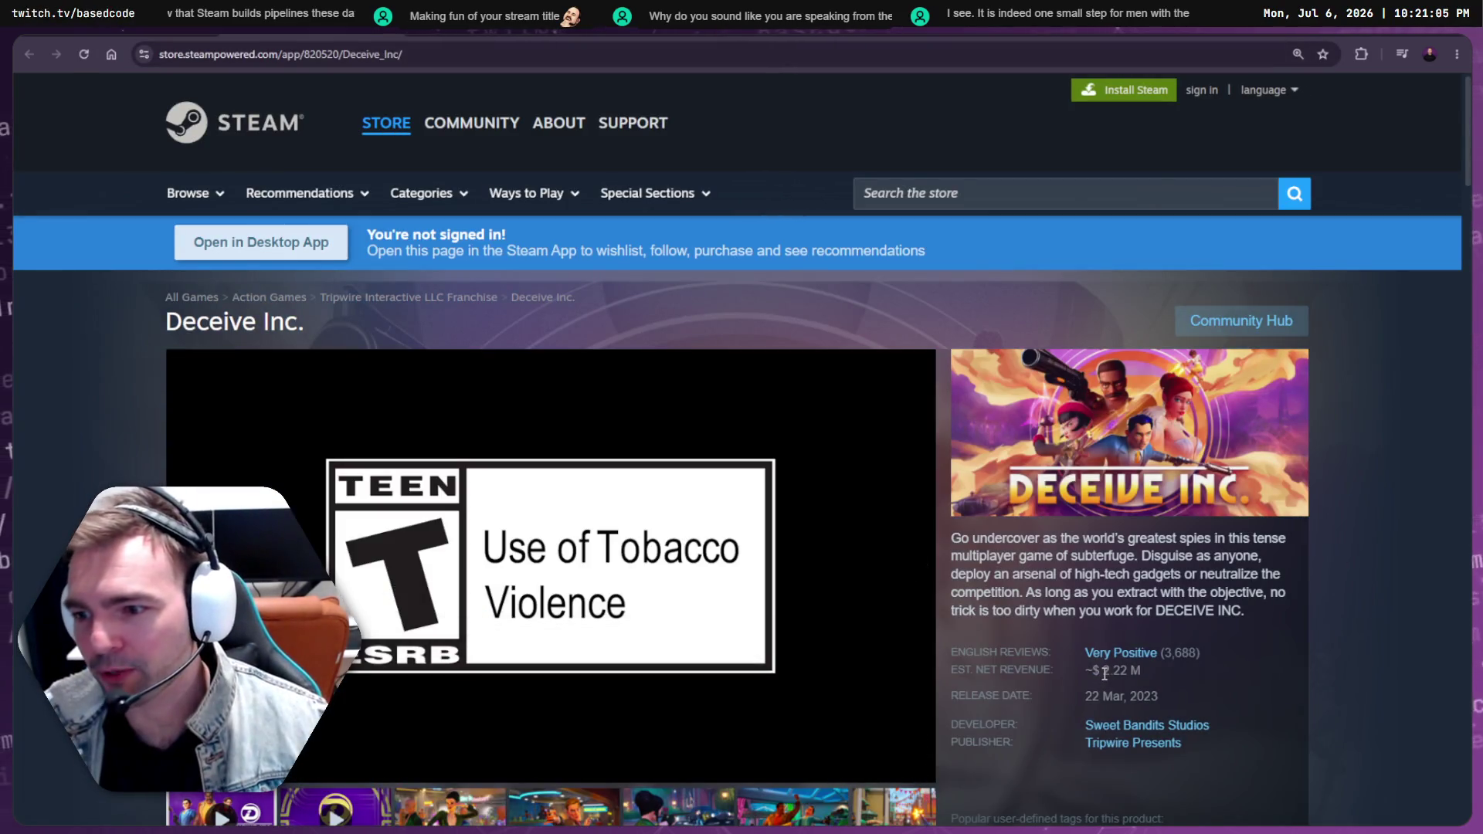
key("ctrl+w")
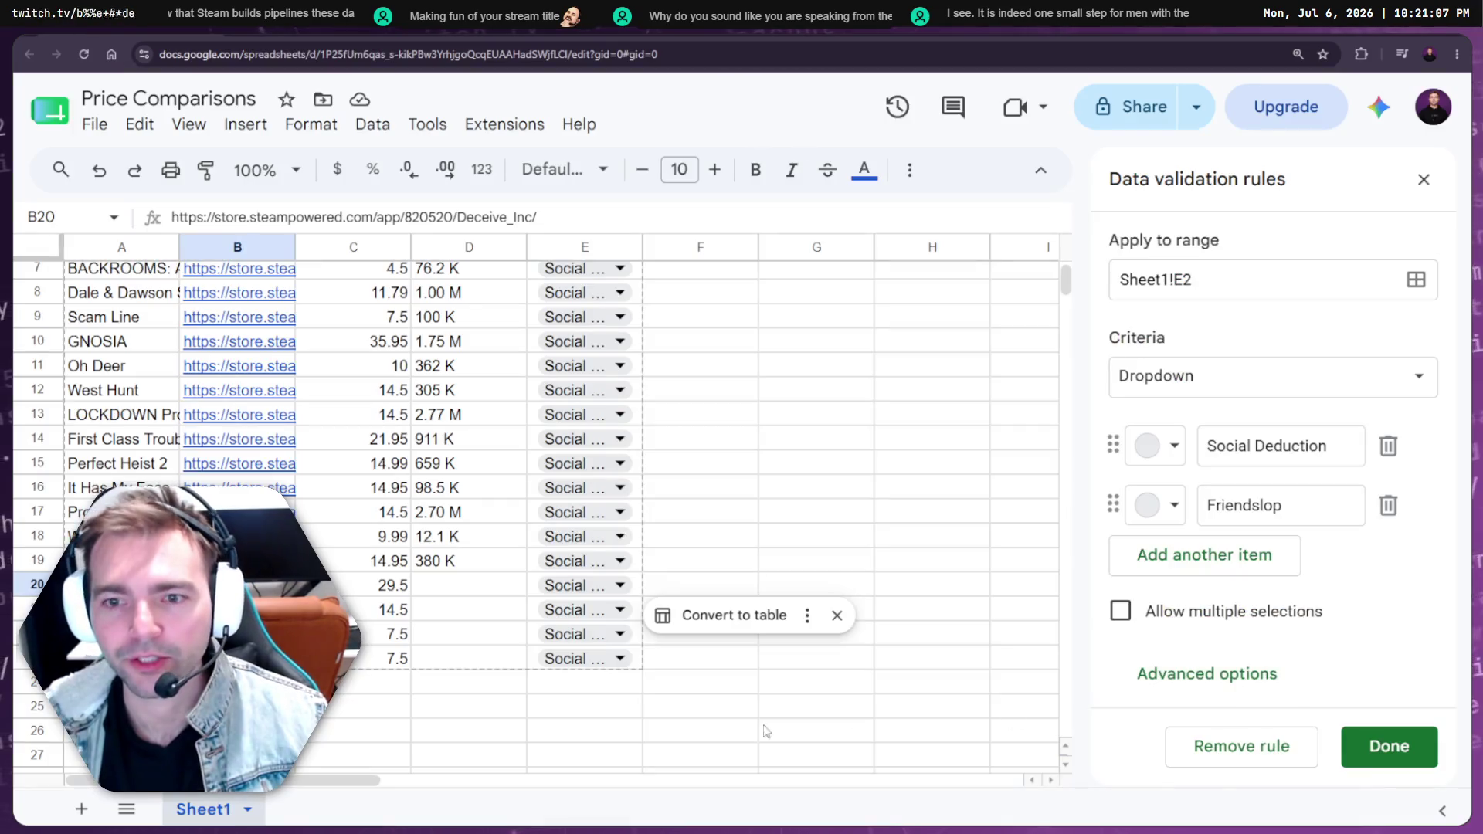
left_click(446, 588)
type("2.22 M")
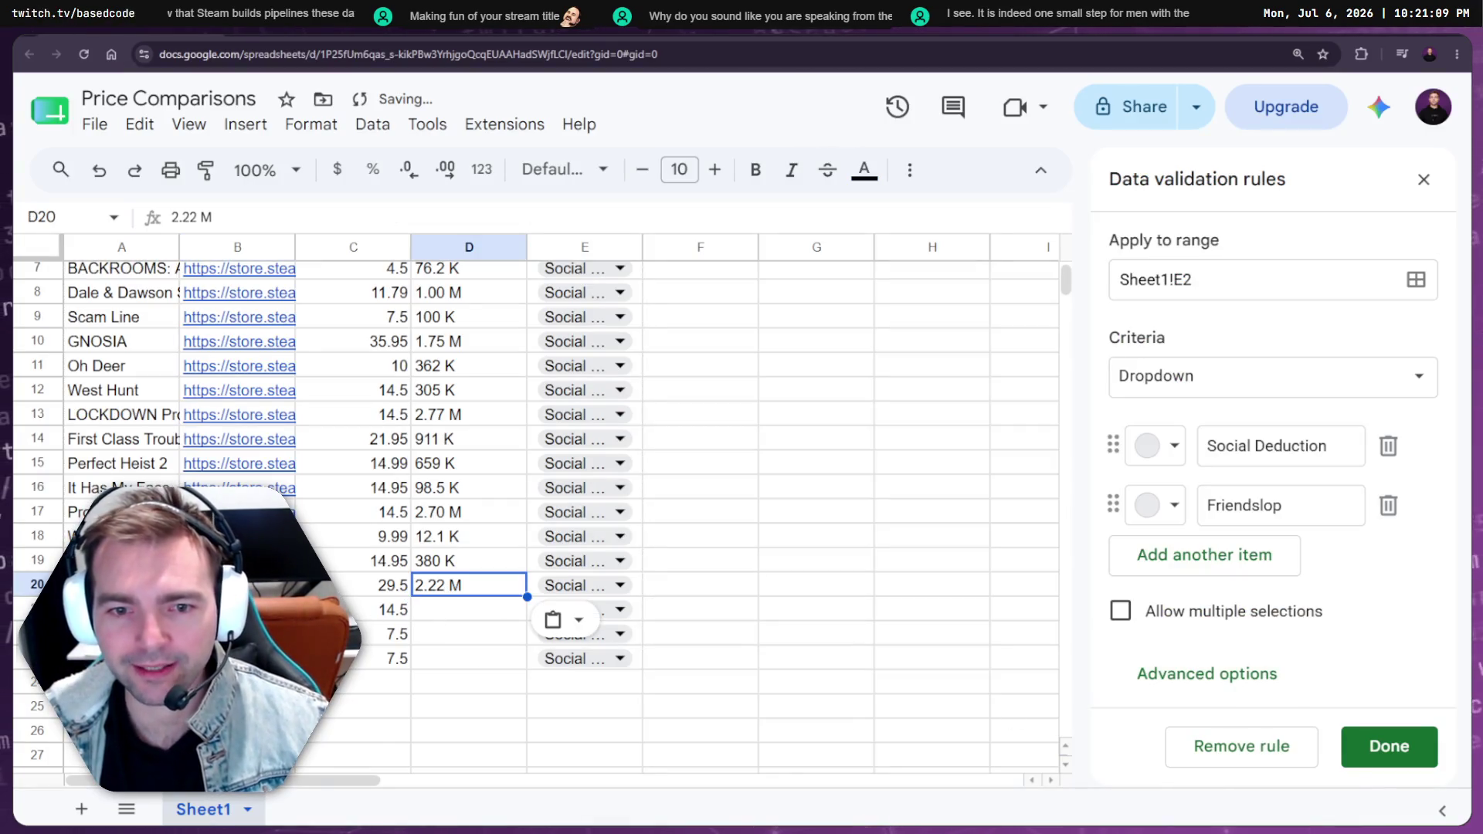
Copy In Silence's 1.69 M estimated net revenue into D21
left_click(237, 610)
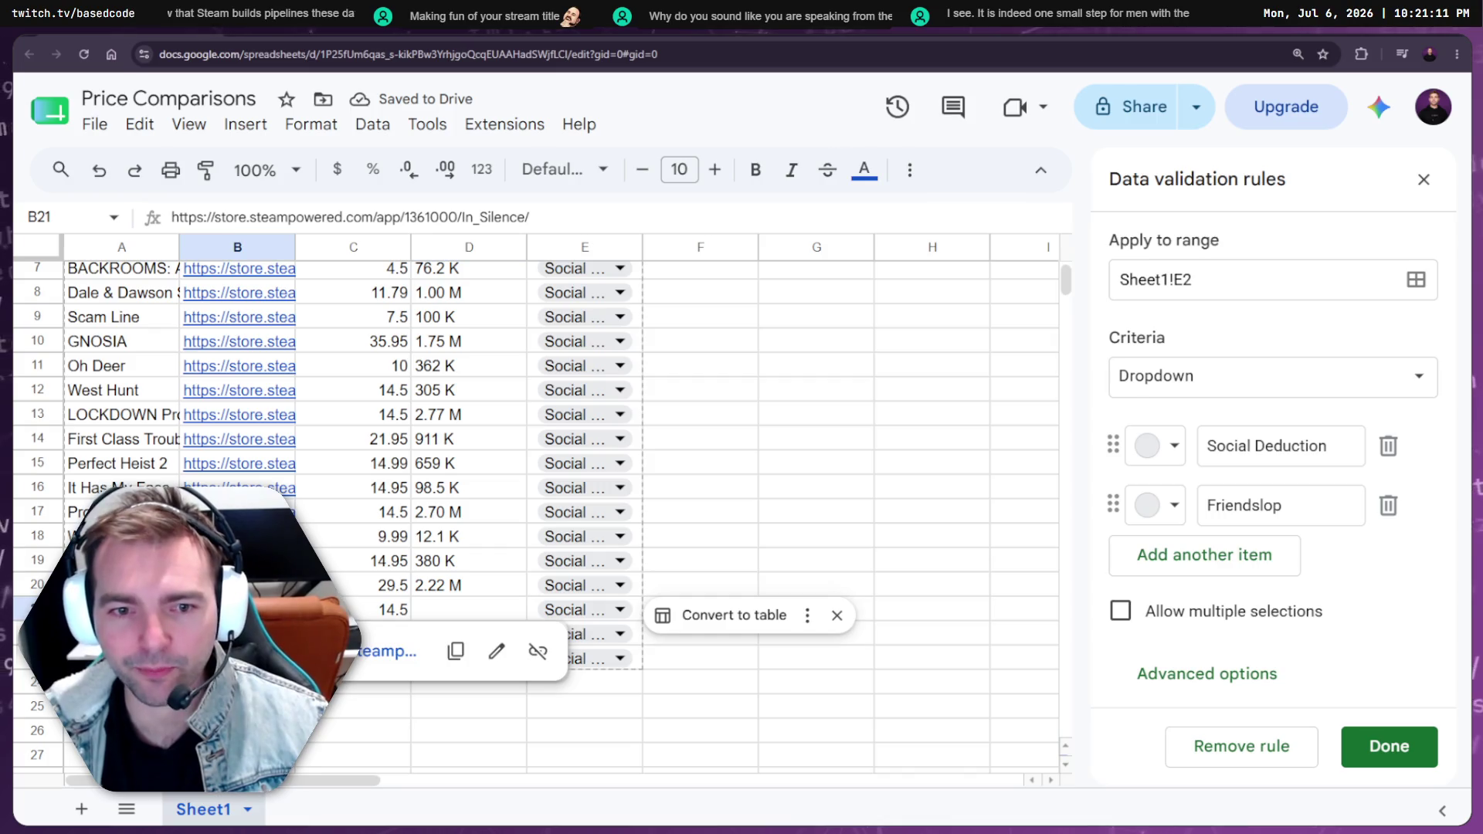
left_click(386, 651)
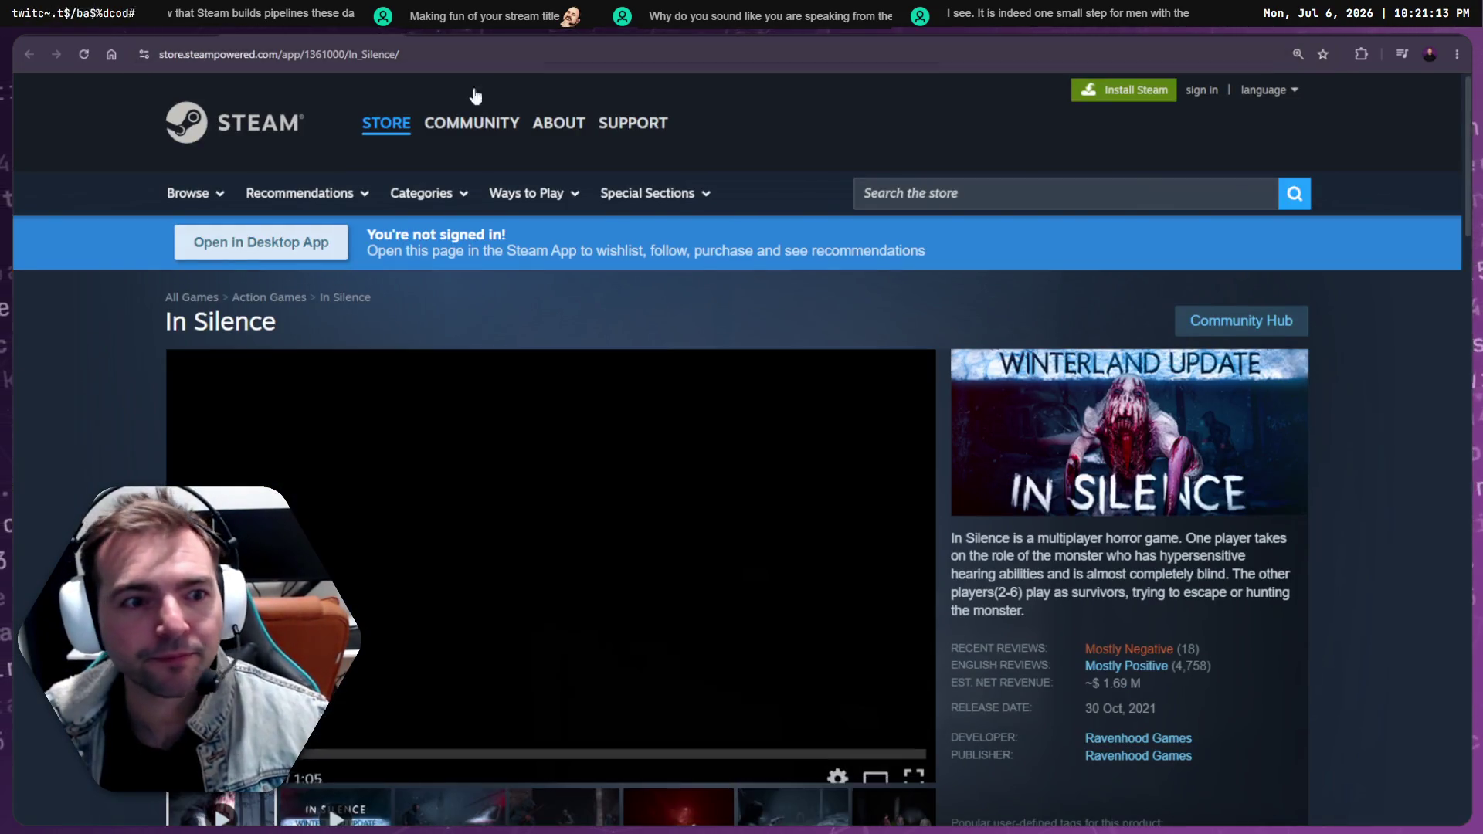
left_click_drag(1103, 682, 1141, 680)
key("ctrl+c")
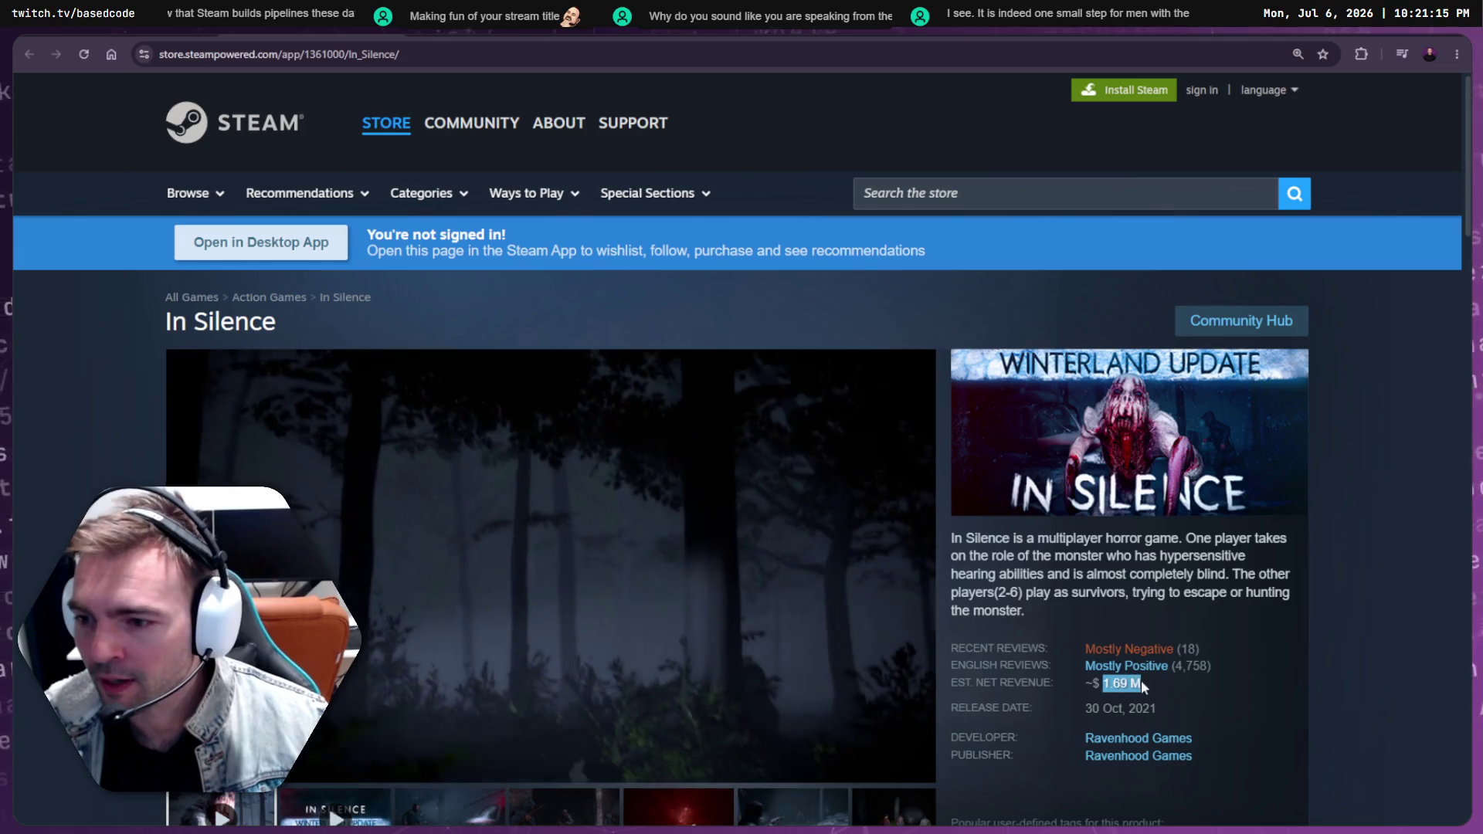
key("ctrl+w")
left_click(469, 609)
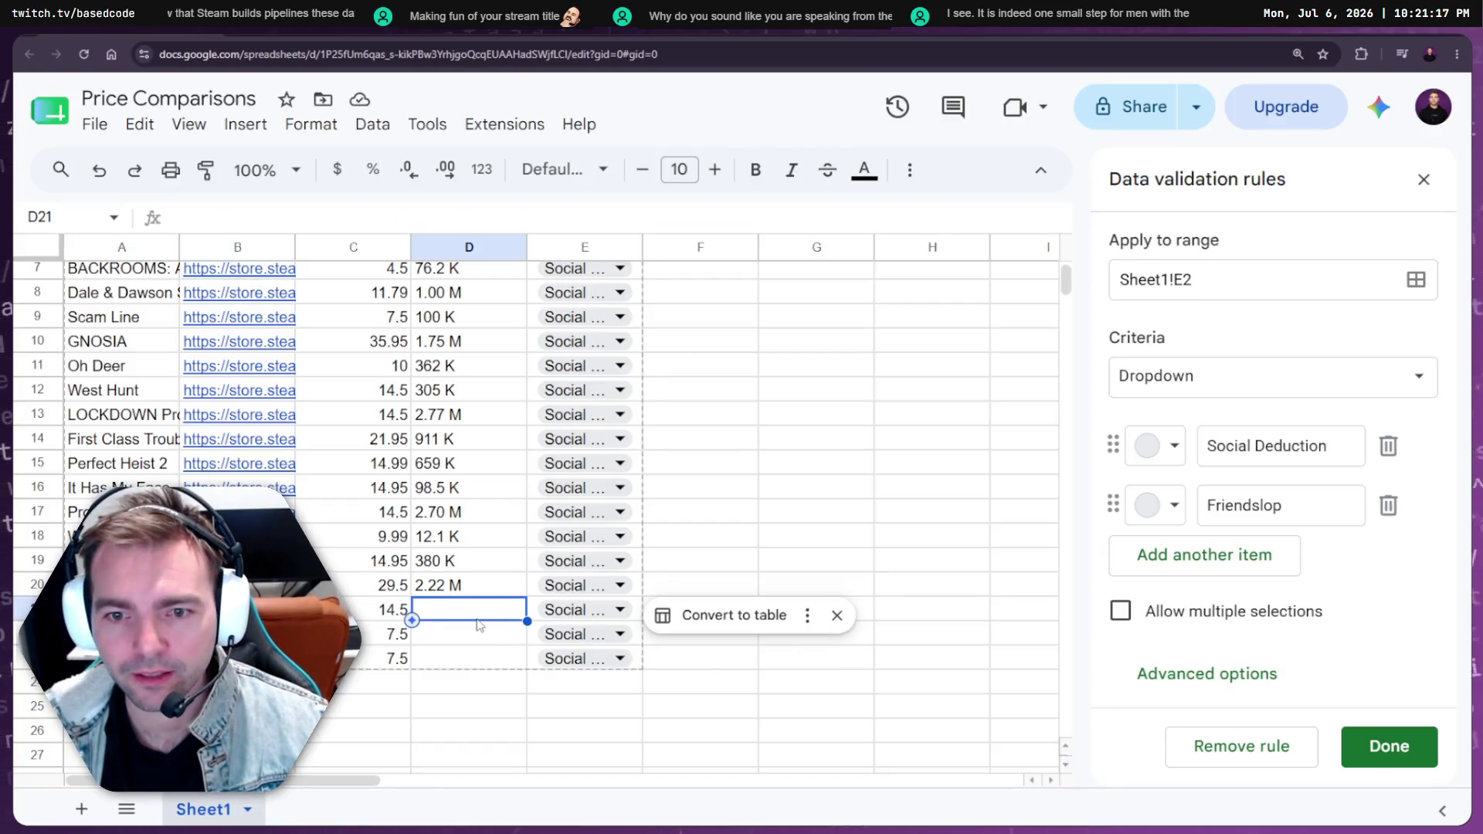
key("ctrl+v")
Copy The Matriarch's 61.8 K estimated net revenue into D22
left_click(237, 633)
left_click(382, 676)
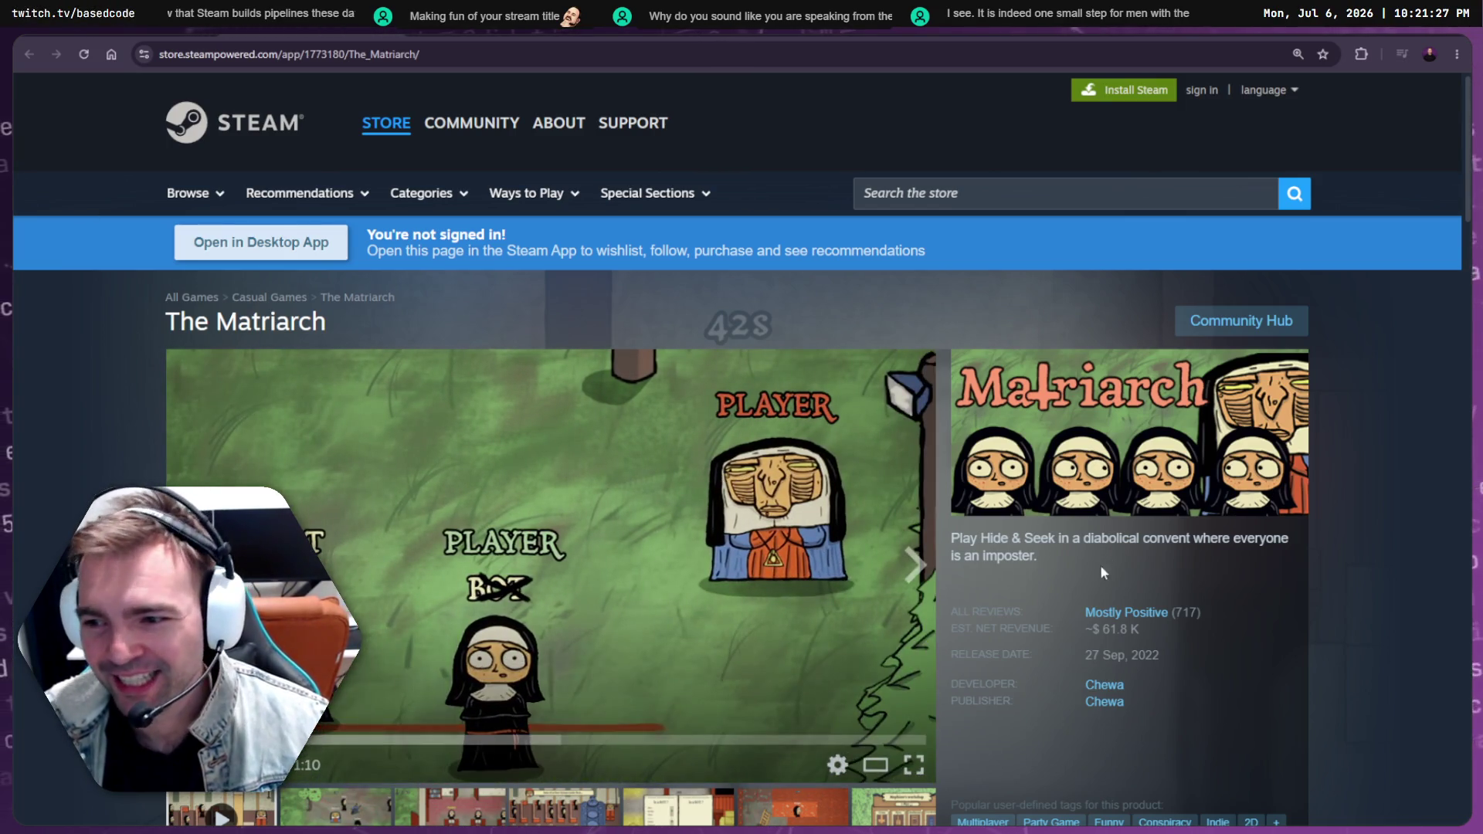
left_click_drag(1099, 630, 1137, 633)
key("ctrl+c")
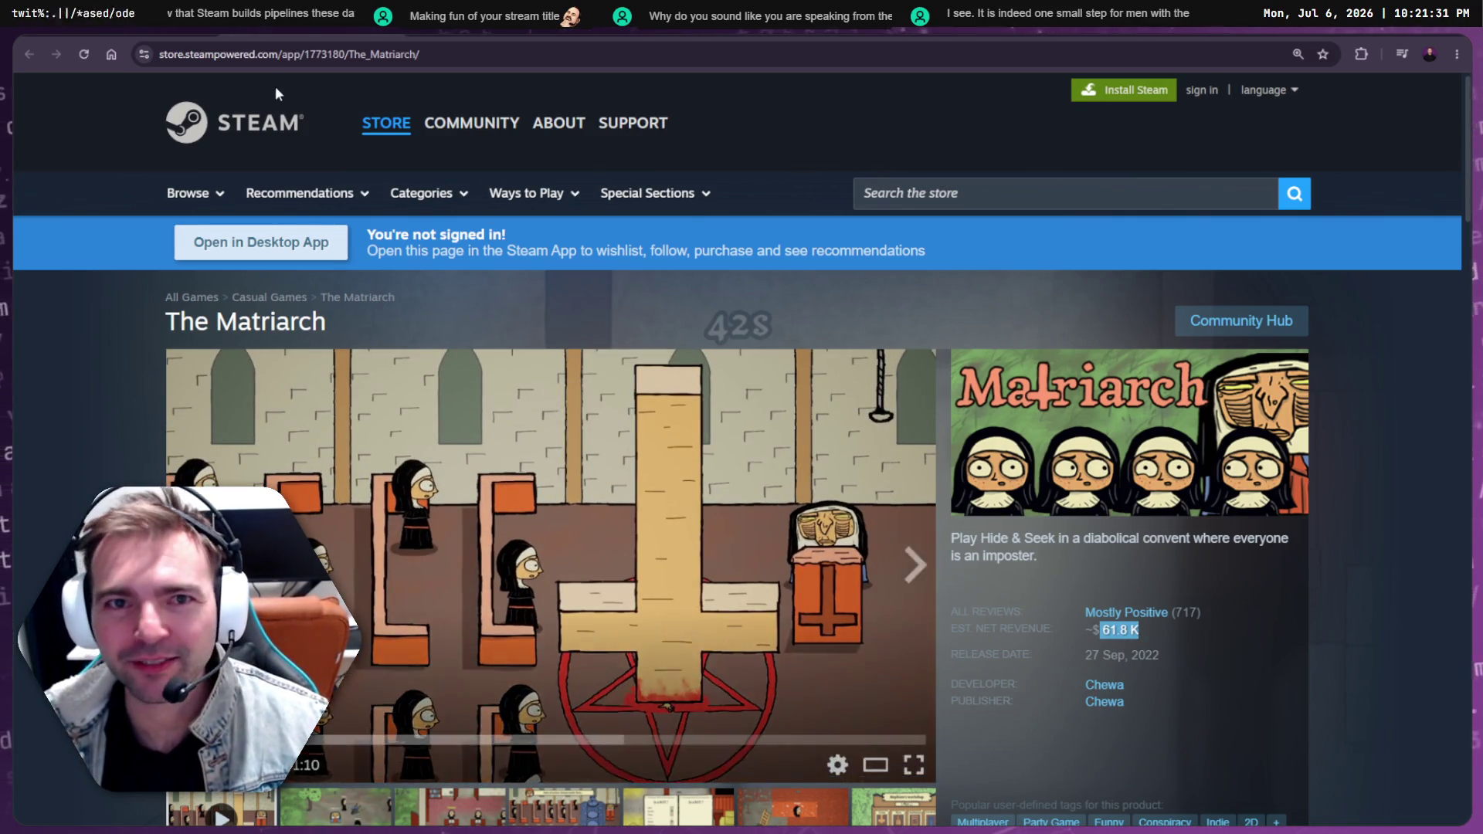
key("ctrl+Tab")
left_click(440, 635)
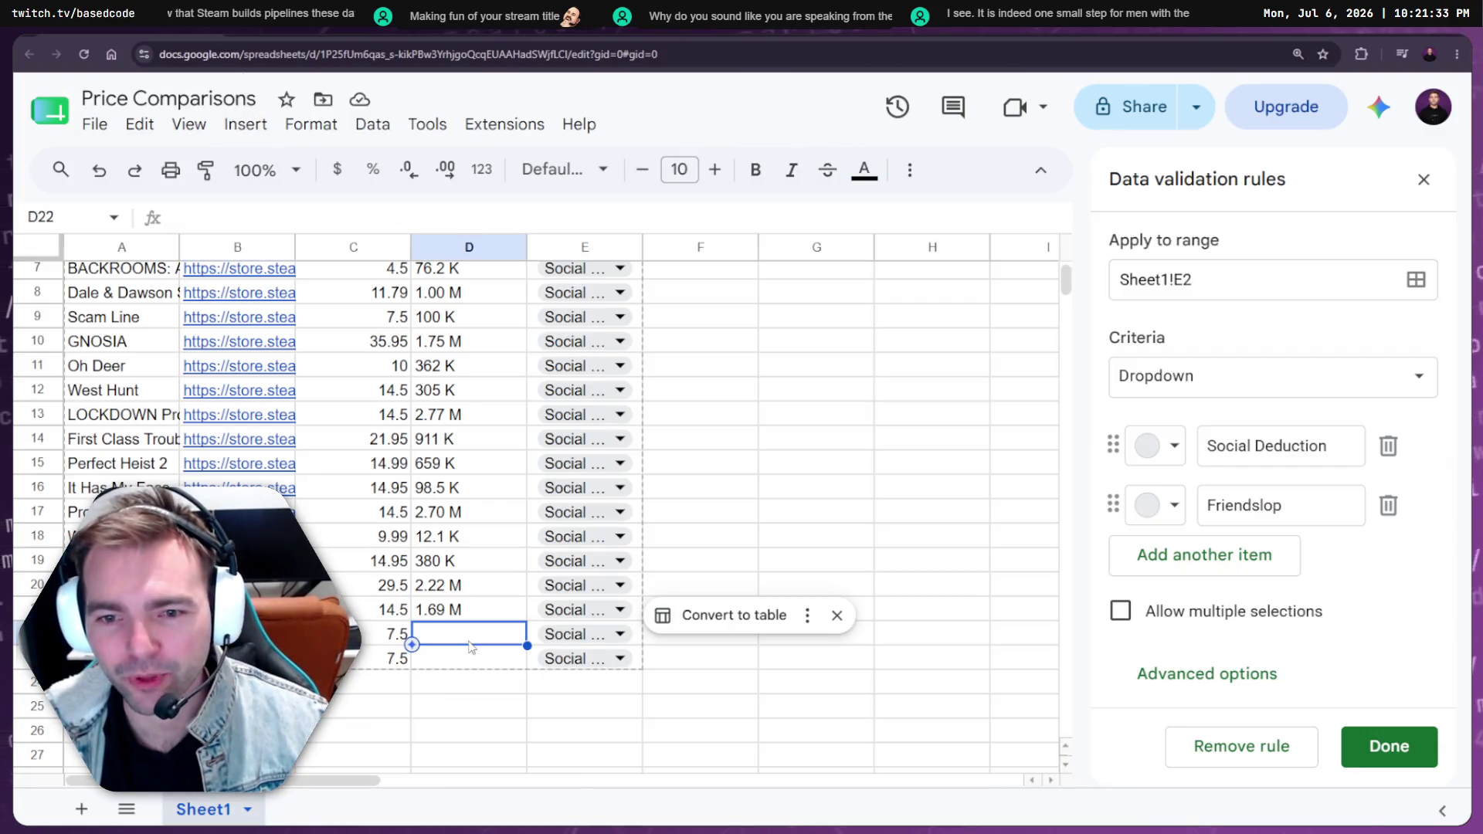
key("ctrl+v")
Copy Deducto 2's 40.5 K estimated net revenue from Steam into D23
left_click(121, 658)
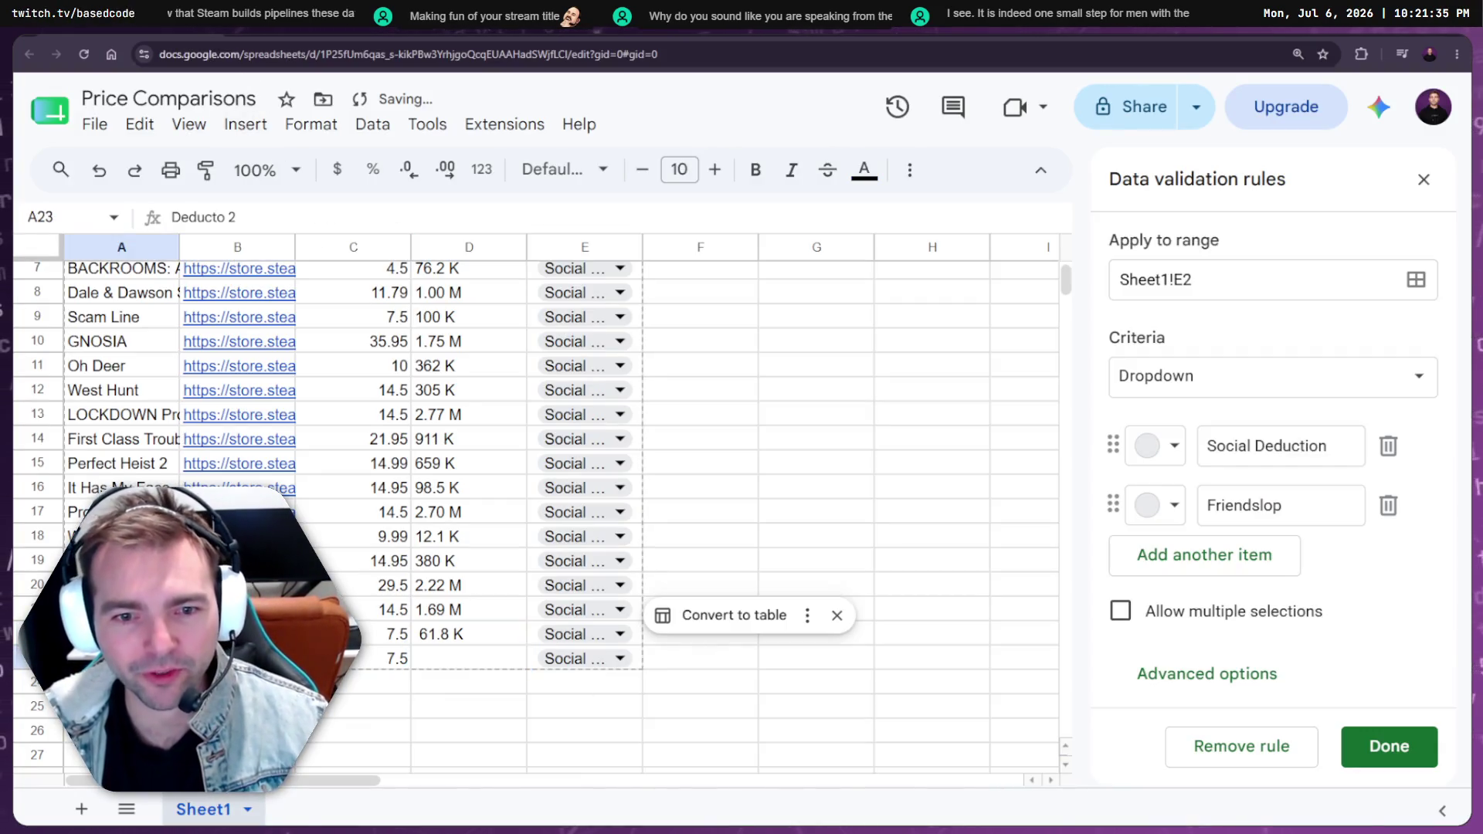
left_click(237, 658)
left_click(371, 700)
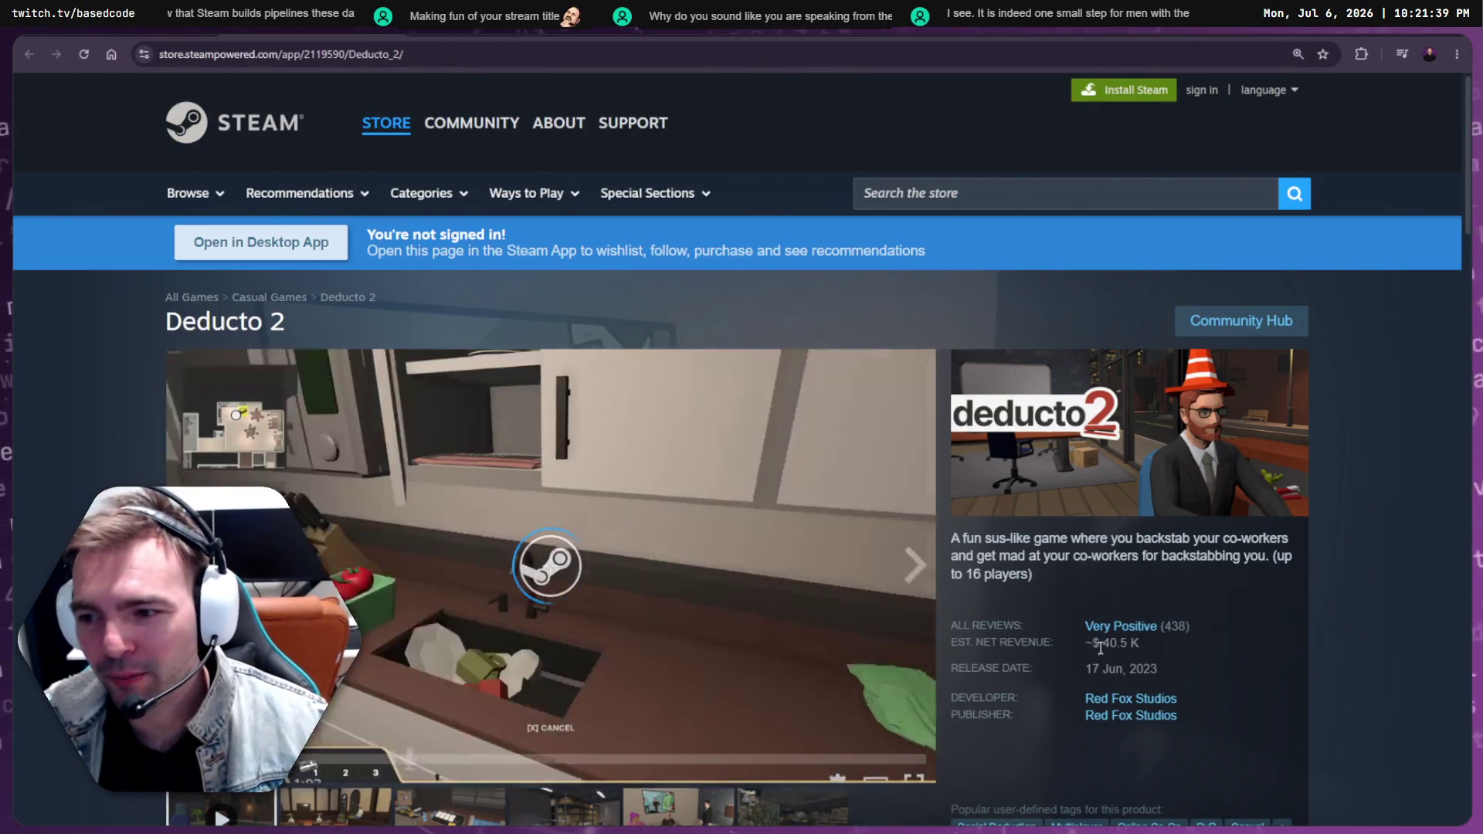
left_click_drag(1103, 643, 1140, 645)
key("ctrl+c")
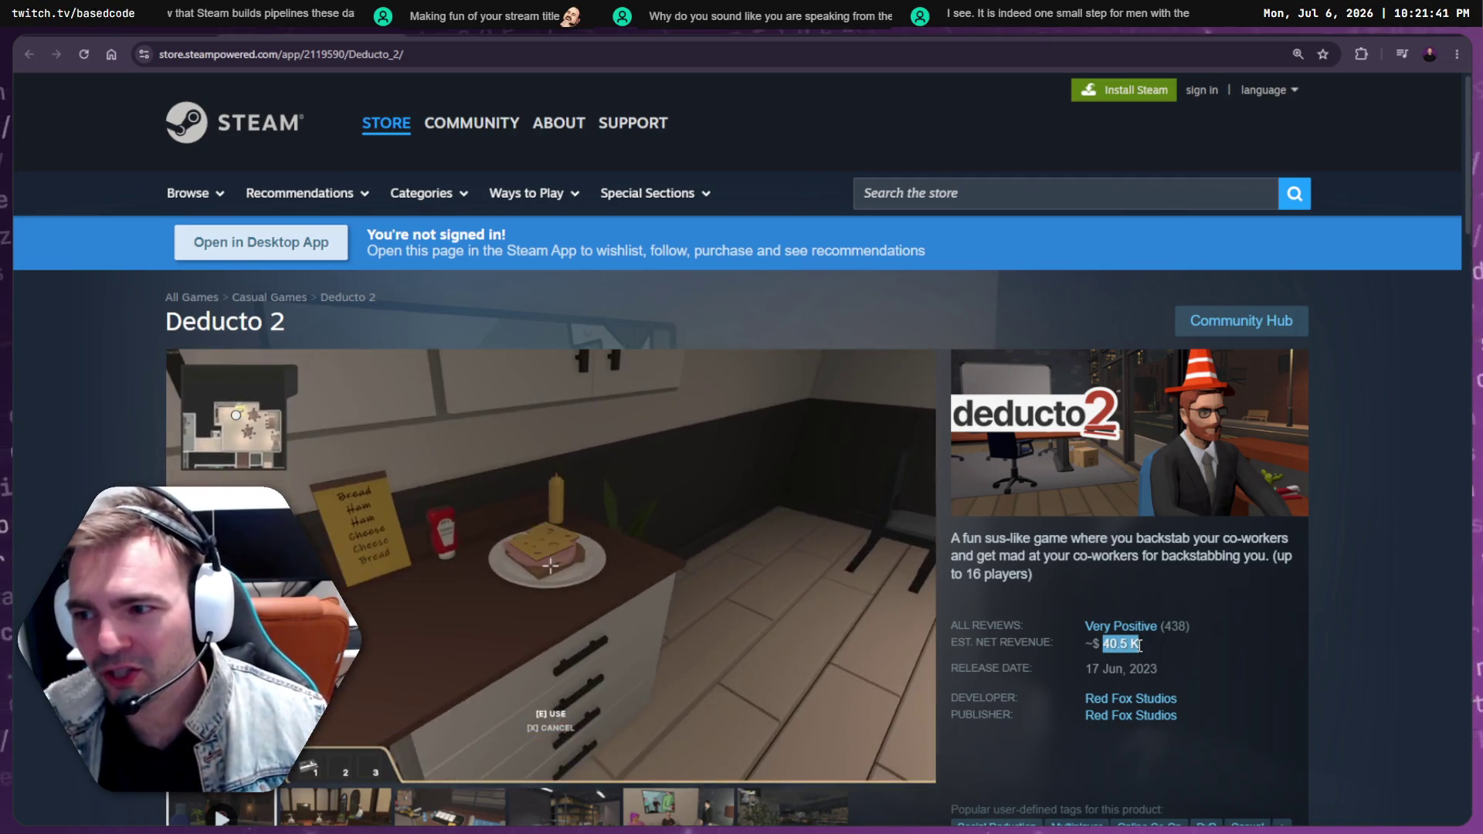
key("ctrl+w")
left_click(421, 663)
key("ctrl+v")
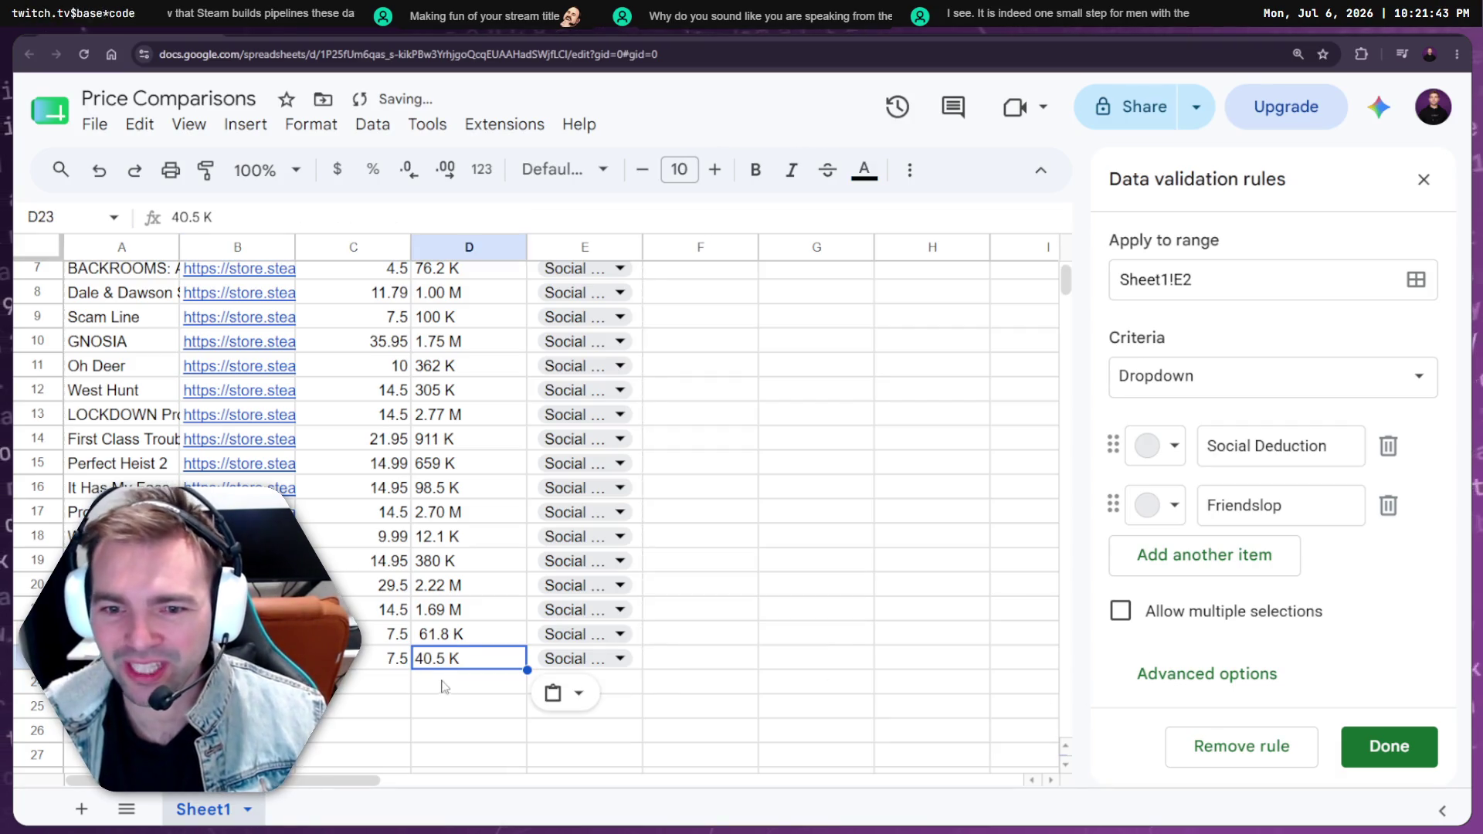
left_click(457, 660)
scroll(479, 660, "up", 2)
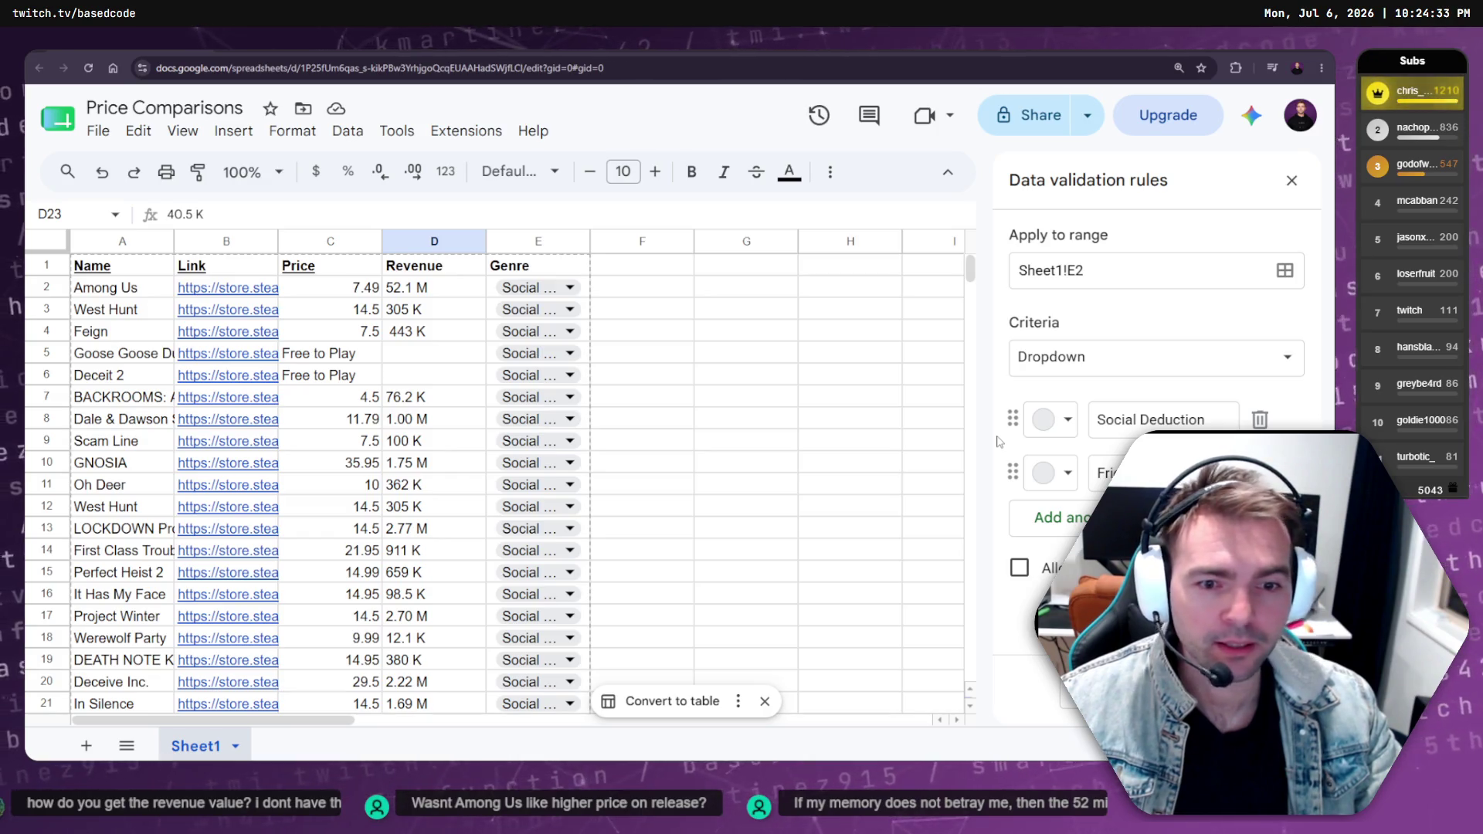
Inspect the blank Revenue cells D6 (Deceit 2) and D5 for the free-to-play games
mouse_move(228, 572)
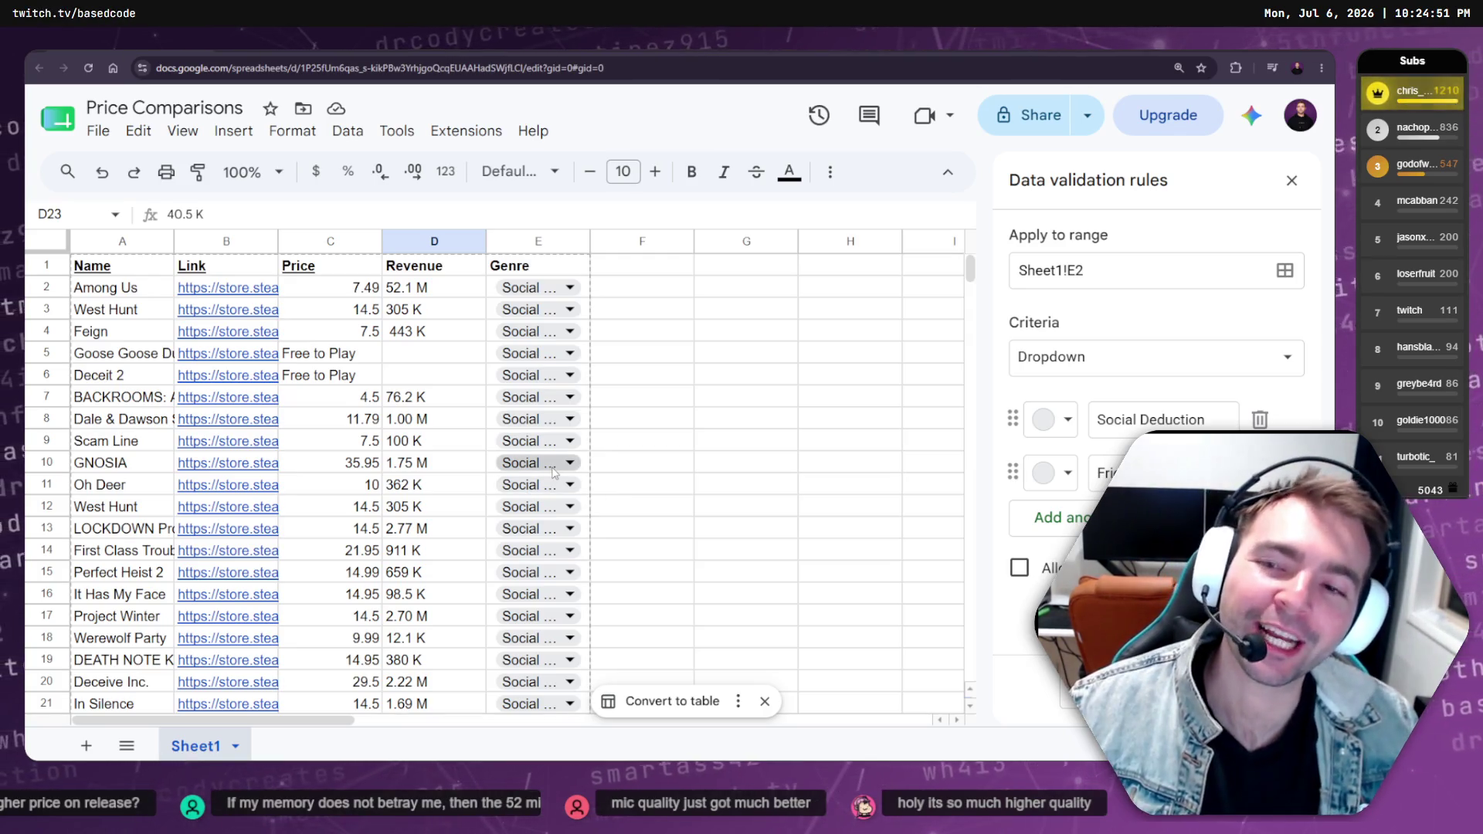
left_click(403, 384)
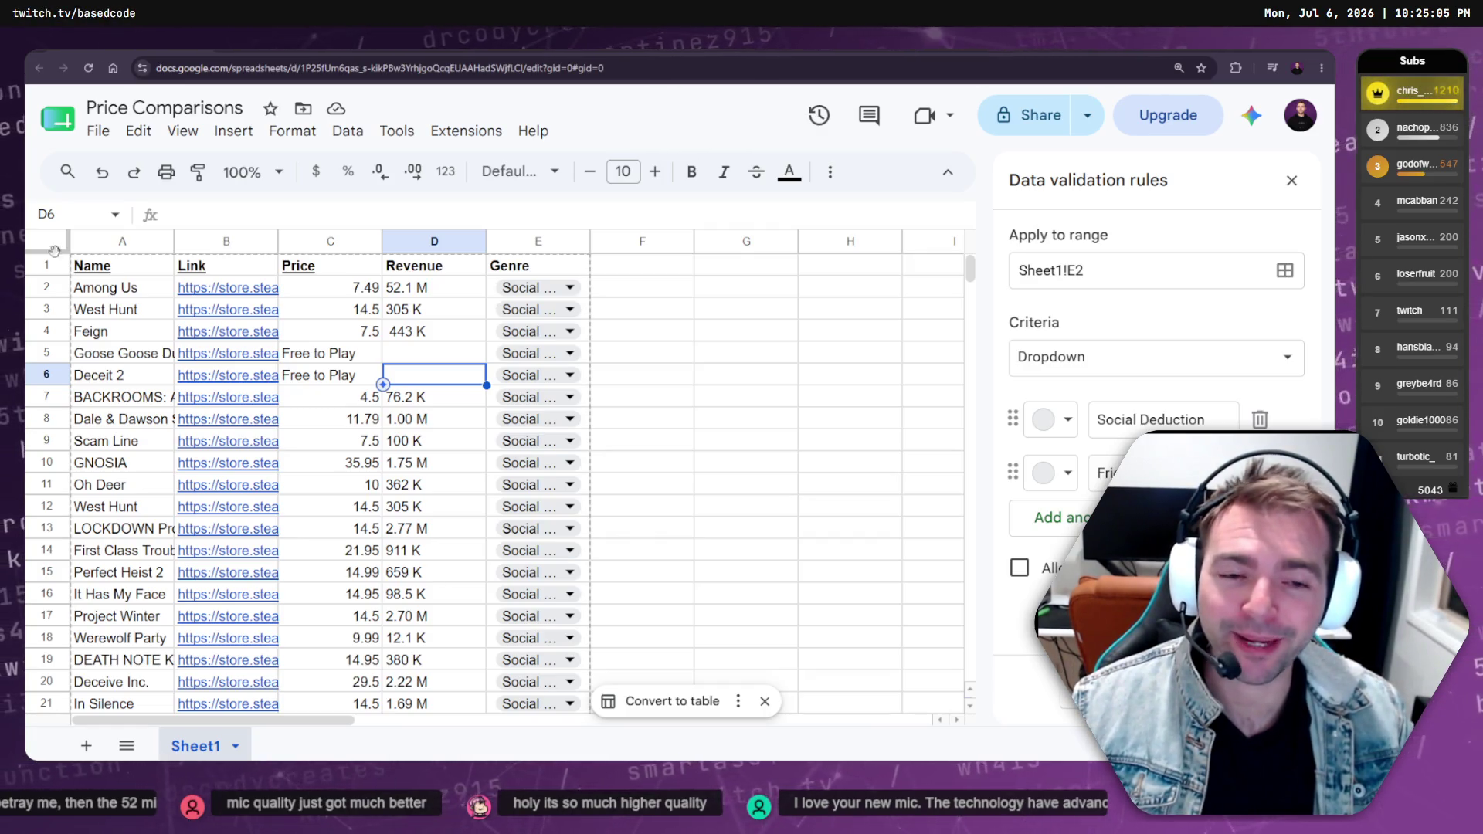
left_click(428, 357)
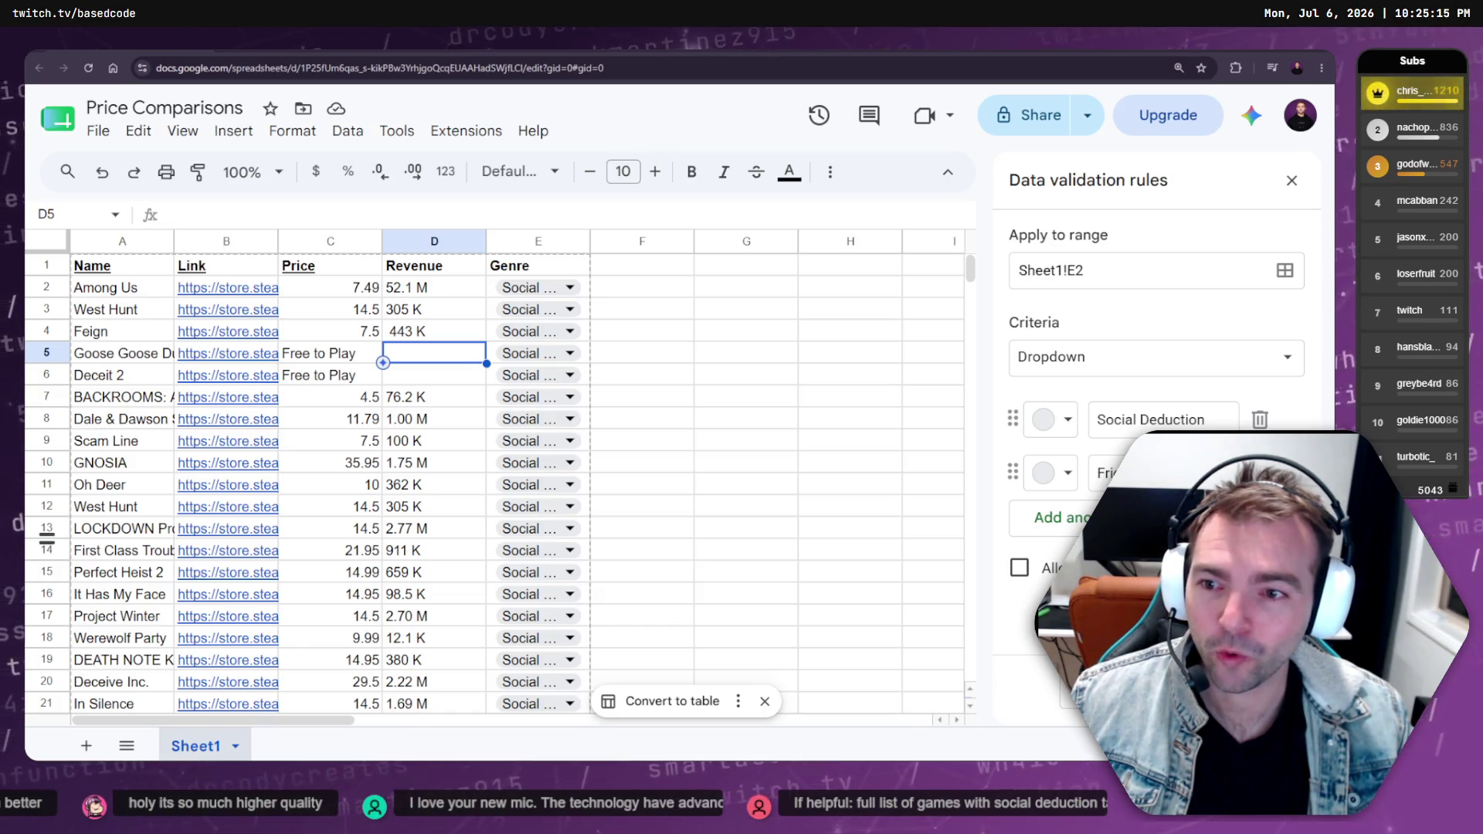
Bring the Gamalytic Social Deduction genres window forward and maximize it
key("alt+Tab")
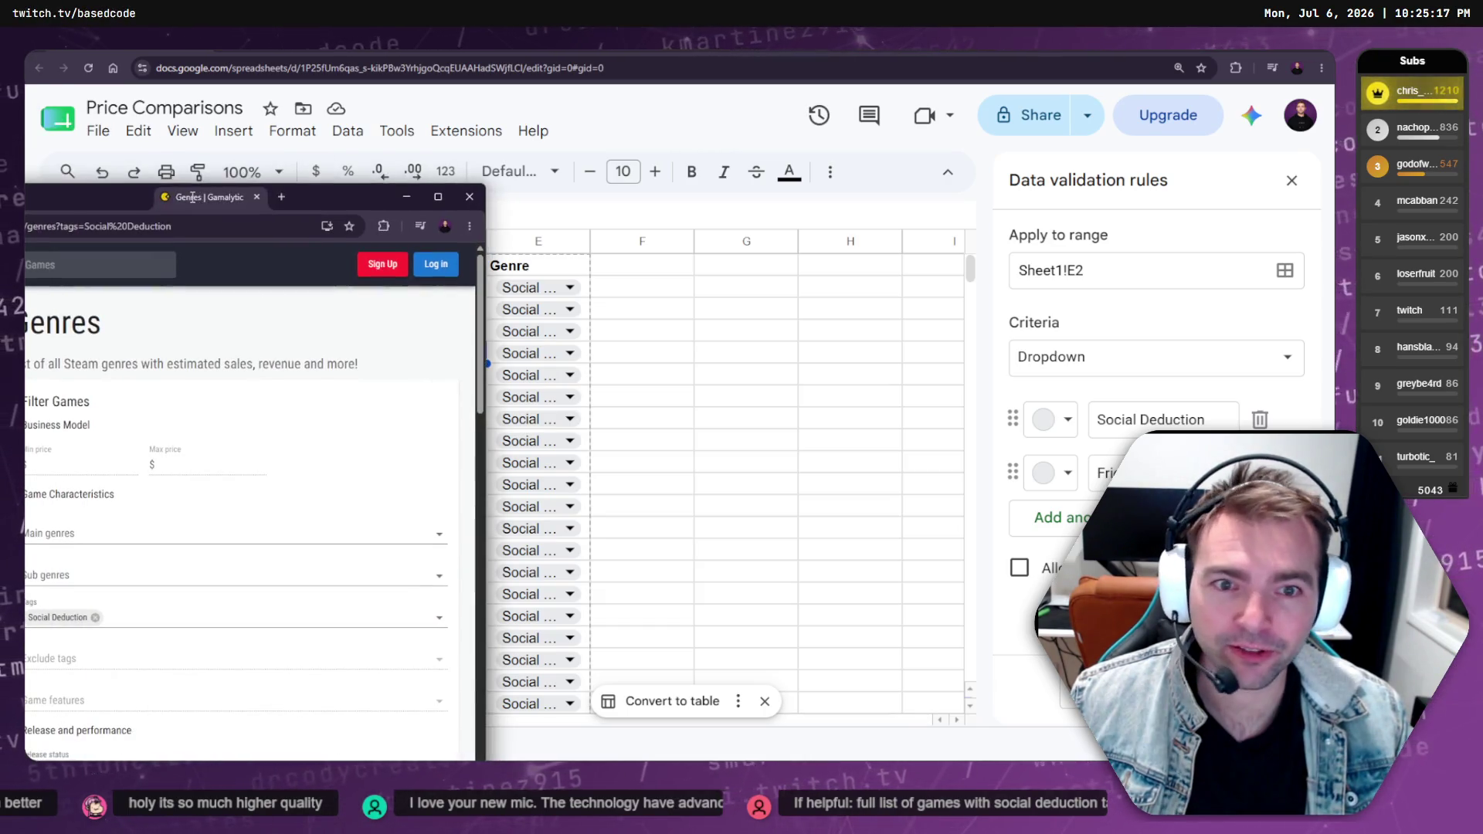
left_click_drag(151, 197, 451, 183)
double_click(451, 182)
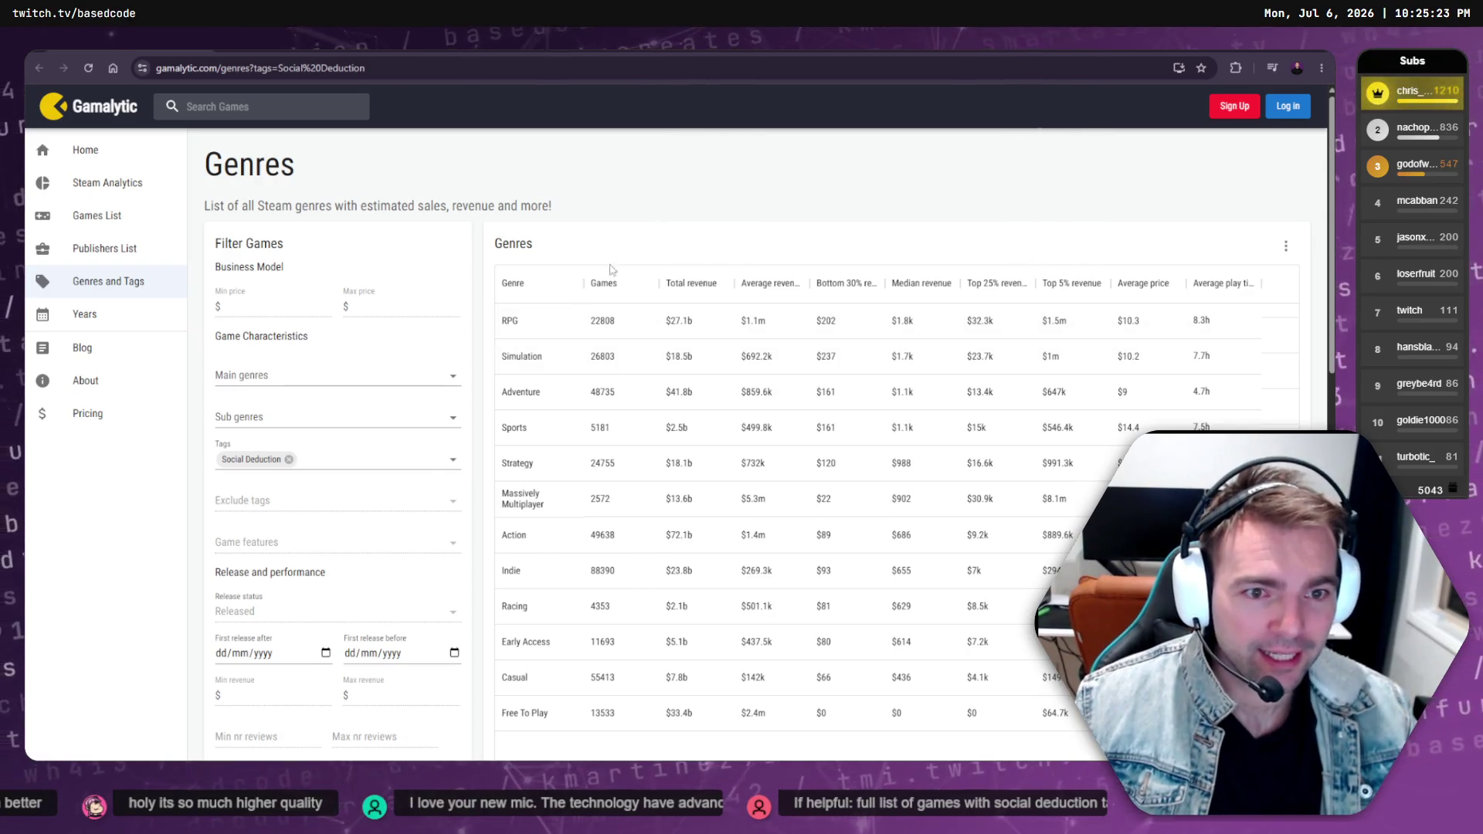
scroll(591, 465, "down", 3)
scroll(591, 465, "up", 3)
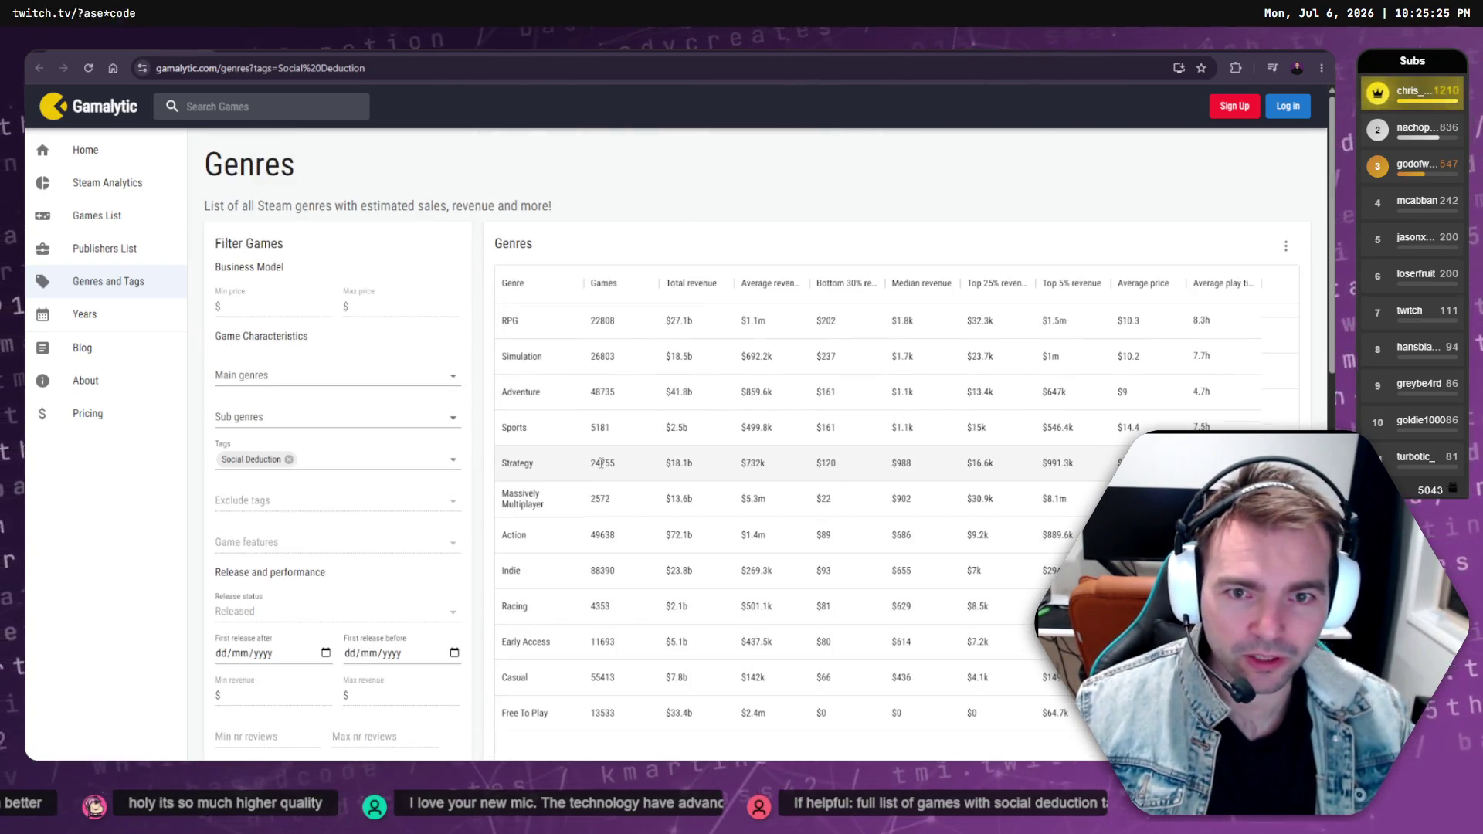
Scroll through the Genres and Sub-genres revenue tables, briefly trying in-page search
key("ctrl+f")
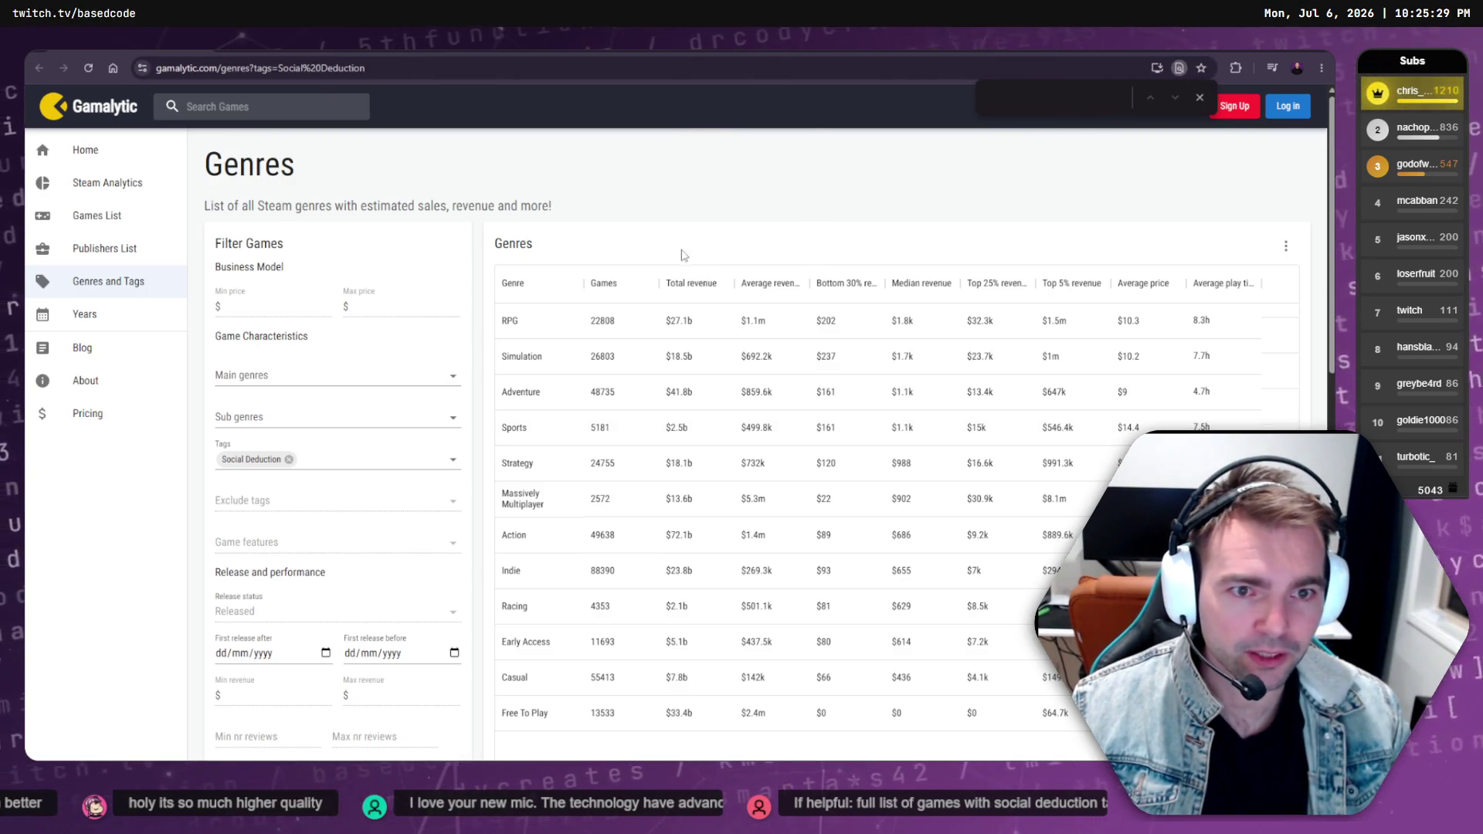
scroll(561, 263, "down", 9)
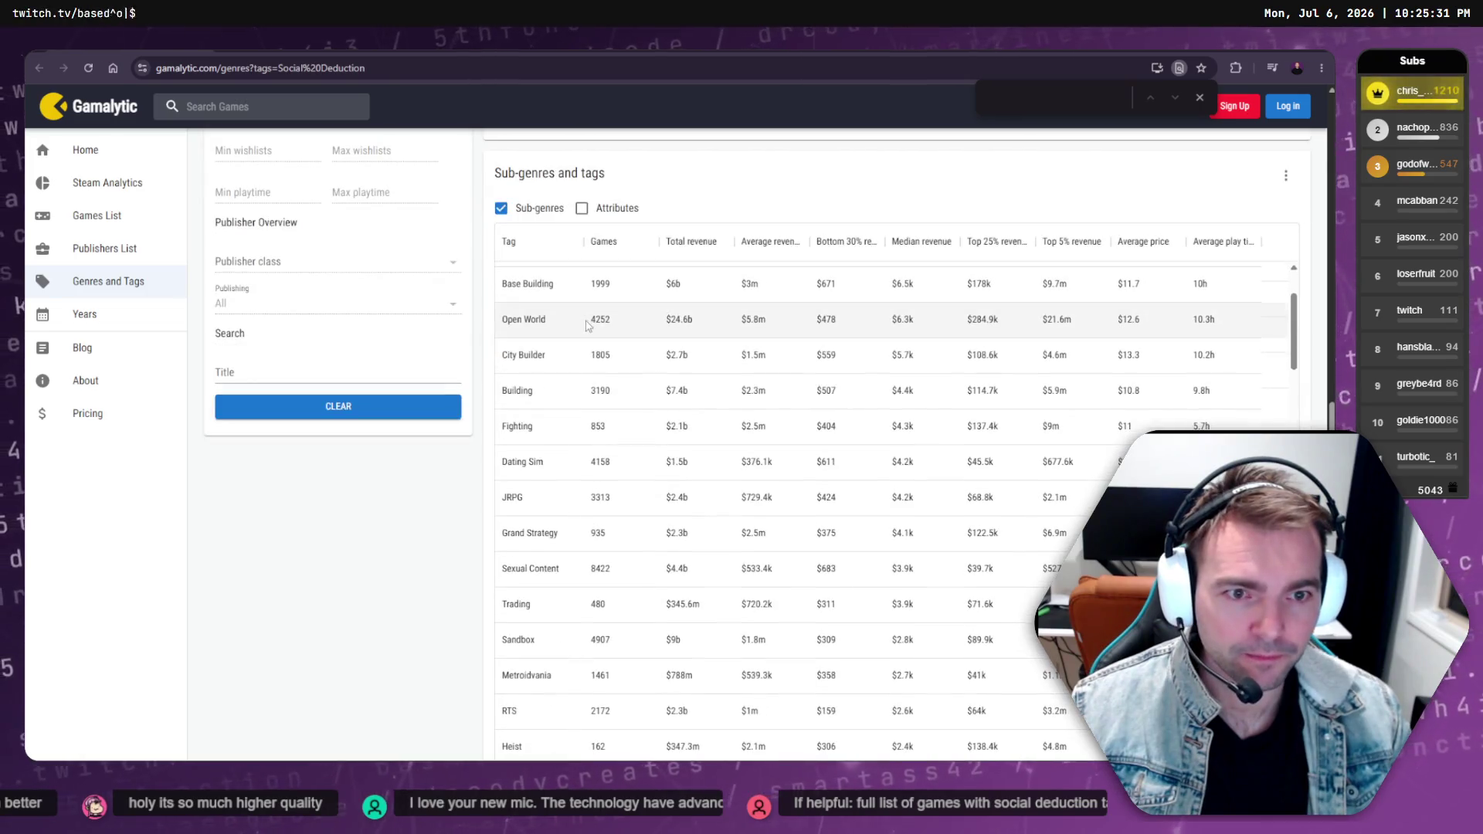
scroll(655, 366, "up", 3)
scroll(1043, 317, "down", 10)
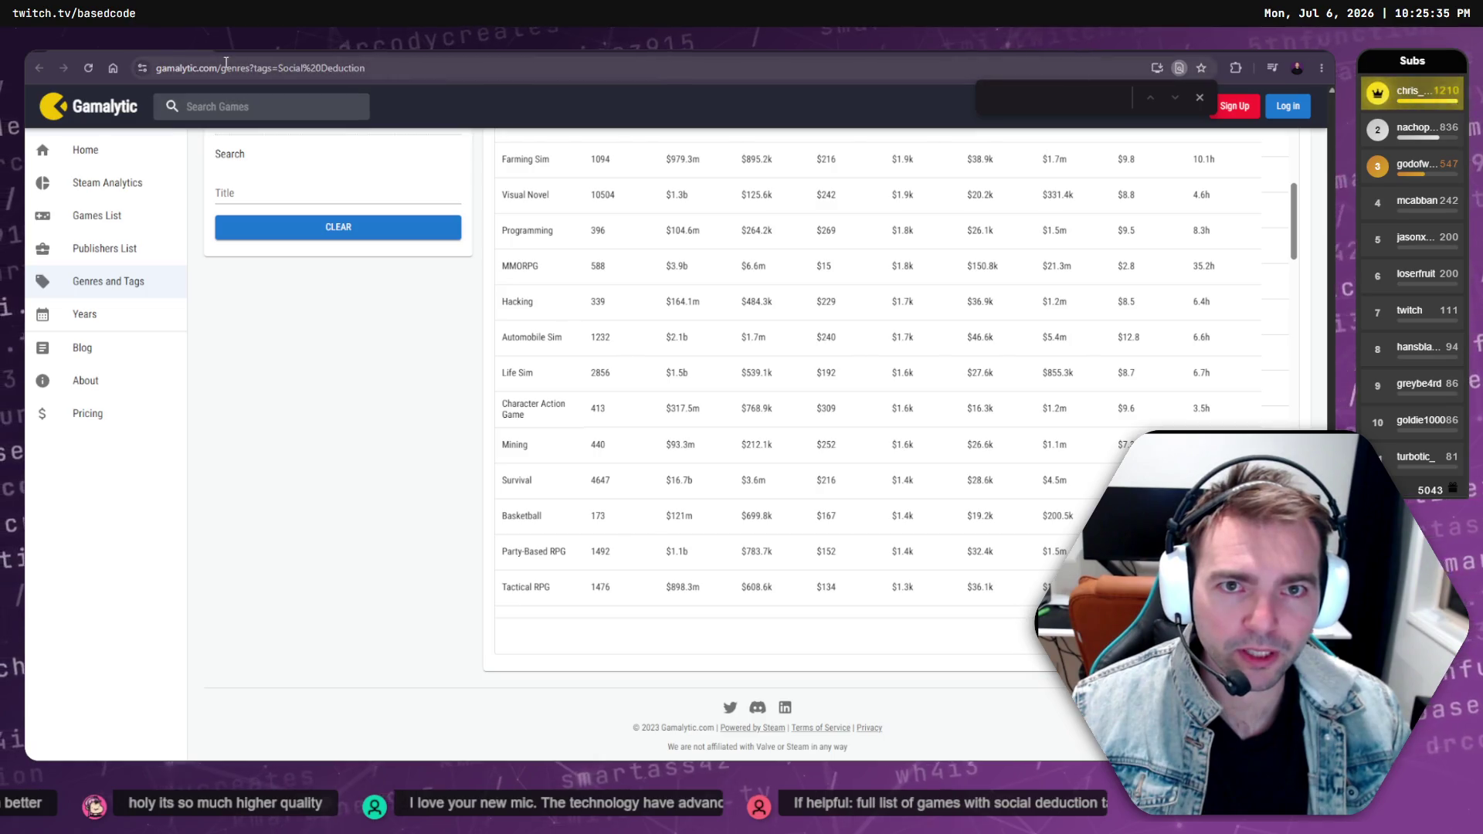
scroll(808, 555, "down", 5)
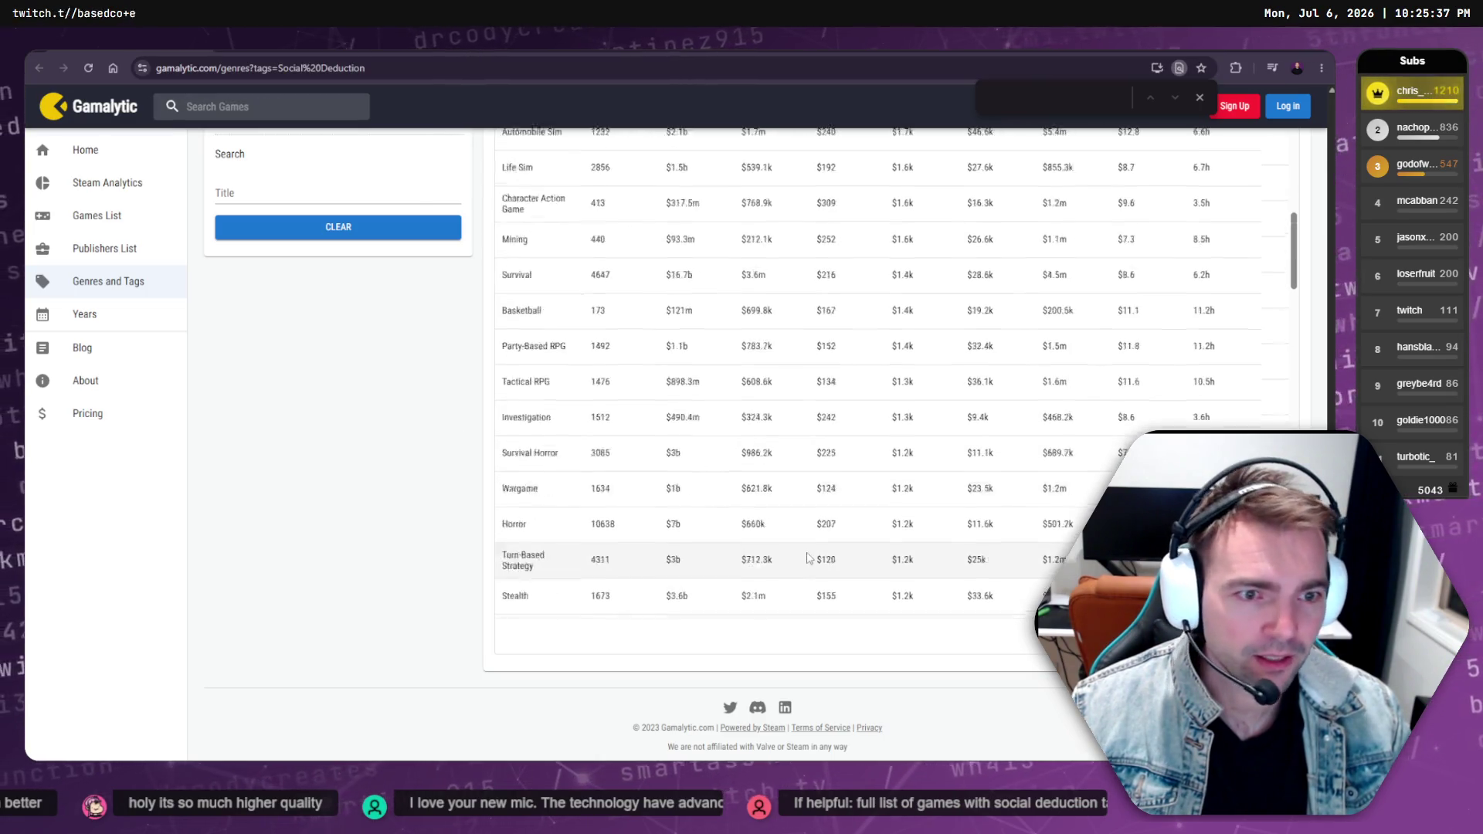
scroll(808, 555, "down", 5)
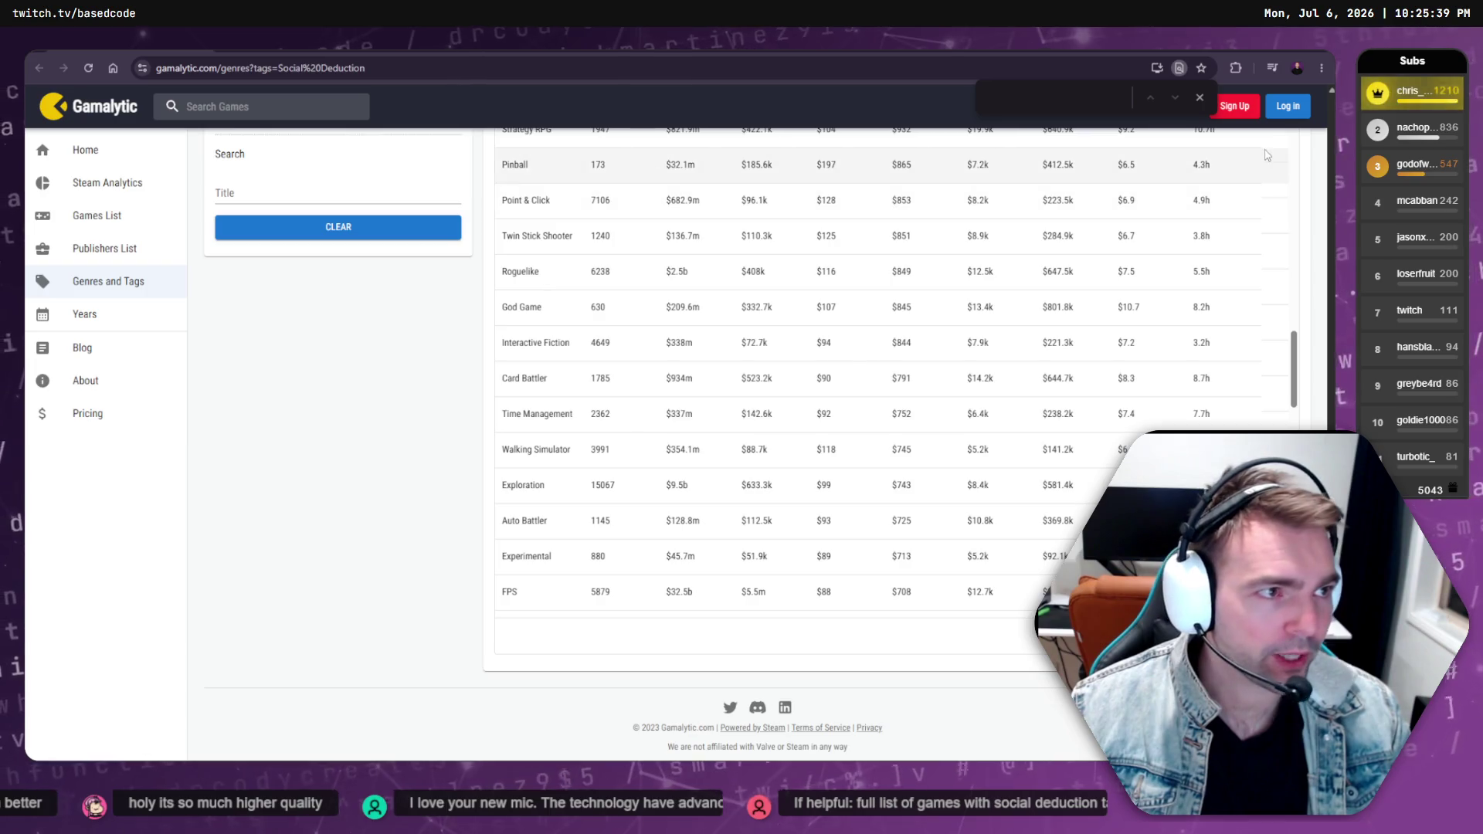
key("Escape")
scroll(1175, 334, "down", 5)
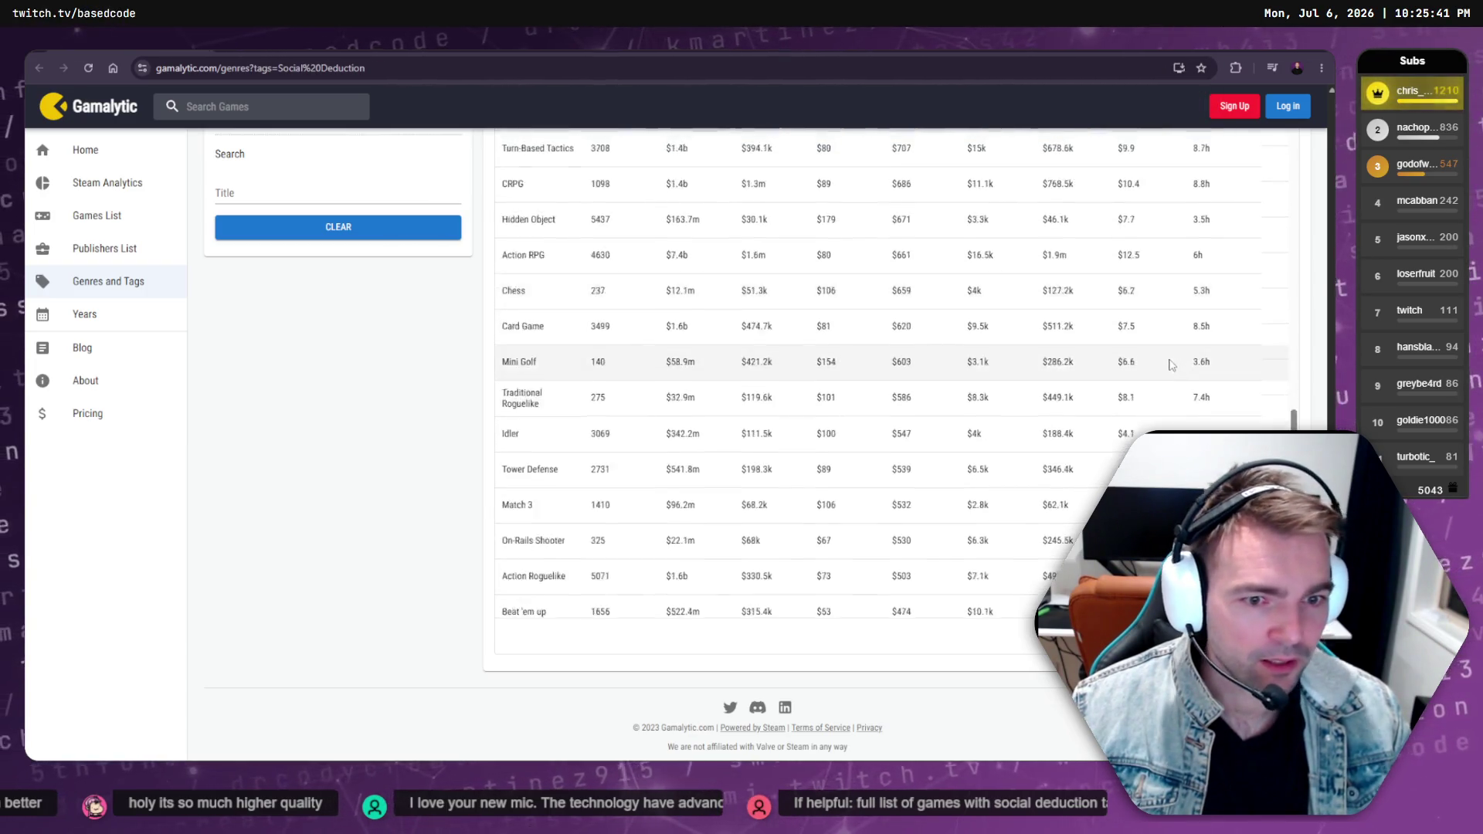
scroll(1171, 366, "up", 15)
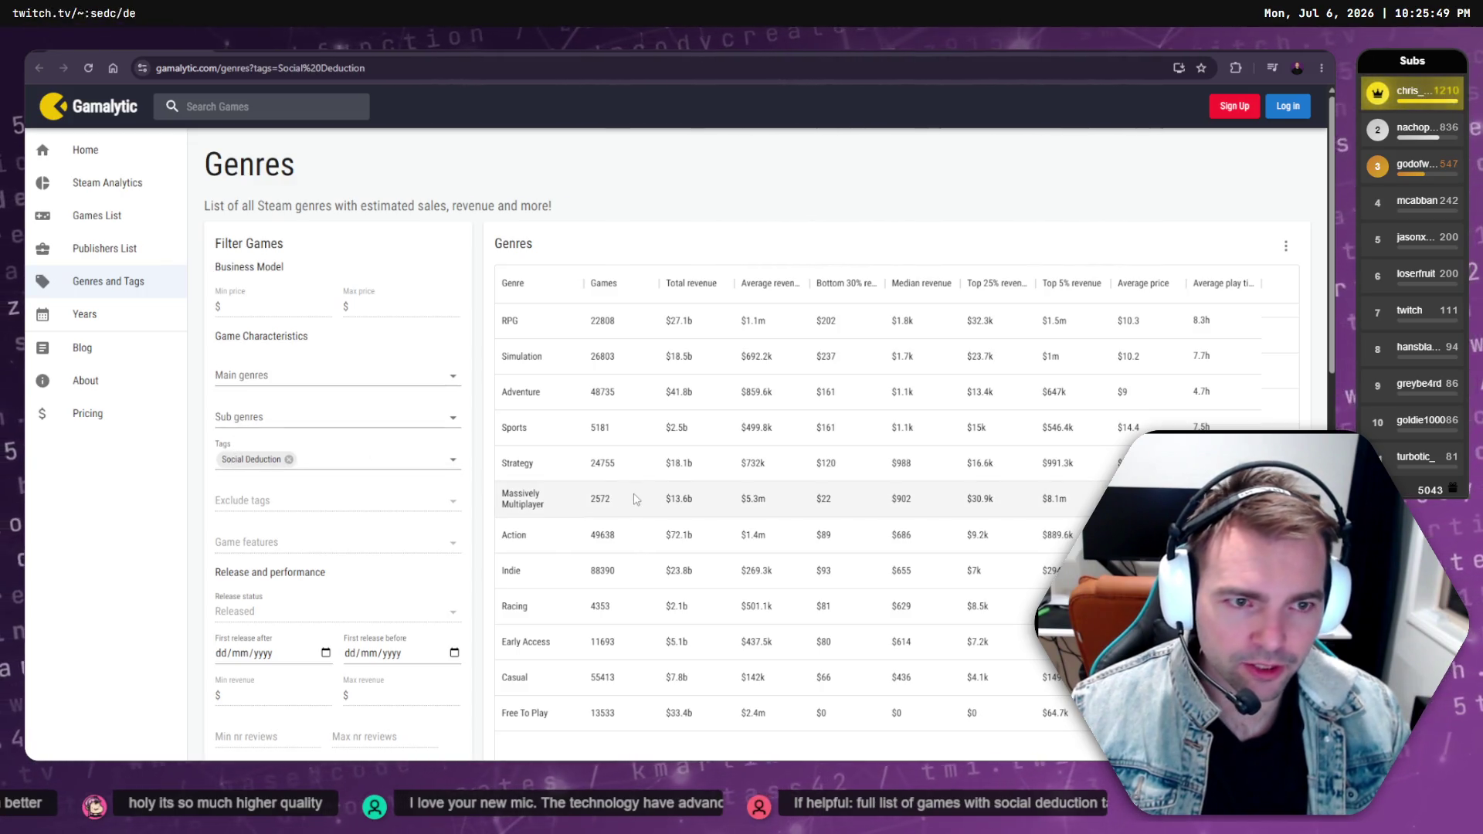
scroll(603, 502, "down", 7)
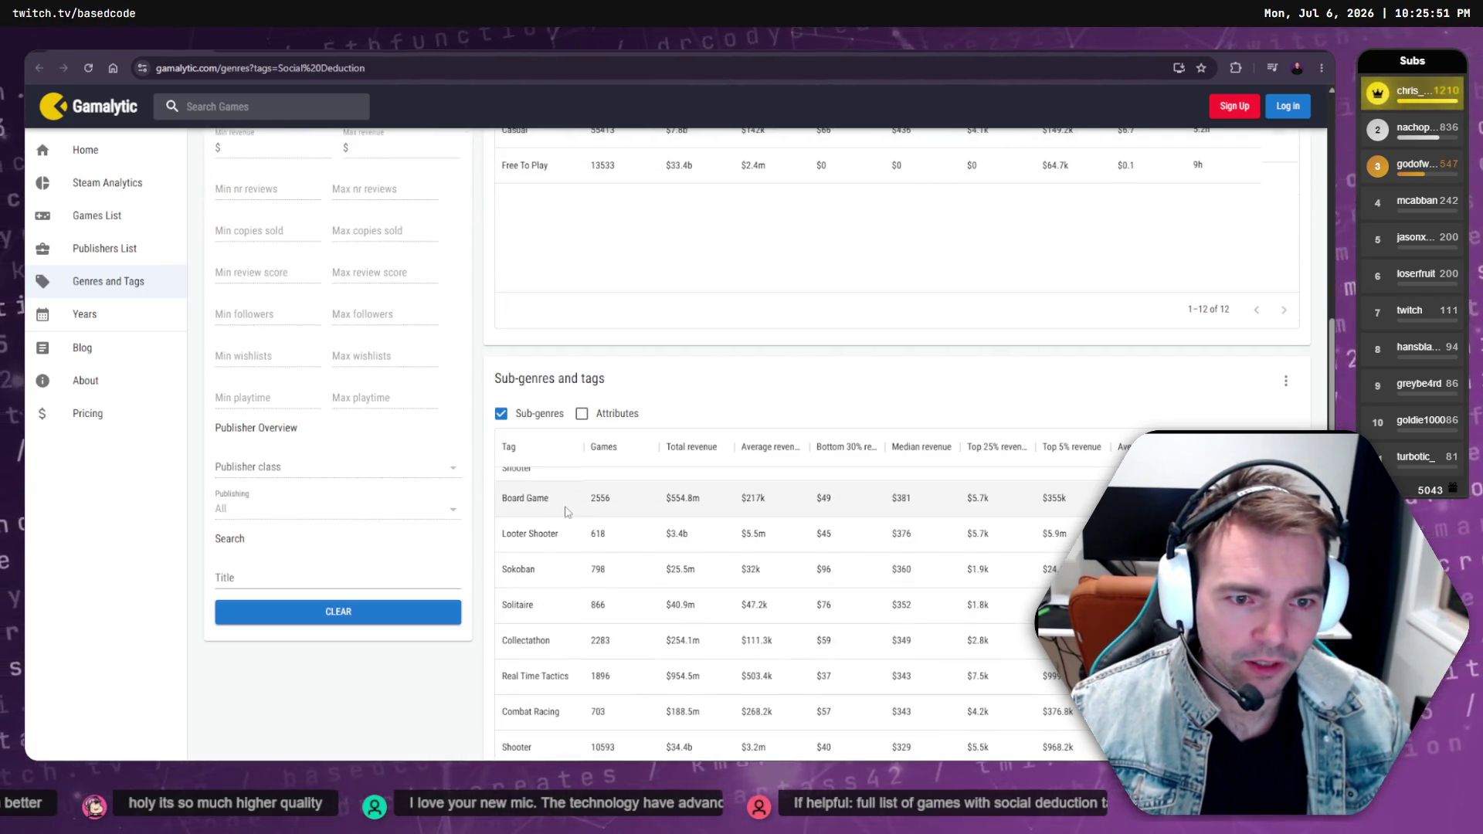
scroll(568, 512, "up", 5)
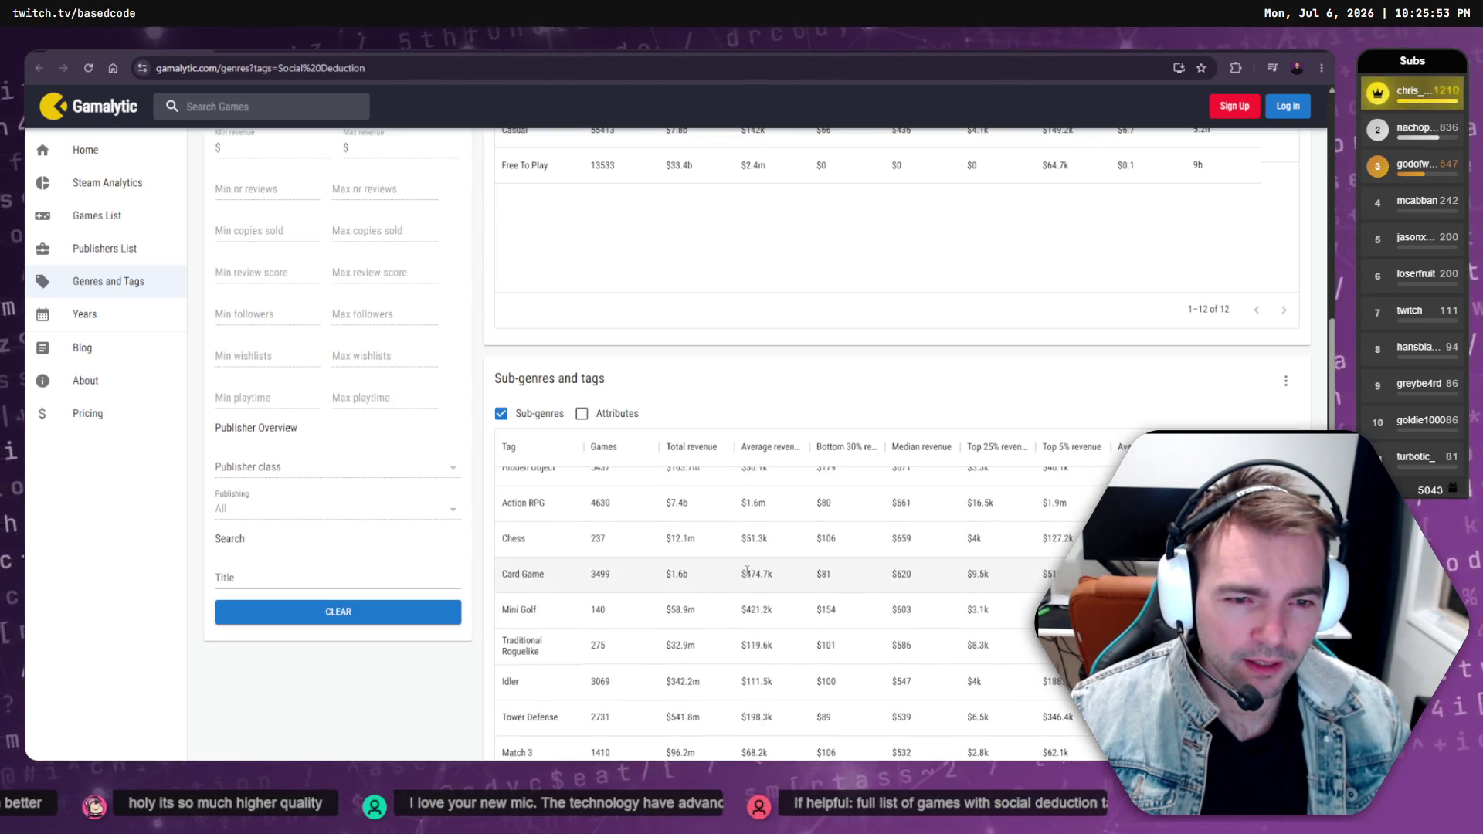
scroll(747, 572, "up", 5)
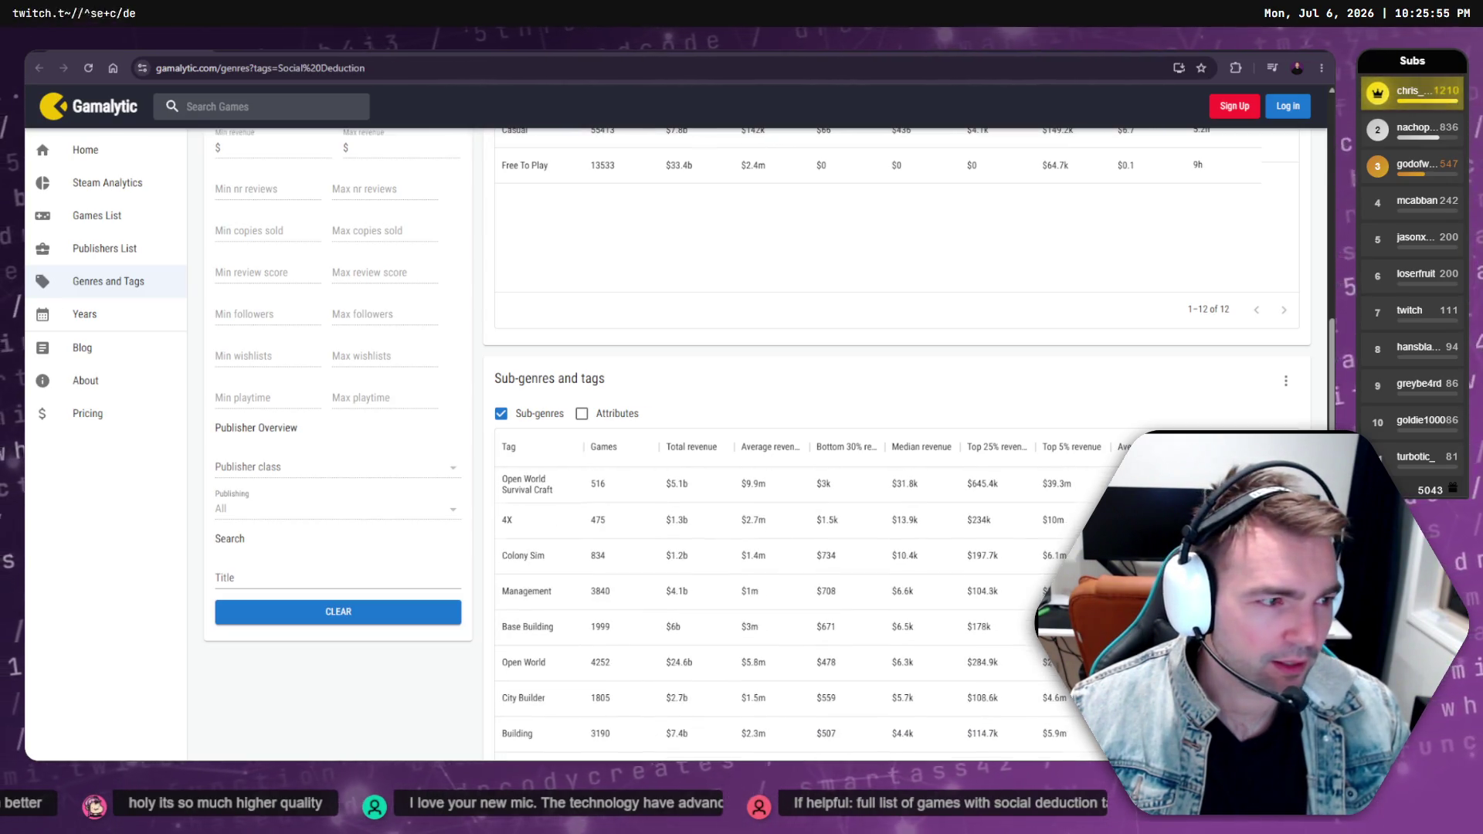
scroll(1305, 401, "down", 4)
scroll(1316, 308, "up", 2)
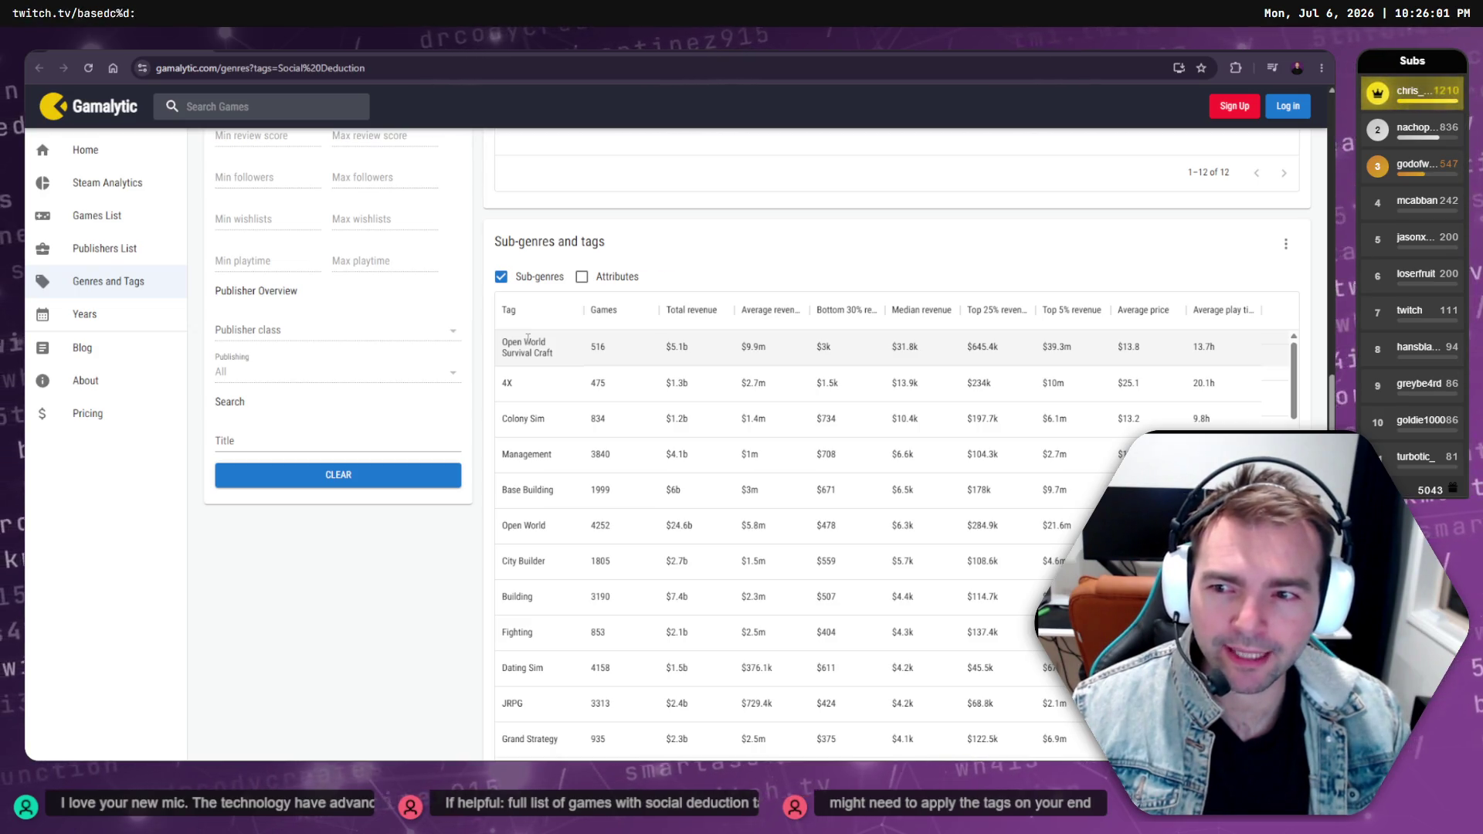
Remove the Social Deduction tag chip and re-add it by searching 'Social', then narrow the window
scroll(332, 433, "up", 6)
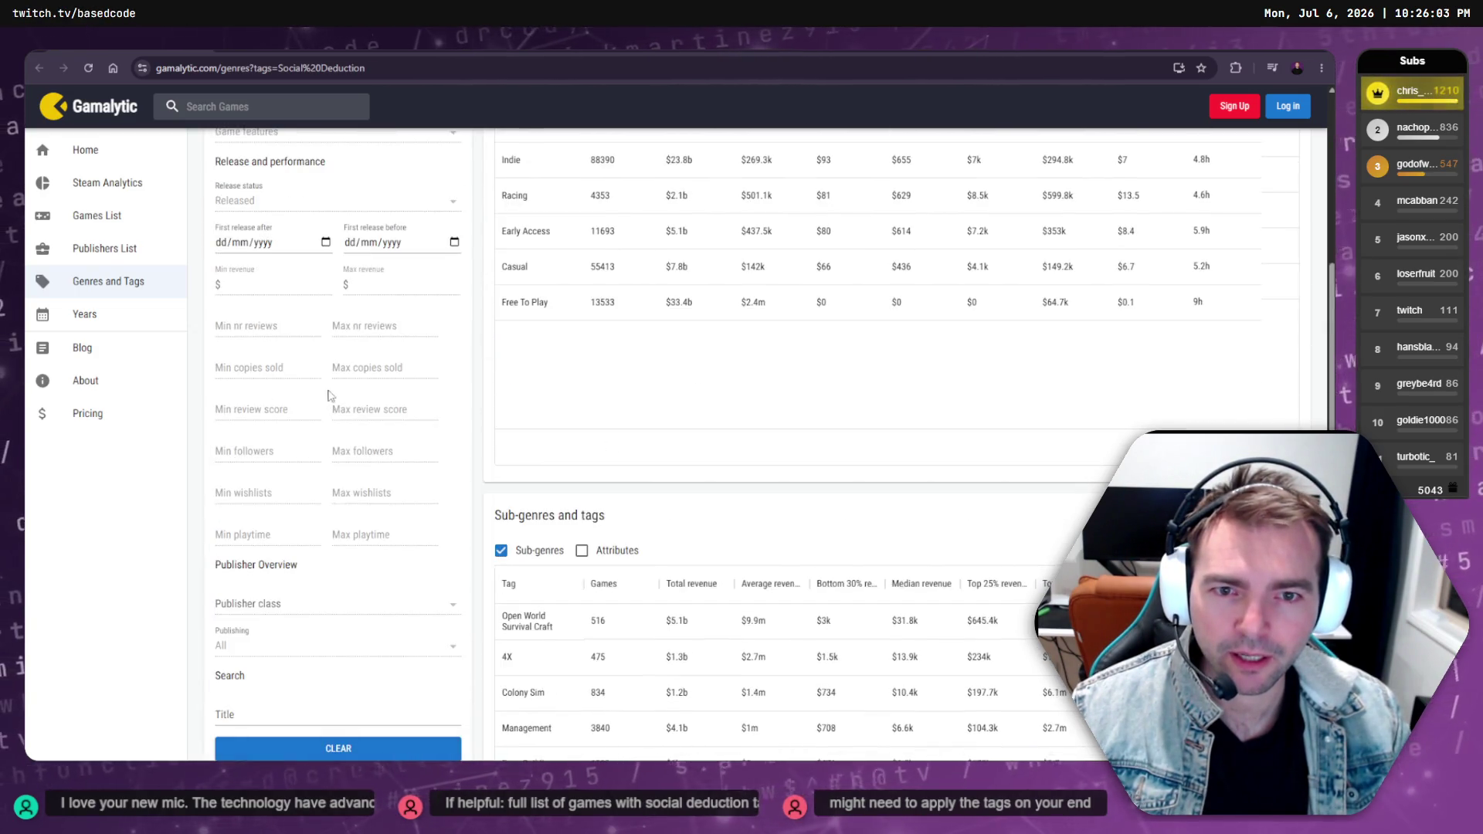
left_click(308, 260)
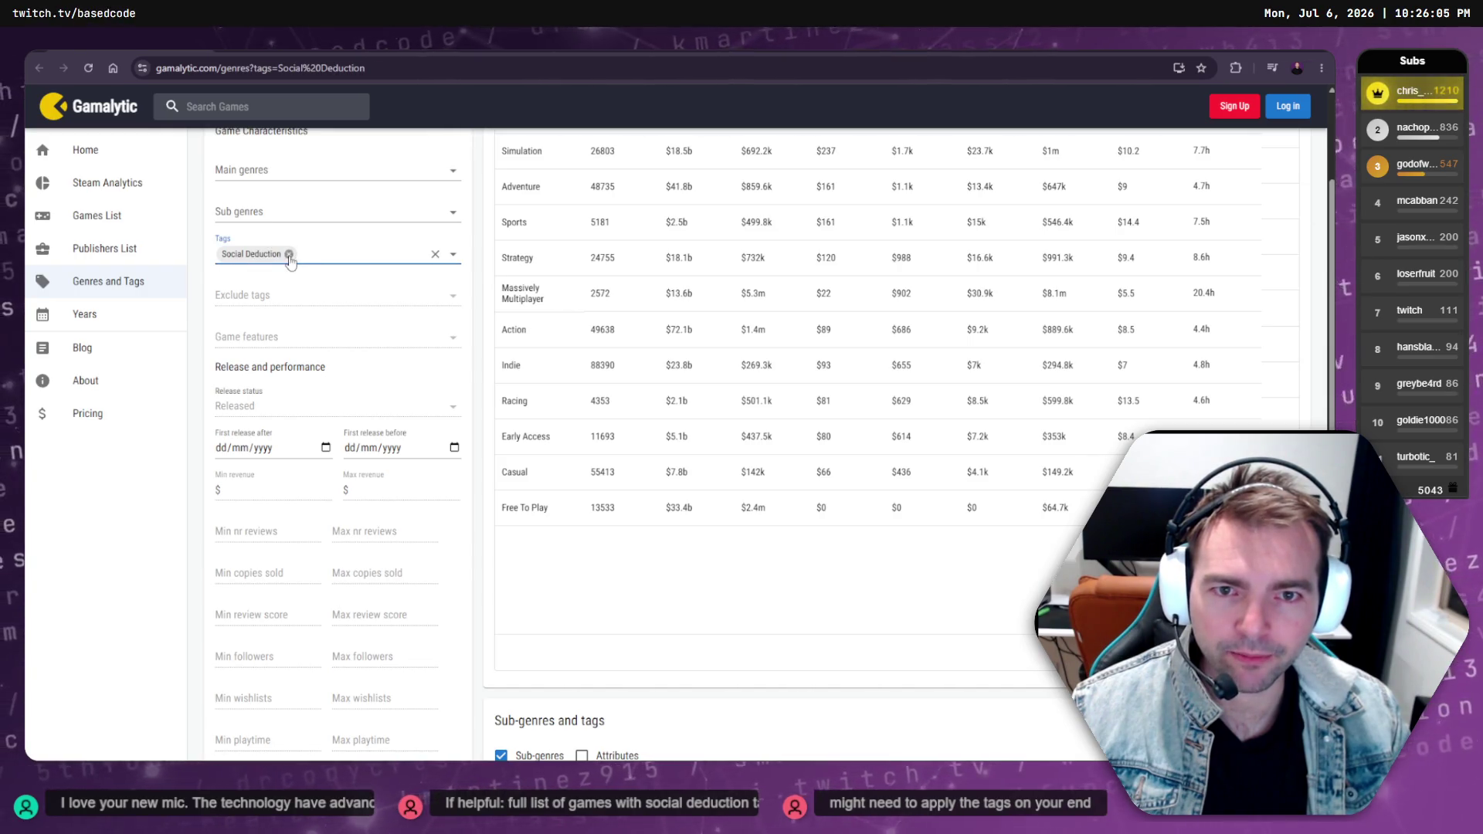
left_click(289, 254)
type("Social")
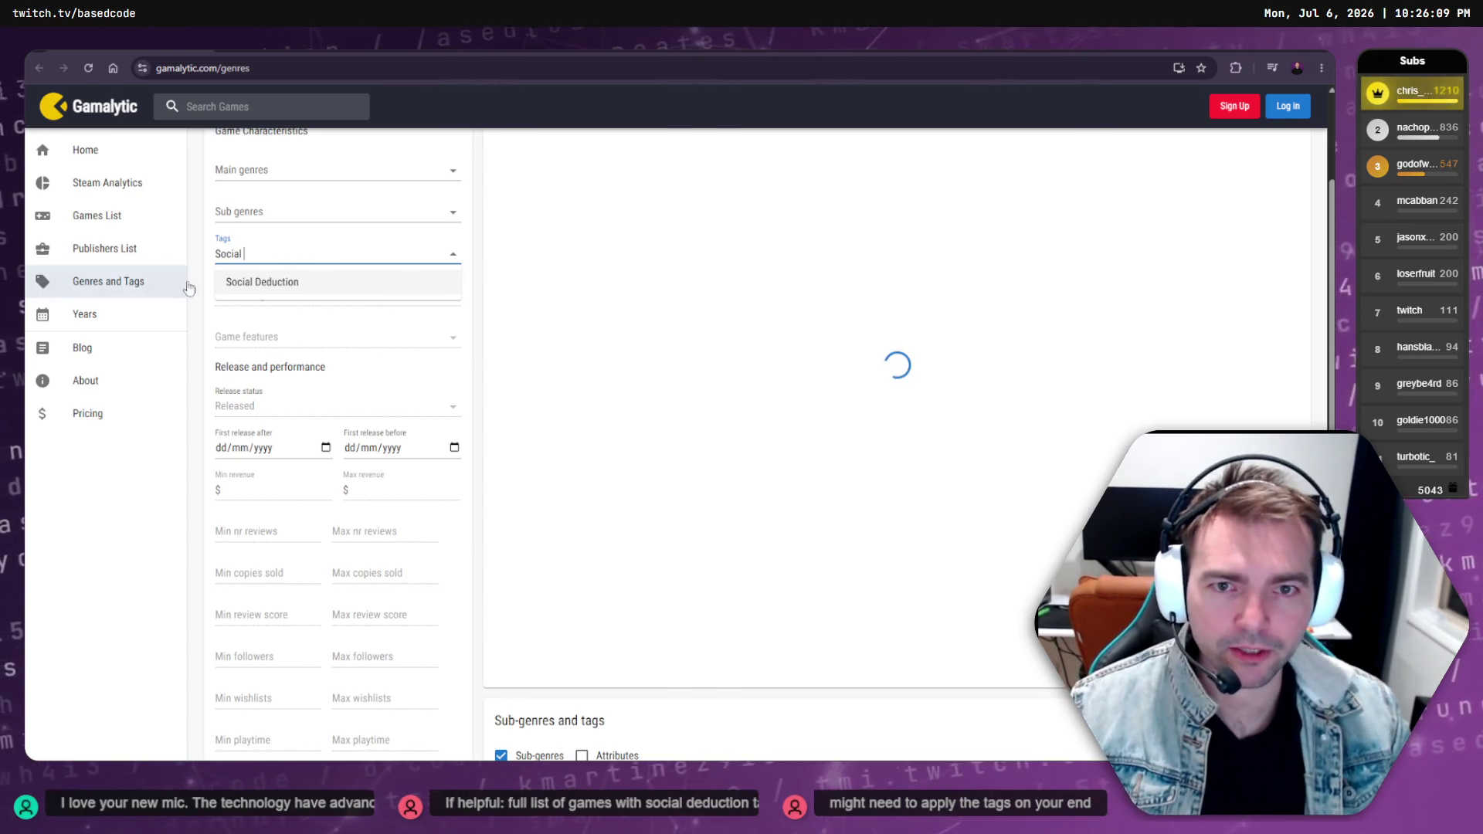
left_click(325, 279)
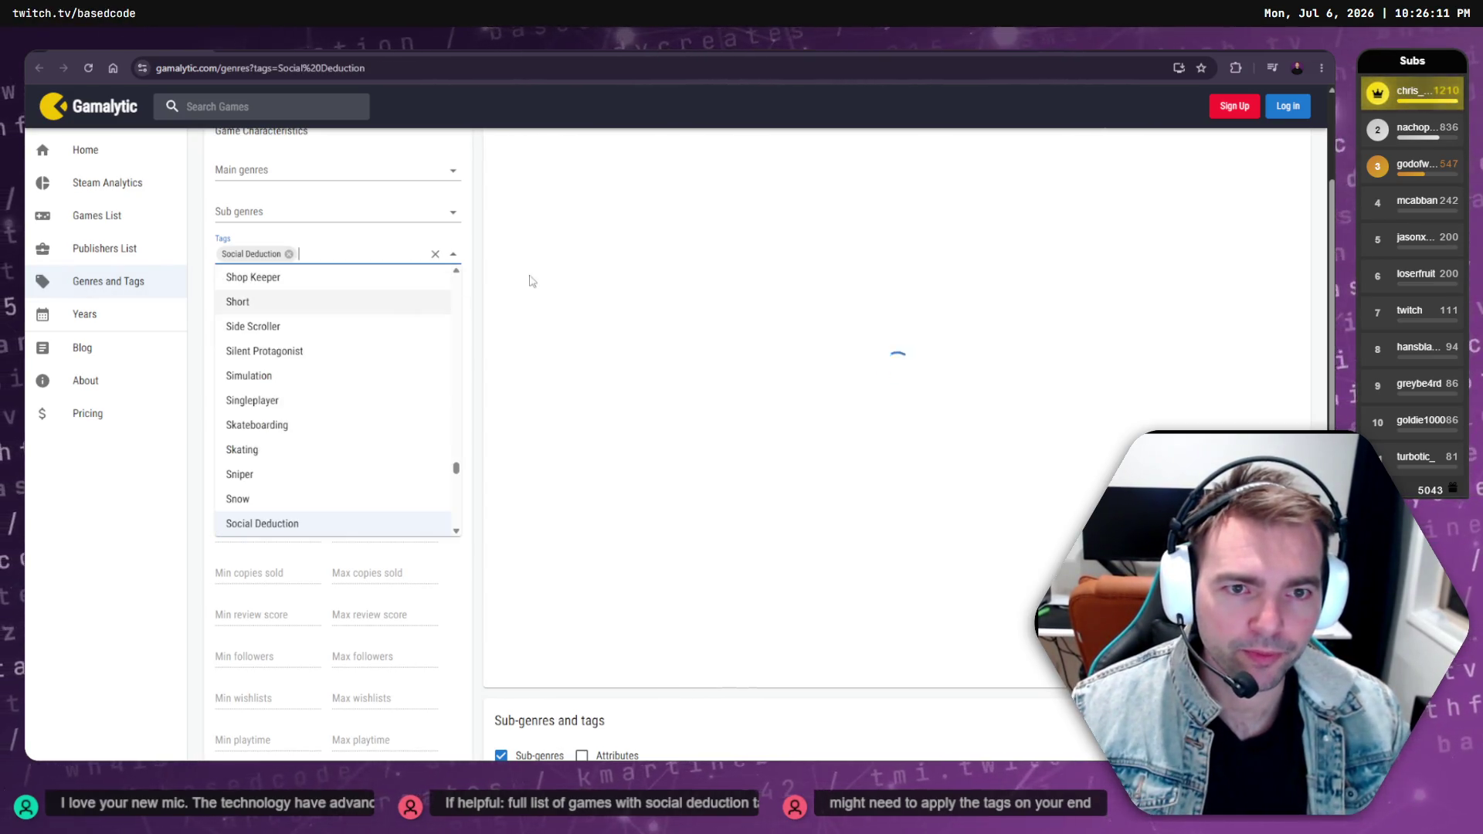
left_click(494, 247)
scroll(706, 401, "down", 2)
scroll(741, 417, "down", 4)
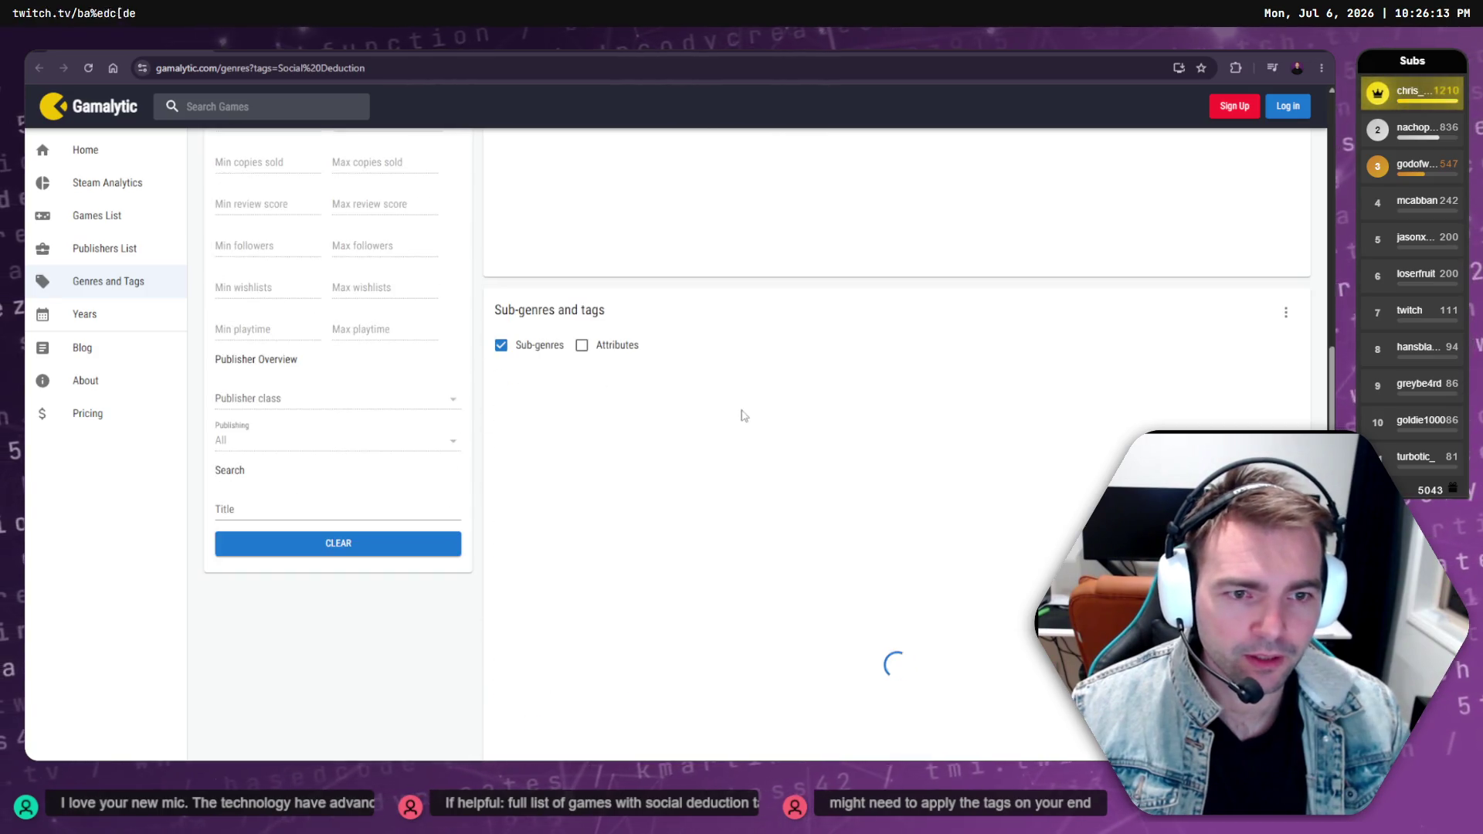
scroll(757, 415, "up", 6)
scroll(669, 179, "up", 1)
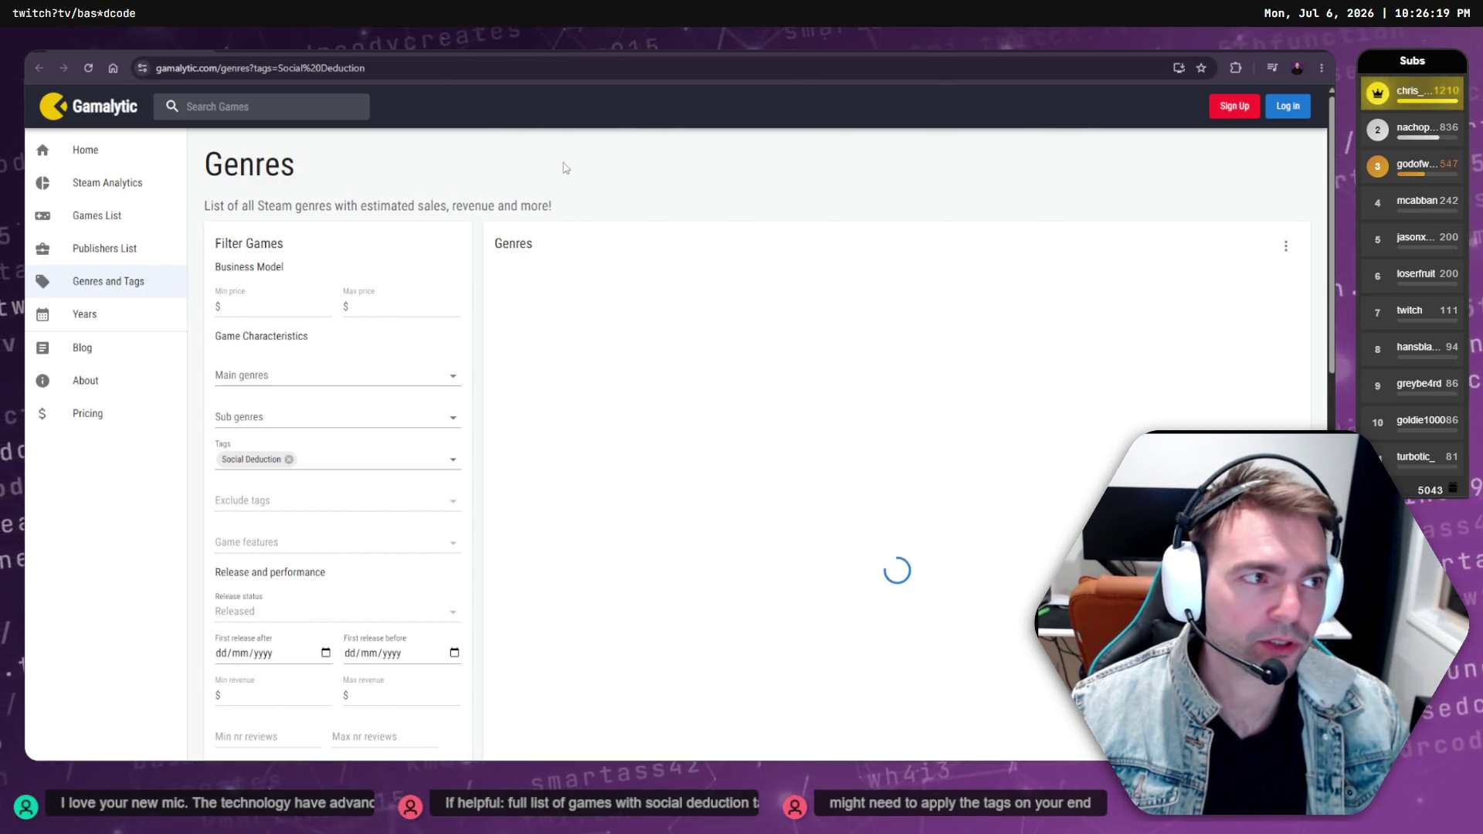
mouse_move(556, 54)
left_mouse_down()
mouse_move(568, 190)
mouse_move(461, 54)
left_mouse_up()
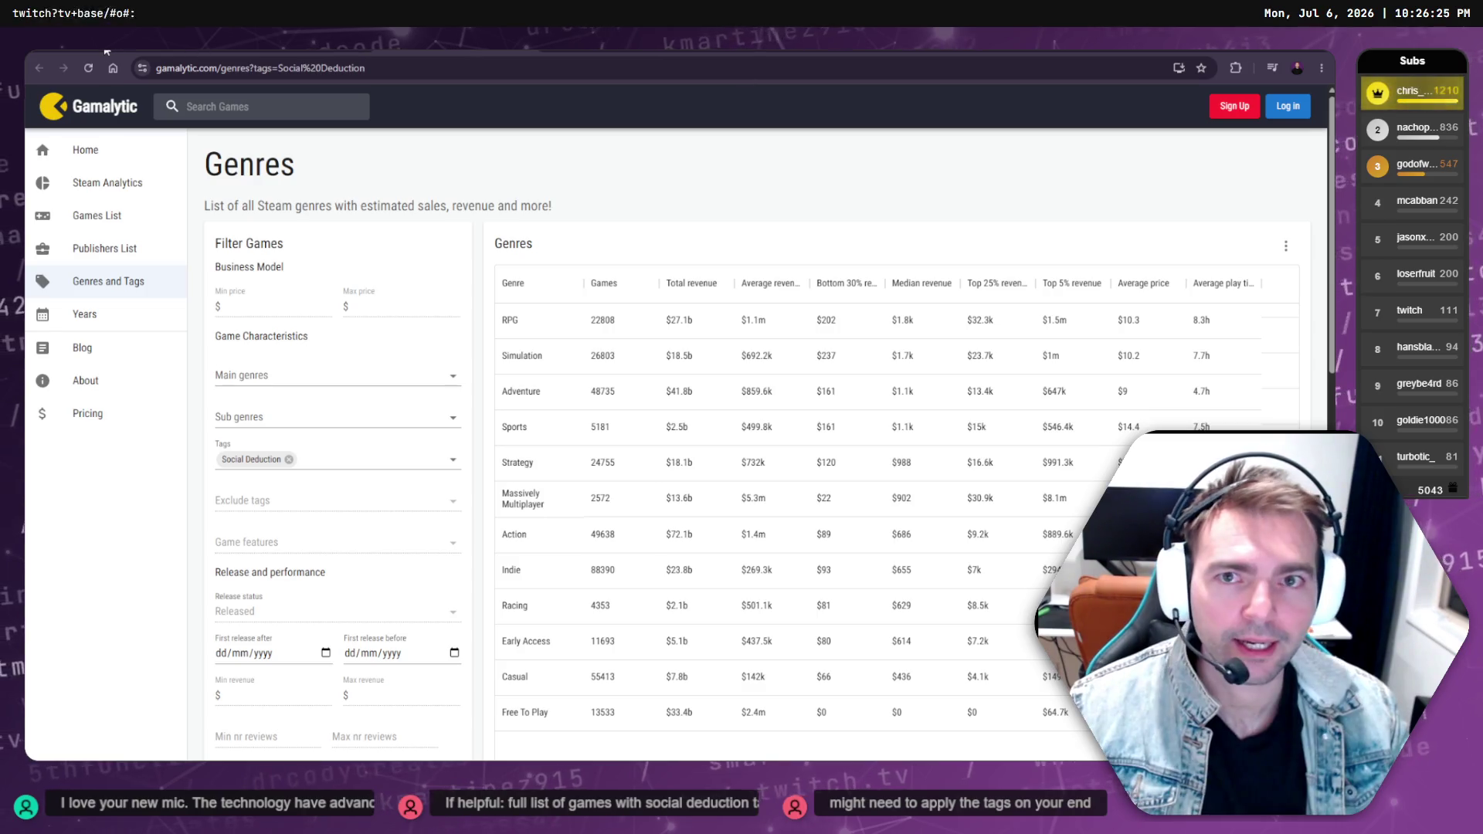
Cycle between the Price Comparisons sheet, Gamalytic and Deducto 2 windows, ending on the spreadsheet
key("alt+Tab")
scroll(437, 510, "down", 5)
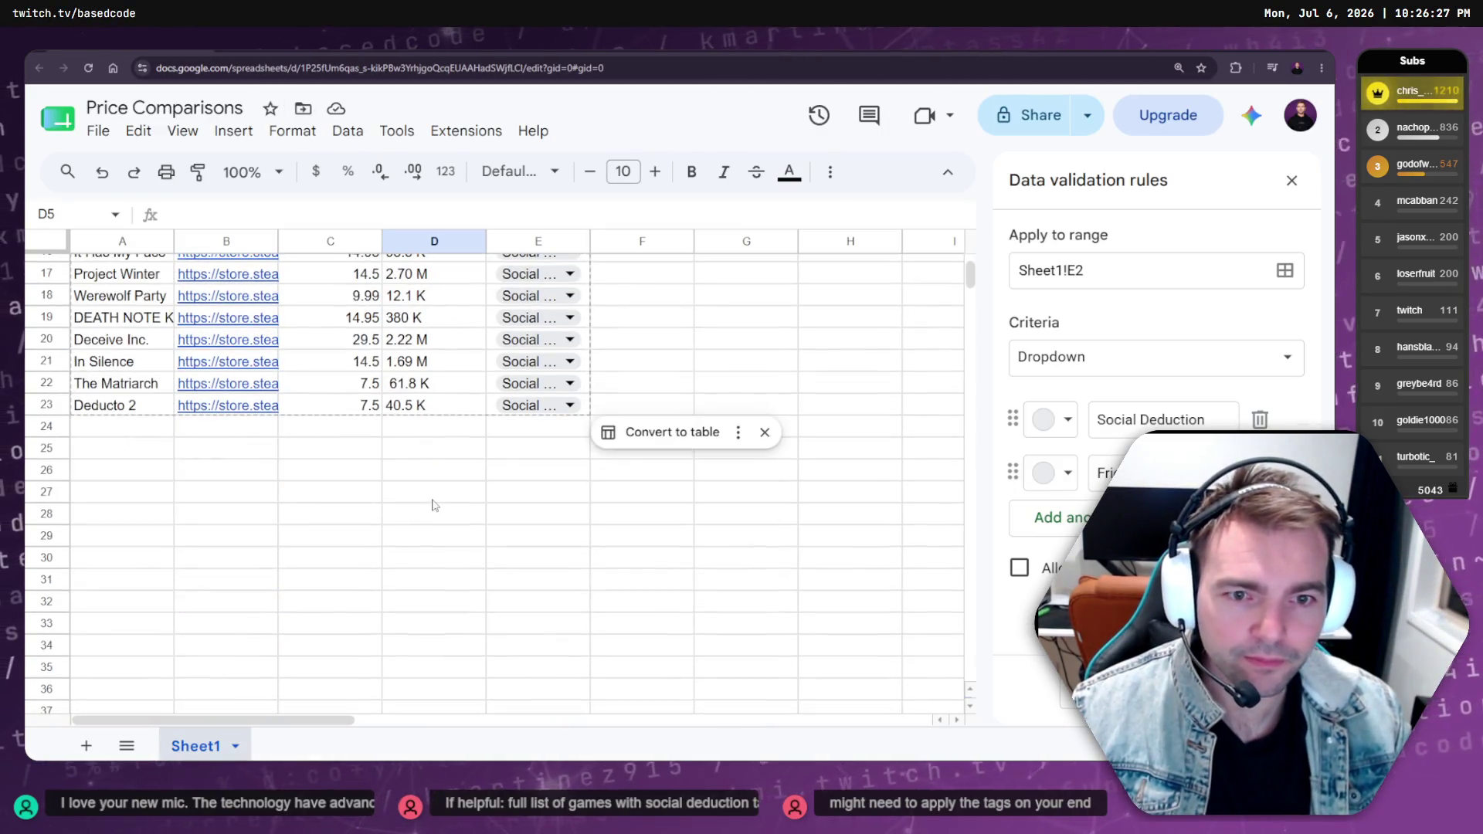
scroll(436, 510, "up", 5)
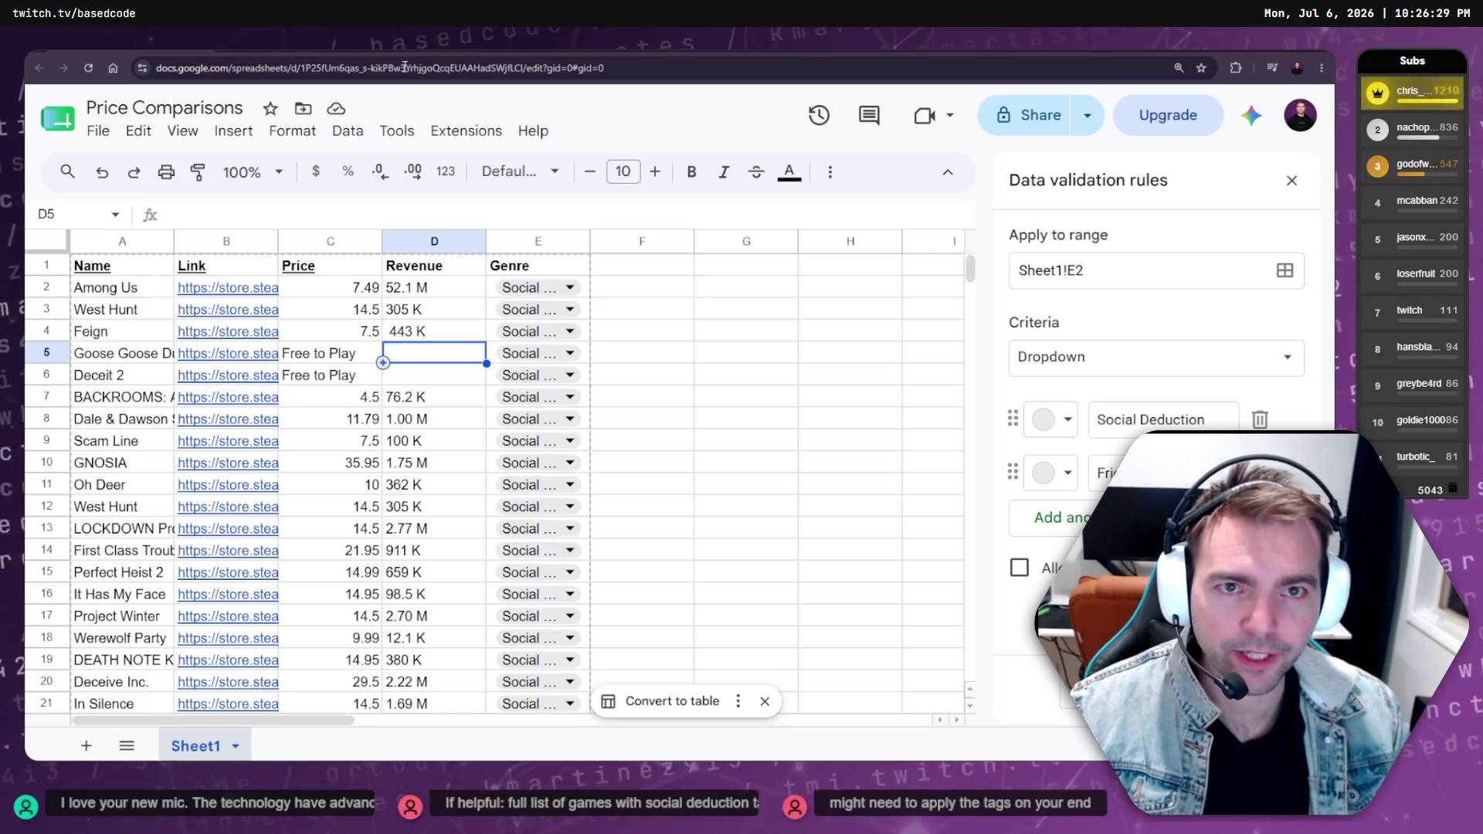
key("alt+Tab")
key("alt+Tab")
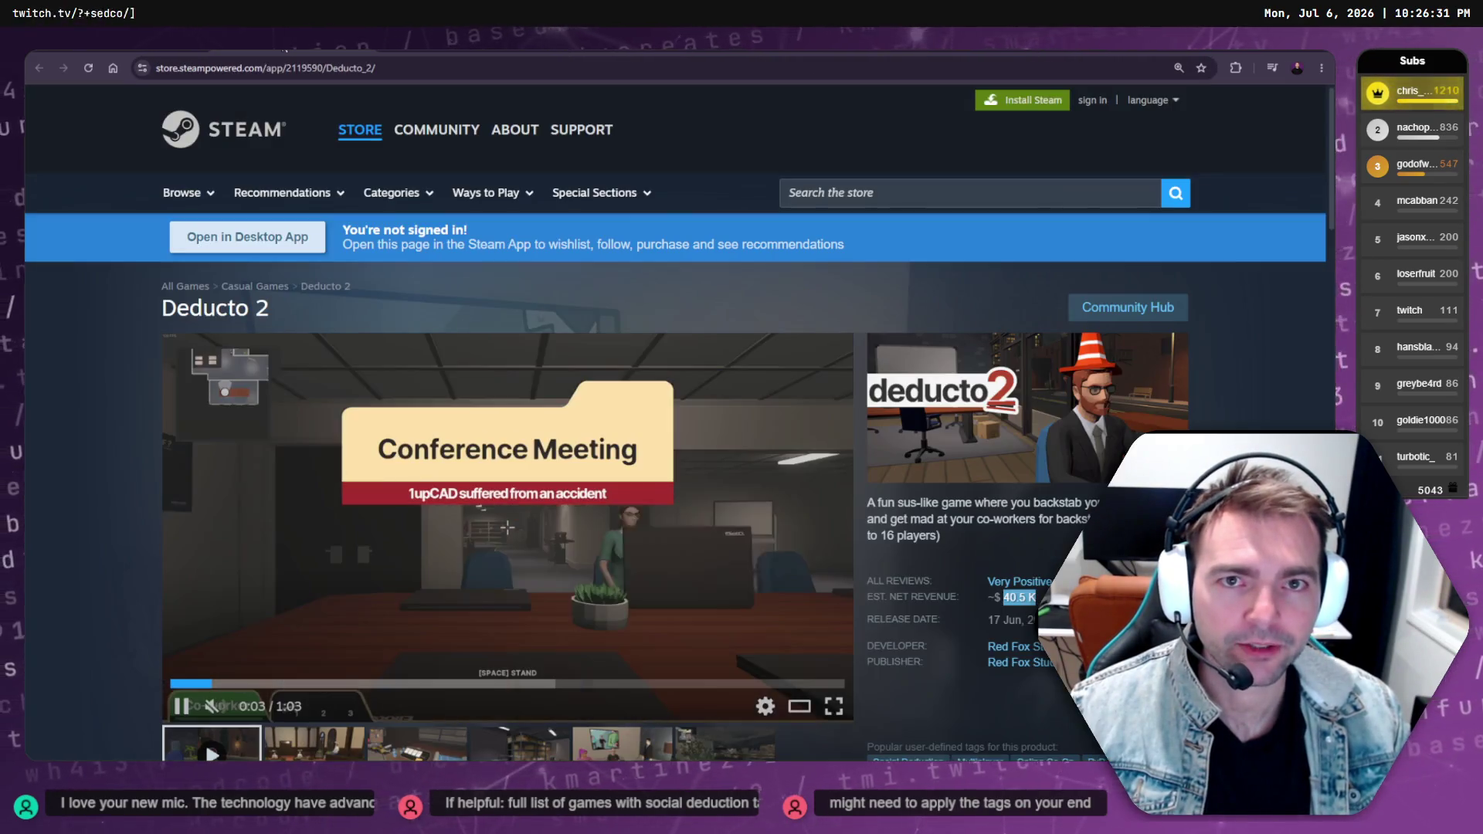
key("alt+Tab")
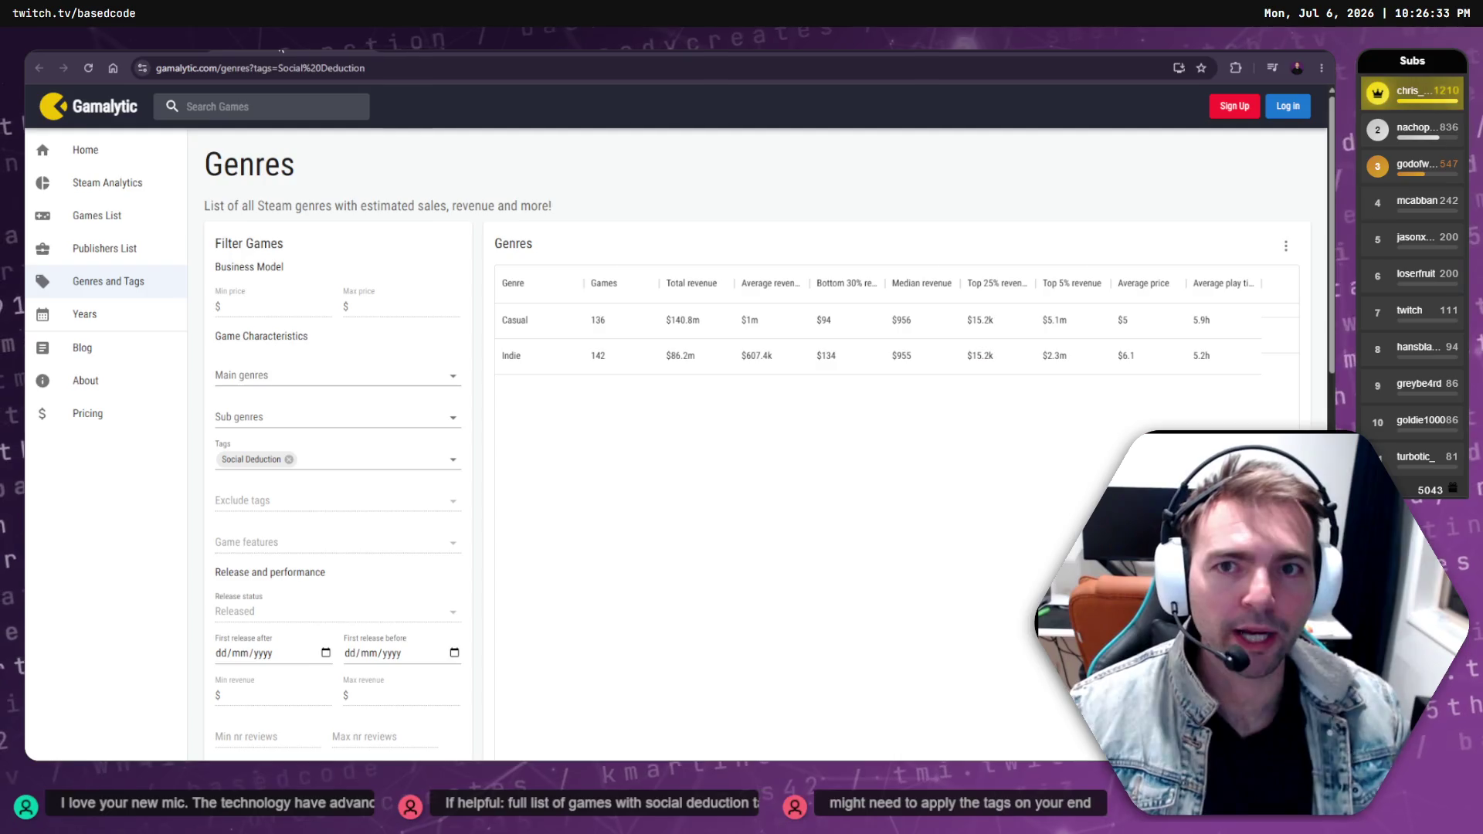
key("alt+Tab")
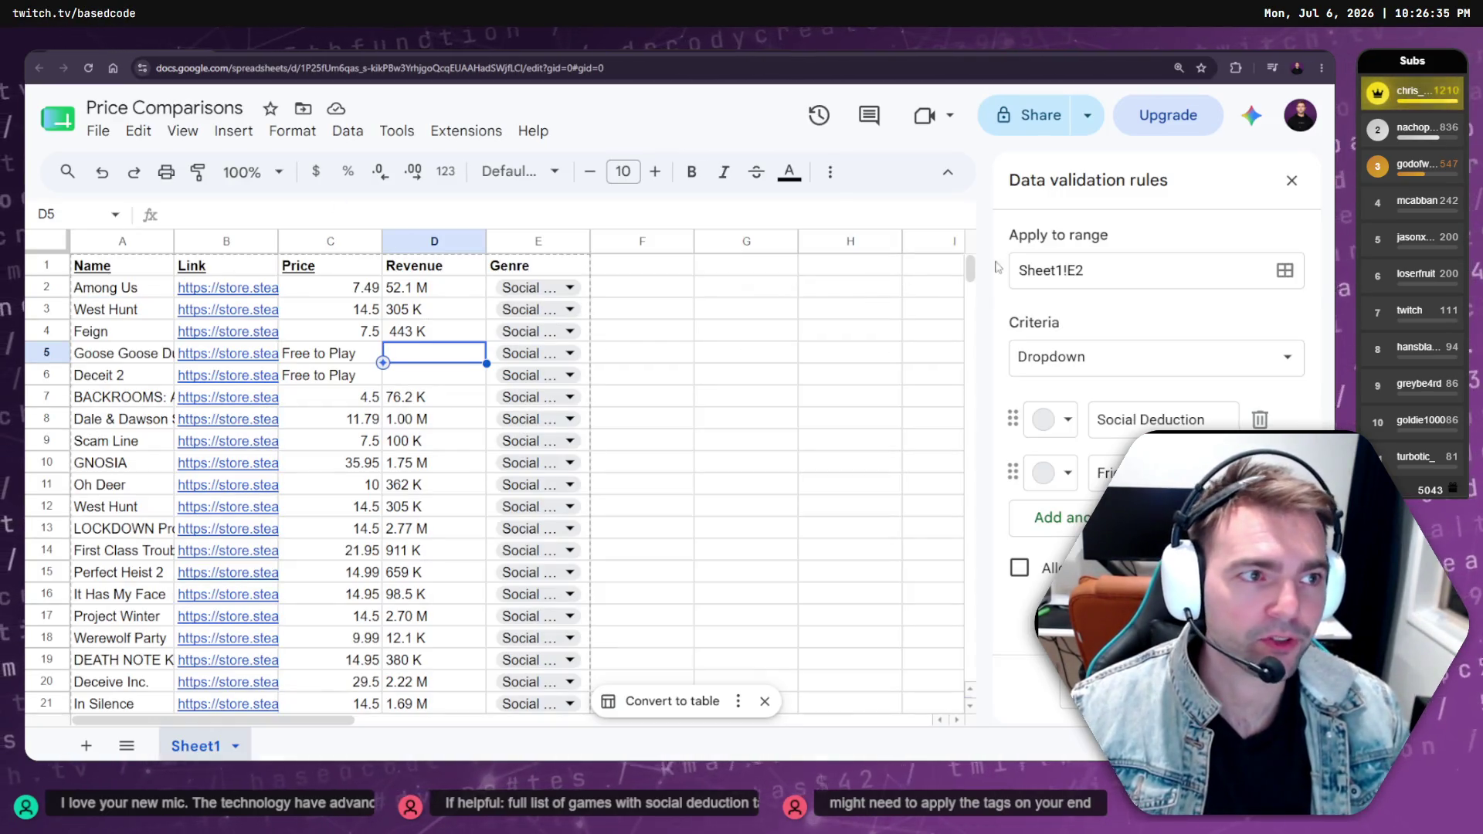
key("alt+Tab")
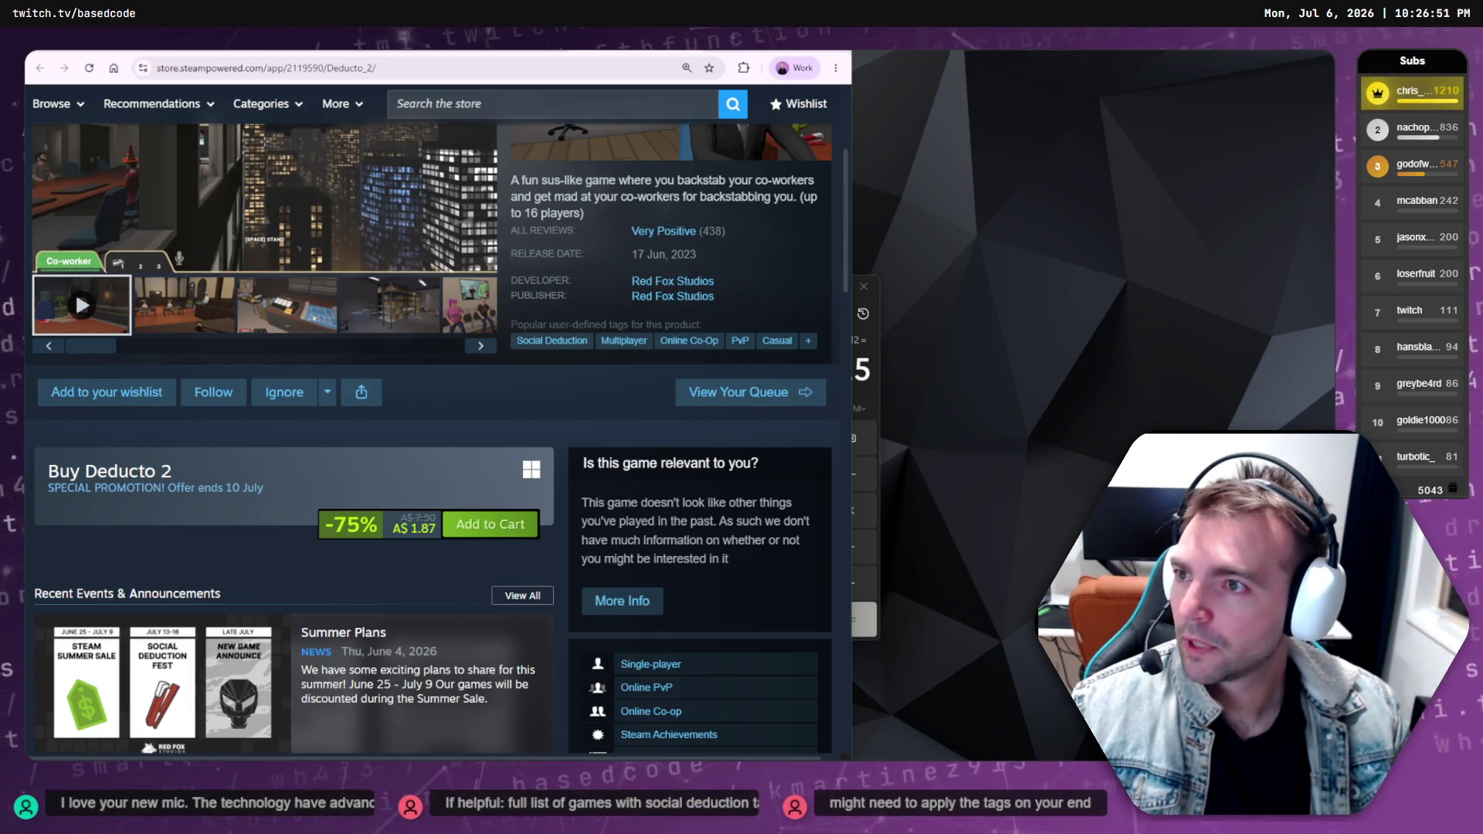
key("alt+Tab")
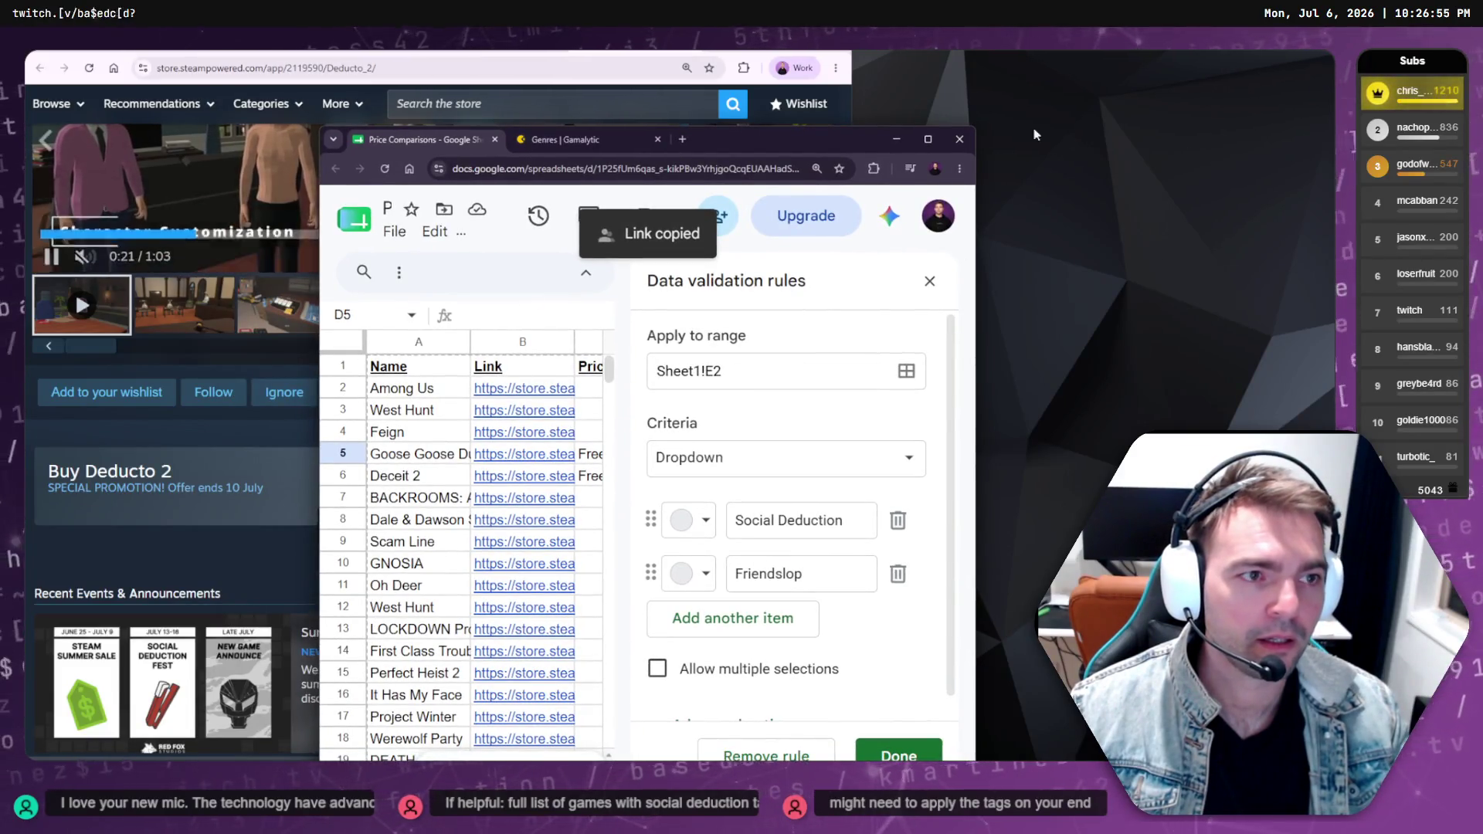
Show the spreadsheet full screen and open a new Chrome window
left_click(927, 140)
key("F11")
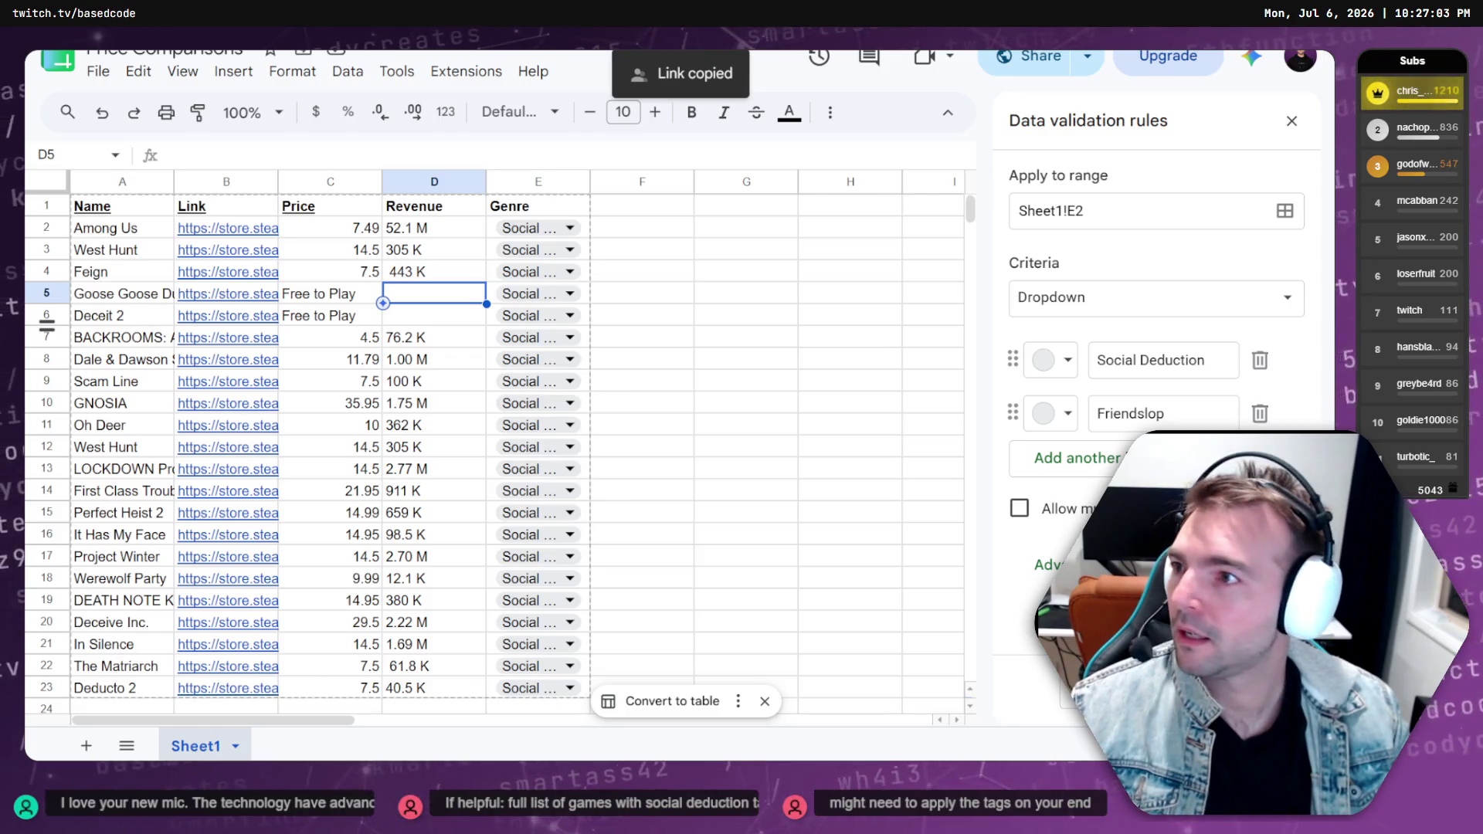
key("ctrl+n")
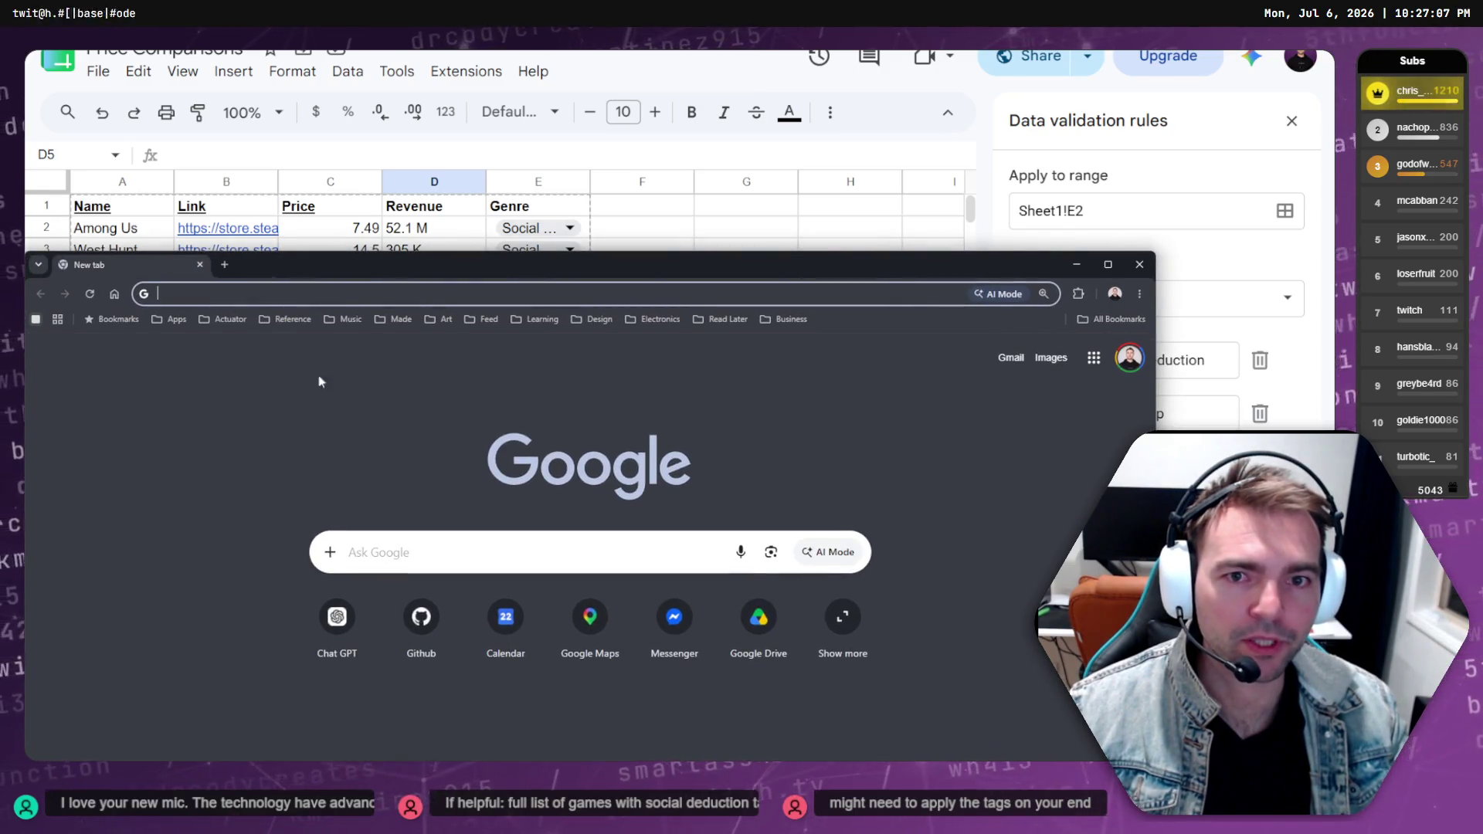
Maximize the new Chrome window and launch ChatGPT from its new-tab shortcut tile
double_click(467, 271)
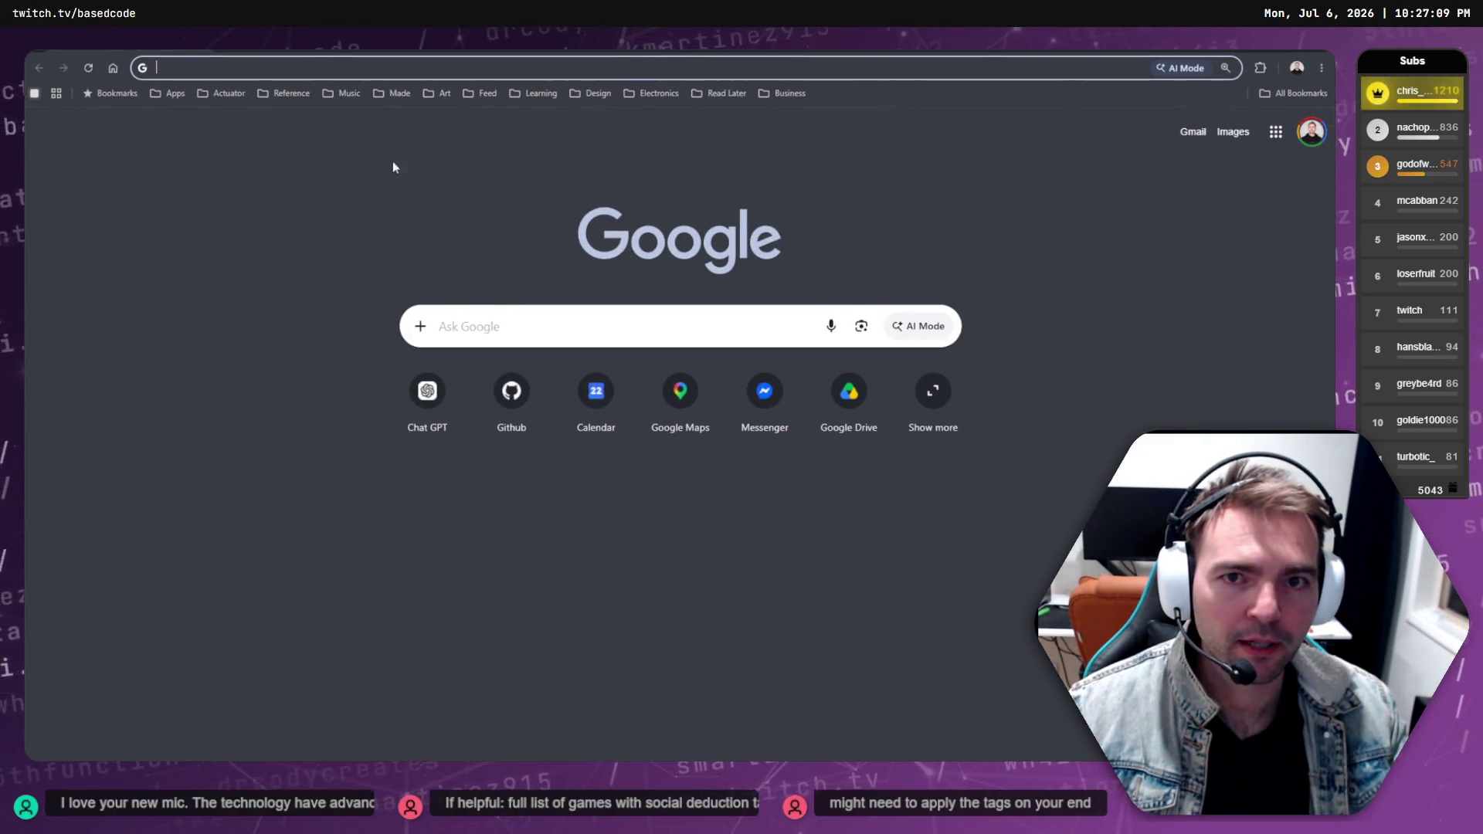
left_click(258, 65)
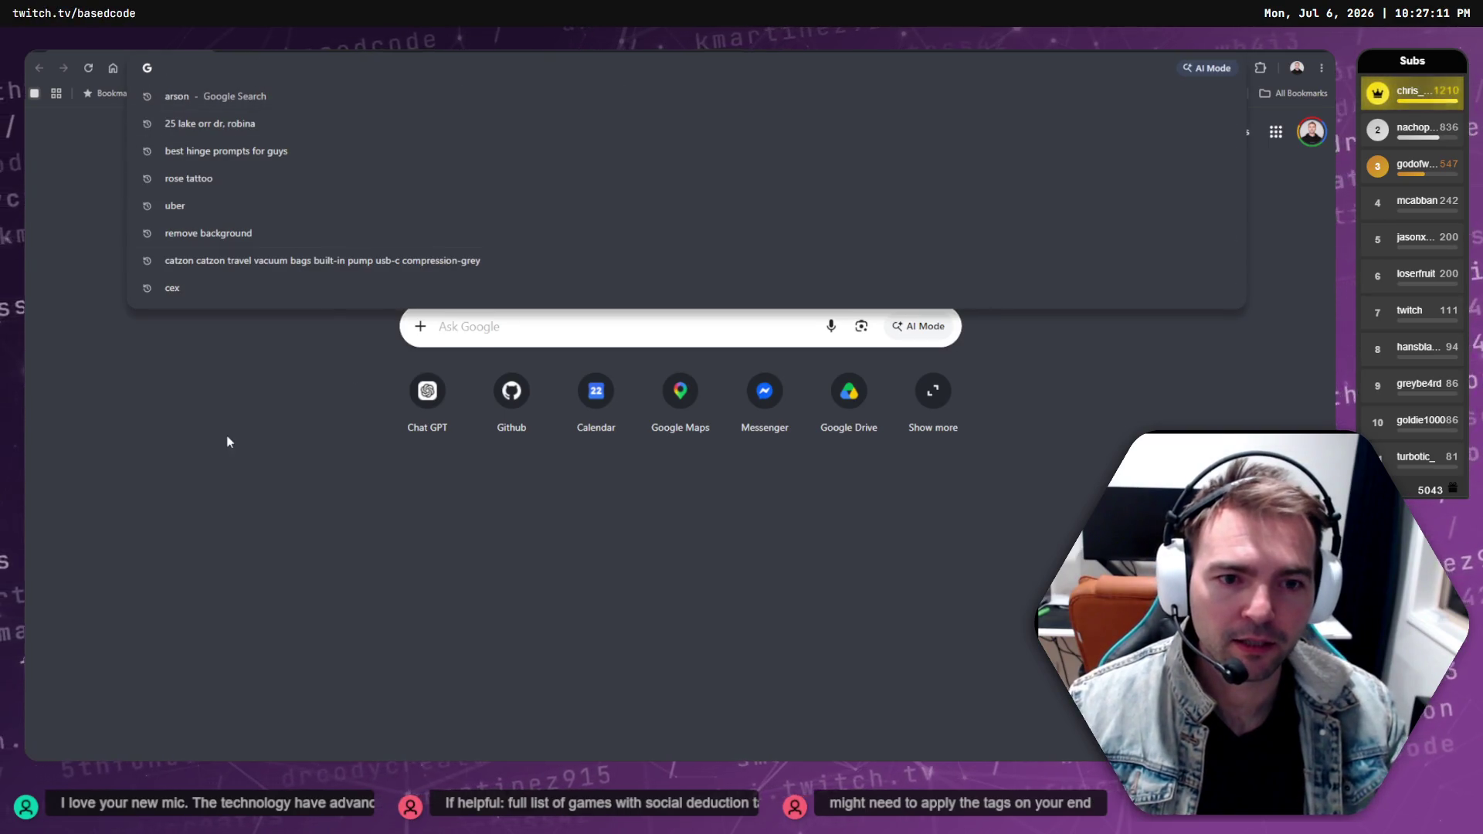
left_click(427, 390)
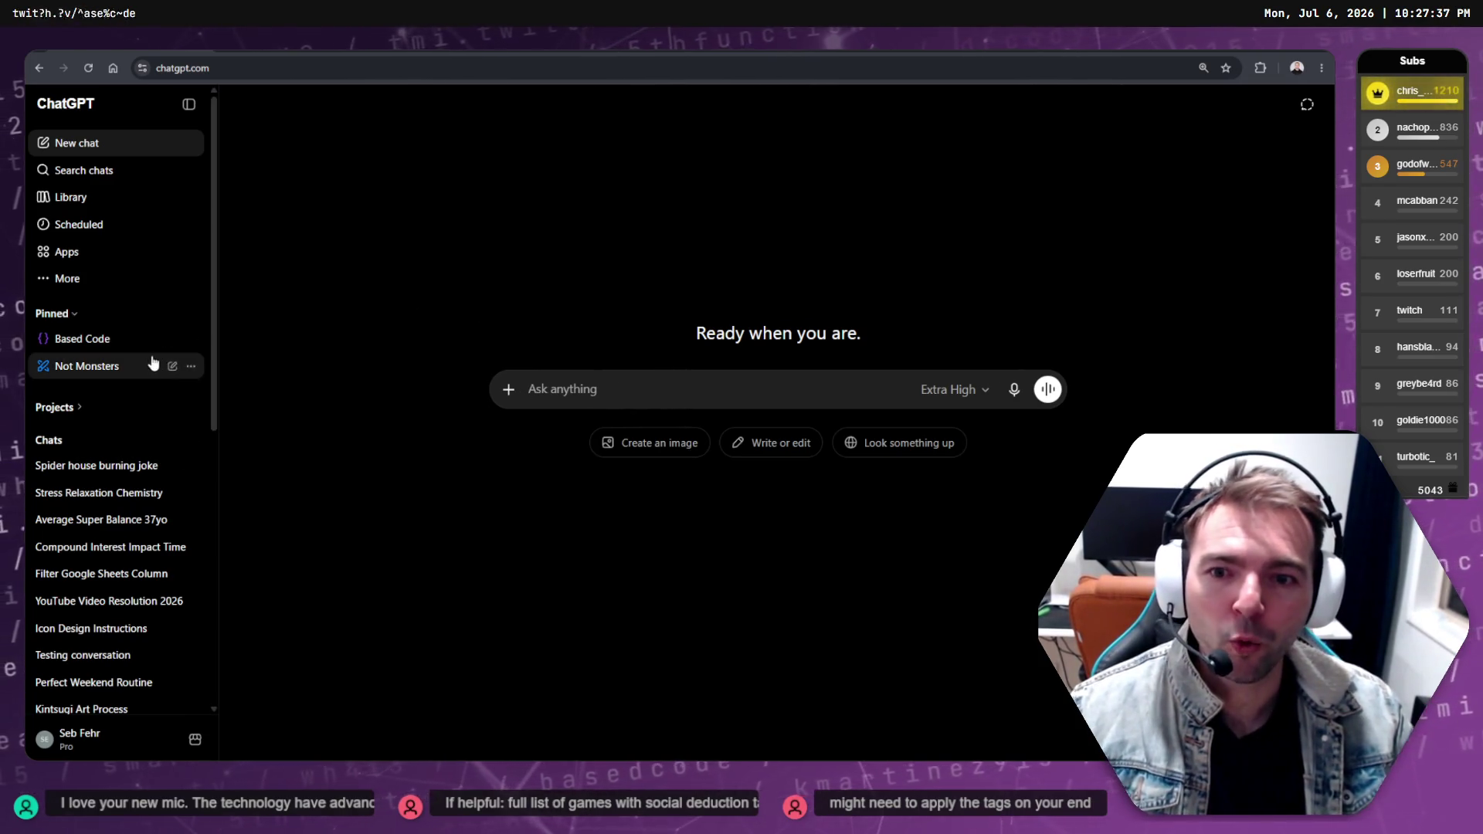
Open the pinned Not Monsters project, collapse the chat list, and start a new chat
left_click(89, 368)
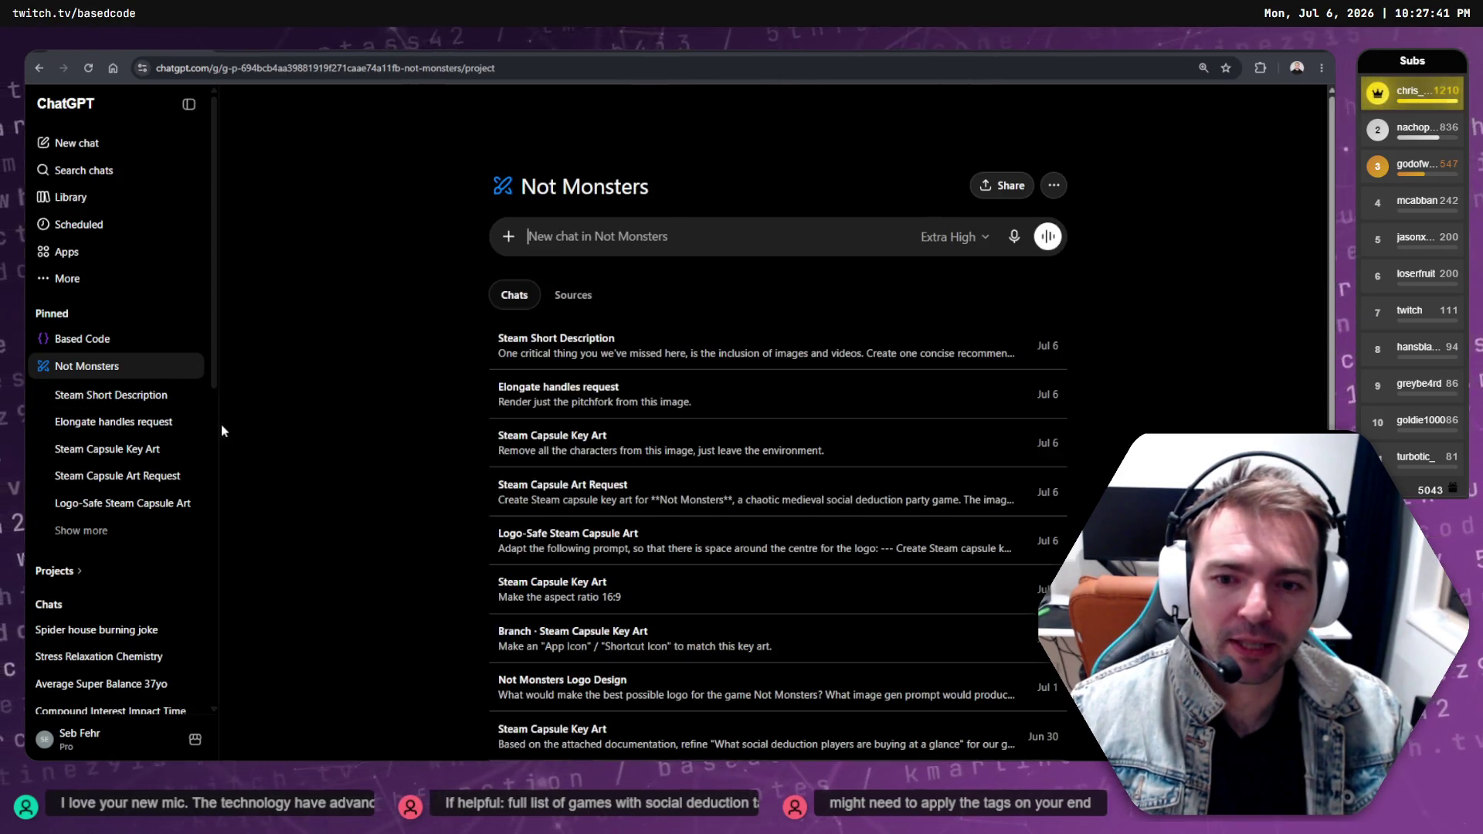
left_click(188, 104)
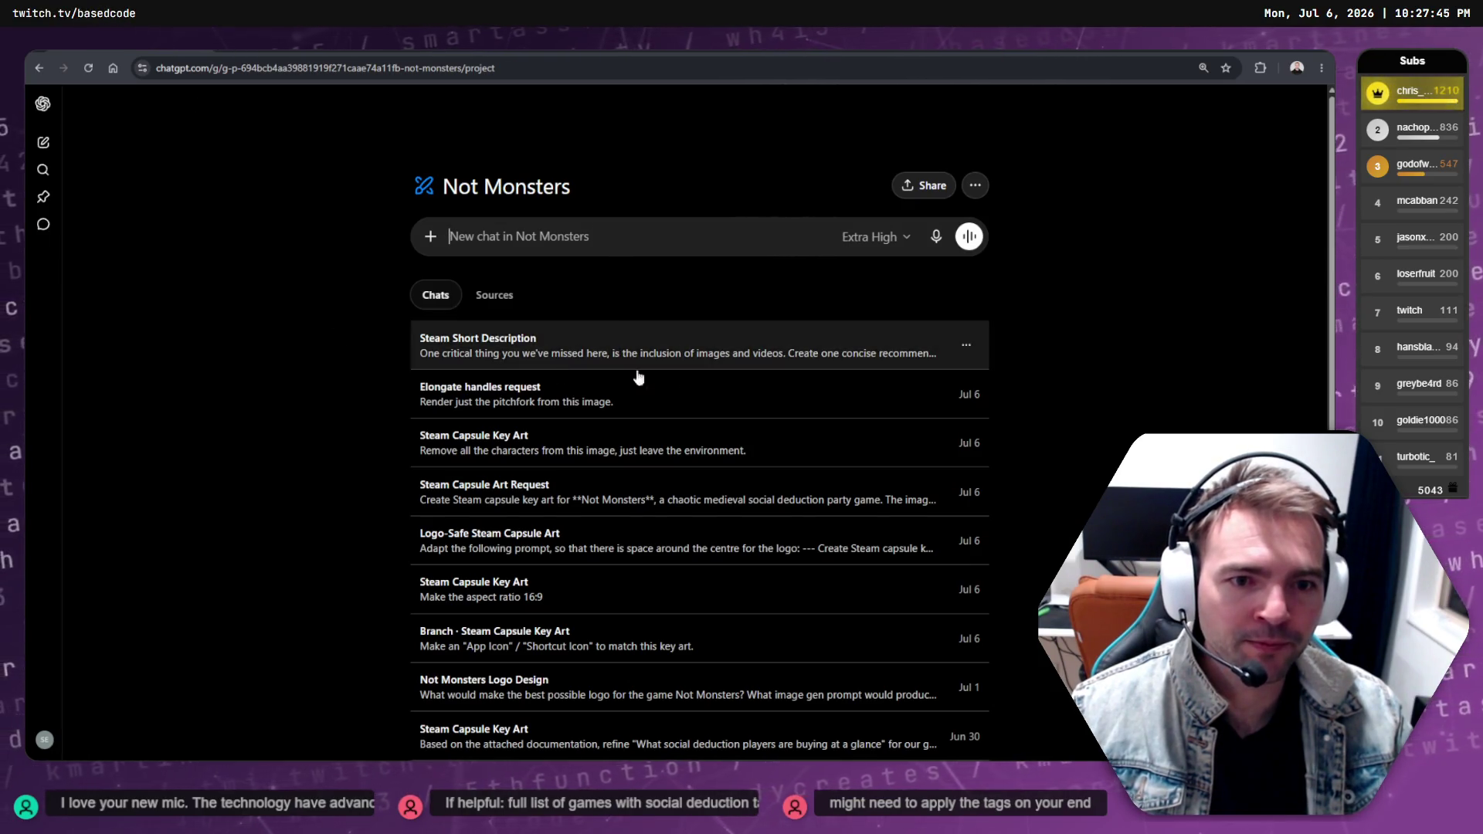
left_click(577, 236)
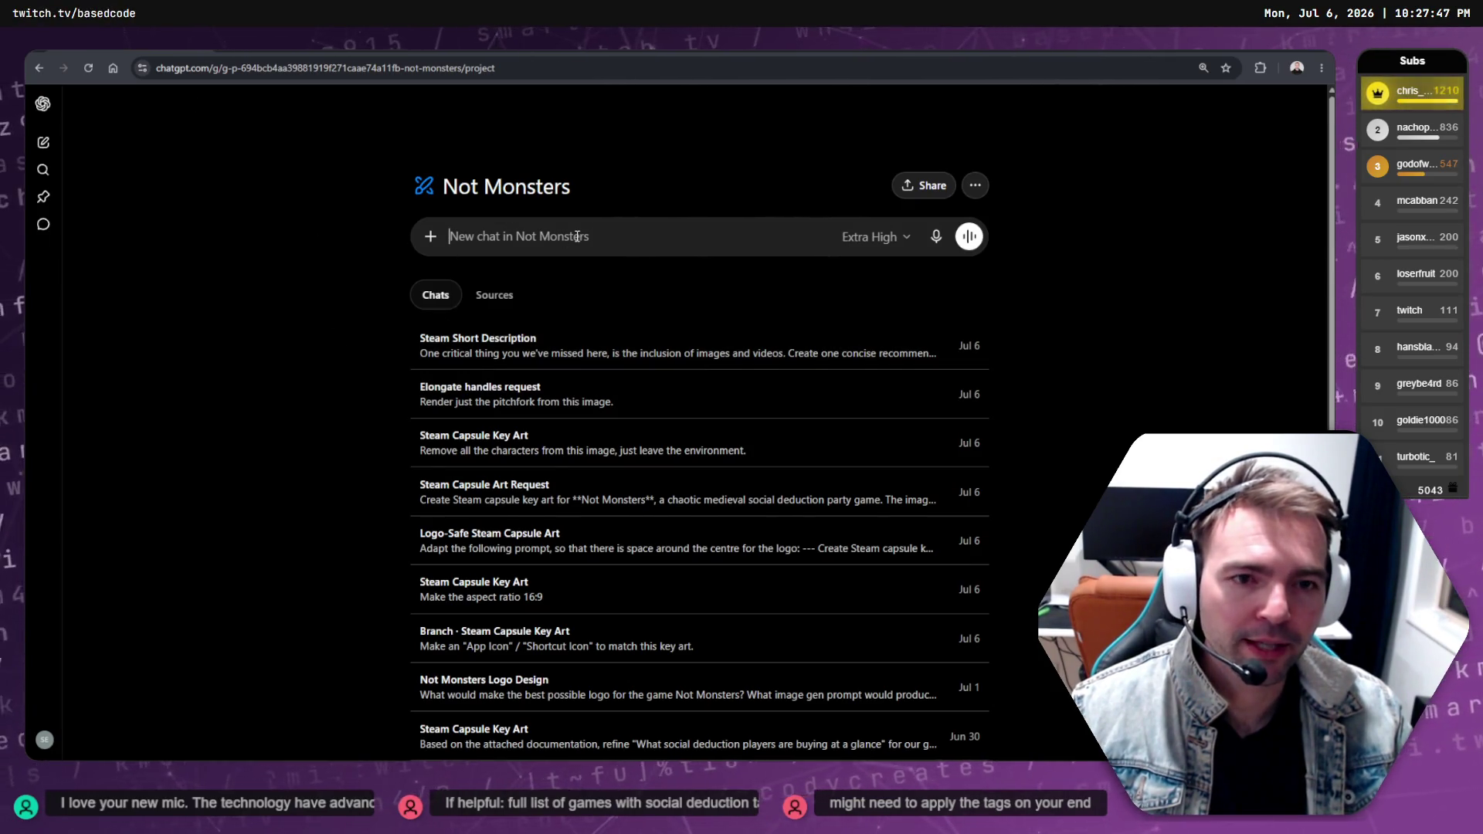
type("Us")
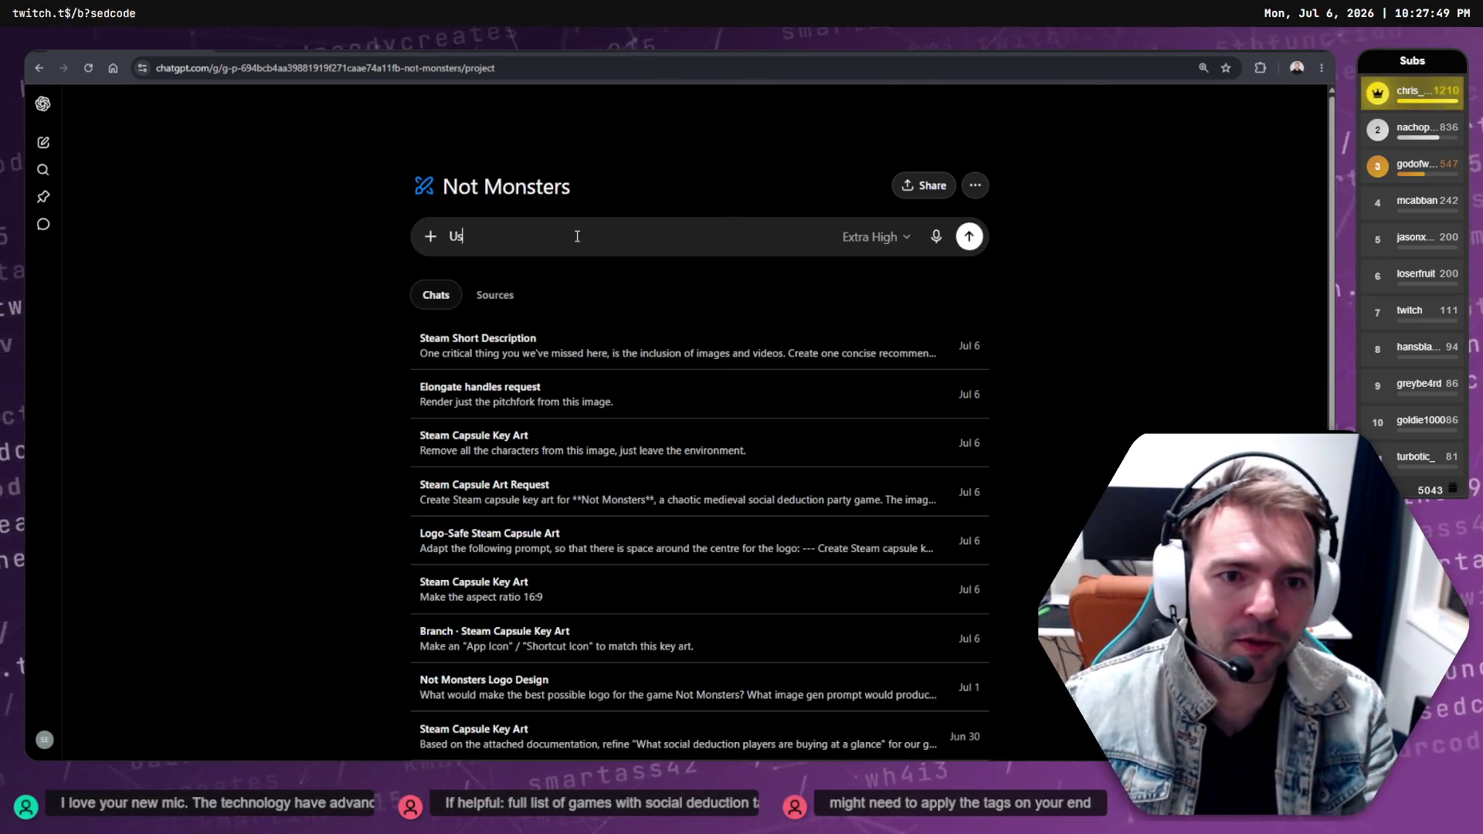
type("ing @Goog")
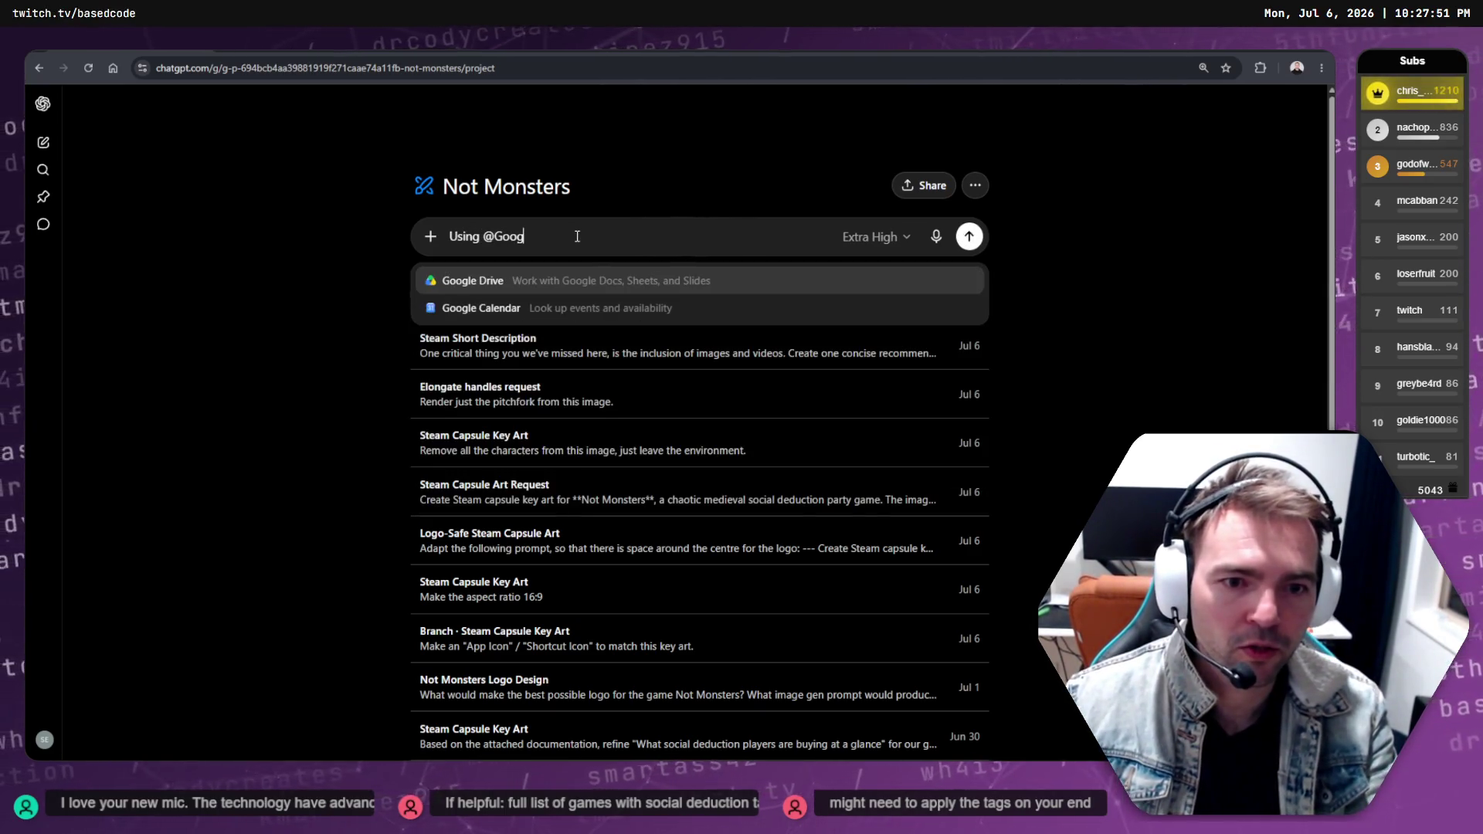
key("Return")
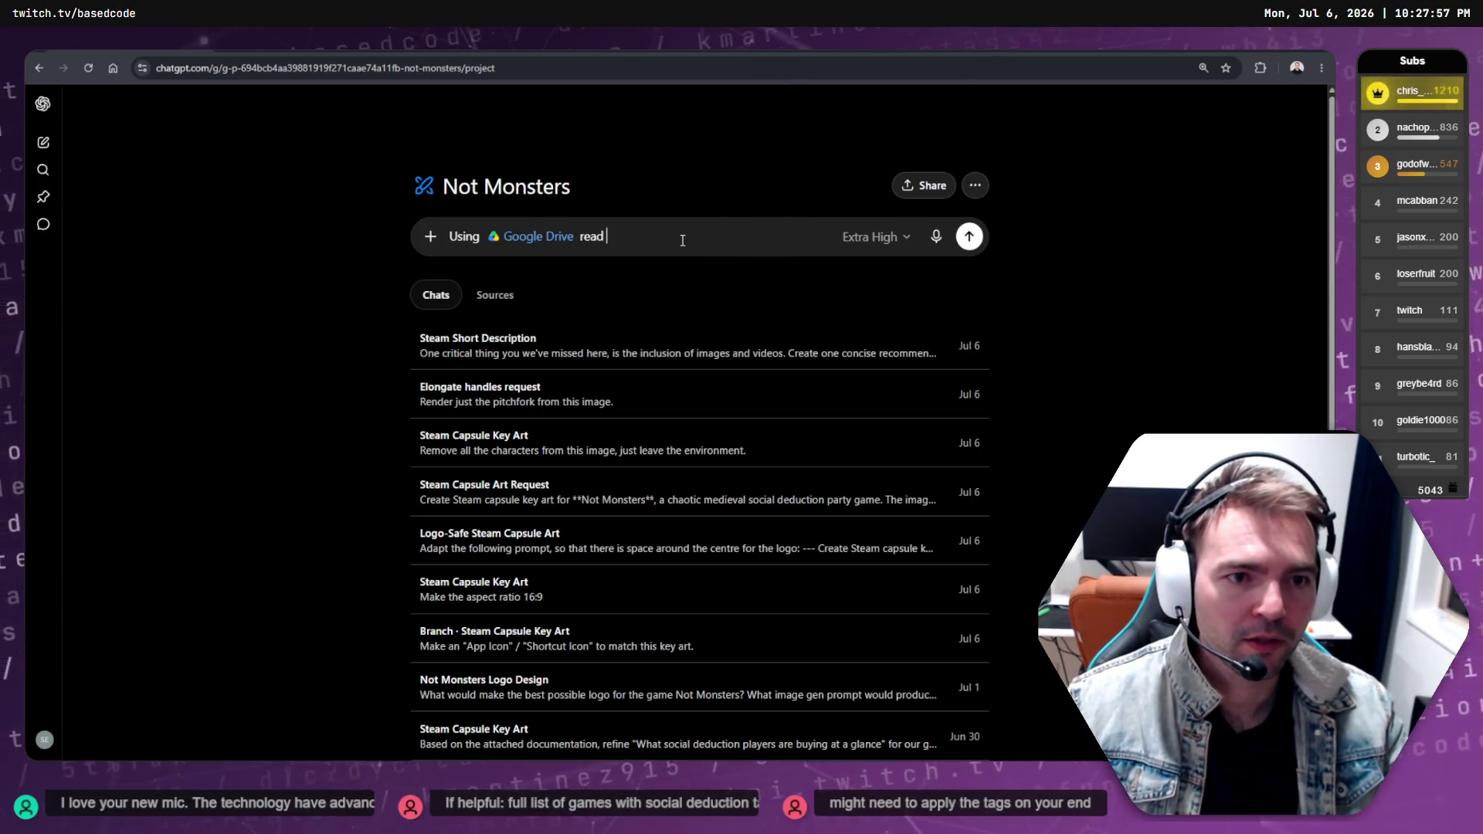
key("ctrl+v")
key("ctrl+z")
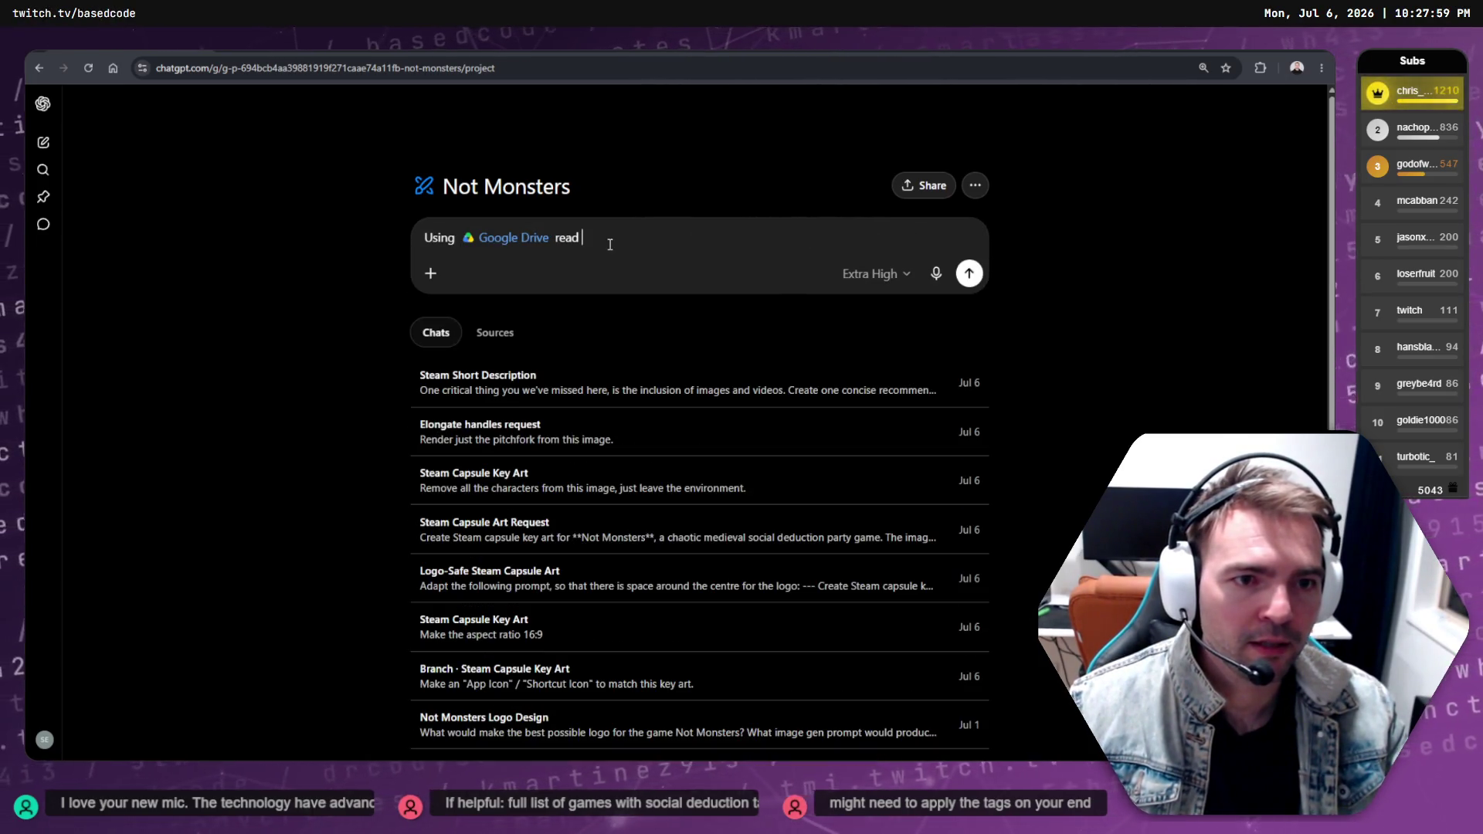
type("owing shet")
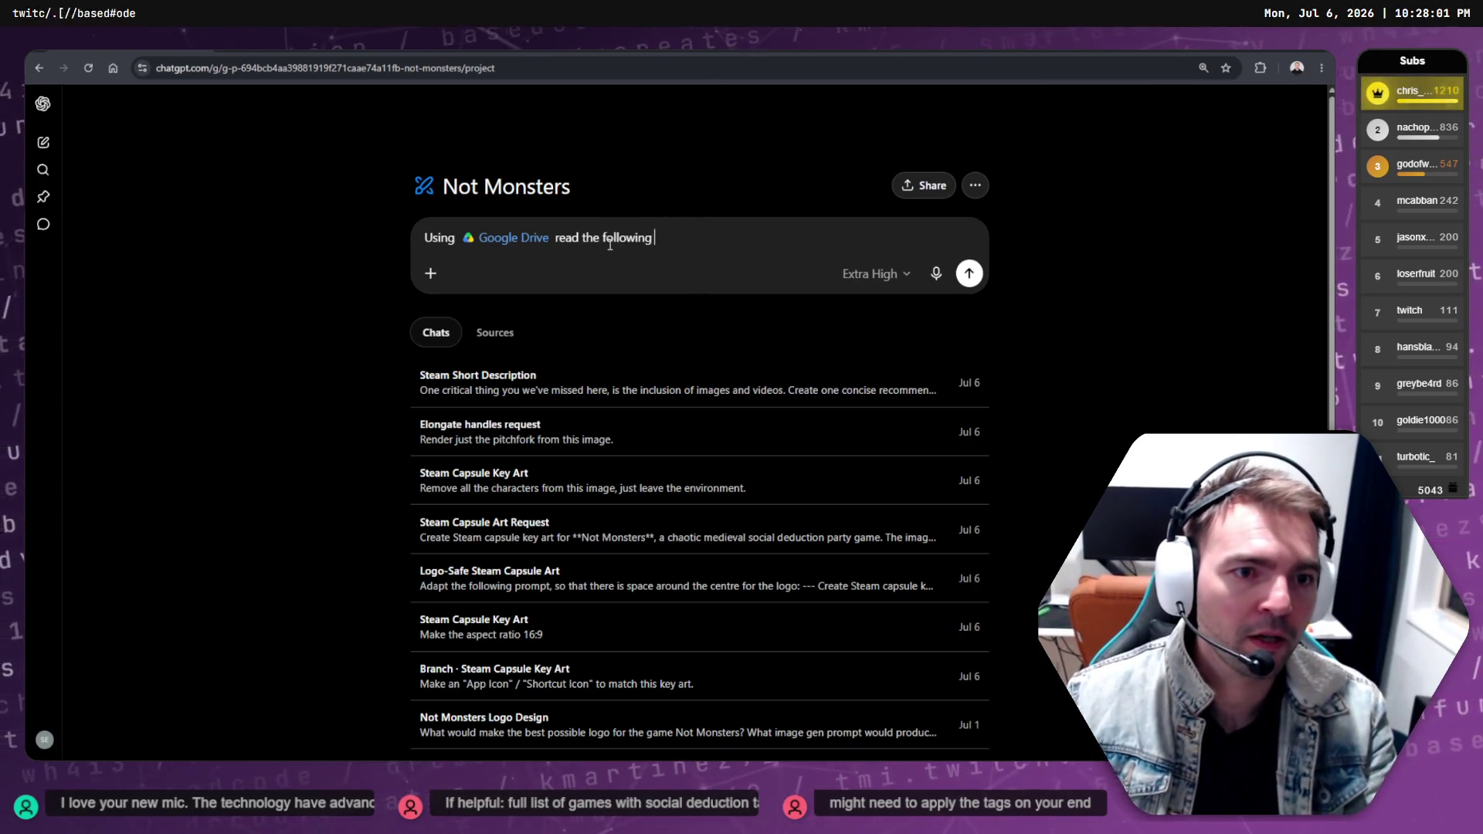
key("shift+Return")
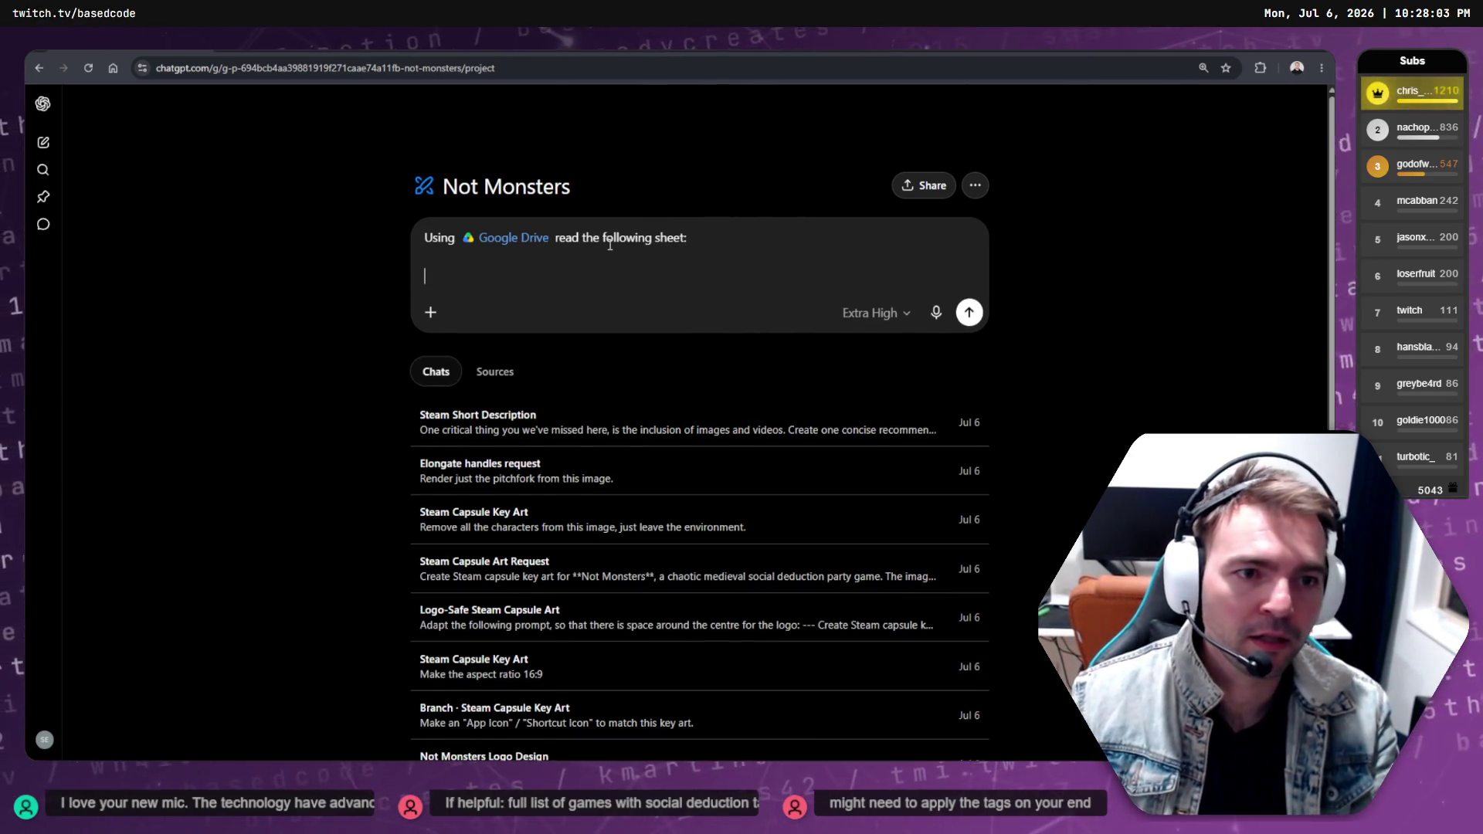
type("https://docs.google.com/spreadsheets/d/1P25fUm6qas_s-kikPBw3YrhjgoQcqEUAAHadSWjfLCI/edit?usp=sharing")
key("shift+Return")
key("shift+Return")
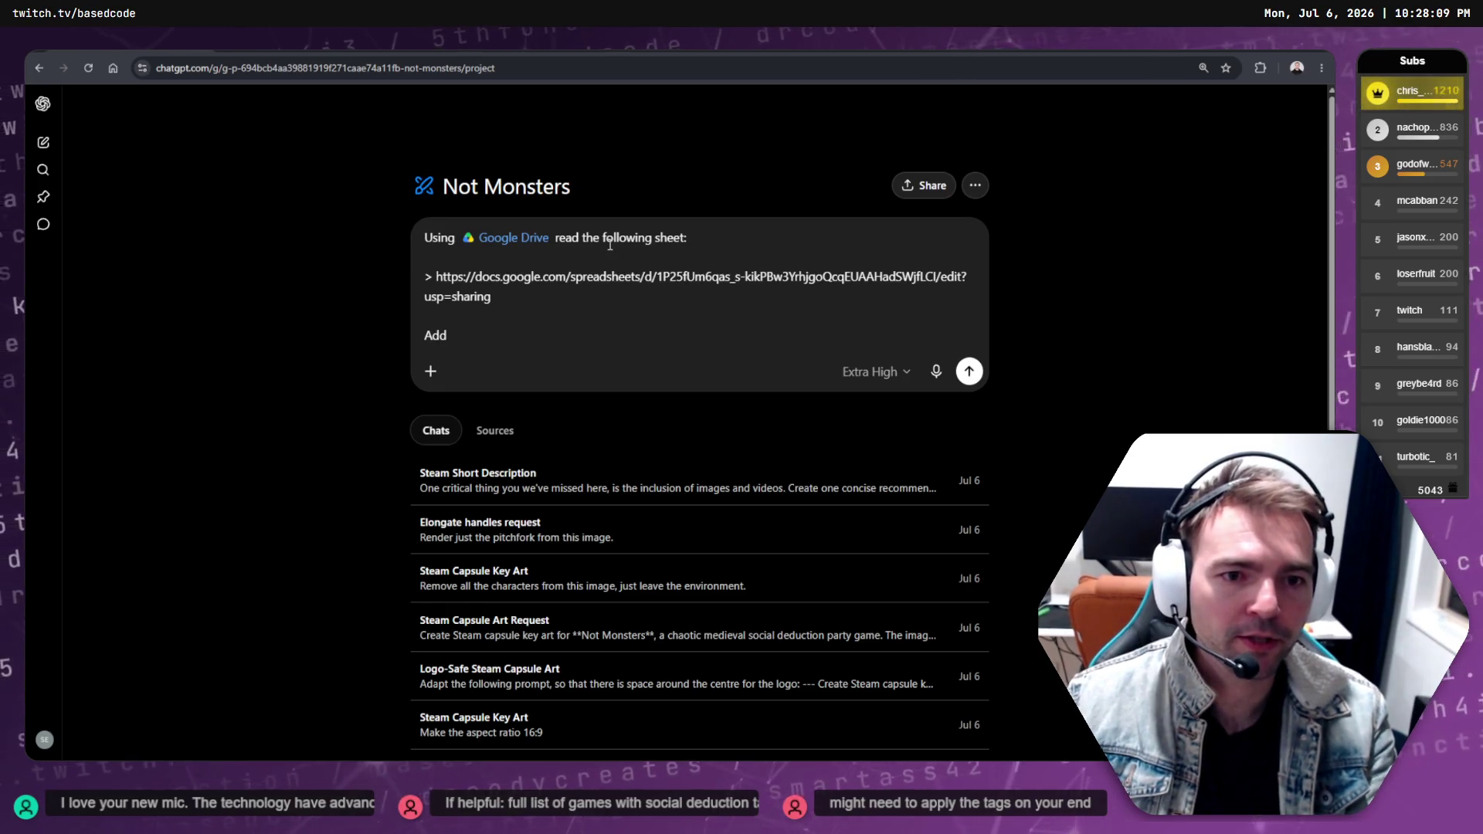
key("ctrl+BackSpace")
type("U")
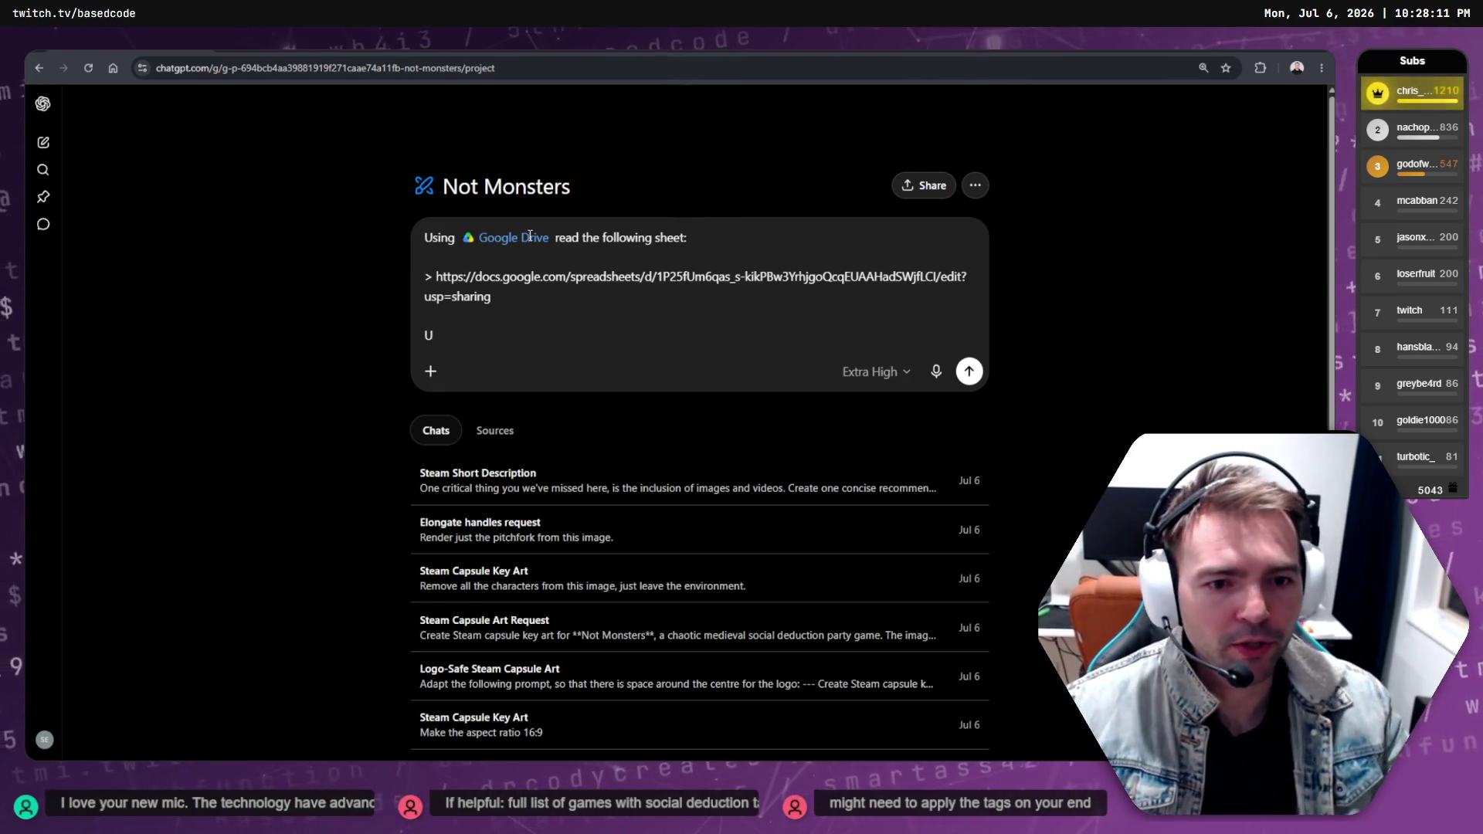
left_click(430, 371)
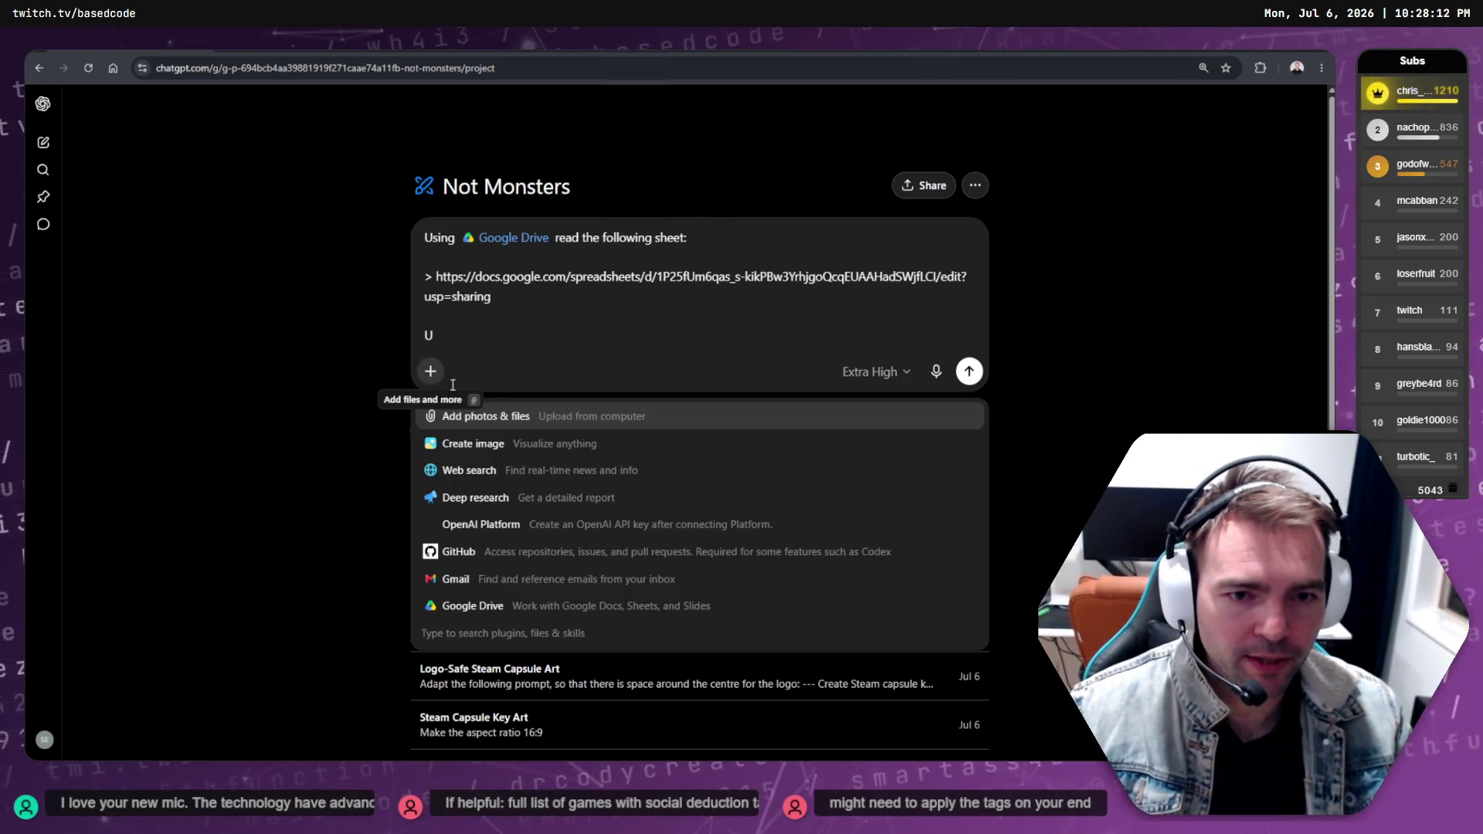
Attach the GDD.md design document from the computer to the prompt
left_click(504, 424)
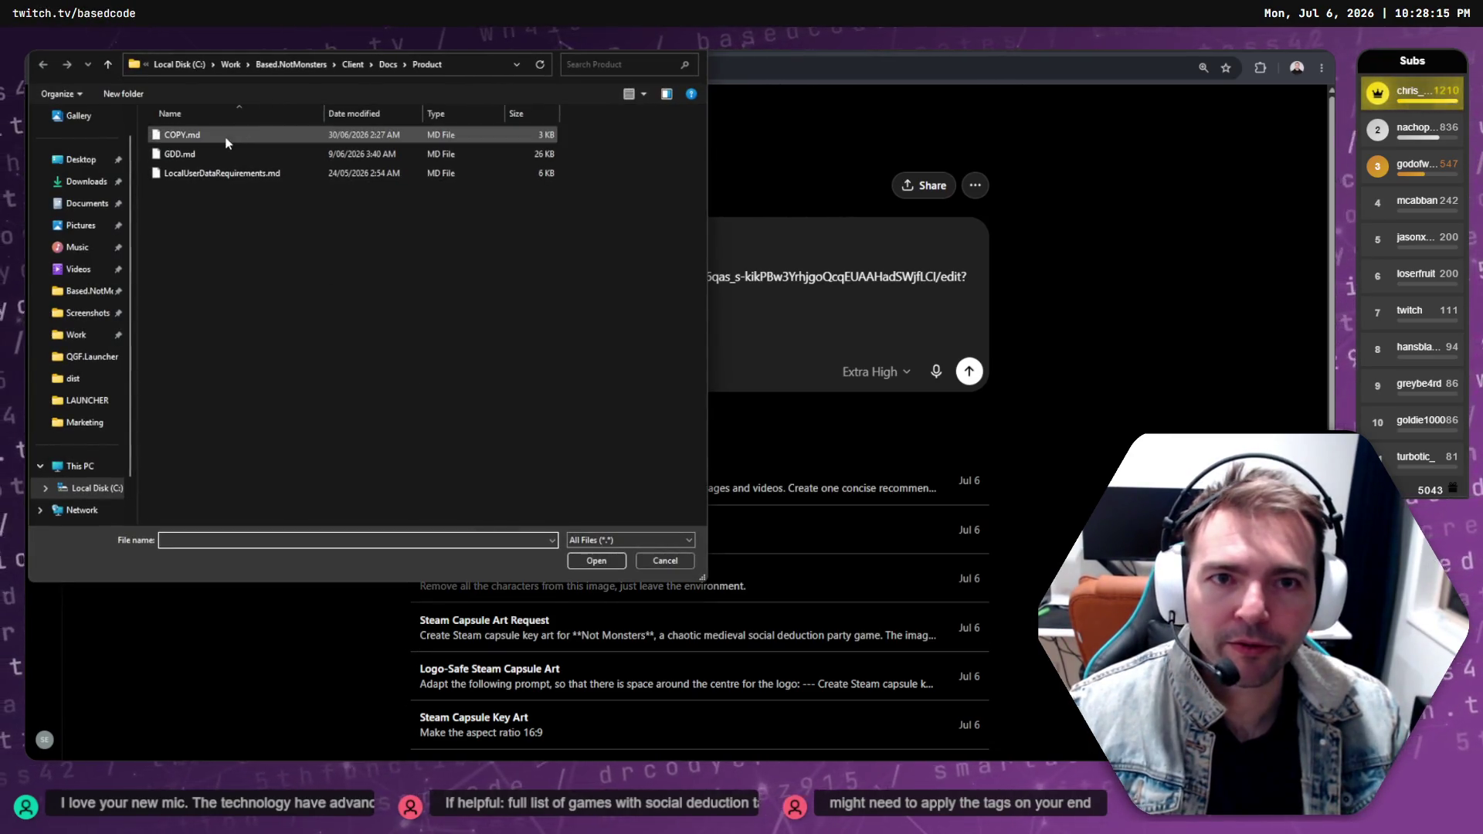
left_click(193, 152)
double_click(193, 155)
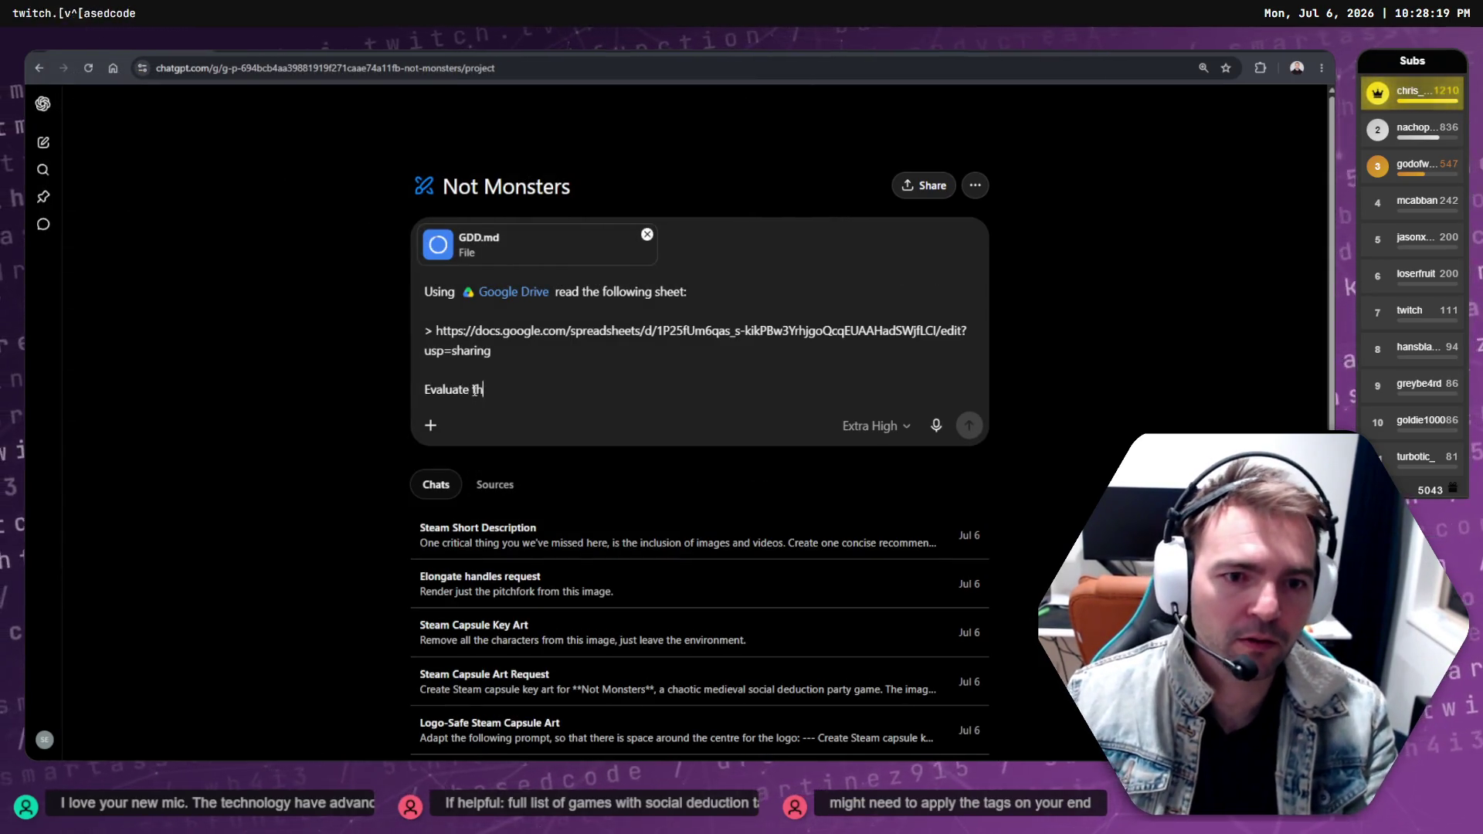
type("e attached game design document, do web searches for")
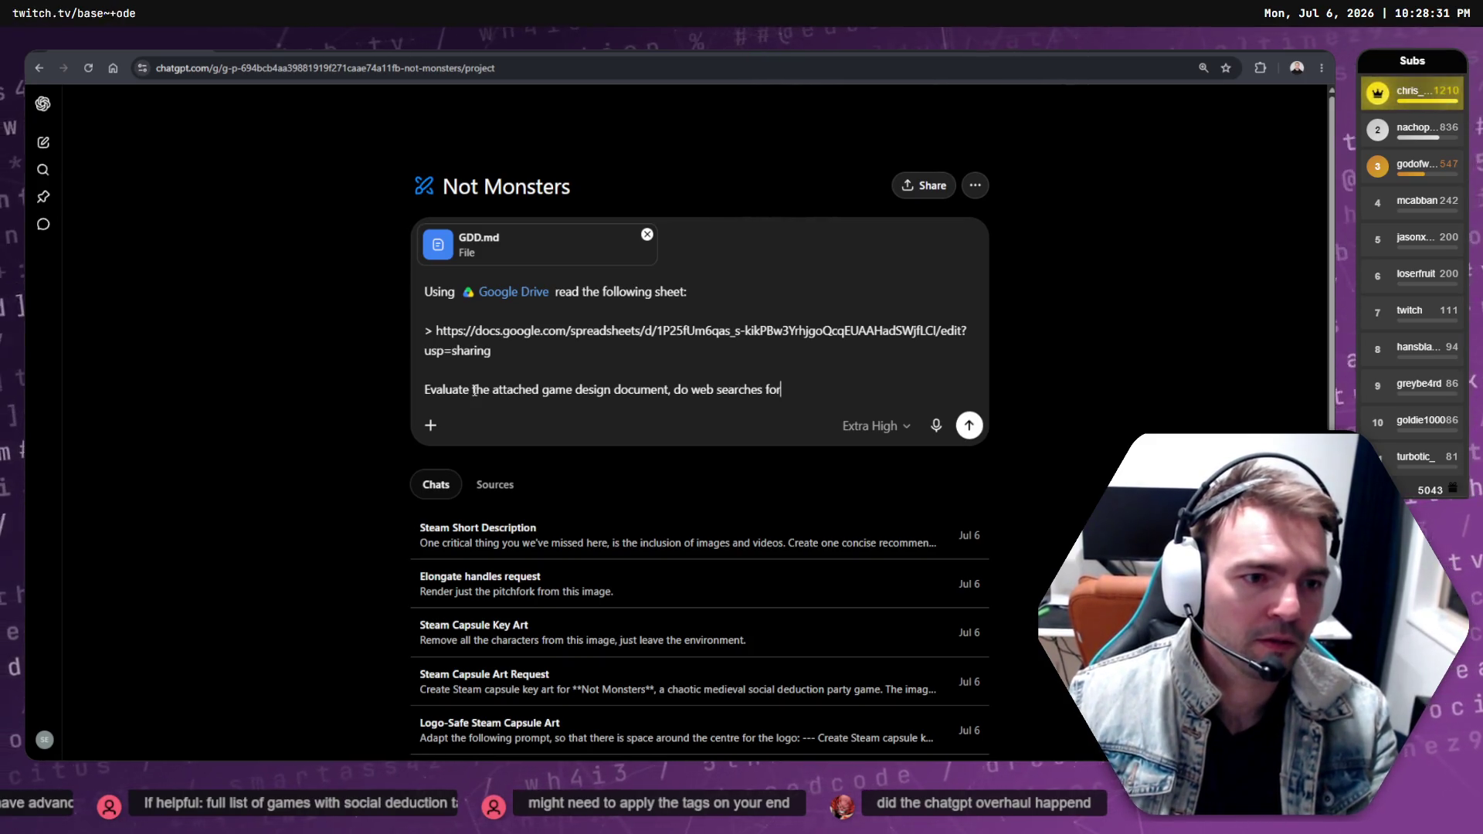
Add the Web search tool to the prompt and delete the redundant wording around it
left_click(430, 425)
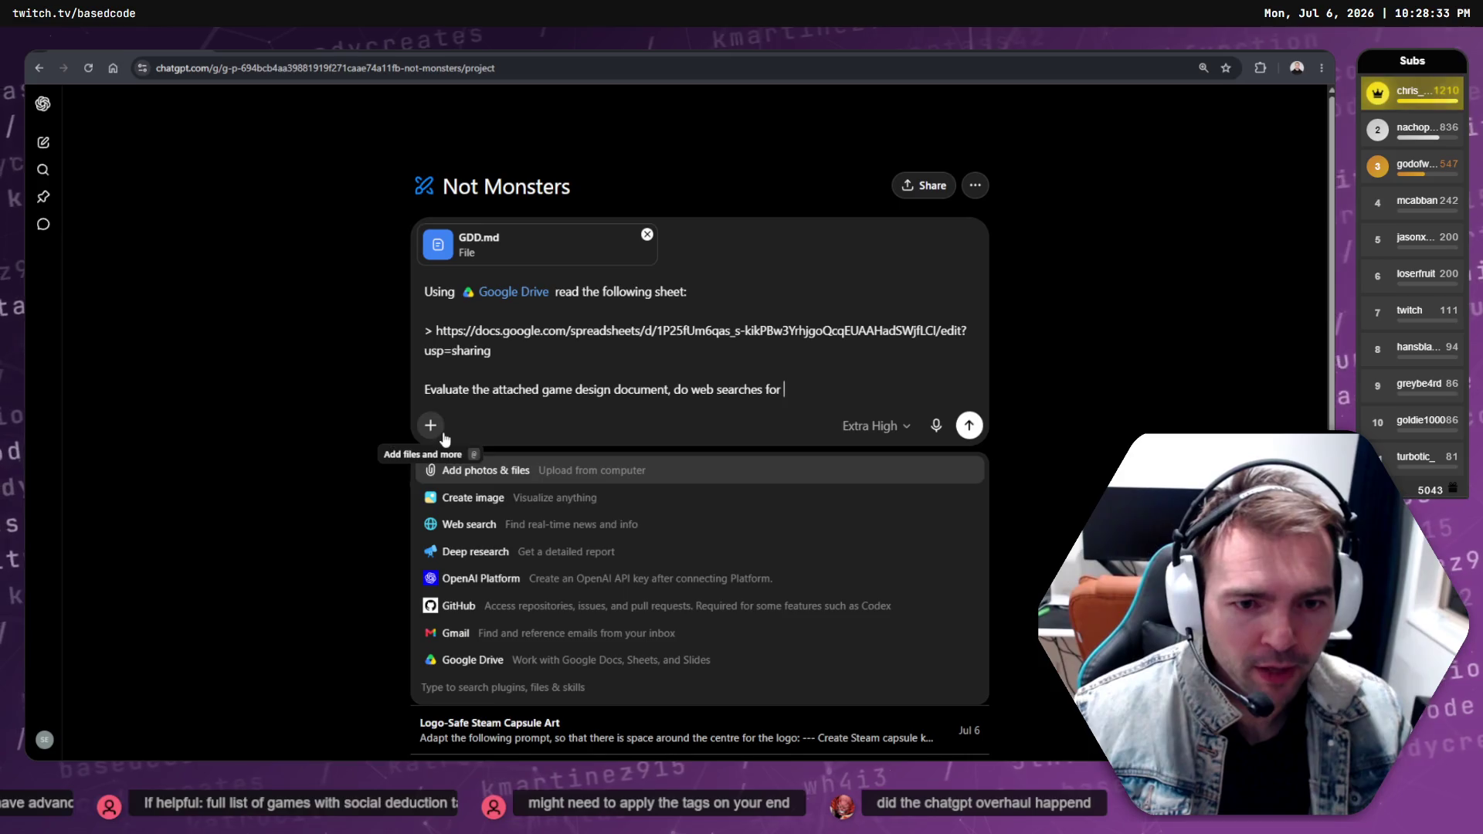
left_click(472, 523)
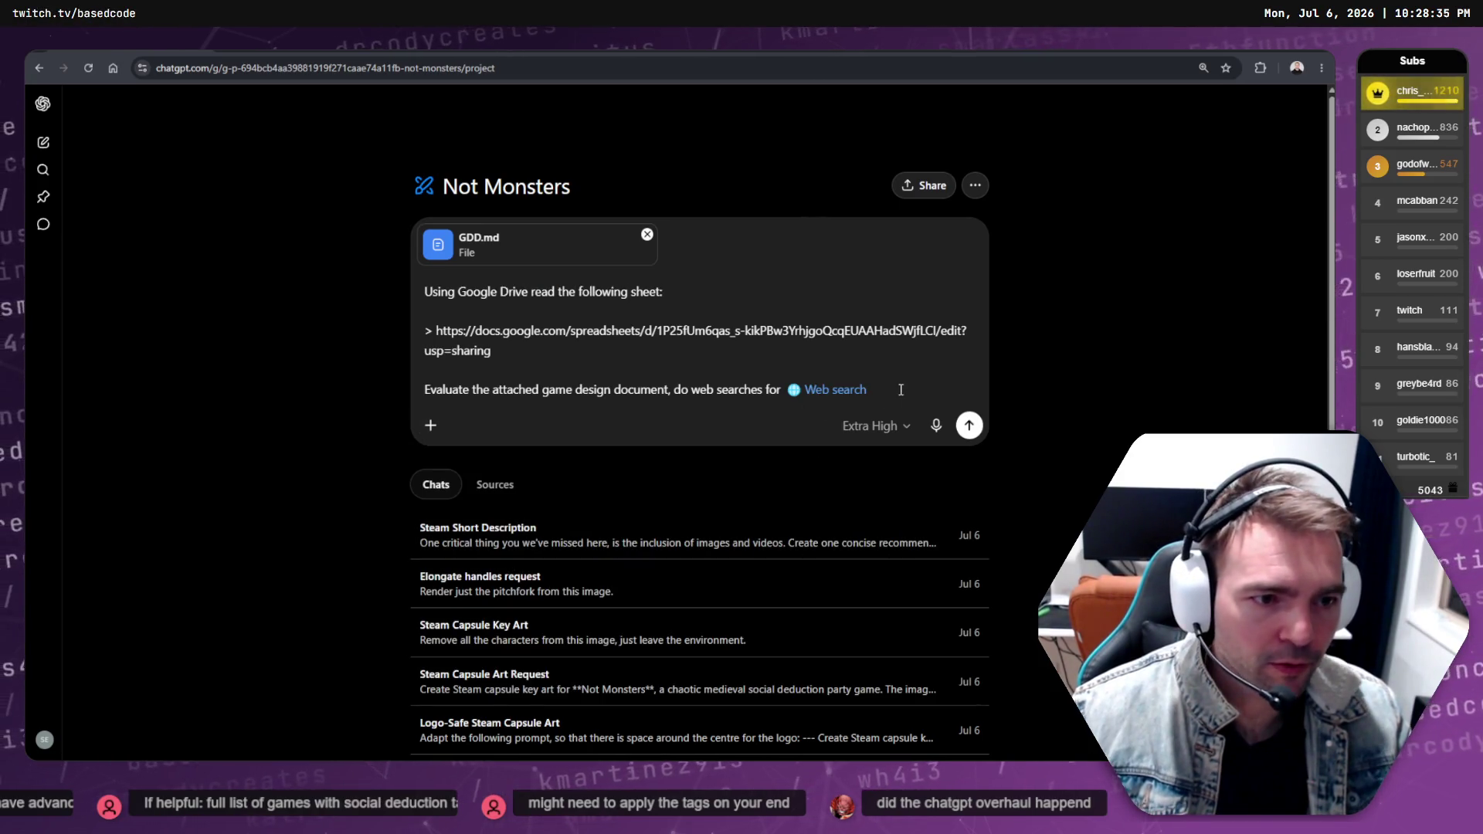
double_click(702, 390)
key("BackSpace")
key("ctrl+Delete")
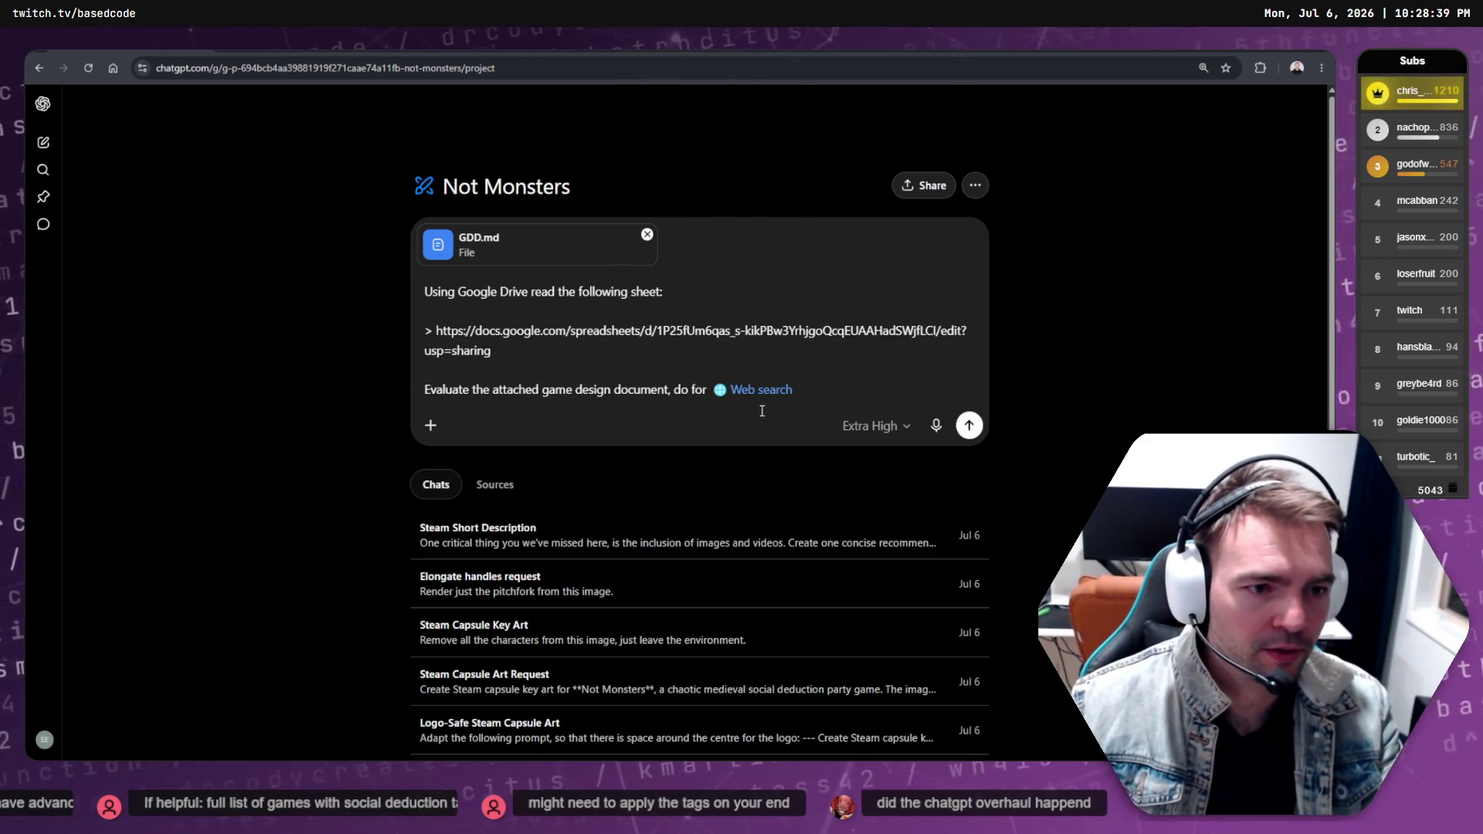
key("ctrl+BackSpace")
key("ctrl+BackSpace")
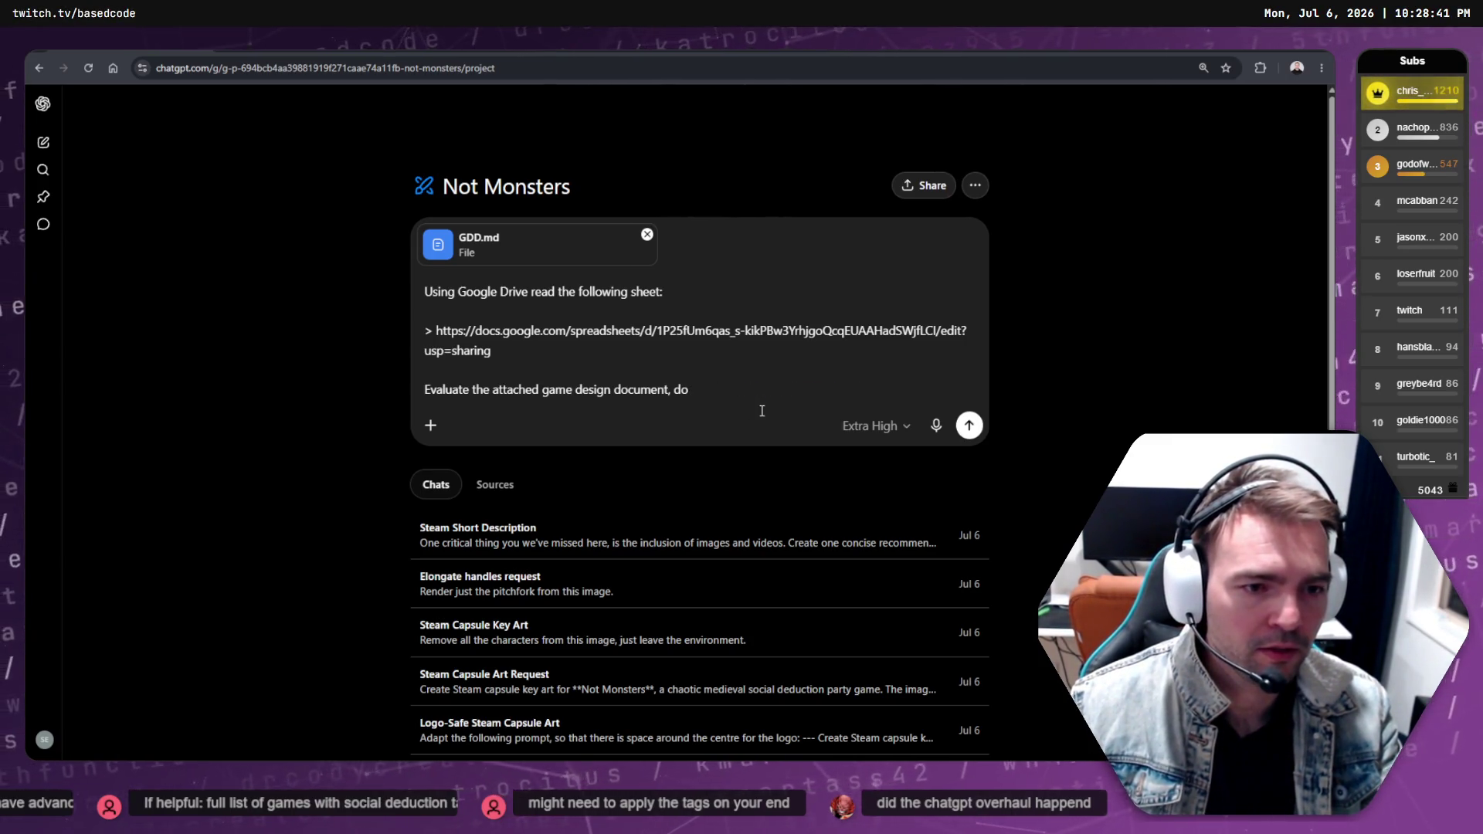
key("ctrl+z")
key("ctrl+Delete")
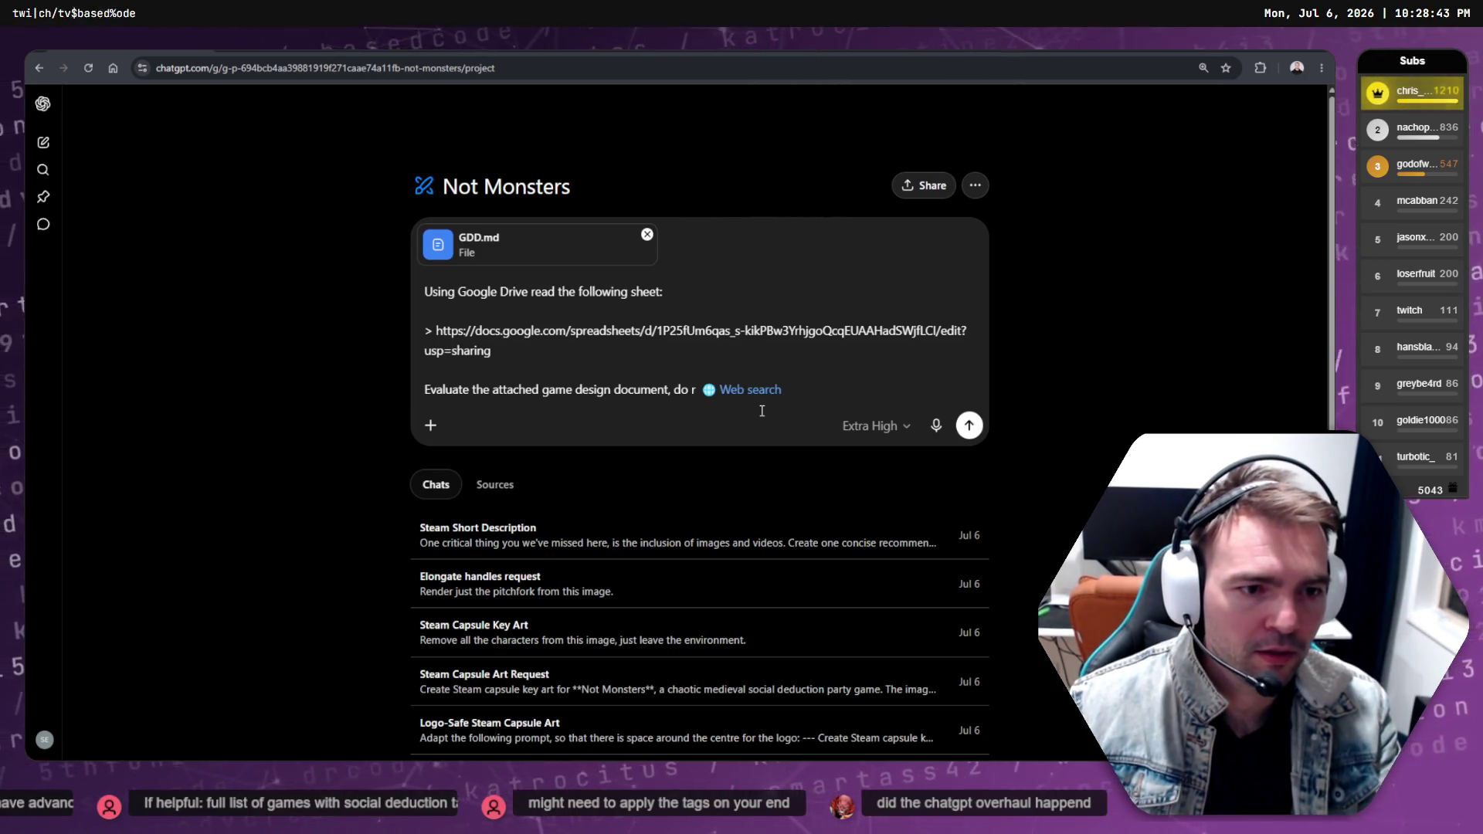
key("End")
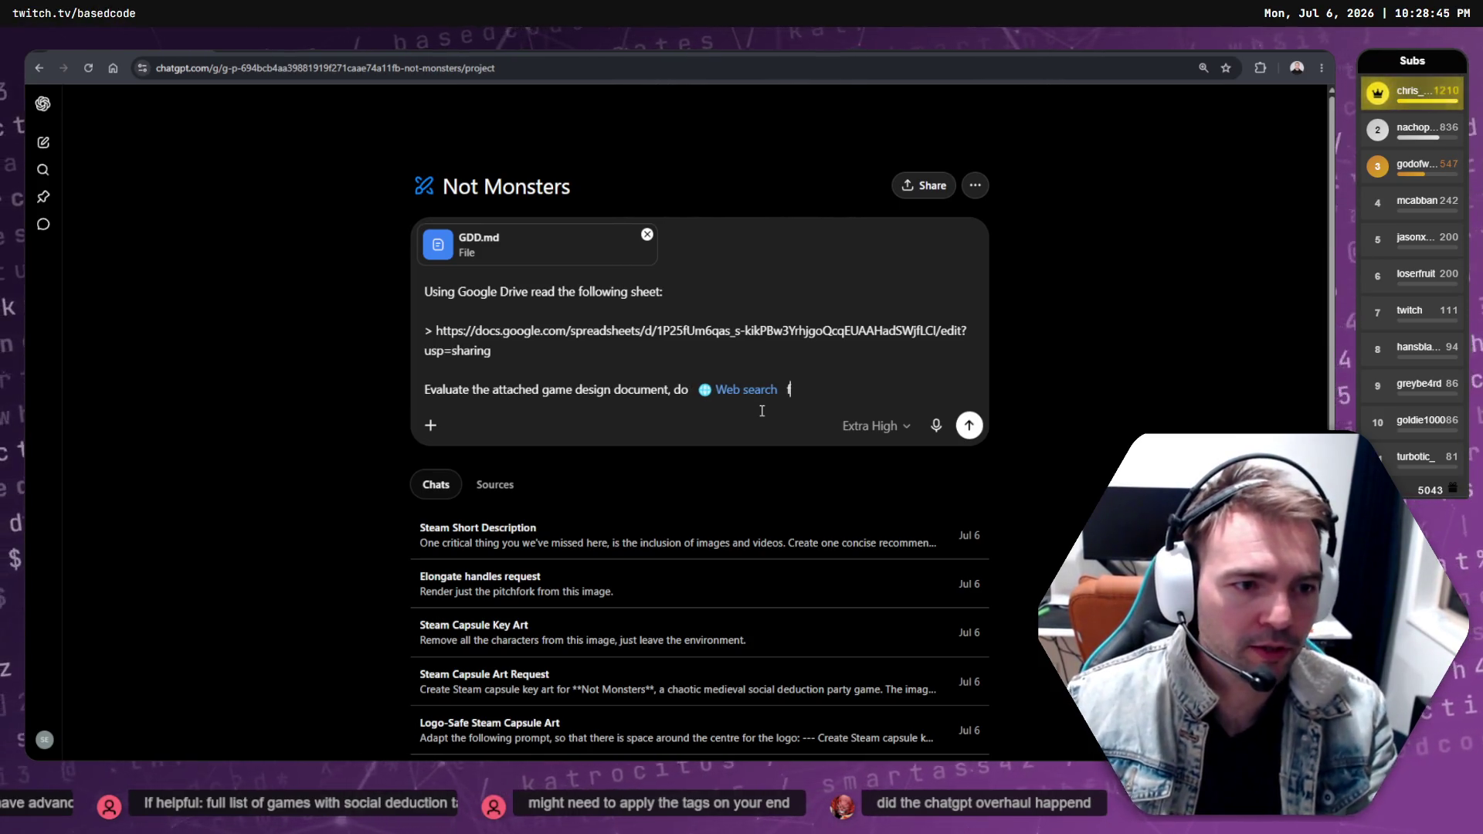
type("ot ea")
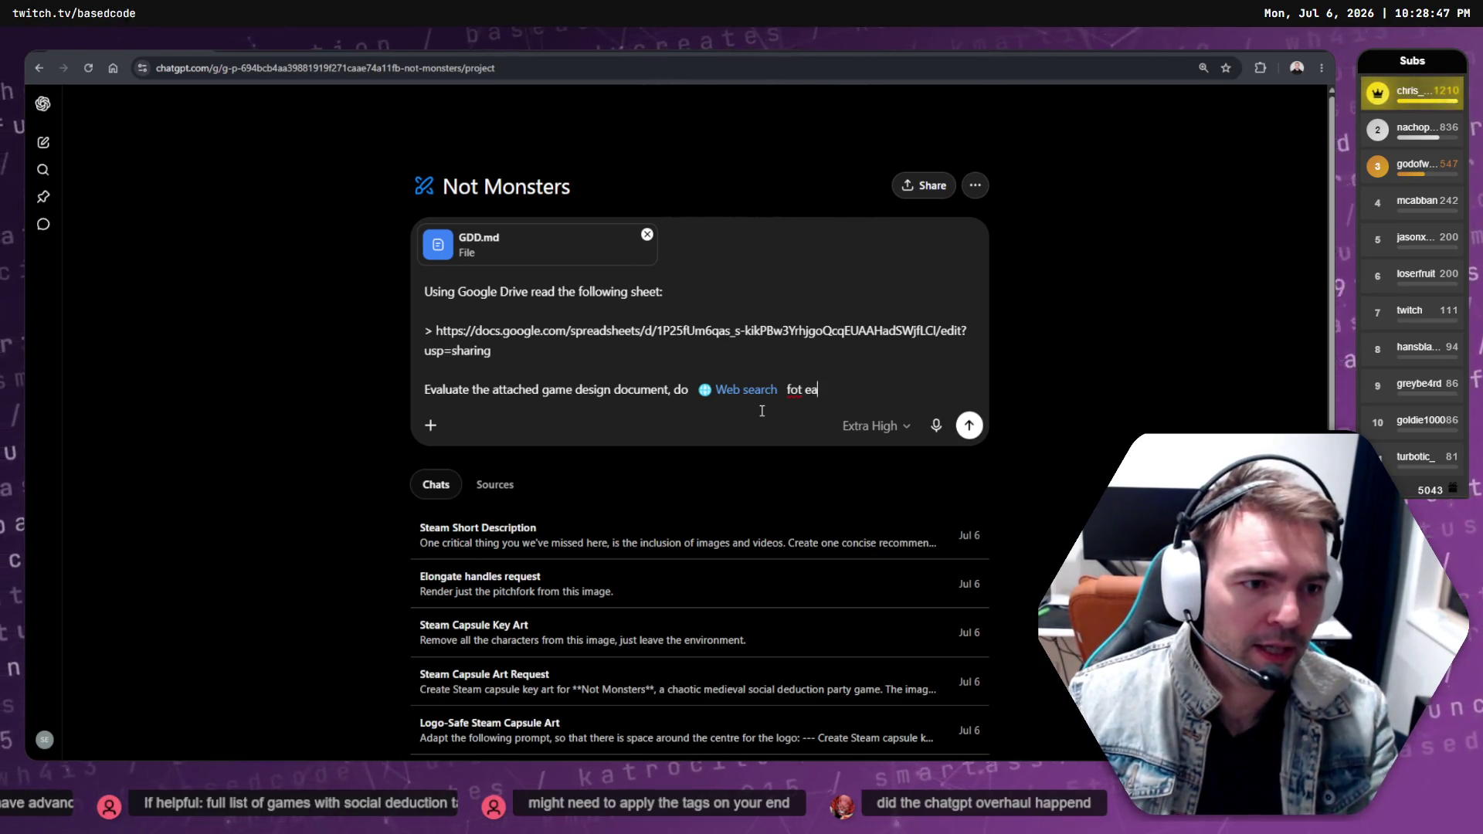
key("BackSpace")
key("BackSpace")
key("BackSpace")
Ask it to rate each game's similarity and add a similarity score column showing closeness to Not Monsters
type("each game")
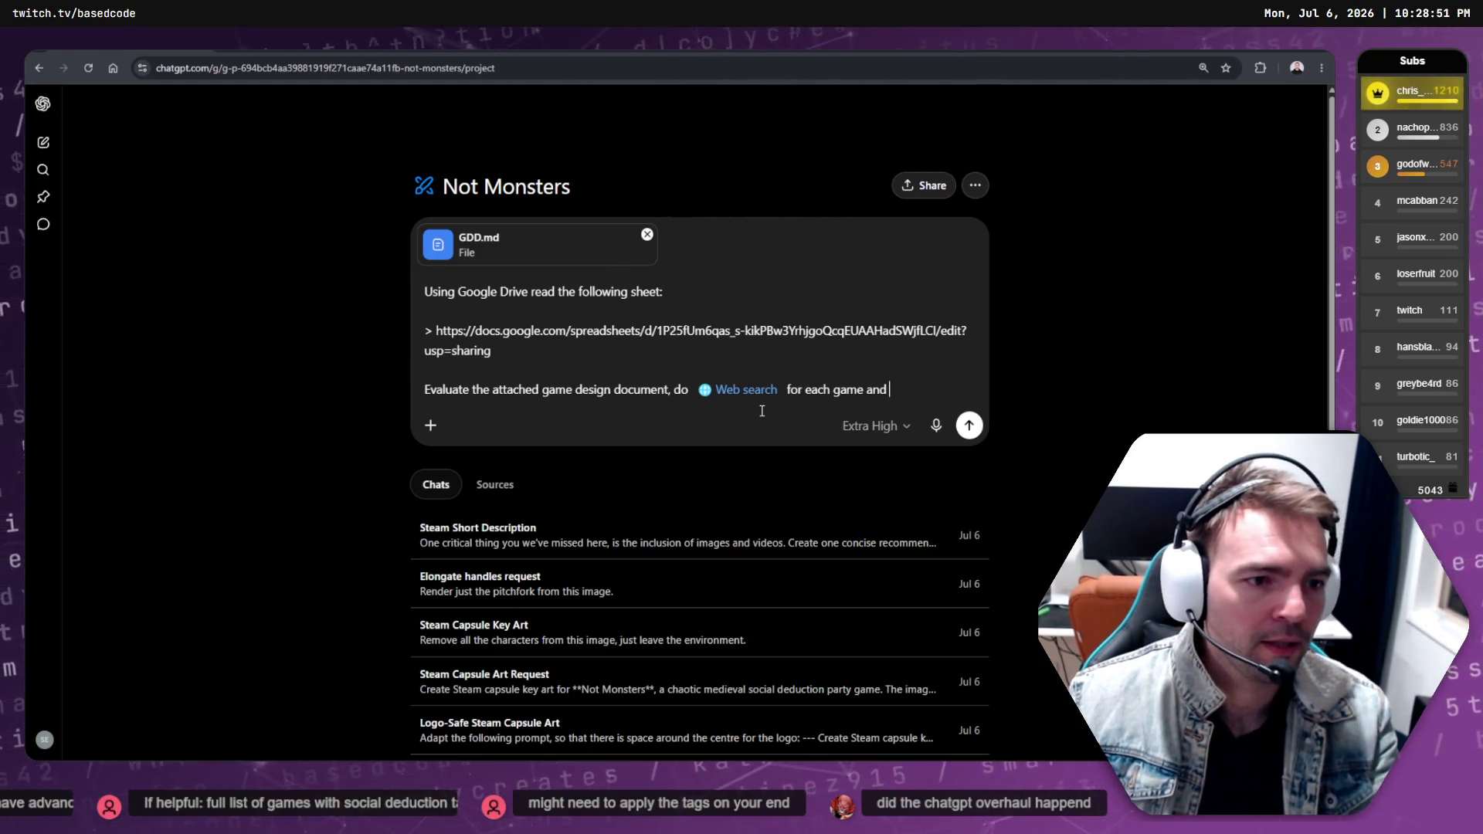
type(", devel")
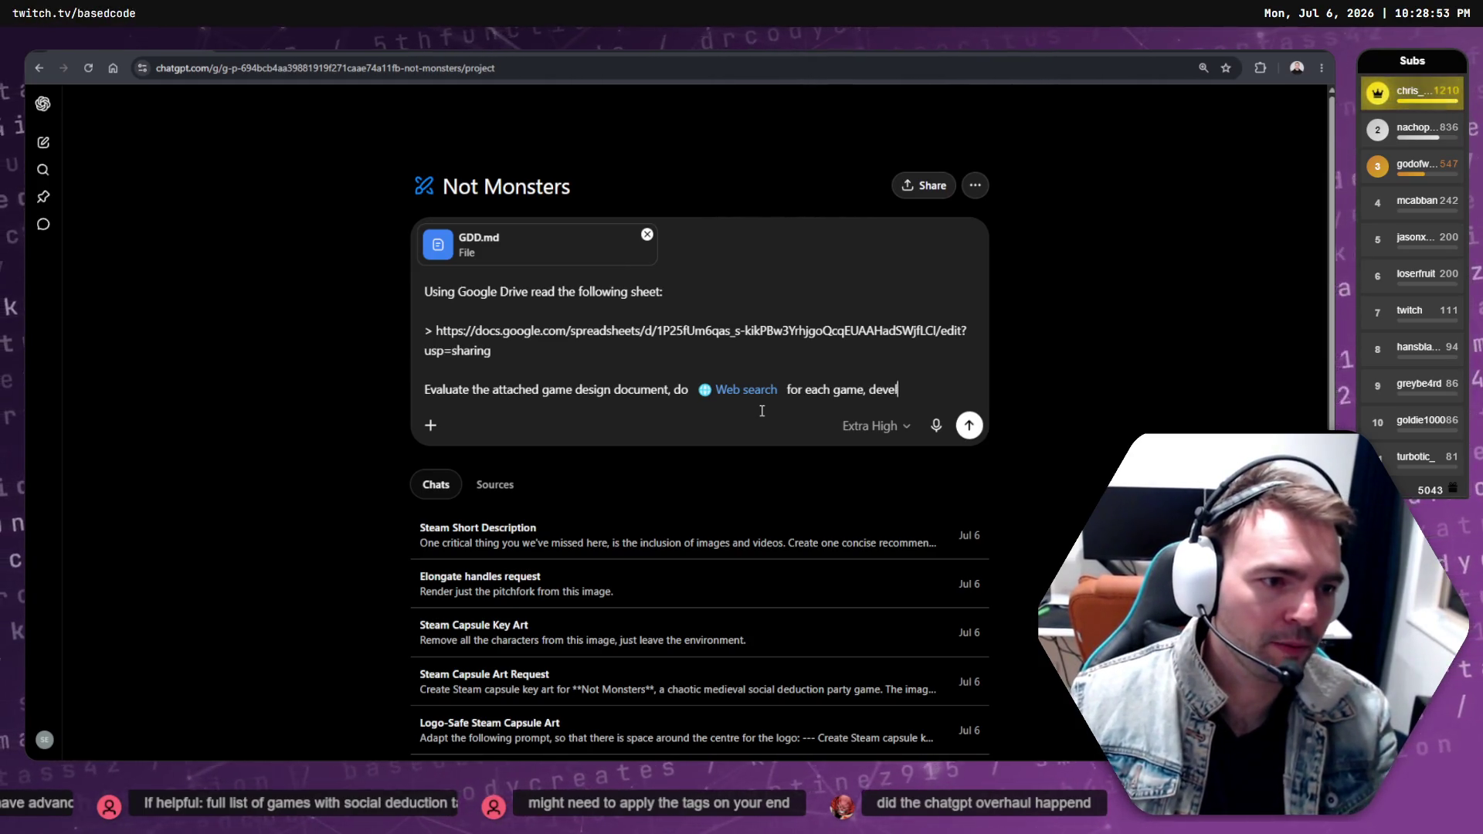
type("op a model")
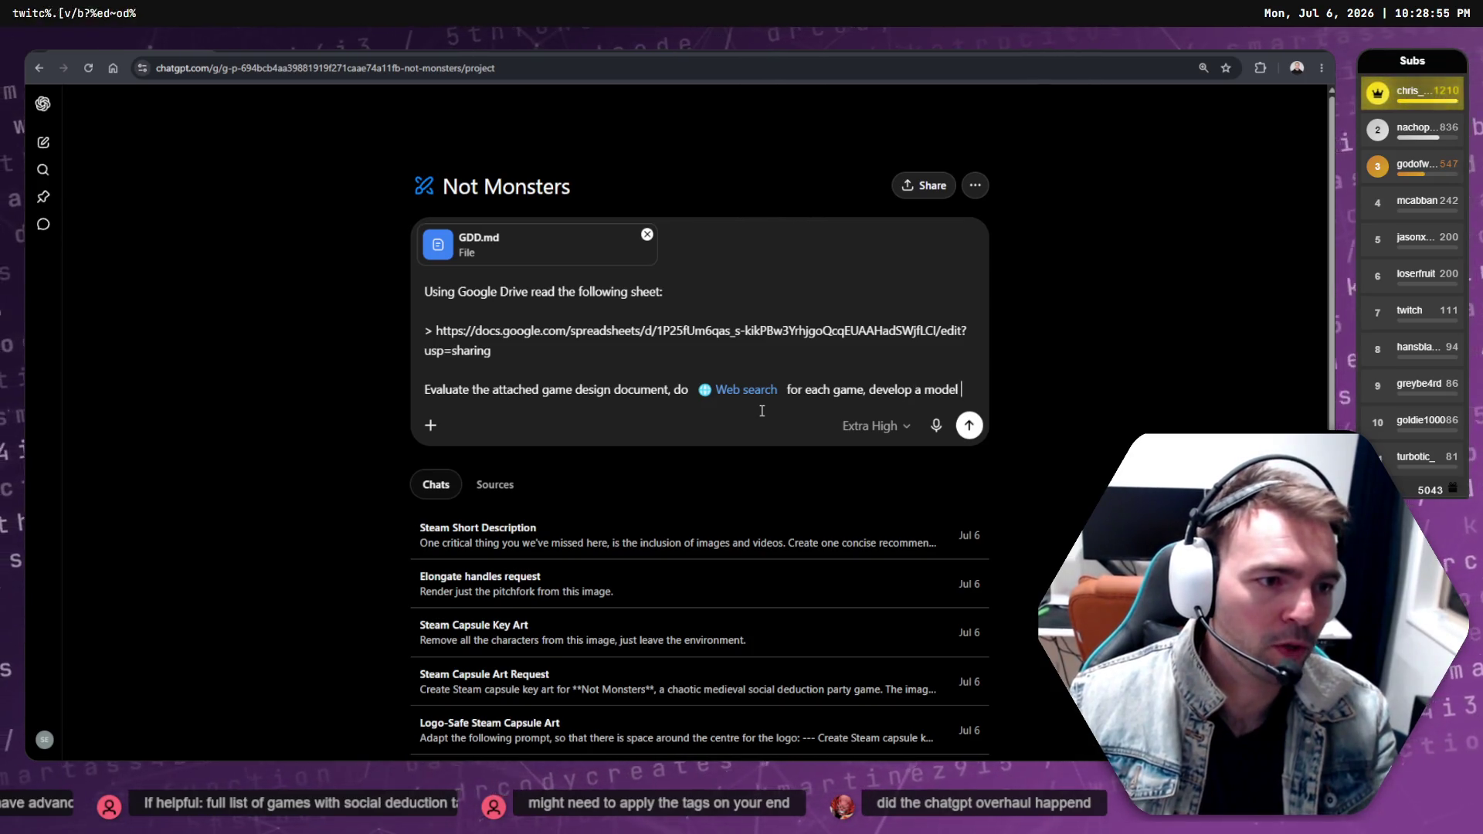
type(" to rate ho")
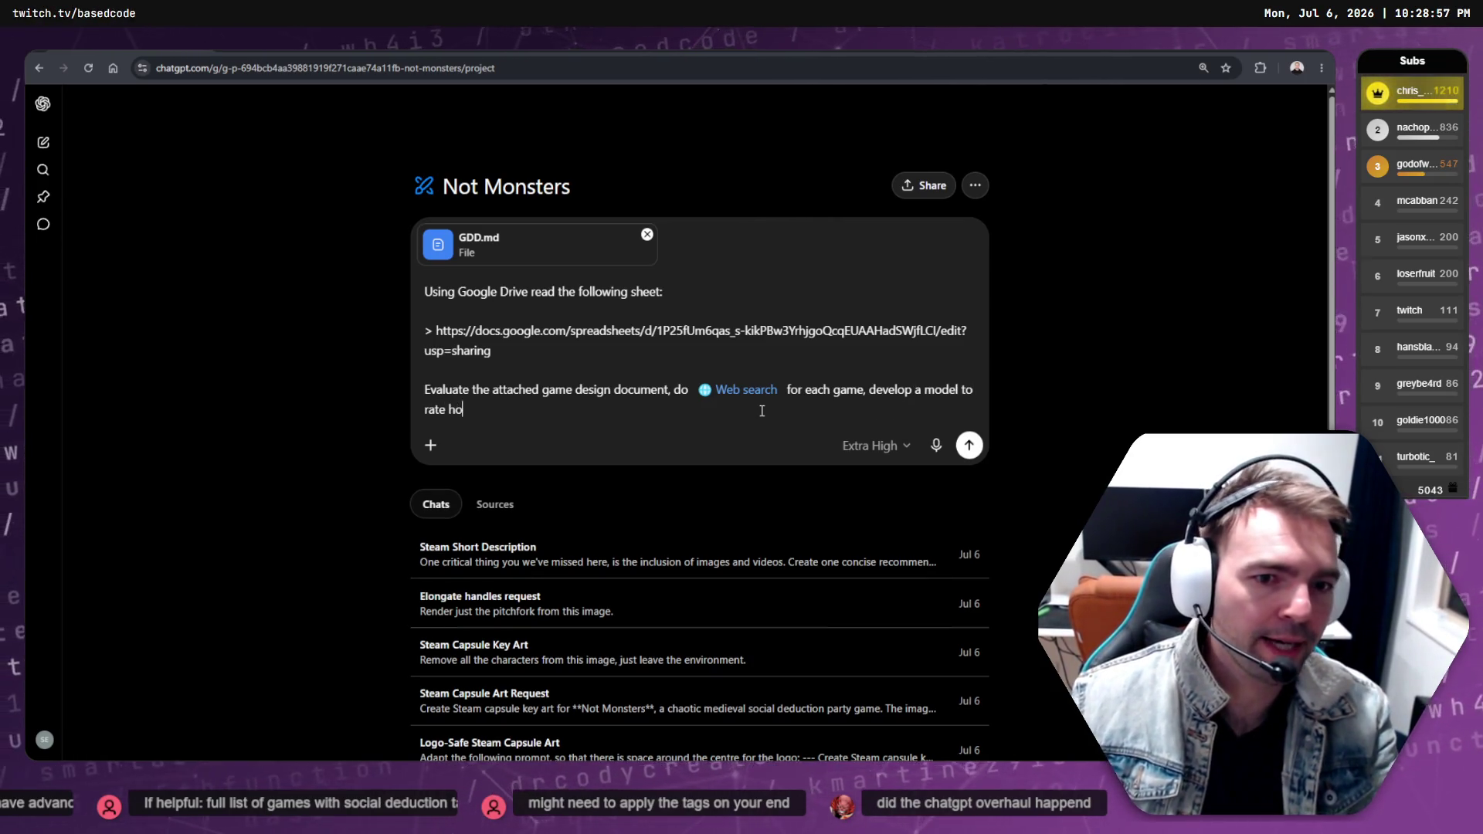
key("BackSpace")
type("w simi")
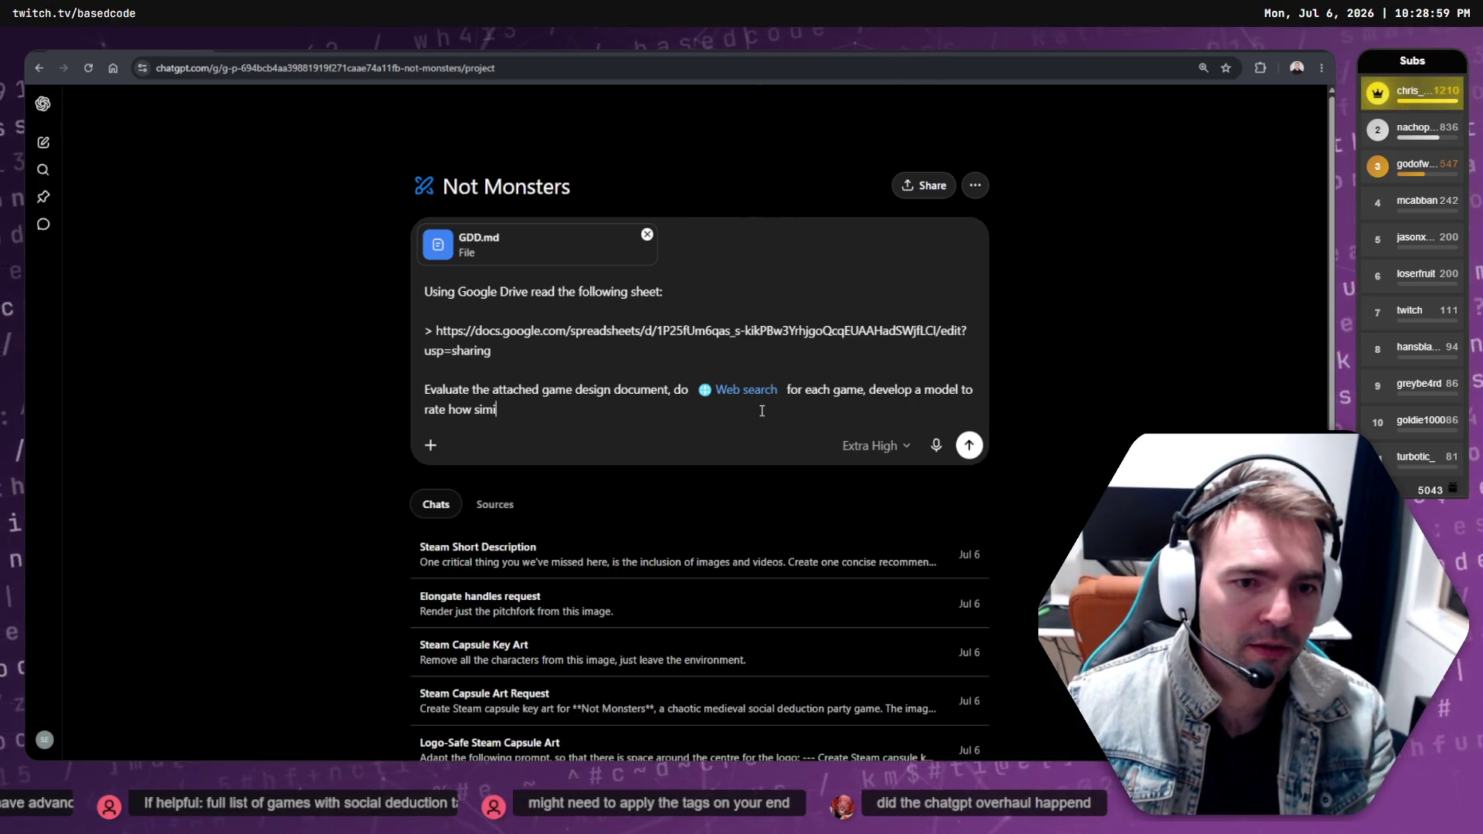
type("is,")
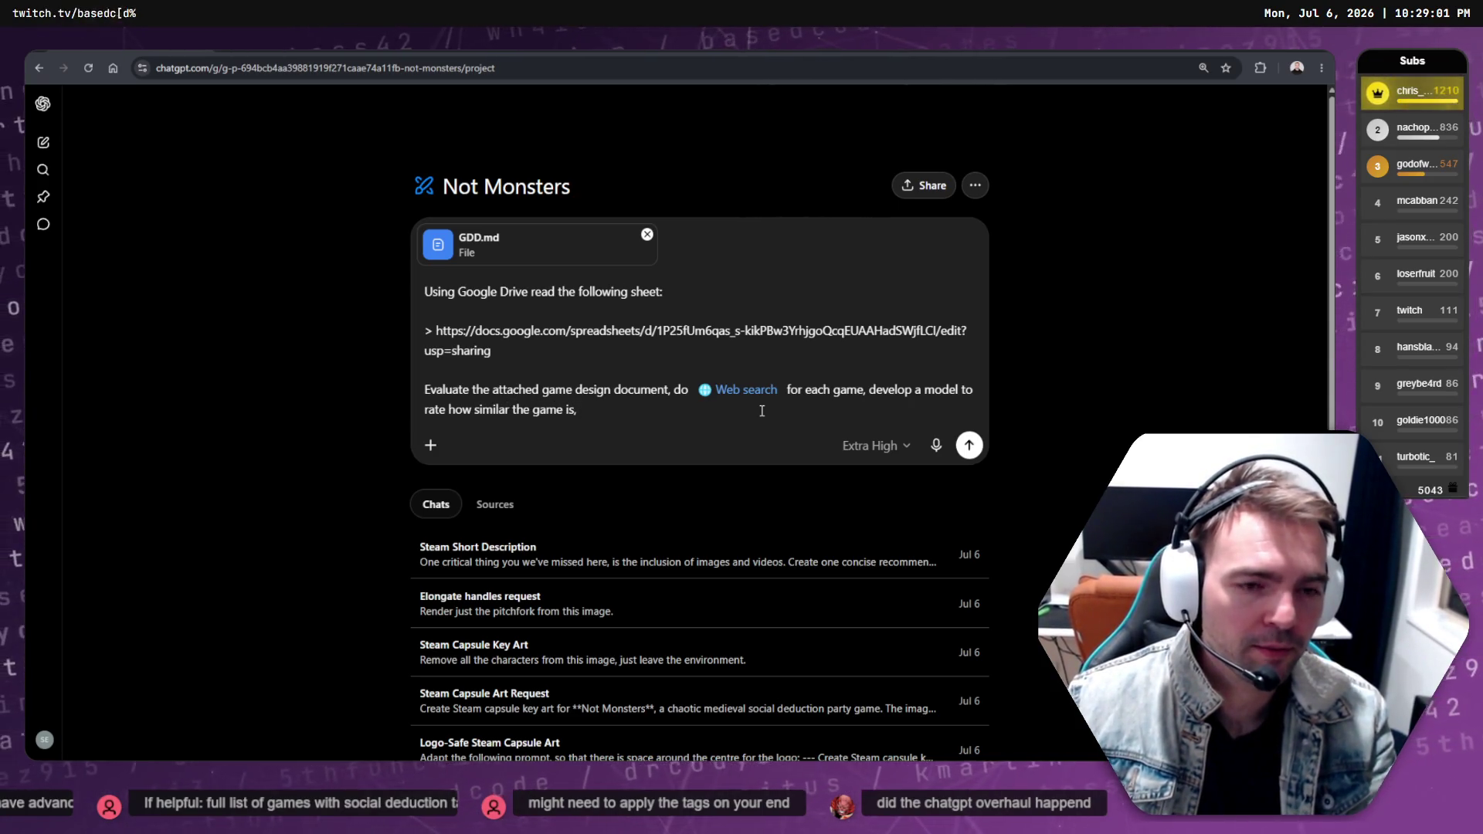
type(" and produce")
key("ctrl+BackSpace")
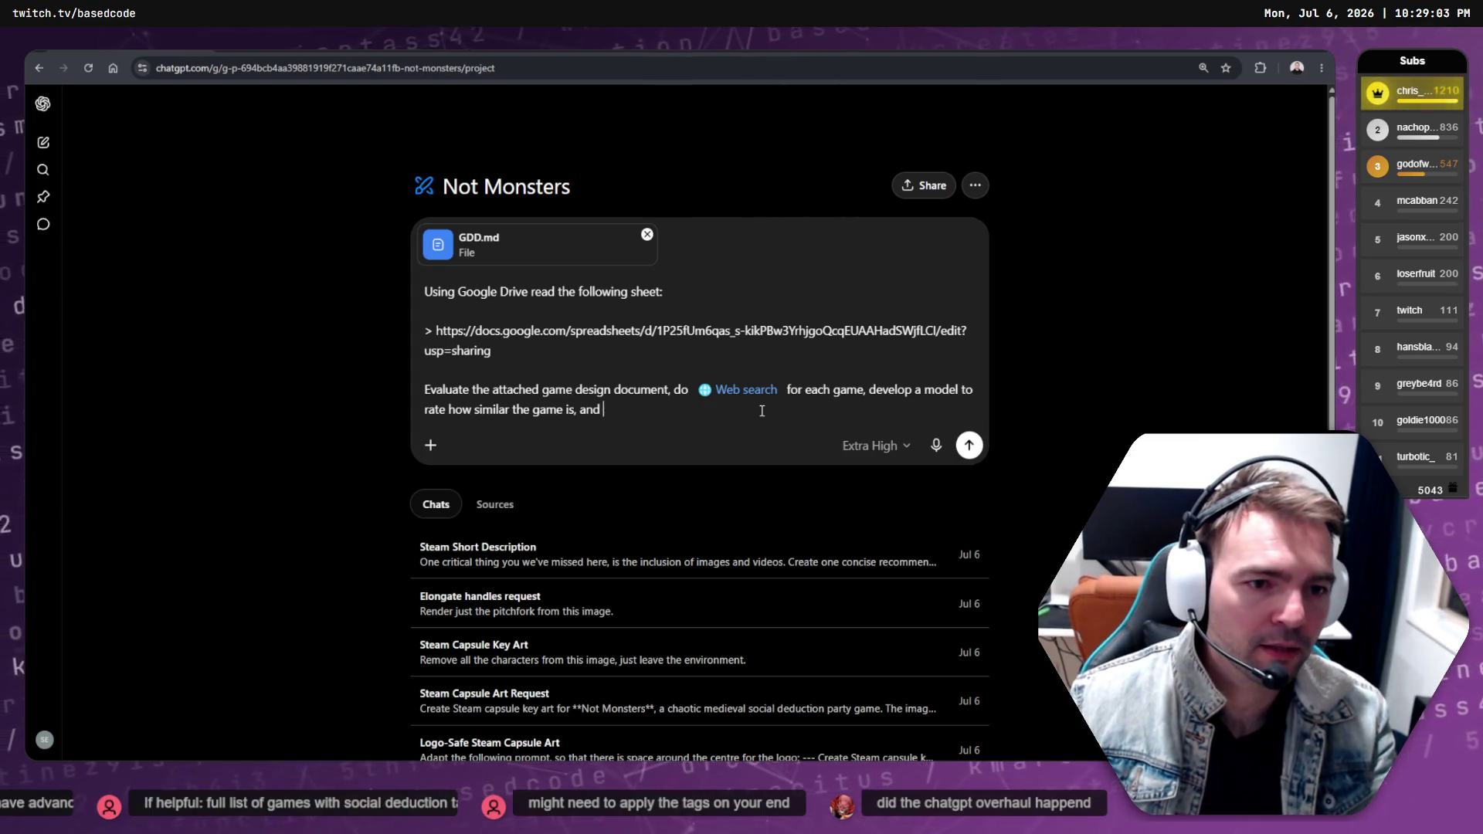
key("BackSpace")
key("BackSpace")
type("add a ne")
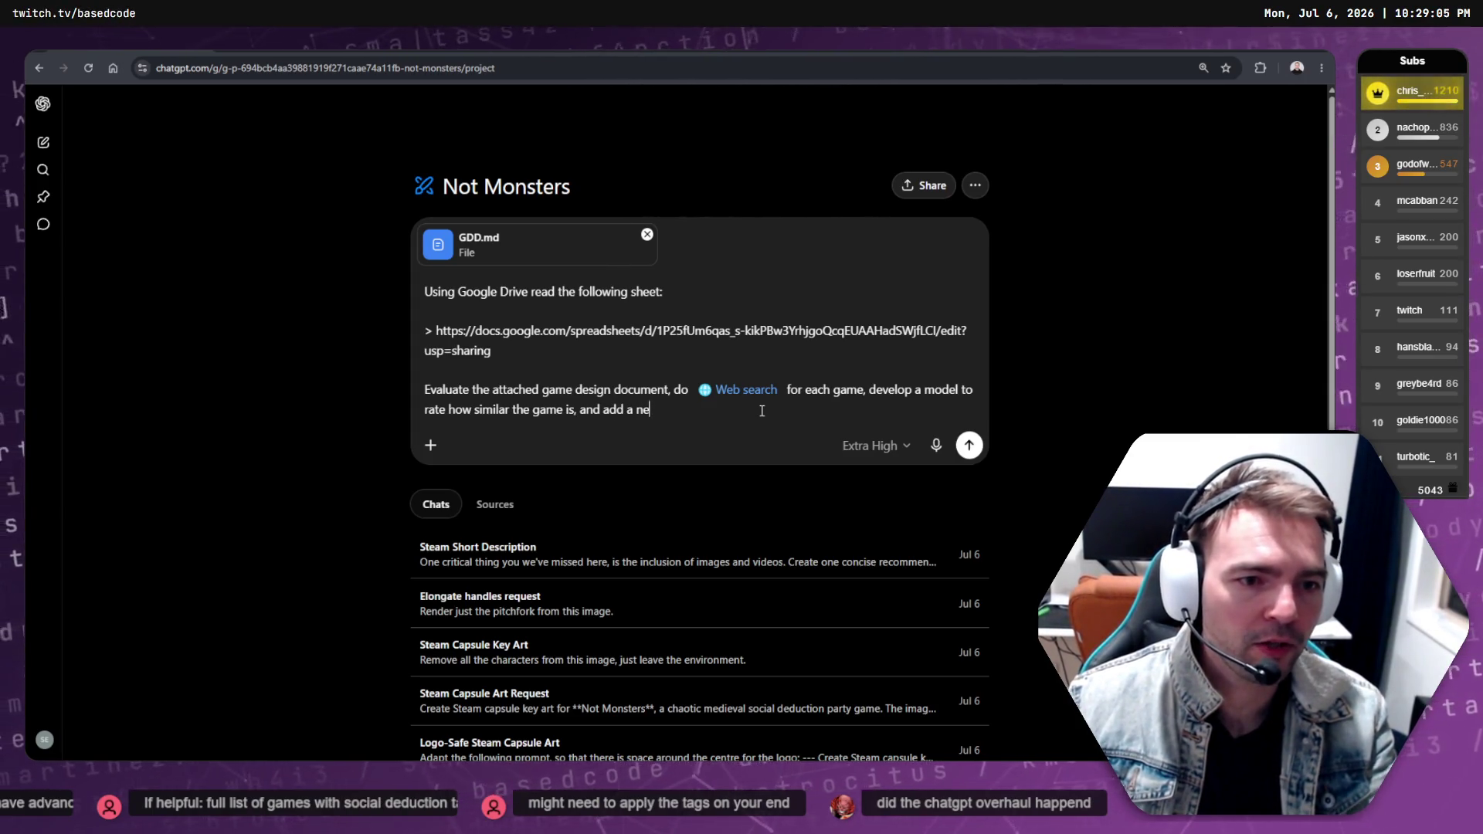
type("w simil")
key("ctrl+BackSpace")
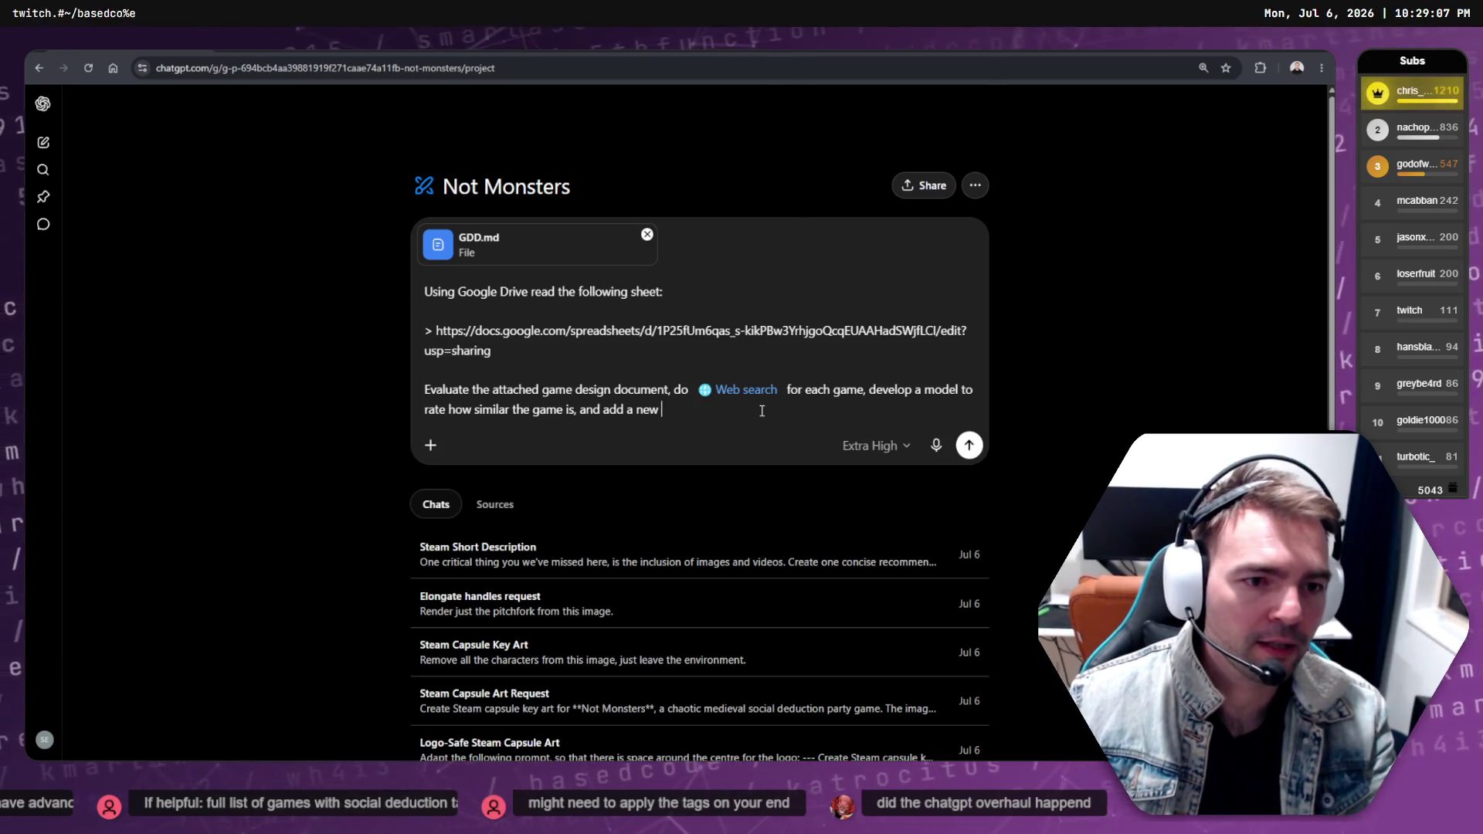
type("similarity ")
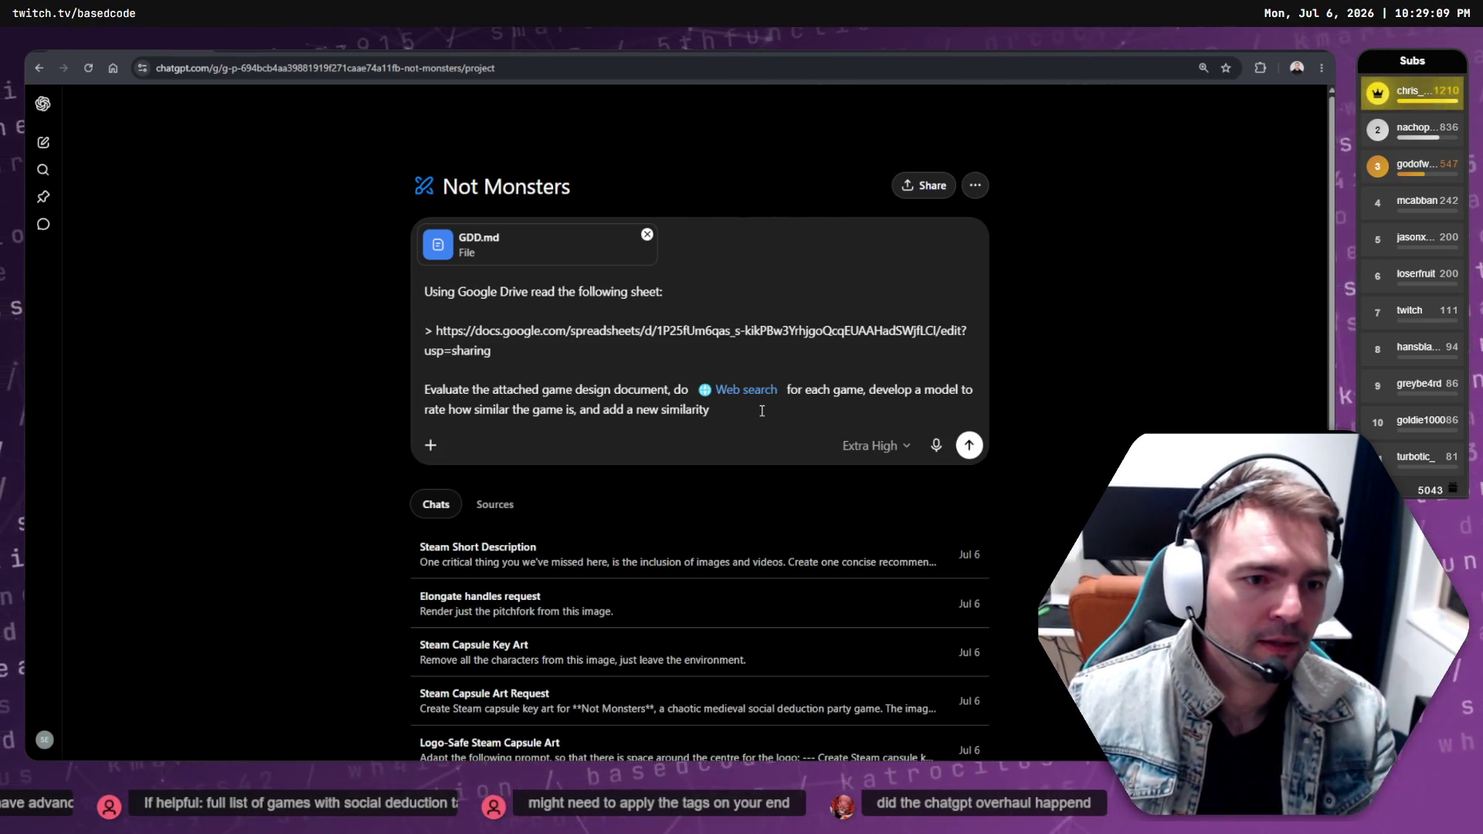
type("score col")
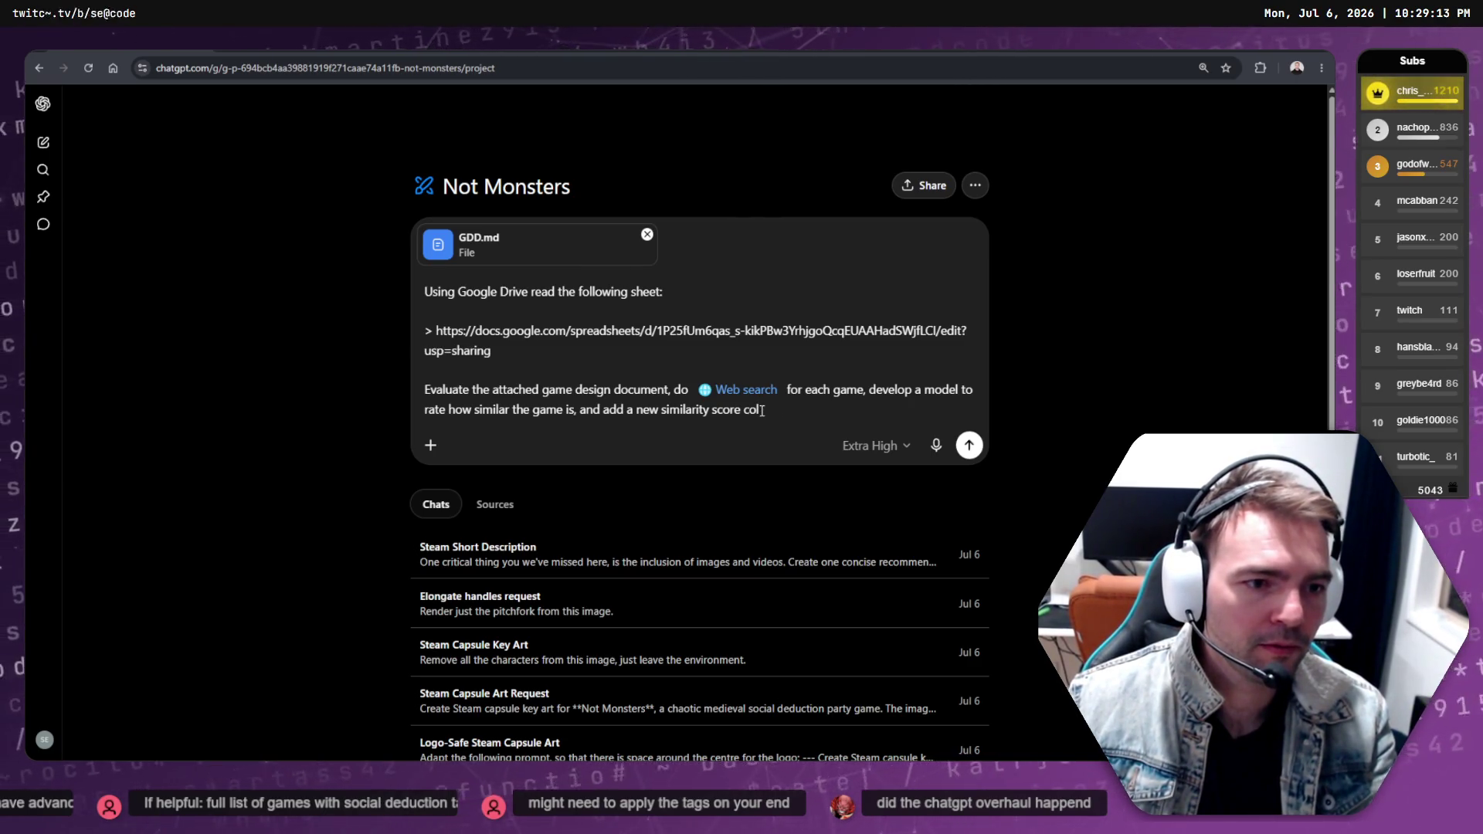
key("BackSpace")
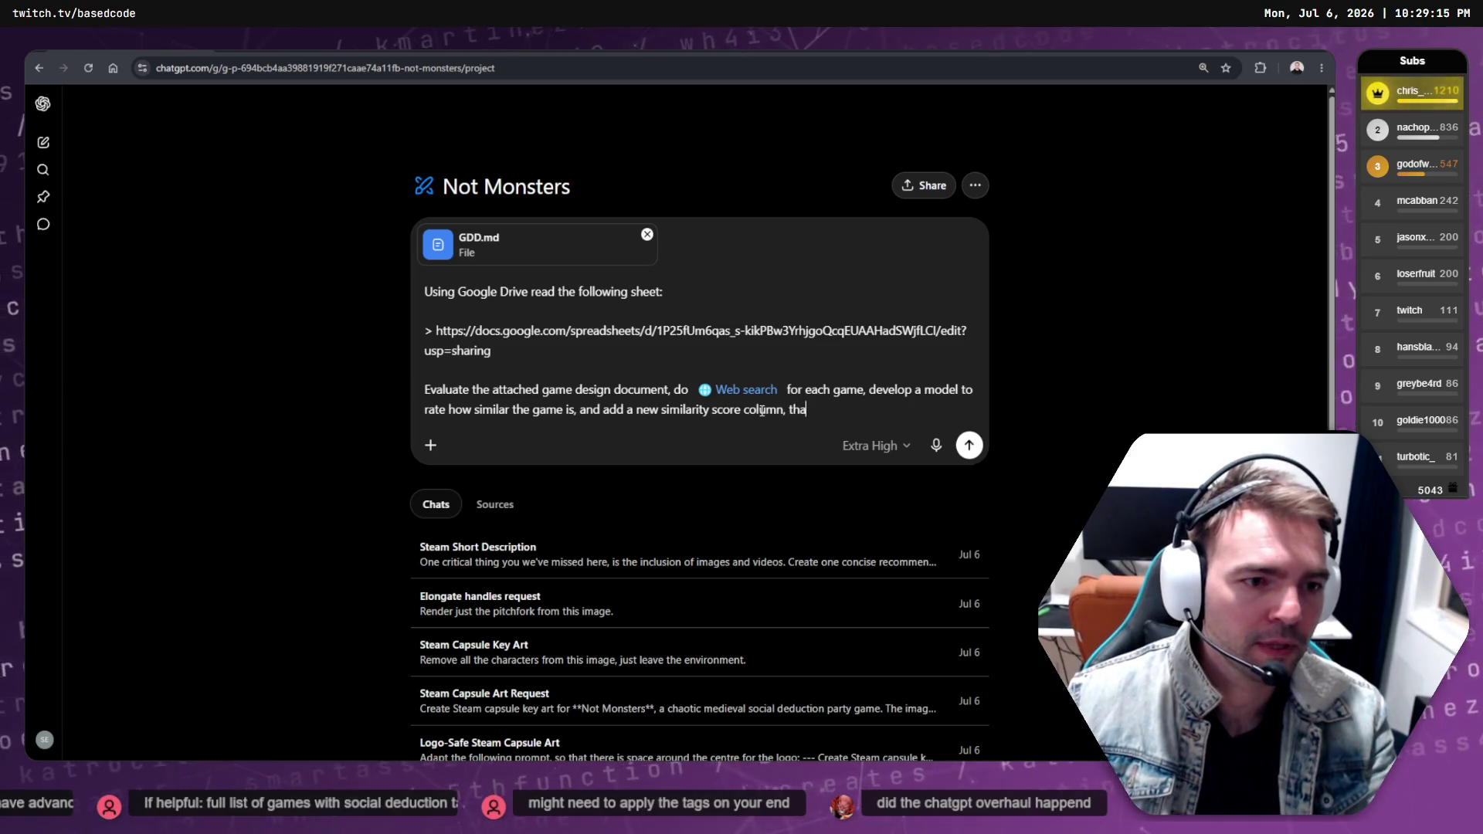
type("t has")
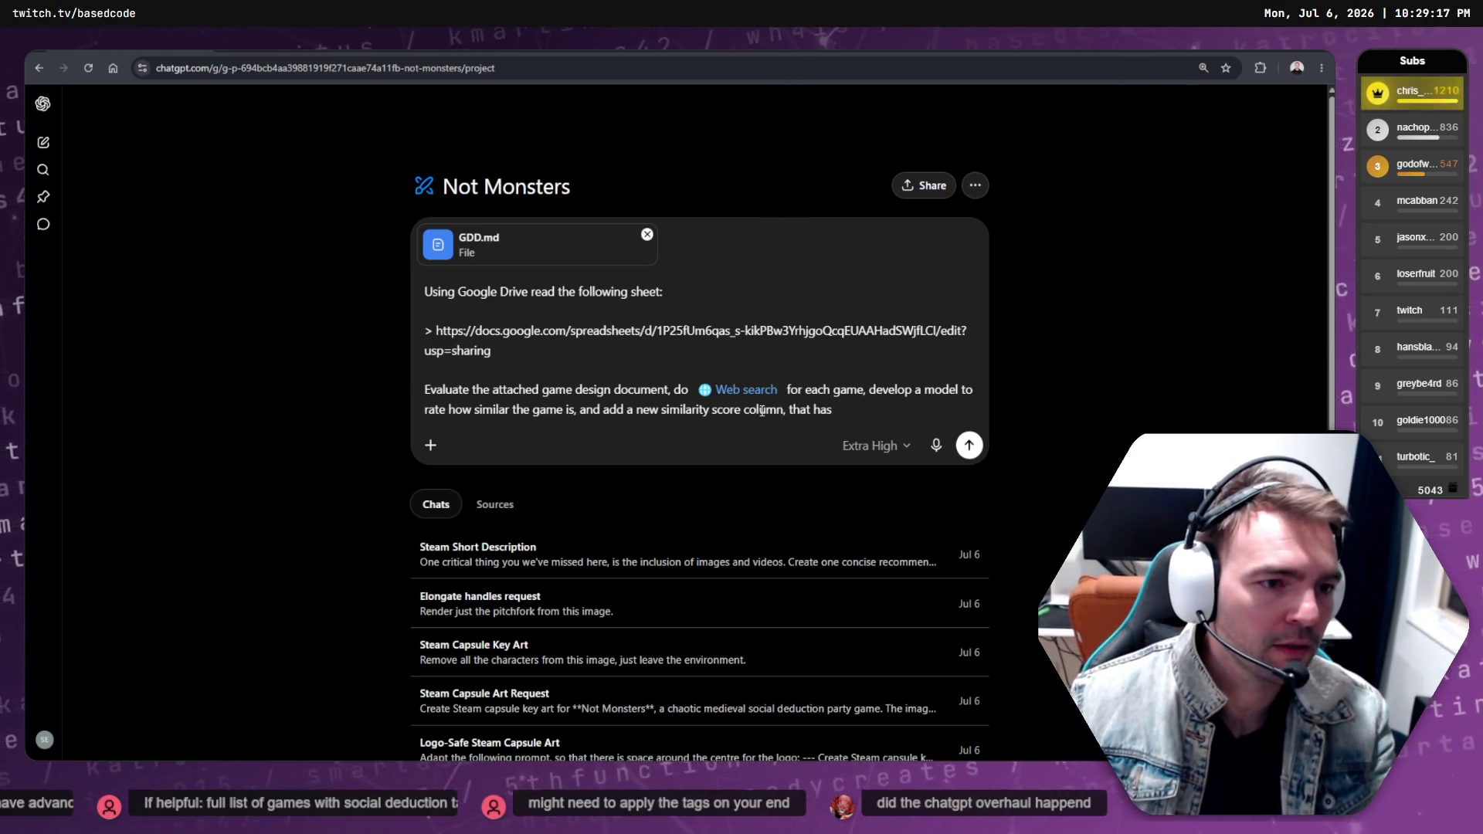
type(" a value that shows ")
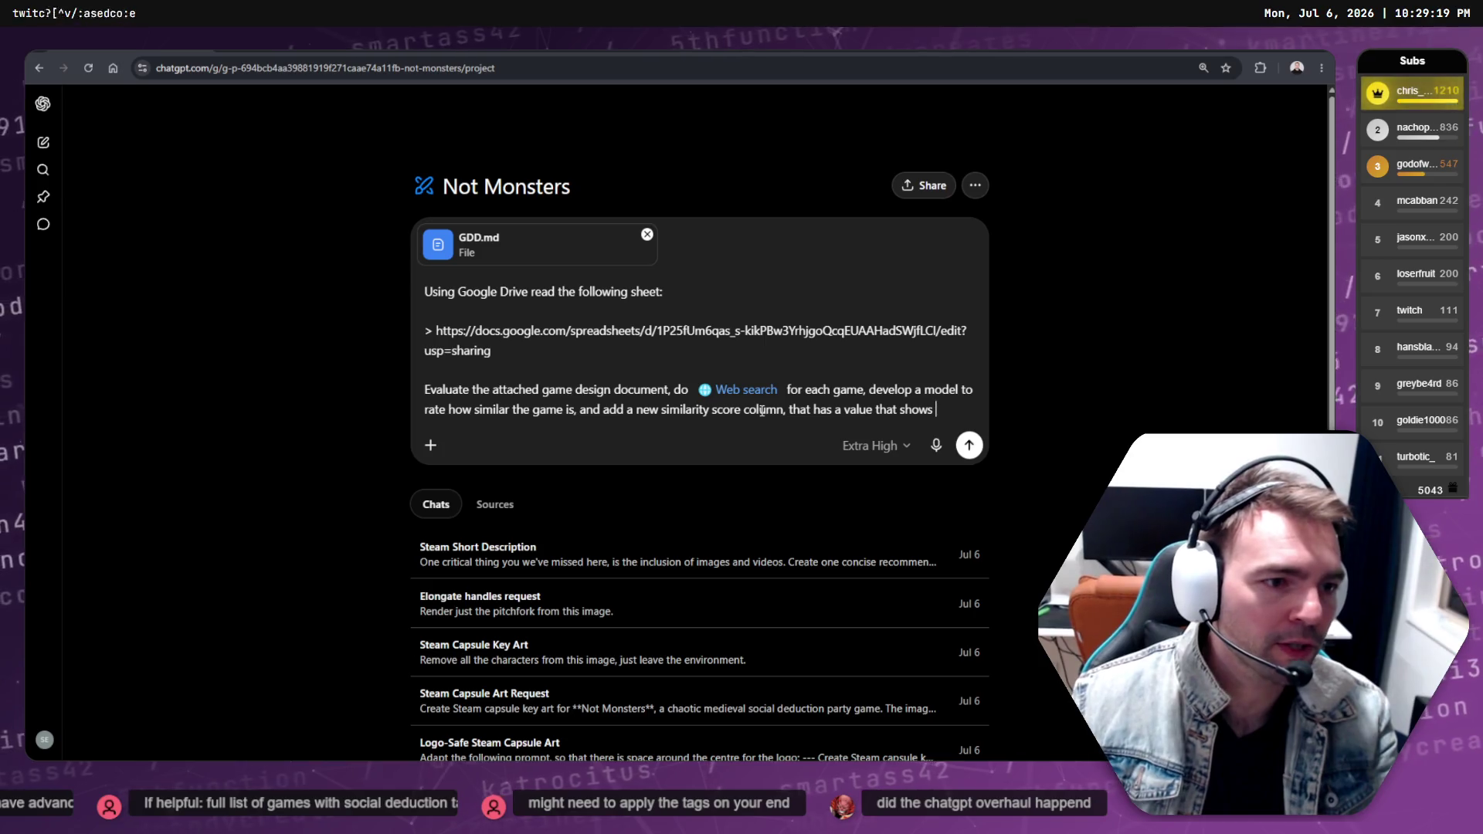
type("how close tha")
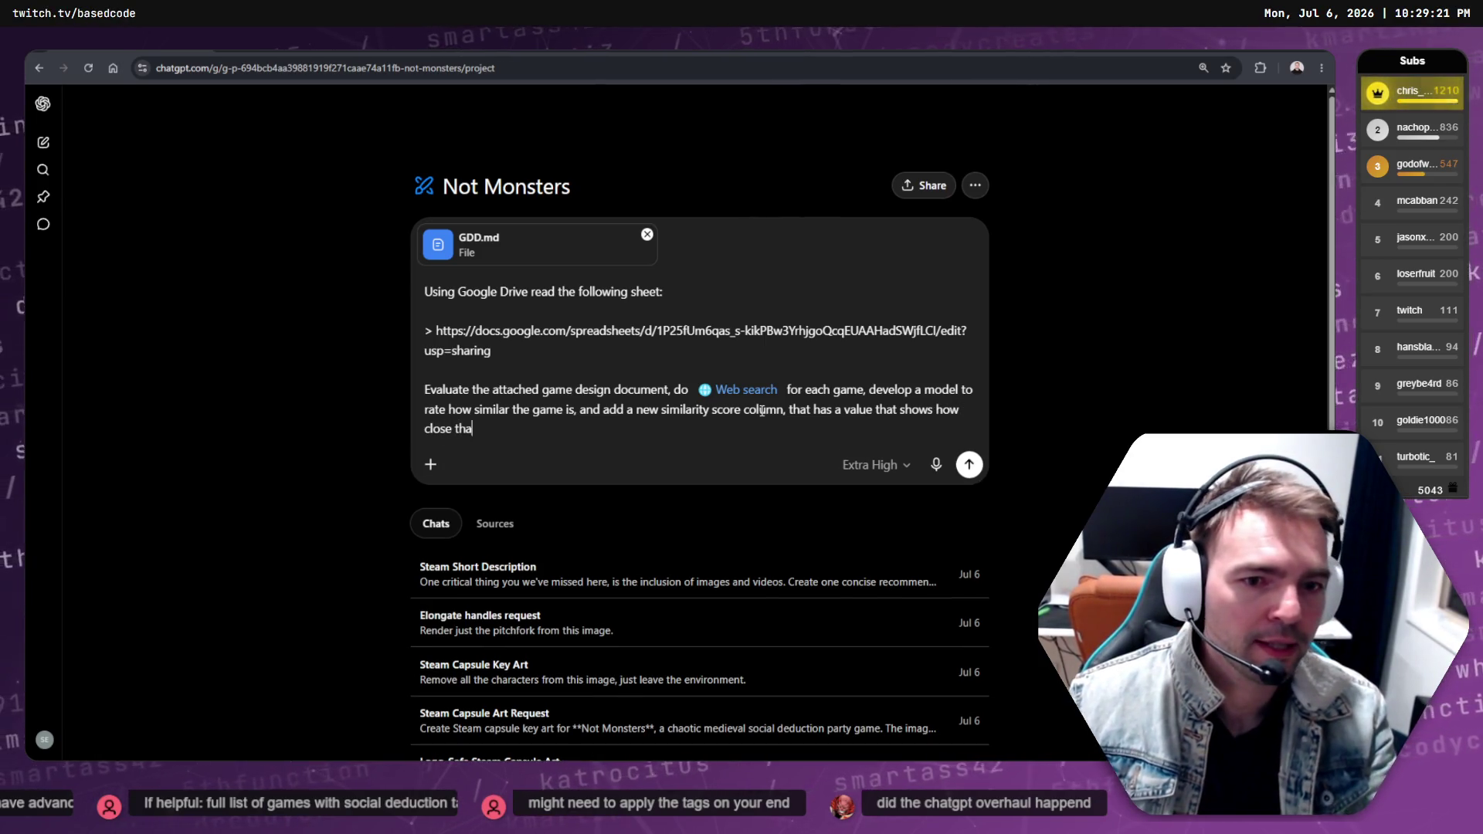
type("t game is to ")
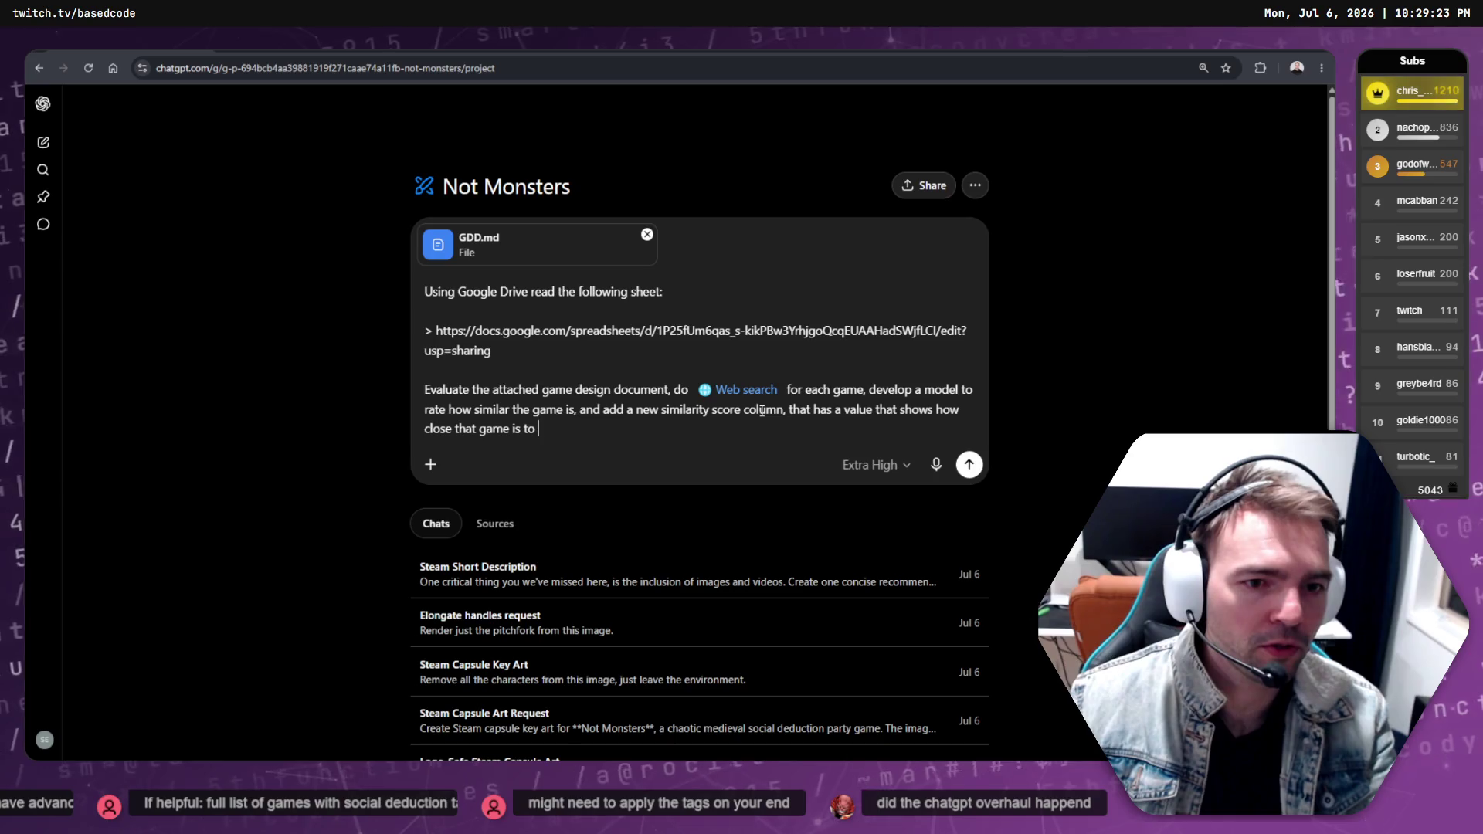
type("Not Monsters,")
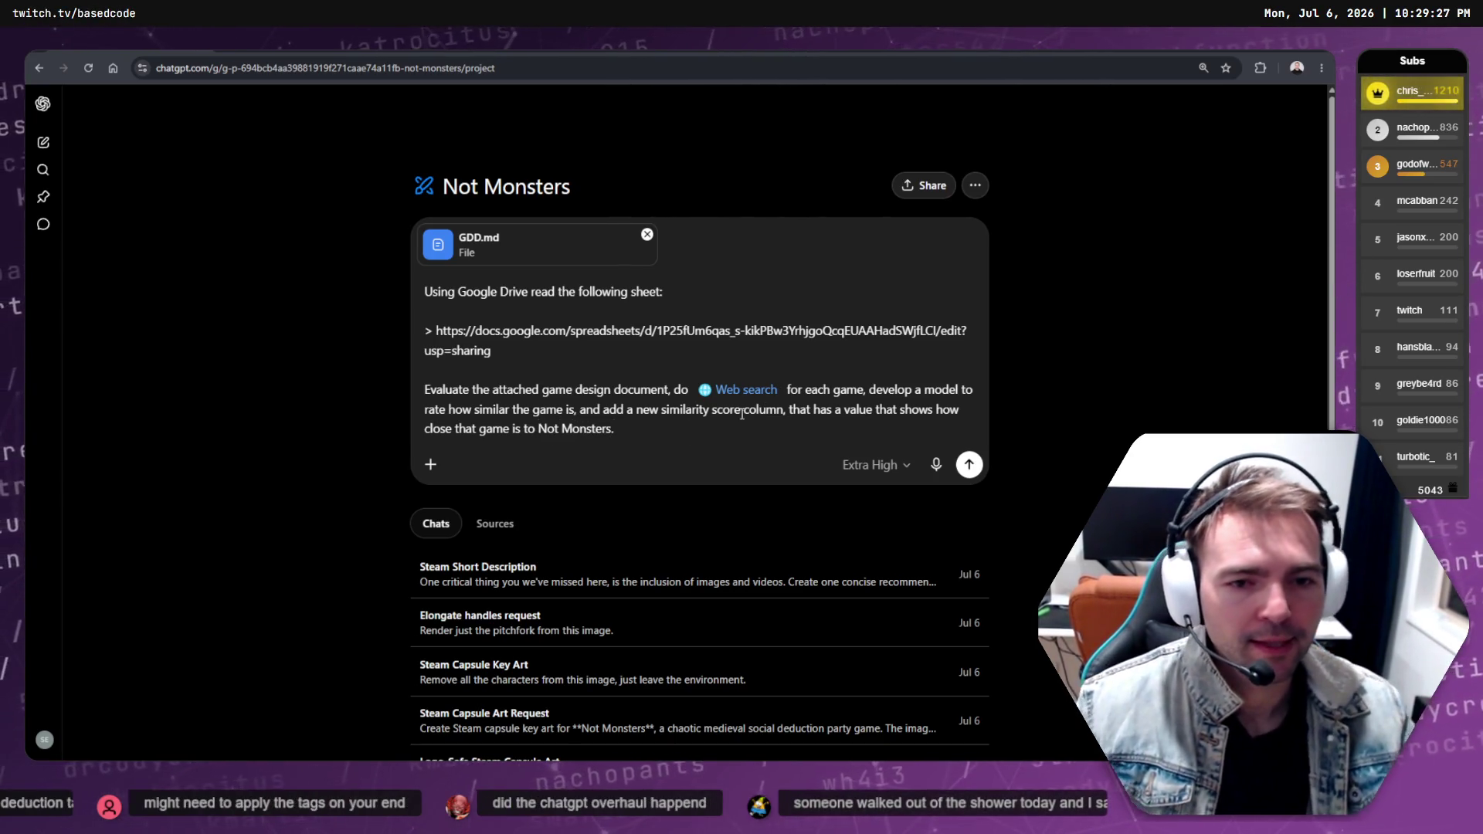
Attach COPY.md from the Product docs folder and send the prompt
left_click(431, 464)
left_click(511, 508)
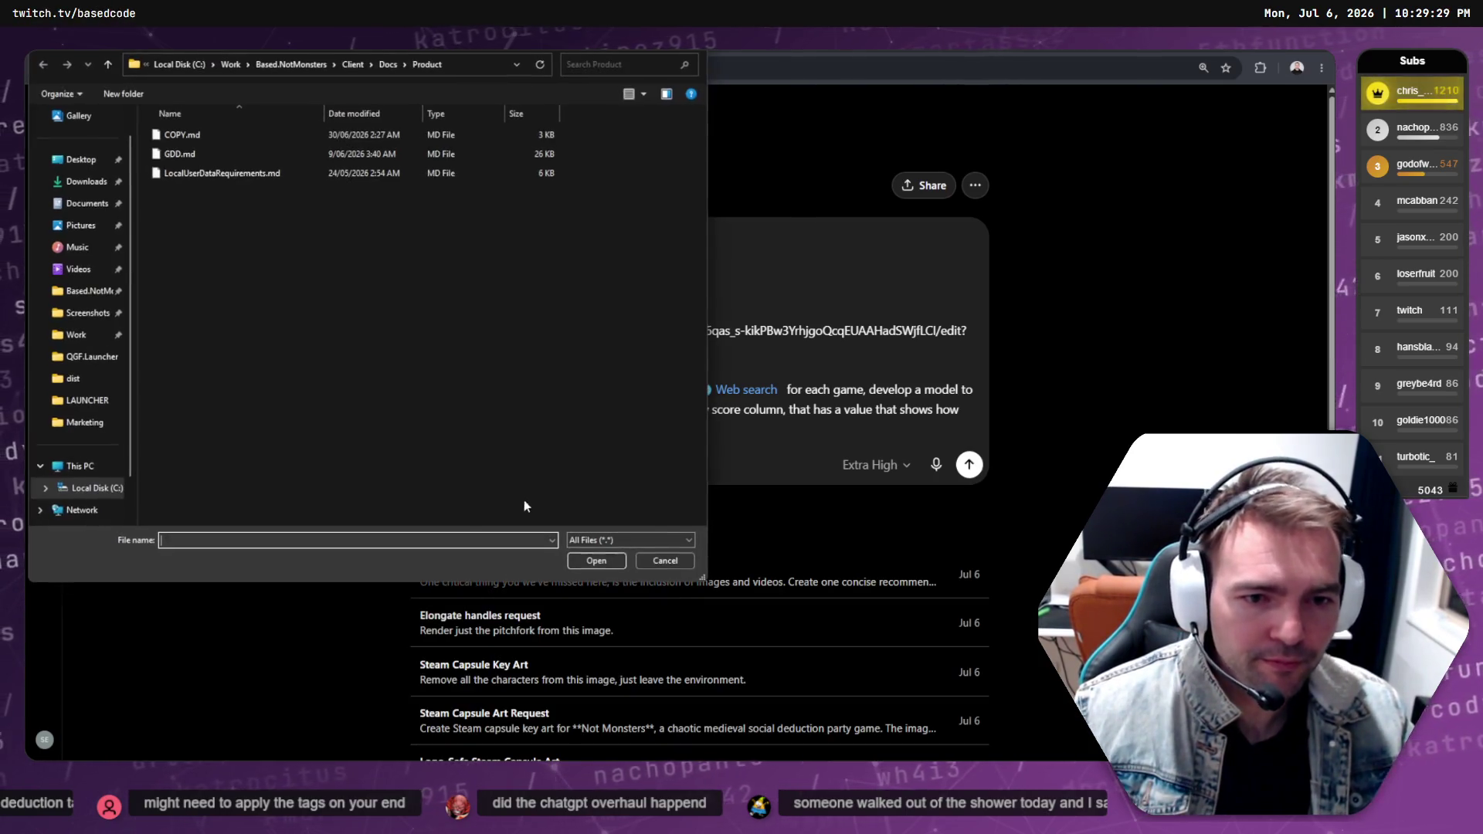
left_click(203, 153)
left_click(183, 134, "ctrl")
key("Return")
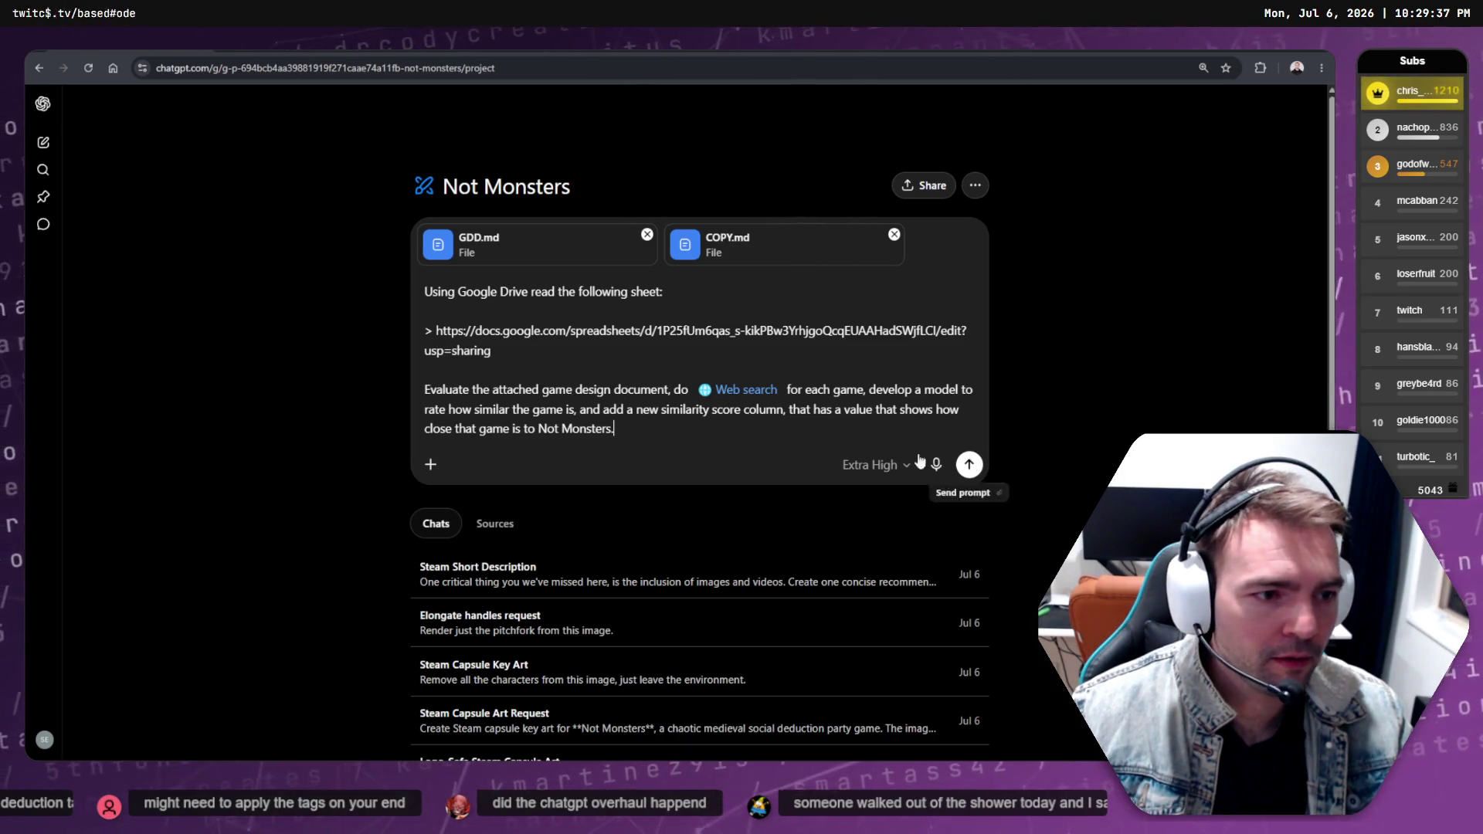
left_click(969, 466)
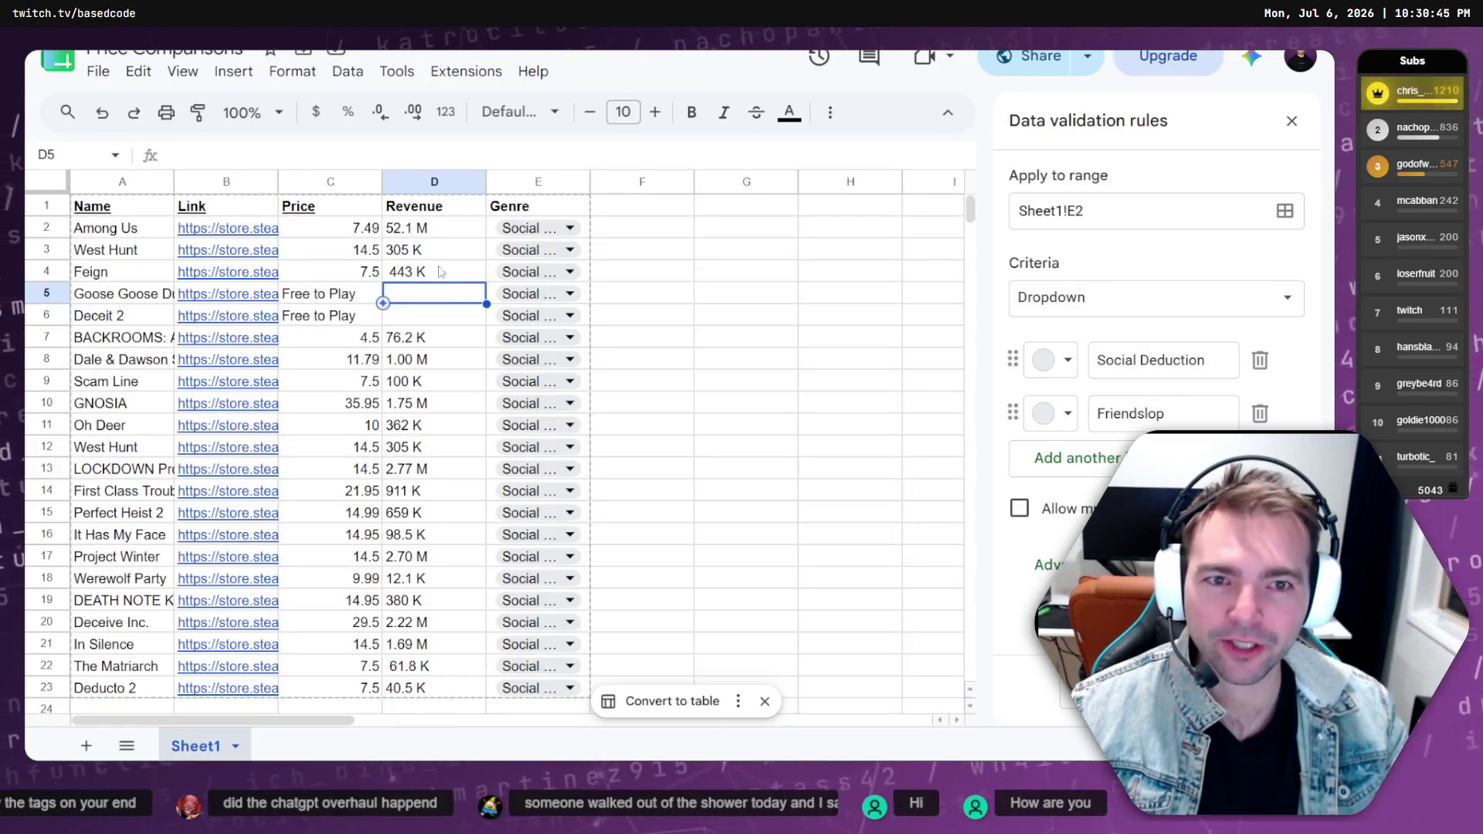
Check cell A2 (Among Us) and the empty cell F2, then switch back to ChatGPT
left_click(130, 229)
left_click(636, 233)
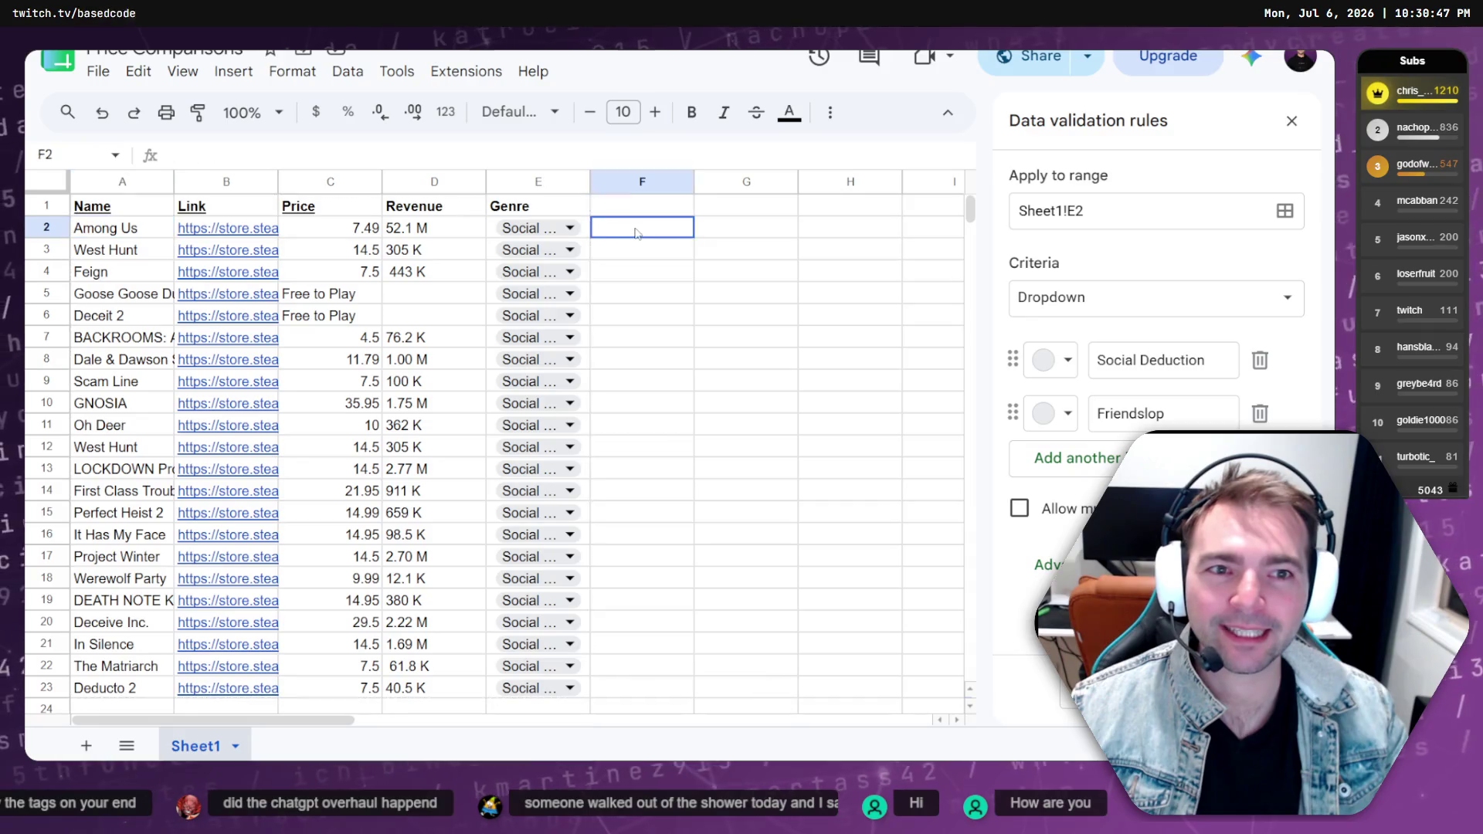
left_click(122, 226)
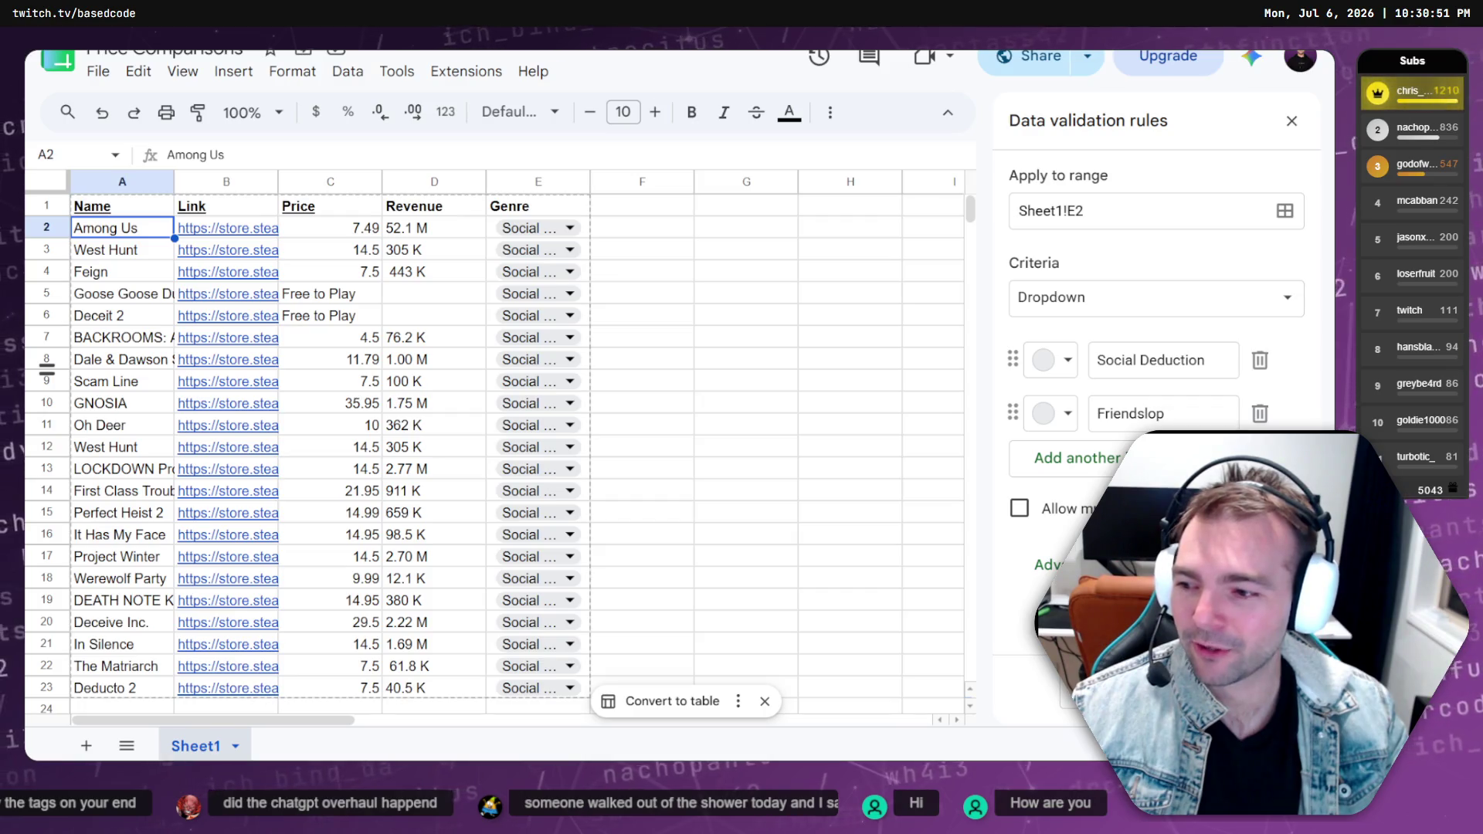
key("alt+Tab")
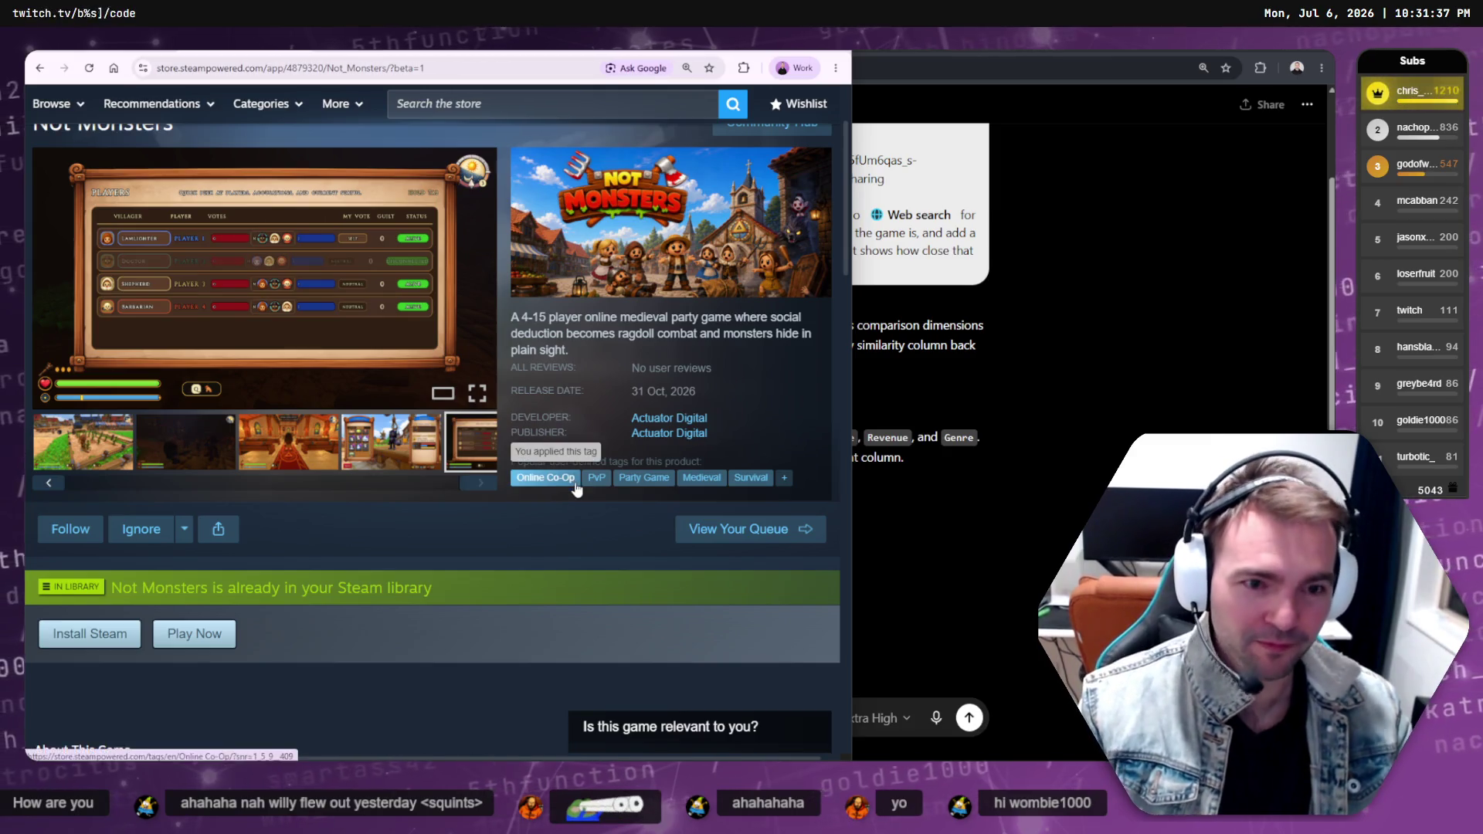
key("F11")
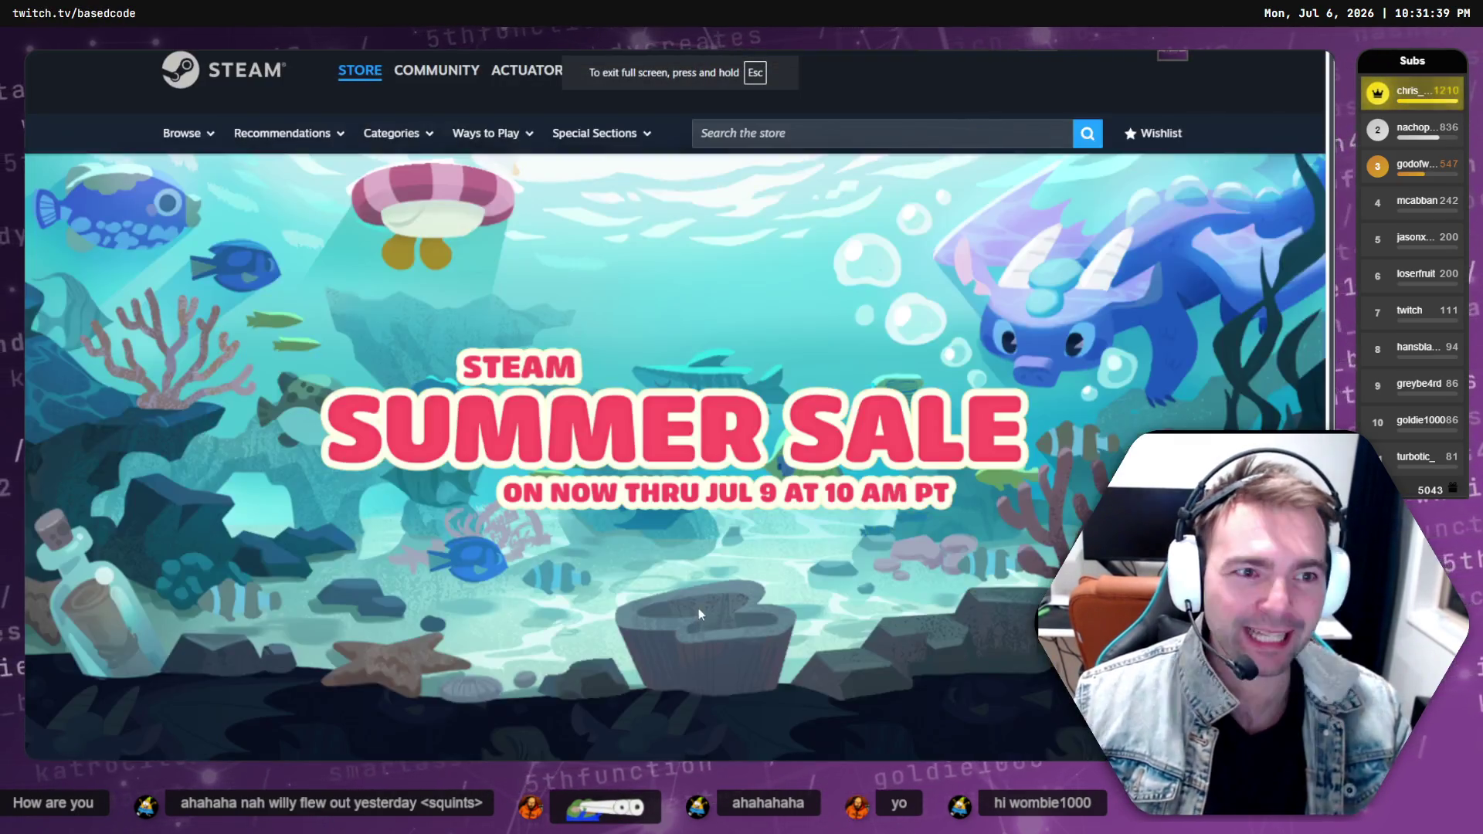
right_click(640, 399)
key("Escape")
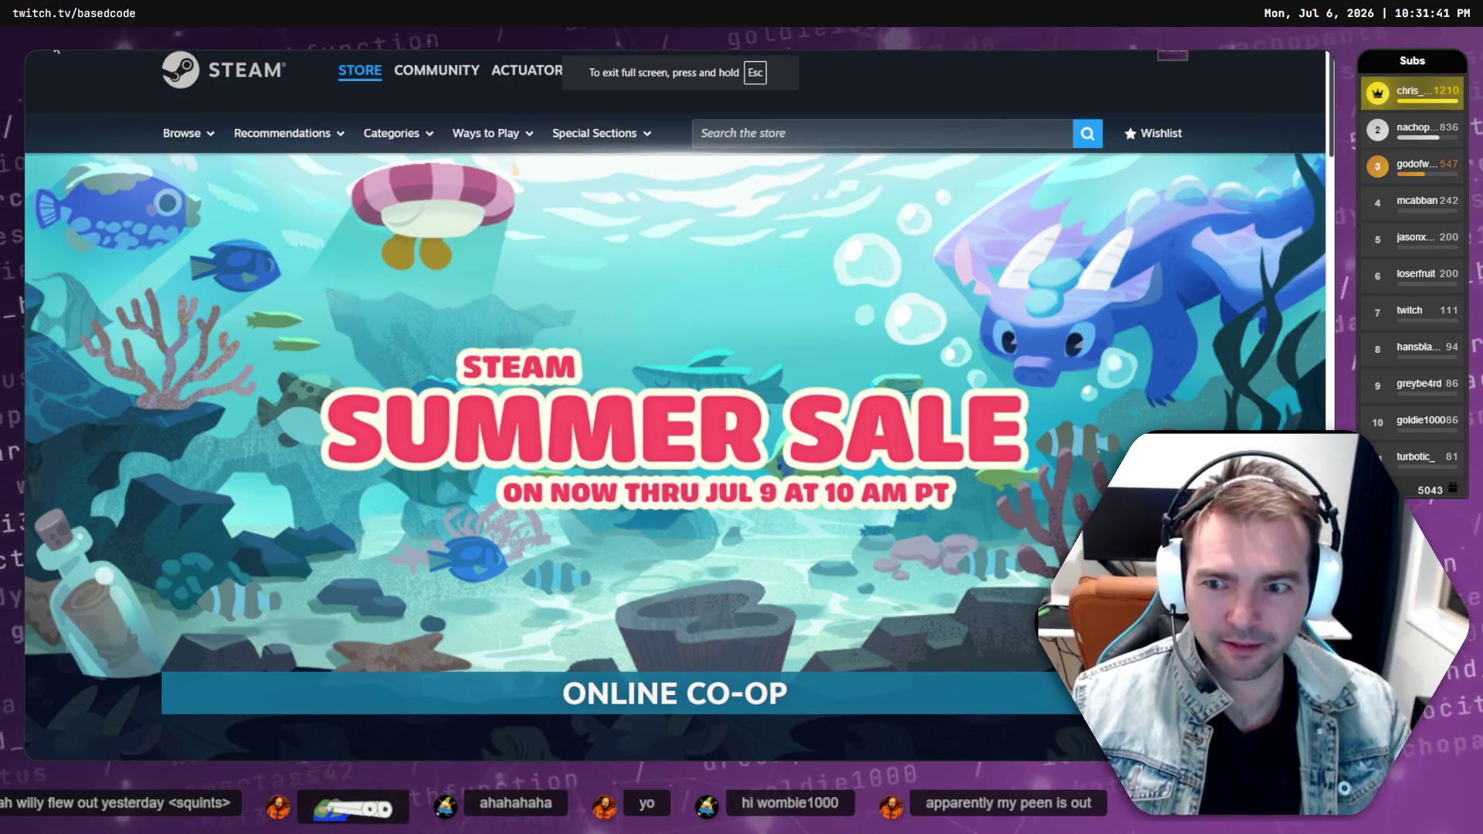
key("alt+Left")
right_click(605, 491)
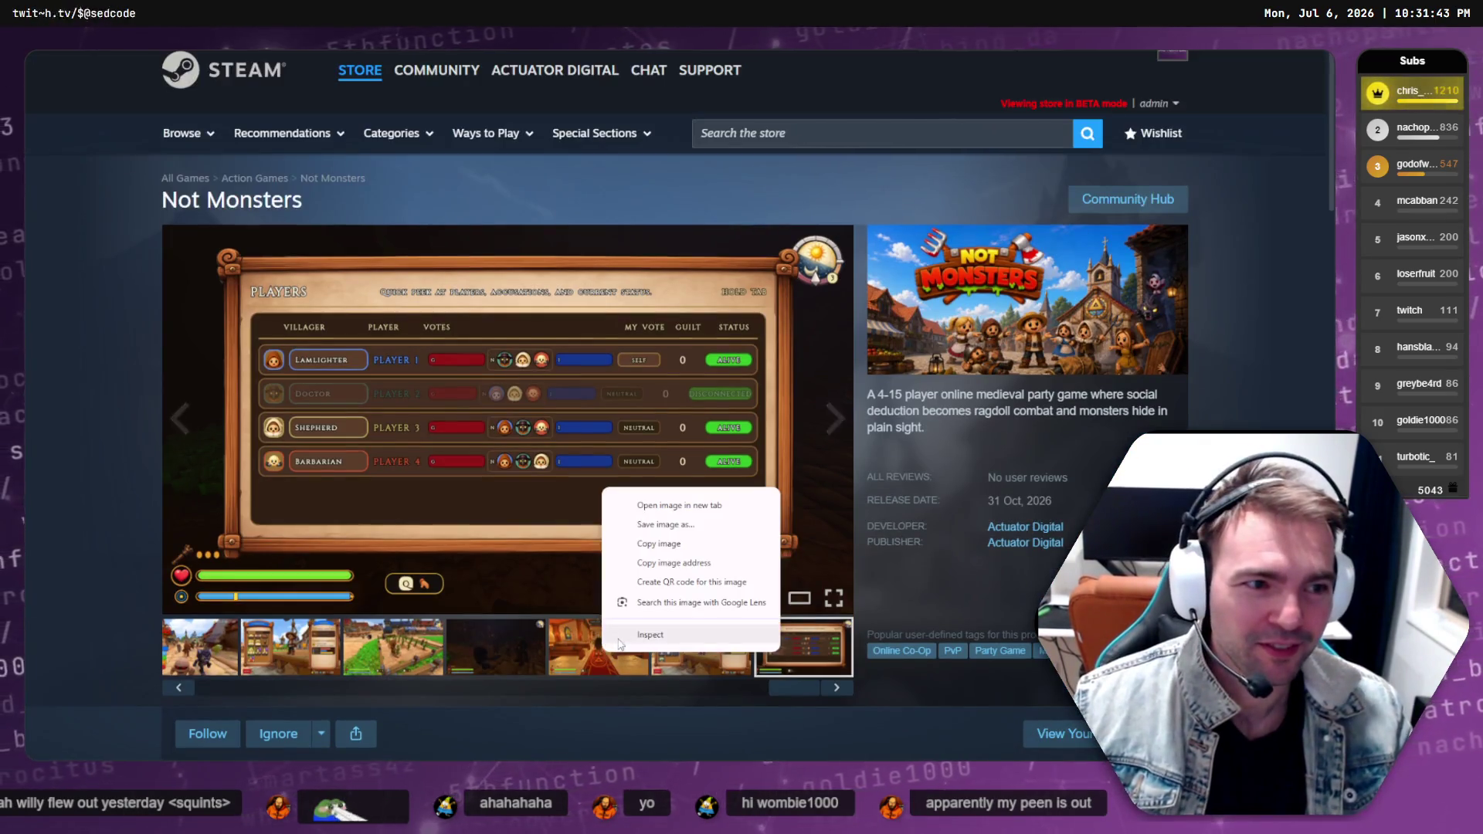
key("Escape")
left_click(207, 653)
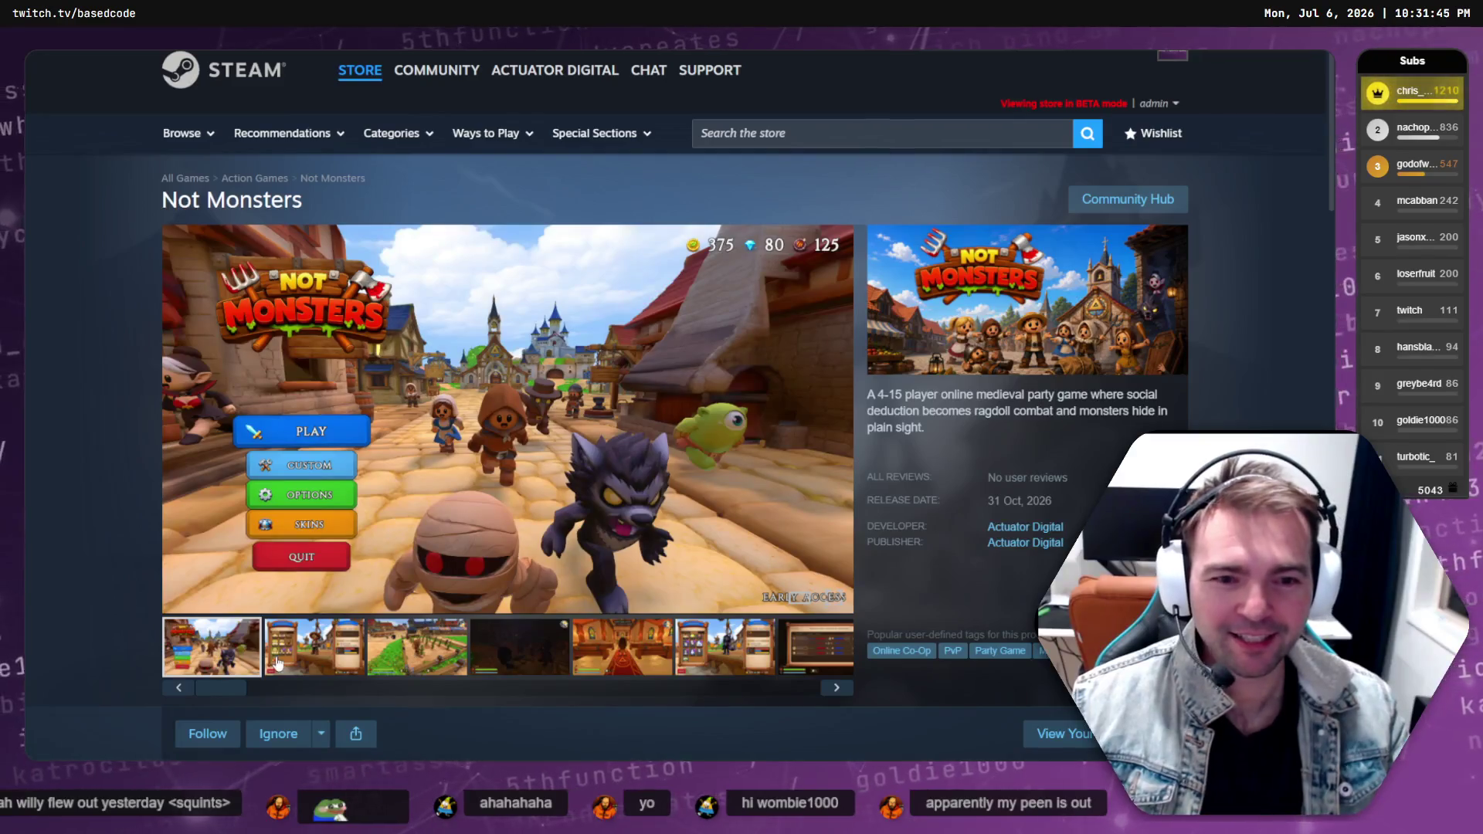
scroll(680, 401, "down", 10)
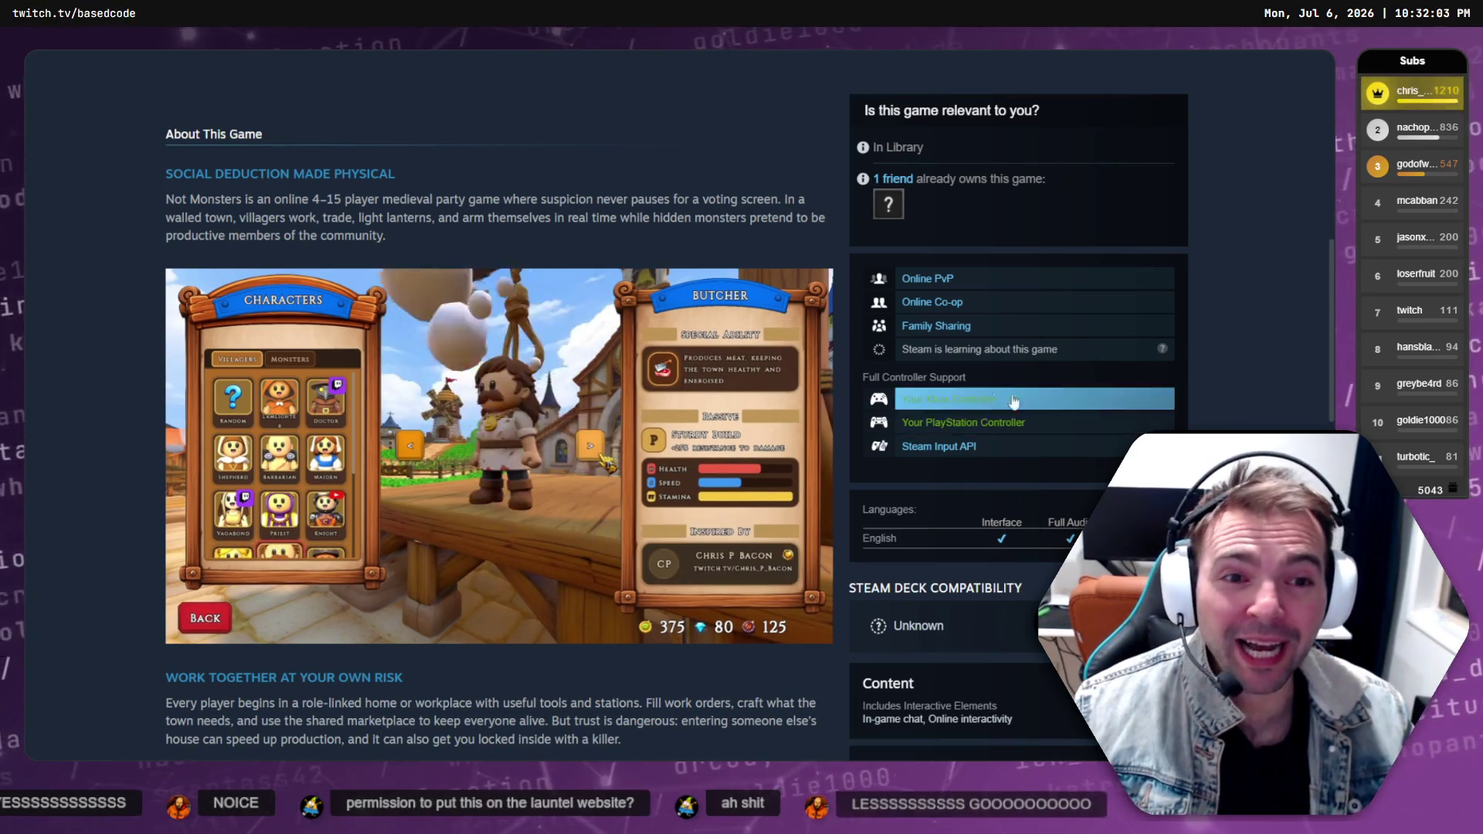
scroll(920, 163, "up", 10)
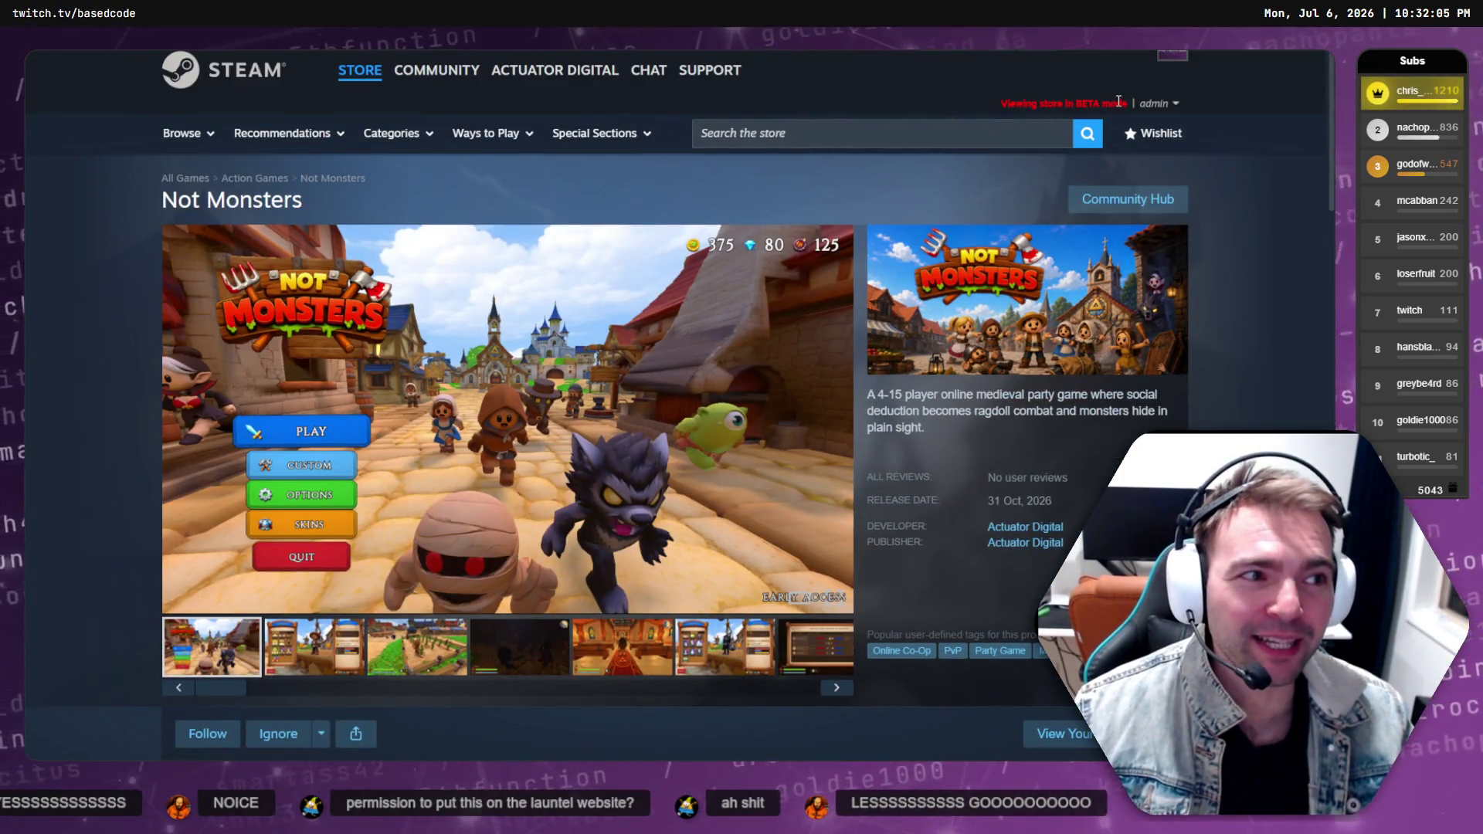
left_click_drag(1128, 103, 908, 109)
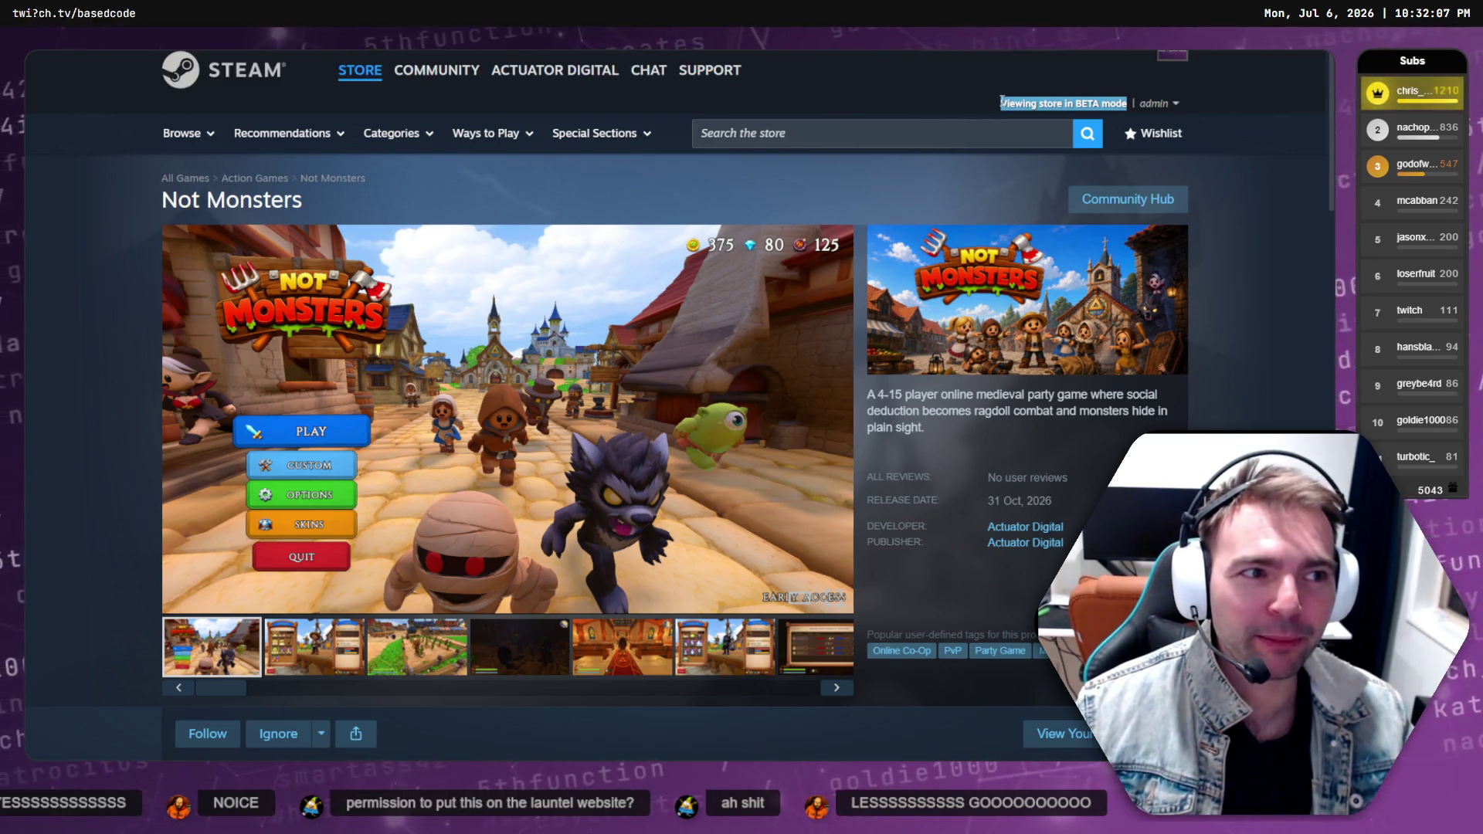
left_click(907, 109)
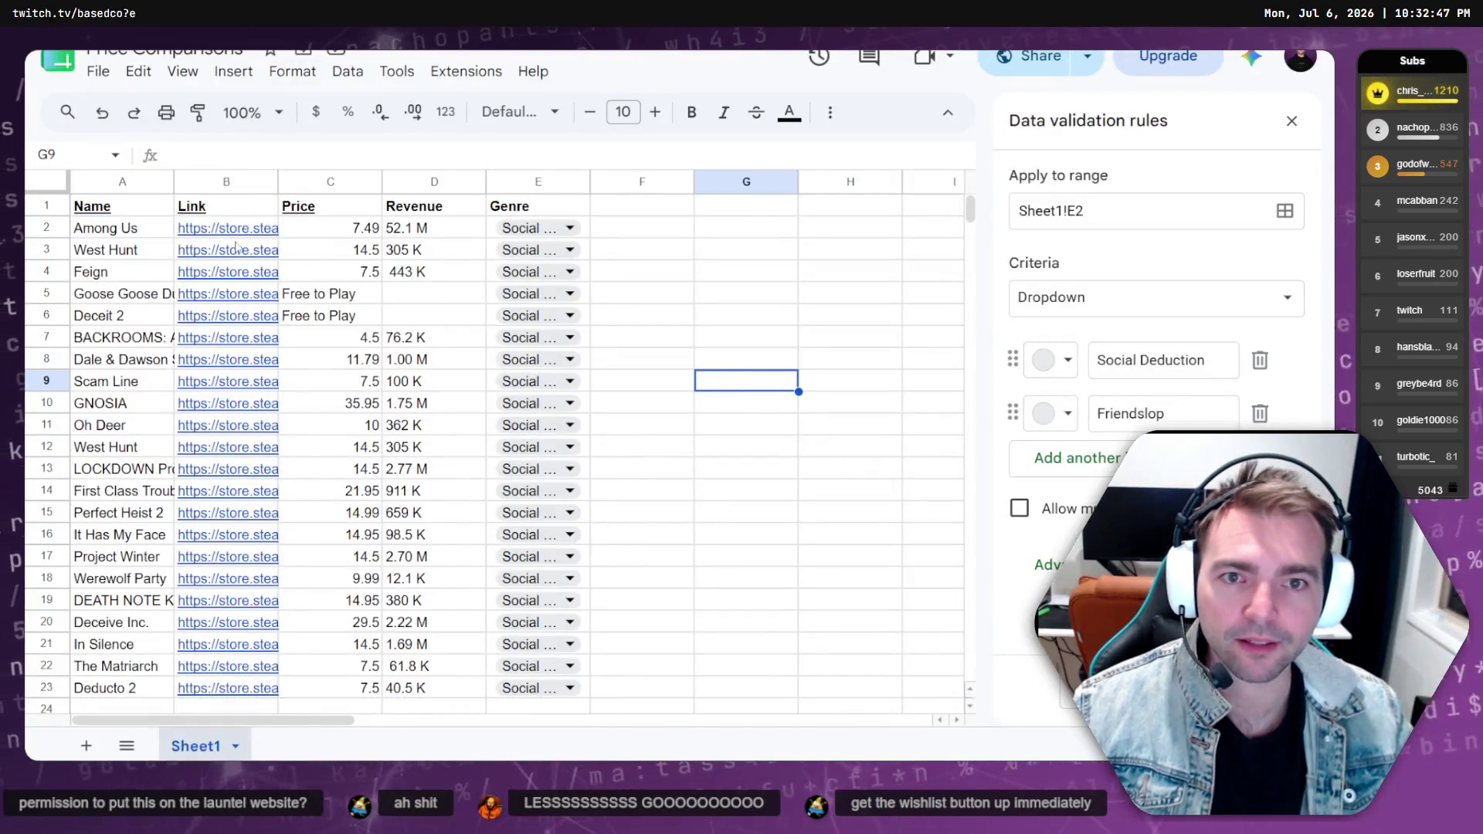
left_click(124, 229)
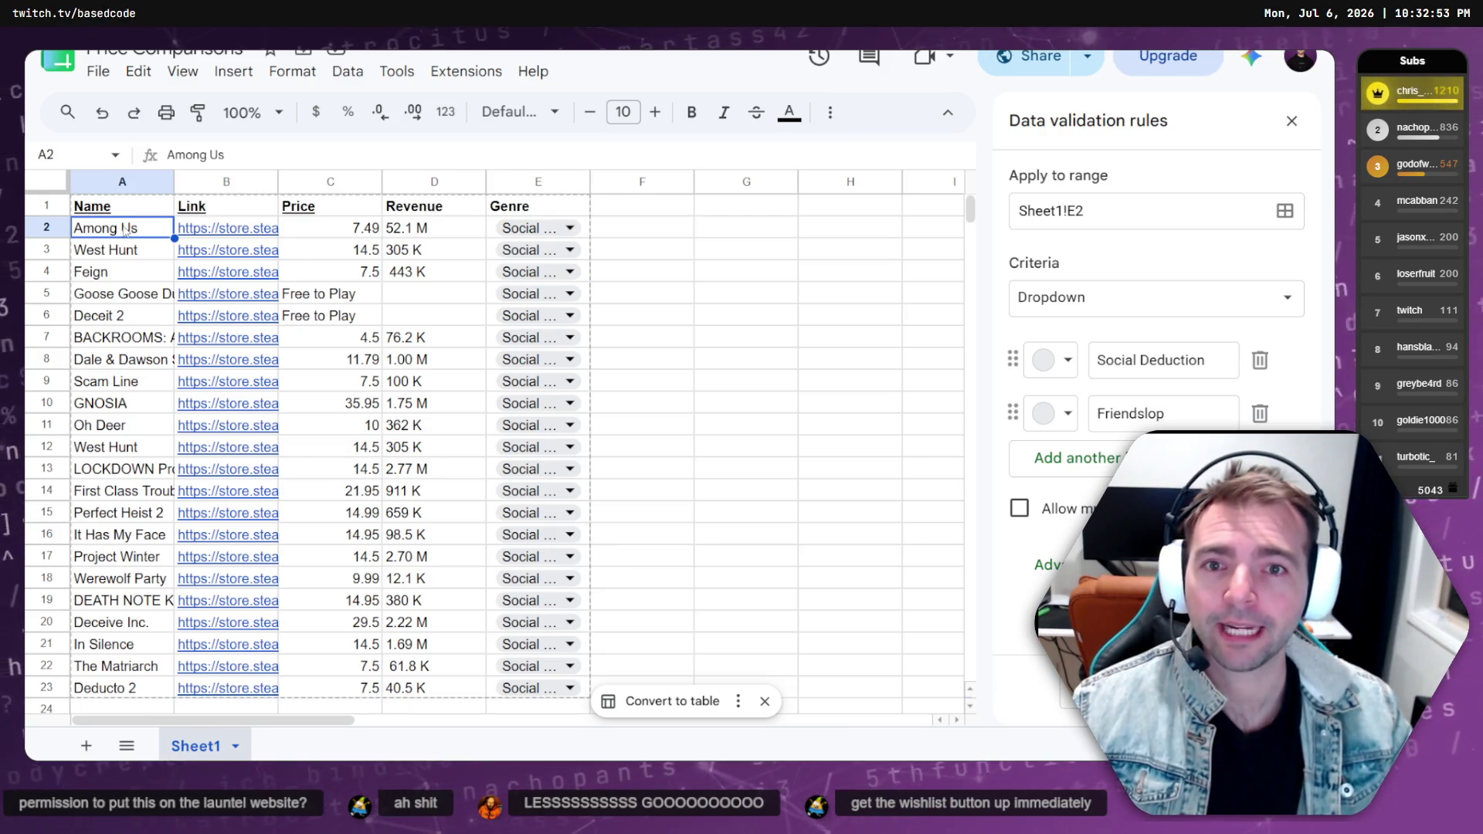
scroll(135, 324, "down", 4)
scroll(147, 432, "up", 5)
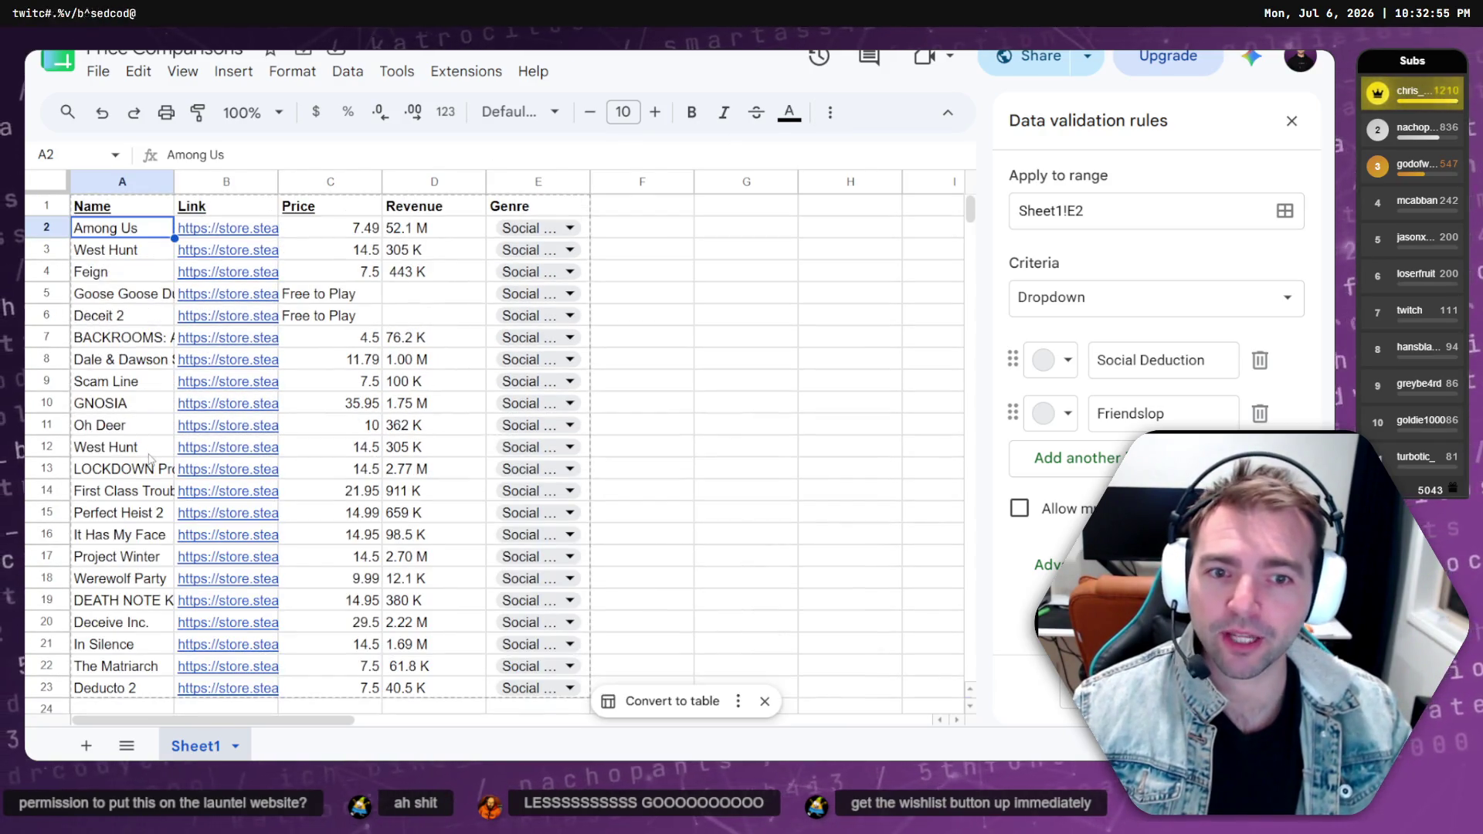
left_click(430, 235)
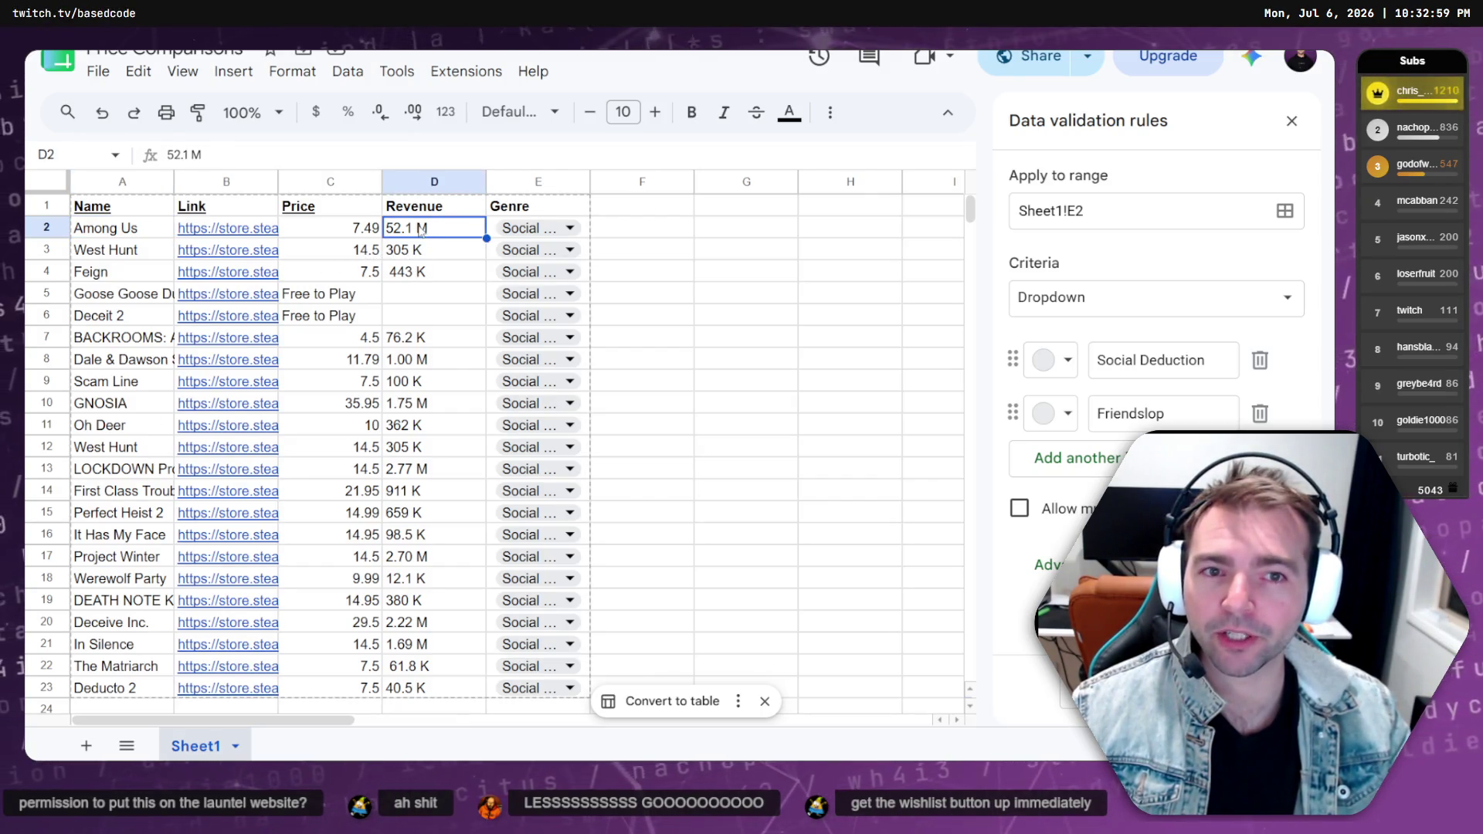
left_click(427, 249)
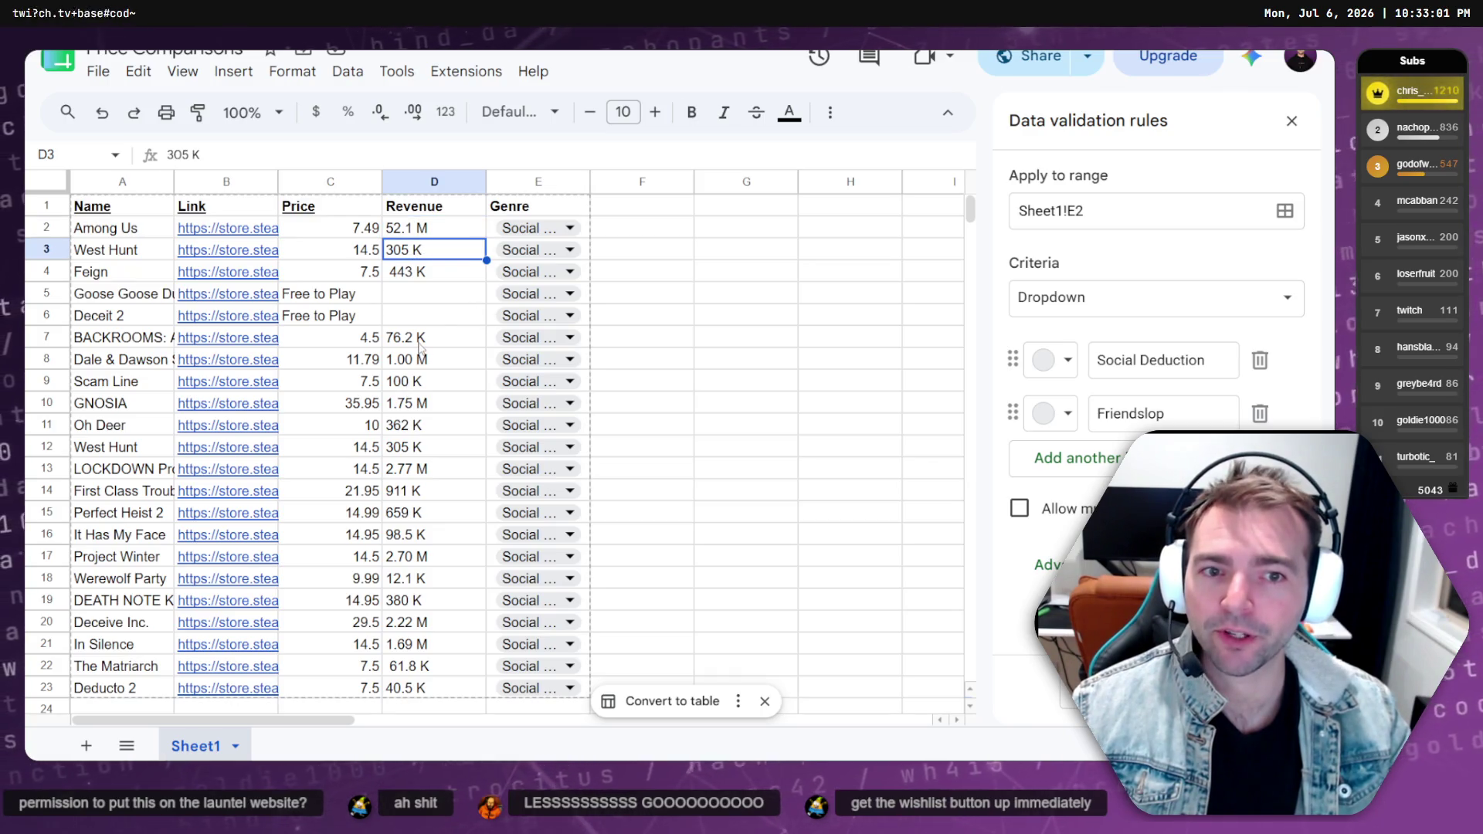
left_click_drag(464, 338, 425, 688)
left_click(425, 687)
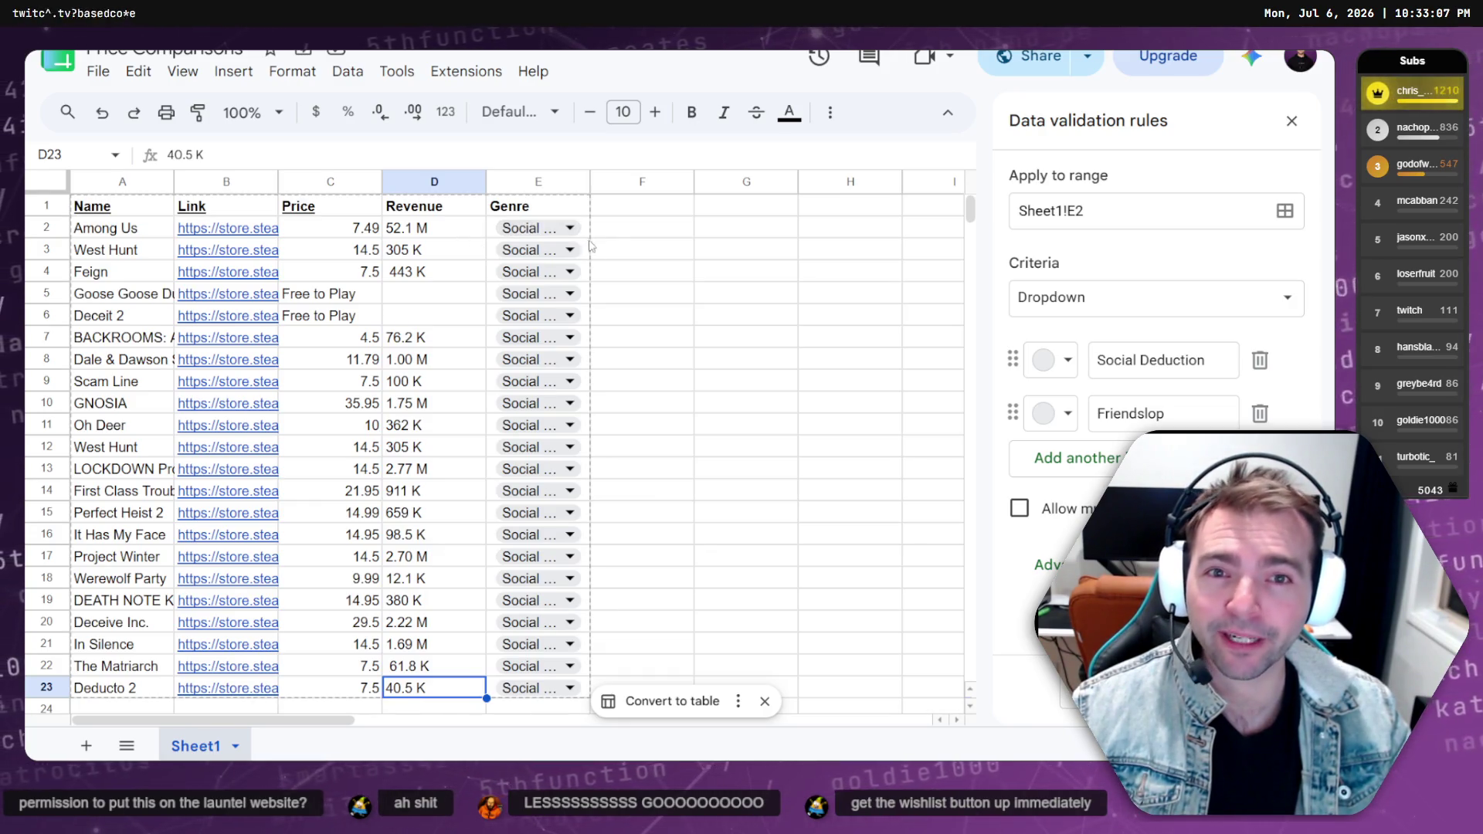
left_click_drag(355, 232, 357, 693)
left_click(357, 694)
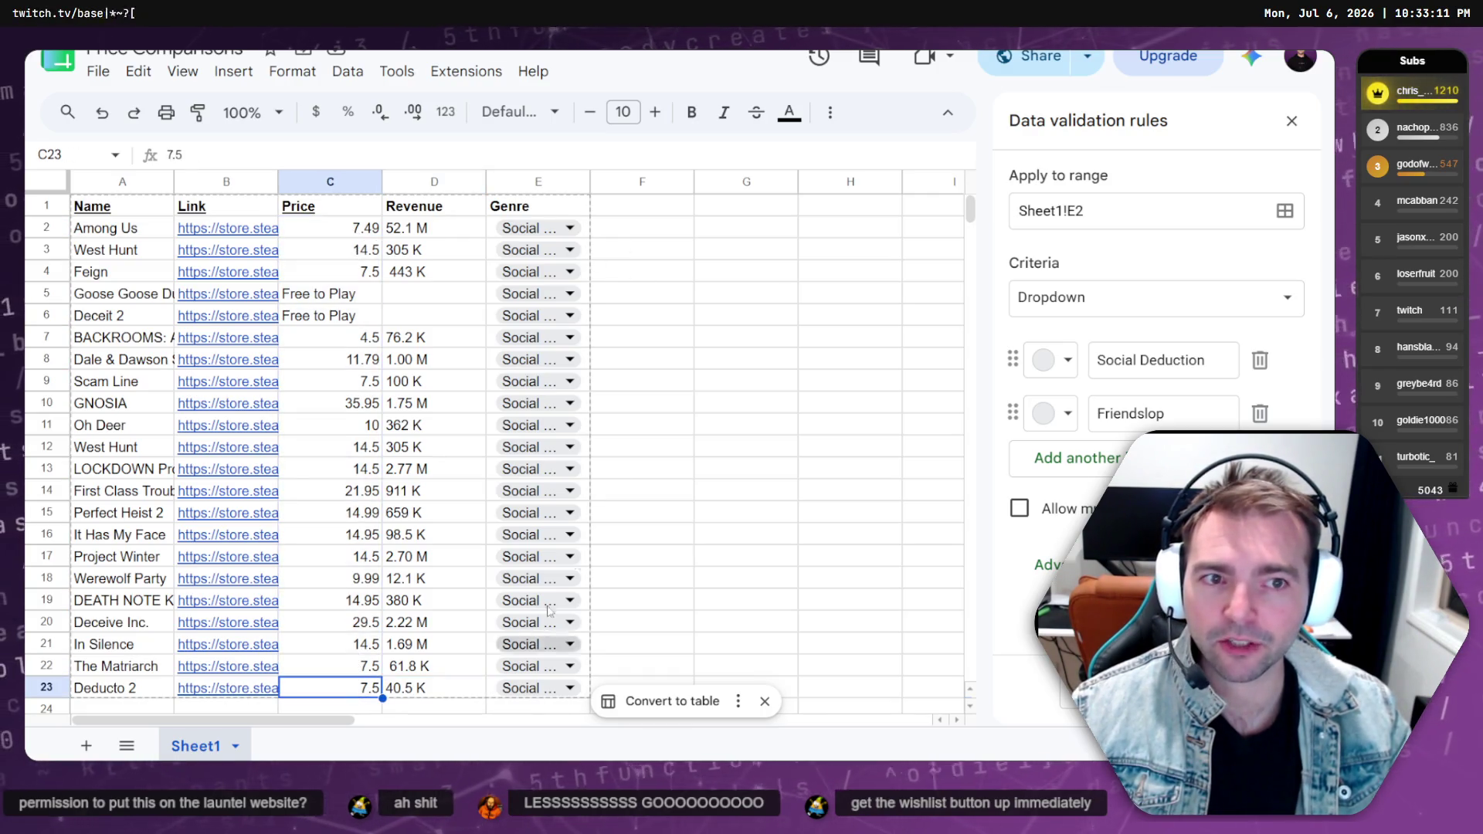
left_click(649, 210)
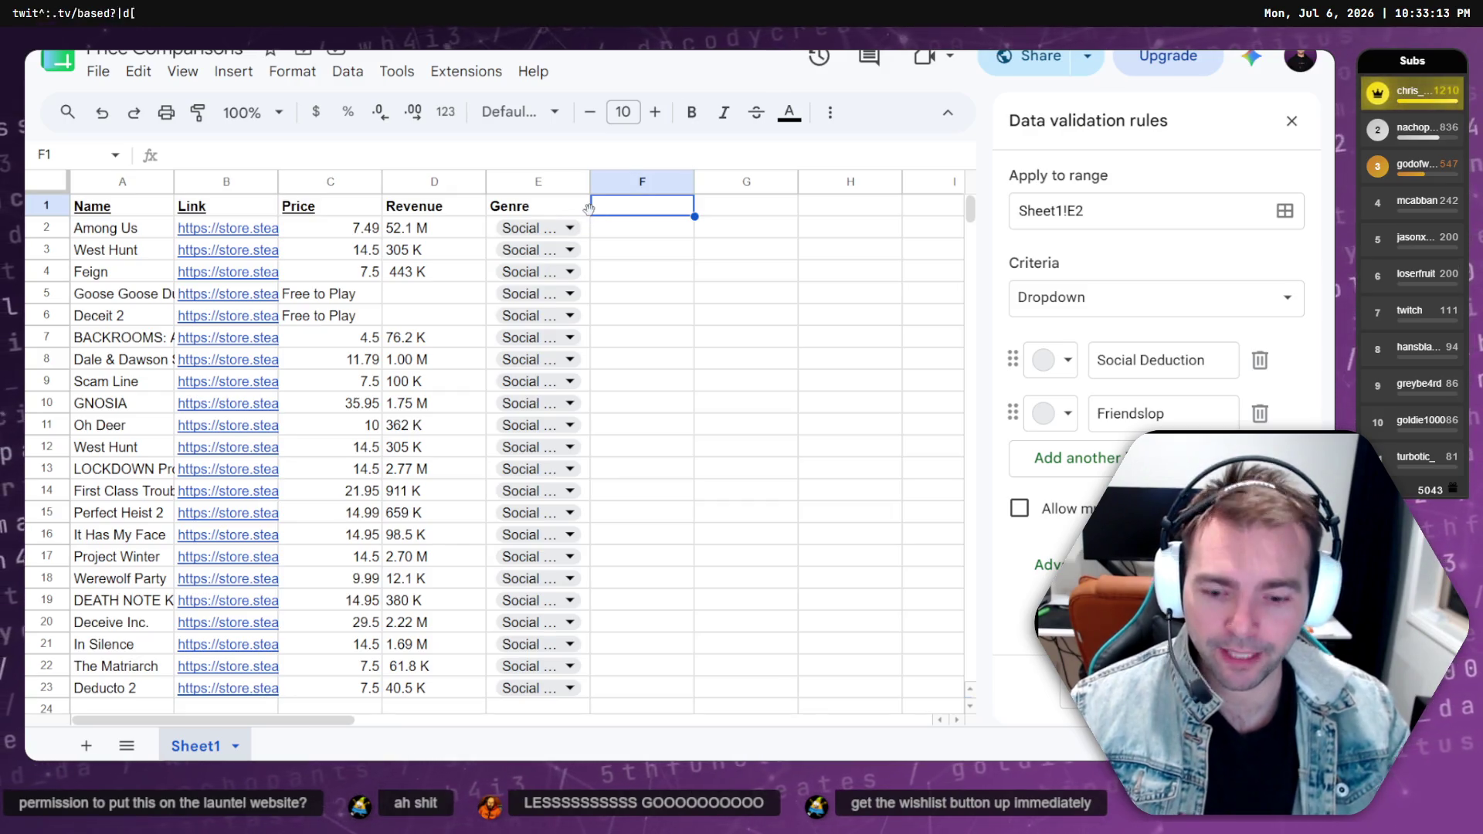
Enter a bold 'Similarity' header in F1, undoing an accidental link paste
type("Similari")
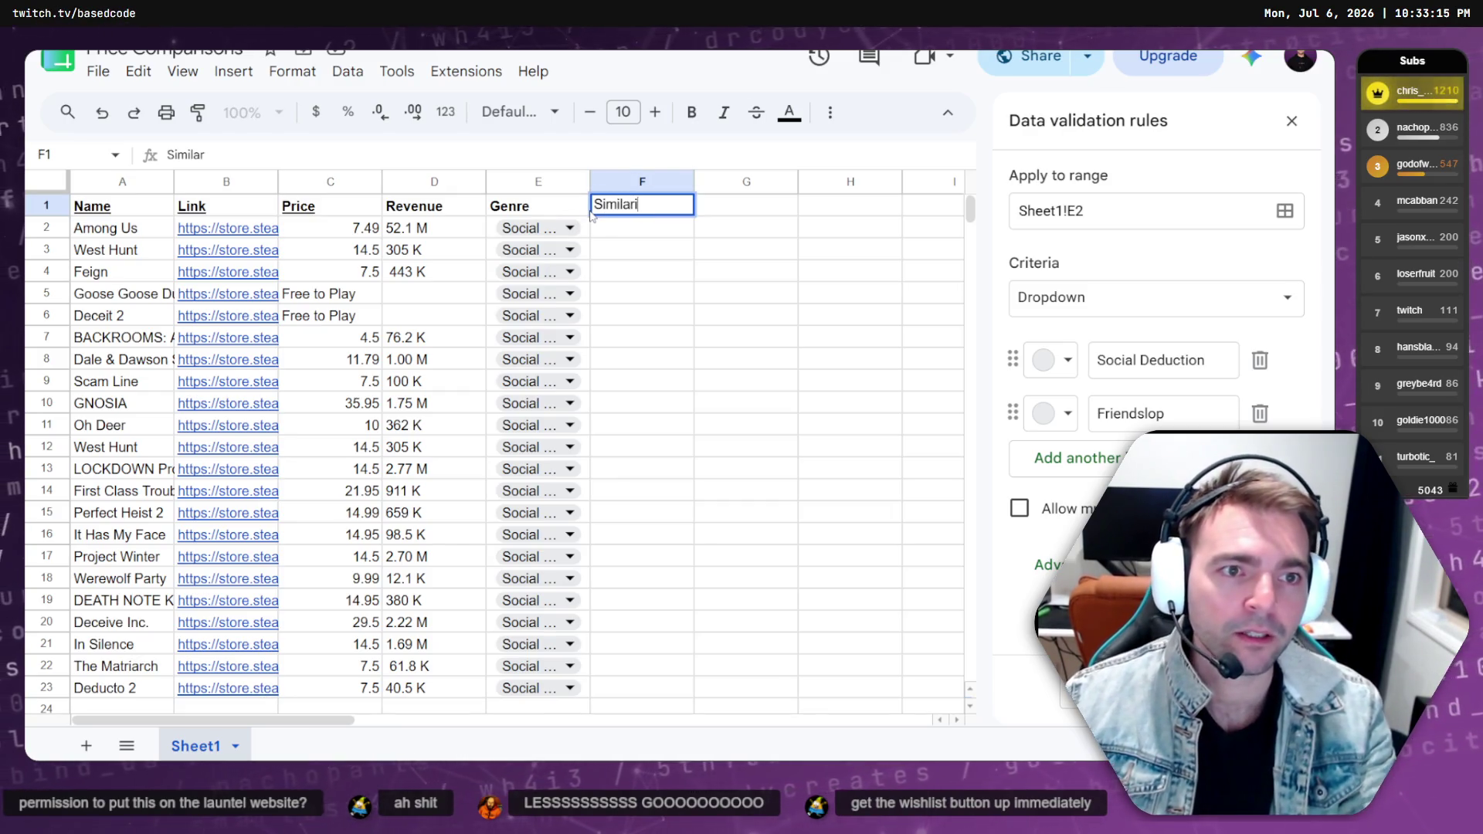
type("y")
key("Return")
key("Up")
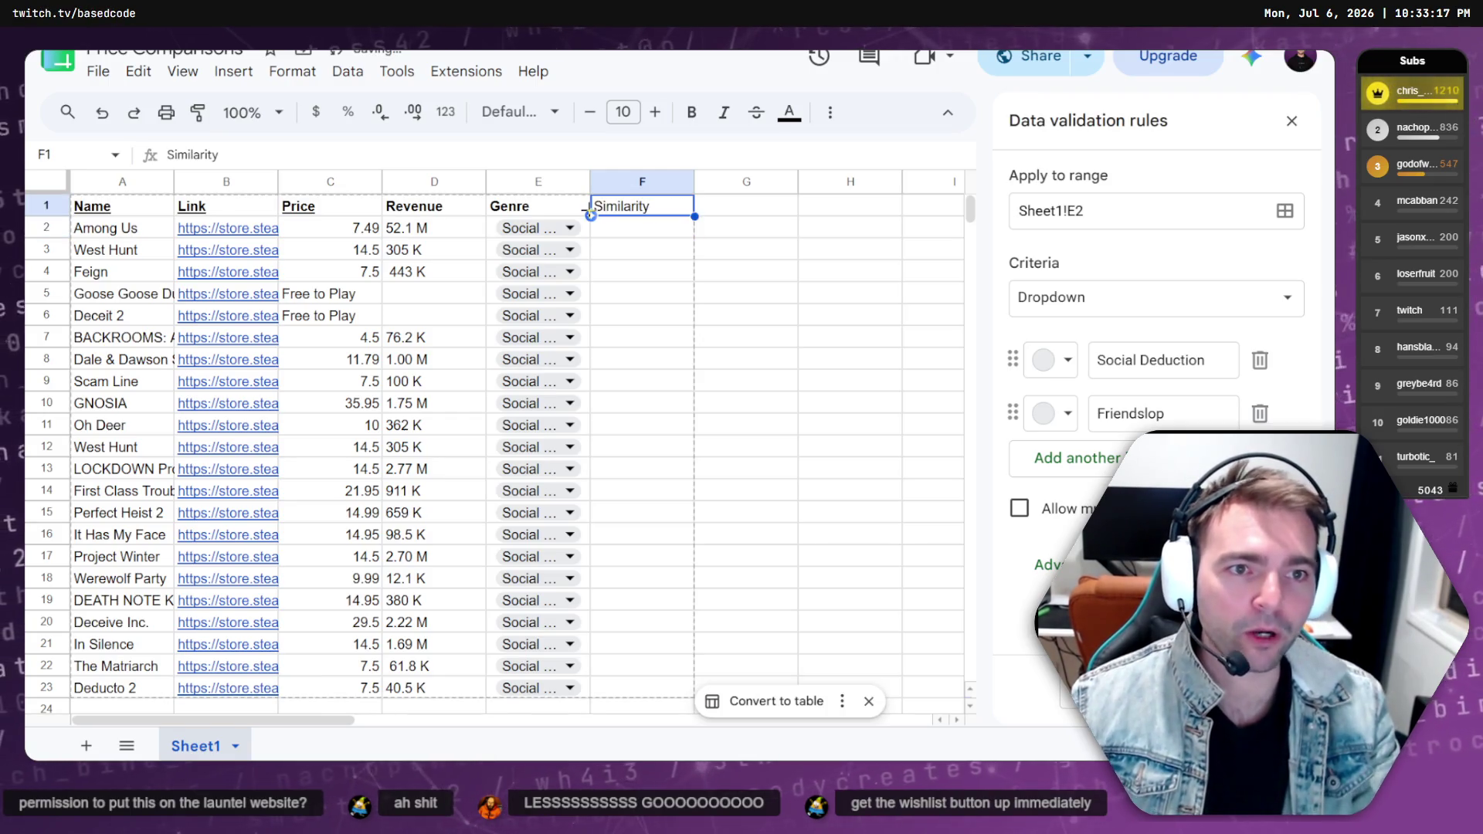
type("https://docs.google.com/spreadsheets/d/1P25fUm6qas_s-kikPBw3YrhjgoQcqEUAAHadSWjfLCl/edit?usp=sharing")
key("ctrl+z")
key("ctrl+z")
key("ctrl+y")
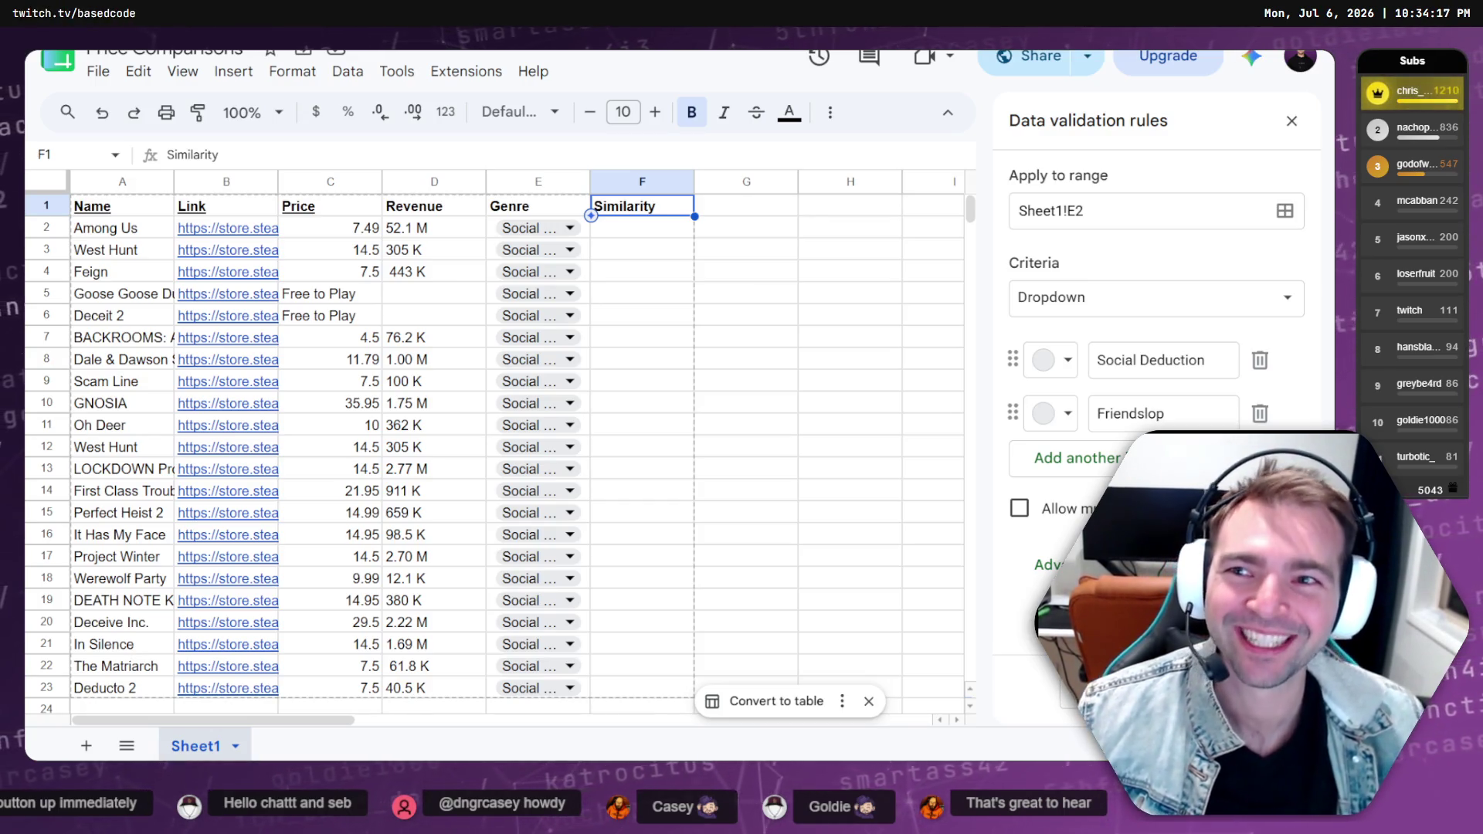
Check the empty Similarity cells F2 and F3, then switch to the ChatGPT conversation
left_click(633, 236)
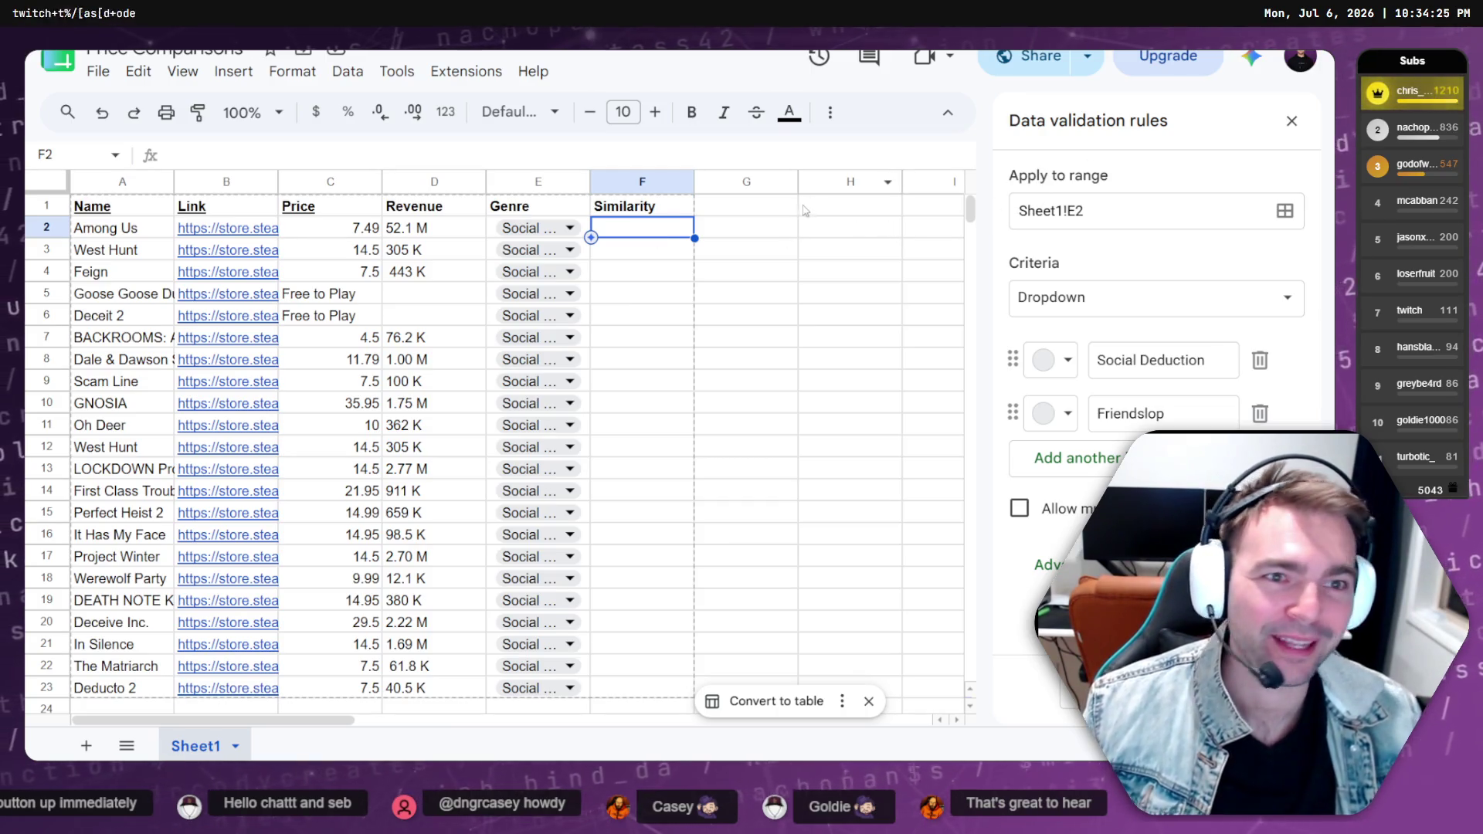
left_click(640, 264)
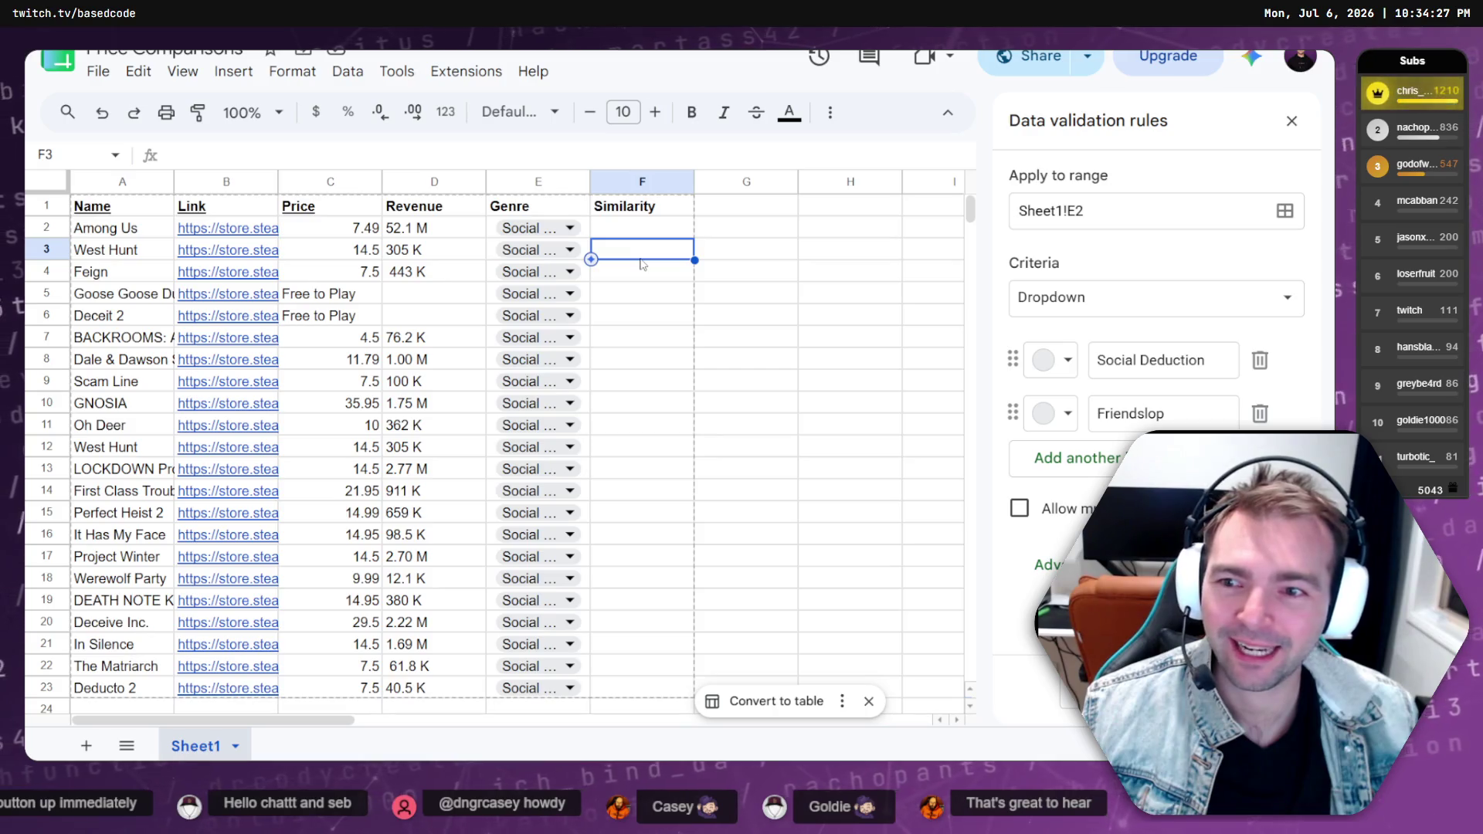
scroll(629, 261, "down", 4)
scroll(618, 258, "up", 2)
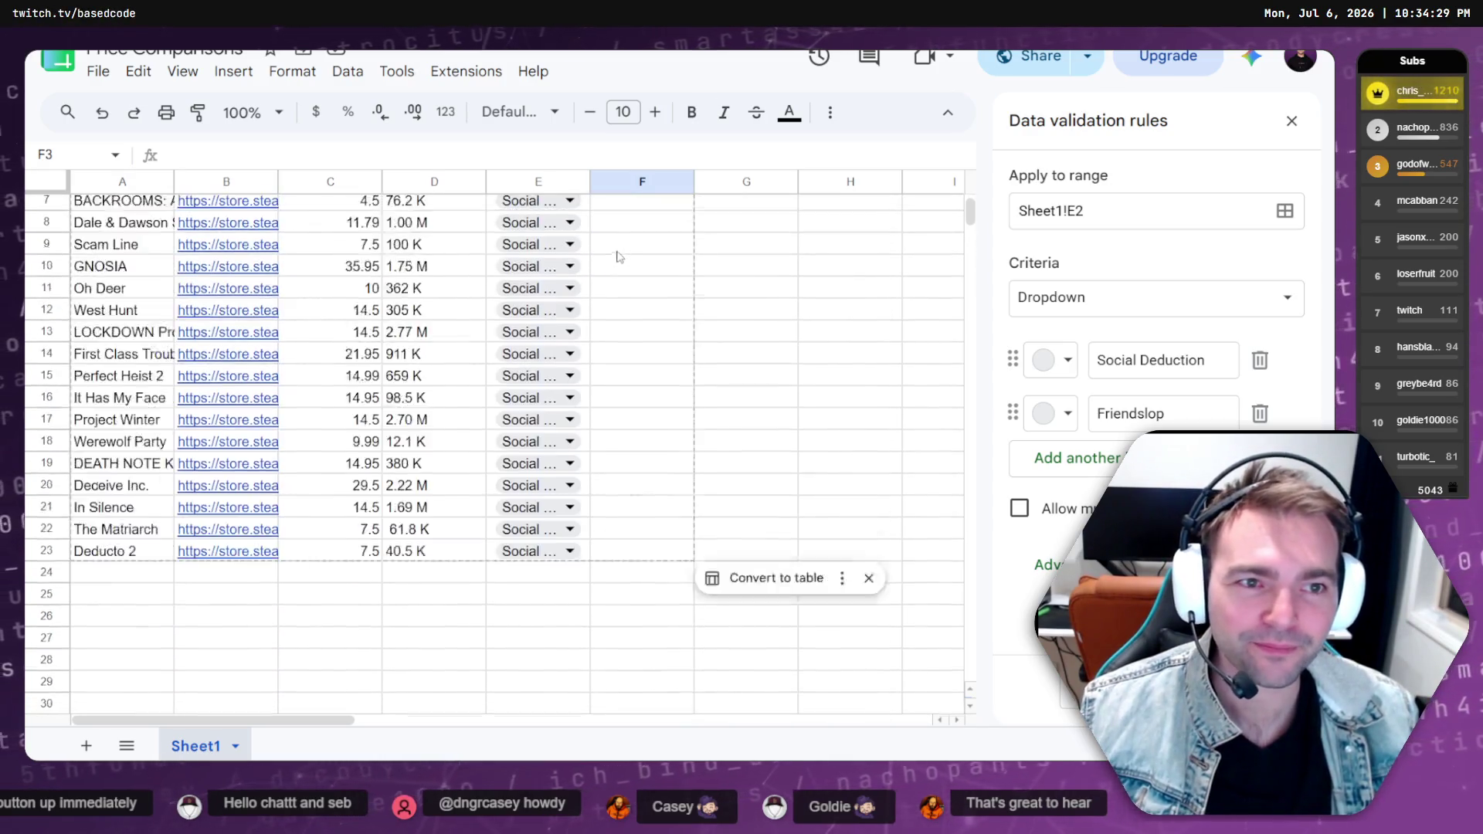
scroll(628, 276, "up", 2)
left_click(638, 232)
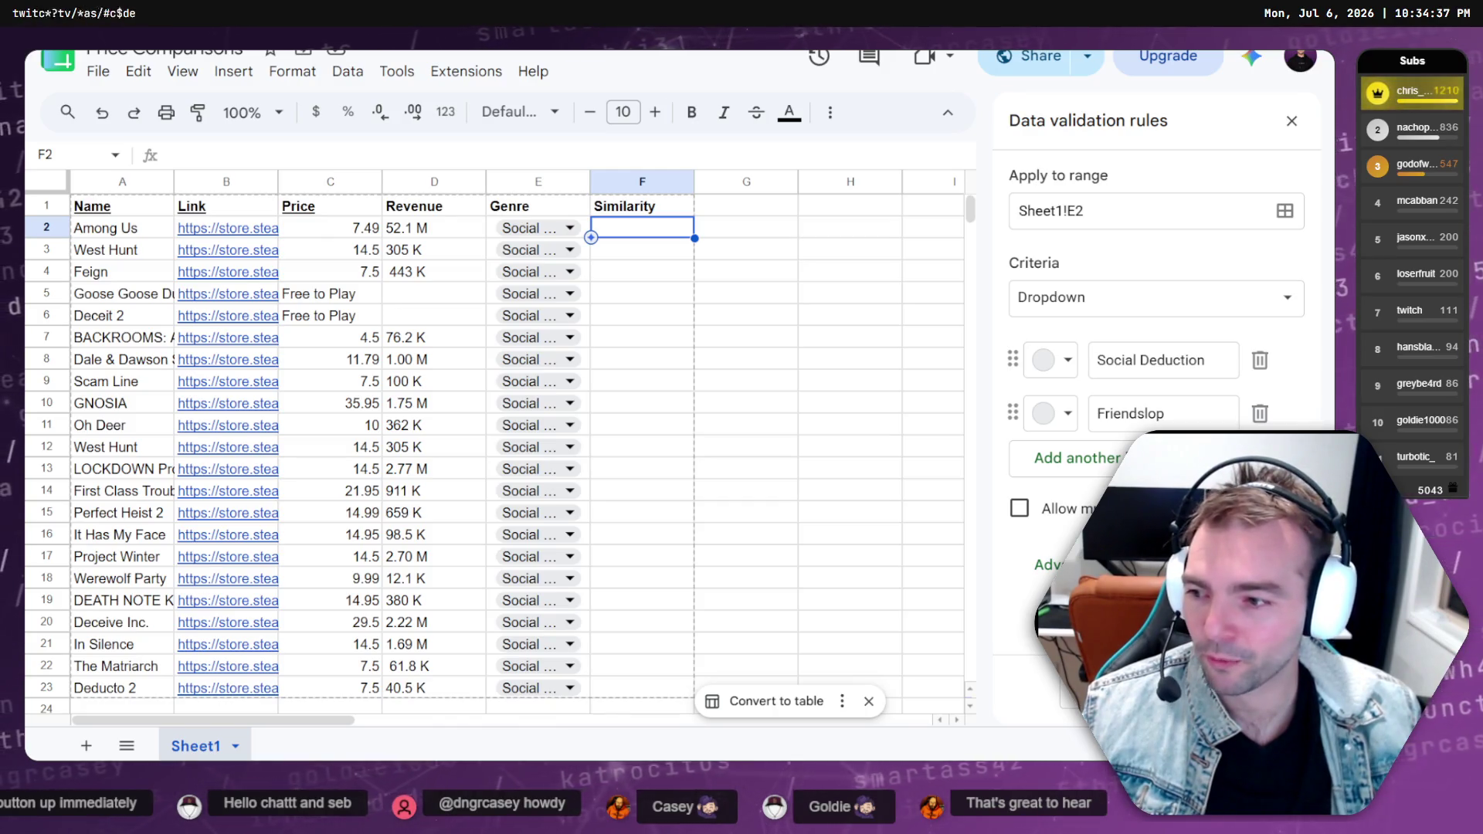
key("alt+Tab")
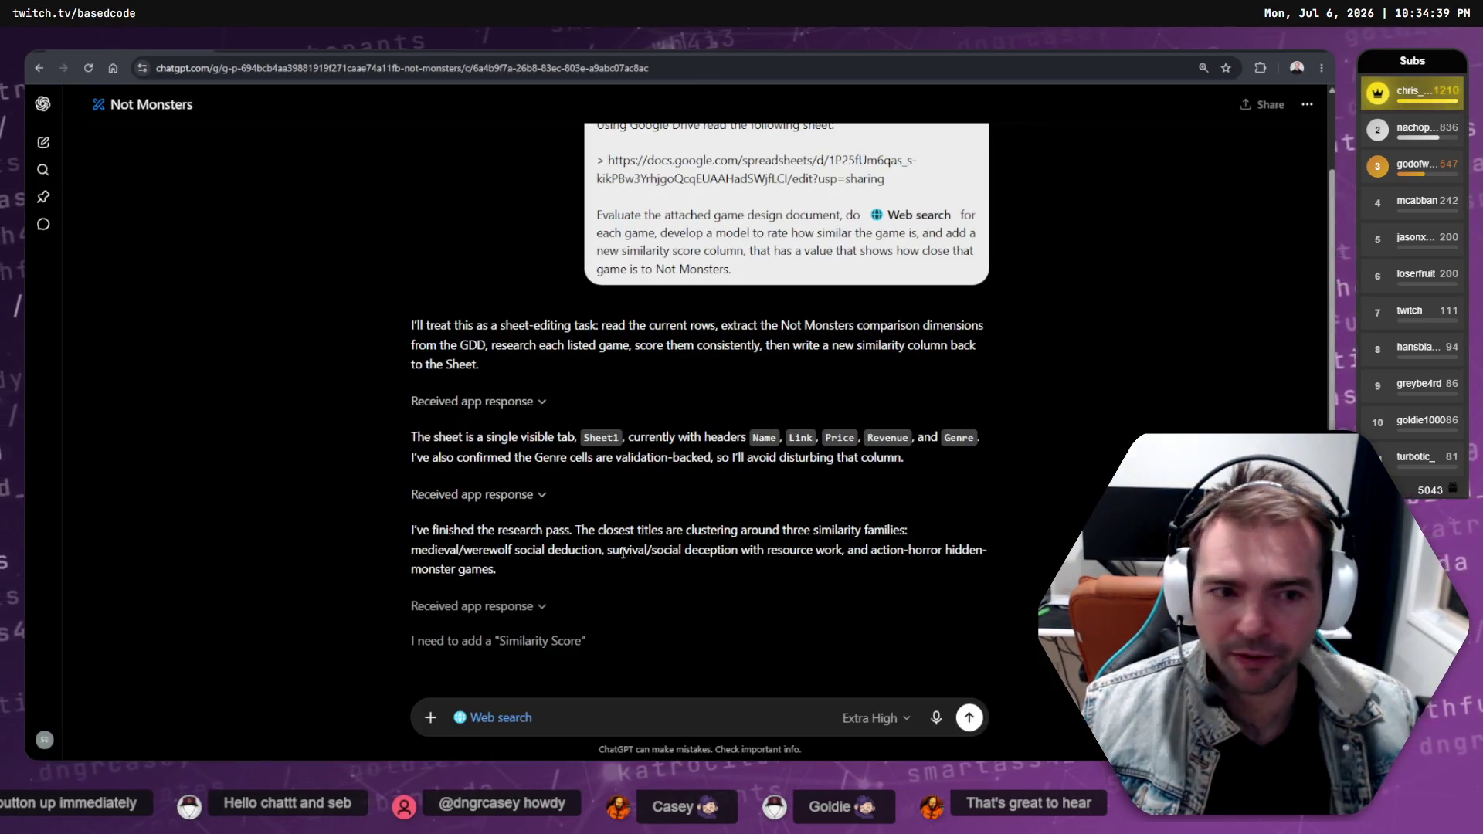
Read through ChatGPT's research summary, then restore its window to a smaller size to reveal the spreadsheet
scroll(631, 488, "down", 3)
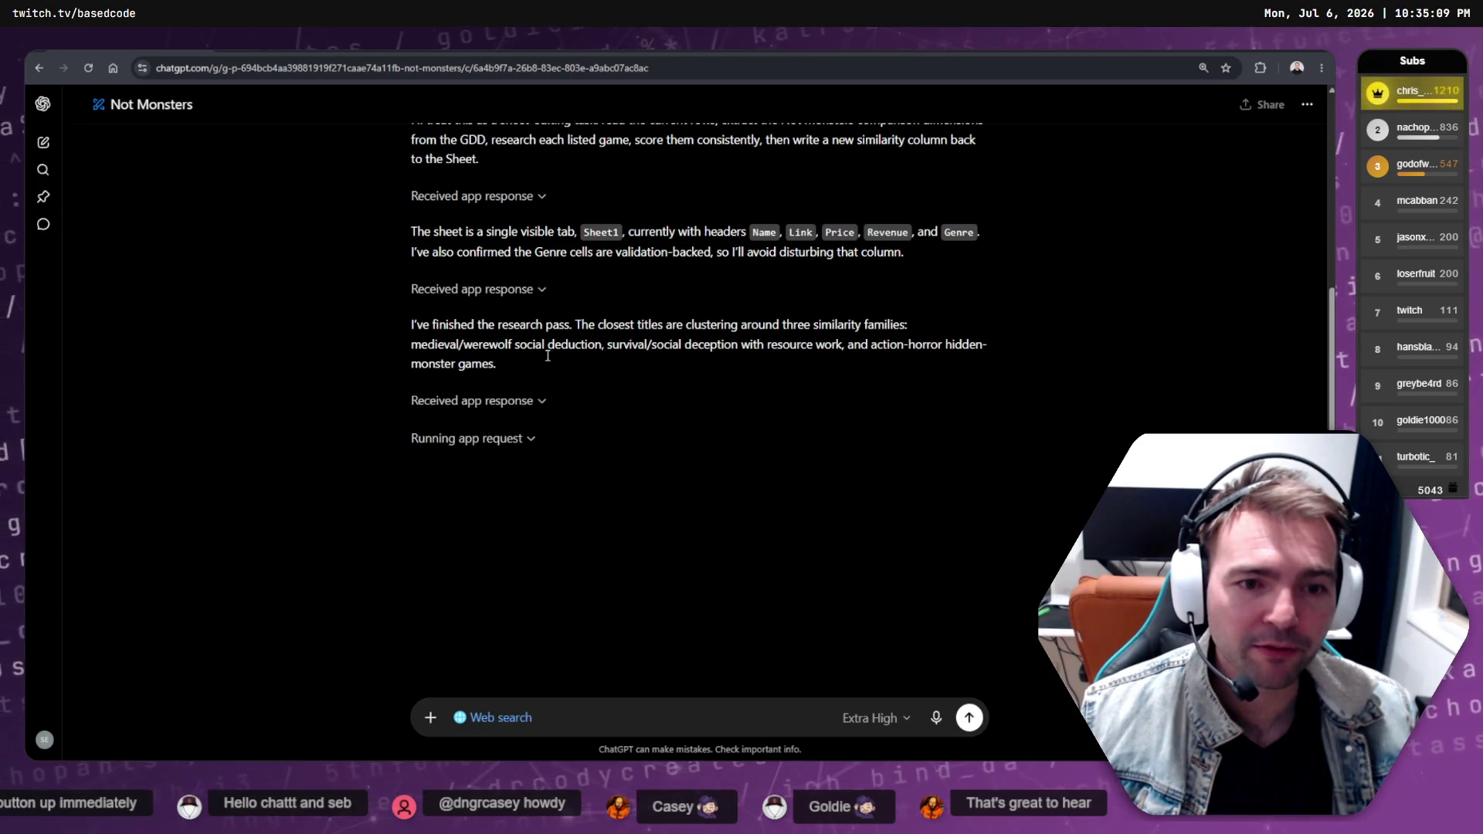
scroll(547, 355, "down", 2)
scroll(590, 384, "up", 3)
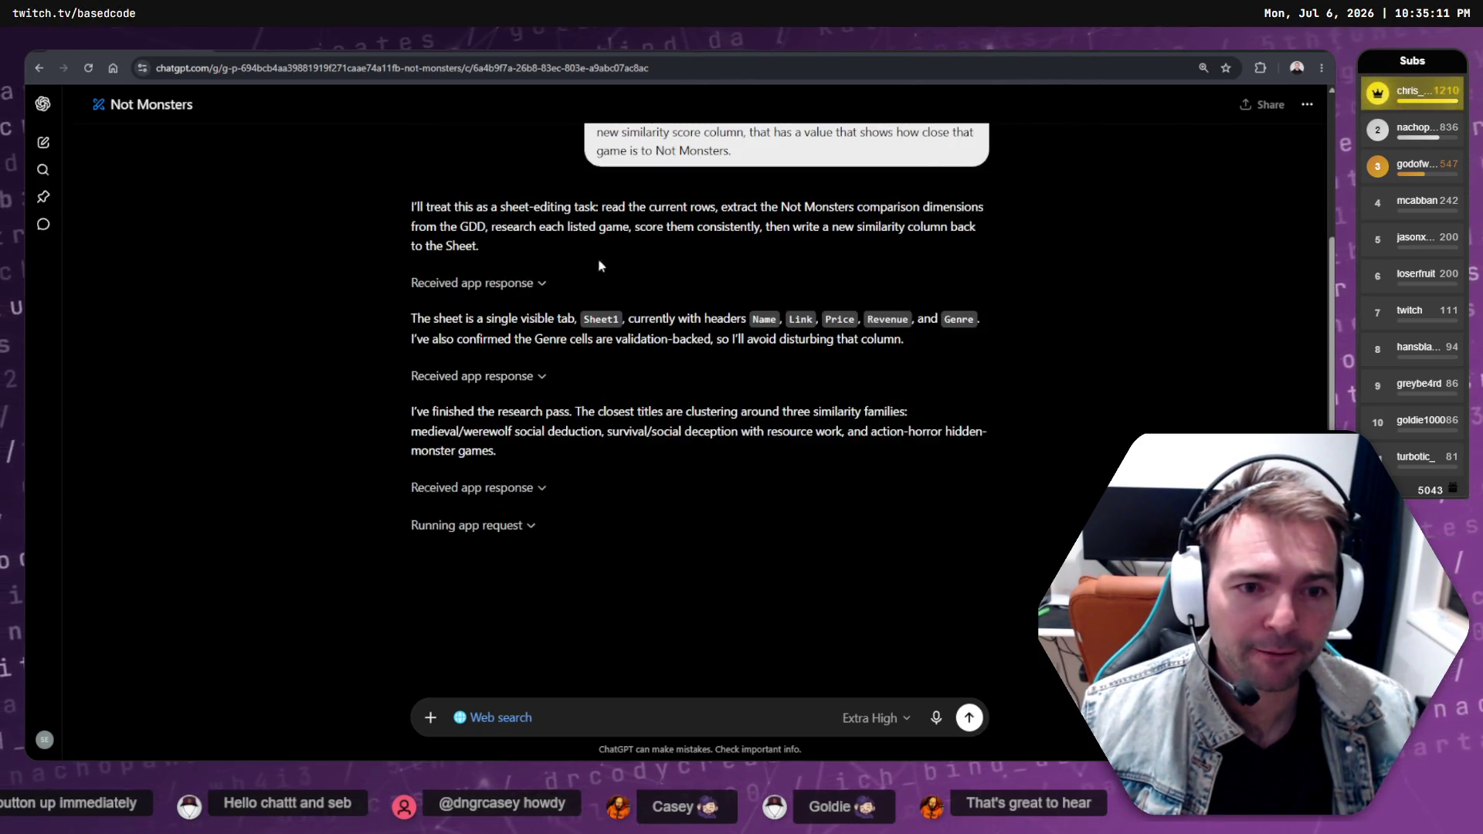
mouse_move(695, 46)
left_mouse_down()
mouse_move(695, 209)
mouse_move(653, 213)
left_mouse_up()
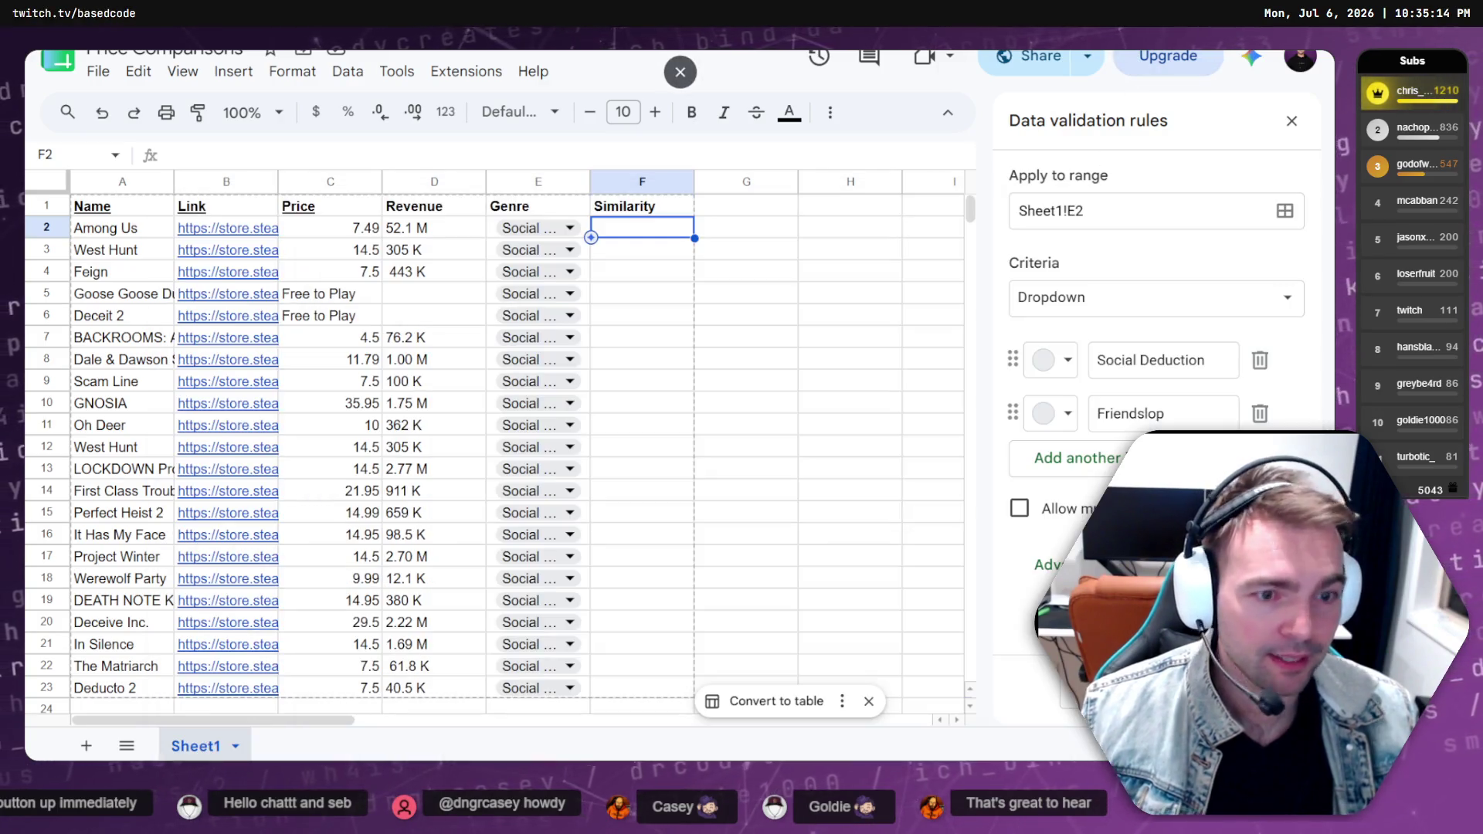
Snap the spreadsheet to the left half of the screen and ChatGPT to the right half
left_click(775, 84)
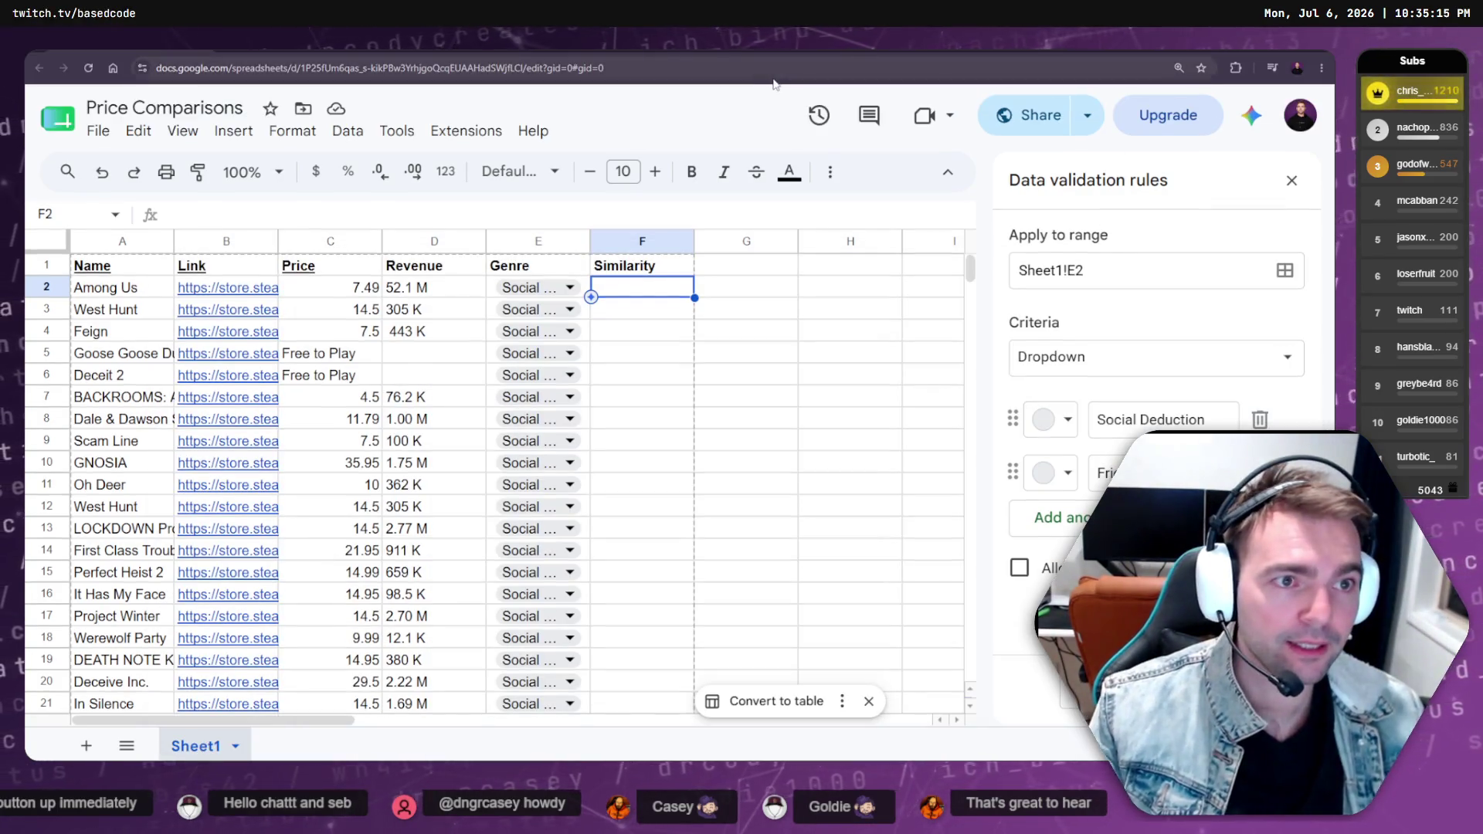
mouse_move(775, 84)
left_mouse_down()
mouse_move(506, 52)
mouse_move(568, 38)
mouse_move(546, 53)
mouse_move(579, 59)
left_mouse_up()
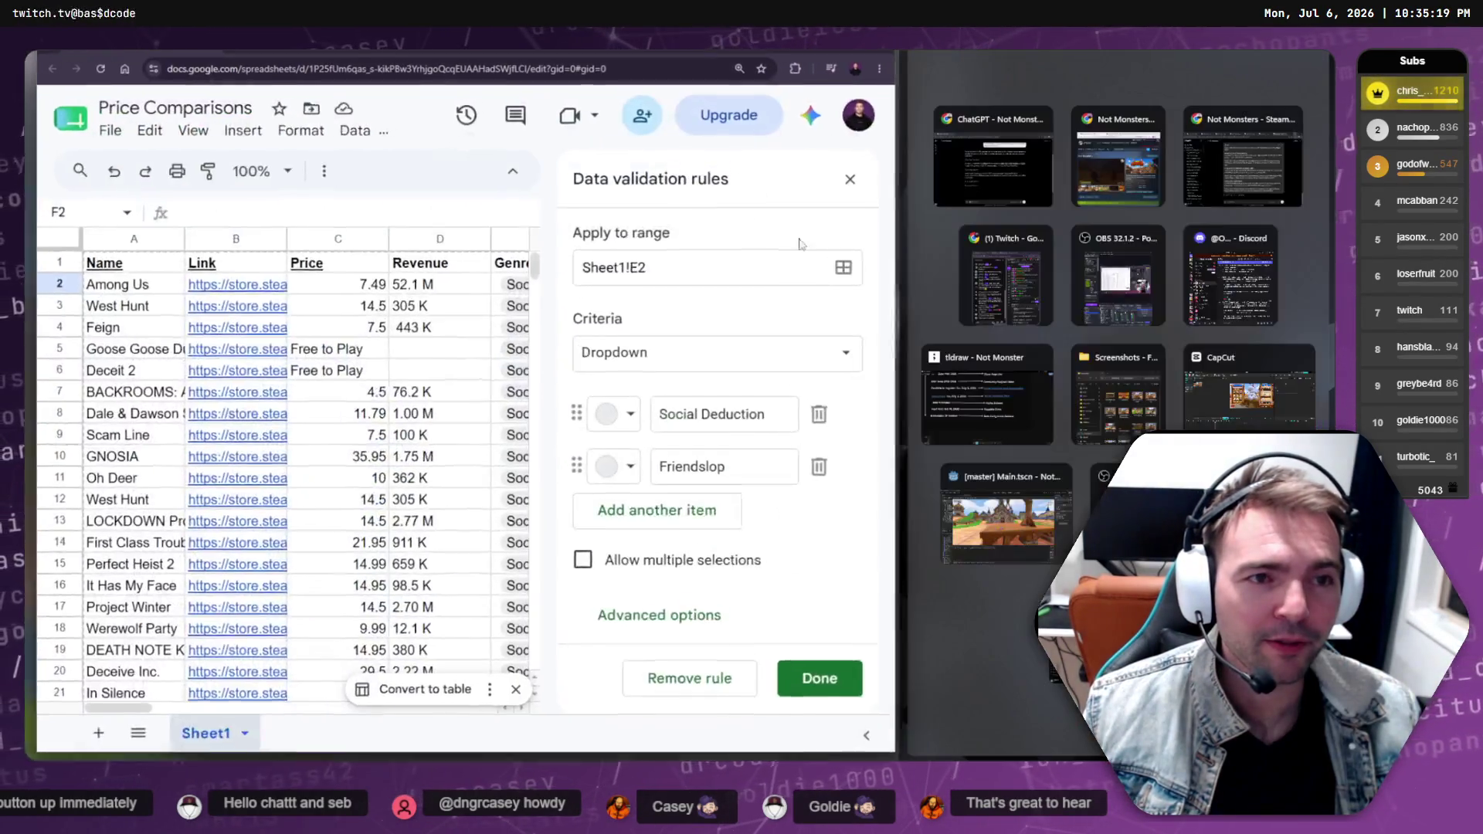
left_click(1017, 167)
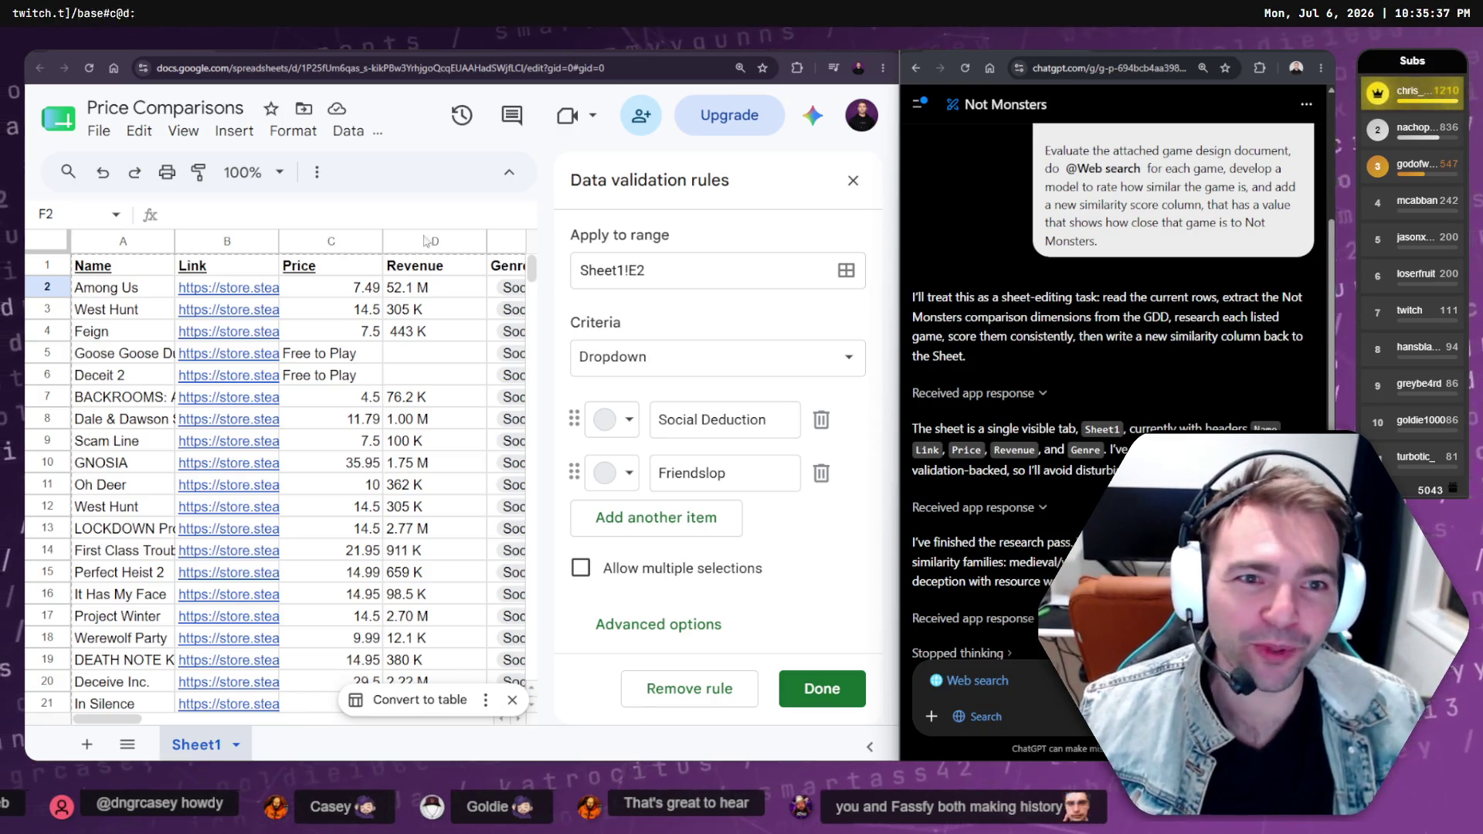
Close the Data validation rules panel, select F1, and reconnect Google Drive up to the Google sign-in
left_click(850, 180)
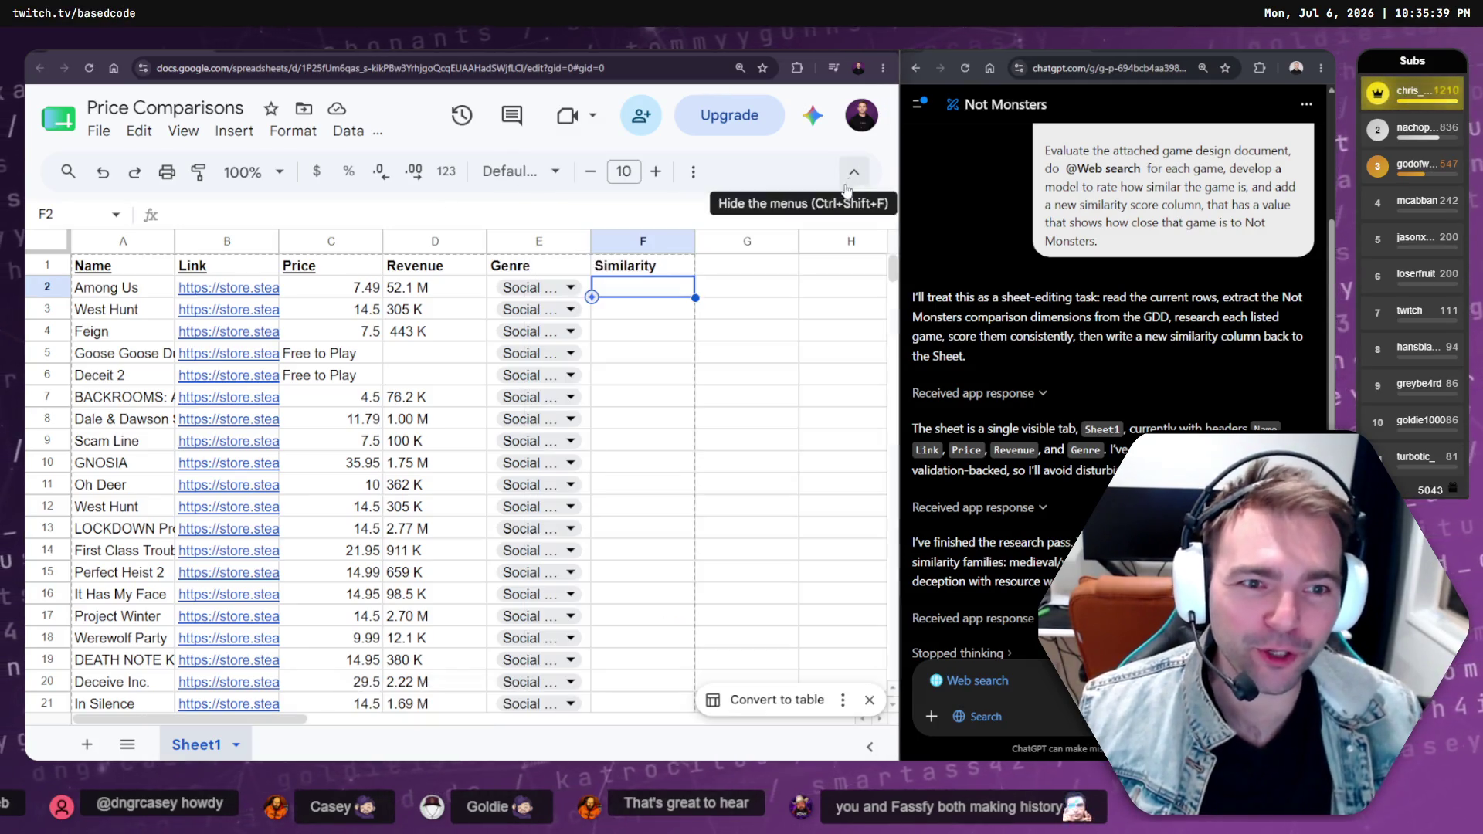
left_click(668, 307)
left_click(678, 274)
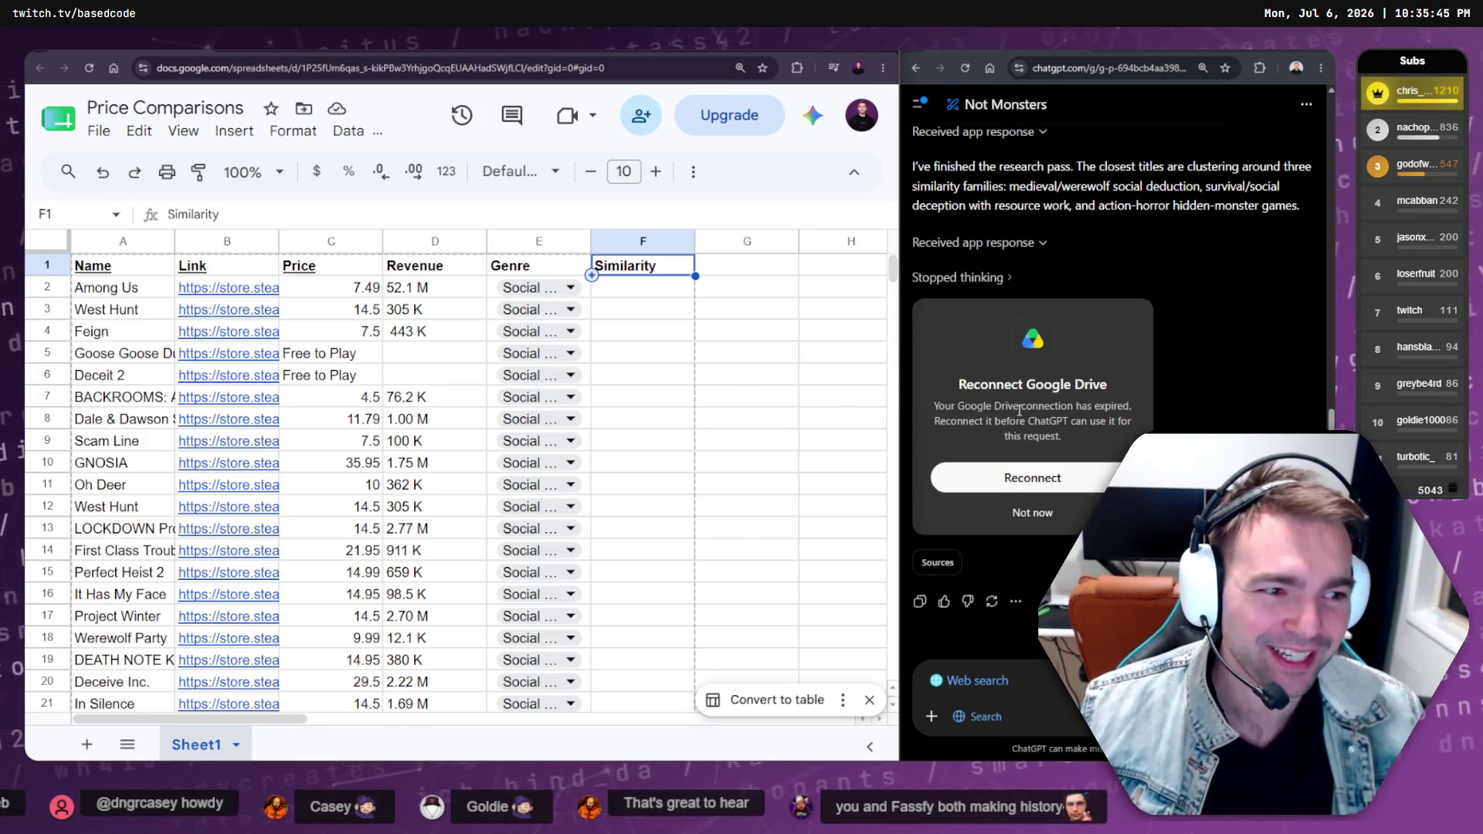
left_click(1036, 479)
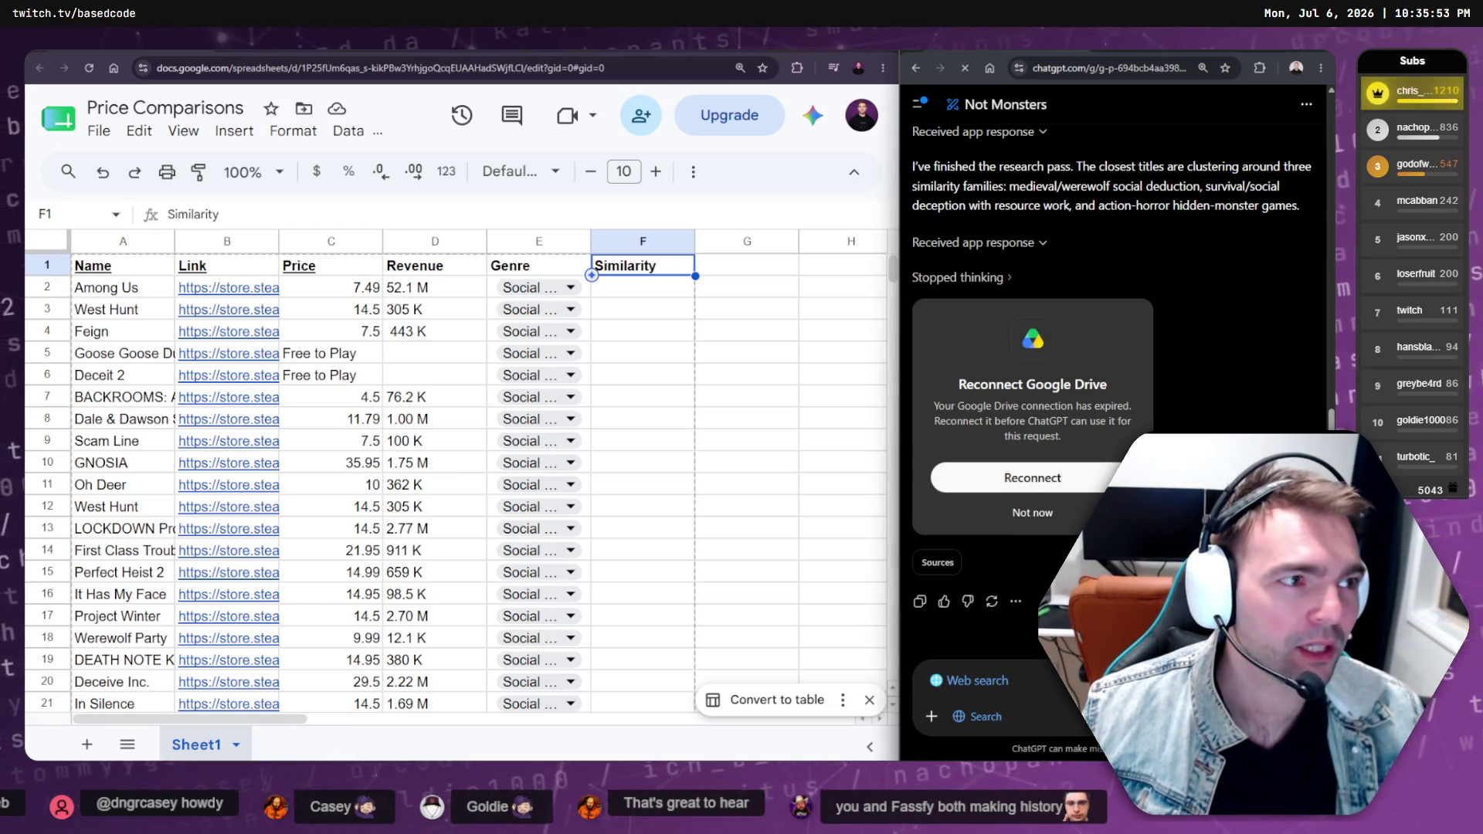
left_click(1038, 483)
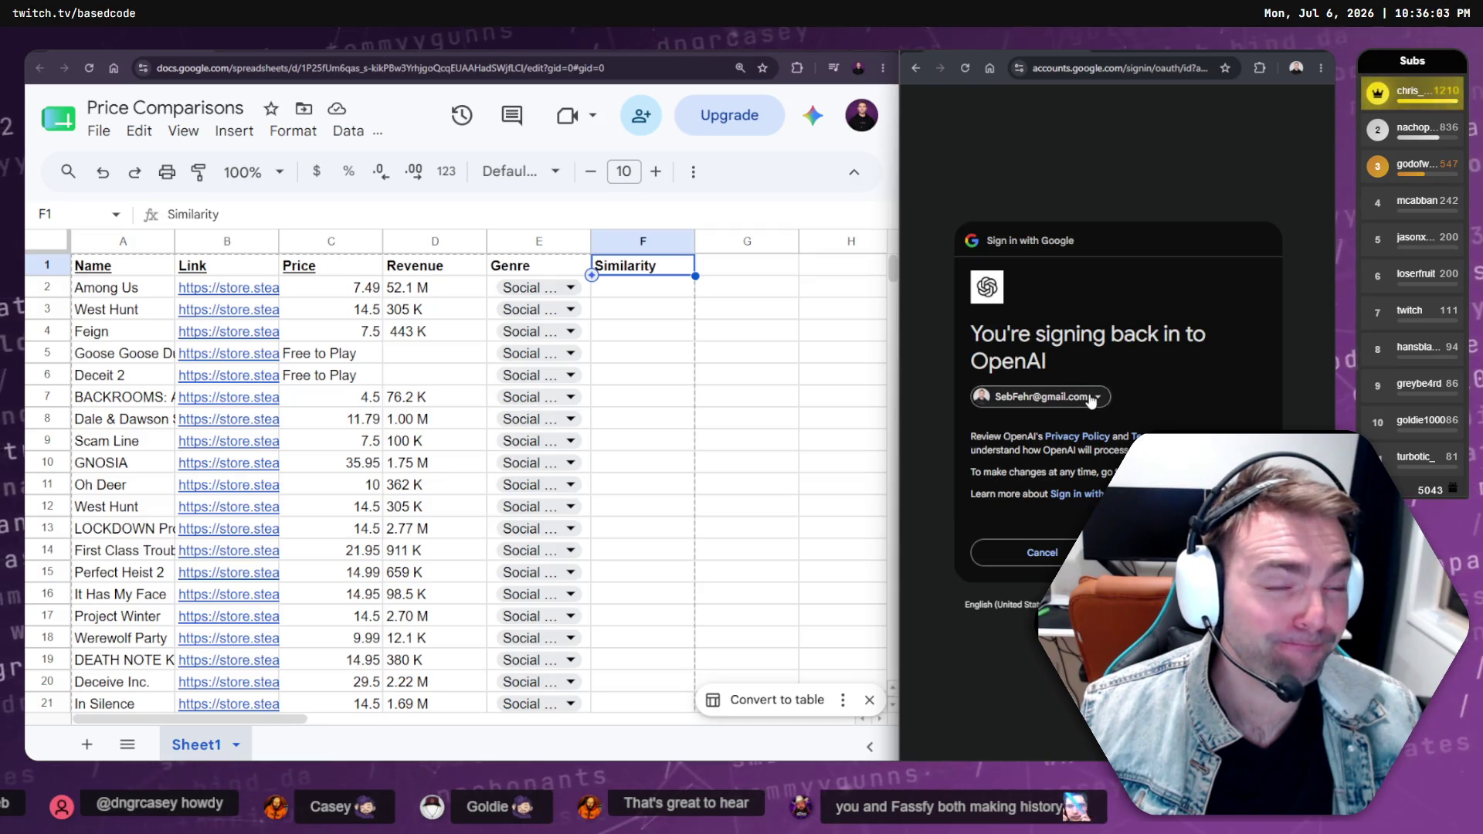
Close the Google sign-in window, bring back the side-by-side sheet and ChatGPT, and move to F2
left_click(1205, 552)
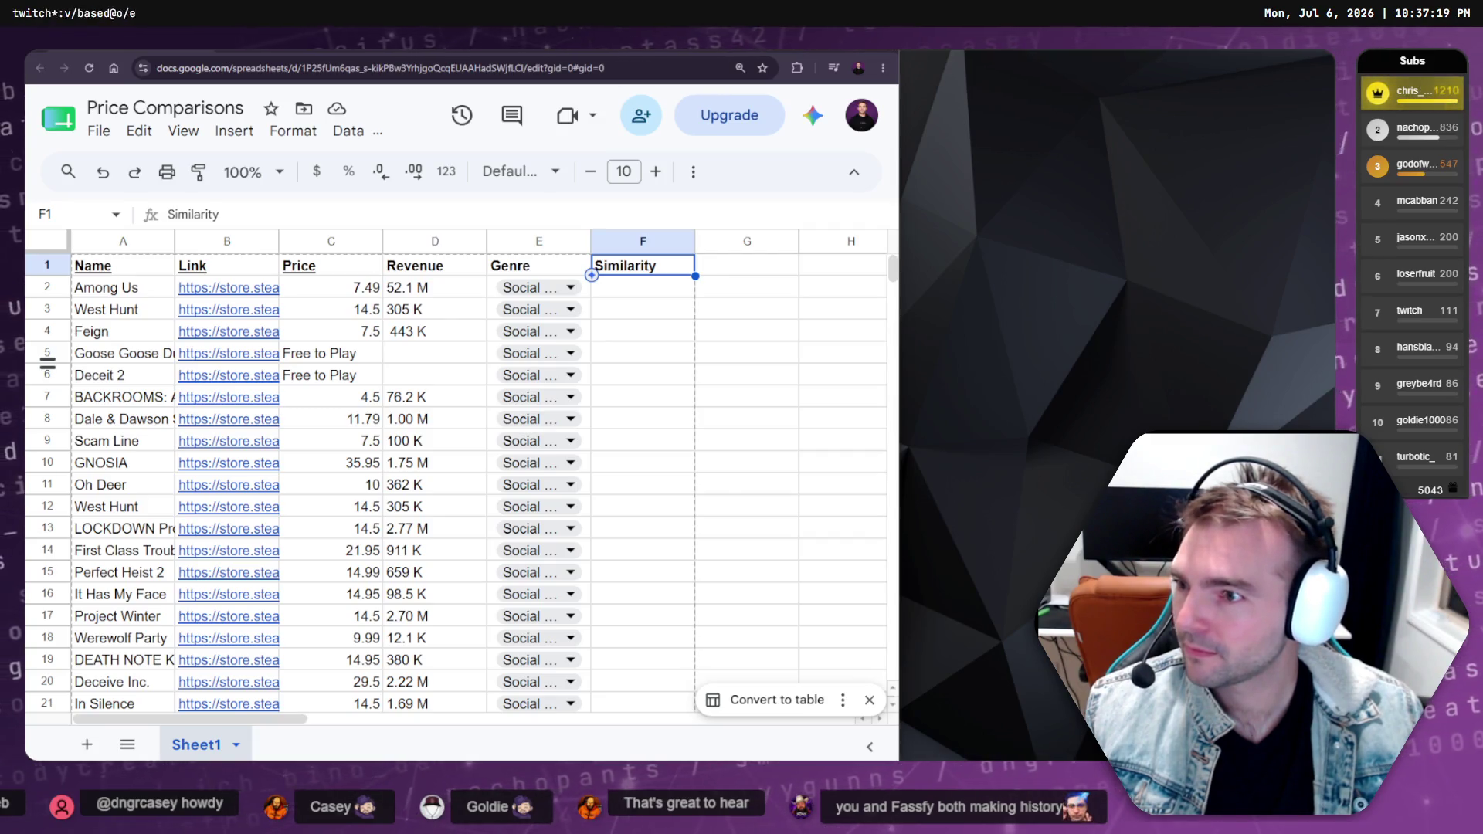
key("super")
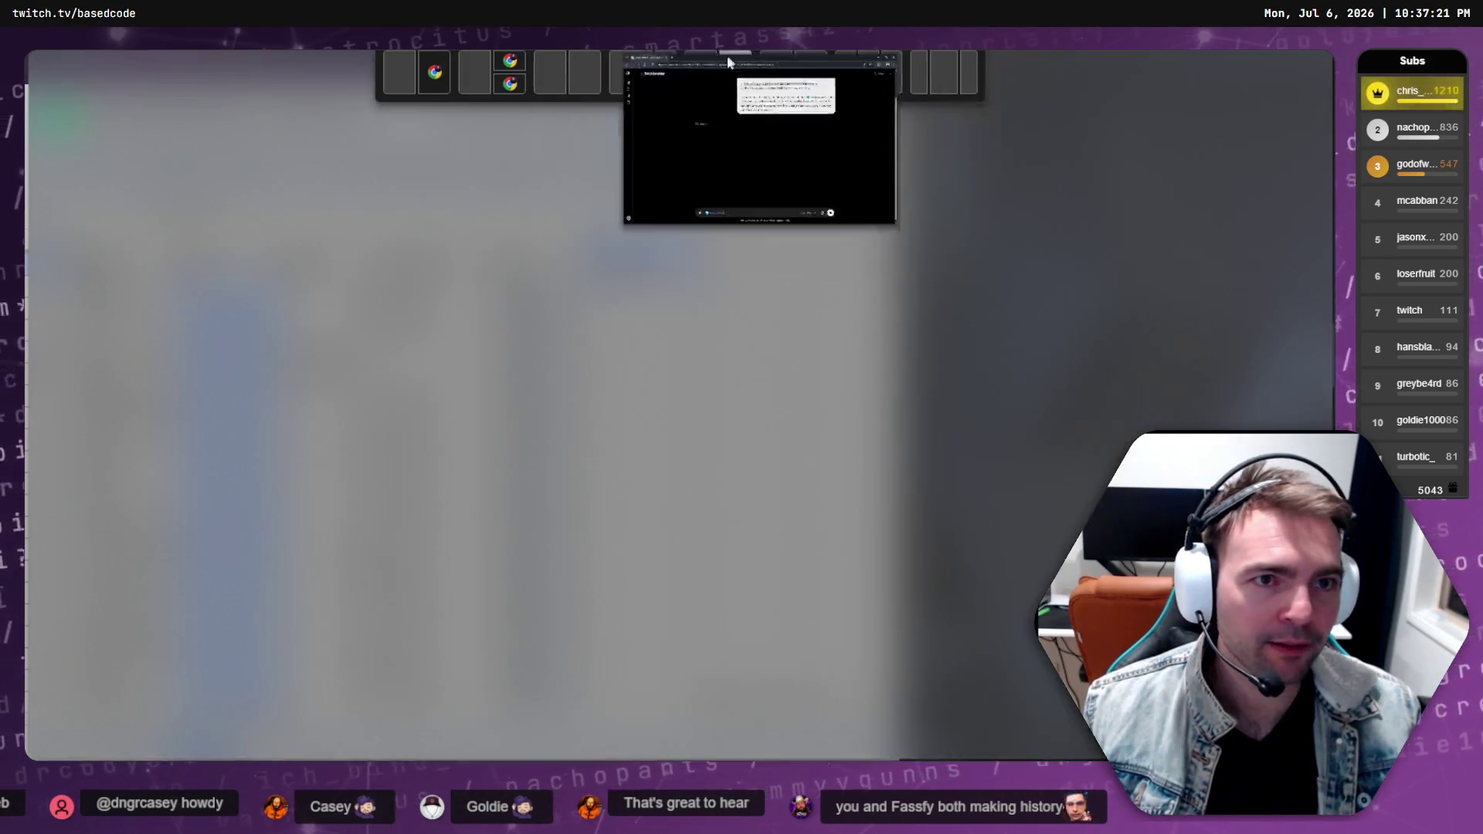
left_click(728, 62)
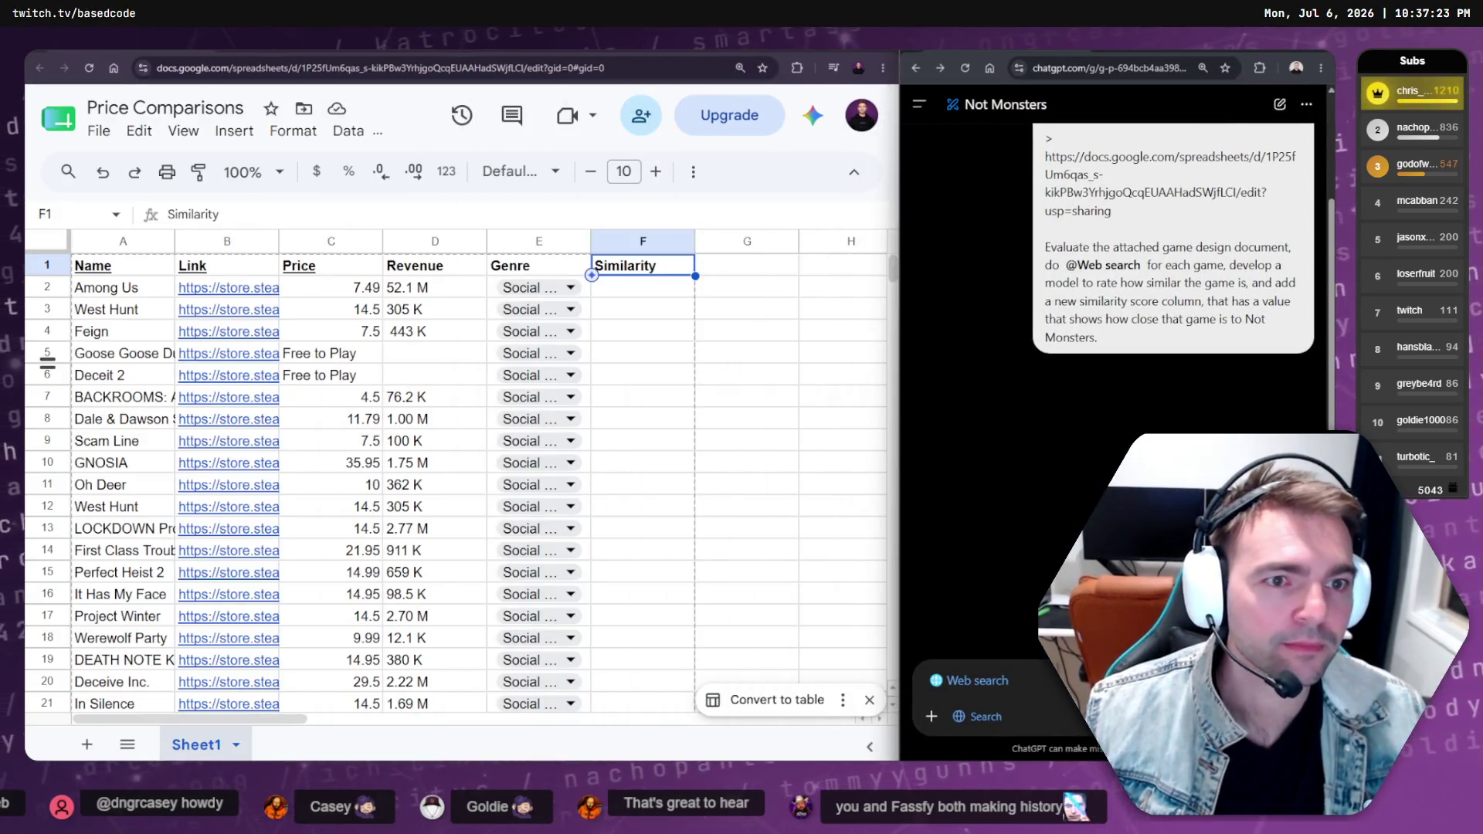
key("Down")
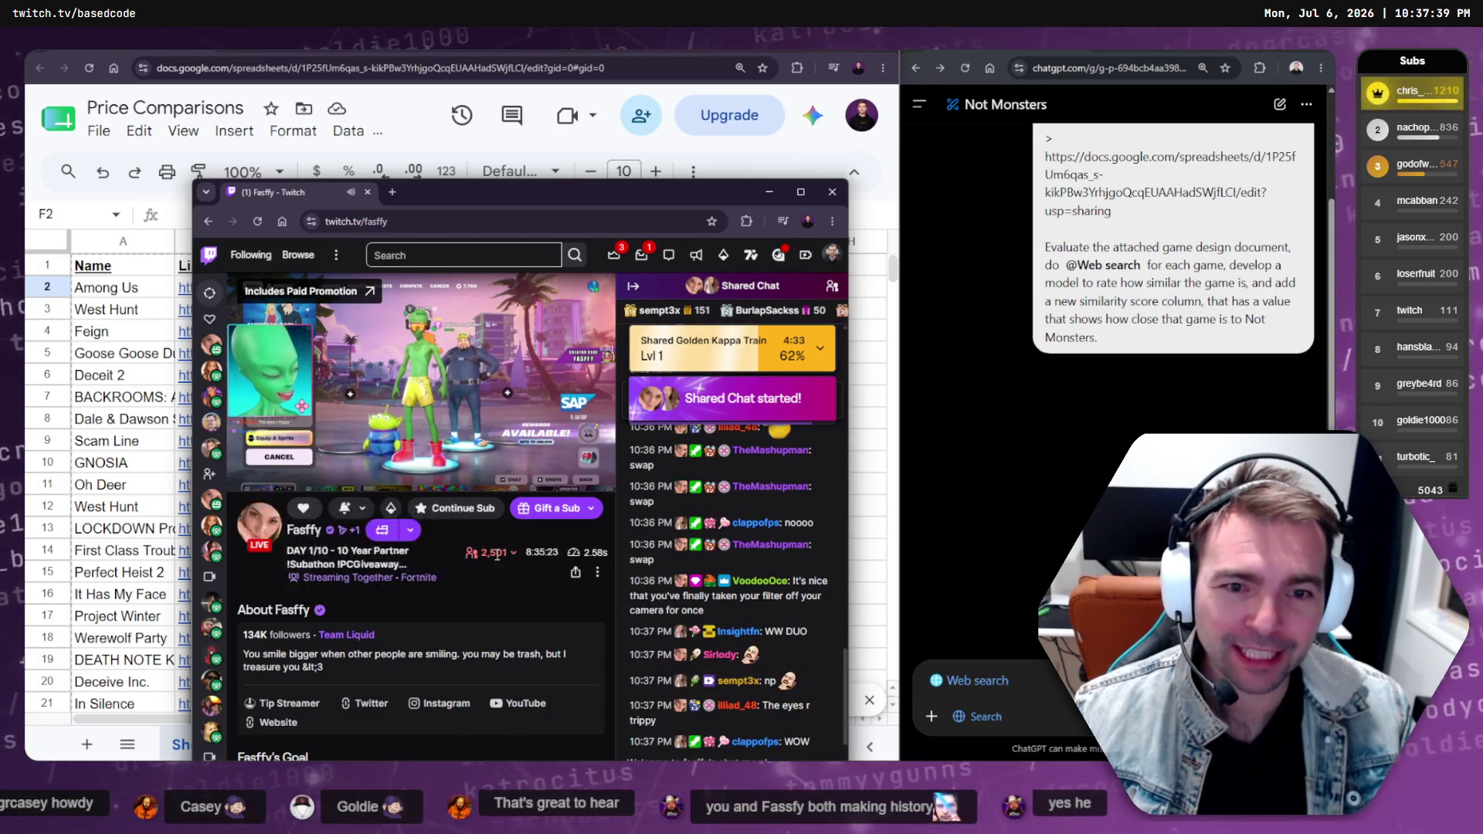
Maximize the Twitch stream window and browse the live Fortnite channel page and viewer count
double_click(600, 193)
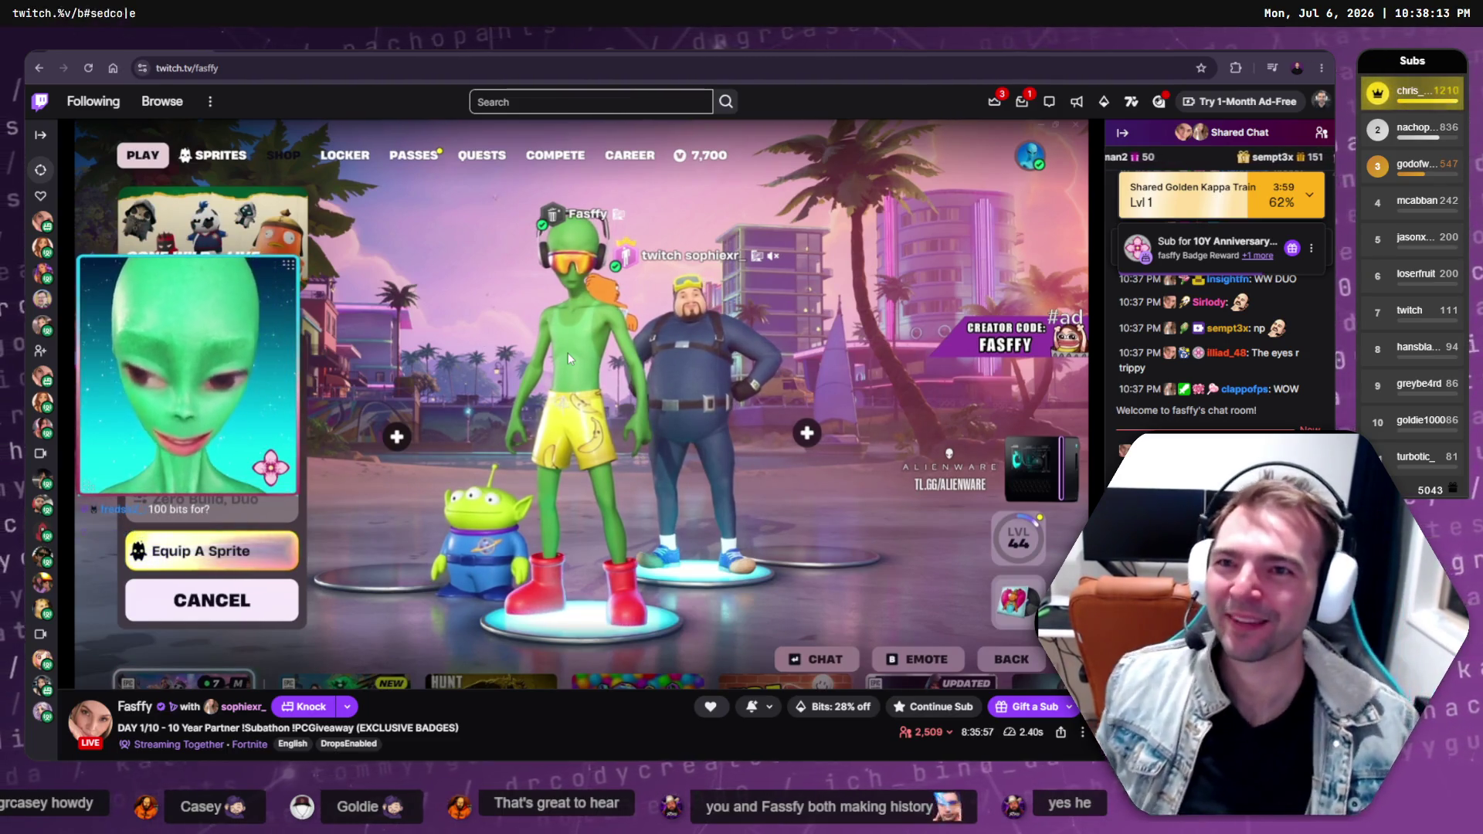
mouse_move(42, 299)
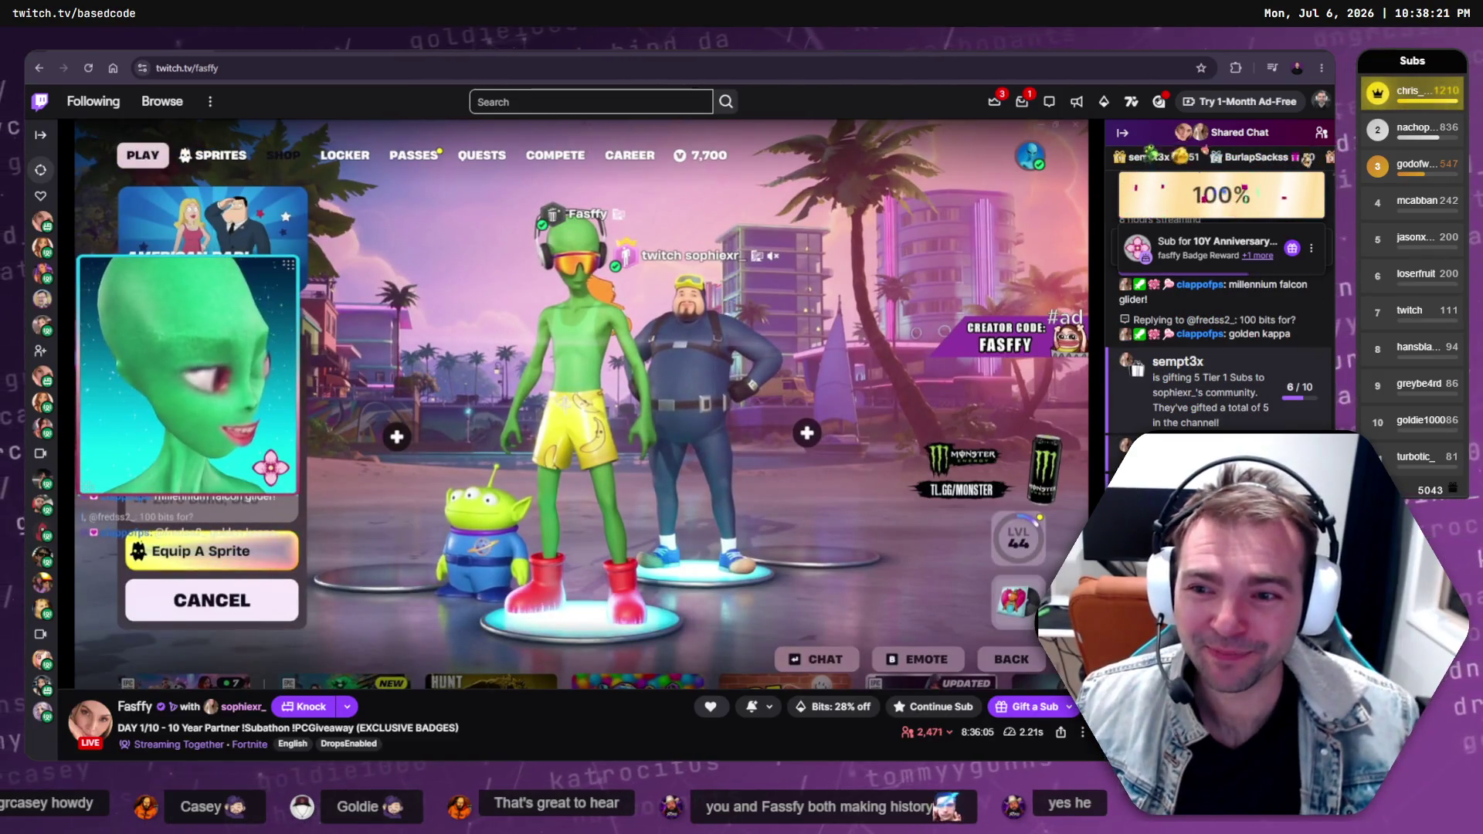
scroll(934, 711, "down", 1)
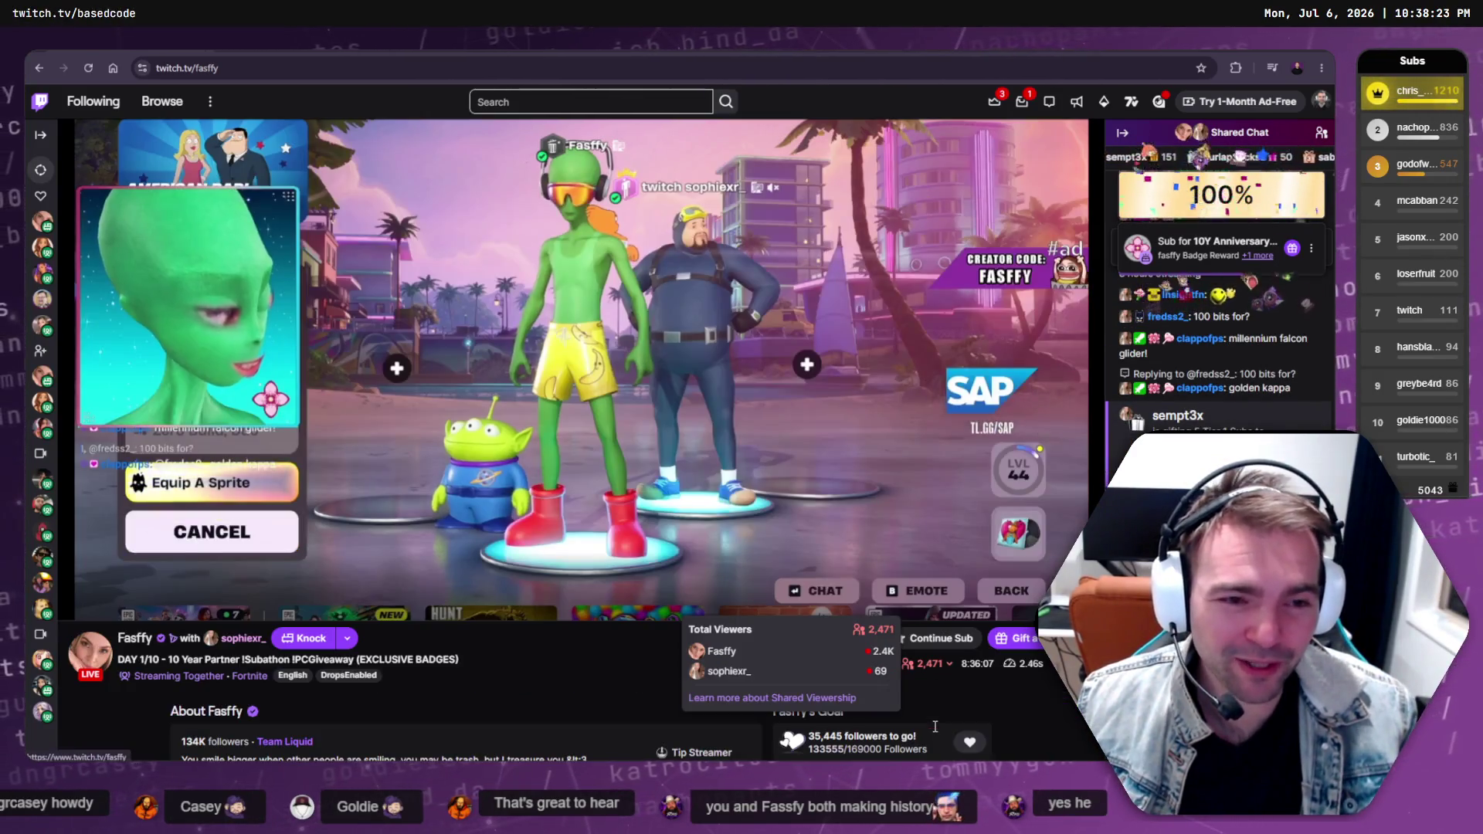
mouse_move(931, 663)
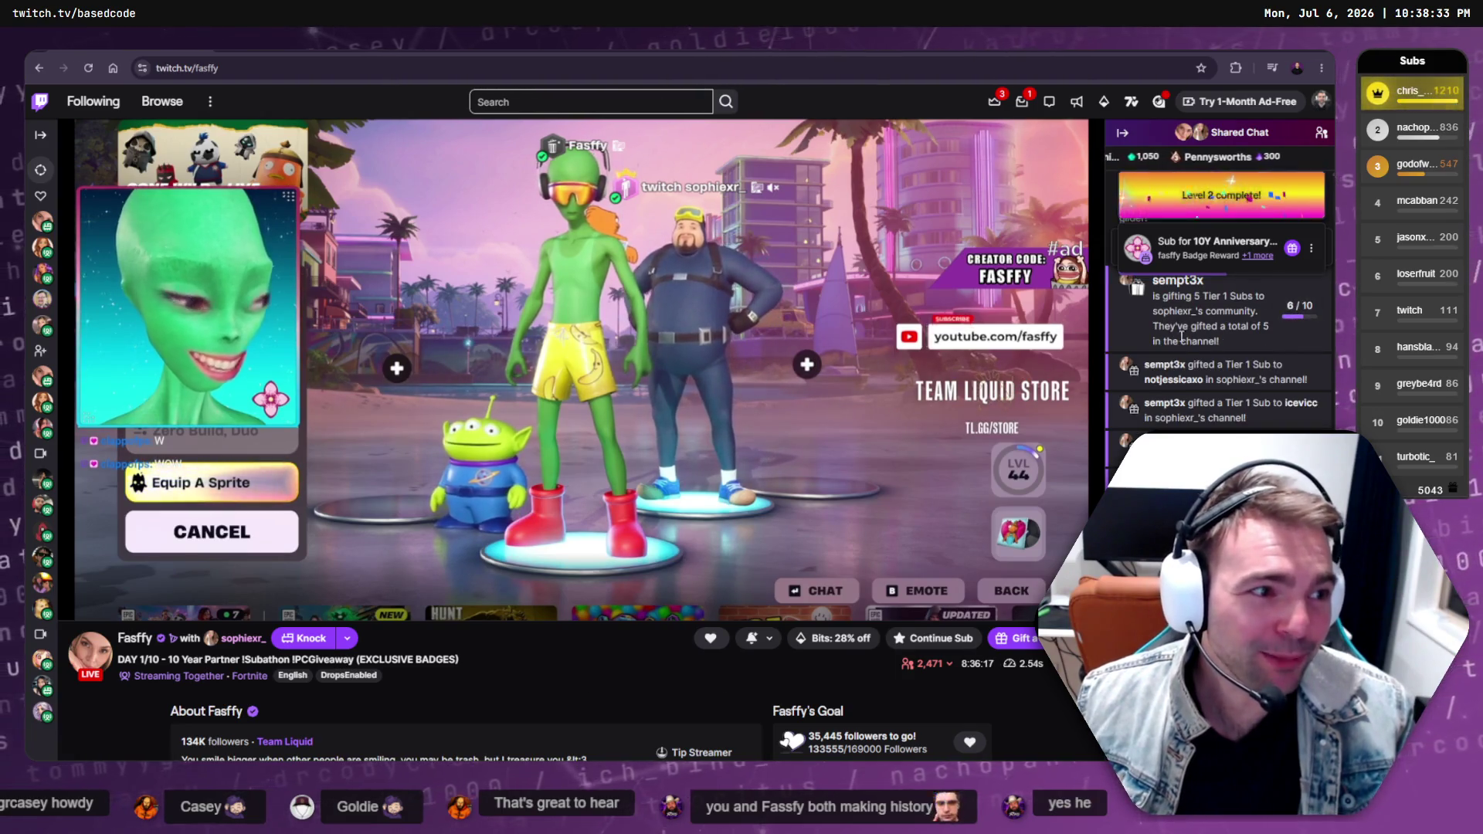
mouse_move(1056, 358)
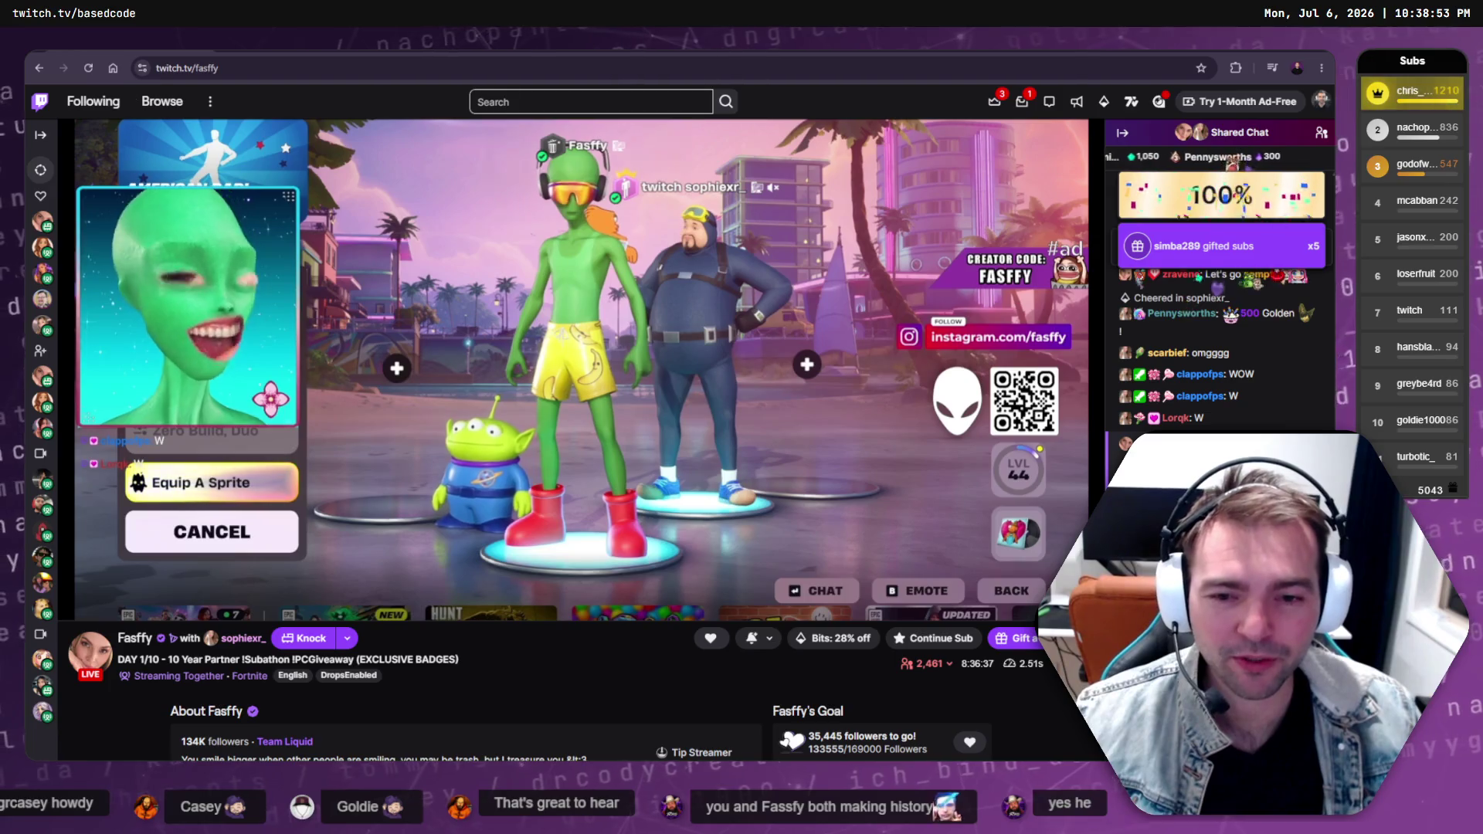
mouse_move(227, 609)
mouse_move(238, 641)
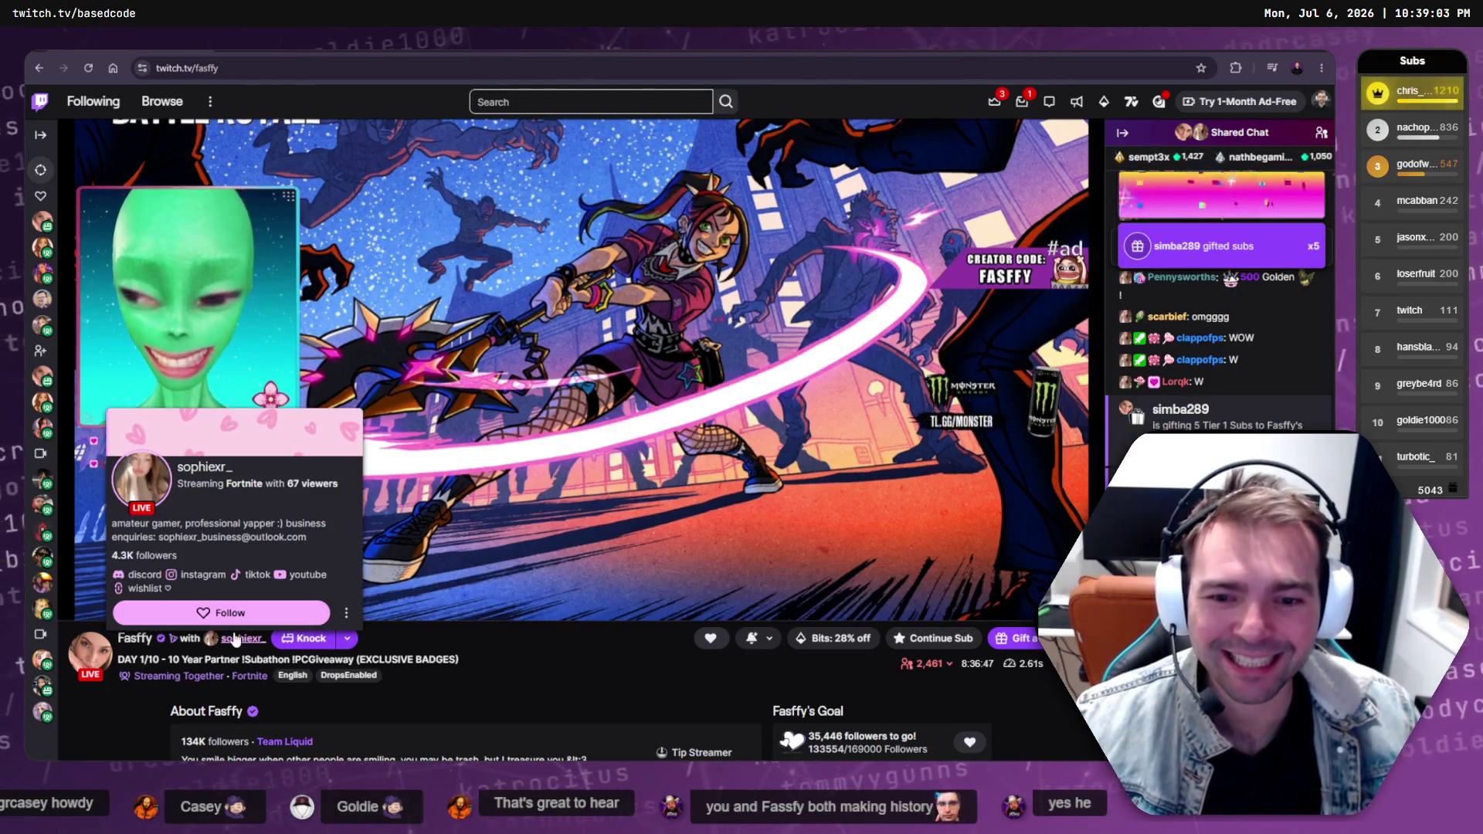
Visit the co-streamer's channel, then return to the main streamer's channel
scroll(235, 635, "up", 1)
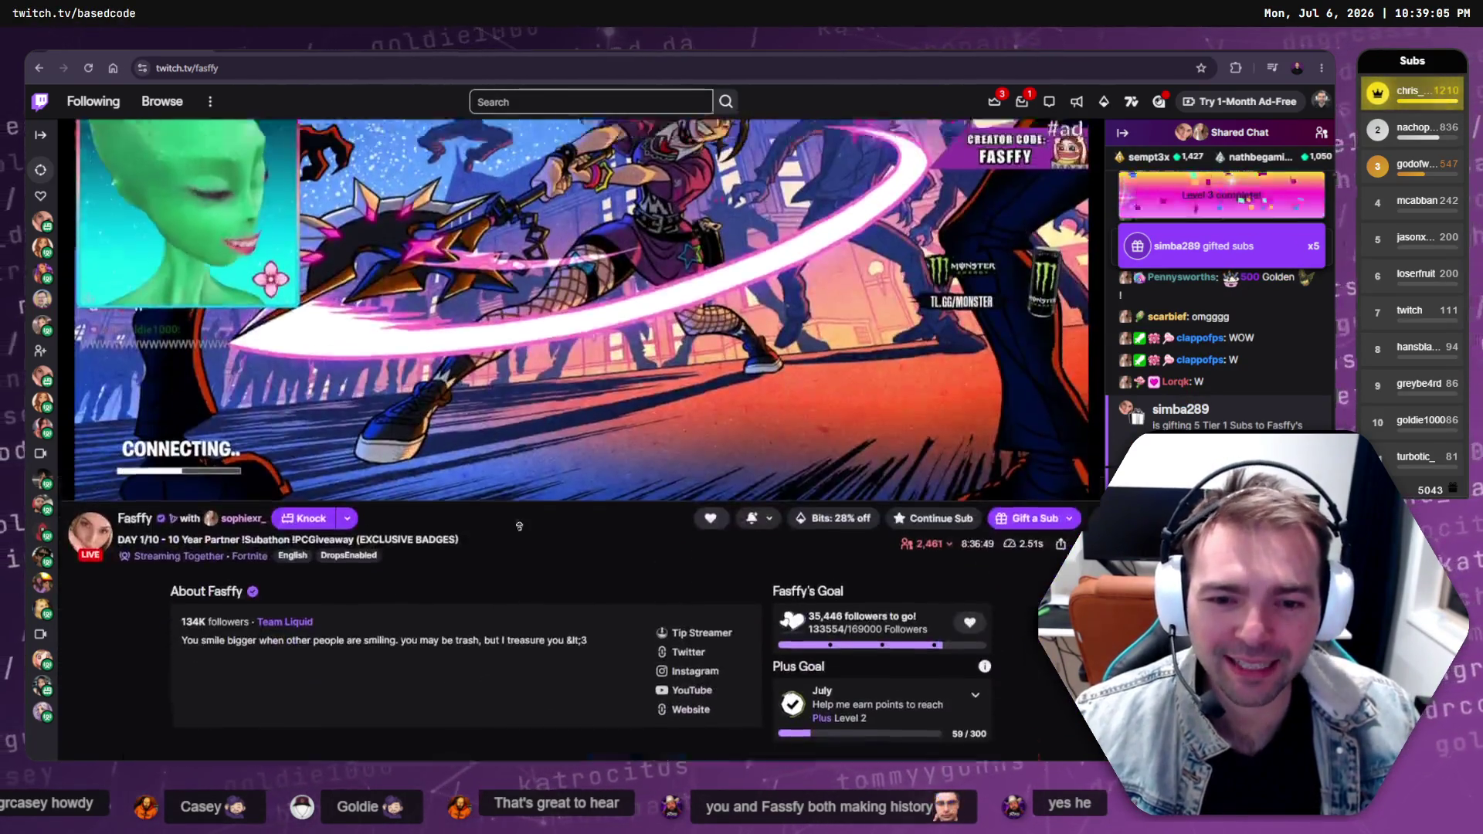
scroll(390, 608, "down", 4)
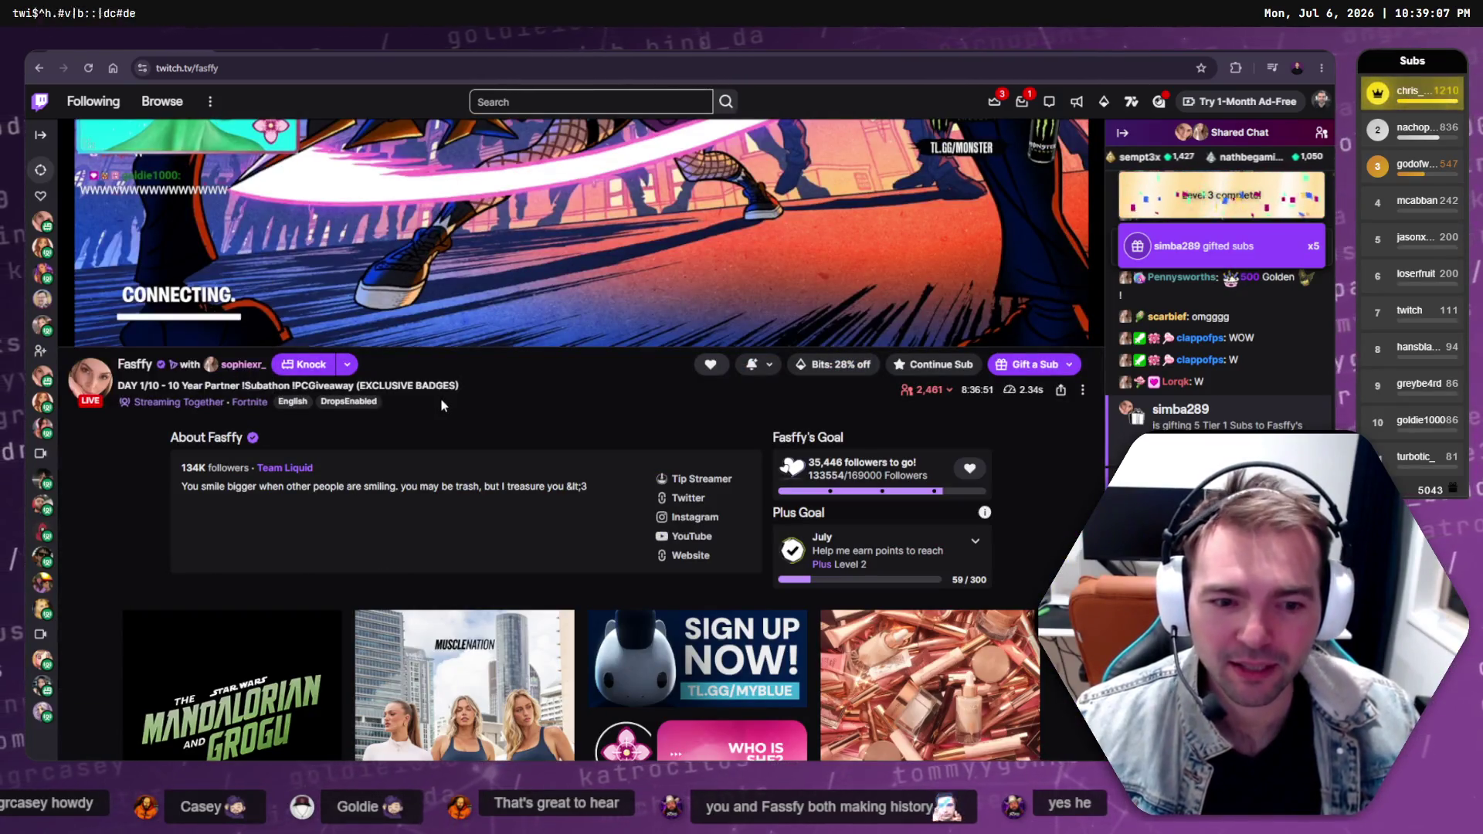
mouse_move(220, 369)
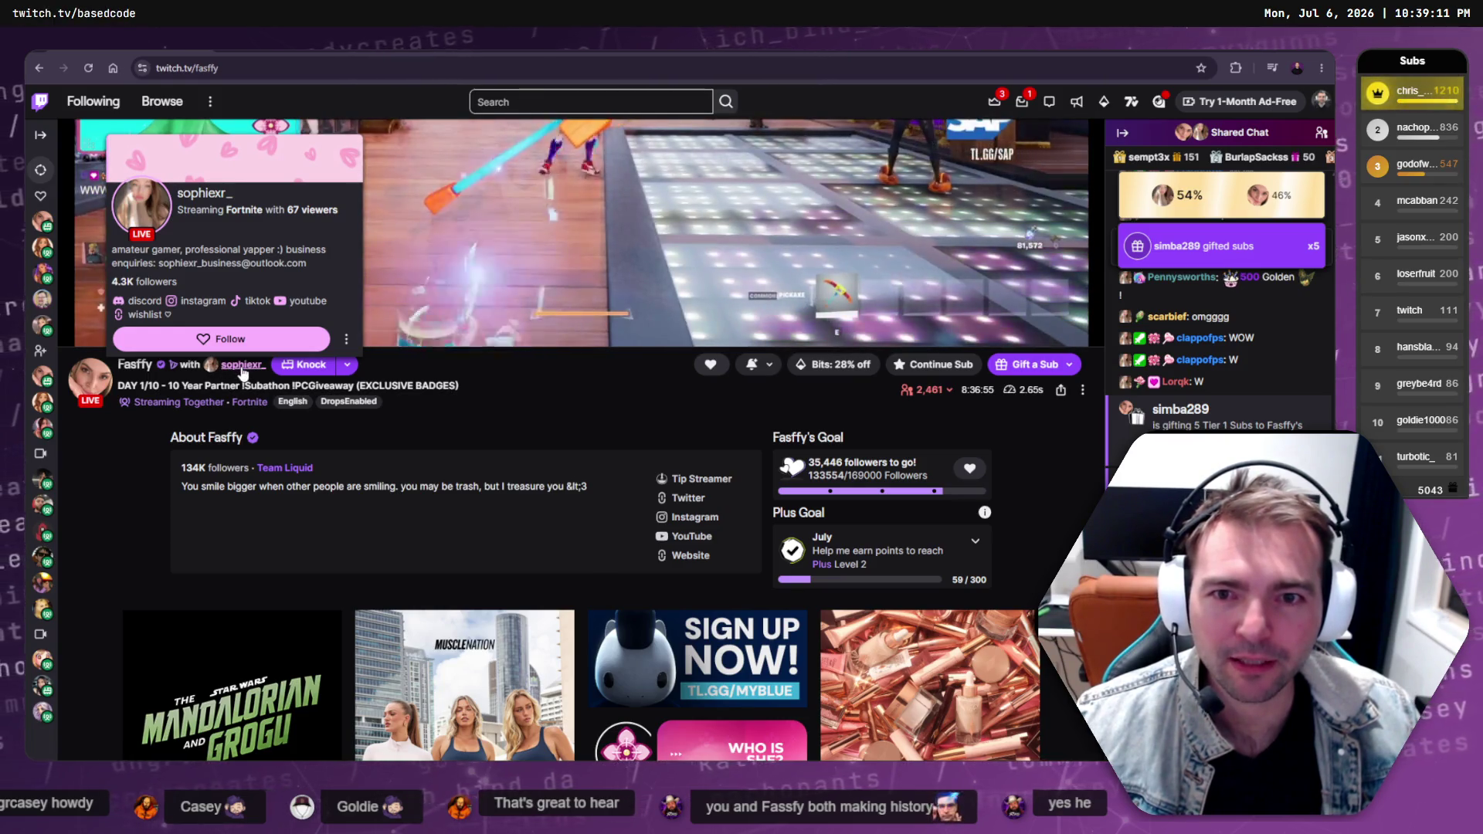
left_click(242, 366)
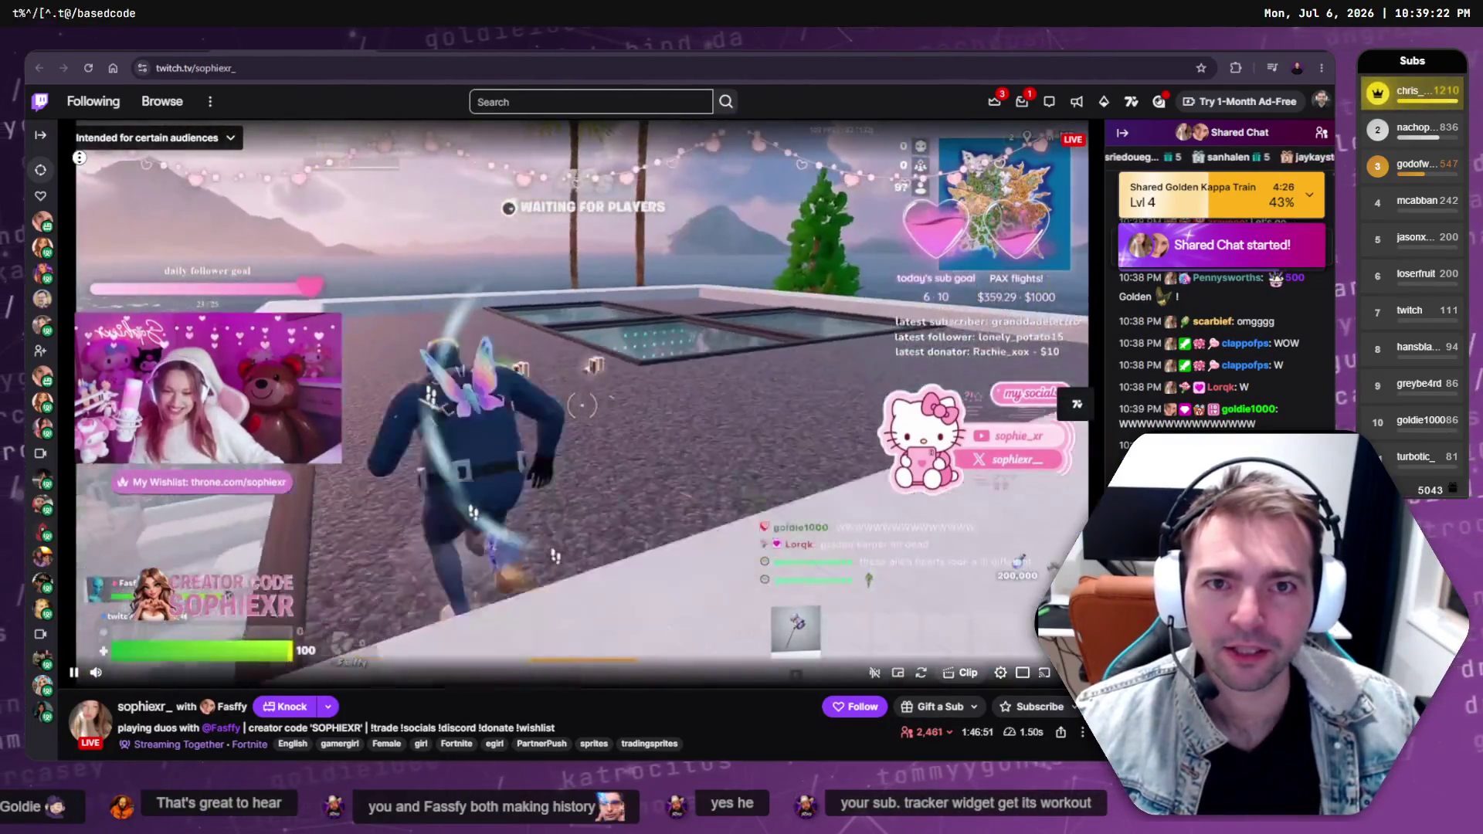
left_click(232, 707)
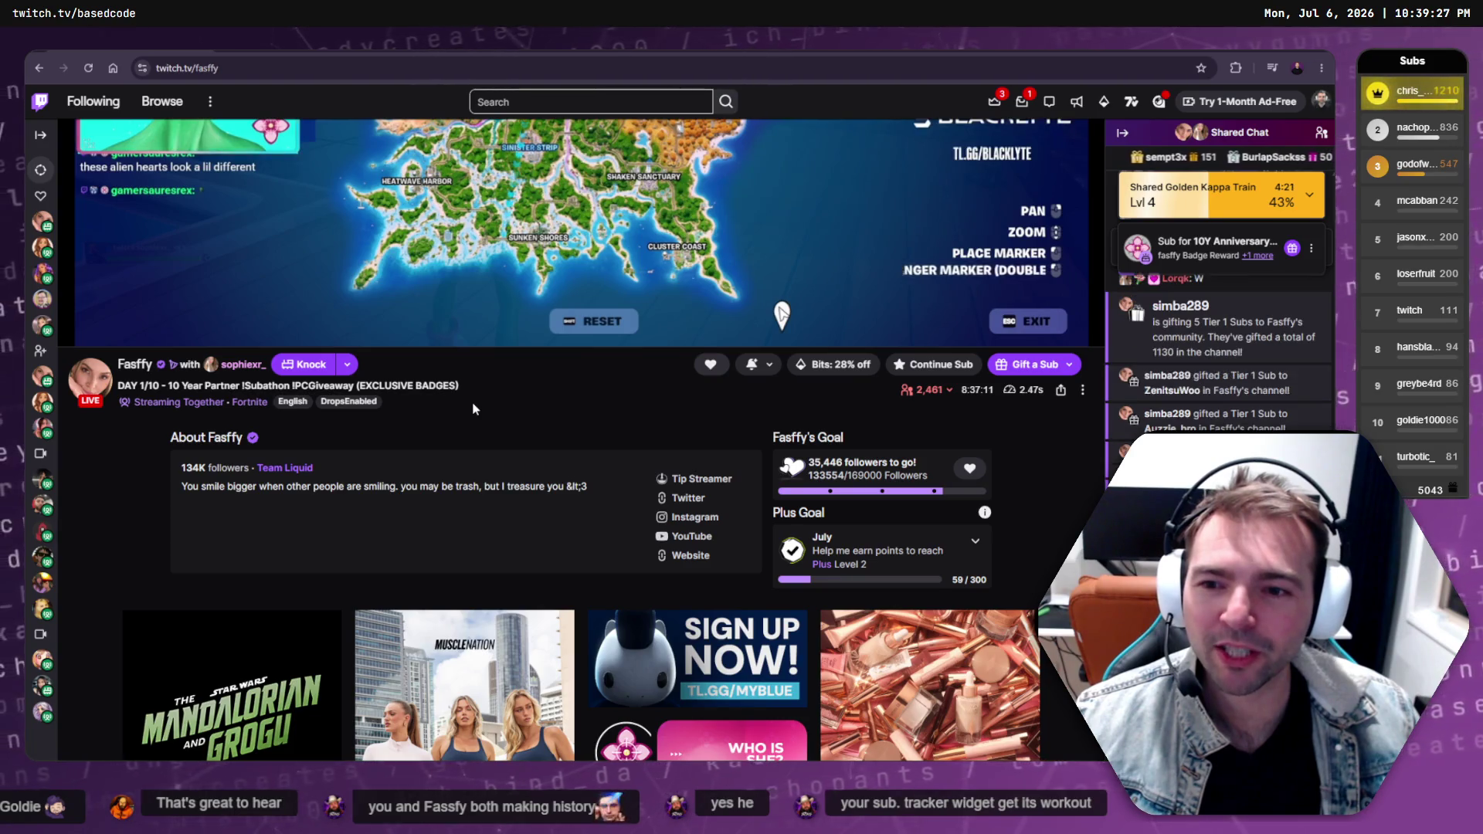
Expand and then collapse the Golden Kappa Train details on the stream
scroll(685, 435, "up", 4)
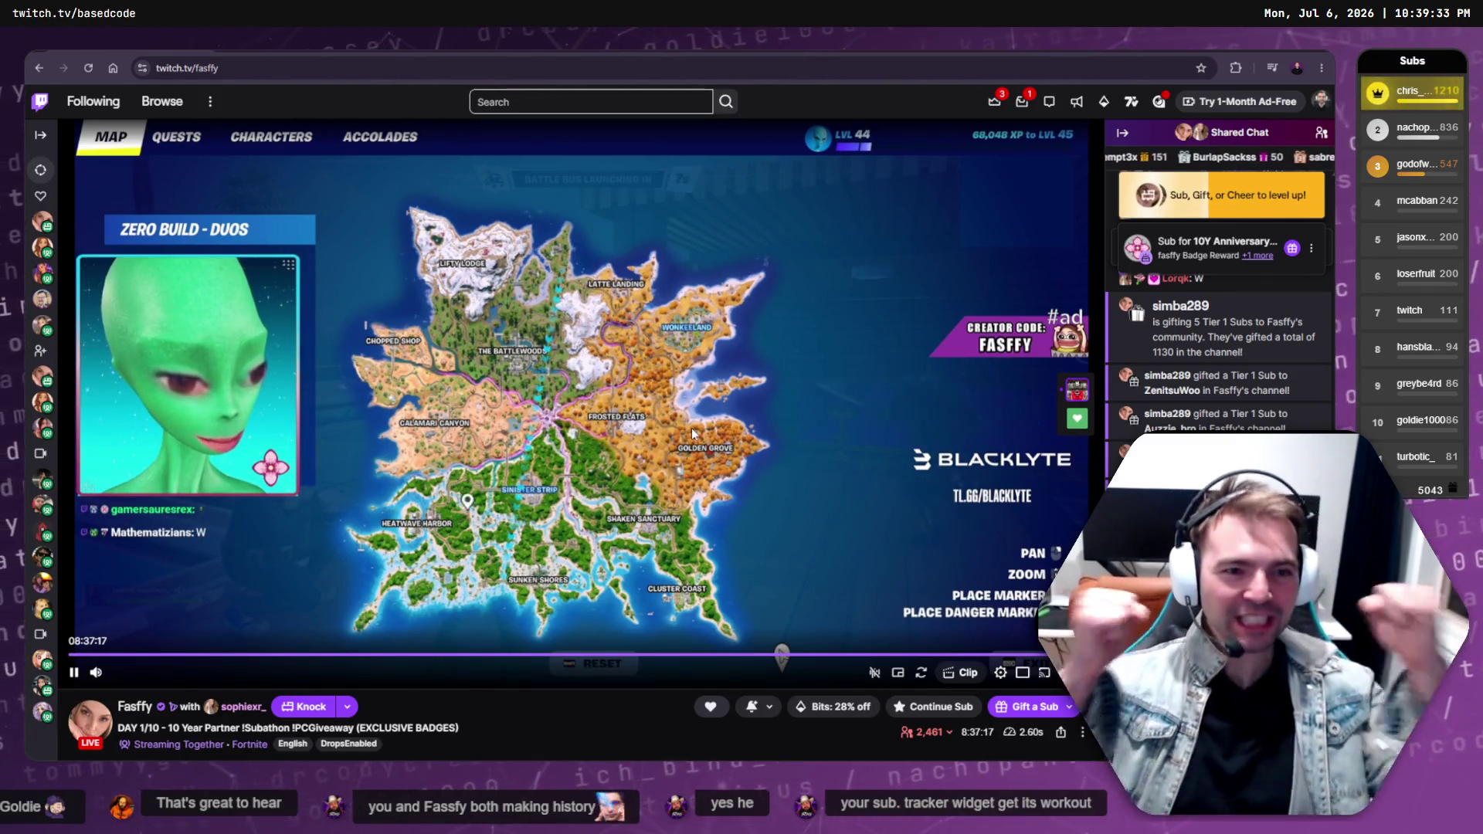
mouse_move(1223, 245)
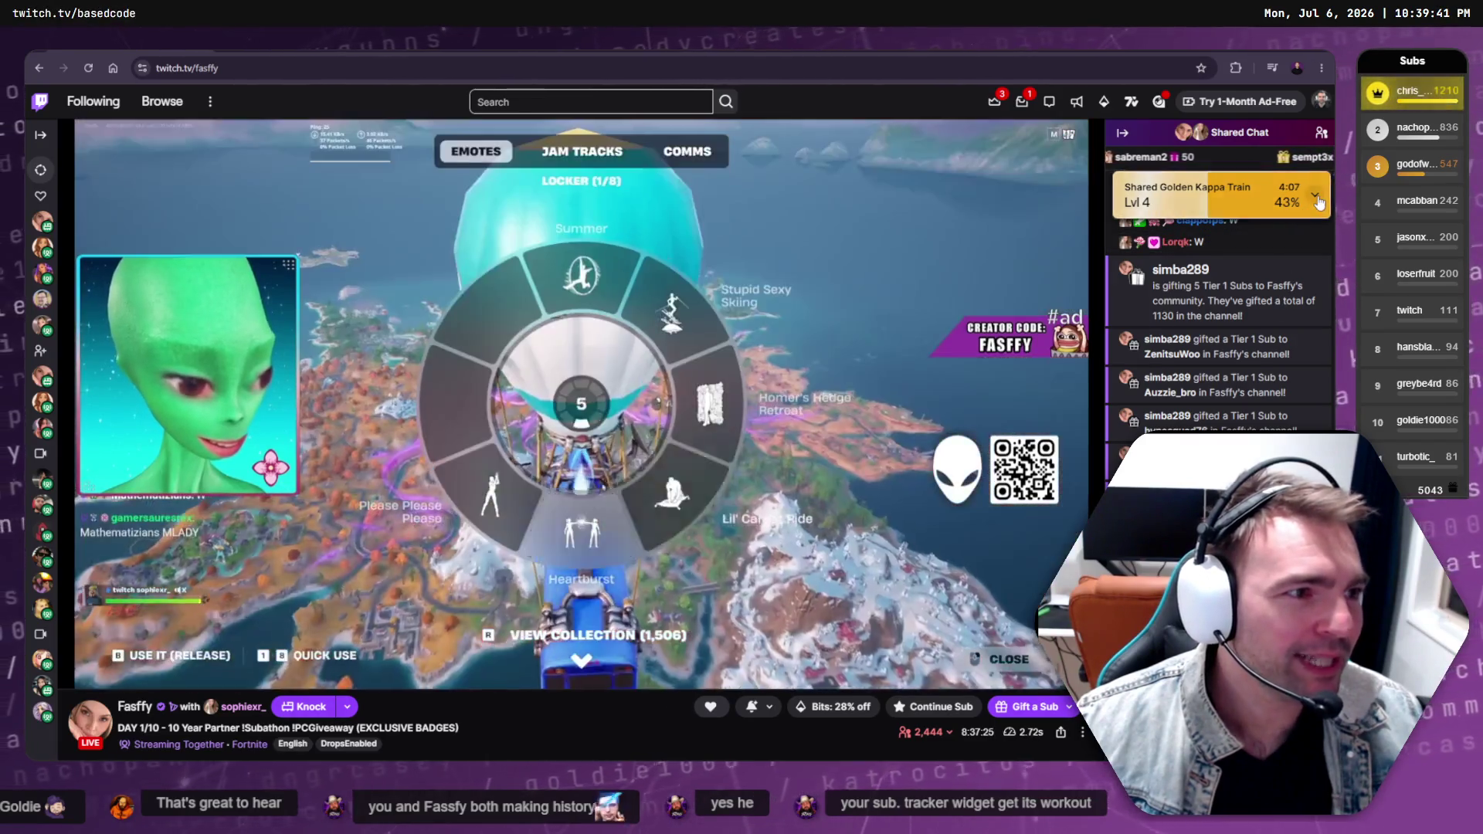
left_click(1316, 197)
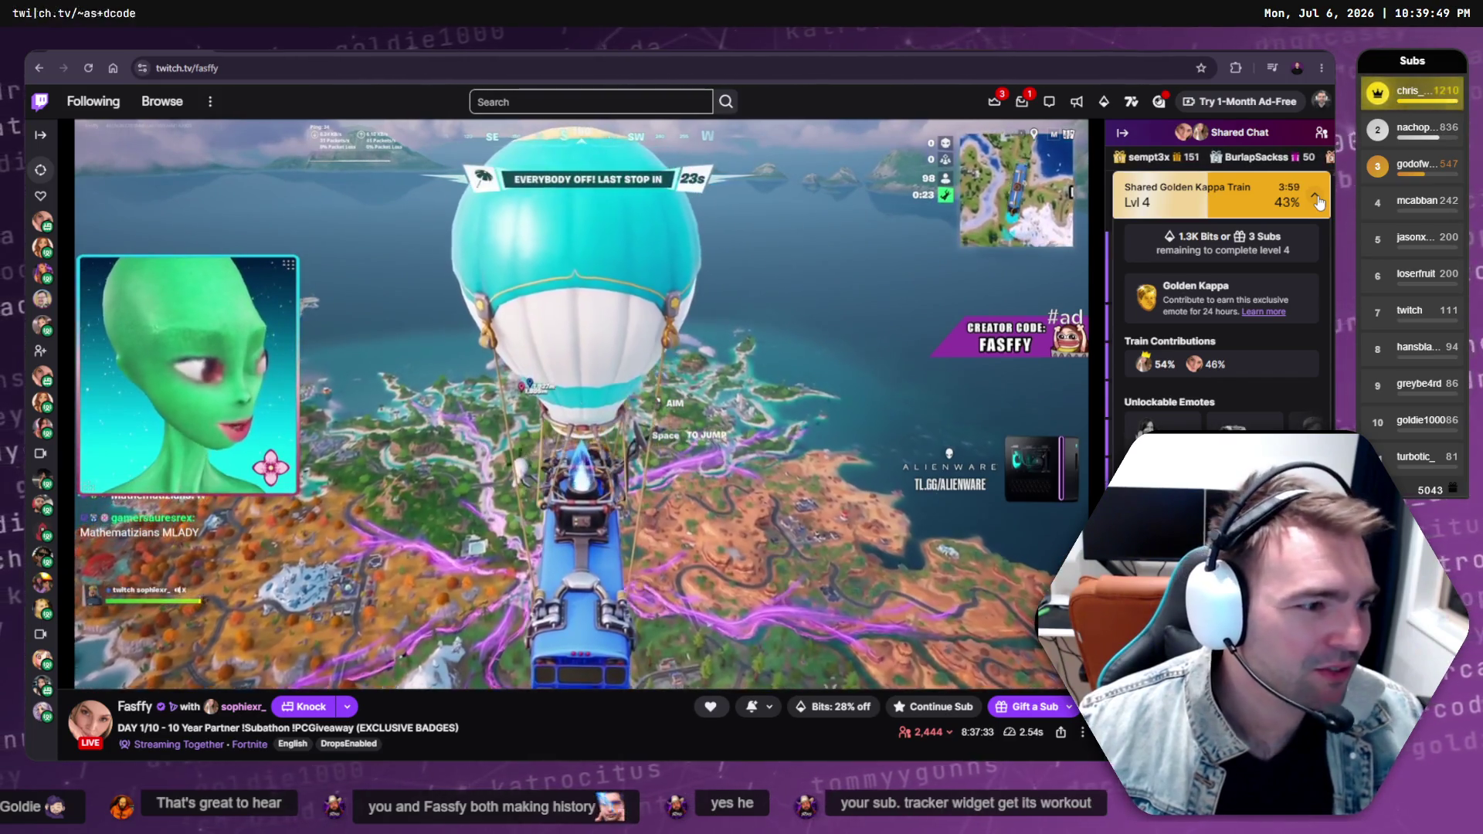
left_click(1313, 202)
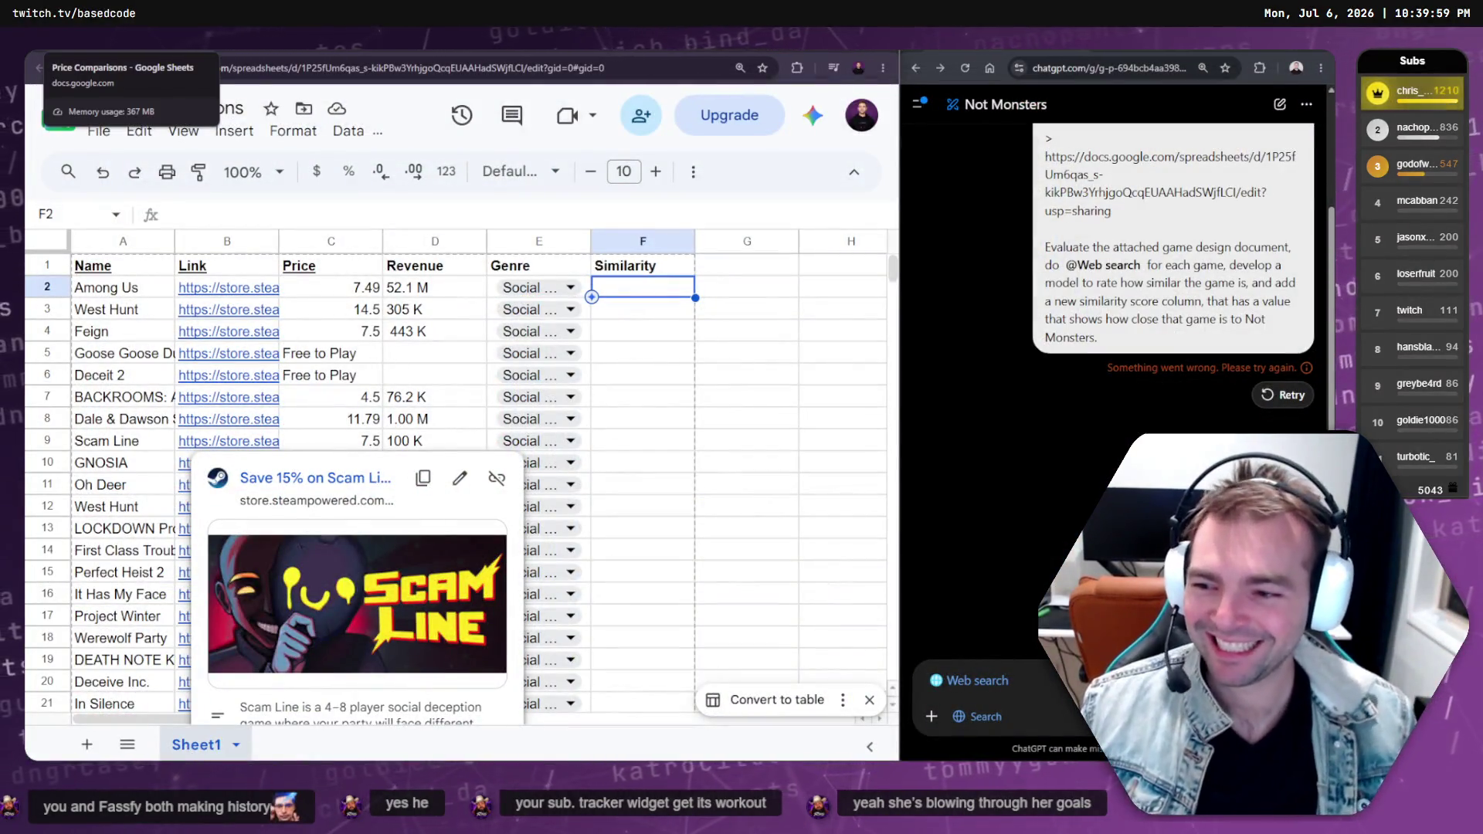
Close the Scam Line link preview, retry the ChatGPT request, and change 'Google Drive' in the prompt to an @ mention
left_click(645, 309)
left_click(668, 289)
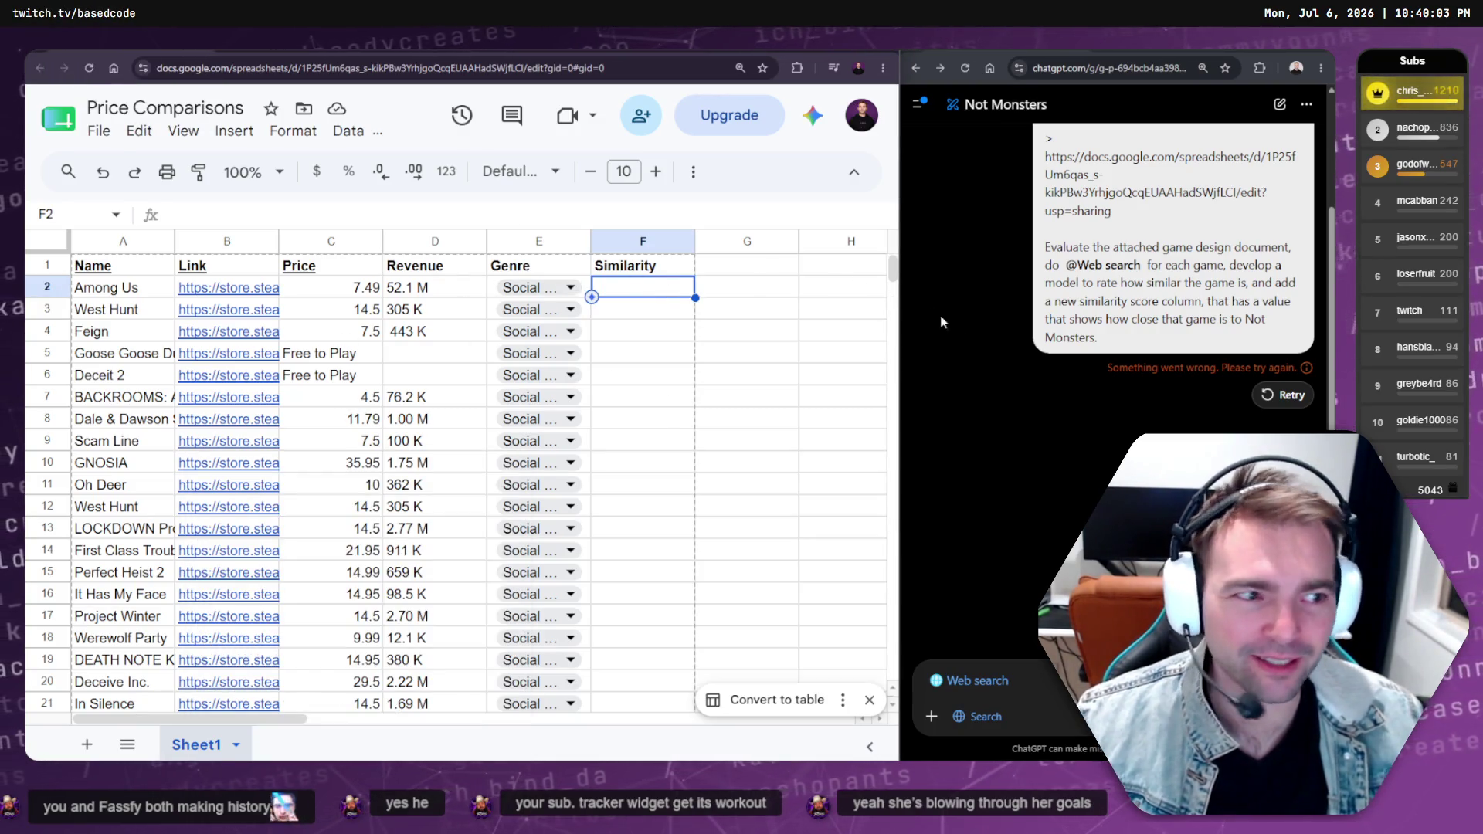
left_click(1282, 394)
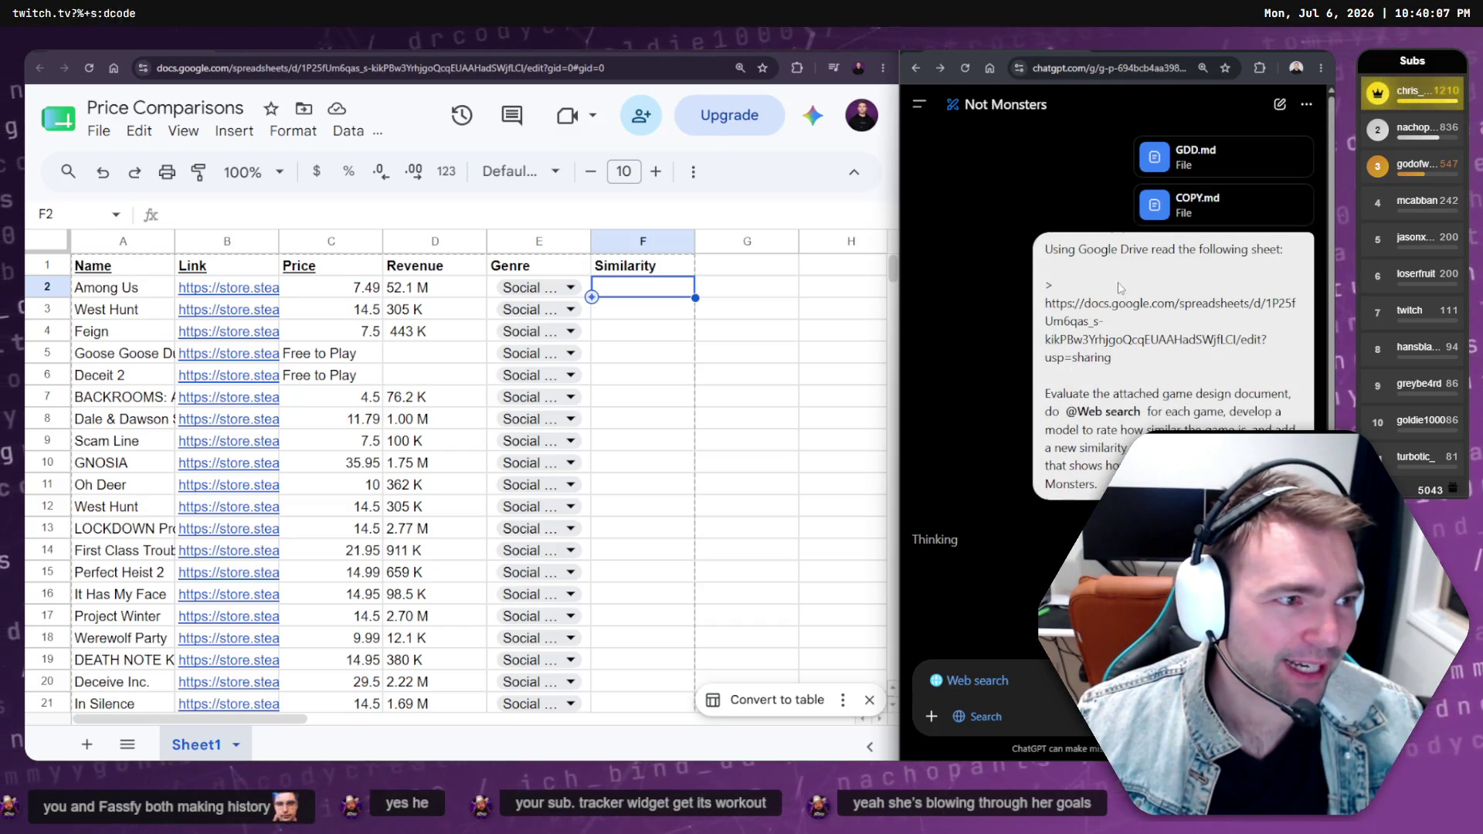
left_click(1282, 516)
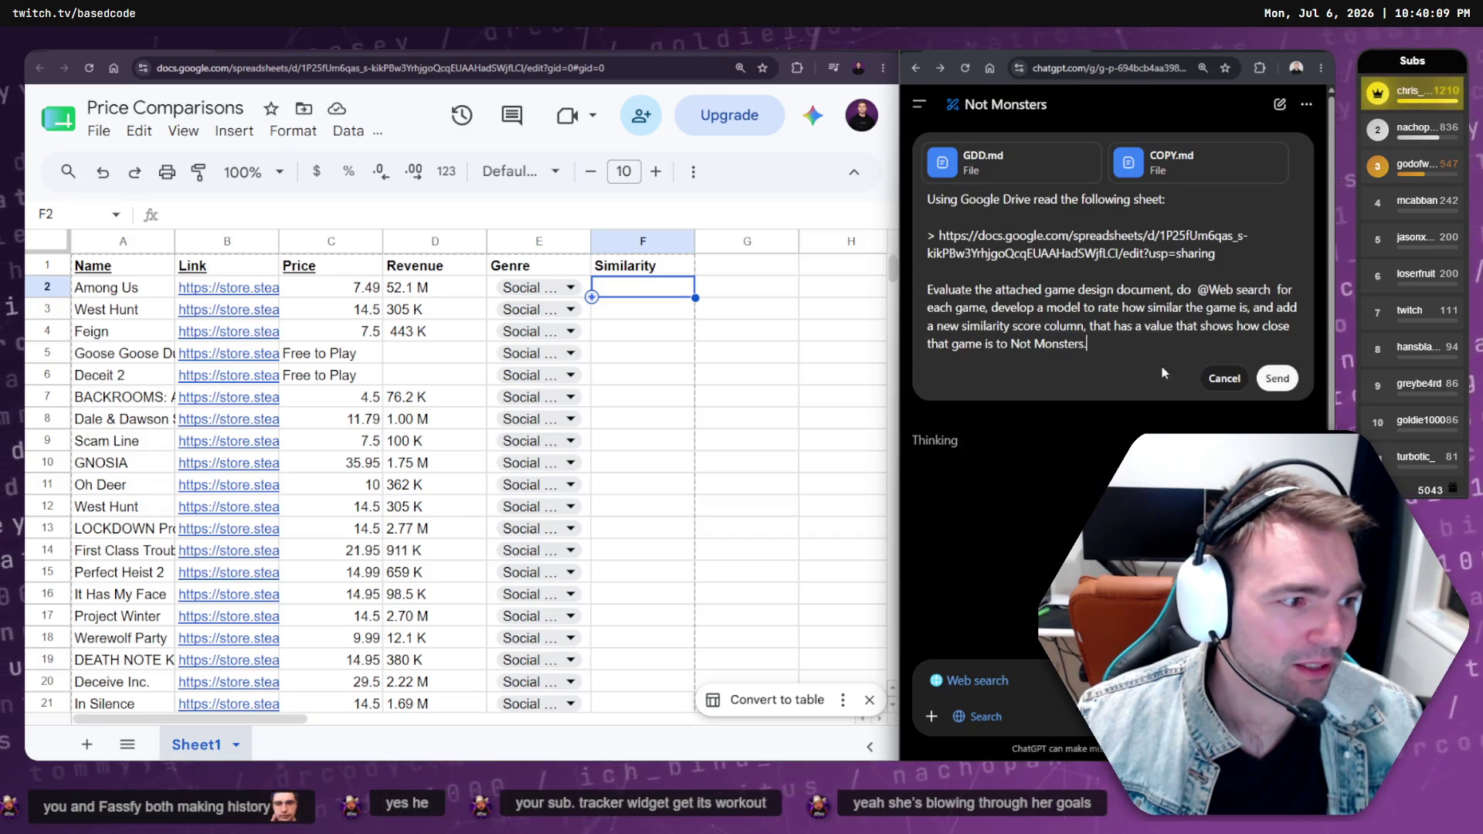
double_click(1003, 198)
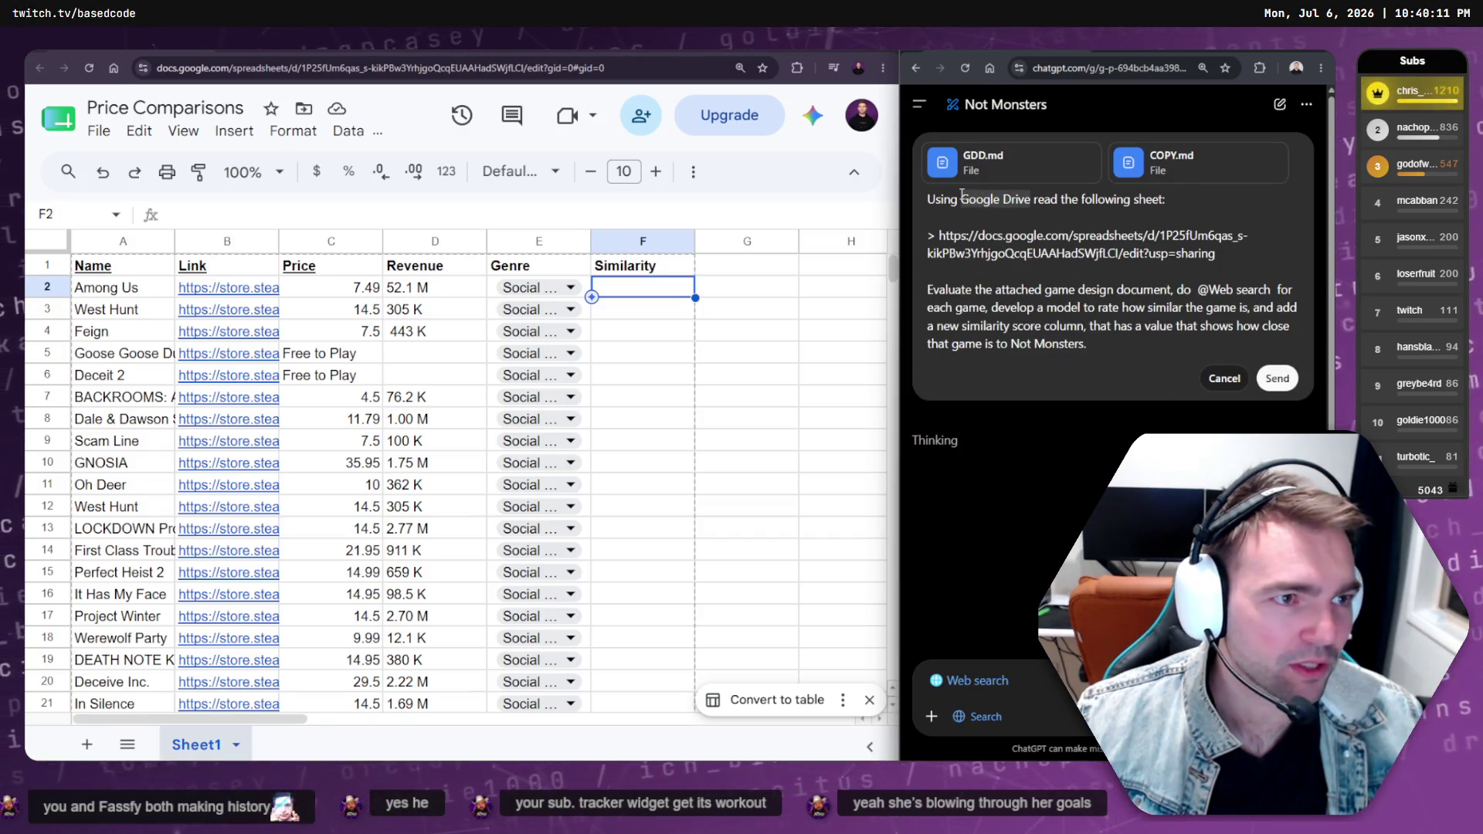
type("@")
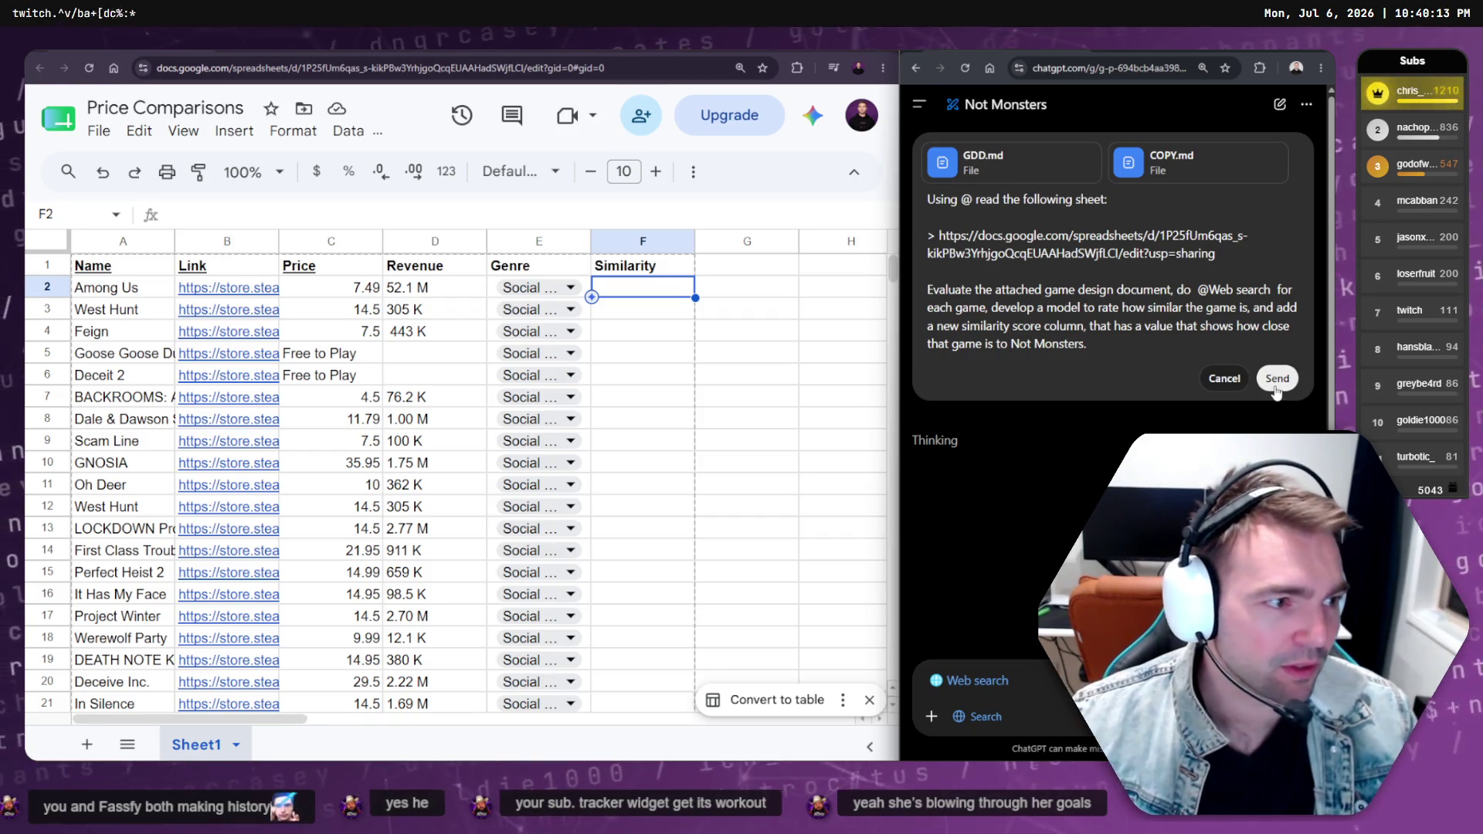
Resend the edited prompt, then reconnect Google Drive and dismiss the Google sign-in popup
left_click(1276, 378)
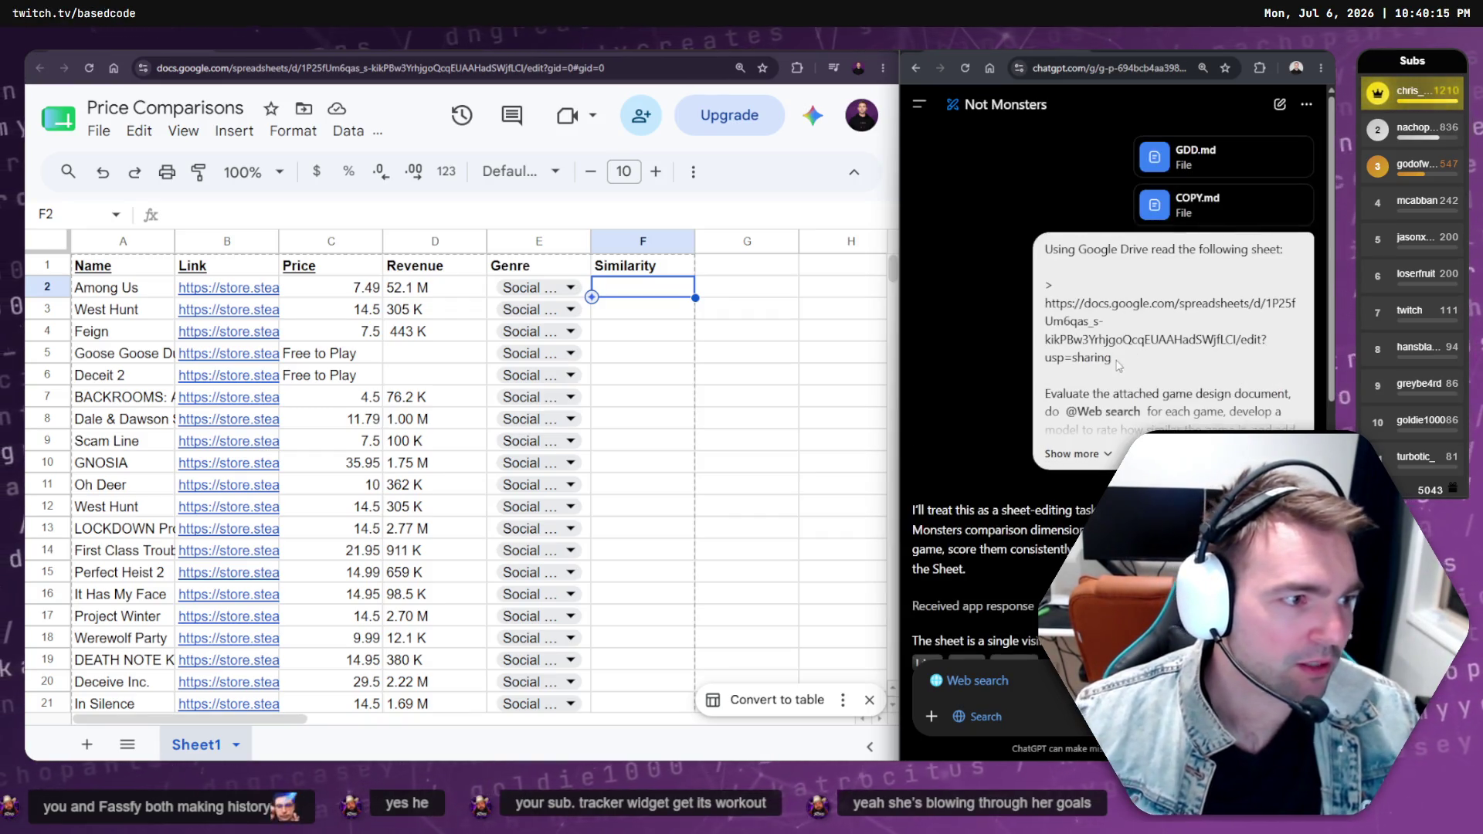
scroll(1131, 370, "down", 5)
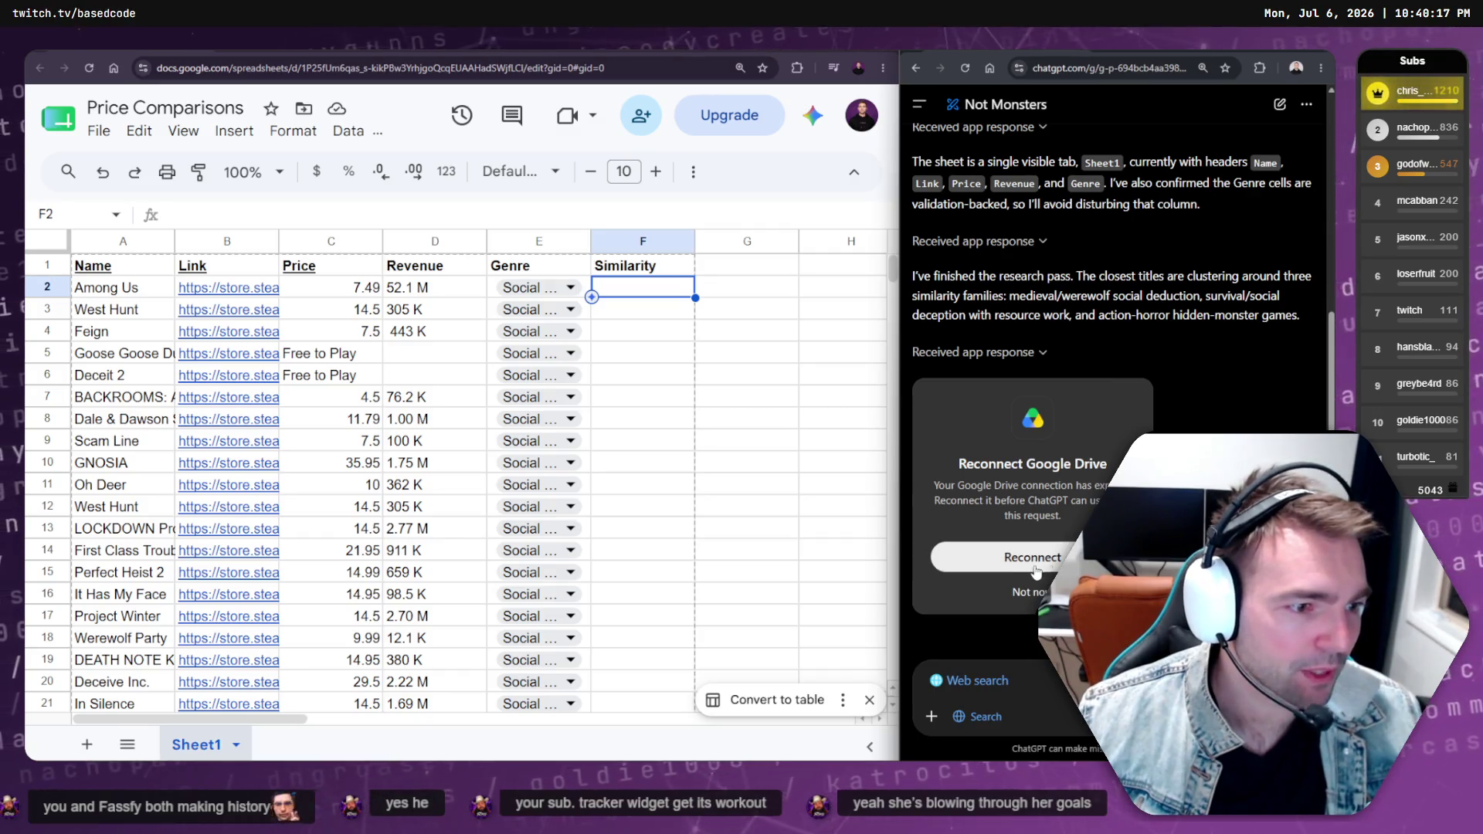
left_click(1035, 571)
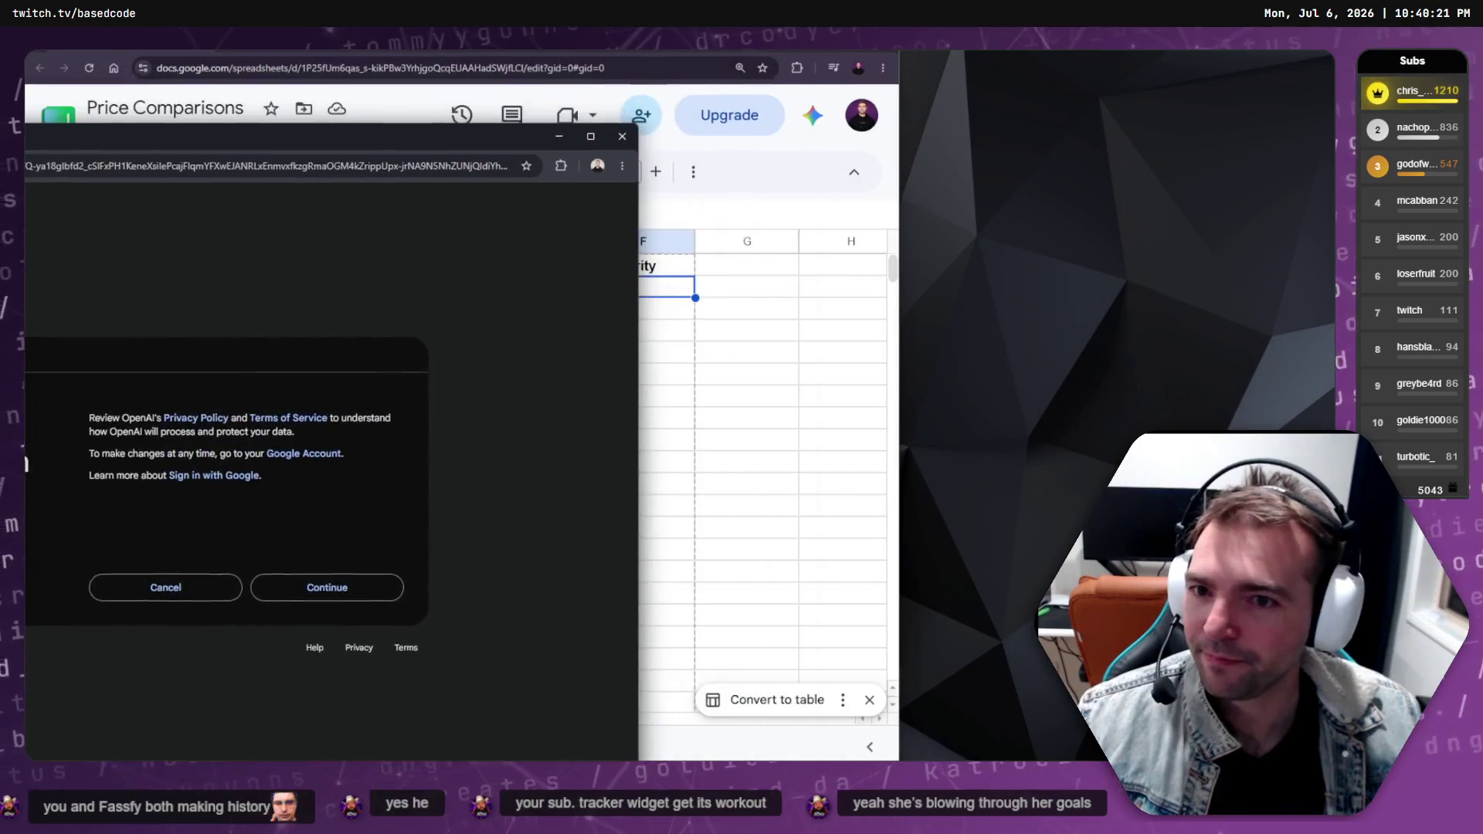
left_click(591, 296)
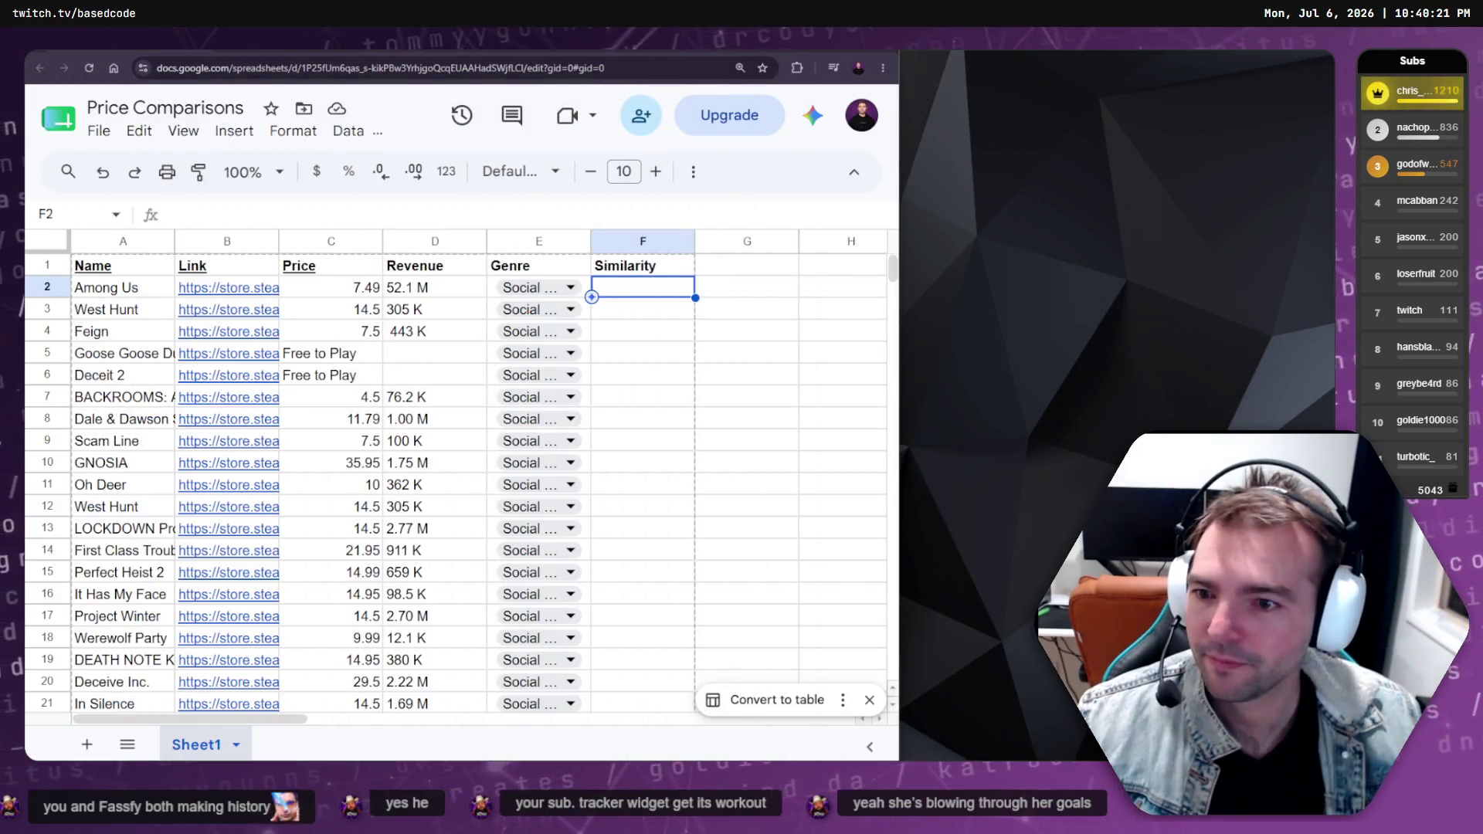
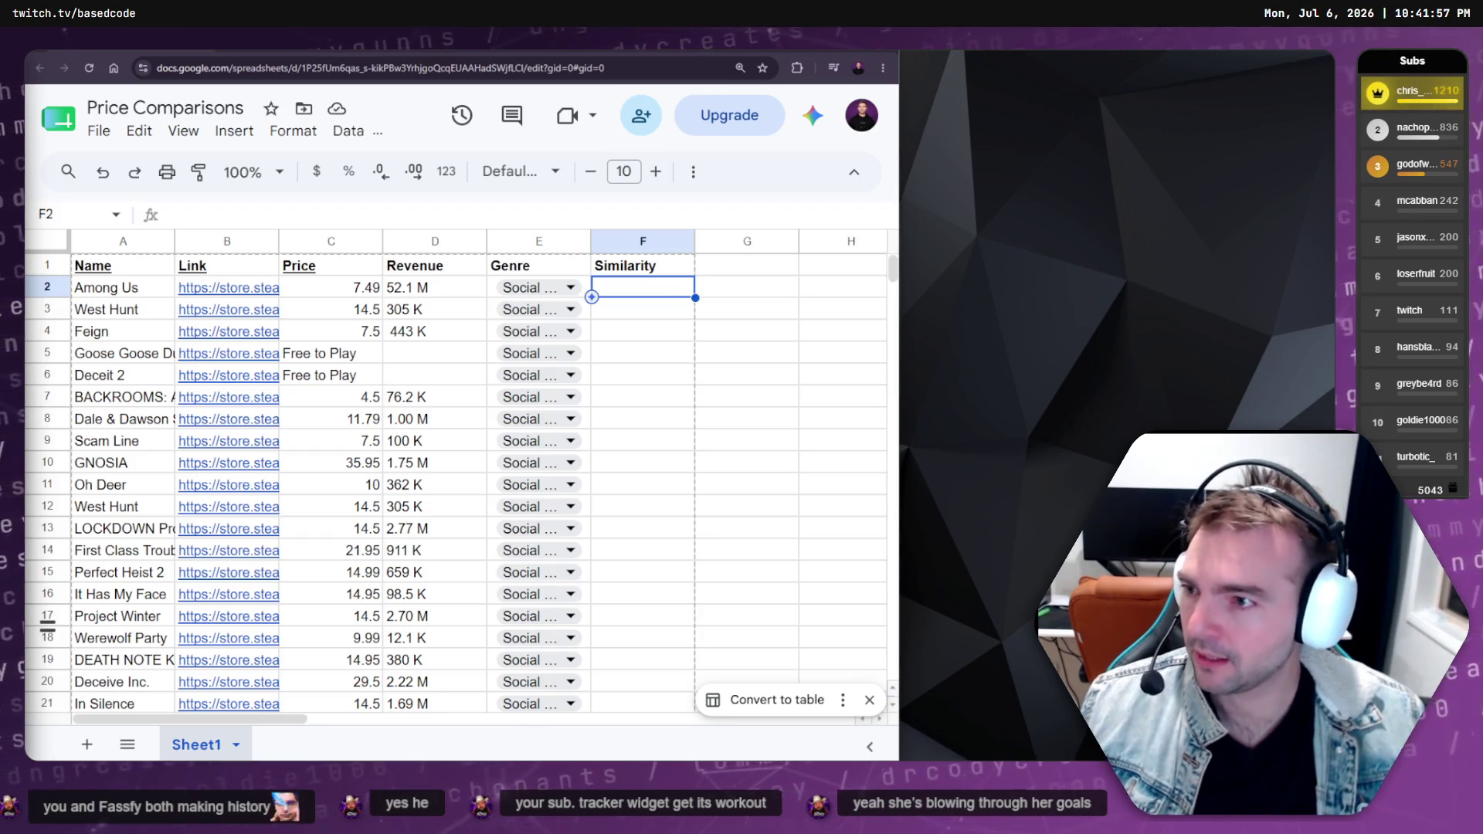
Dock the Not Monsters ChatGPT chat on the right half, then switch to Gamalytic's Social Deduction genres page
key("alt+Tab")
mouse_move(498, 197)
left_mouse_down()
mouse_move(955, 174)
mouse_move(987, 119)
mouse_move(463, 47)
left_mouse_up()
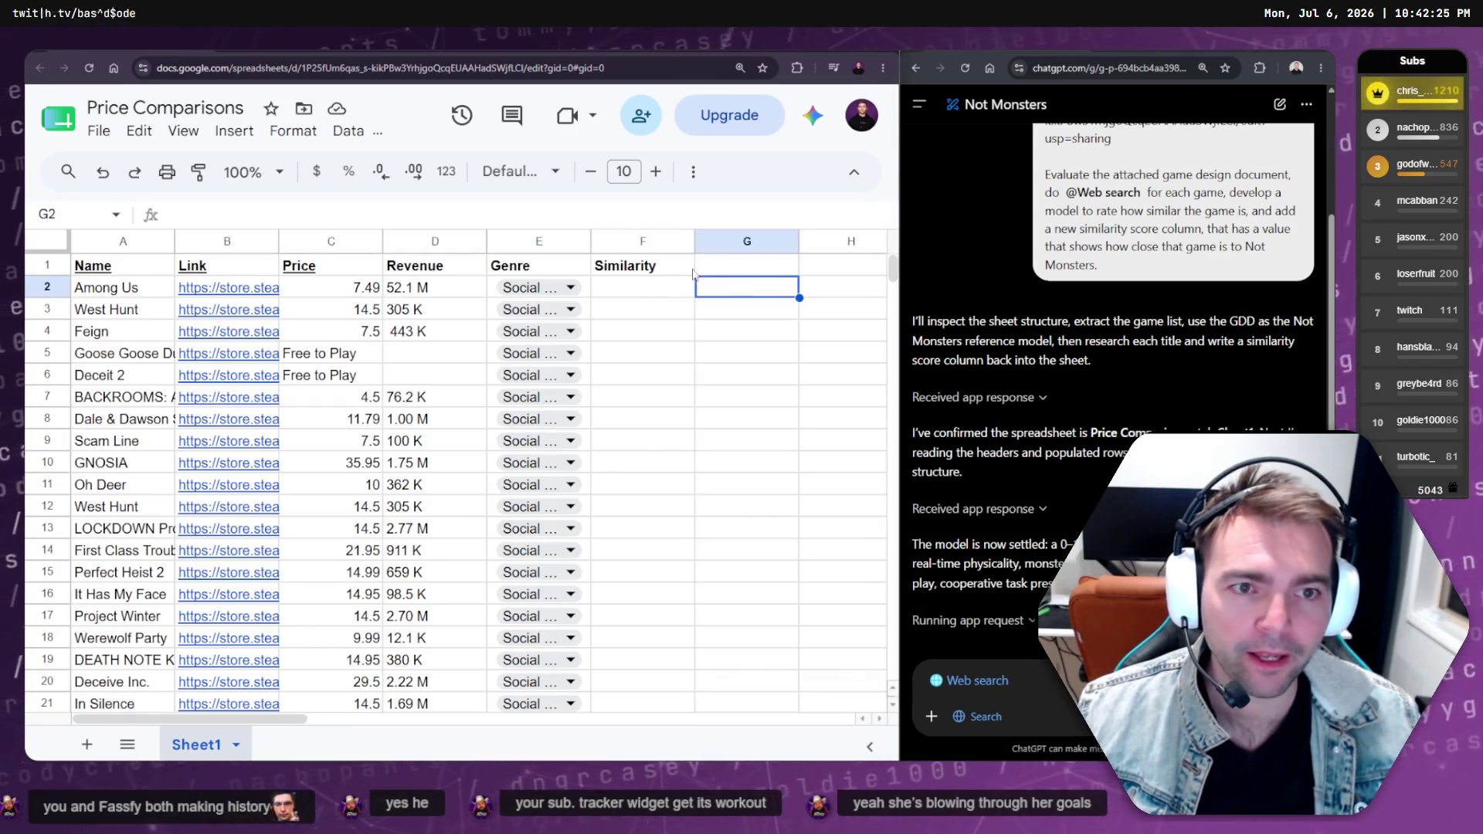
key("Up")
scroll(554, 320, "down", 2)
scroll(554, 319, "up", 2)
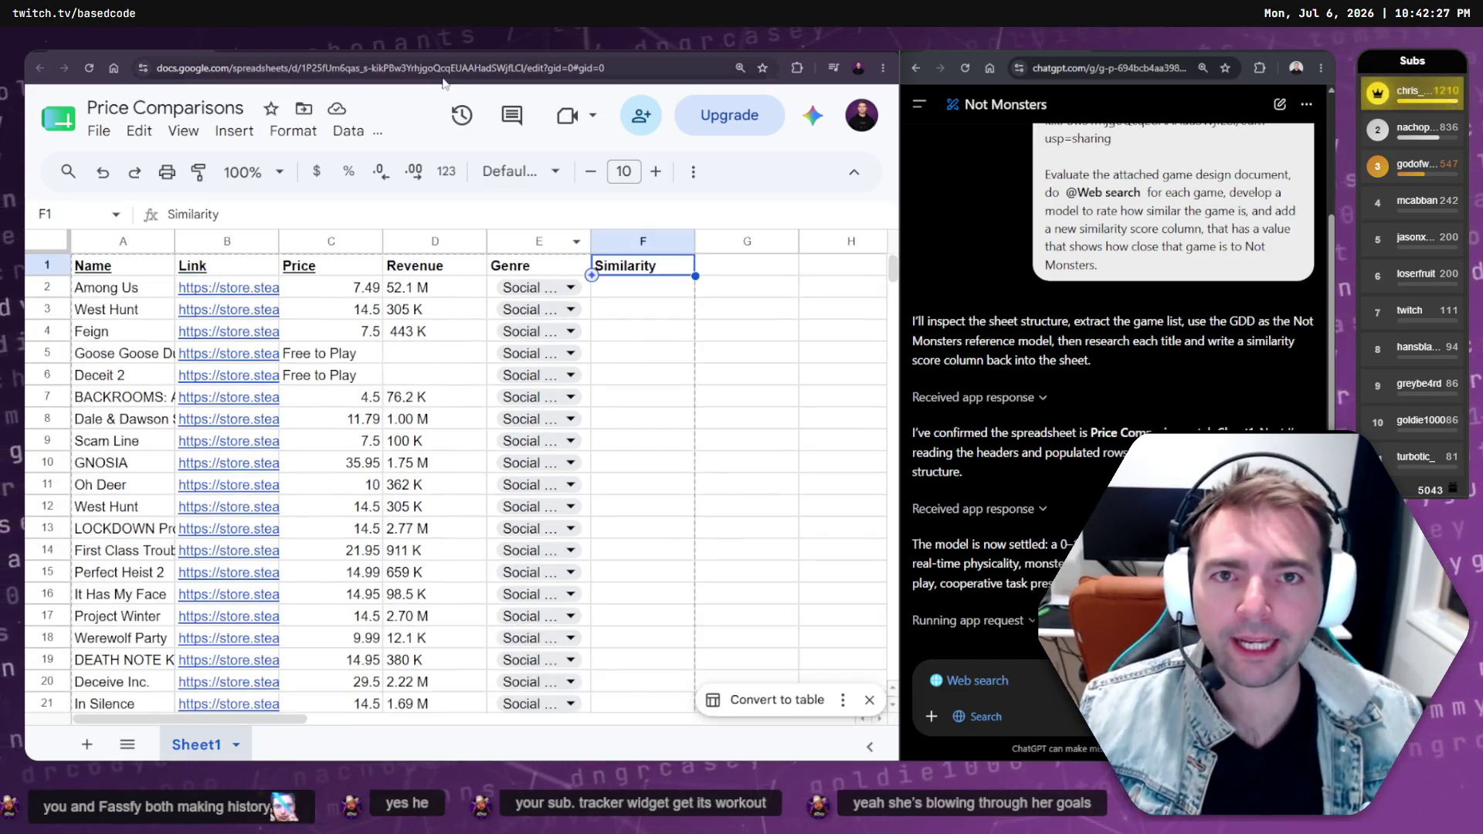
left_click(254, 50)
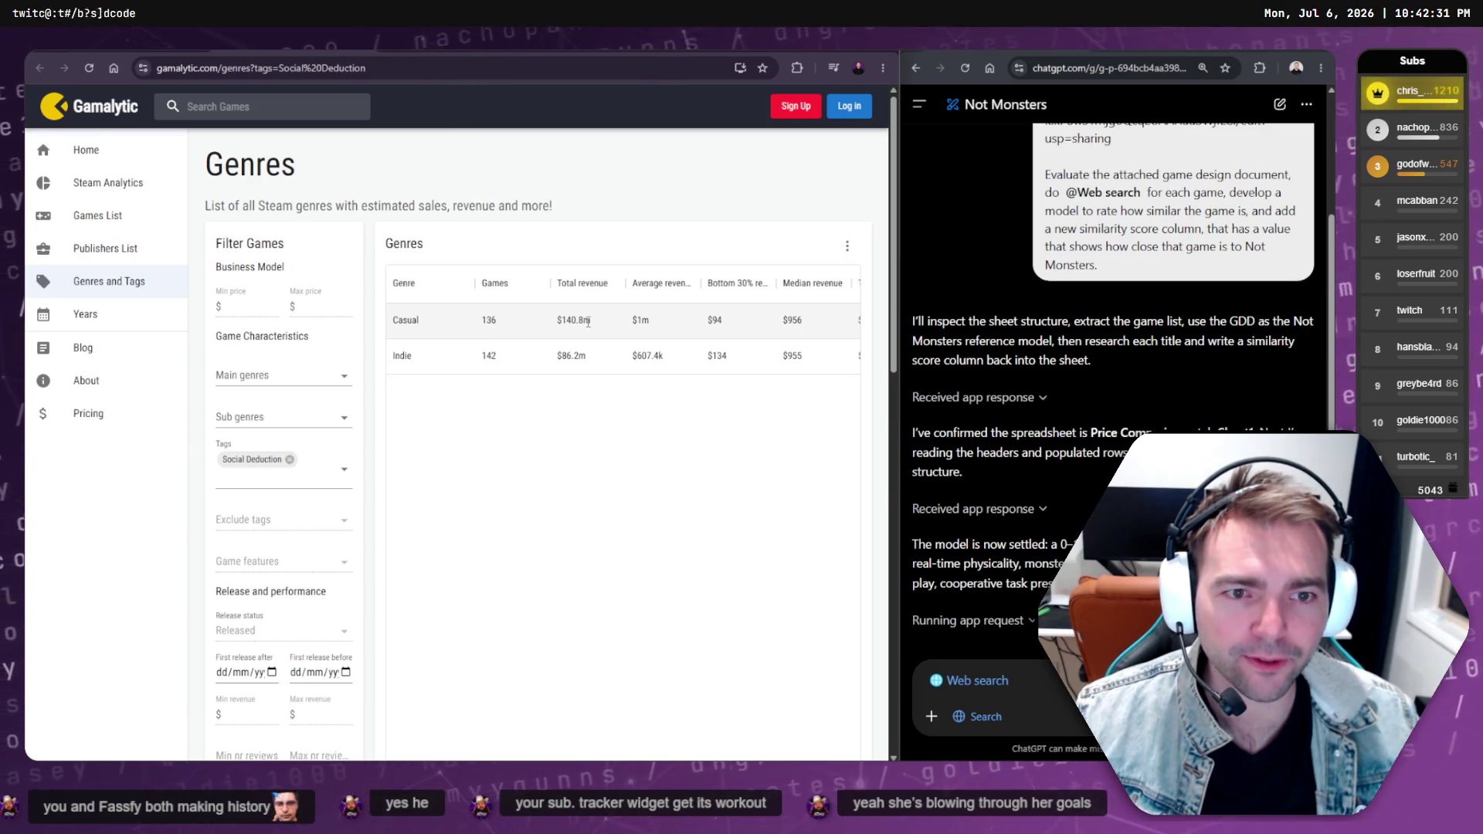
Compare the Indie and Casual rows' average and bottom 30% revenue in the Genres table
left_click(525, 357)
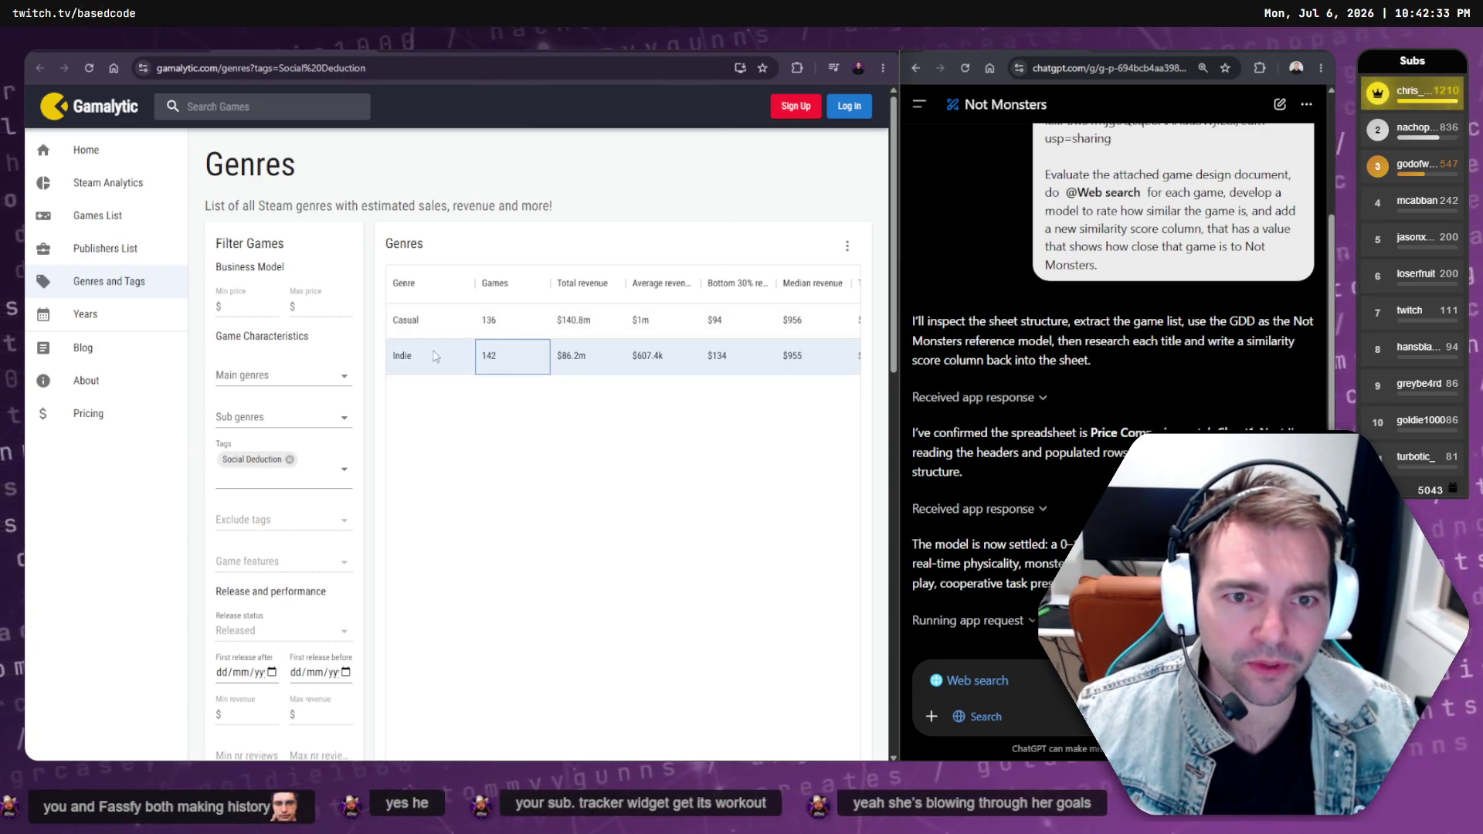
left_click(429, 357)
left_click(683, 363)
key("Right")
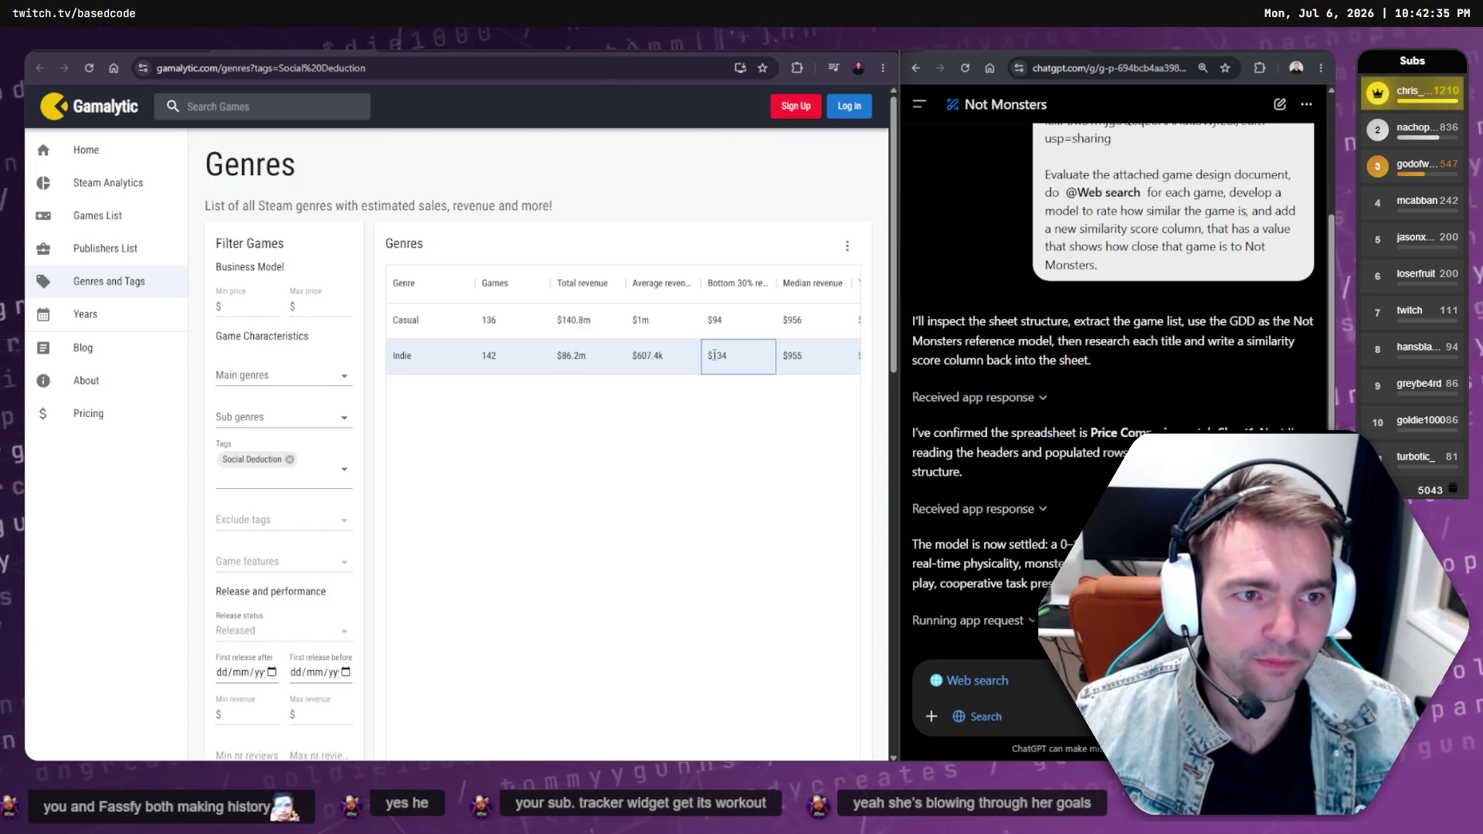
left_click(428, 355)
left_click(425, 330)
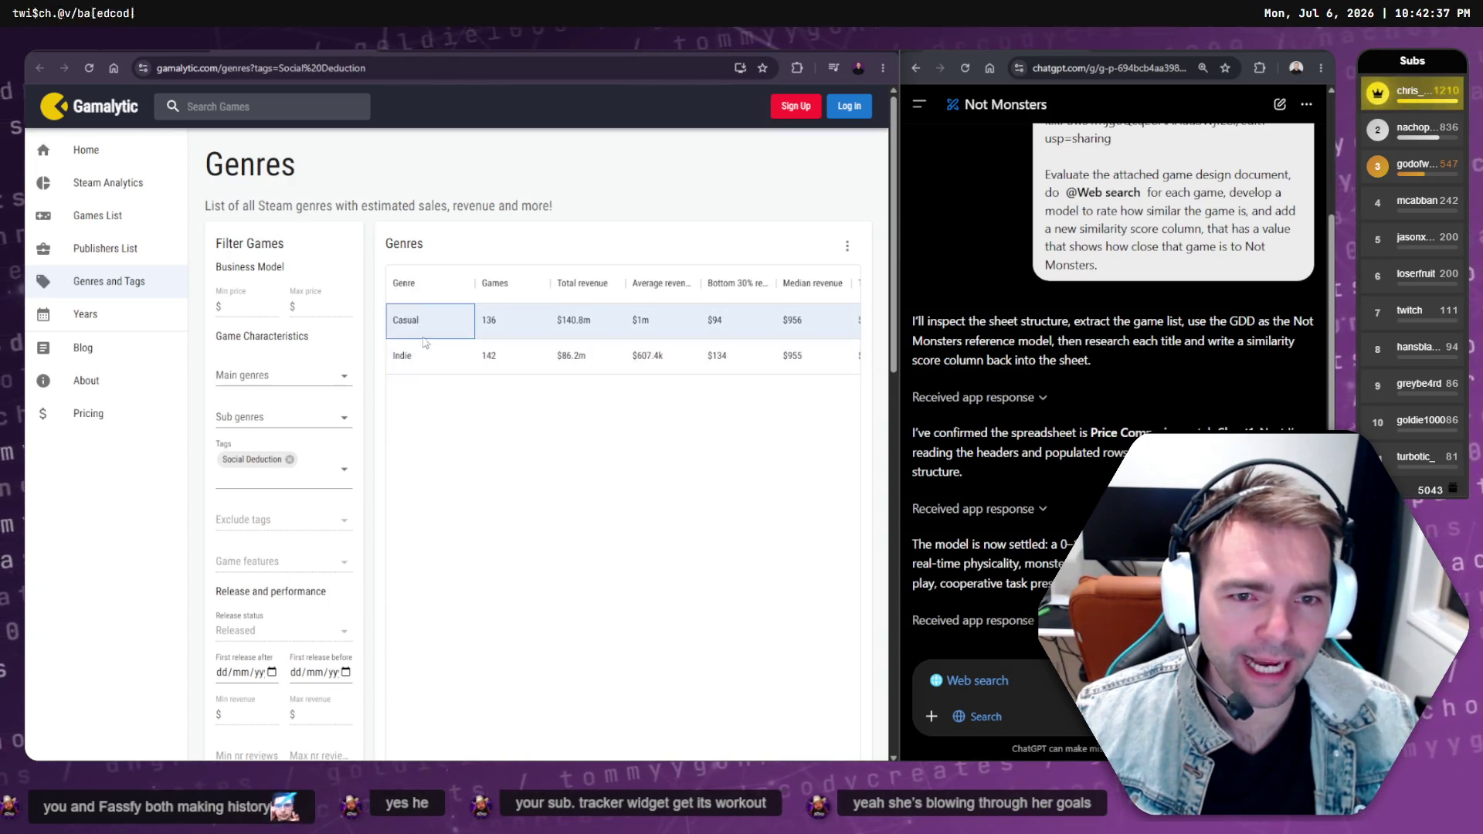
left_click(470, 361)
middle_click(526, 360)
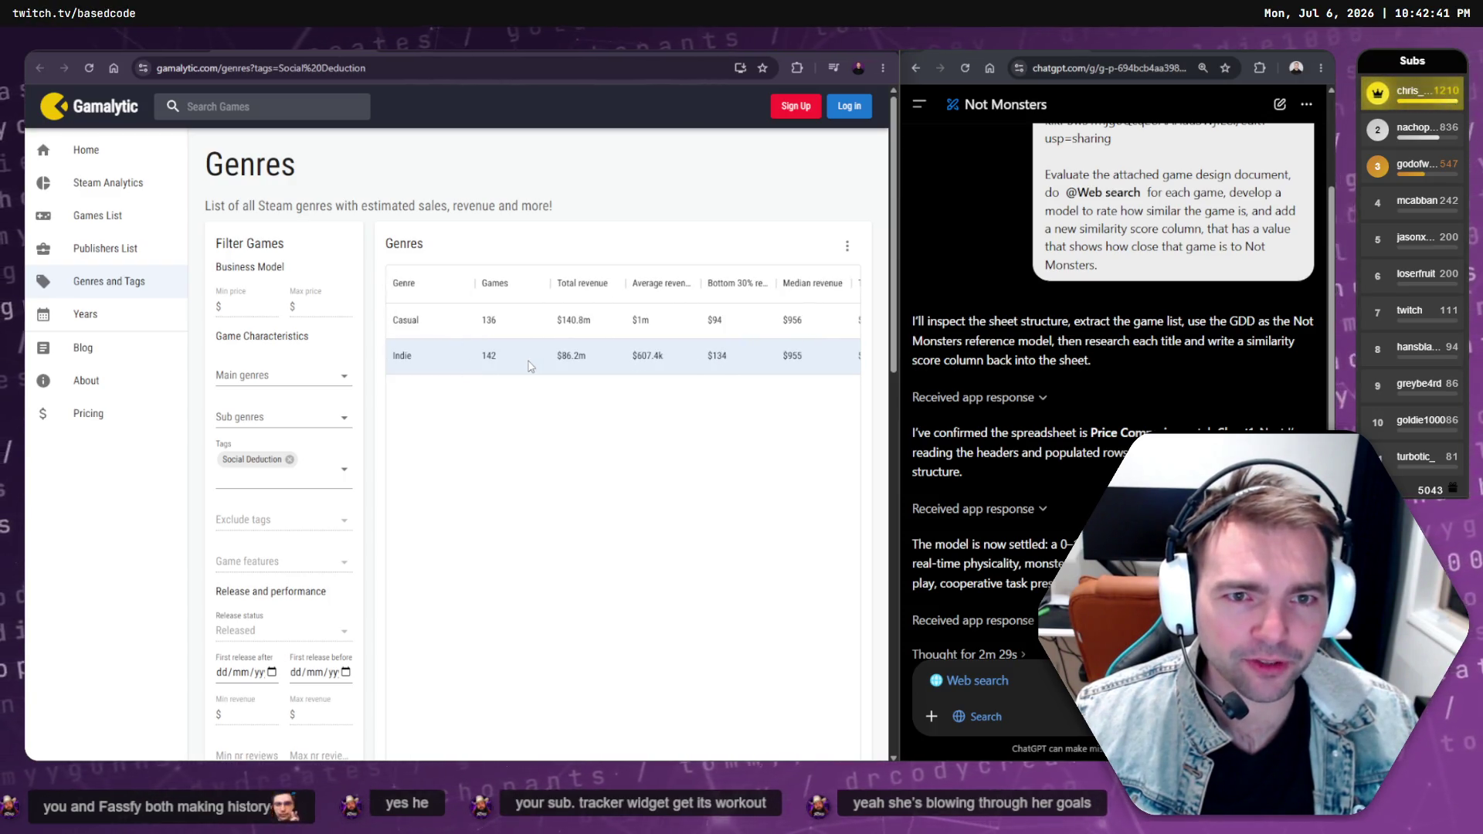
Check Casual's total, bottom 30% and median revenue against Indie's average revenue
scroll(527, 387, "down", 10)
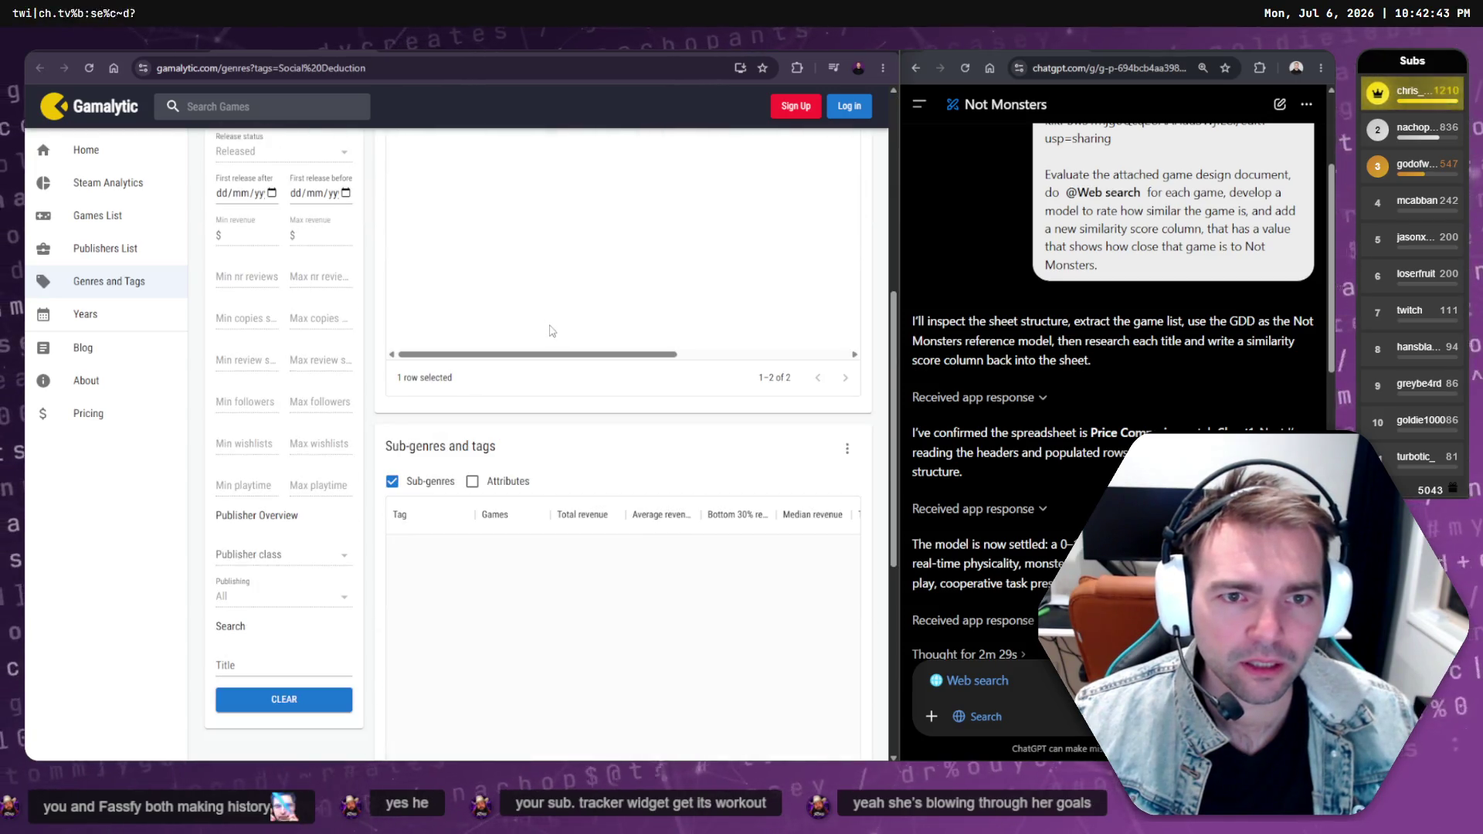
scroll(629, 412, "up", 3)
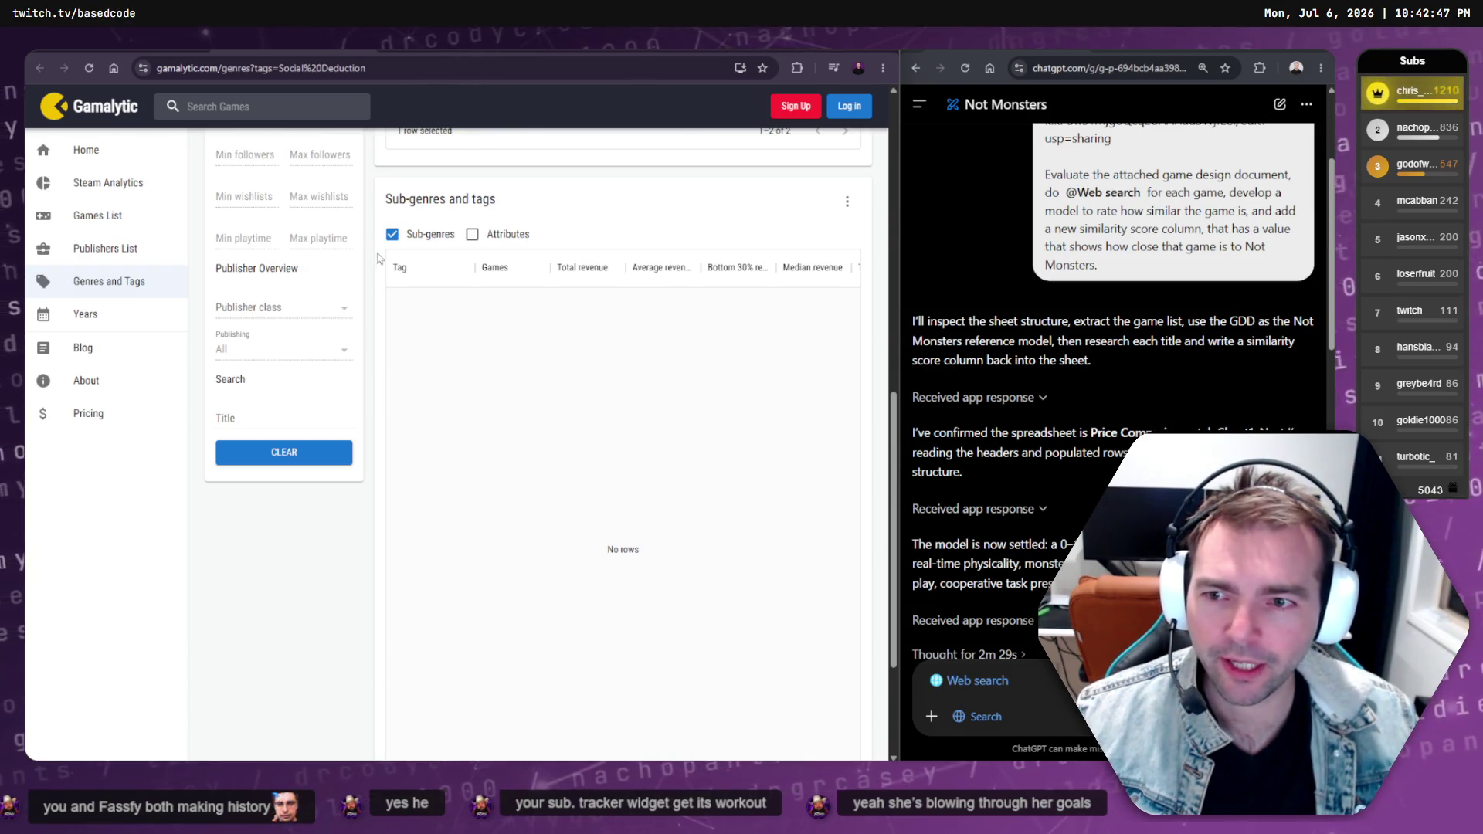
scroll(495, 390, "up", 2)
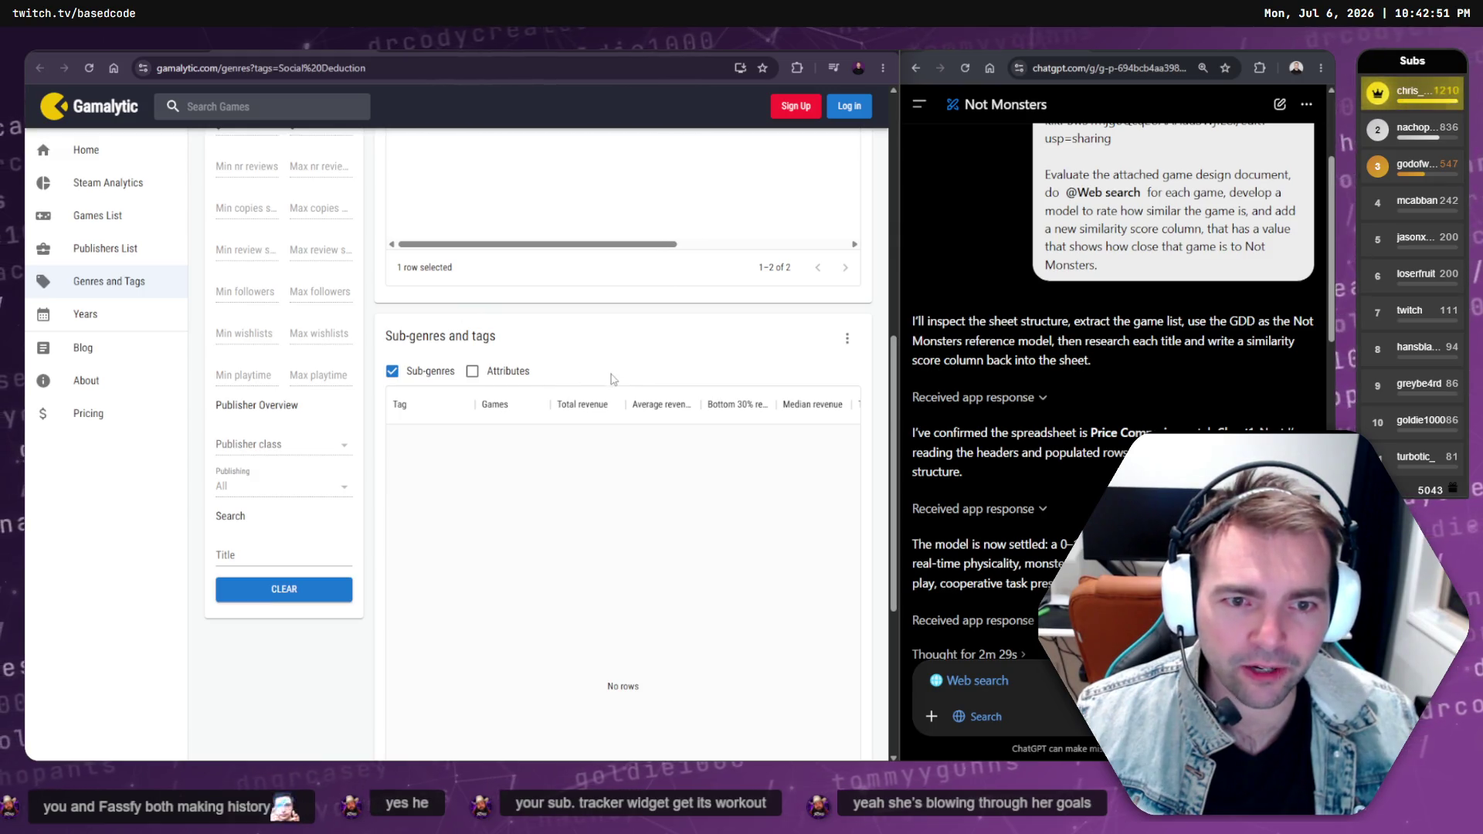
scroll(656, 431, "up", 6)
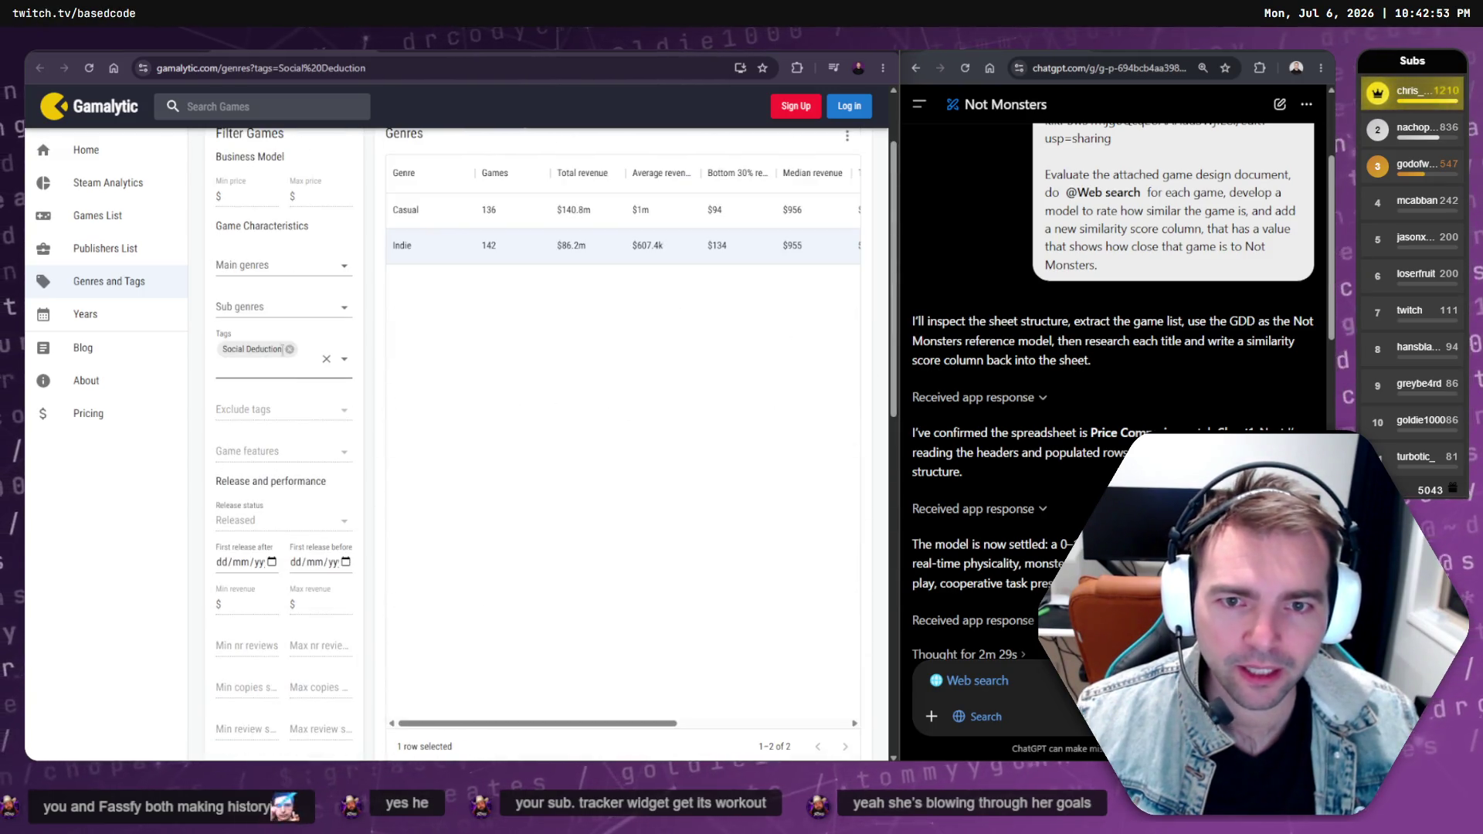
scroll(250, 352, "up", 2)
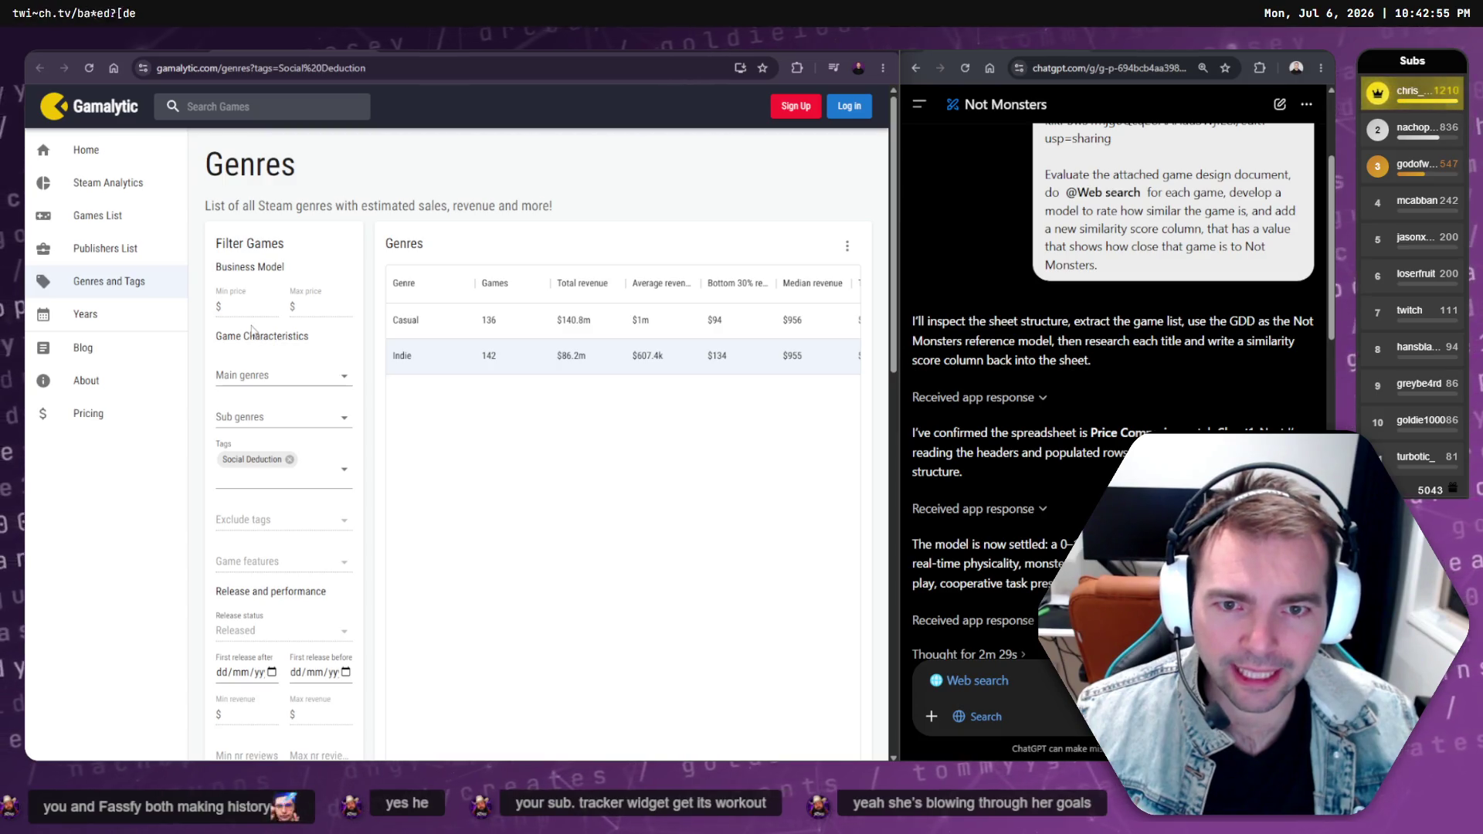
left_click(593, 323)
scroll(756, 334, "right", 3)
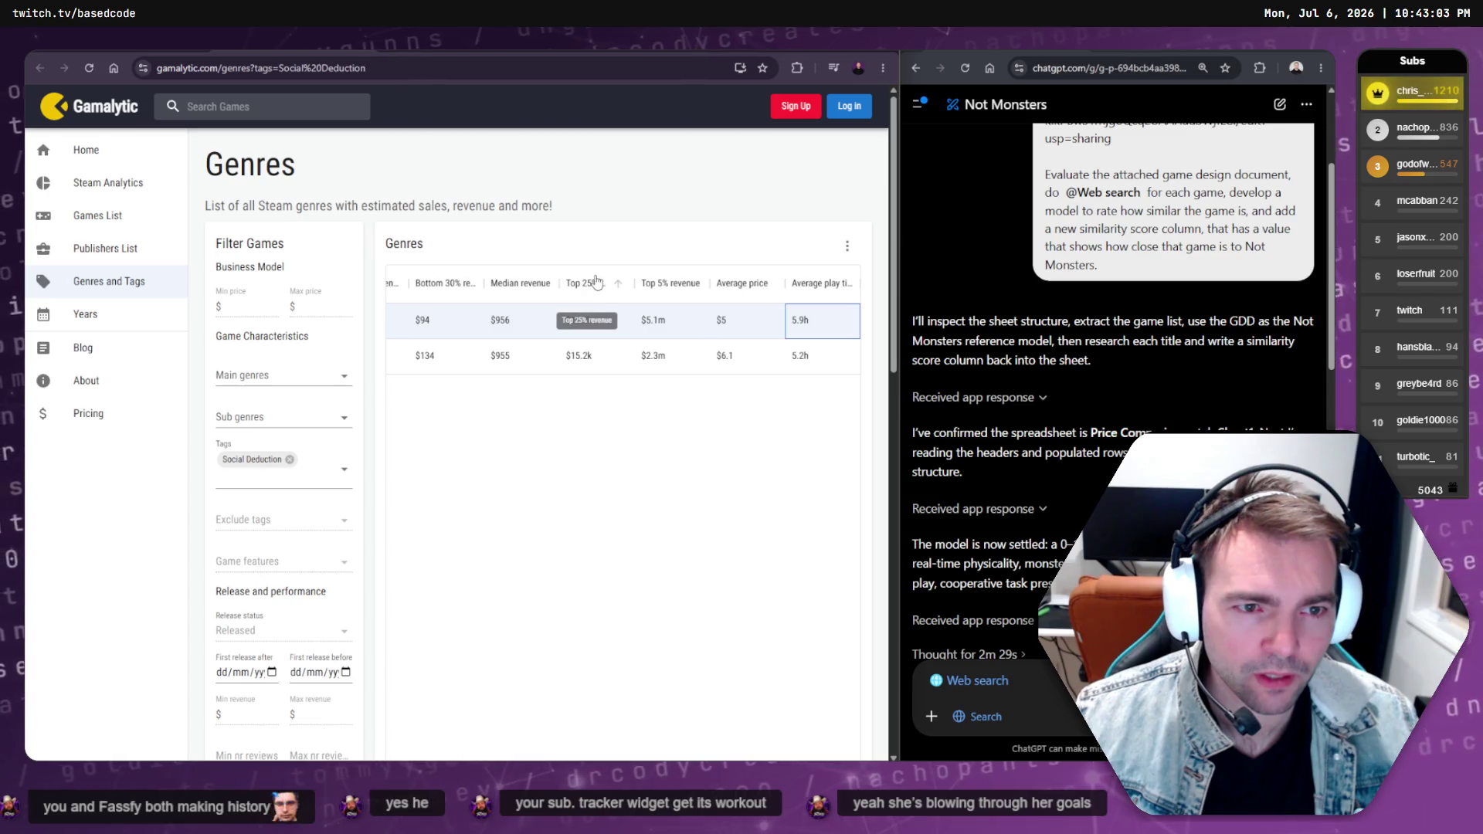
mouse_move(522, 322)
left_mouse_down()
mouse_move(462, 335)
mouse_move(588, 346)
mouse_move(558, 343)
mouse_move(725, 329)
left_mouse_up()
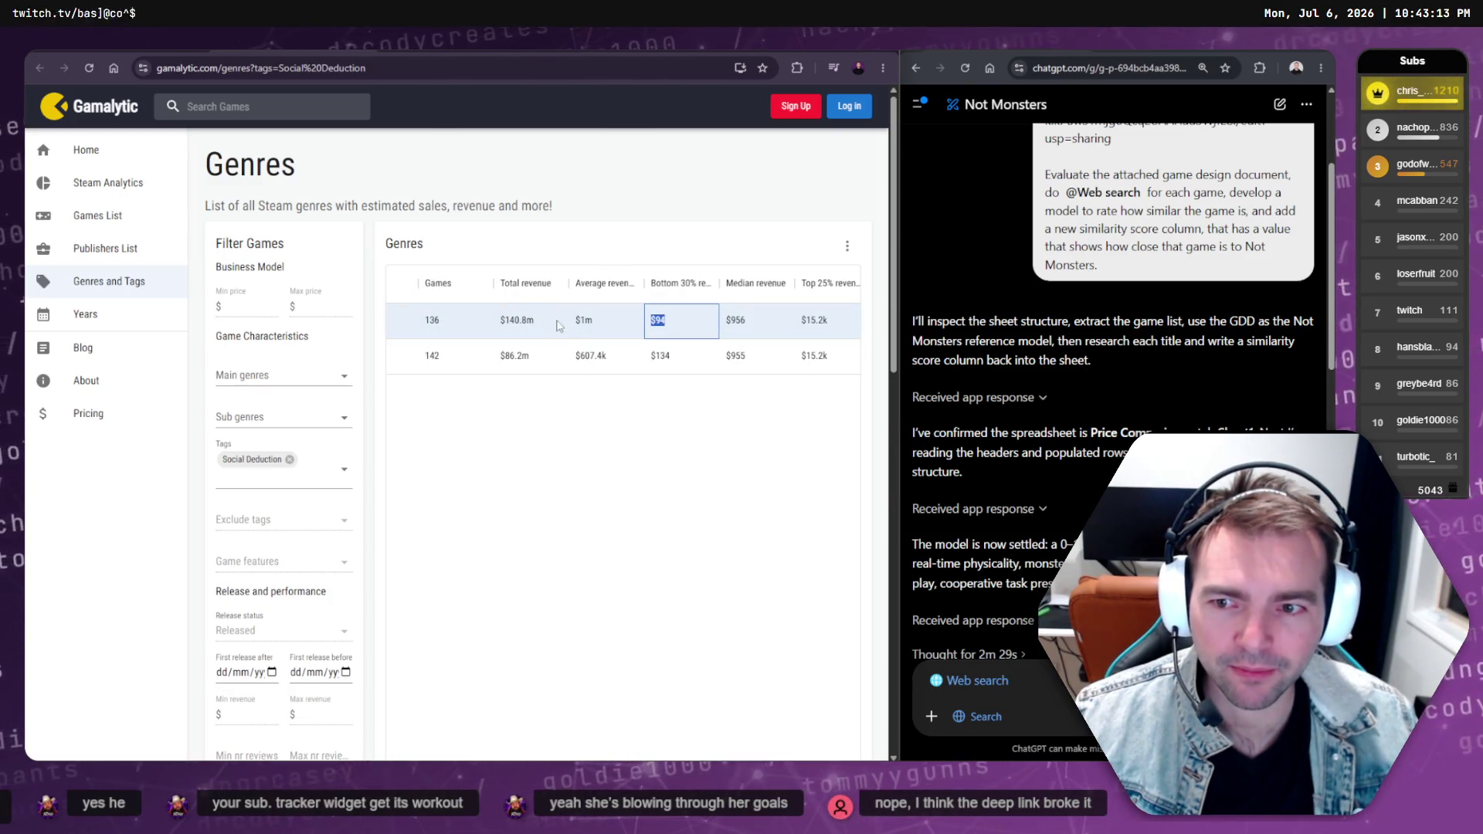
left_click(570, 355)
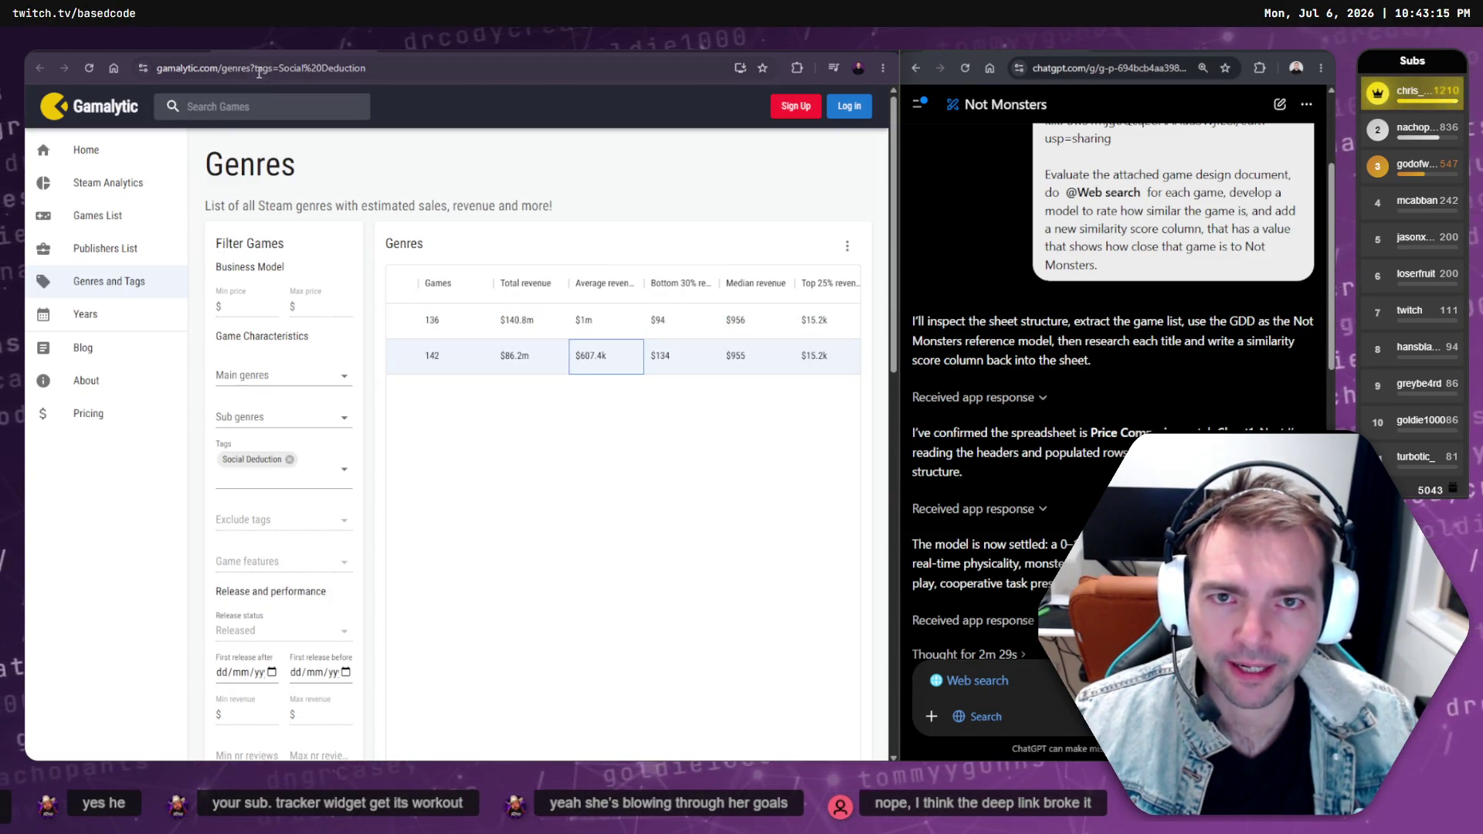
Trim the address to gamalytic.com to load the Gamalytic home page
left_click_drag(262, 68, 683, 92)
key("BackSpace")
key("Return")
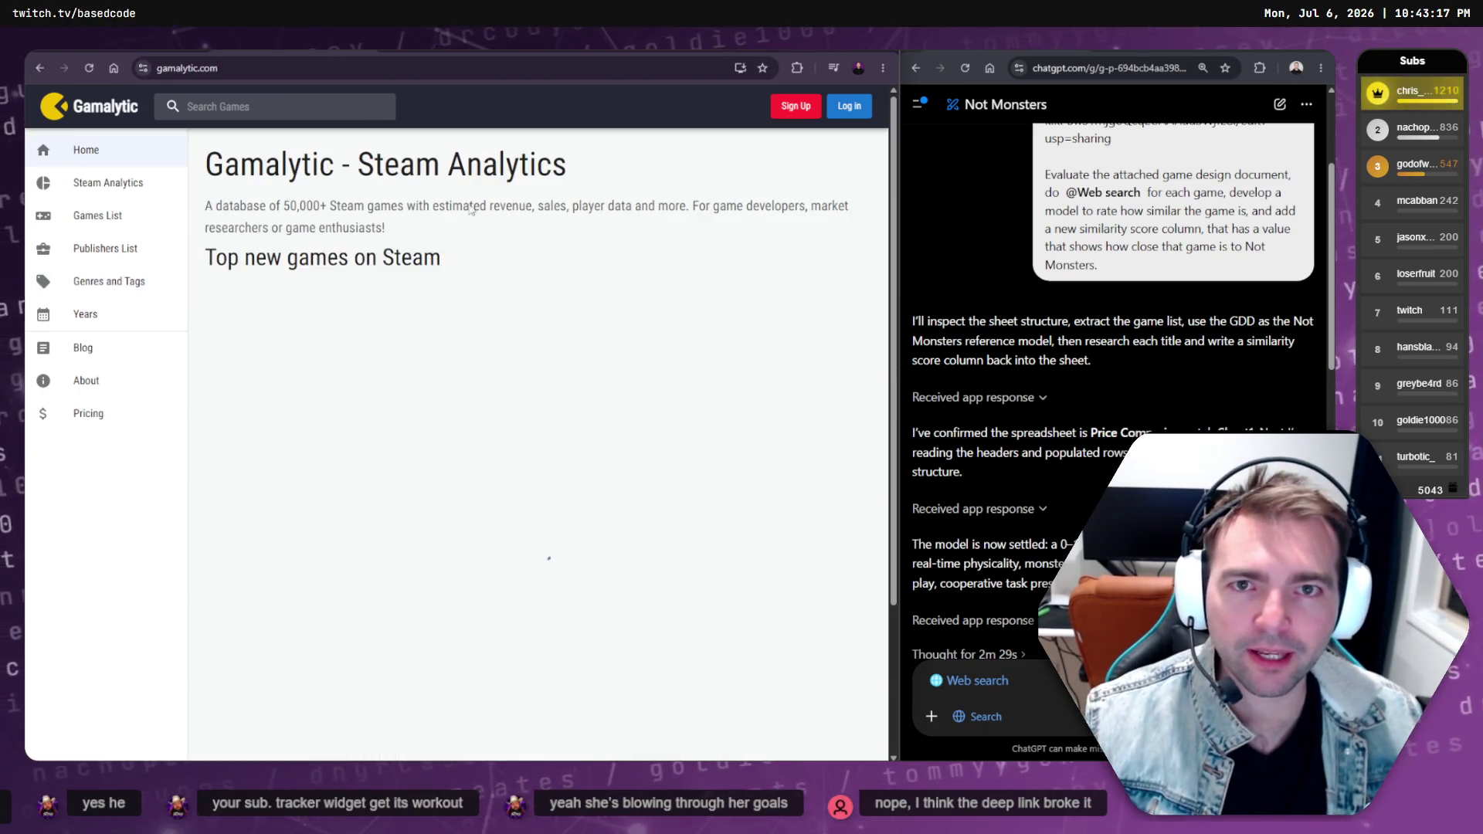
Open the Games List and browse the main and sub genre filters without changing them
left_click(131, 227)
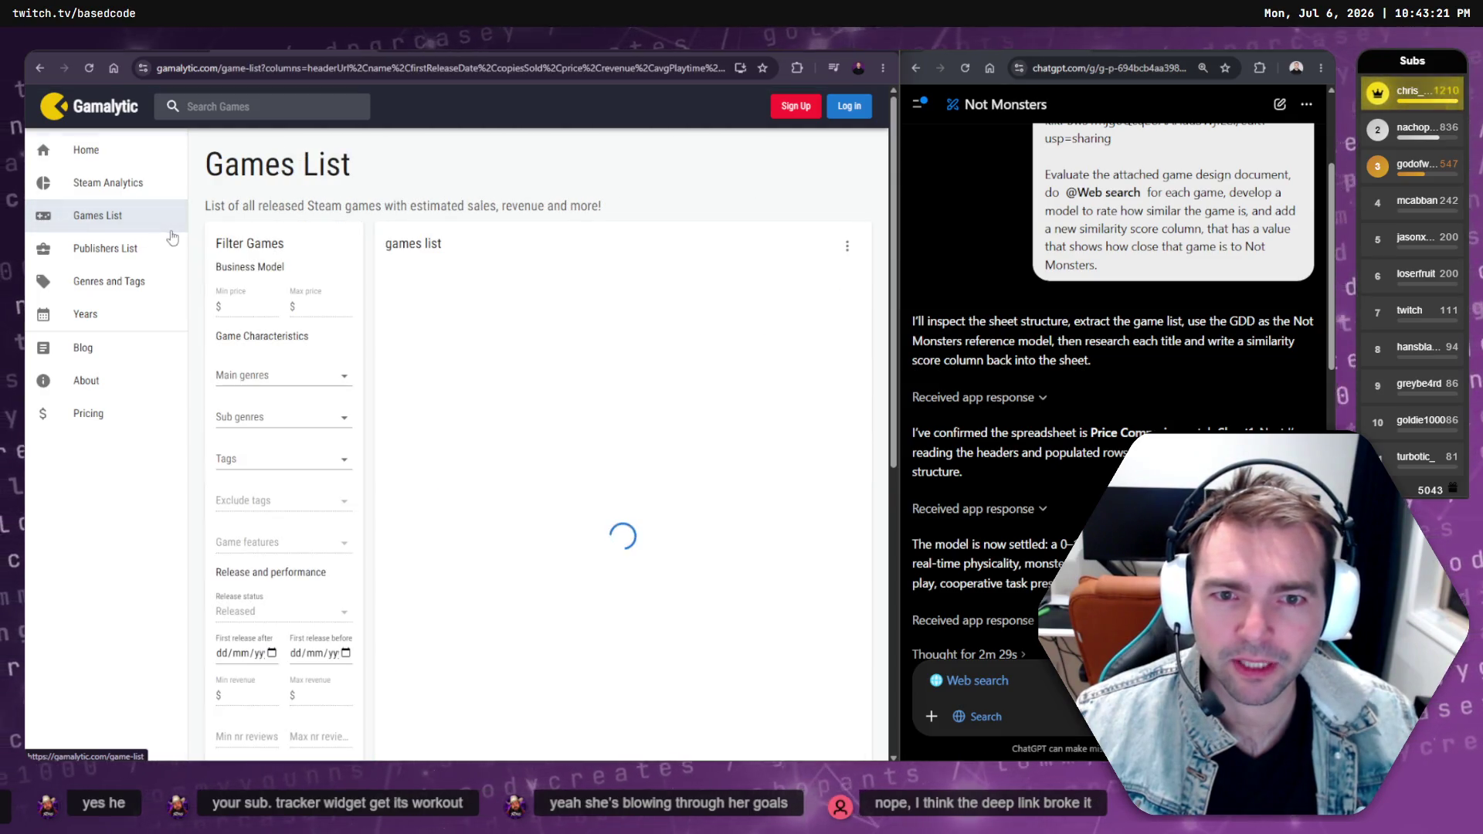
left_click(279, 376)
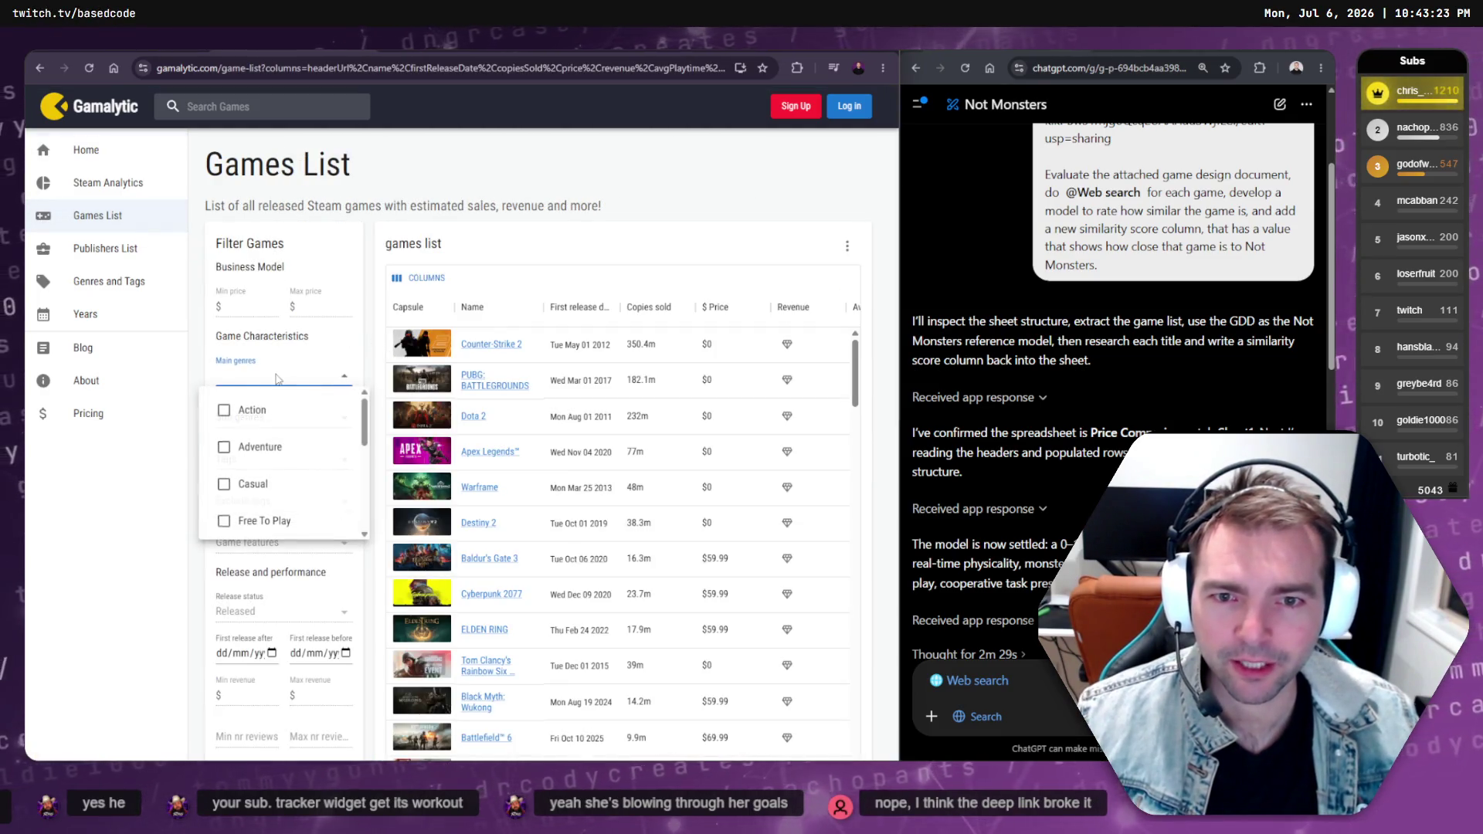
scroll(276, 426, "down", 2)
scroll(282, 425, "down", 3)
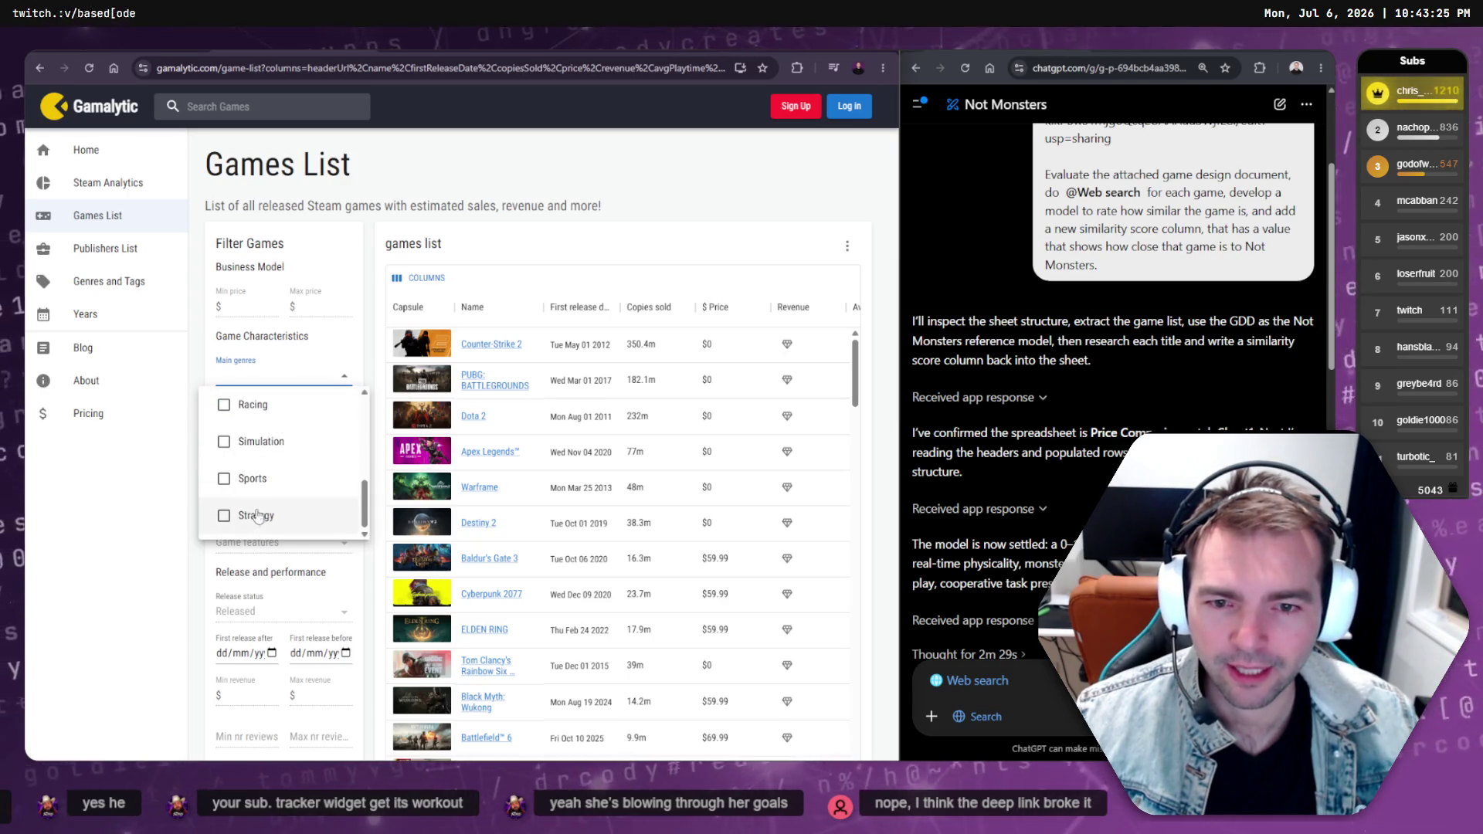
key("Escape")
left_click(295, 416)
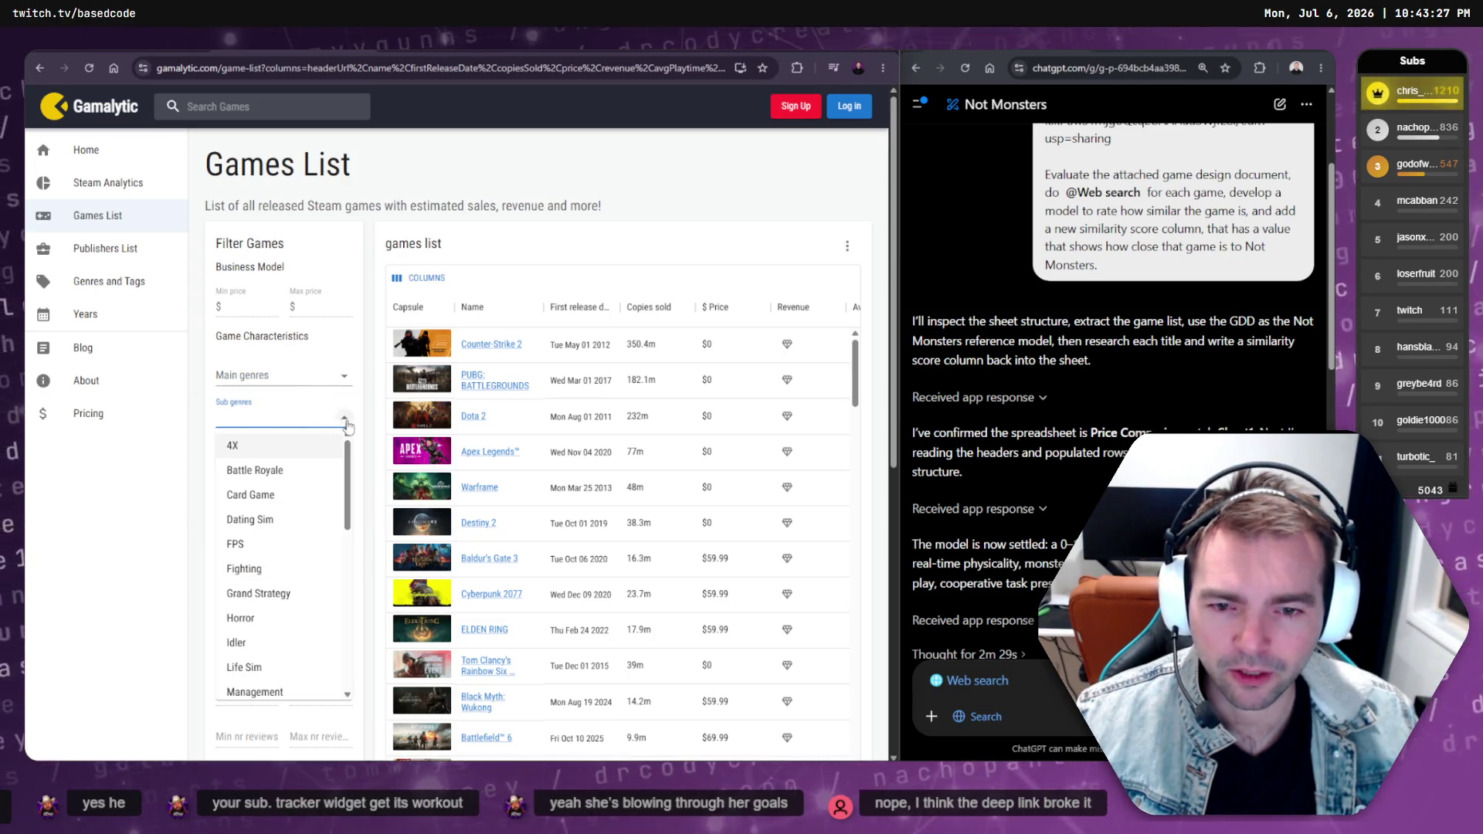
type("soci")
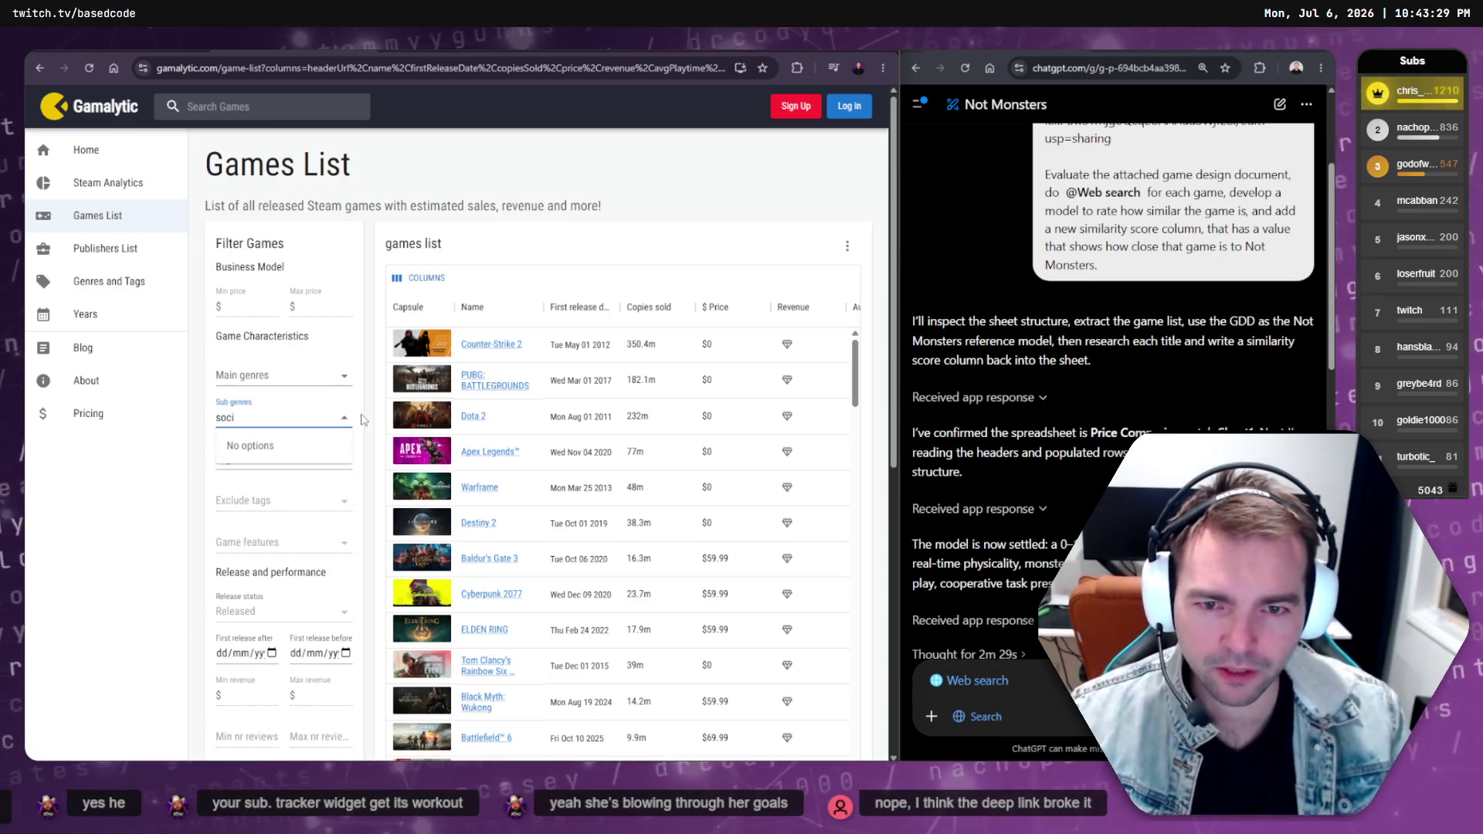
key("BackSpace")
key("BackSpace")
key("BackSpace")
type("soc")
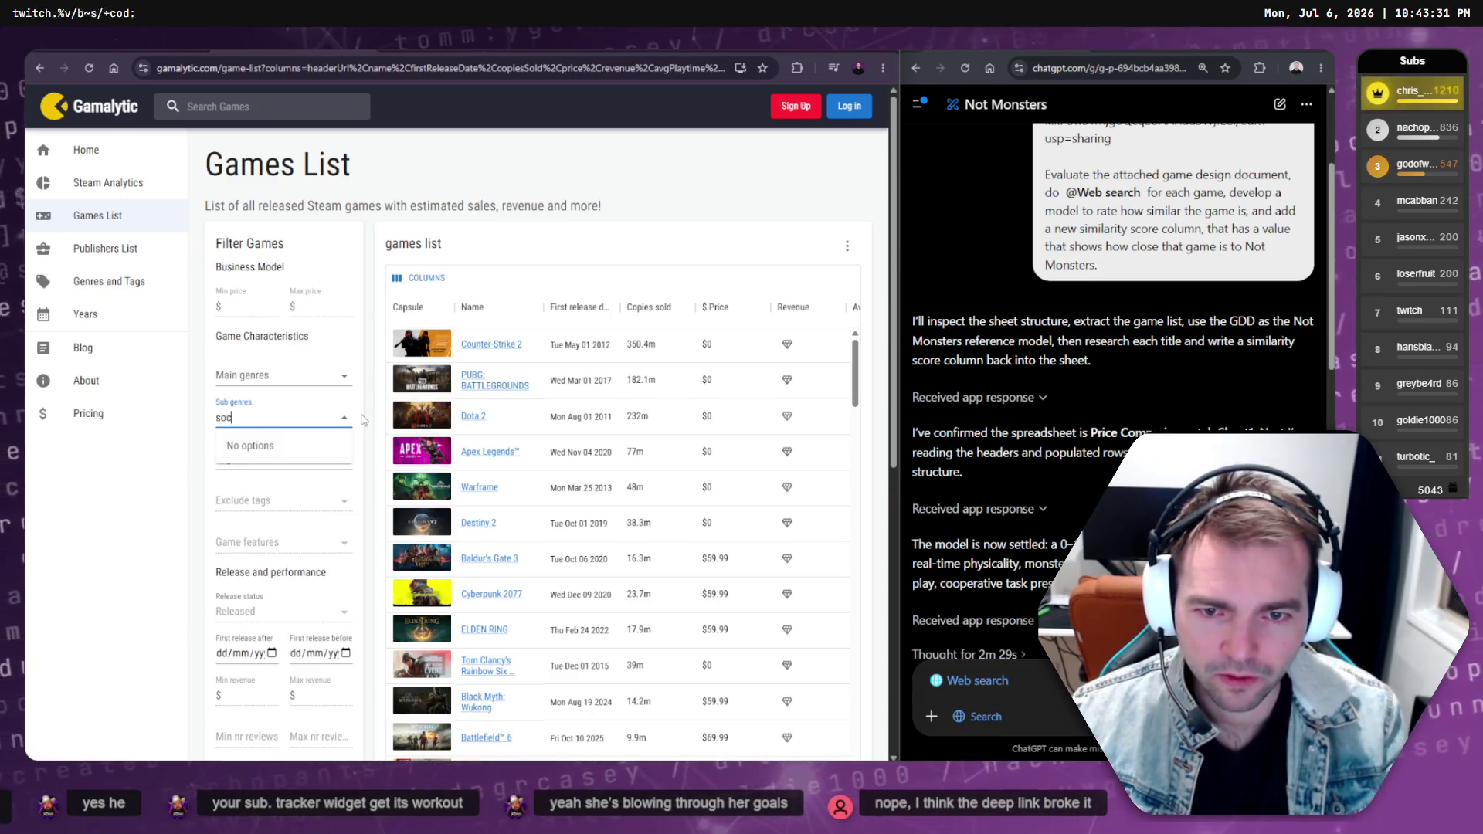
key("BackSpace")
key("BackSpace")
key("BackSpace")
key("Escape")
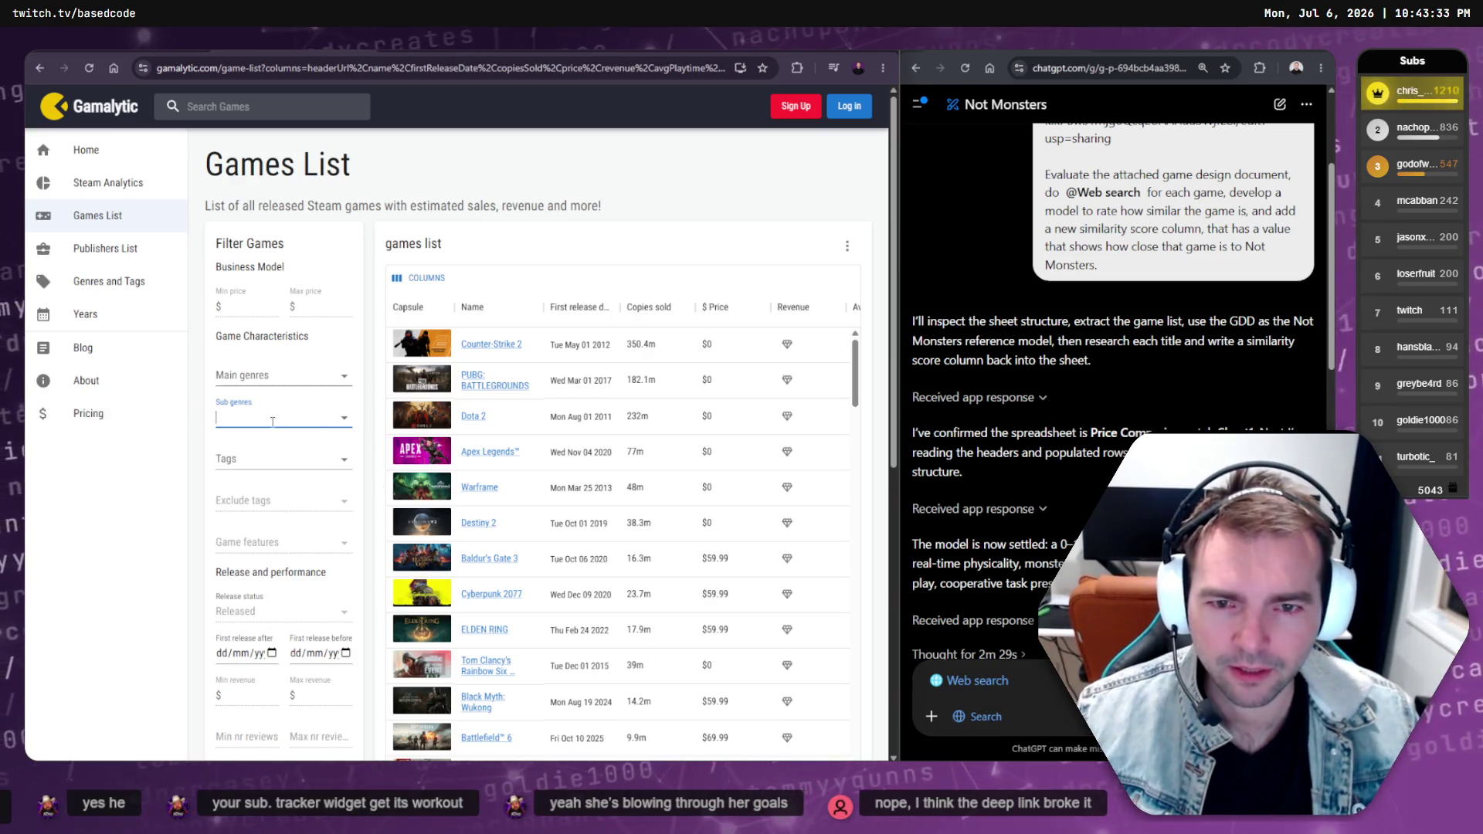
Filter the Games List by the Social Deduction tag and maximize the window
left_click(271, 454)
type("Social")
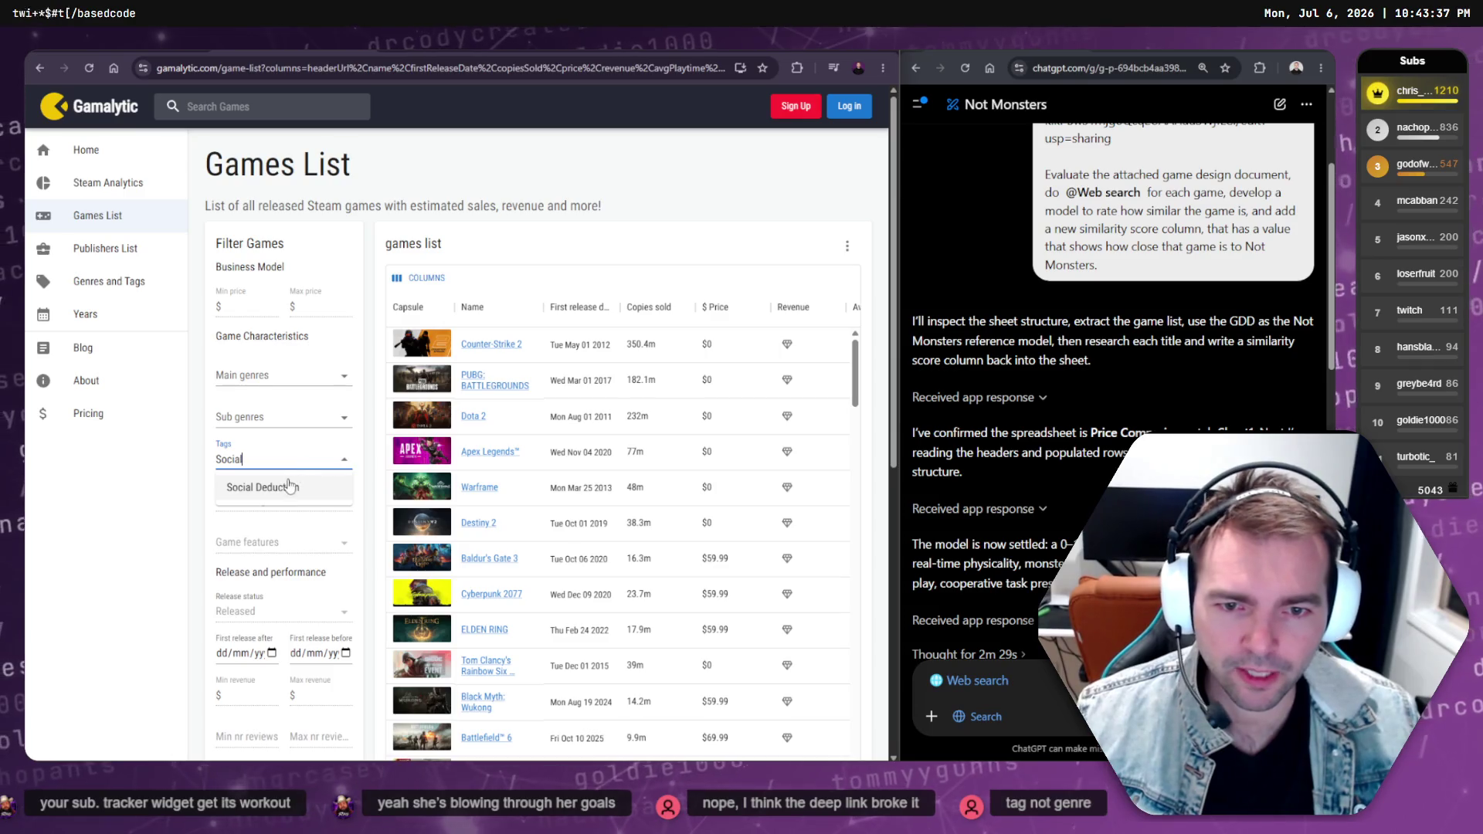
left_click(290, 485)
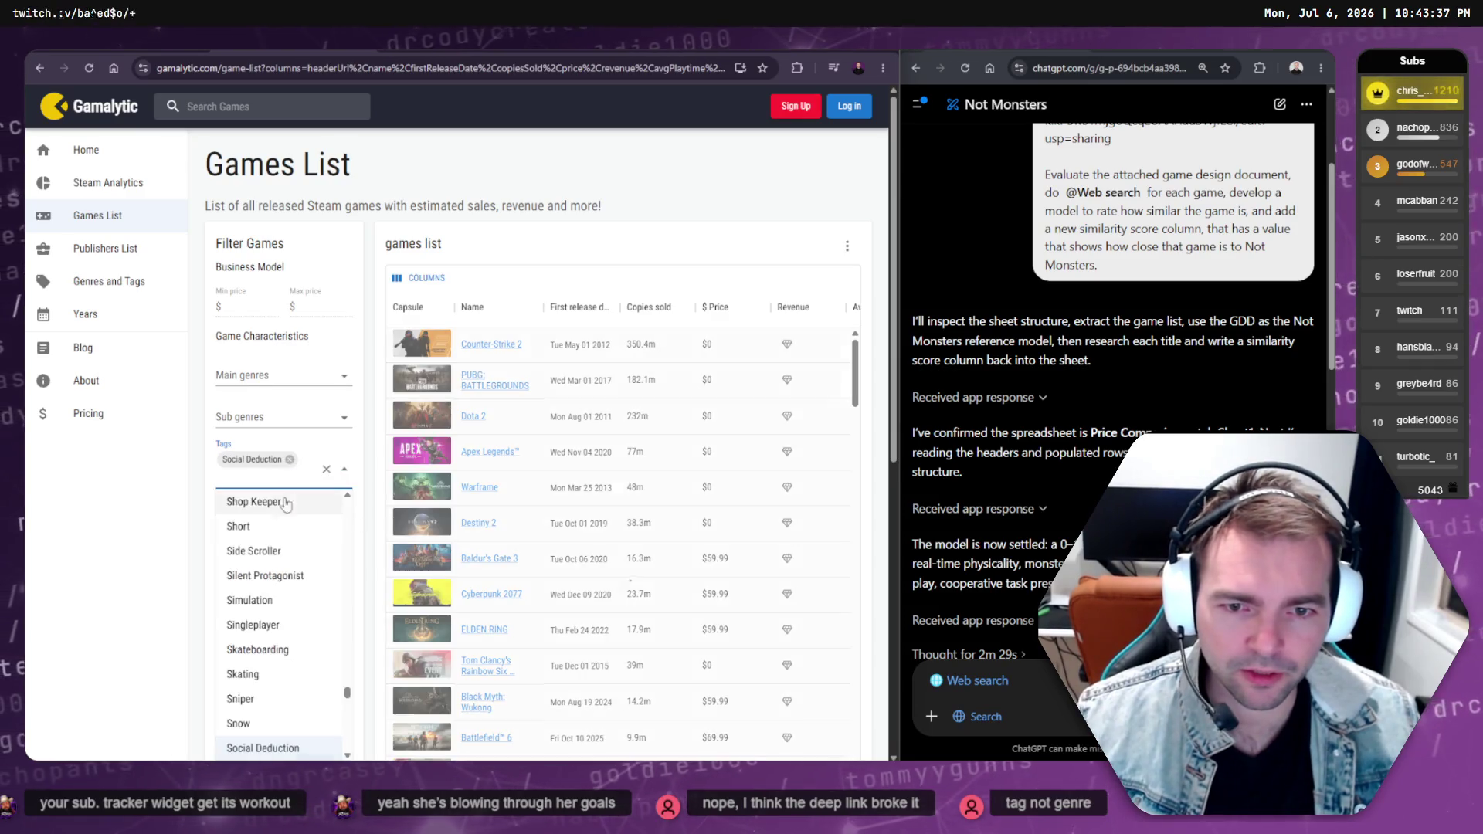
left_click(197, 511)
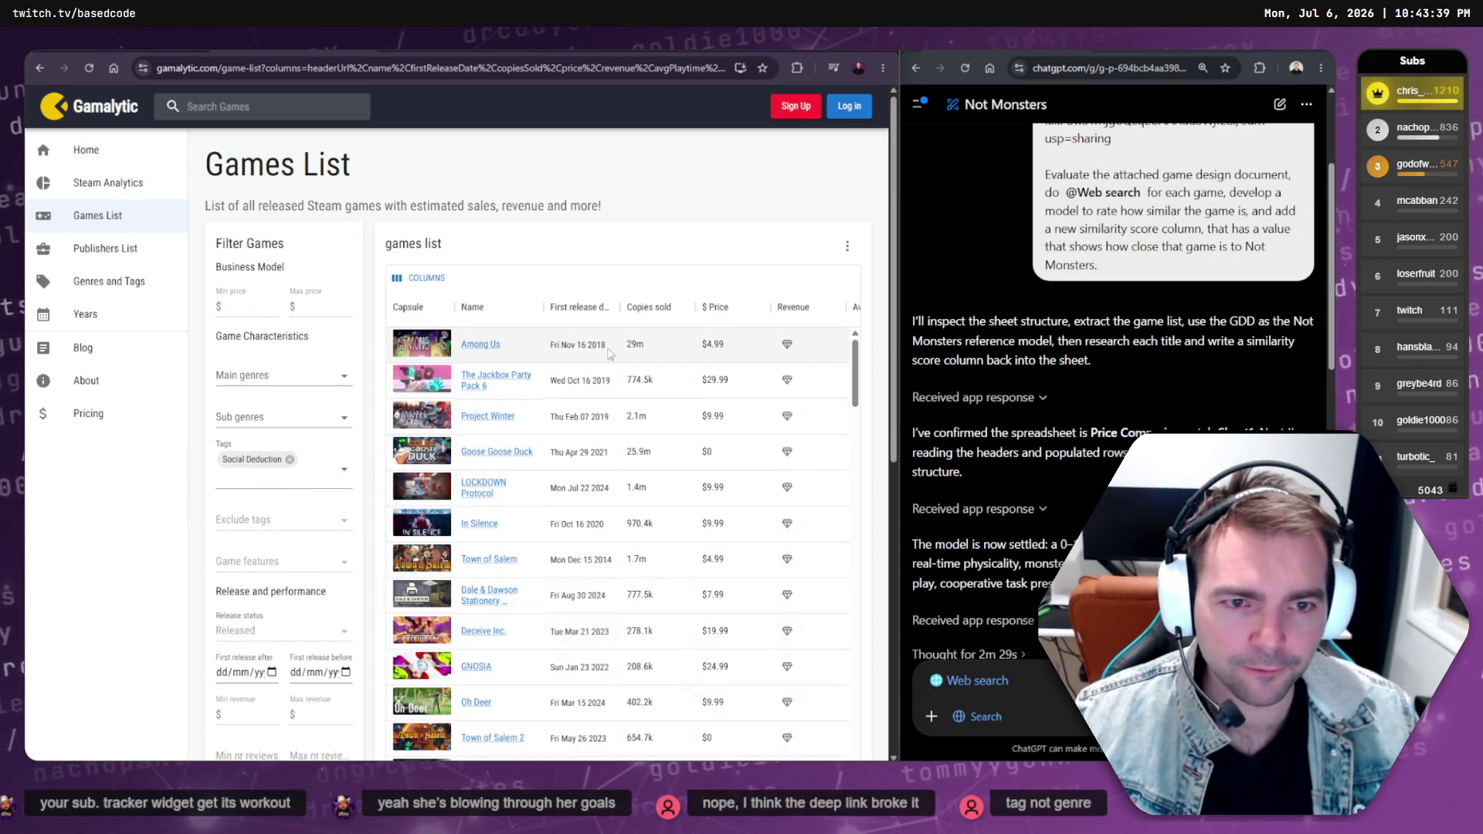
scroll(749, 354, "down", 10)
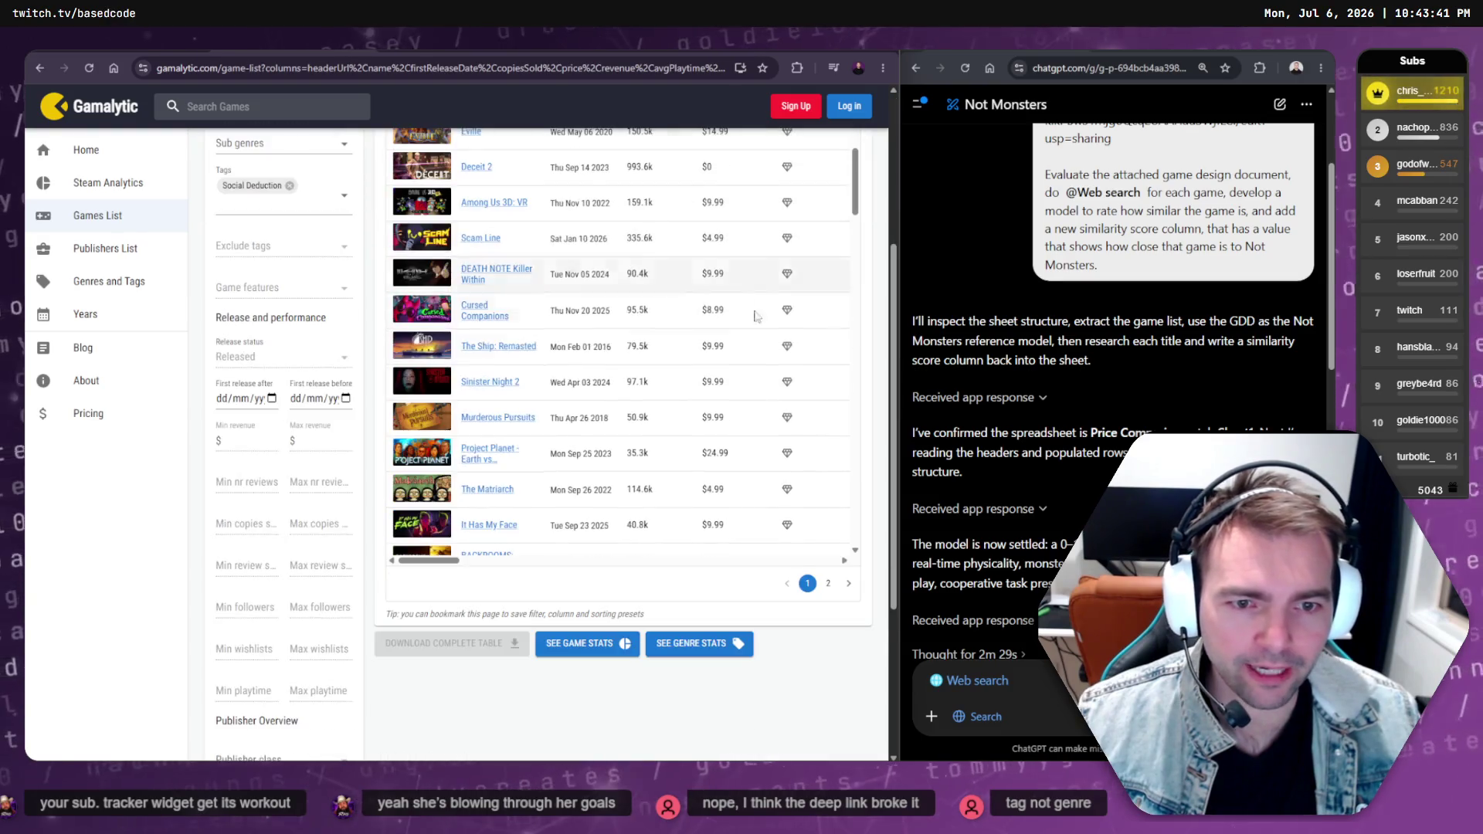
scroll(754, 378, "up", 4)
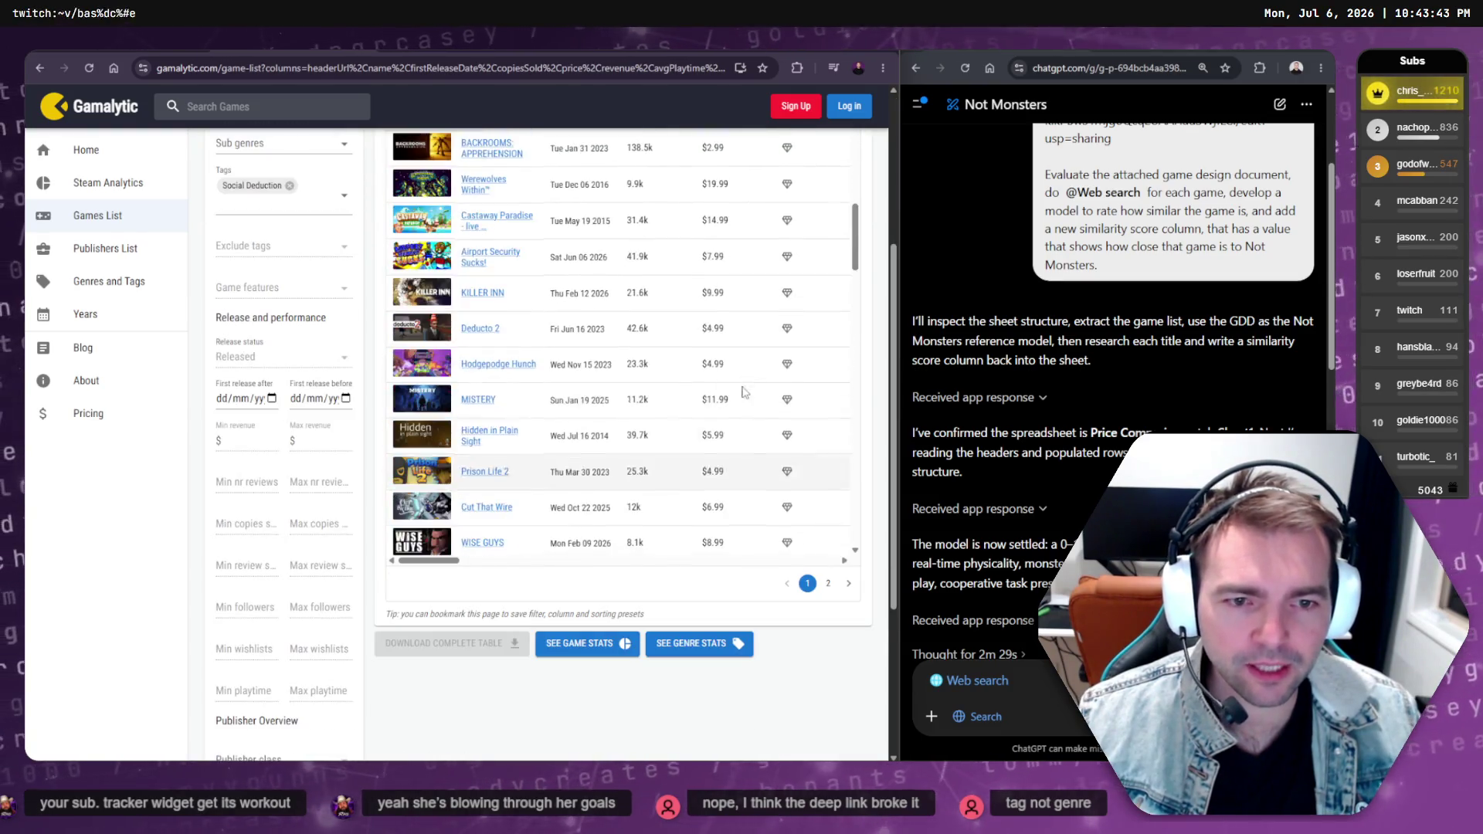
scroll(749, 433, "up", 6)
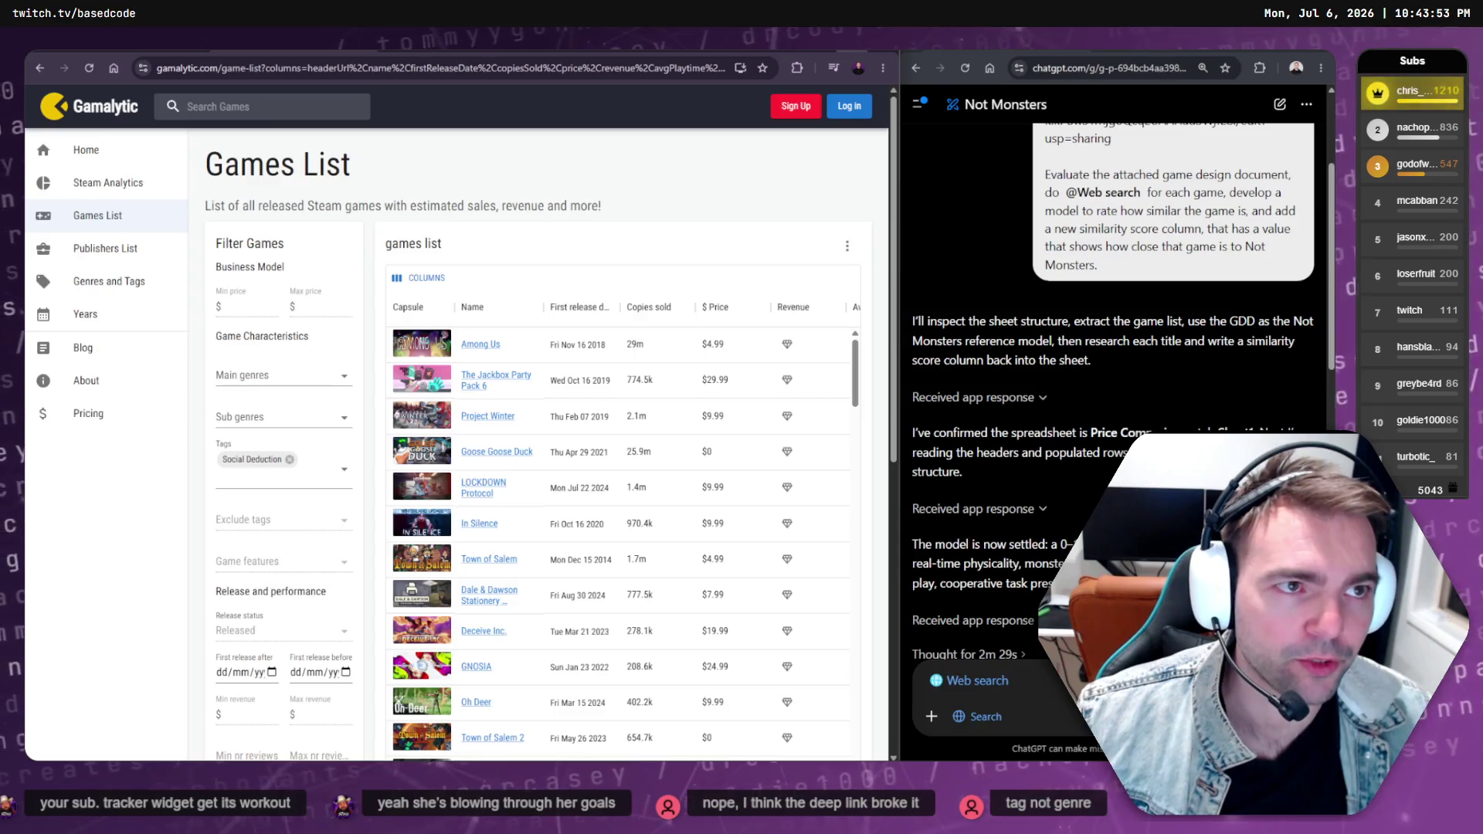
key("super+f")
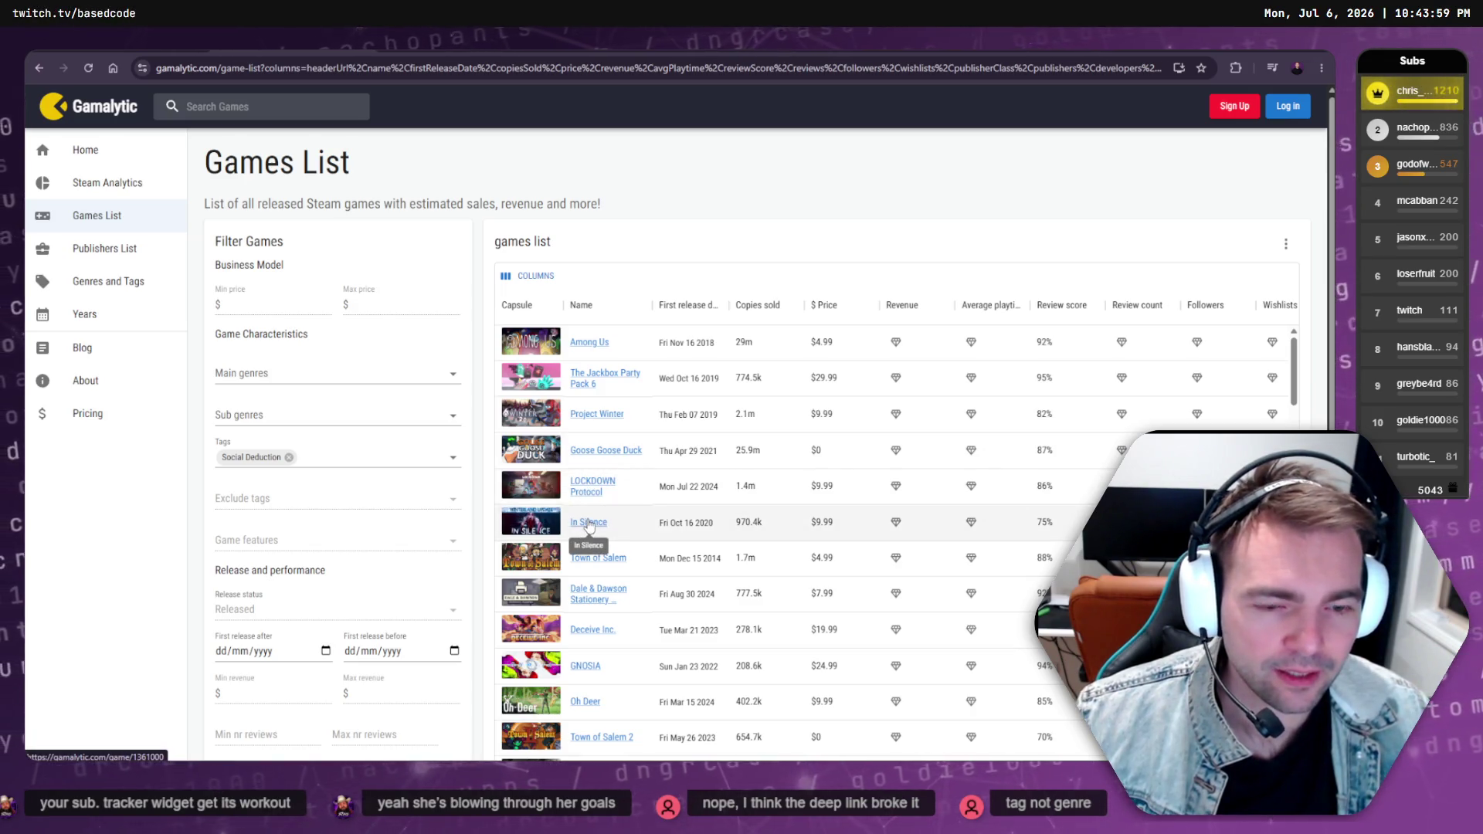
Return to the Social Deduction games list, scroll down and open Agrou's stats page
key("ctrl+Tab")
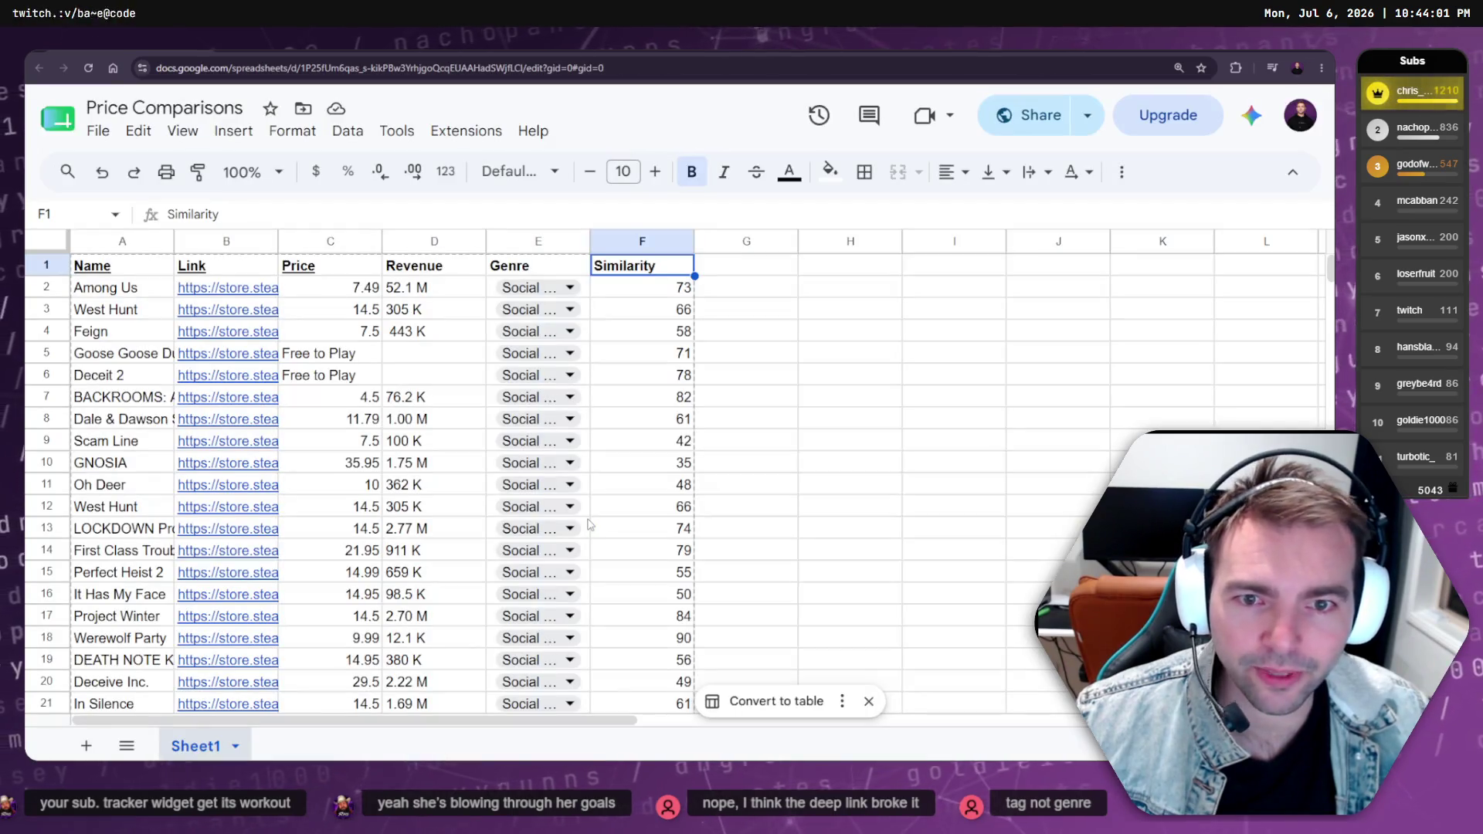
key("ctrl+shift+Tab")
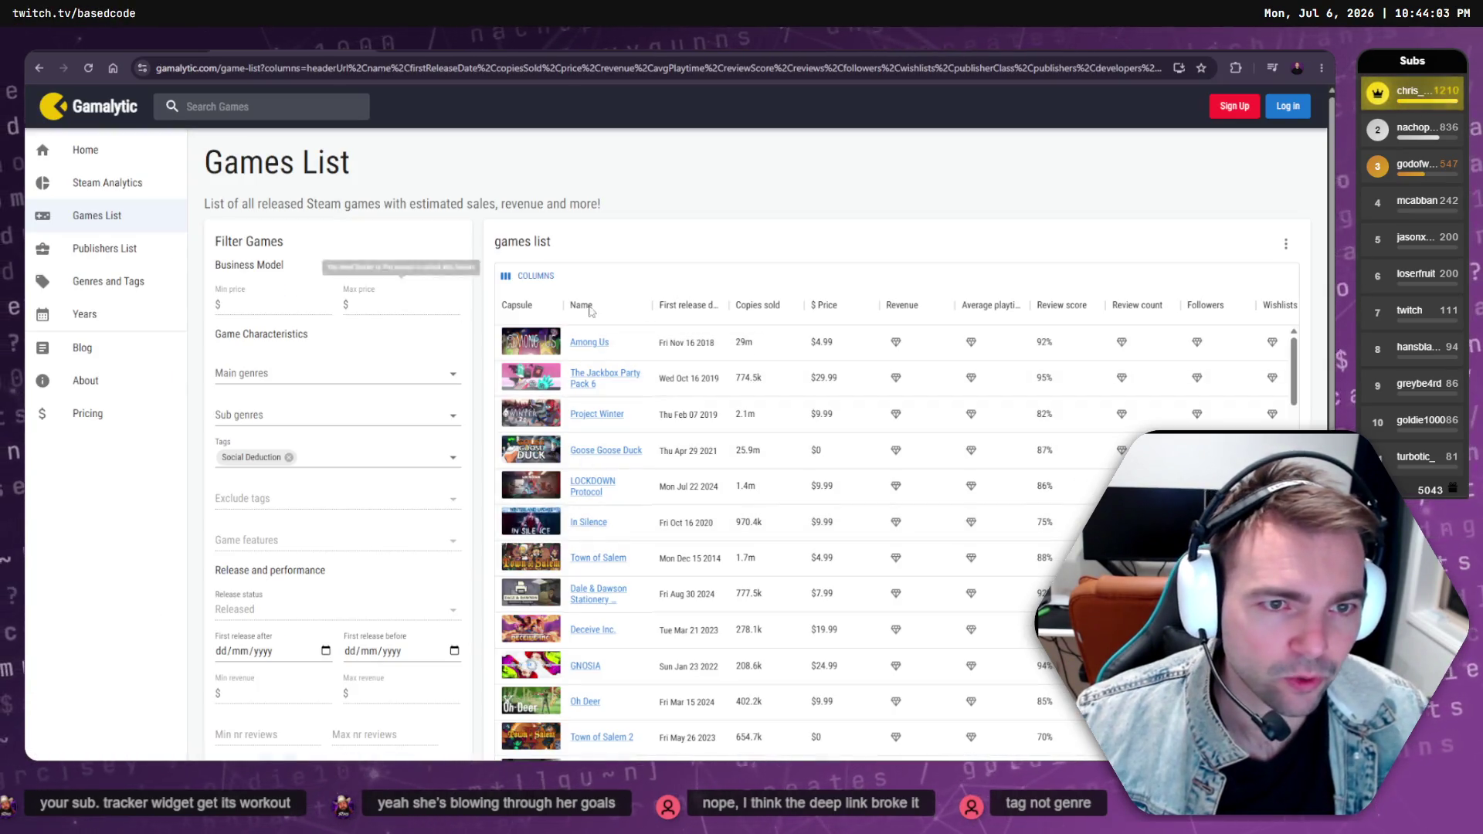
scroll(963, 351, "up", 2)
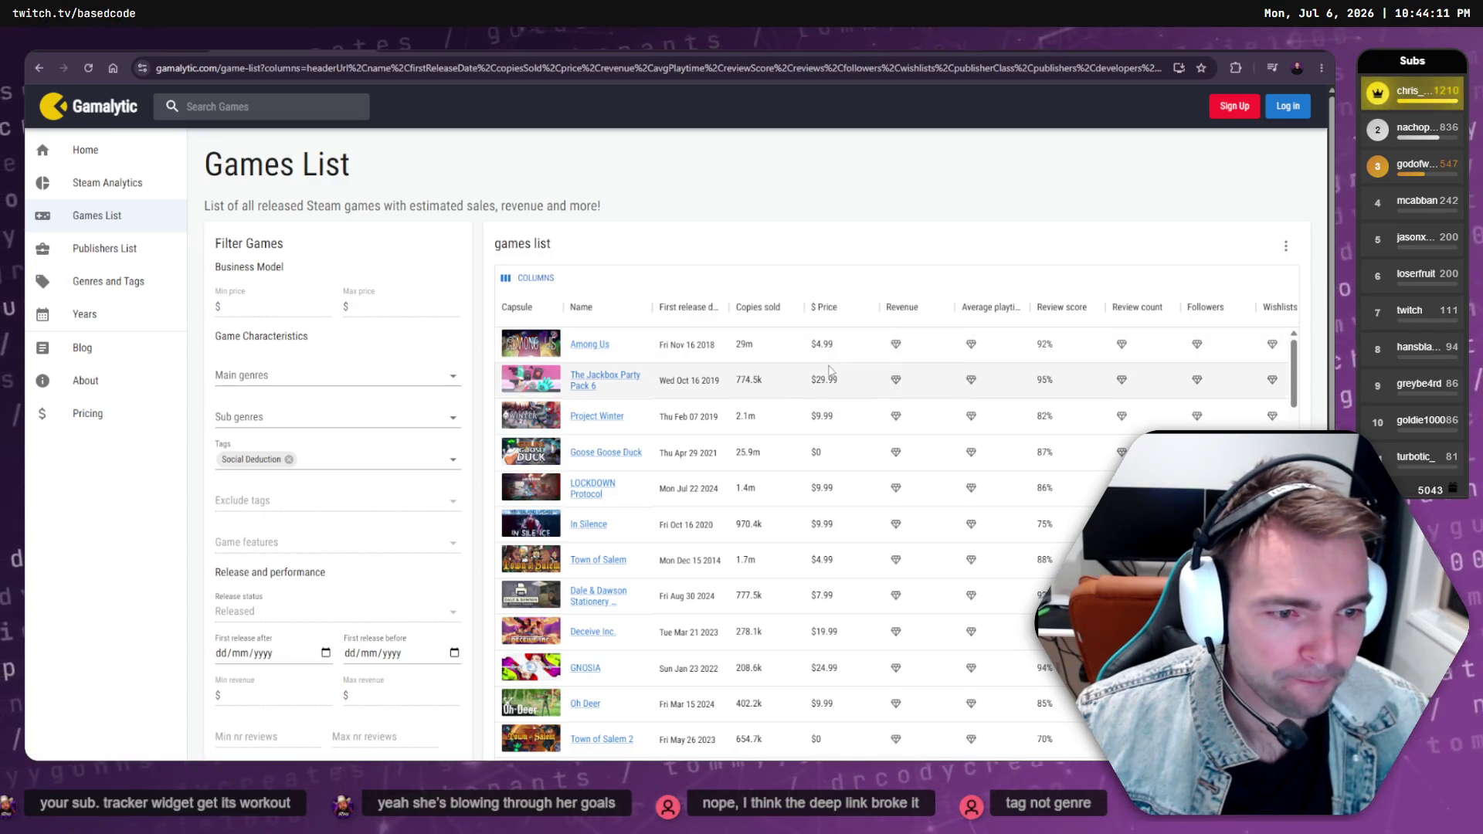
scroll(834, 379, "down", 5)
scroll(834, 379, "up", 5)
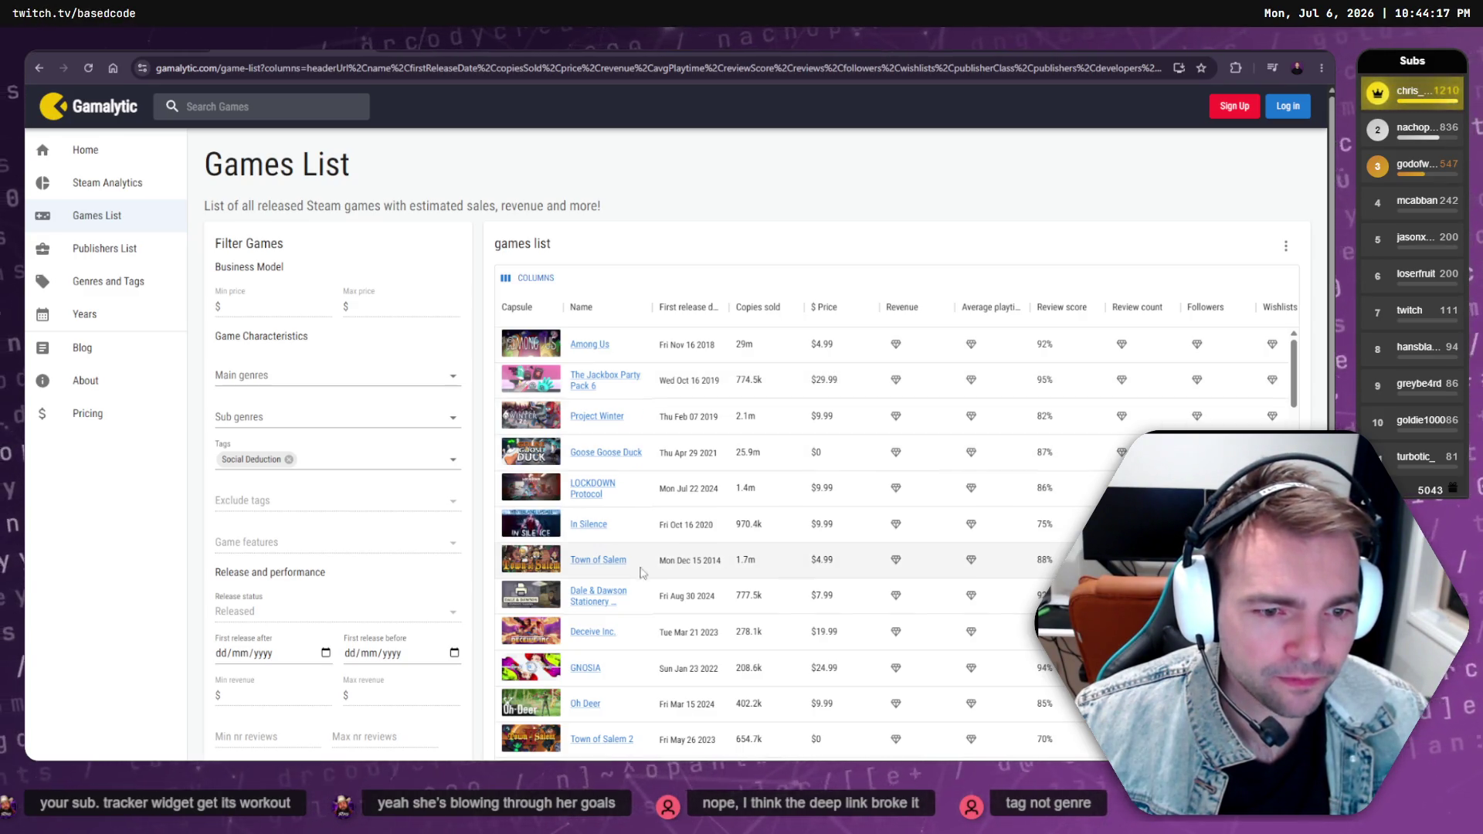
scroll(626, 603, "down", 2)
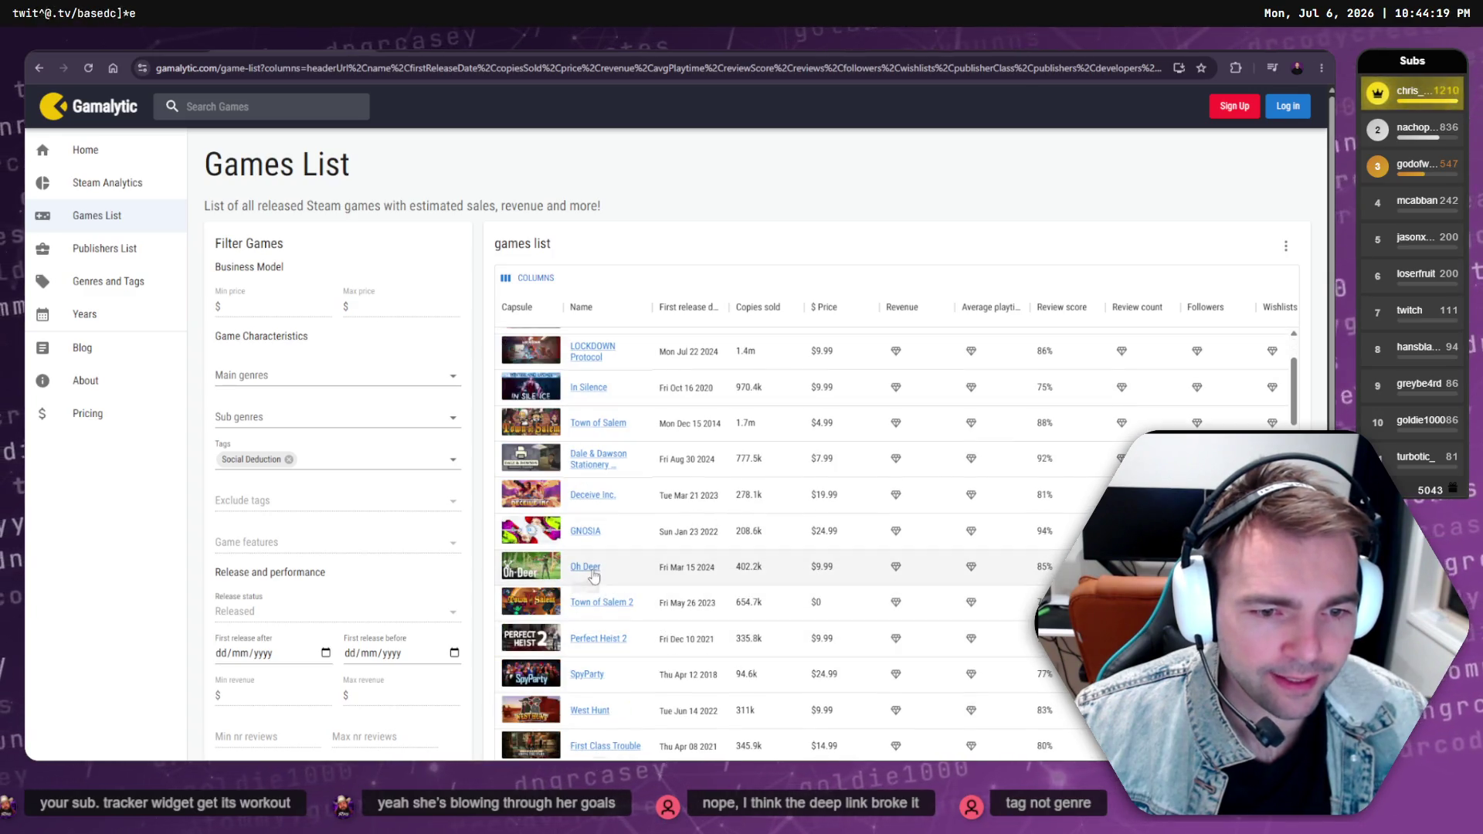
scroll(627, 587, "down", 2)
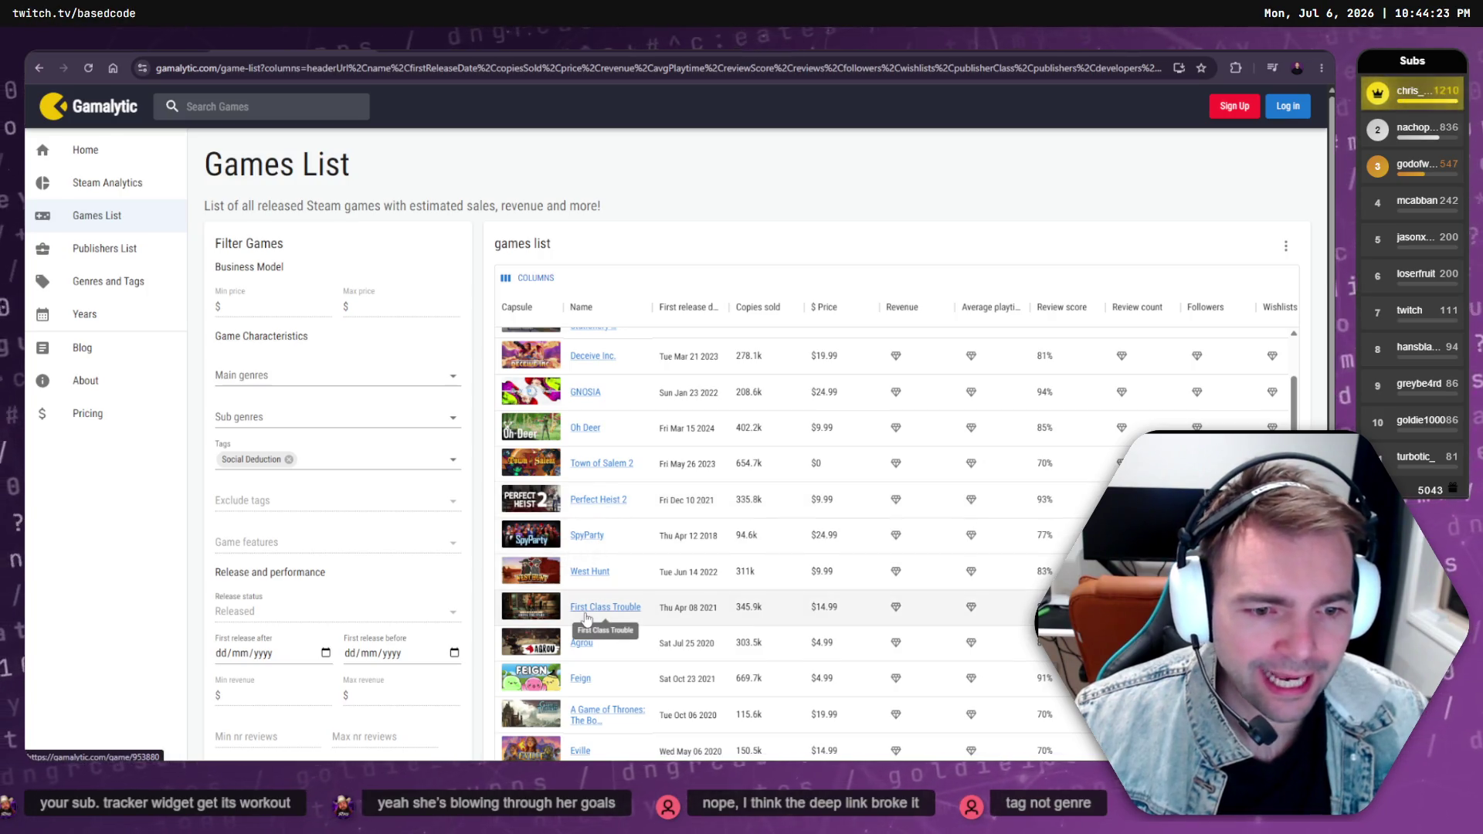
scroll(668, 605, "down", 1)
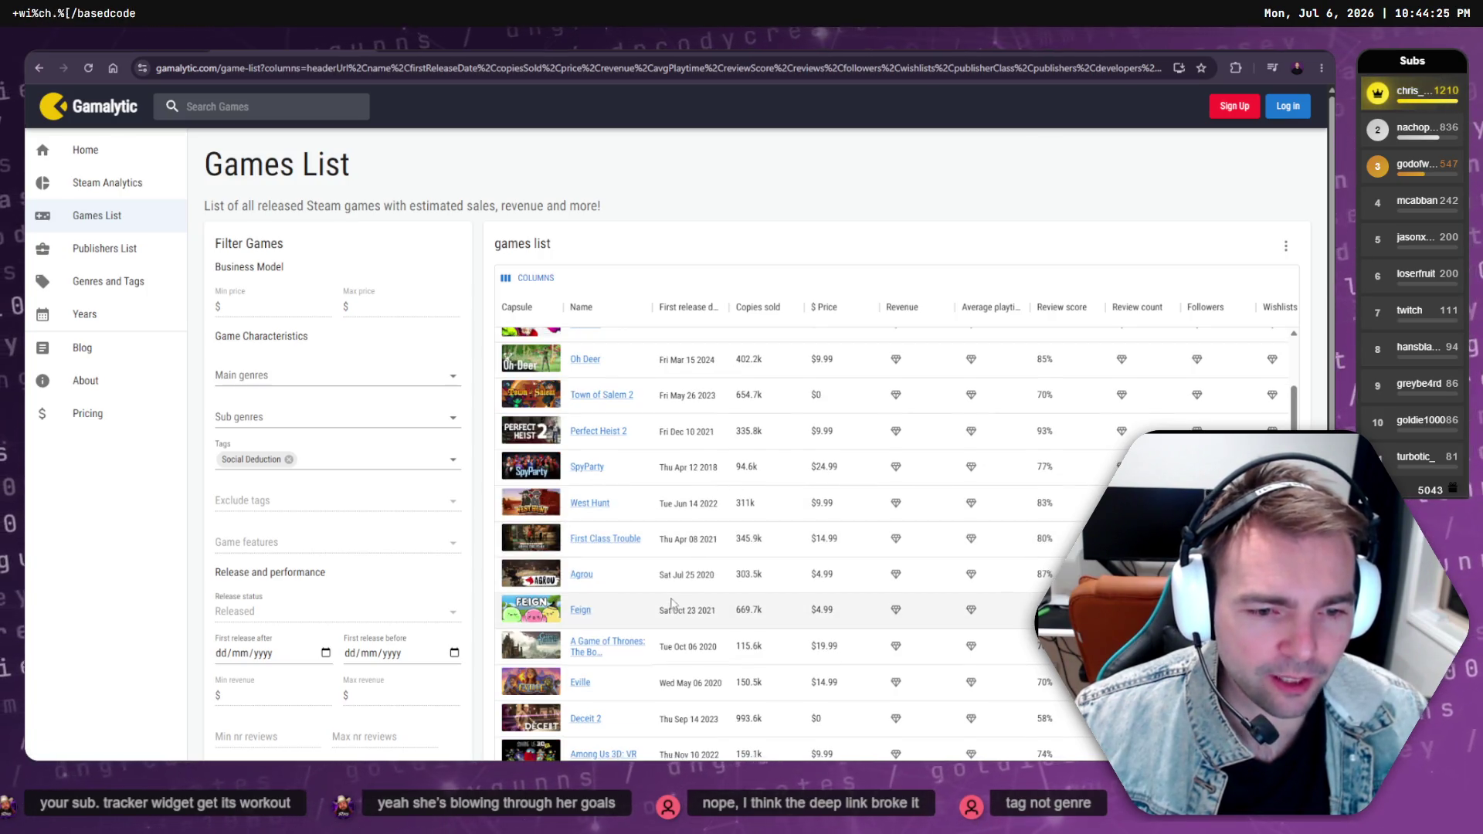
left_click(583, 575)
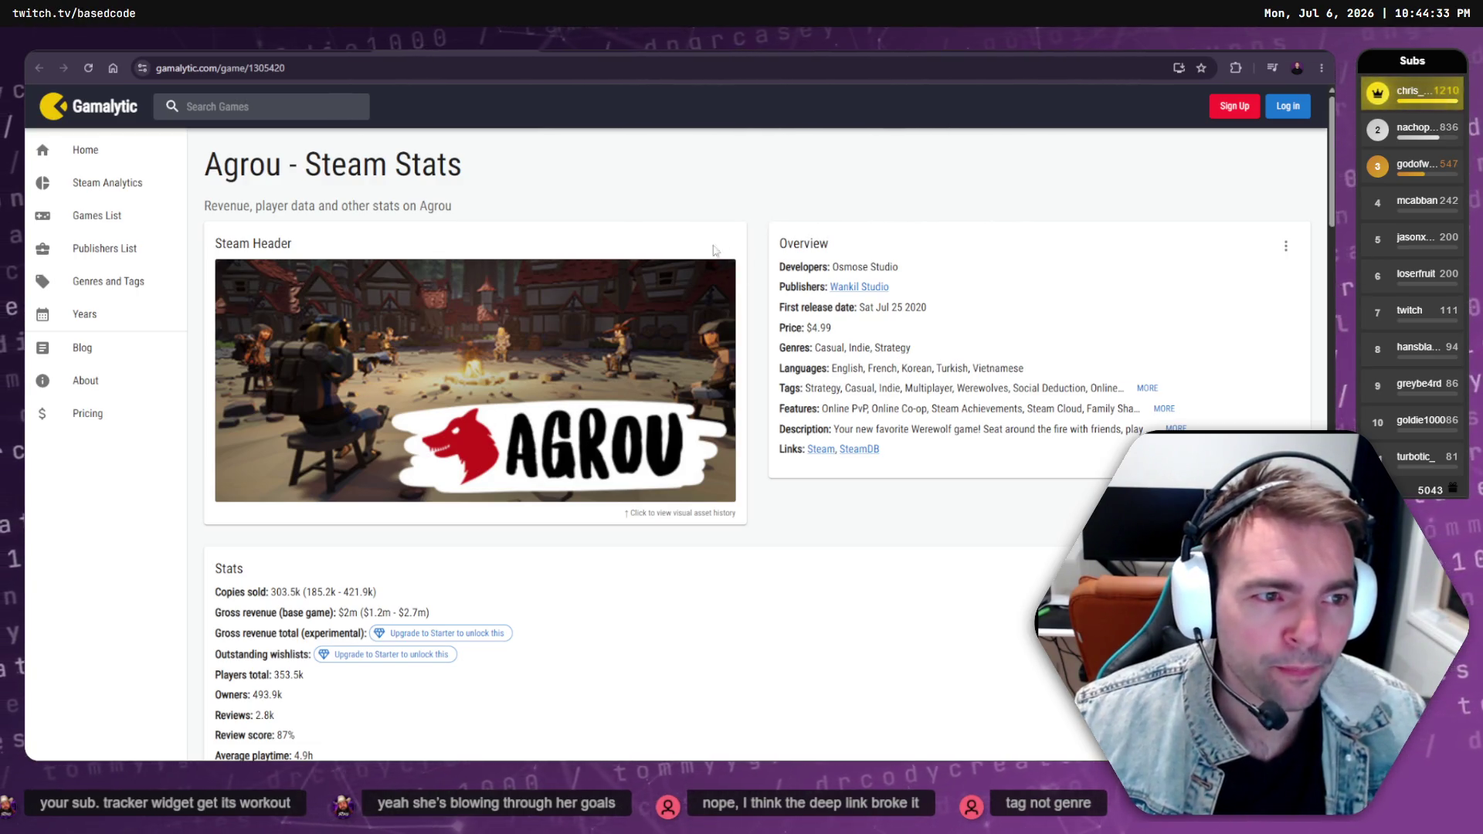
Highlight Agrou's top player-country shares in the Stats card, then go back to the games list
scroll(358, 488, "down", 4)
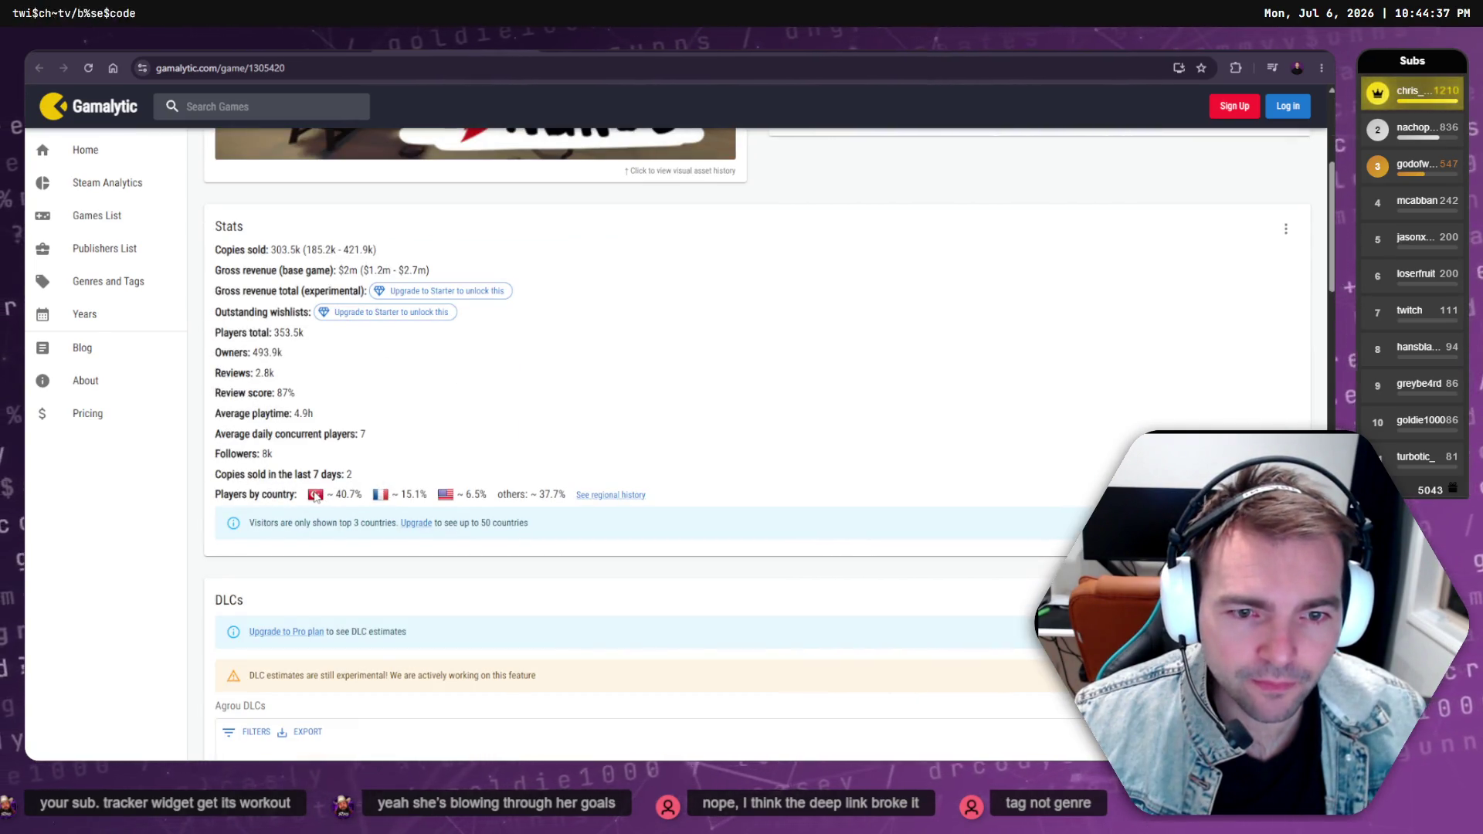
left_click_drag(366, 500, 309, 498)
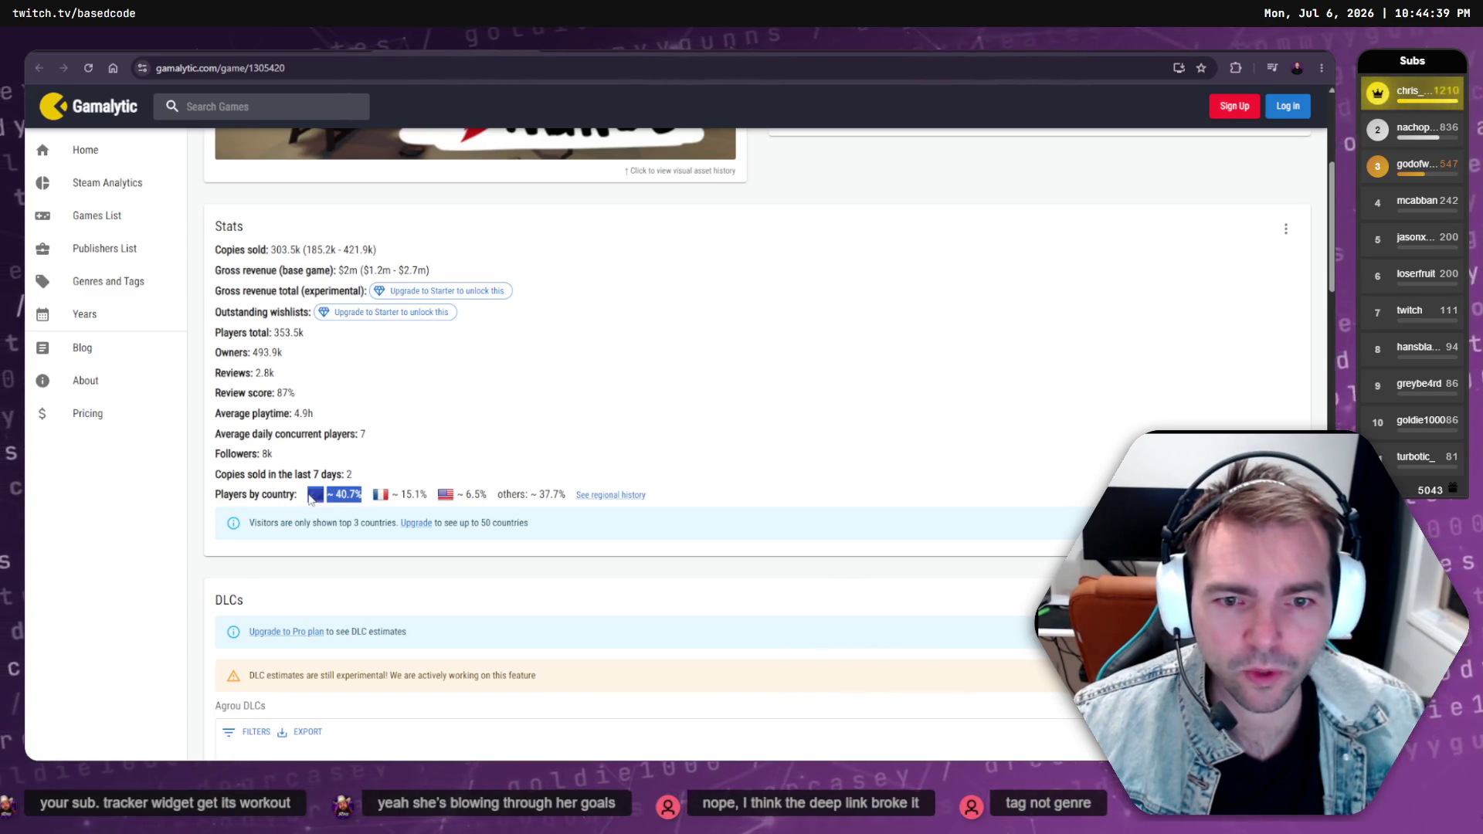
left_click_drag(489, 500, 314, 498)
scroll(386, 486, "up", 5)
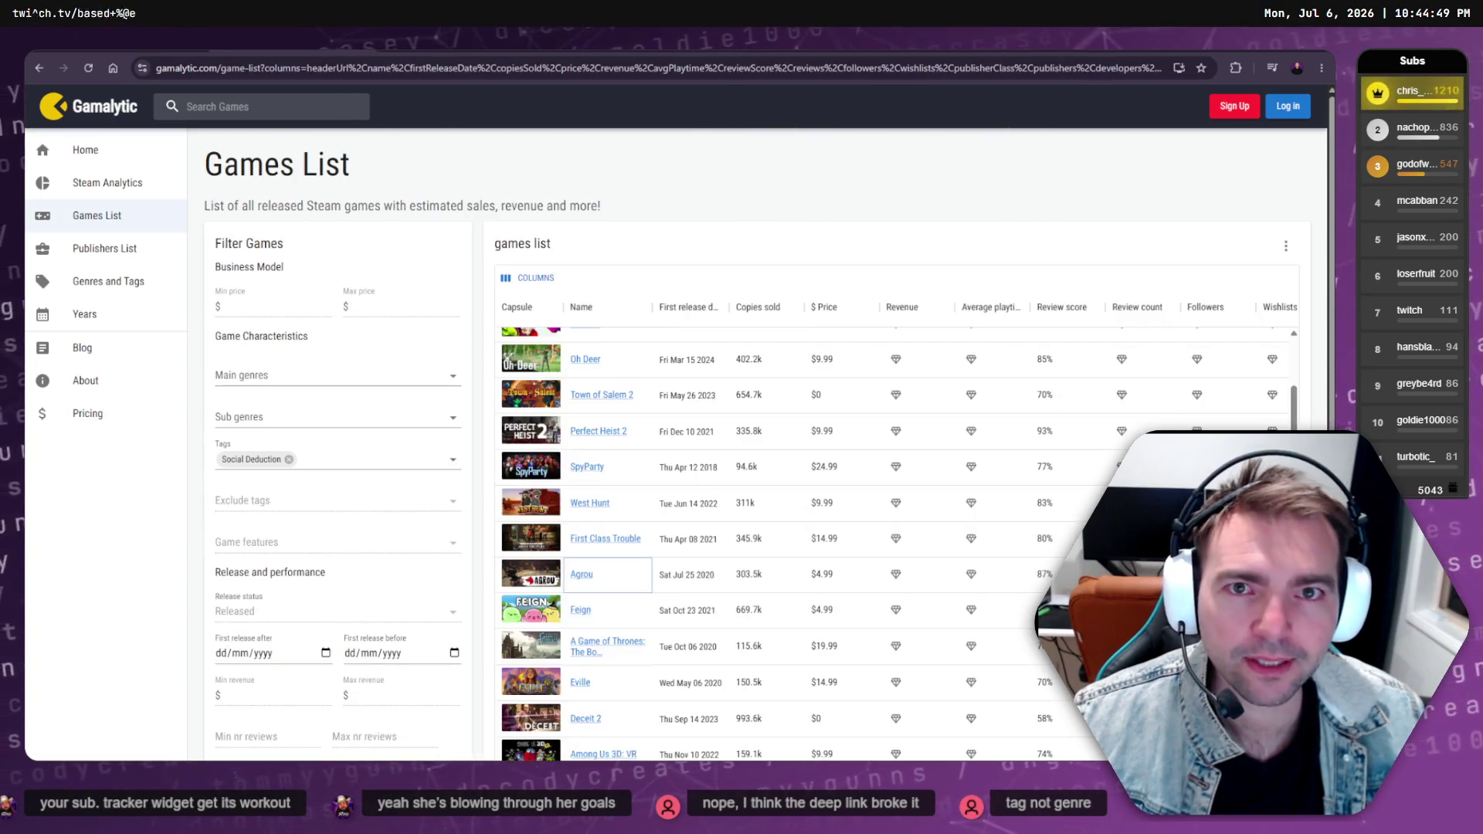
key("alt+Left")
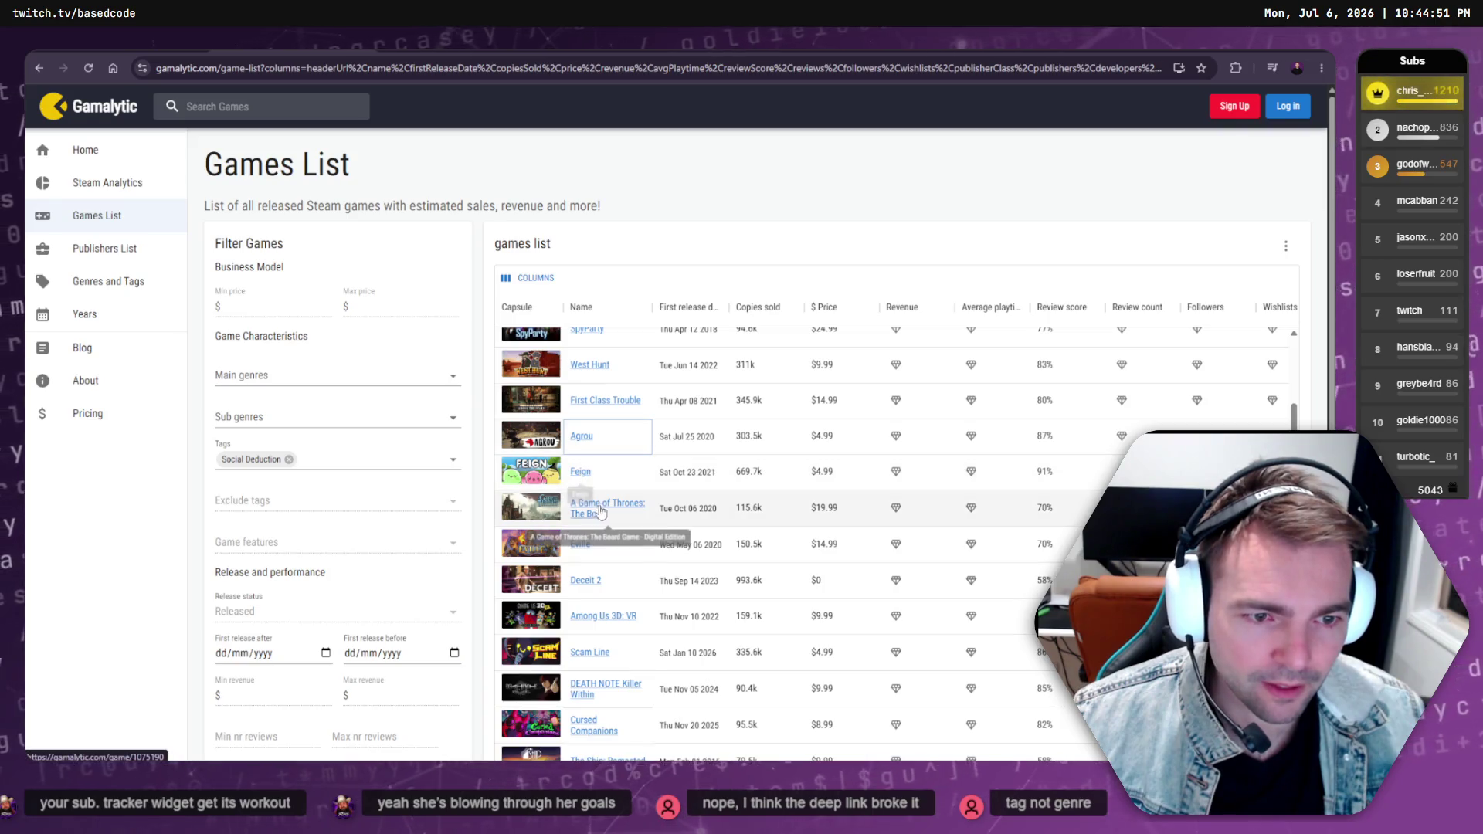
scroll(625, 505, "down", 2)
scroll(626, 505, "down", 4)
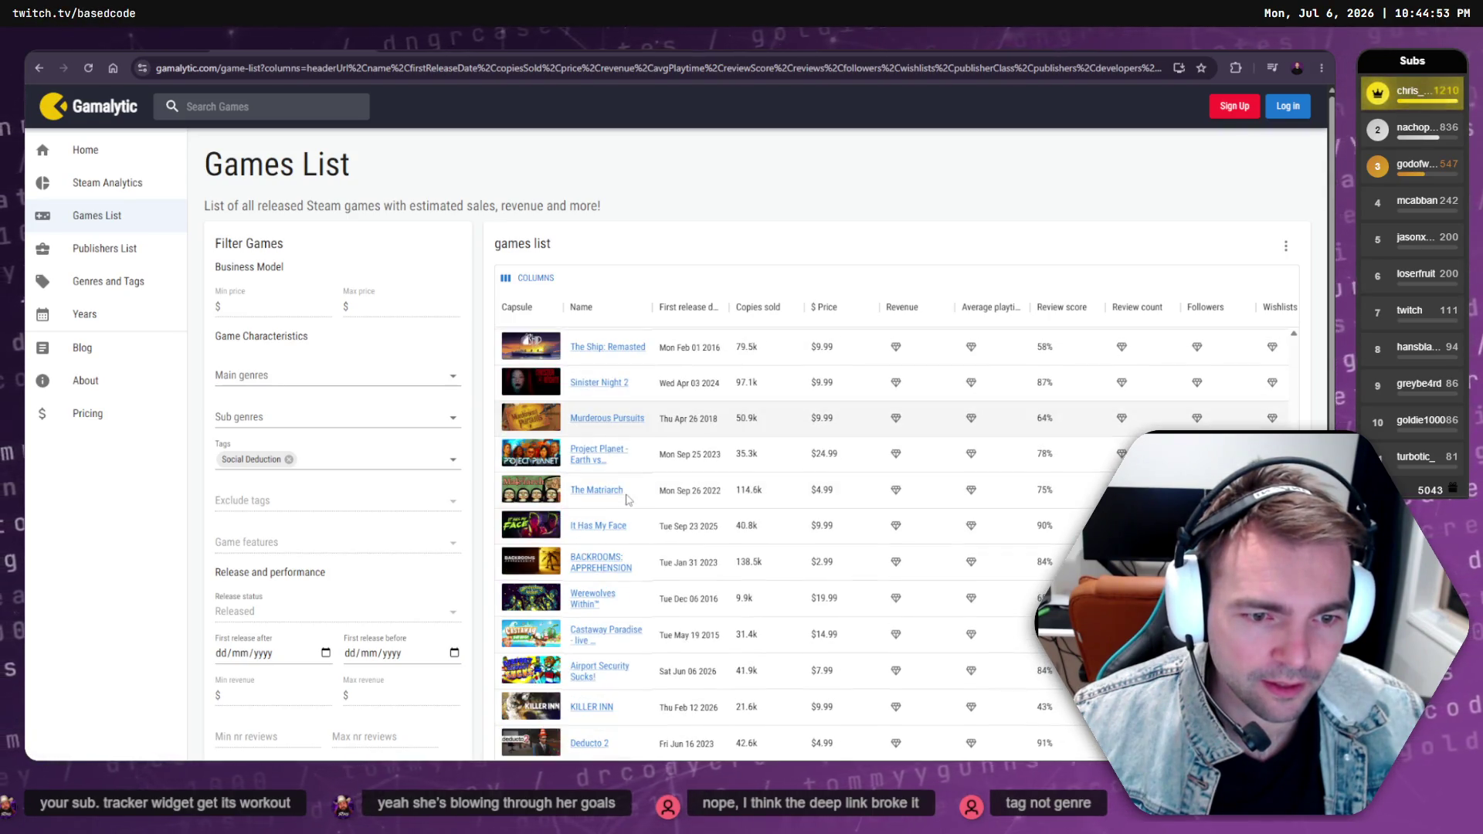
scroll(618, 452, "down", 3)
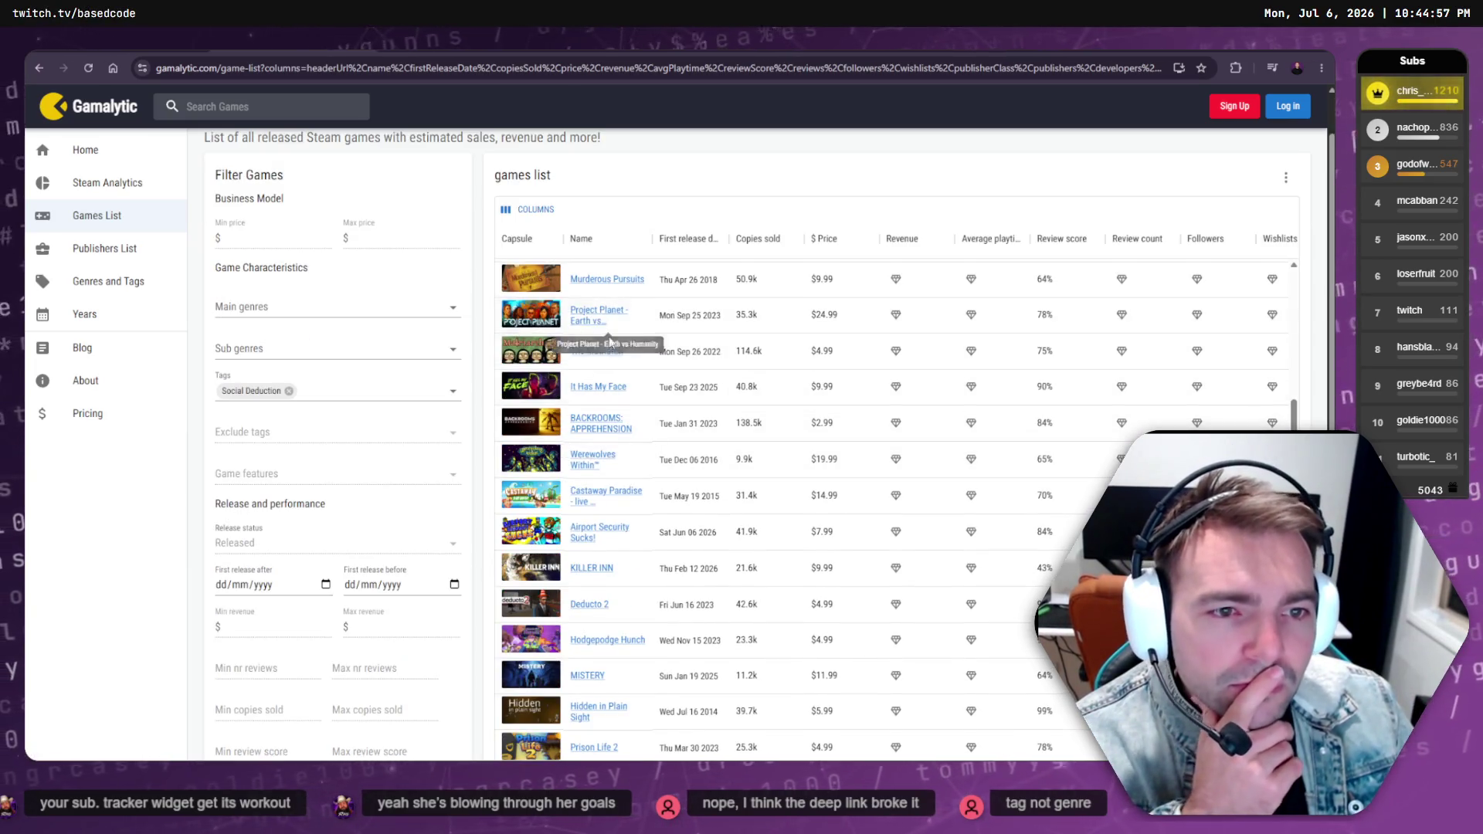
scroll(640, 479, "down", 1)
scroll(641, 502, "down", 4)
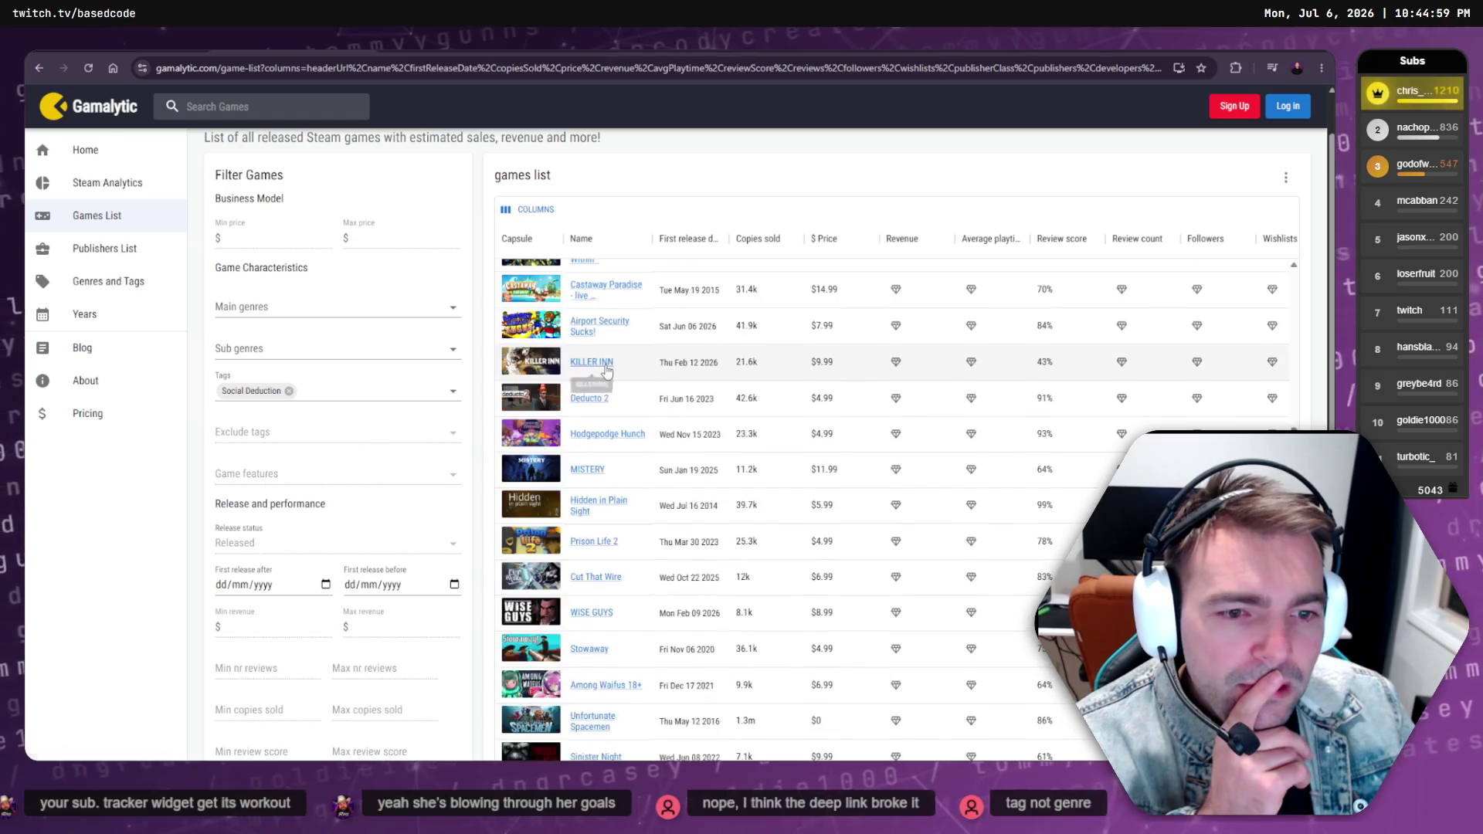
scroll(609, 365, "down", 3)
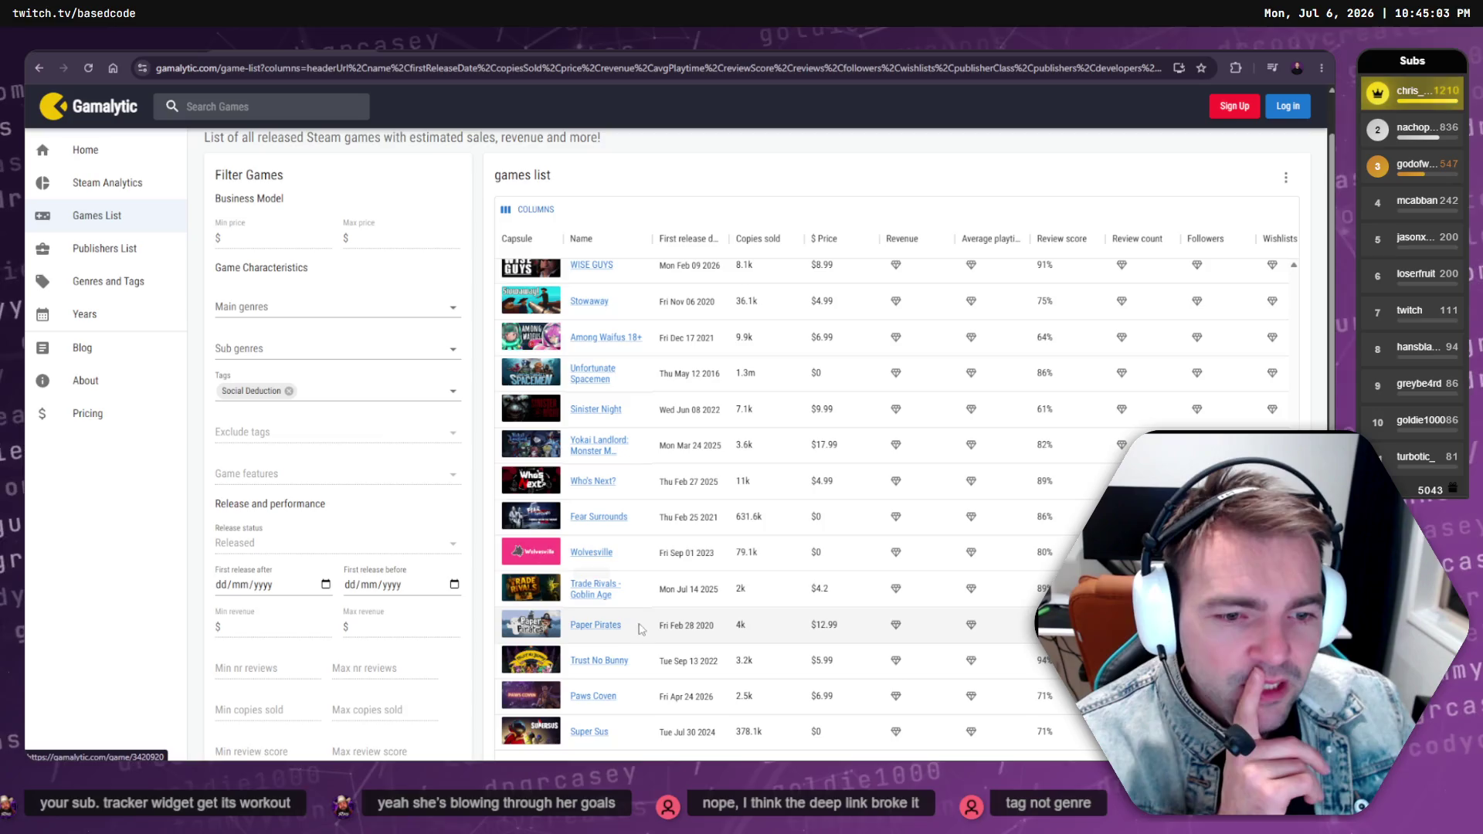
scroll(612, 408, "up", 2)
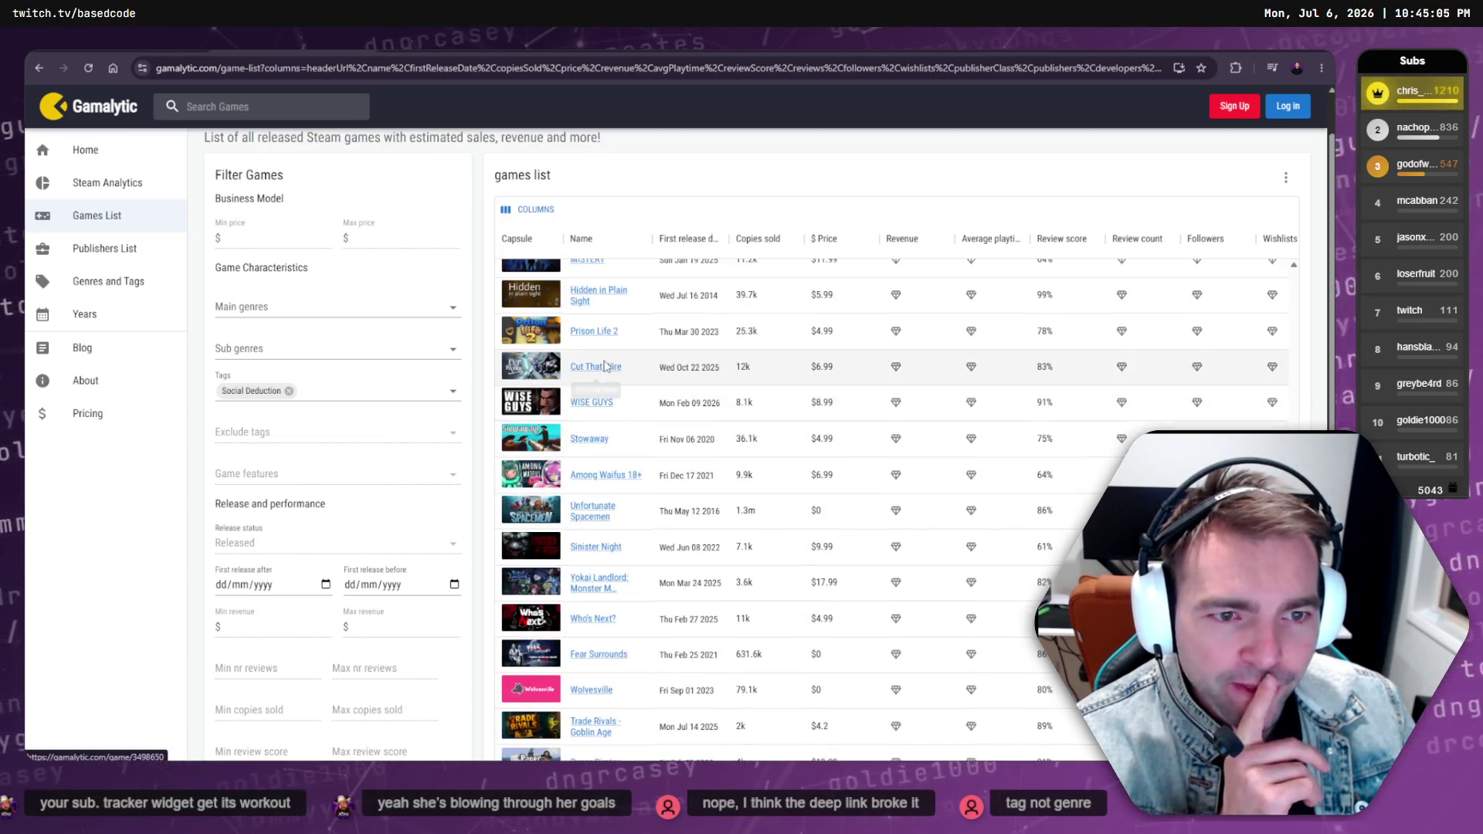
scroll(656, 407, "up", 2)
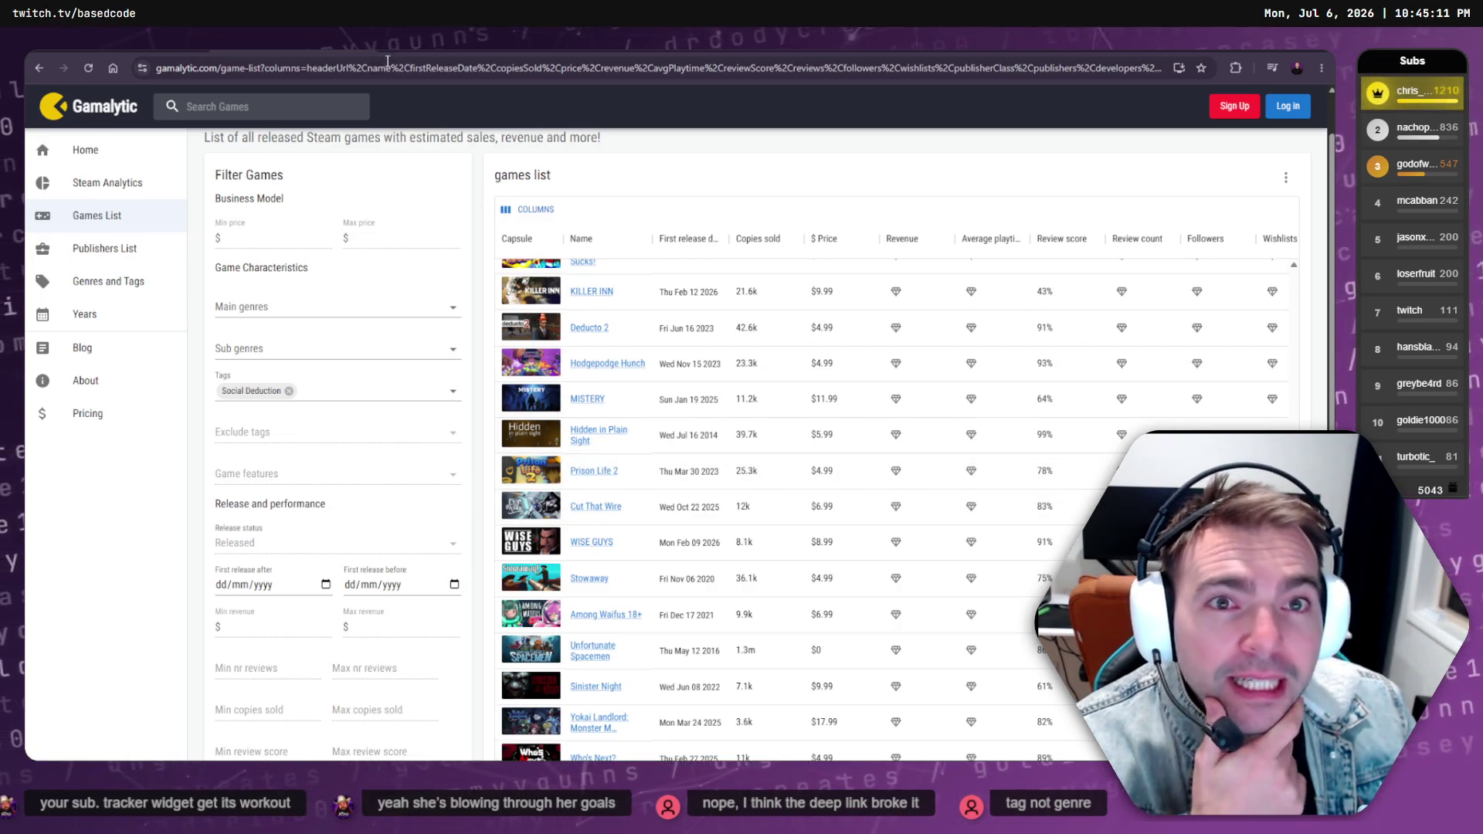
Review the Similarity scores F14 through F23, including Werewolf Party's 90
key("ctrl+Tab")
left_click(738, 309)
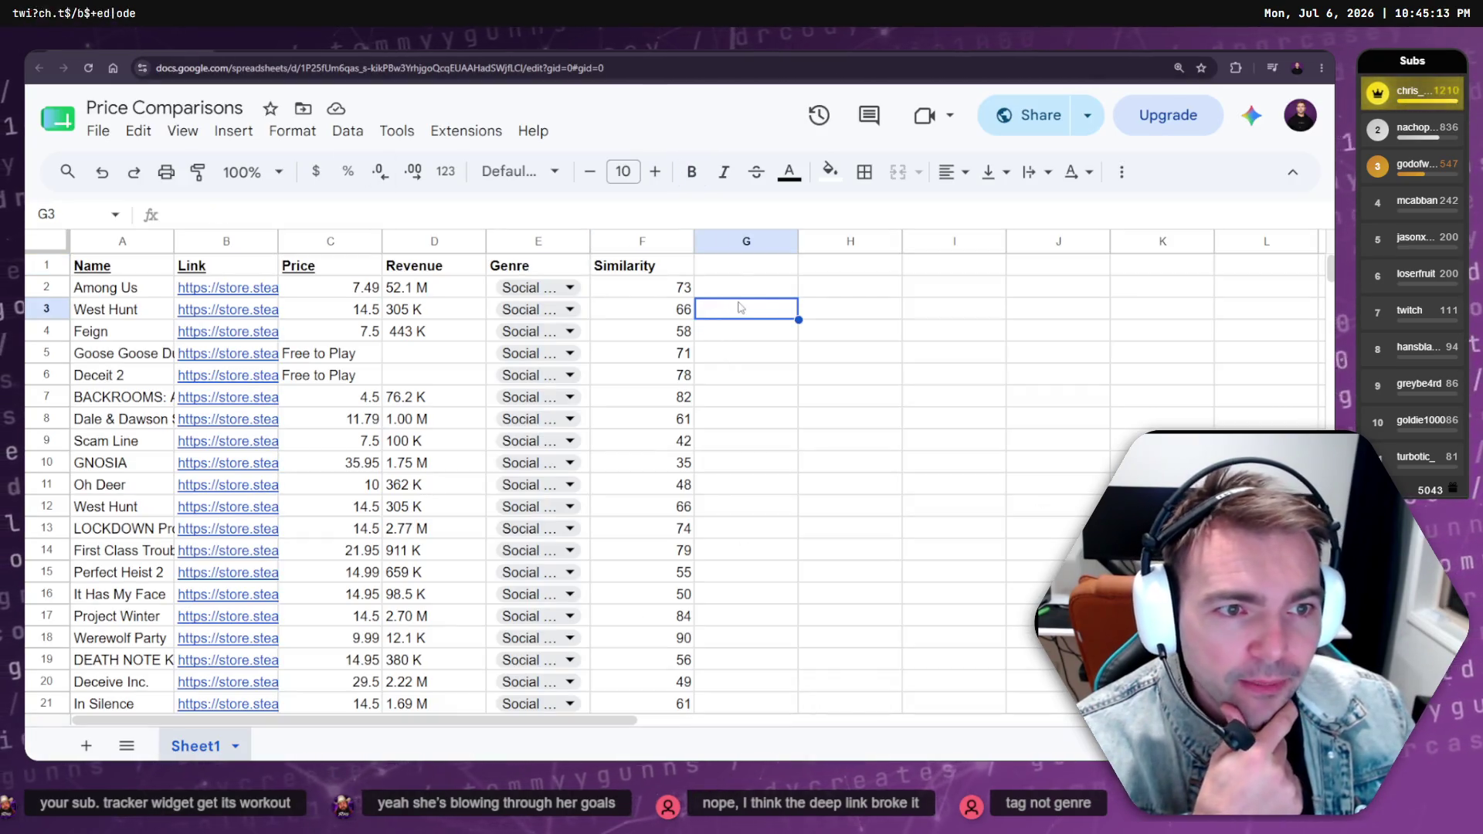
scroll(699, 367, "down", 5)
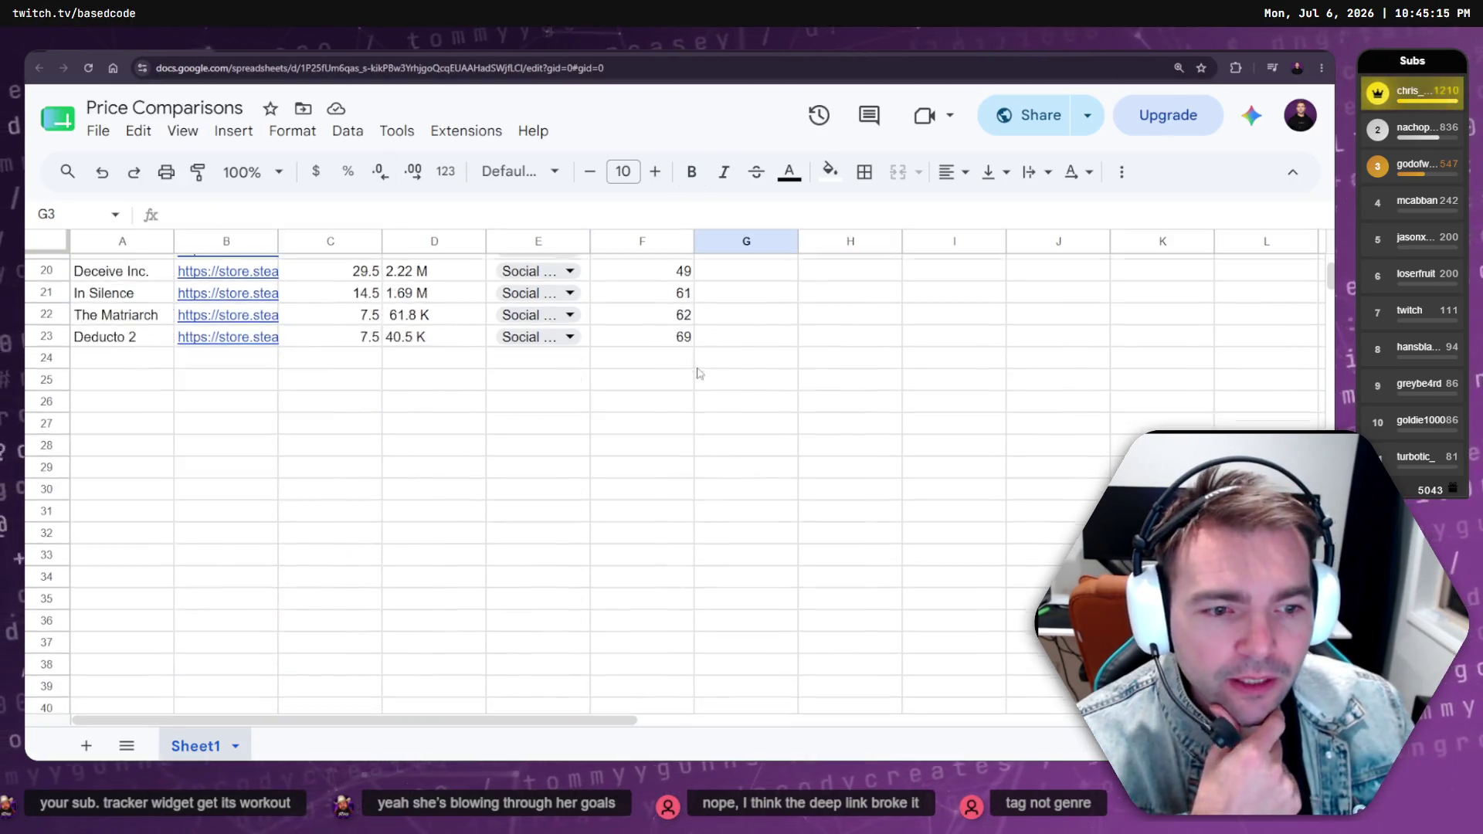
scroll(698, 368, "up", 4)
left_click(671, 610)
left_click_drag(671, 610, 661, 419)
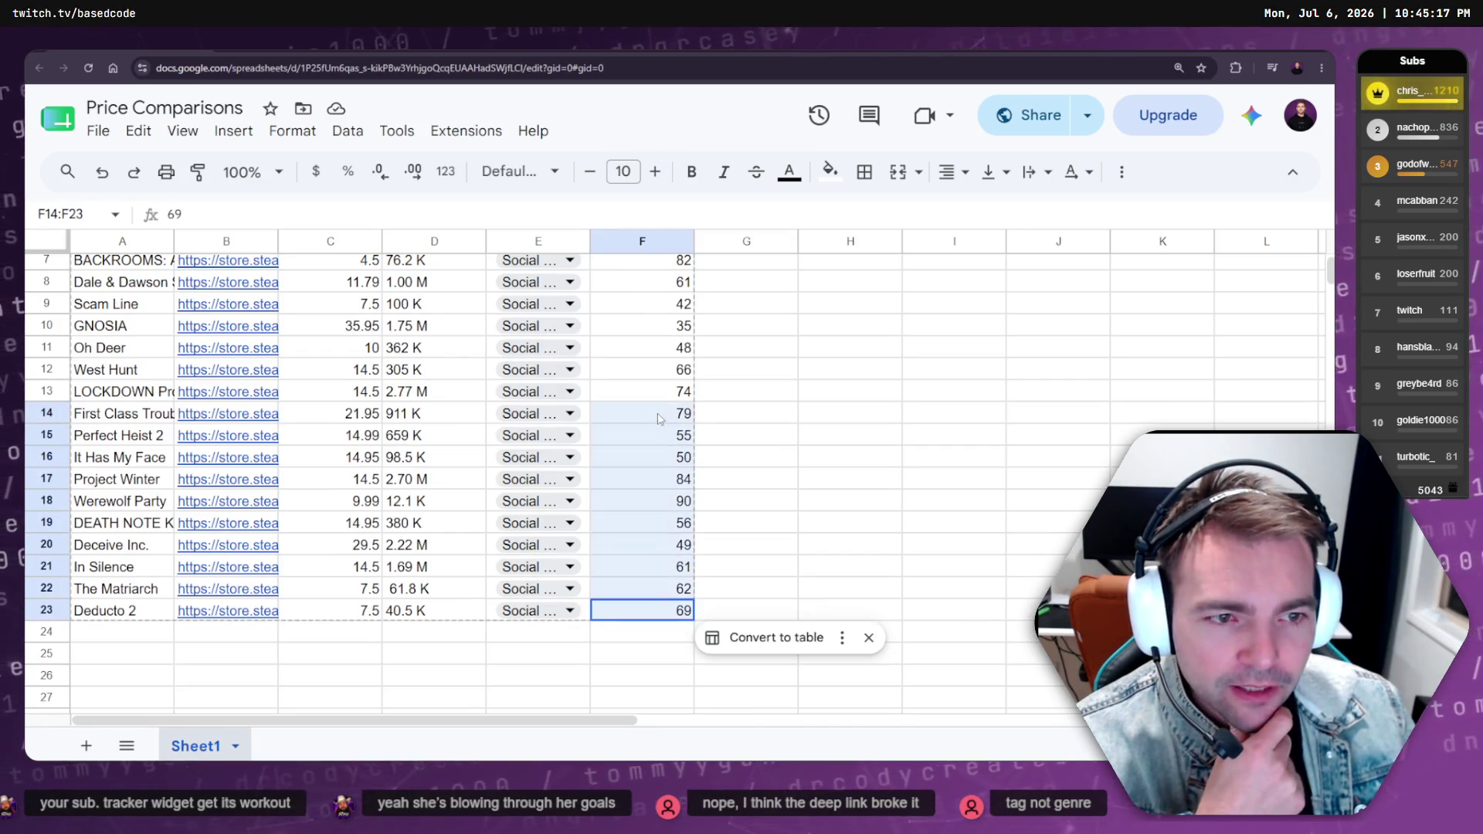
left_click(650, 508)
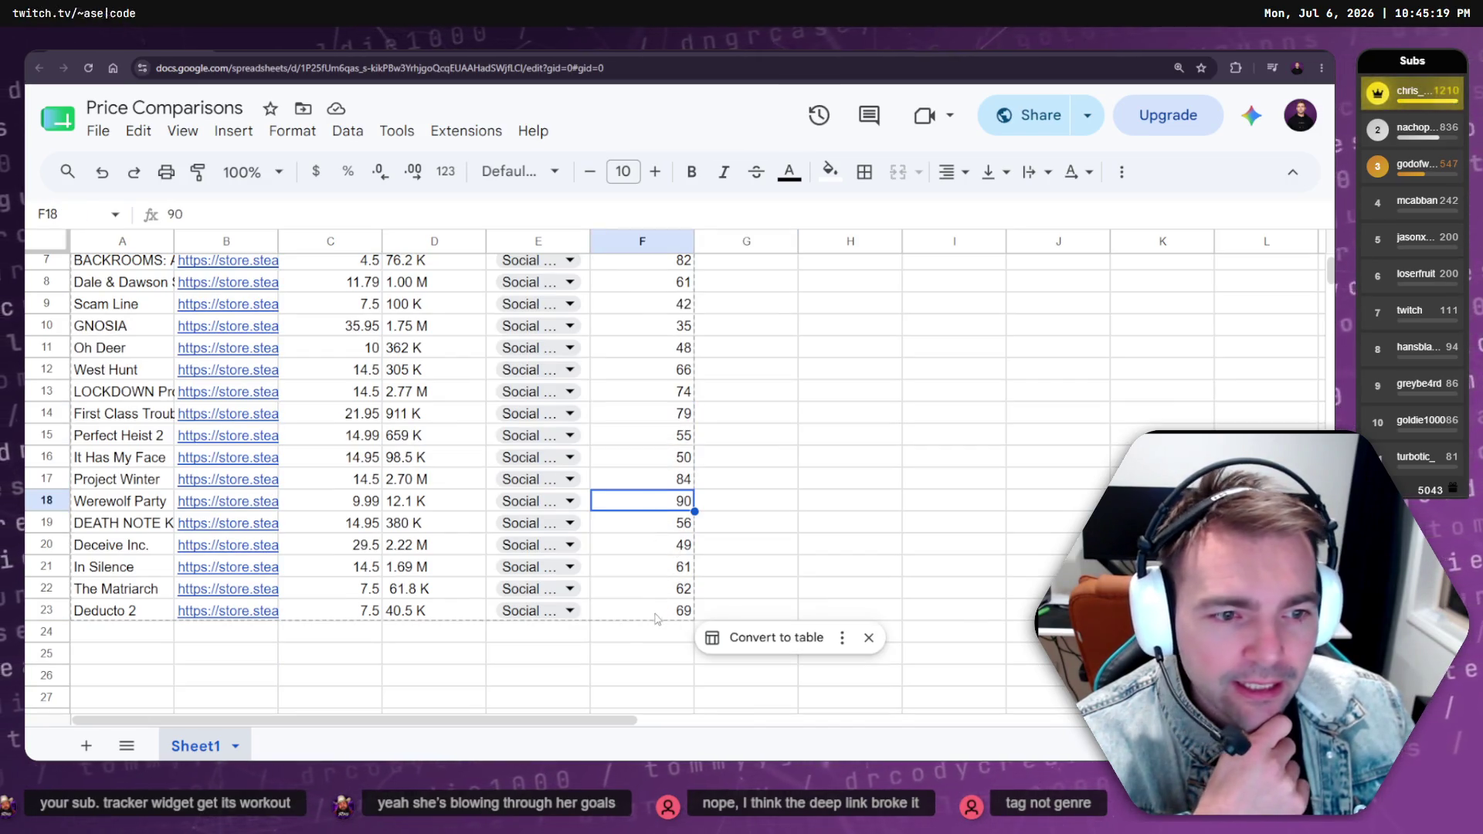
scroll(657, 610, "up", 2)
Select the table A1:F23 and bring up its range actions and menu options
left_click(658, 270)
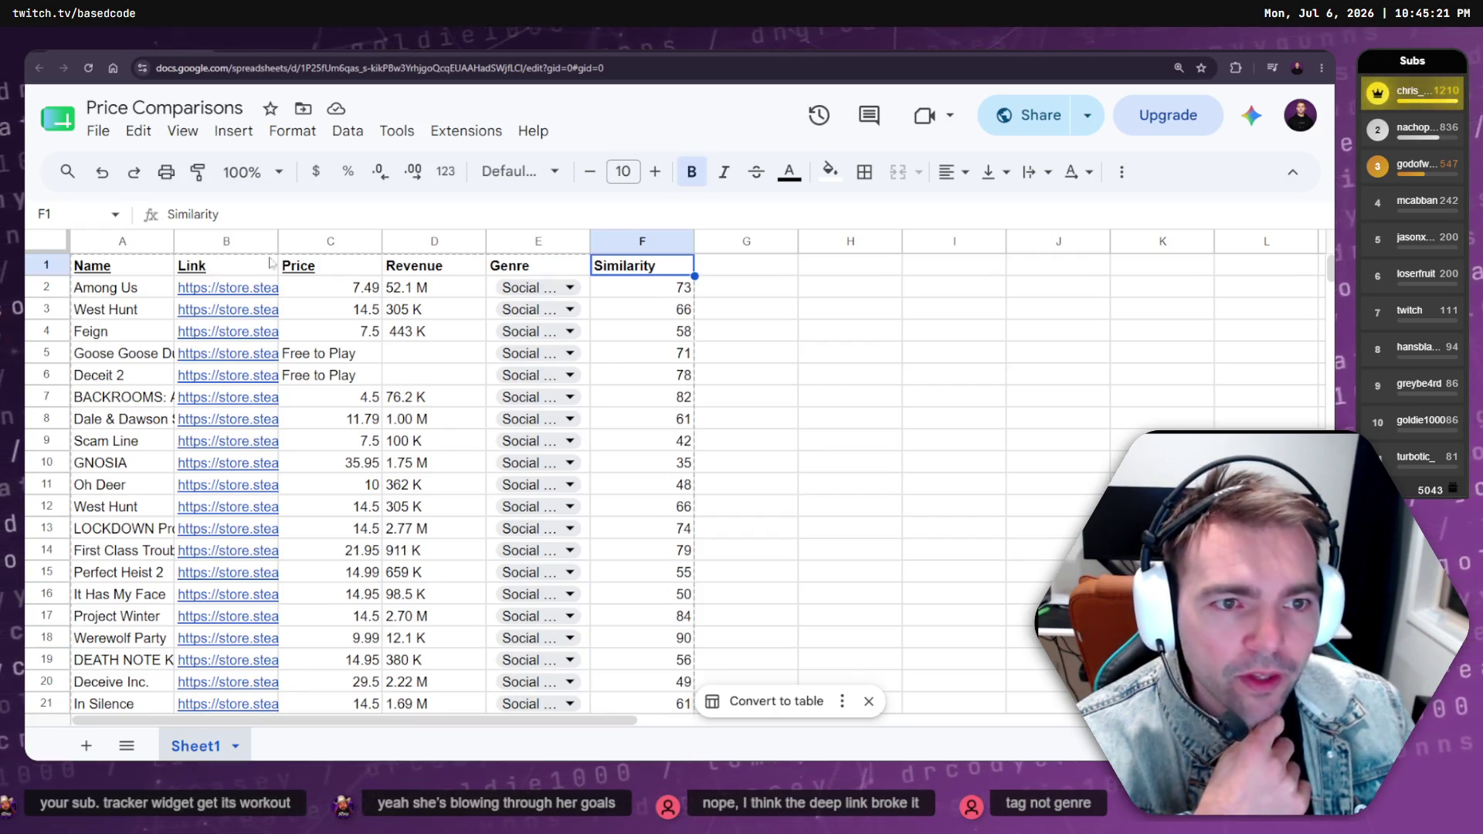
left_click_drag(106, 267, 616, 533)
left_click(629, 478, "shift")
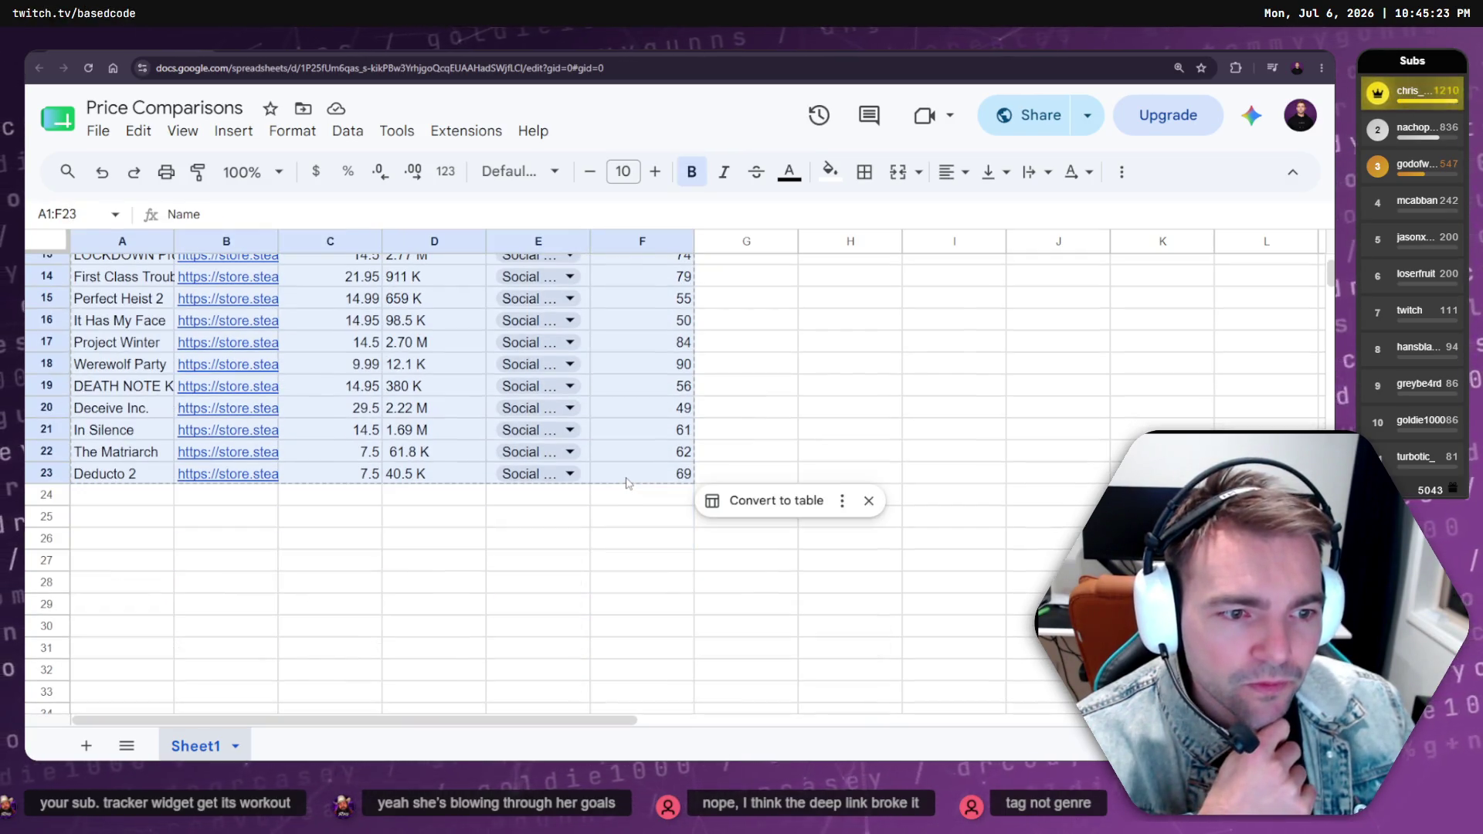
right_click(629, 482)
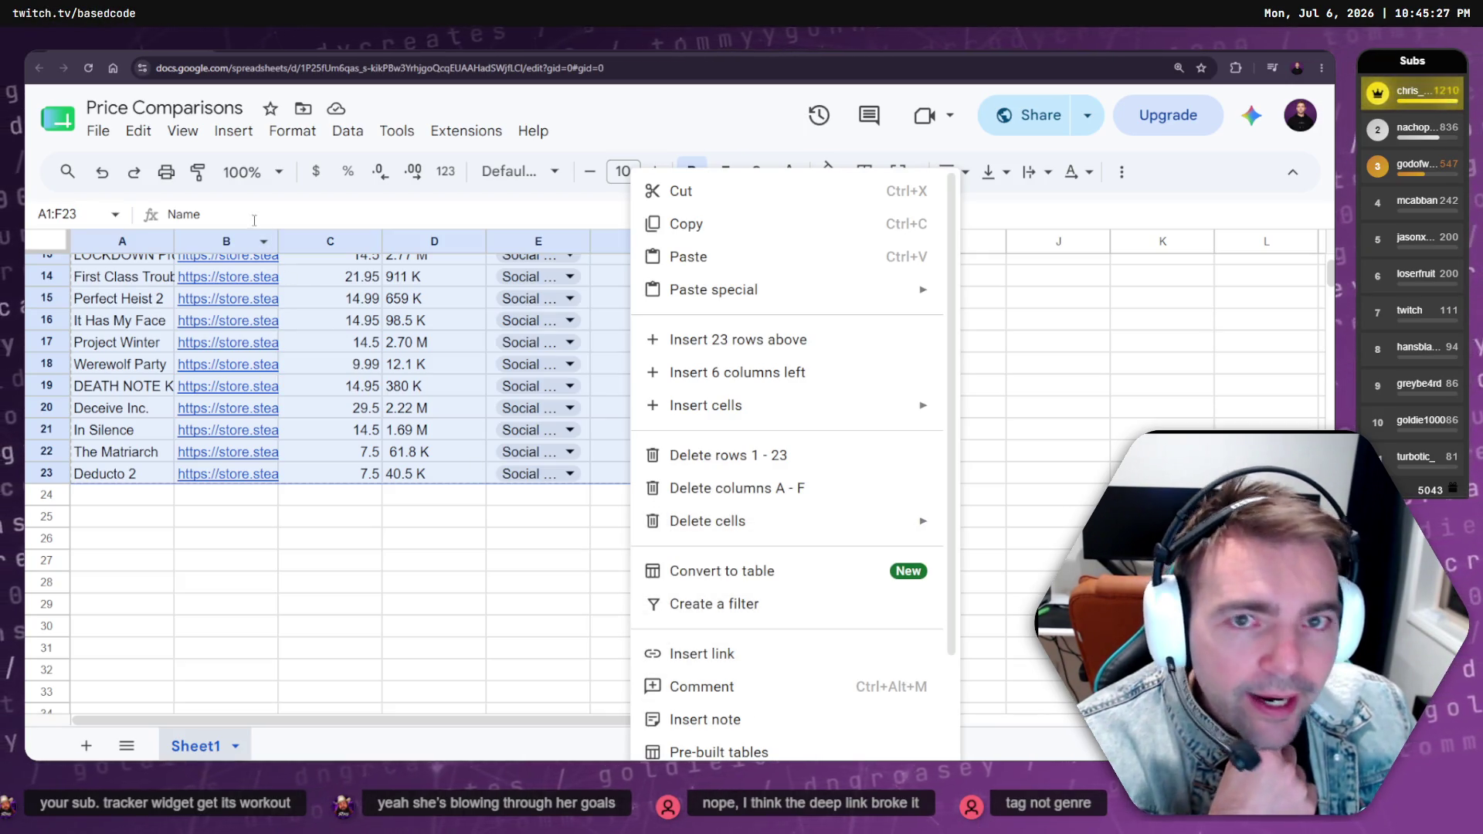
left_click(305, 132)
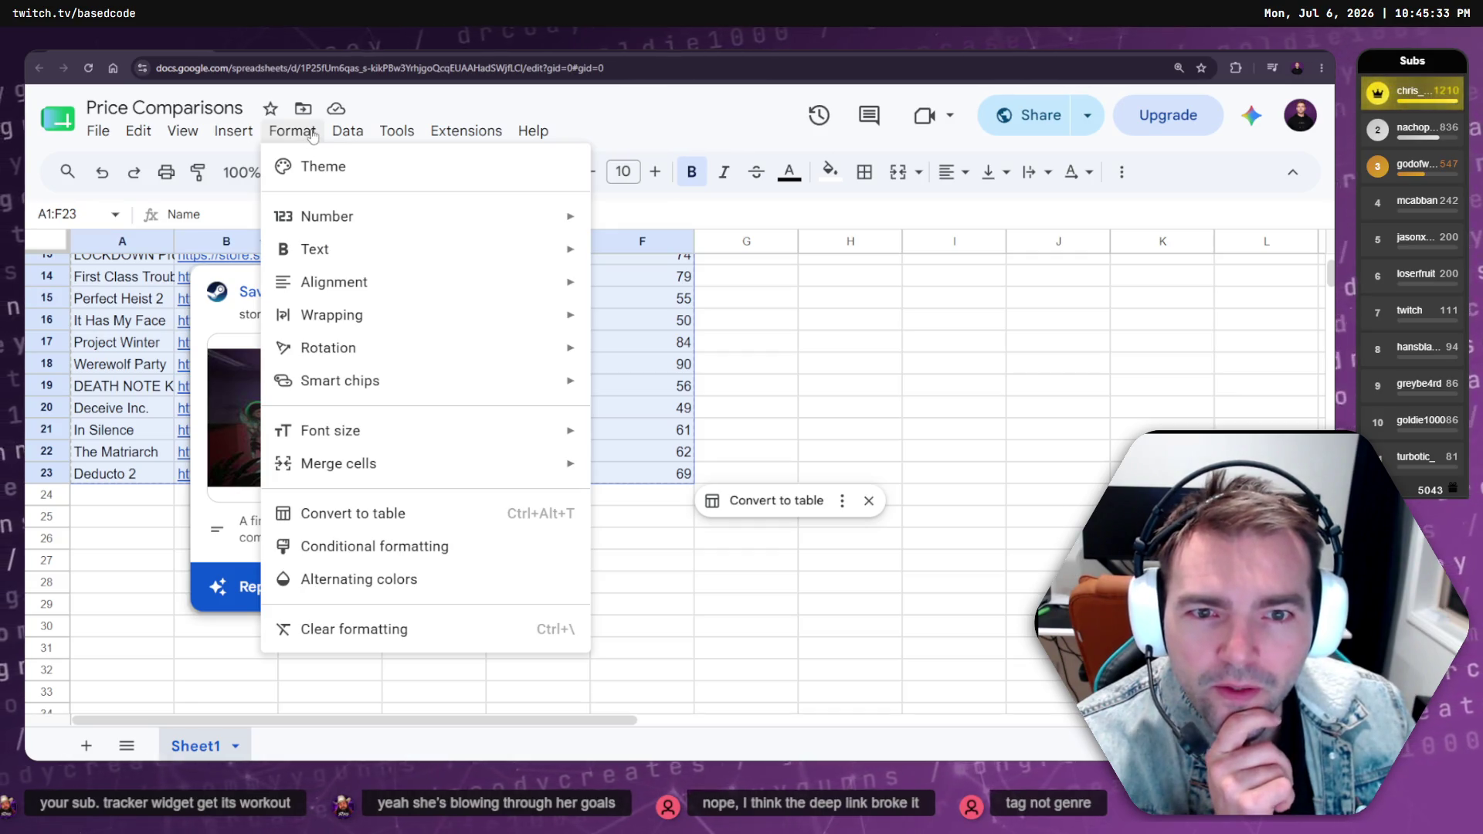
Sort the table by column F, Similarity, through the advanced range sorting options
mouse_move(438, 182)
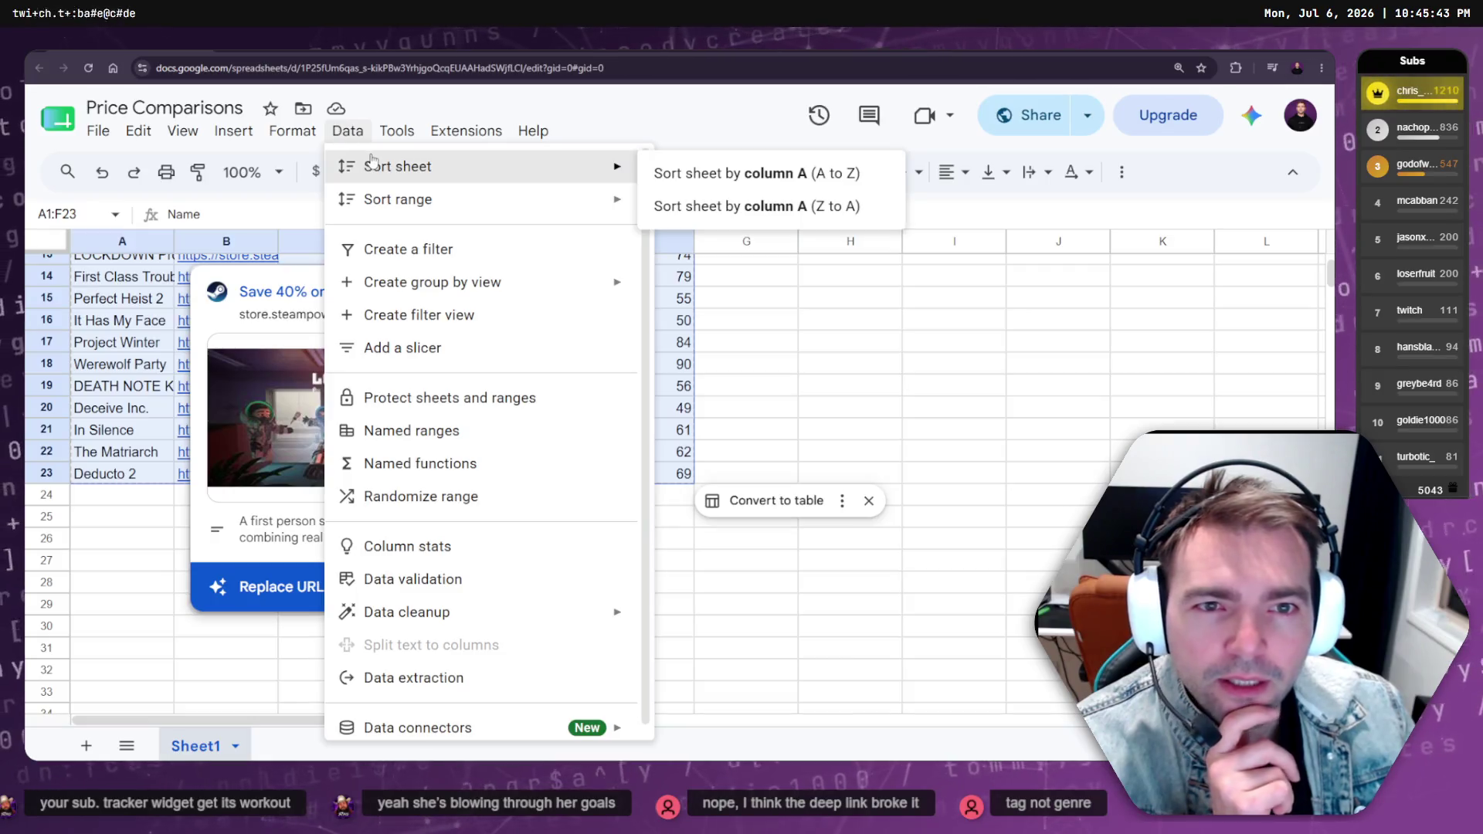
mouse_move(465, 215)
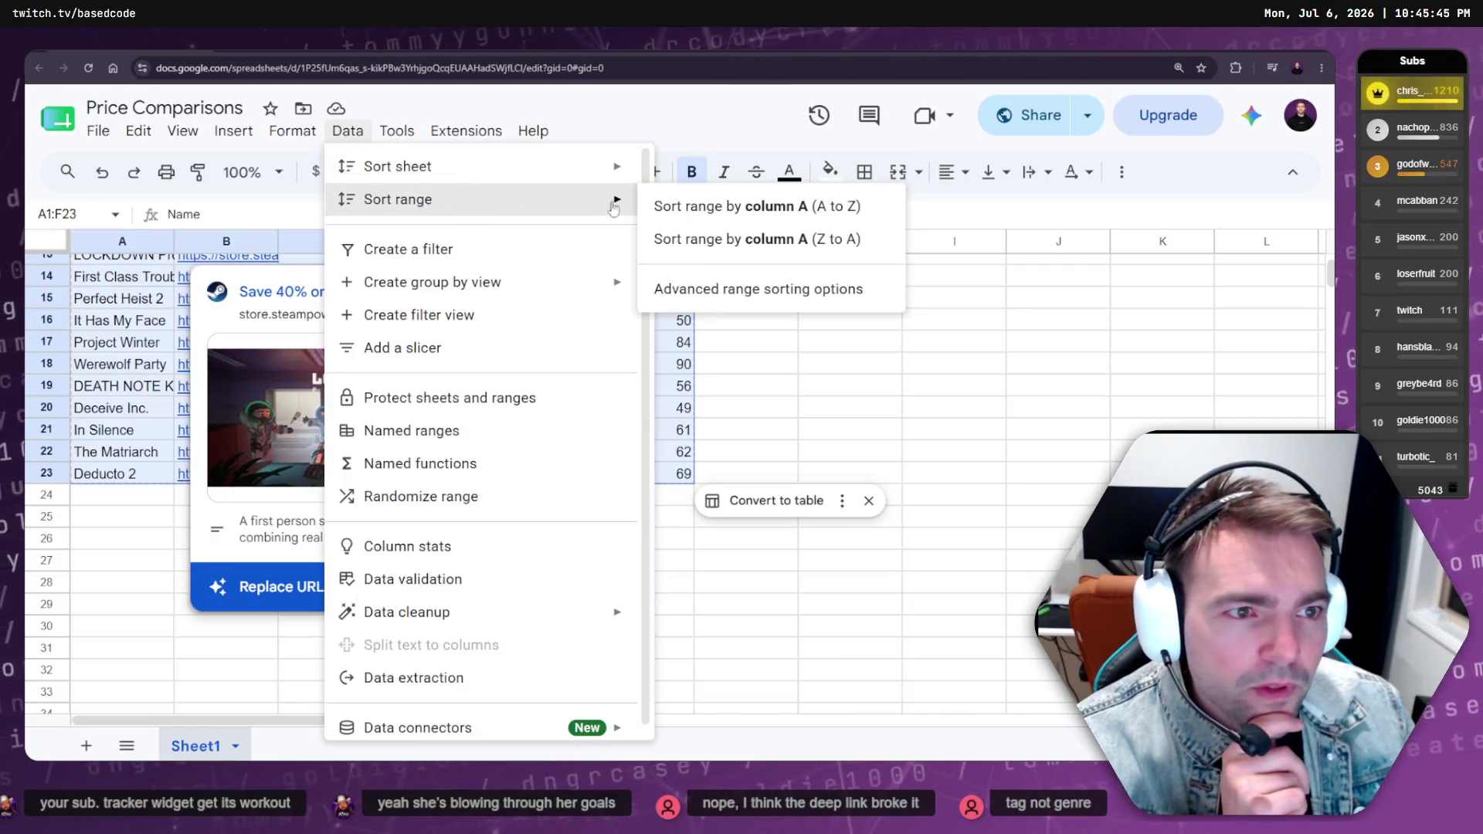
left_click(726, 294)
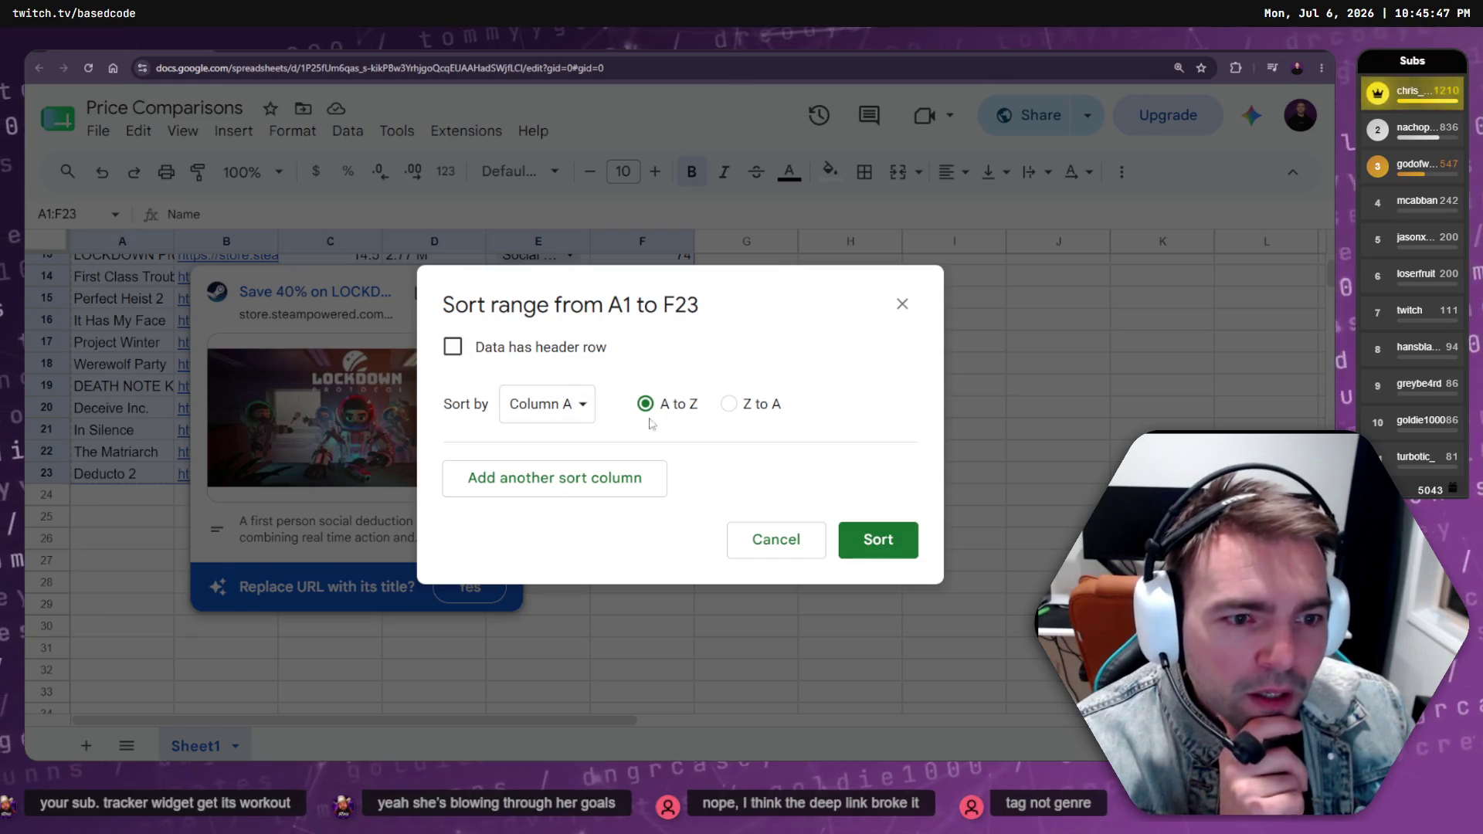
left_click(575, 404)
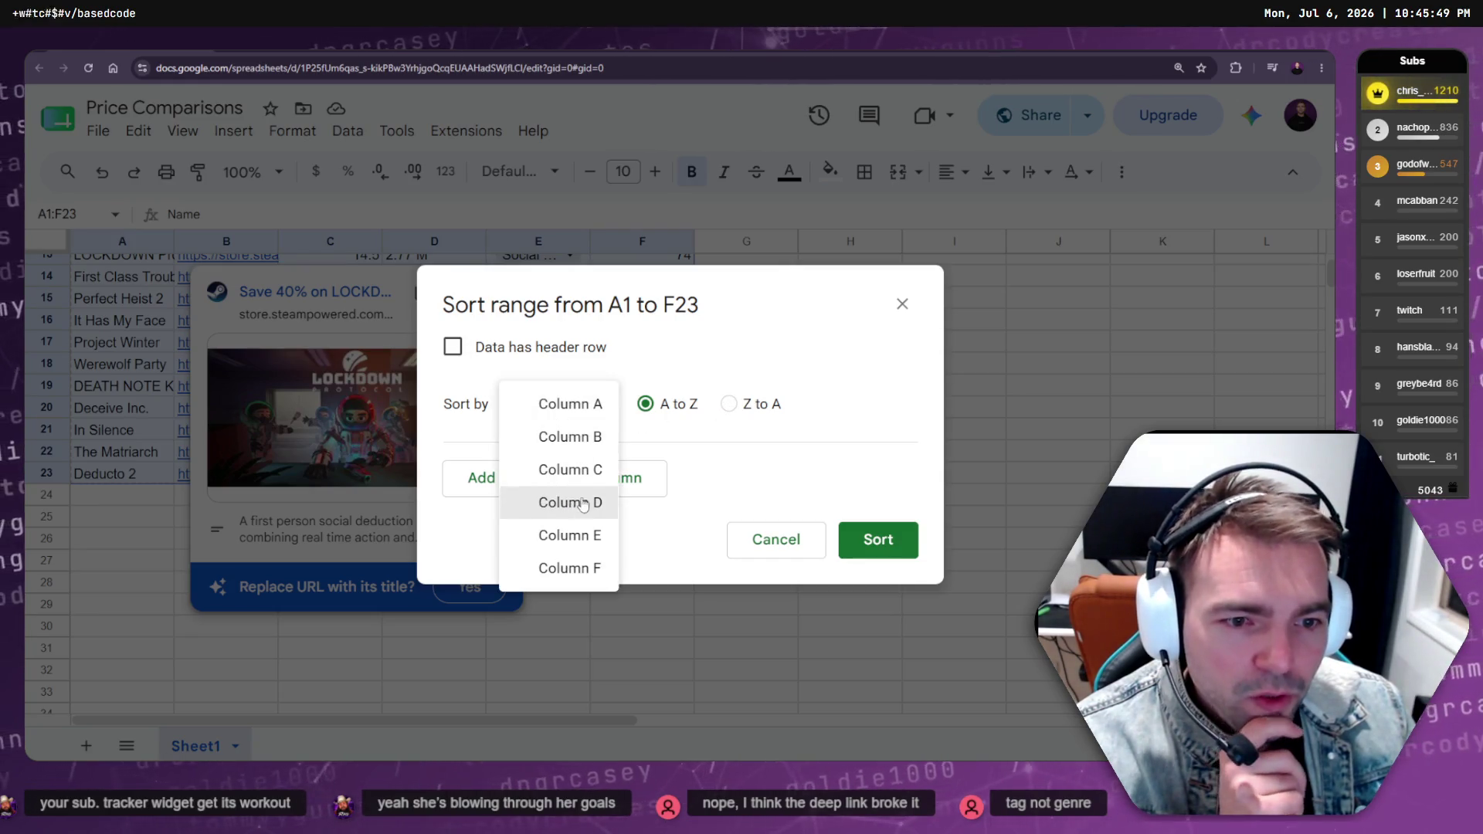
left_click(573, 569)
left_click(857, 548)
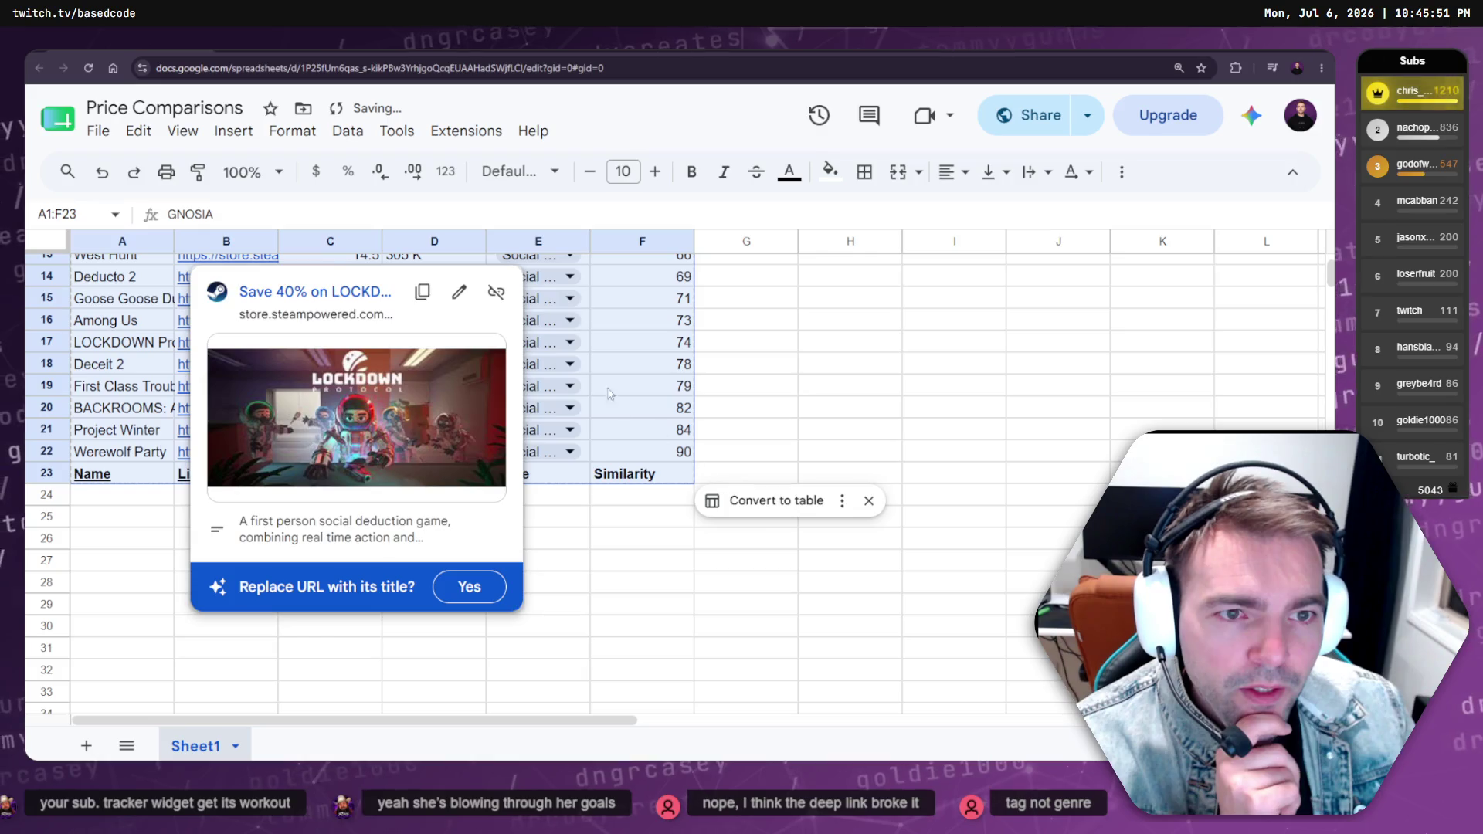
left_click(764, 355)
Undo that sort and select the game rows A2 through F23
scroll(755, 353, "up", 5)
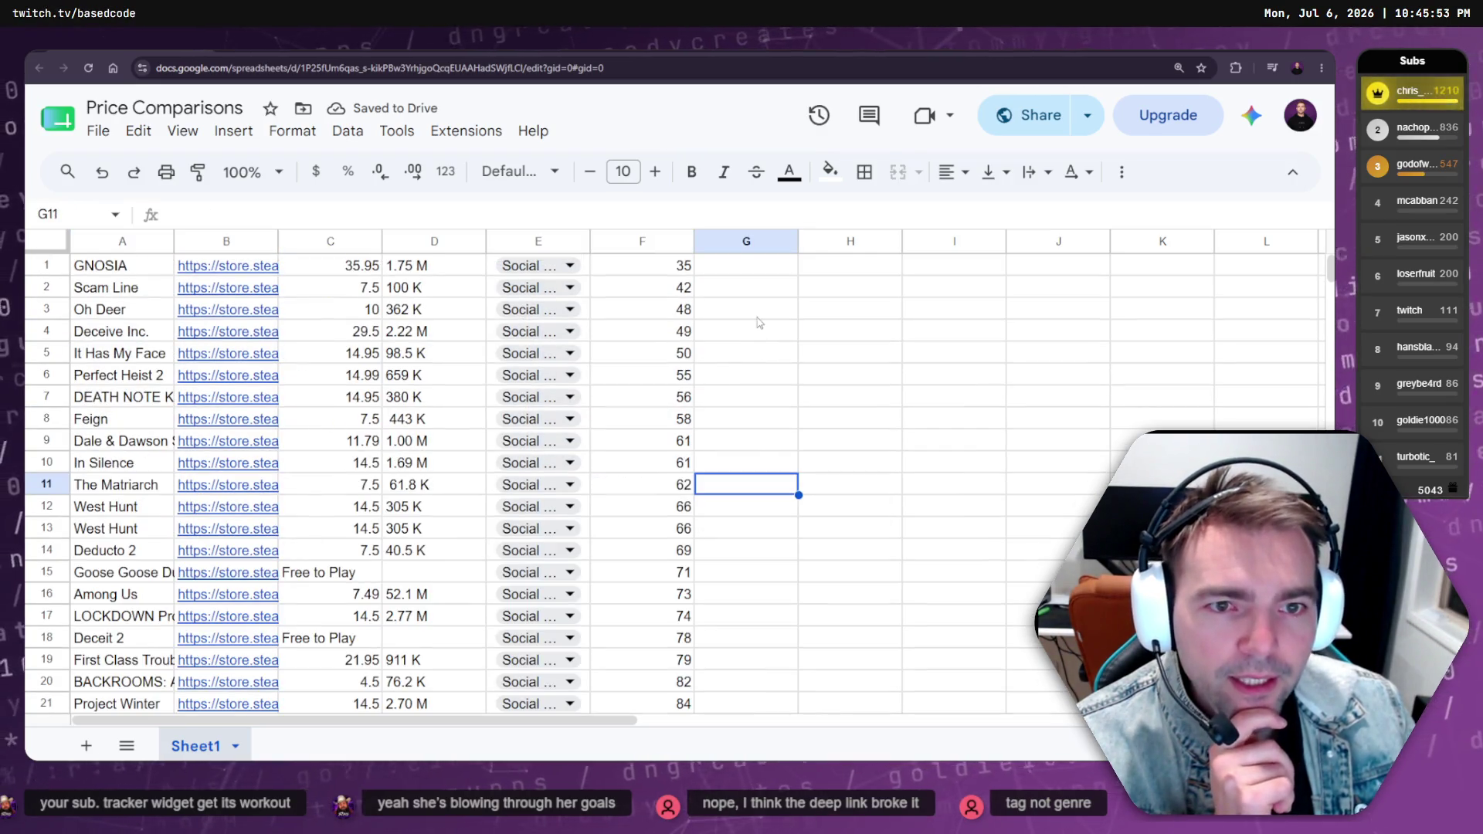
scroll(759, 322, "down", 5)
scroll(766, 339, "up", 2)
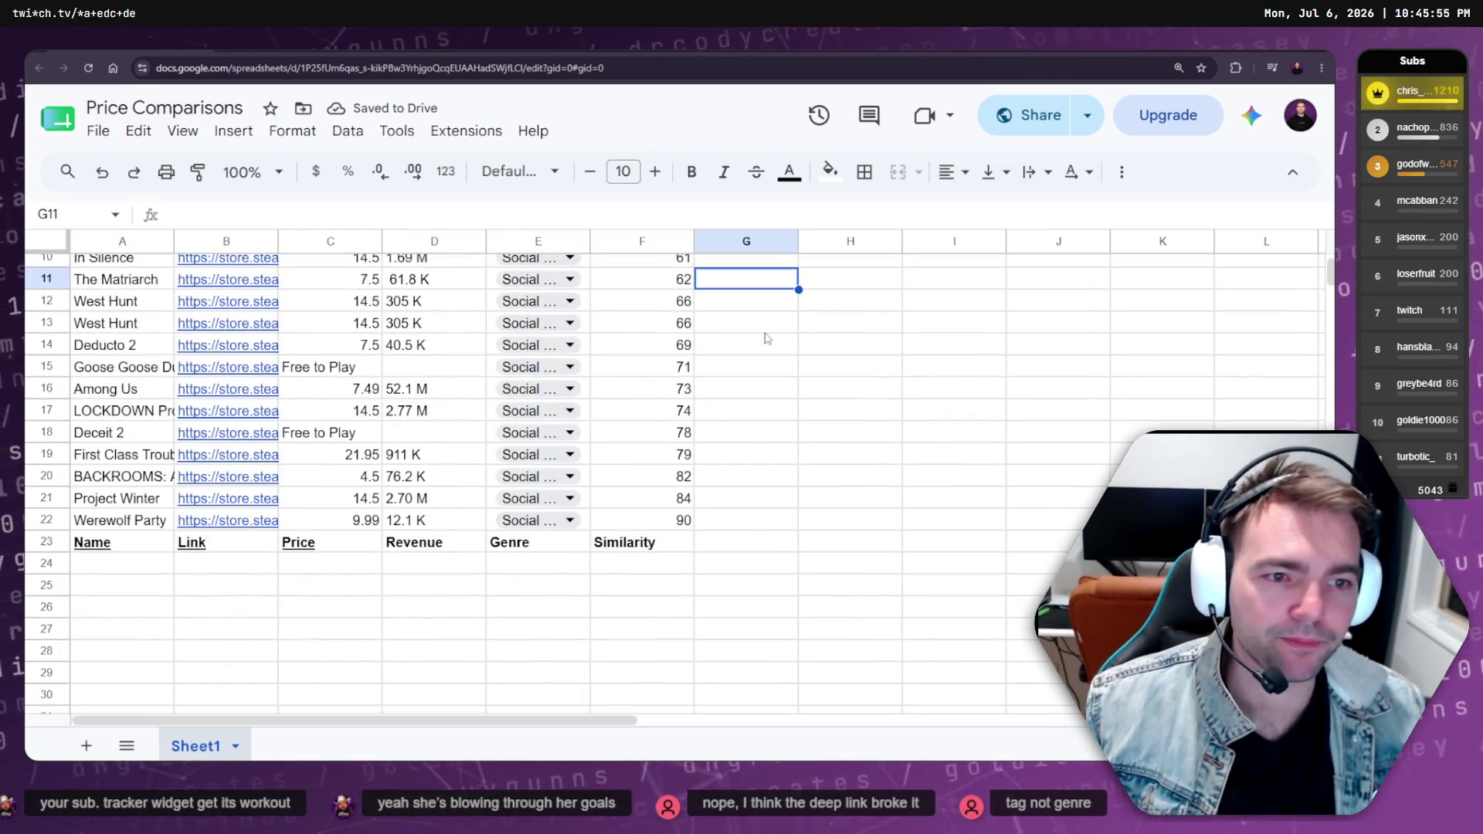
key("ctrl+z")
left_click(129, 291)
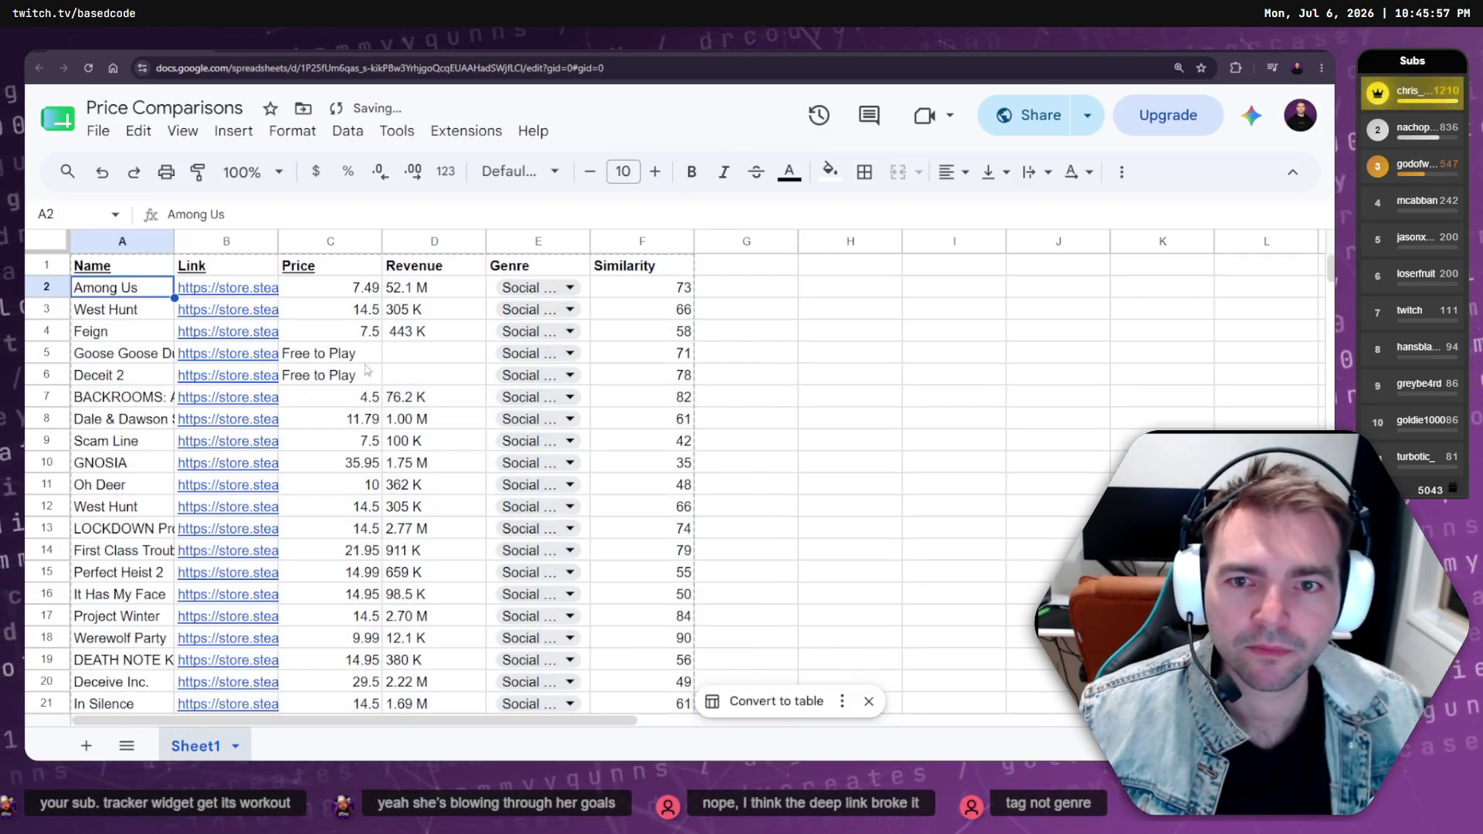
scroll(594, 489, "down", 7)
left_click(659, 274, "shift")
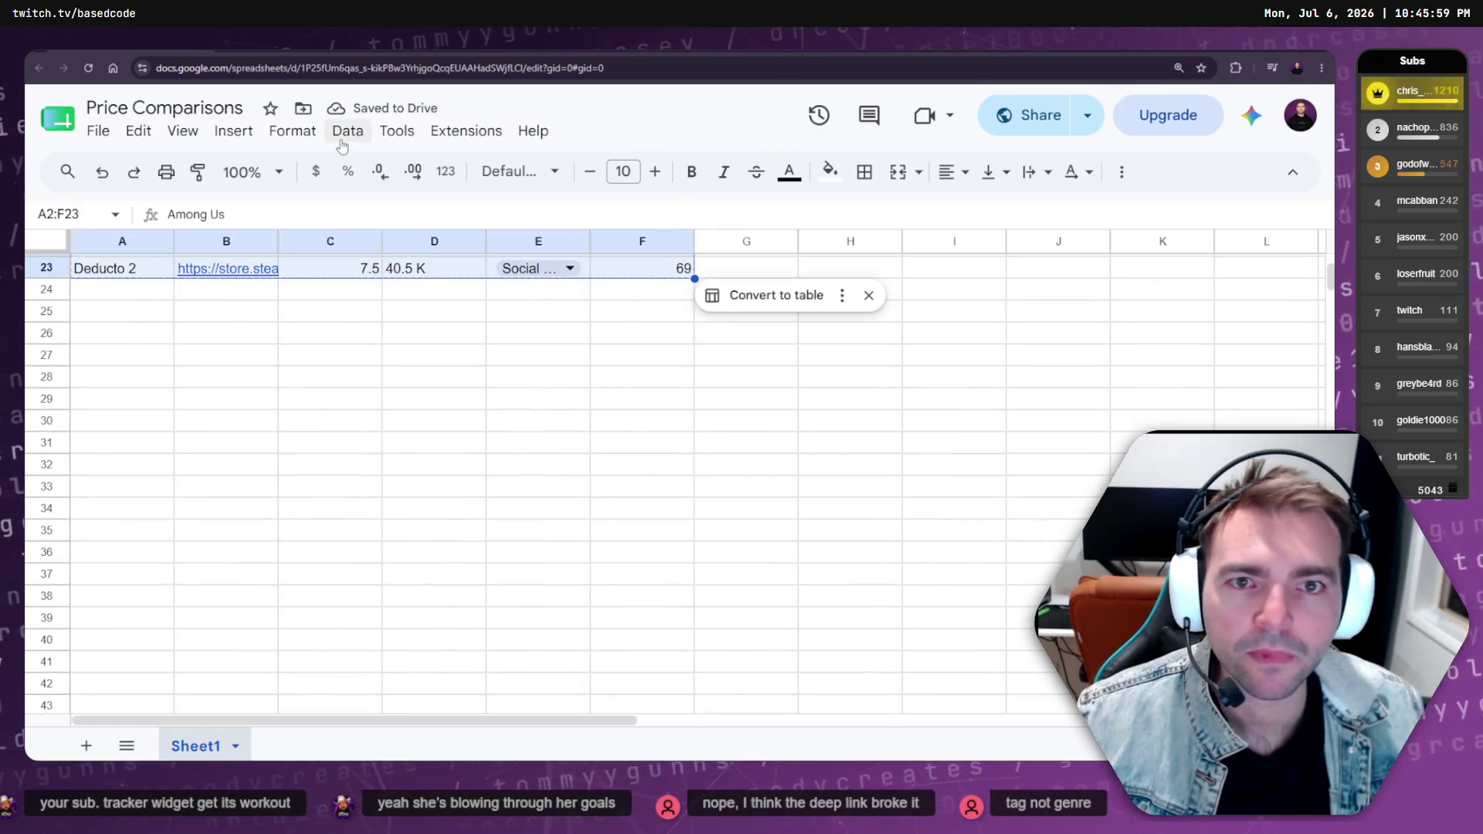
Try sorting the rows Z to A by game name, then undo it
left_click(348, 131)
mouse_move(455, 202)
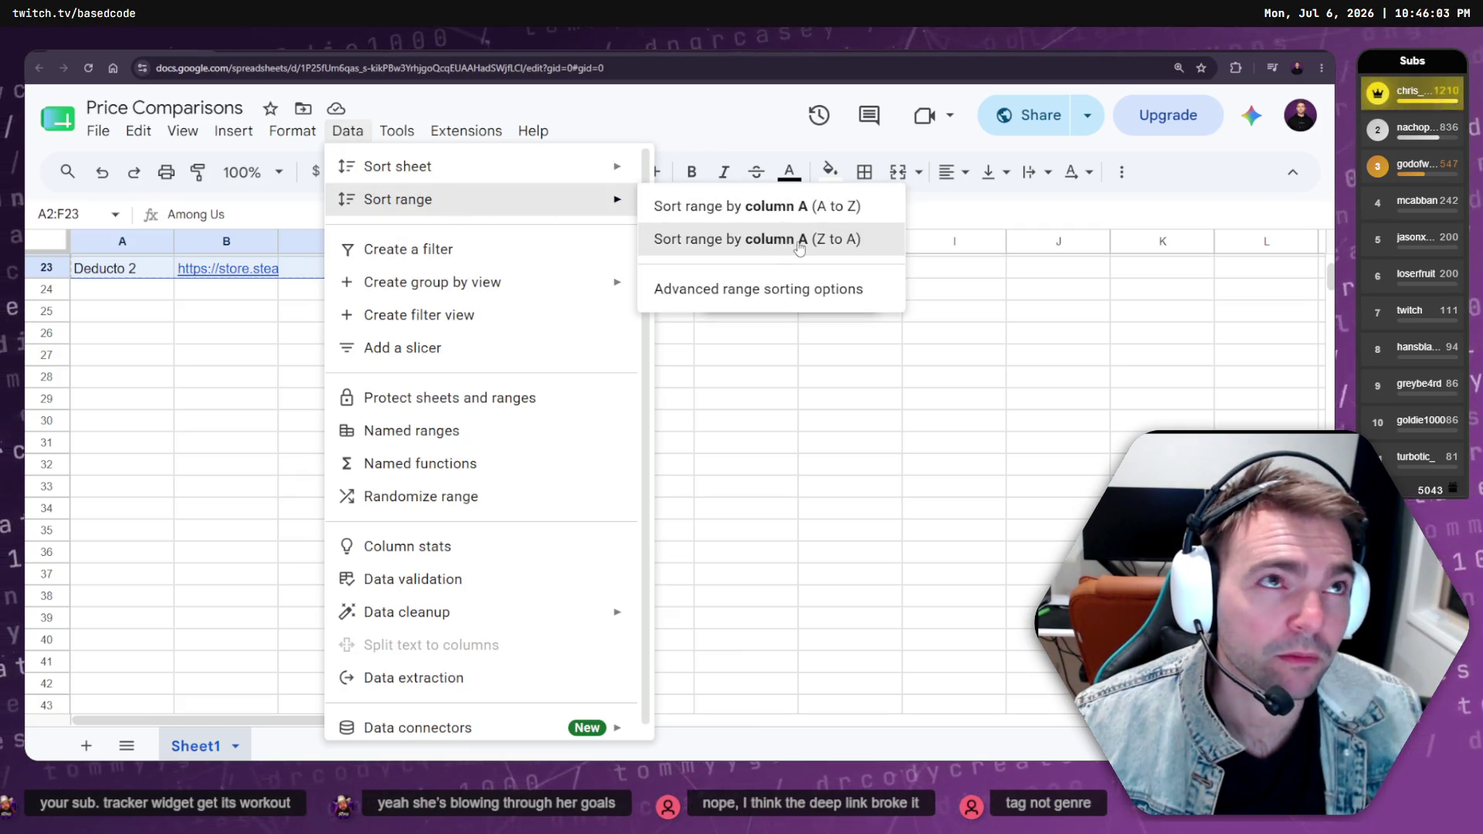
left_click(800, 246)
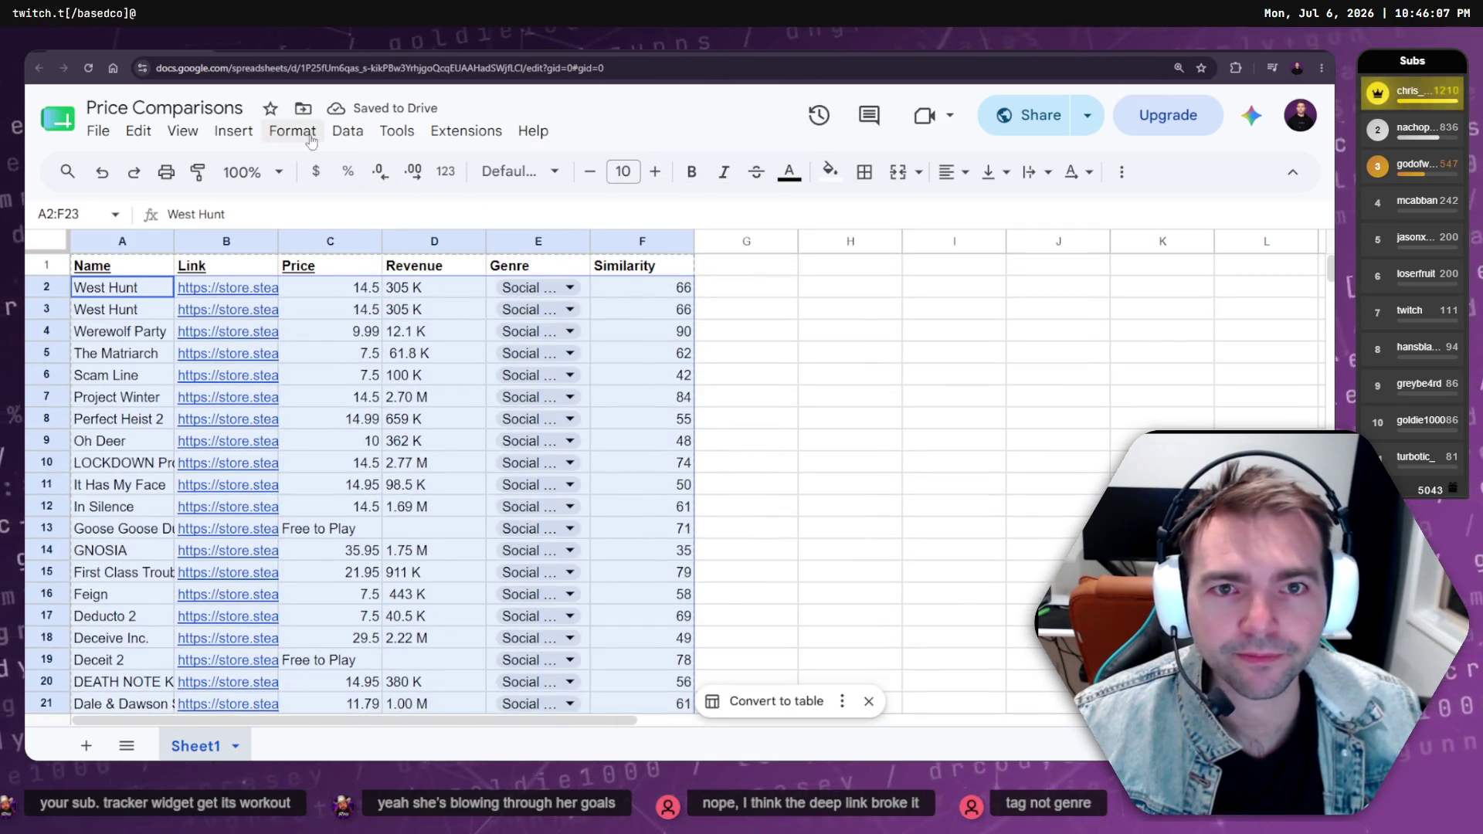
key("ctrl+z")
Sort A2:F23 by the Similarity column, Z to A, via advanced range sorting
left_click(347, 130)
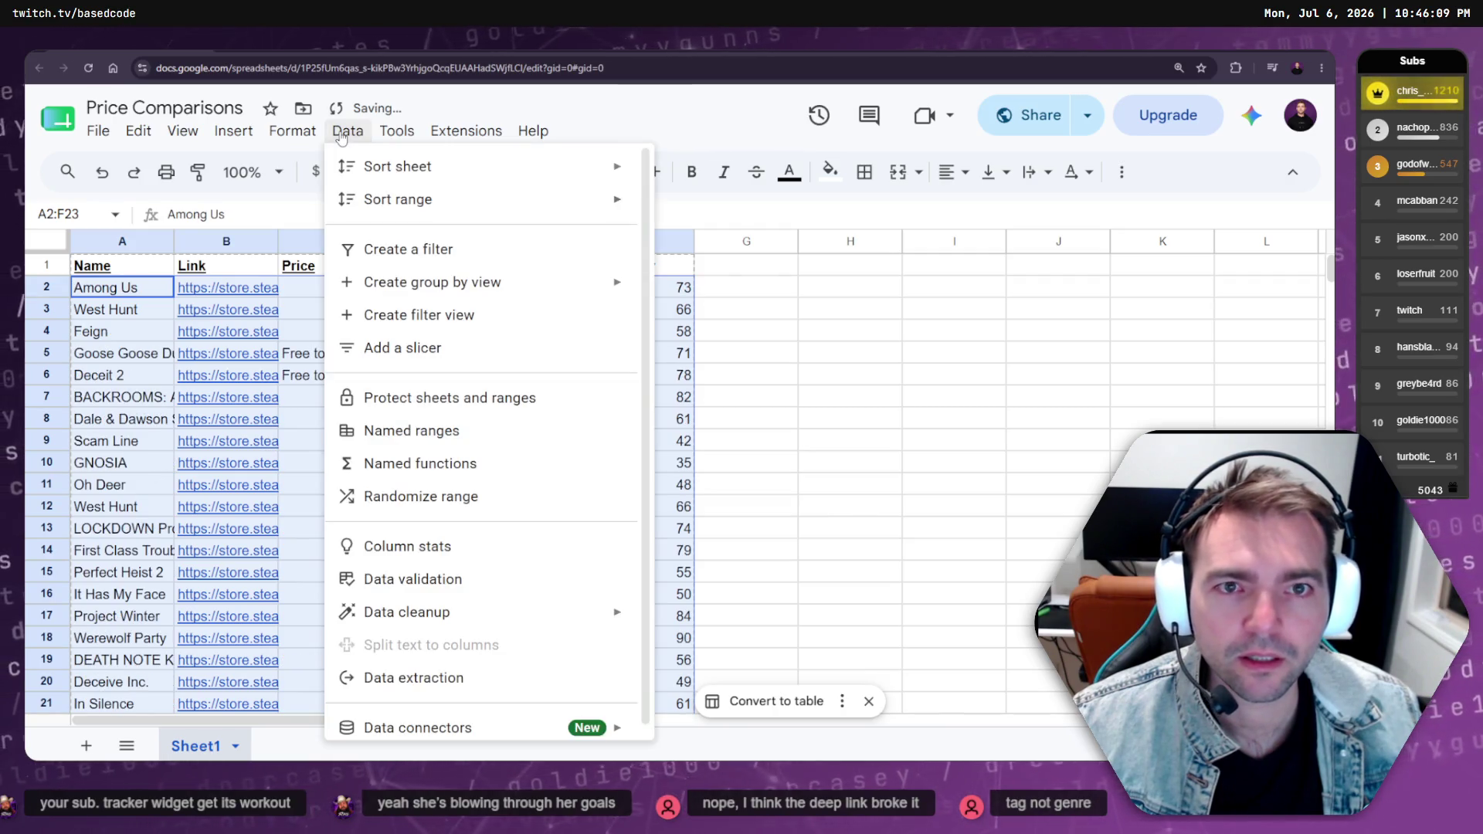
mouse_move(617, 203)
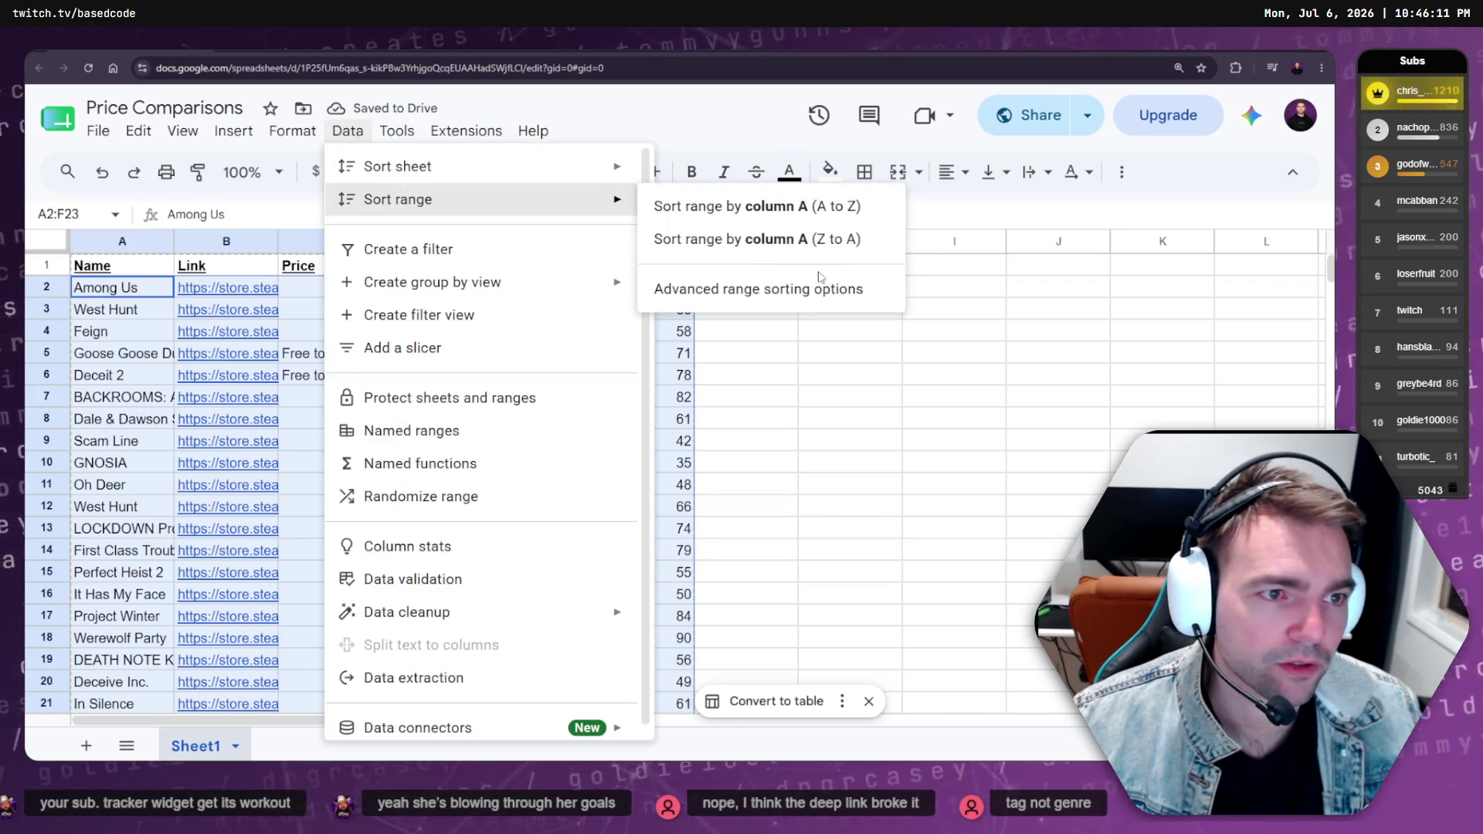
left_click(798, 291)
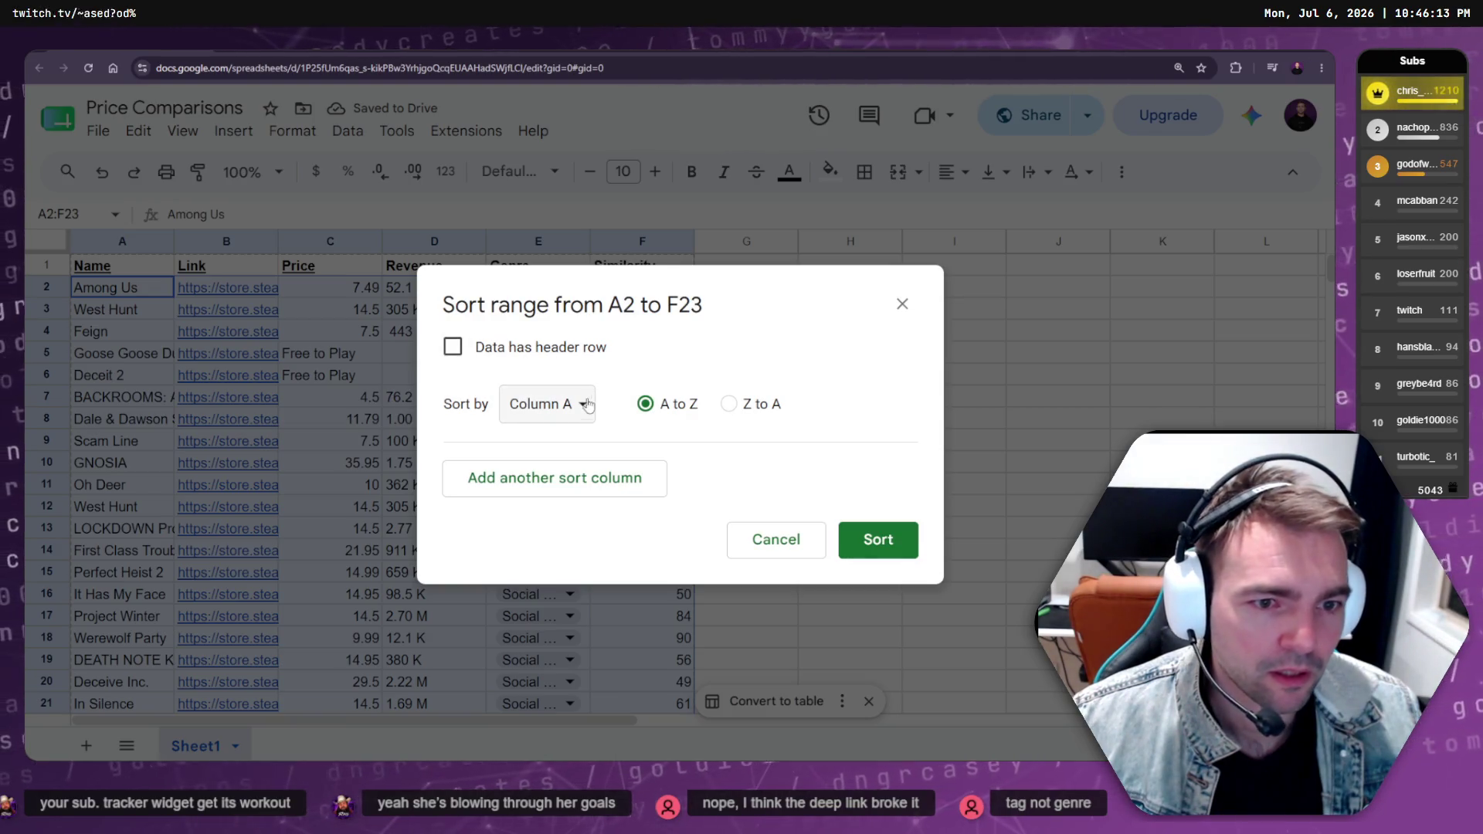
left_click(547, 404)
left_click(569, 567)
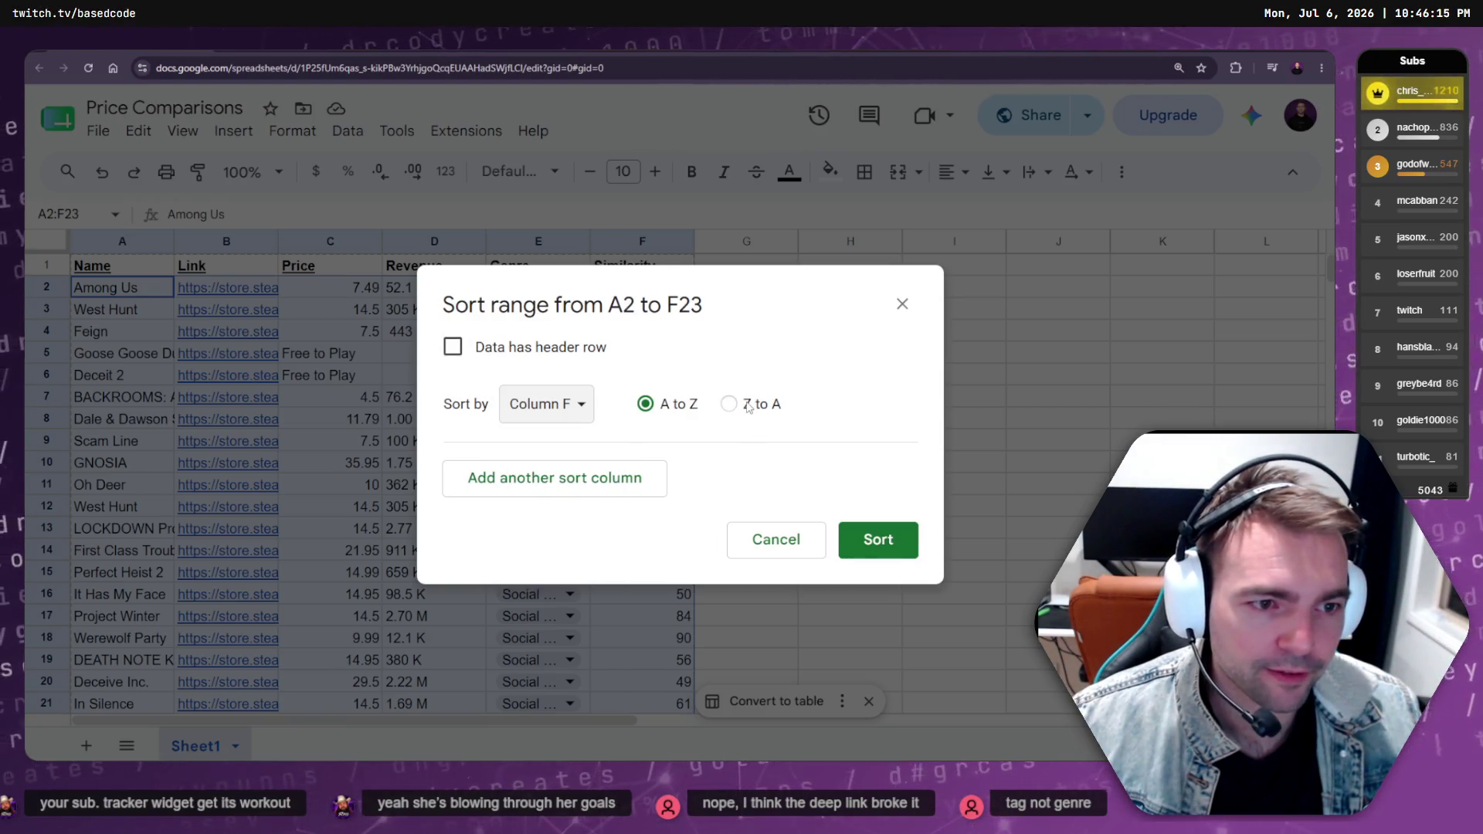
left_click(728, 404)
left_click(878, 540)
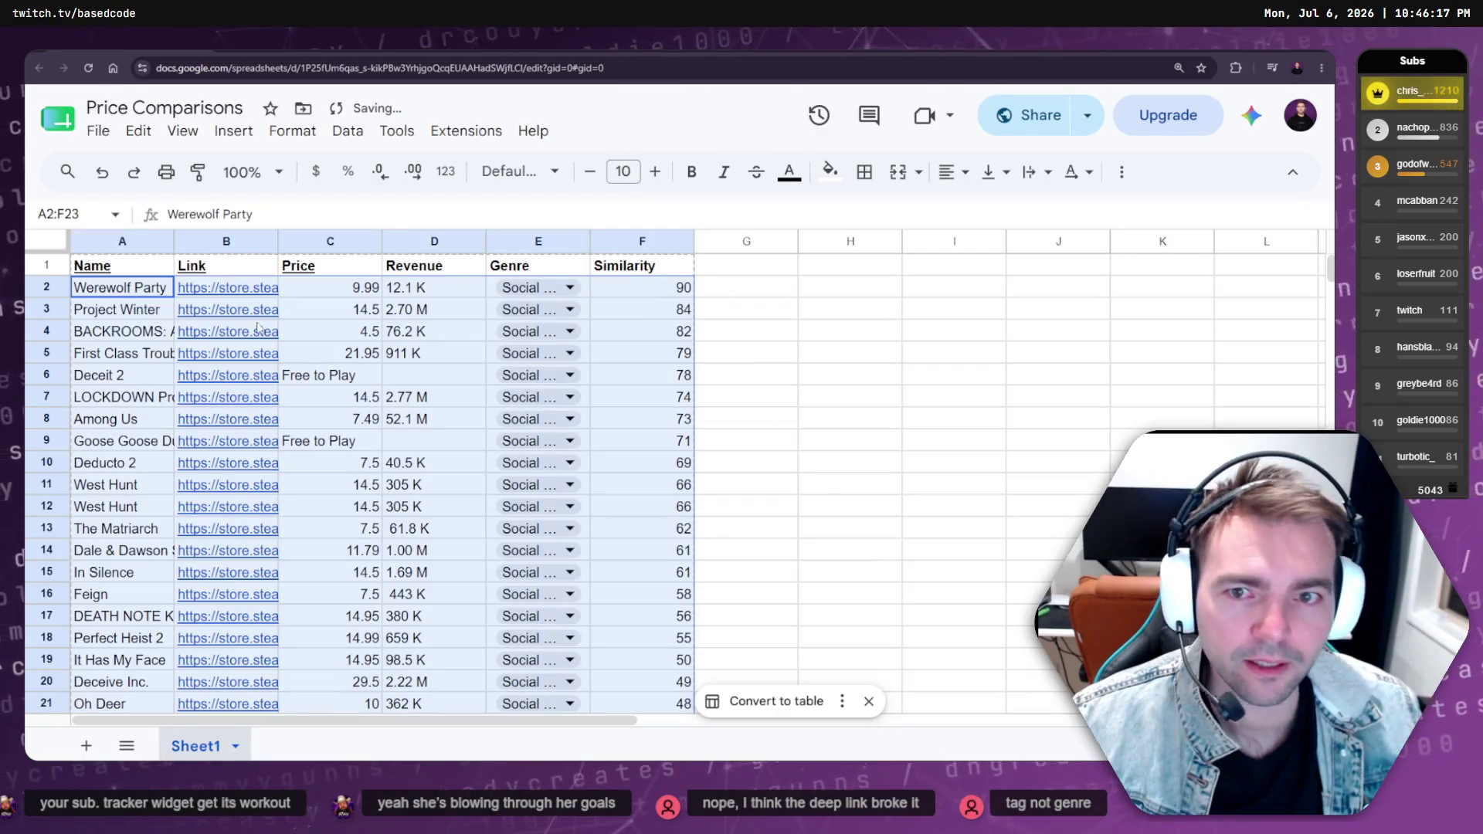
Review the top four games' prices and Werewolf Party's revenue in the ranked list
left_click(417, 289)
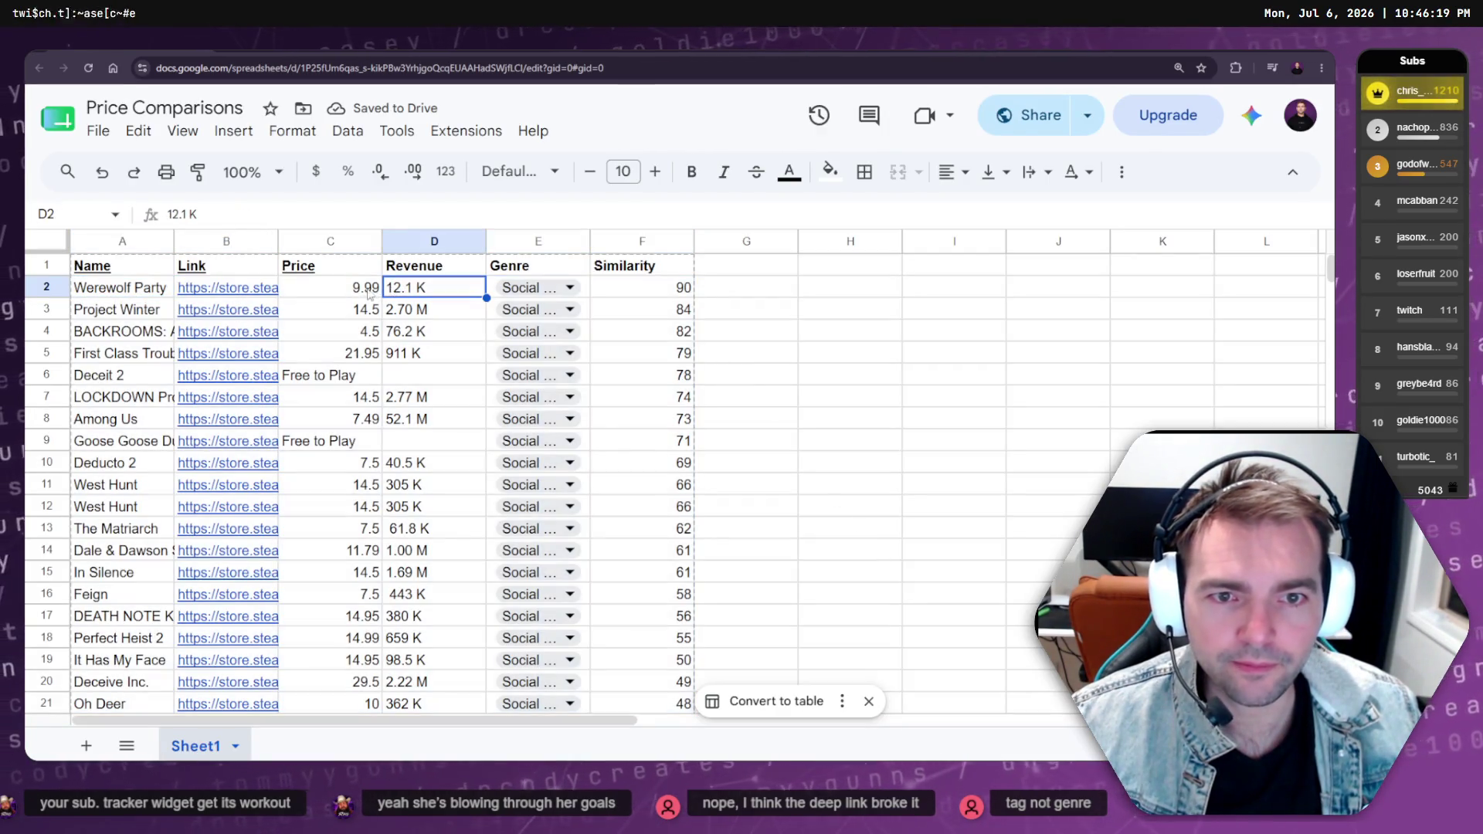
key("Left")
left_click(357, 354, "shift")
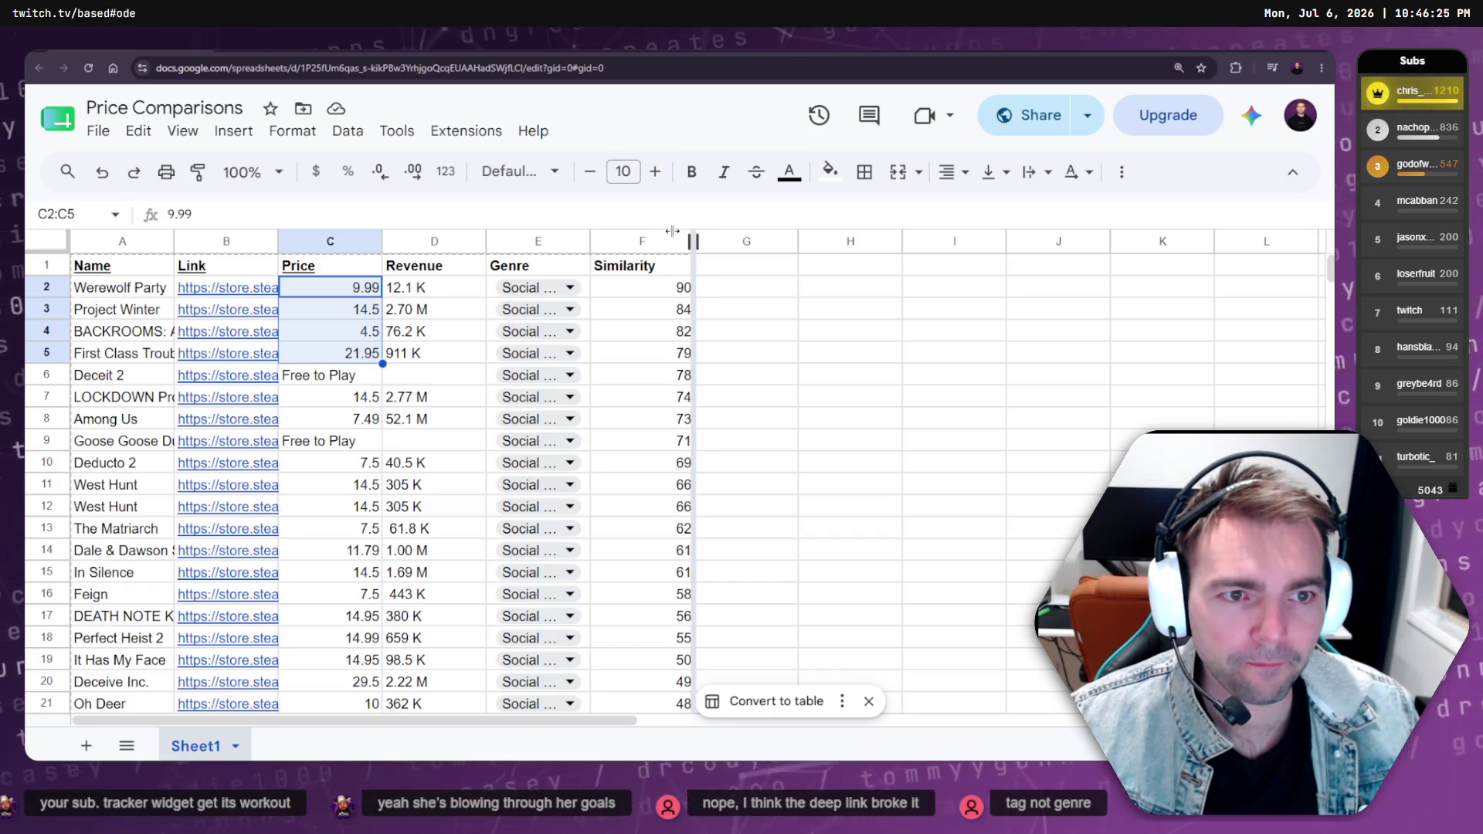
left_click(421, 289)
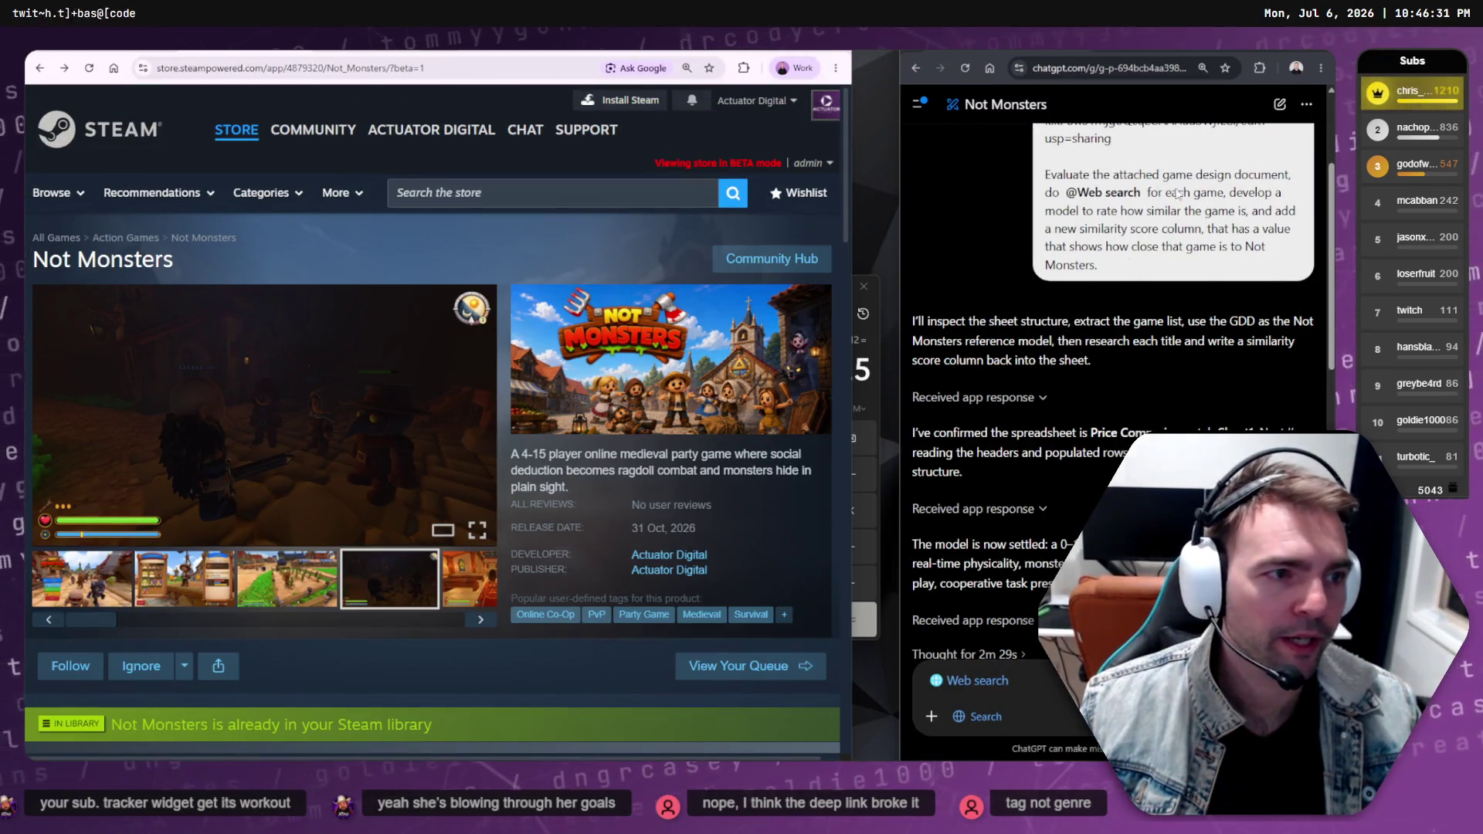
Maximize the ChatGPT window and turn on Deep research for the next message
key("super+f")
scroll(617, 658, "down", 10)
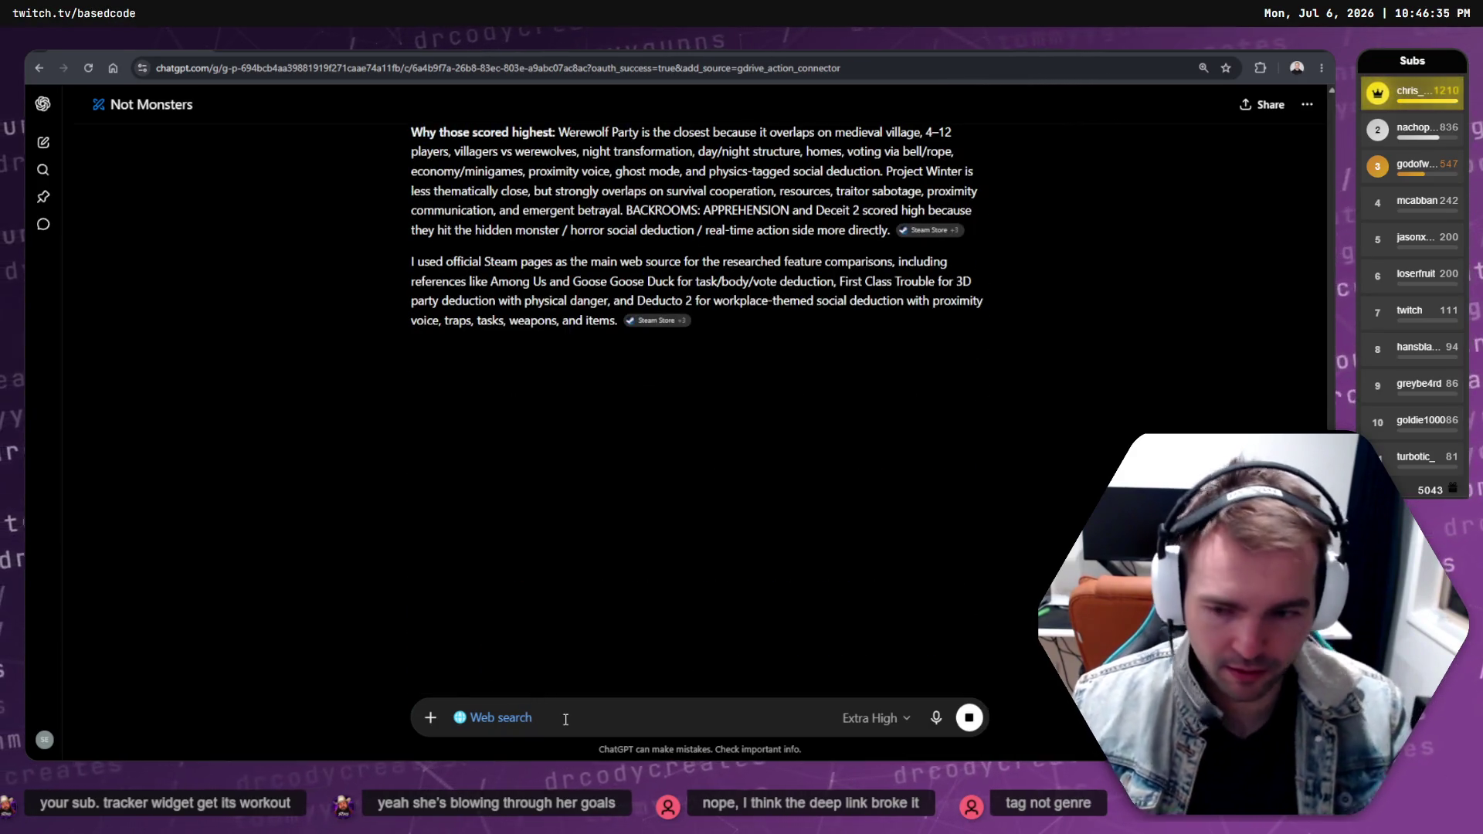
left_click(427, 727)
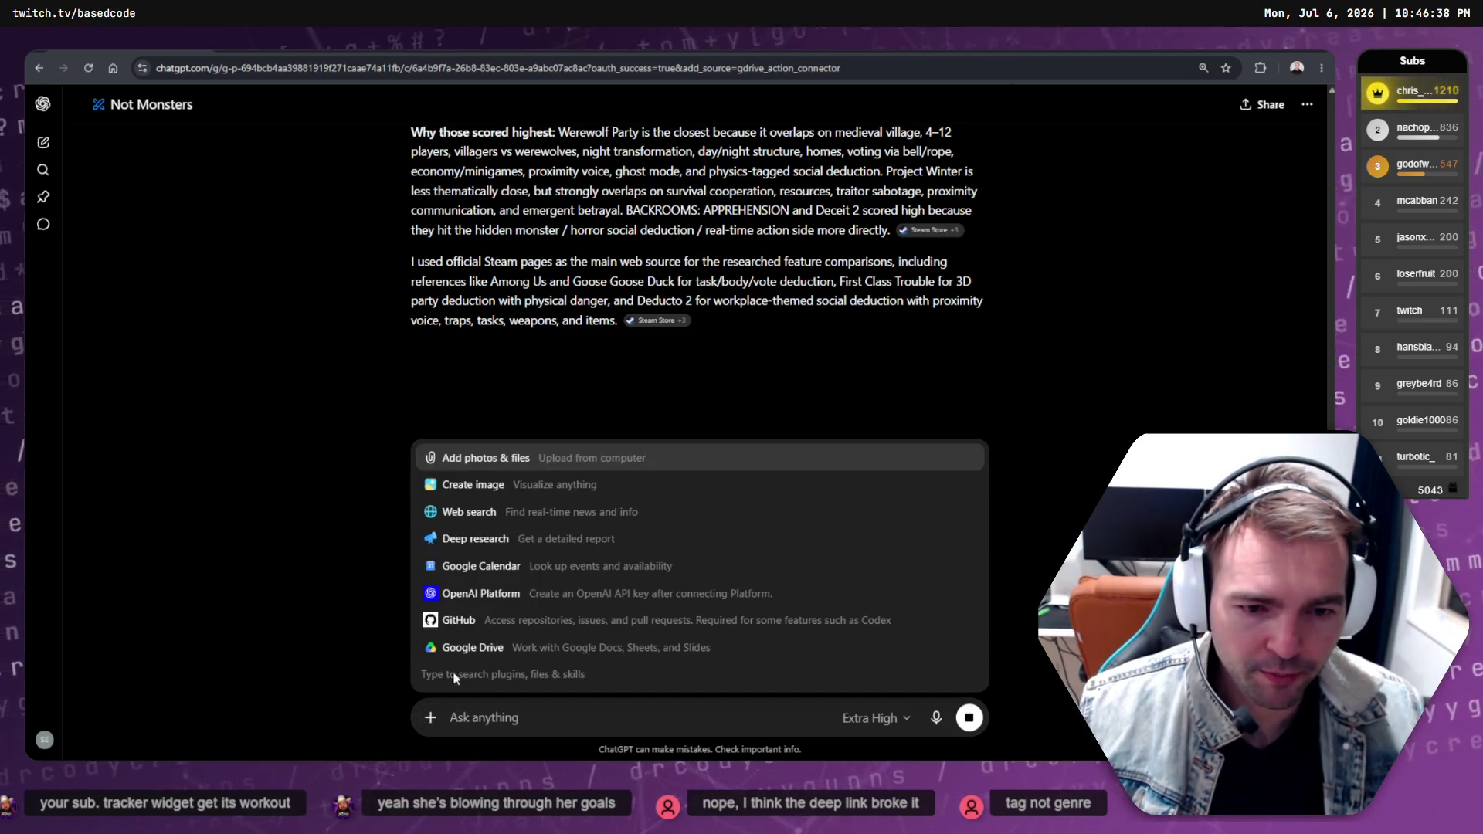
left_click(506, 541)
type("Evaluate the")
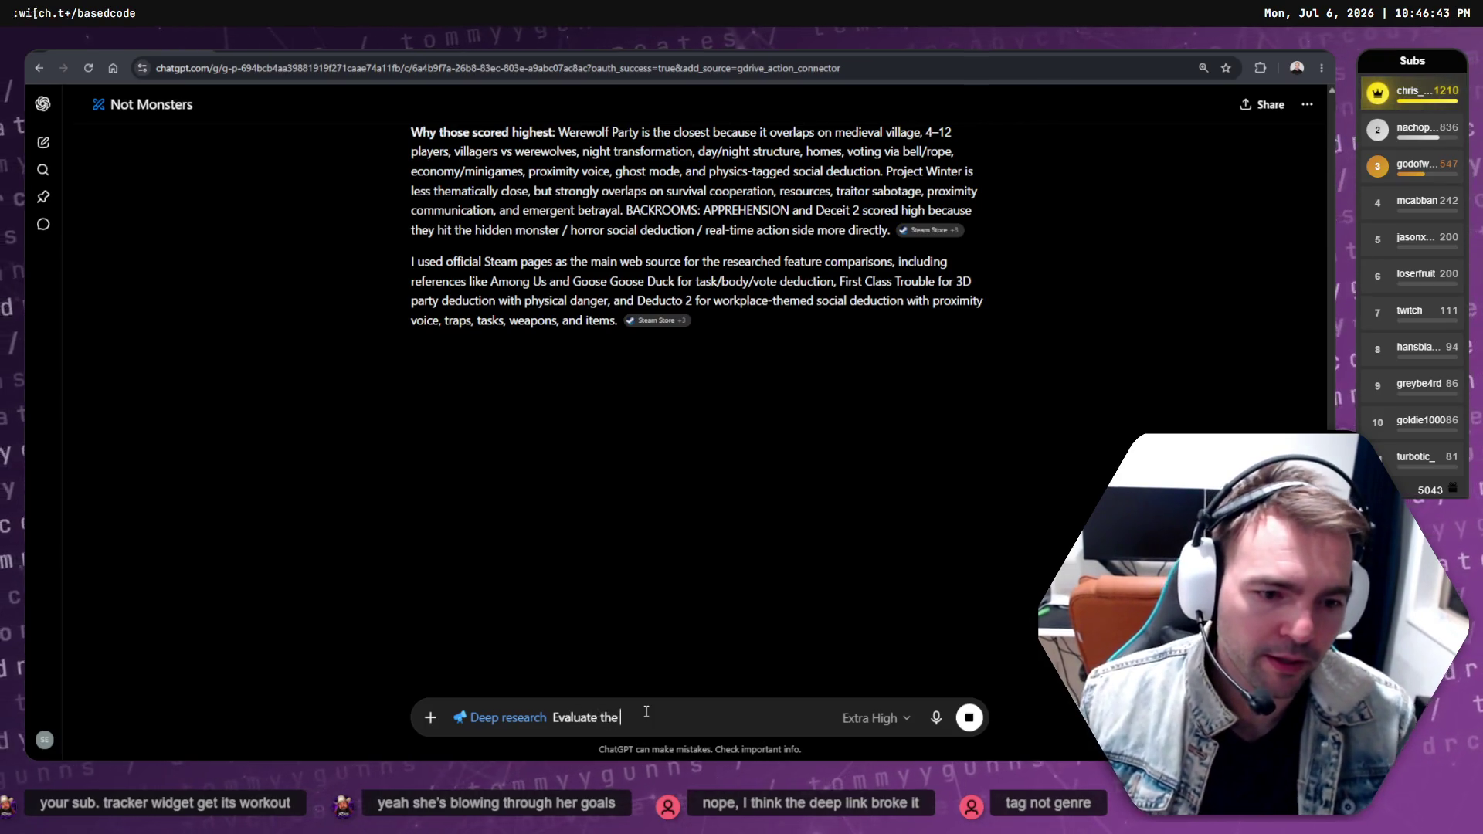
Type the prompt asking for 5 more closest-match games, not explicitly social deduction, considering "Friend Slop"
type("pl")
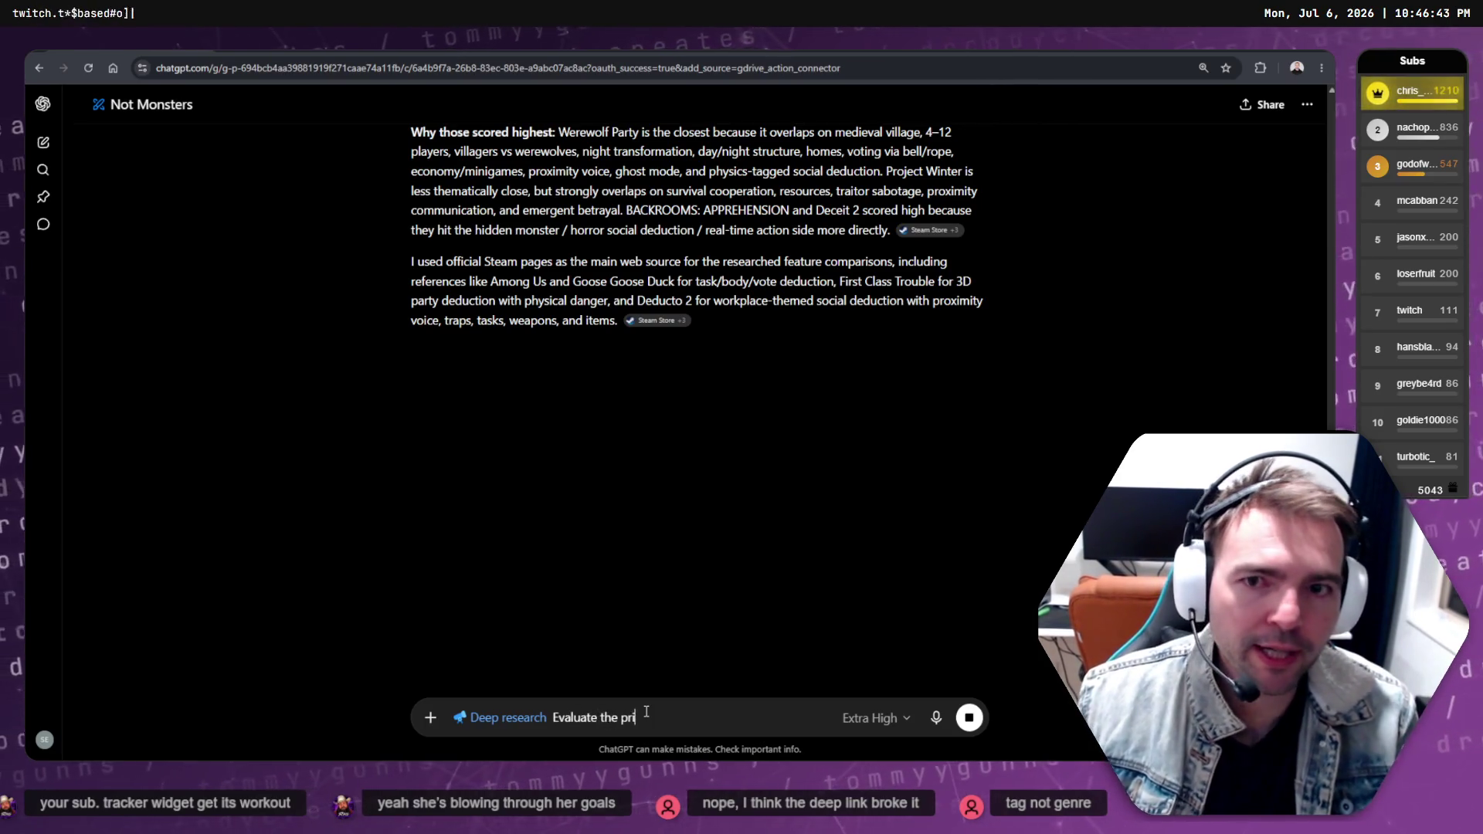
key("BackSpace")
key("BackSpace")
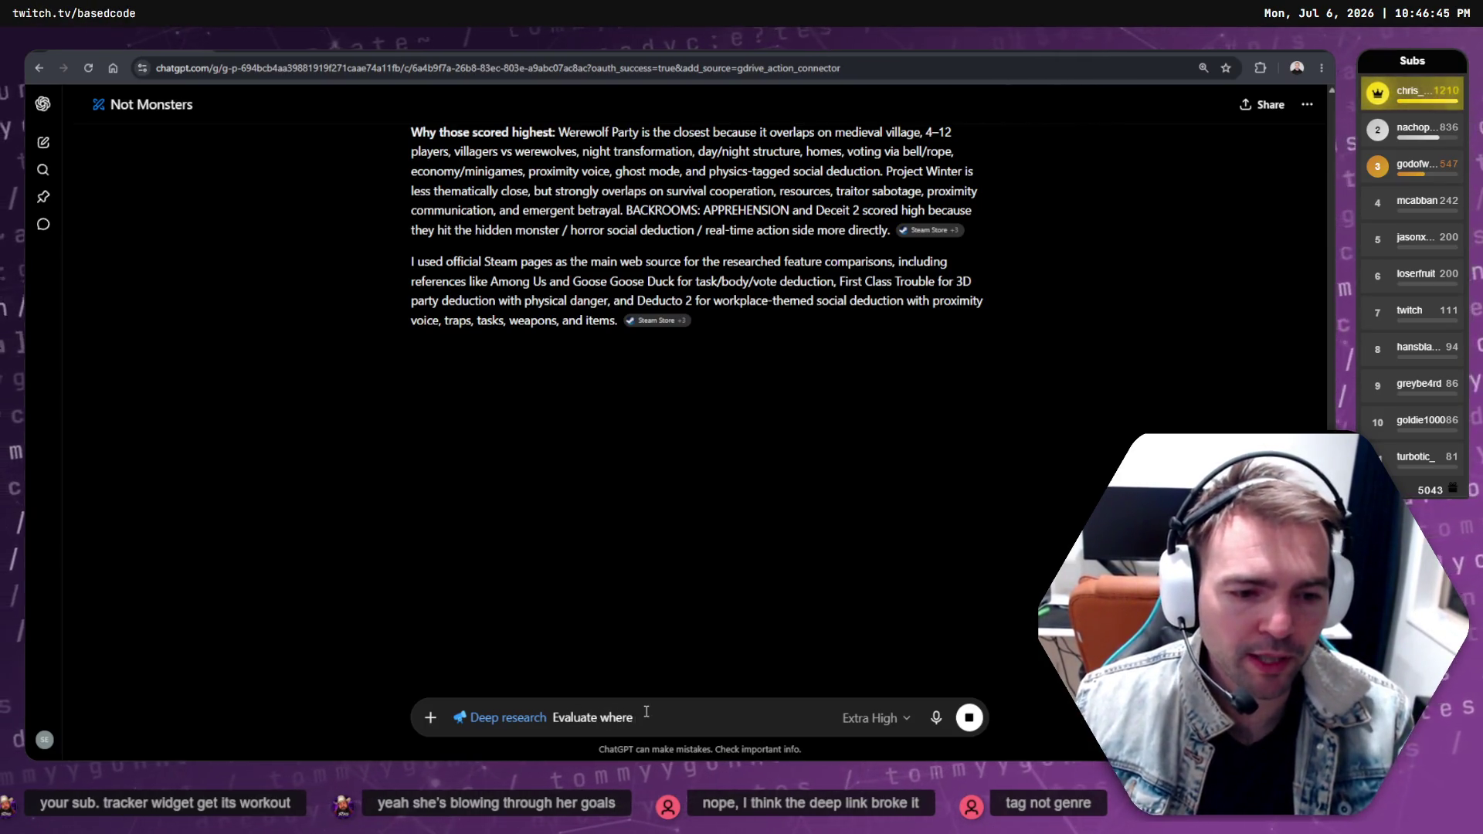
type("the right pri")
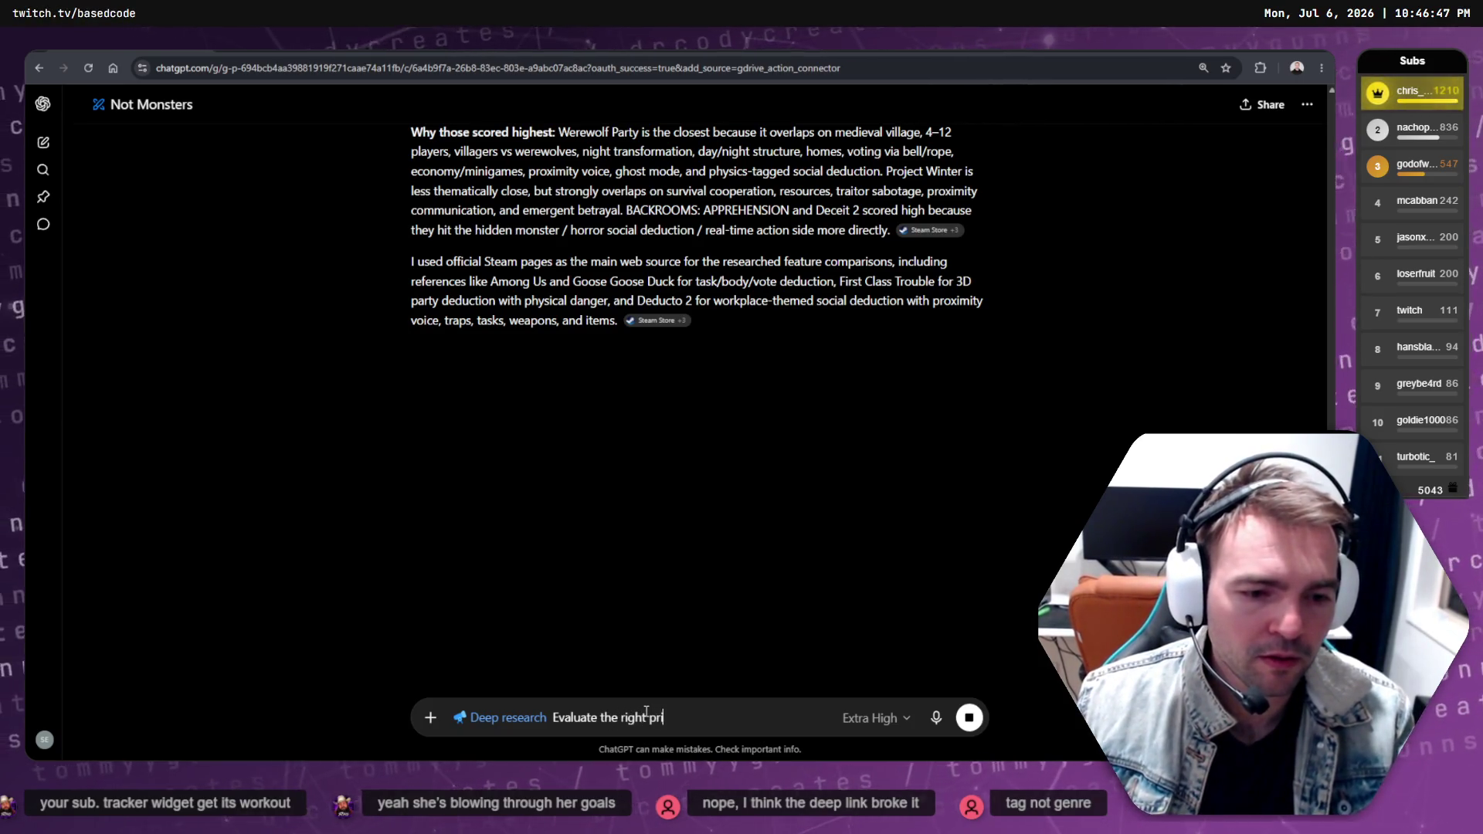
key("ctrl+a")
key("BackSpace")
key("BackSpace")
key("ctrl+z")
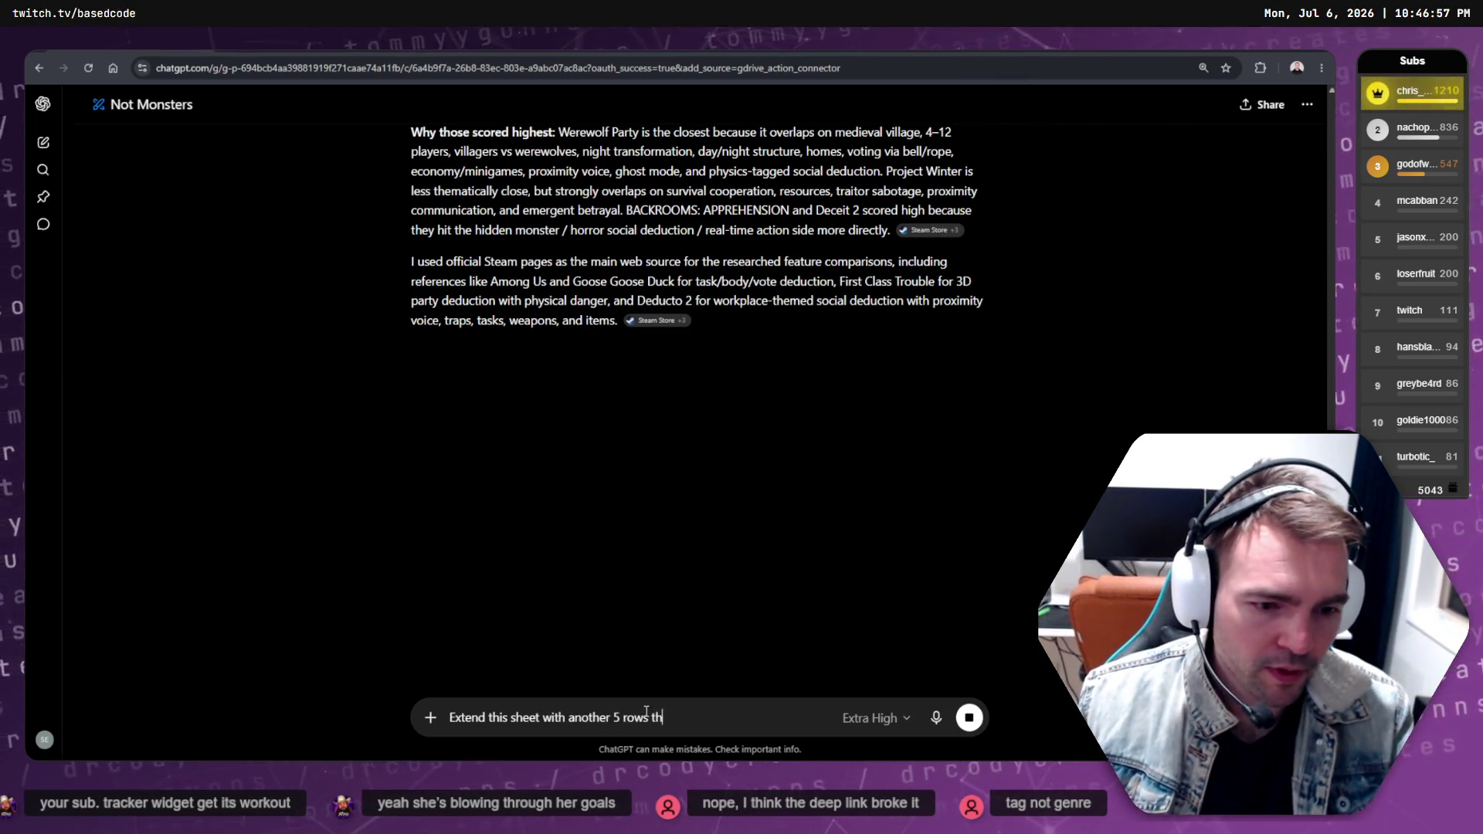
type("present the ")
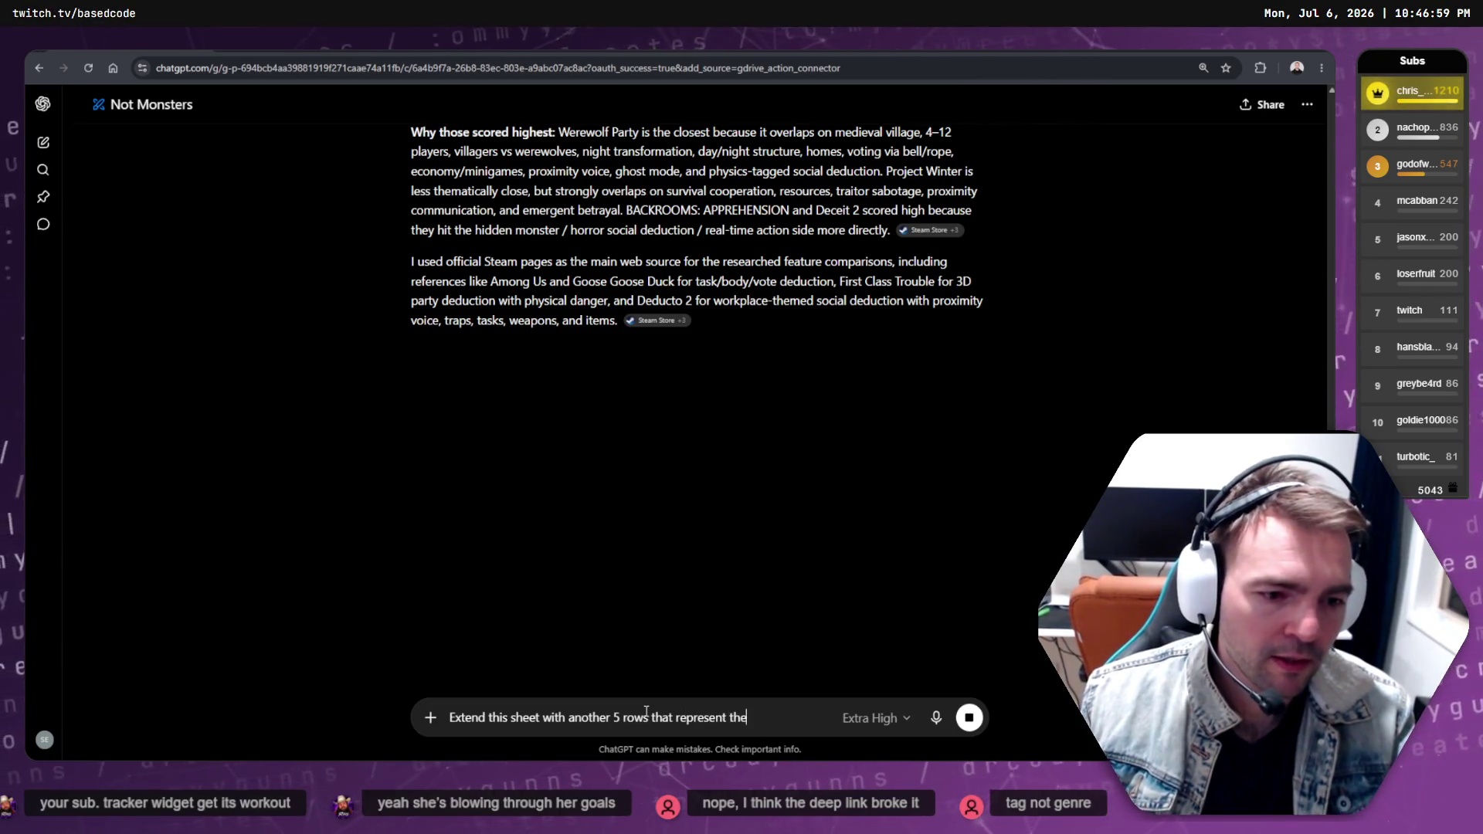
type("closes jmat")
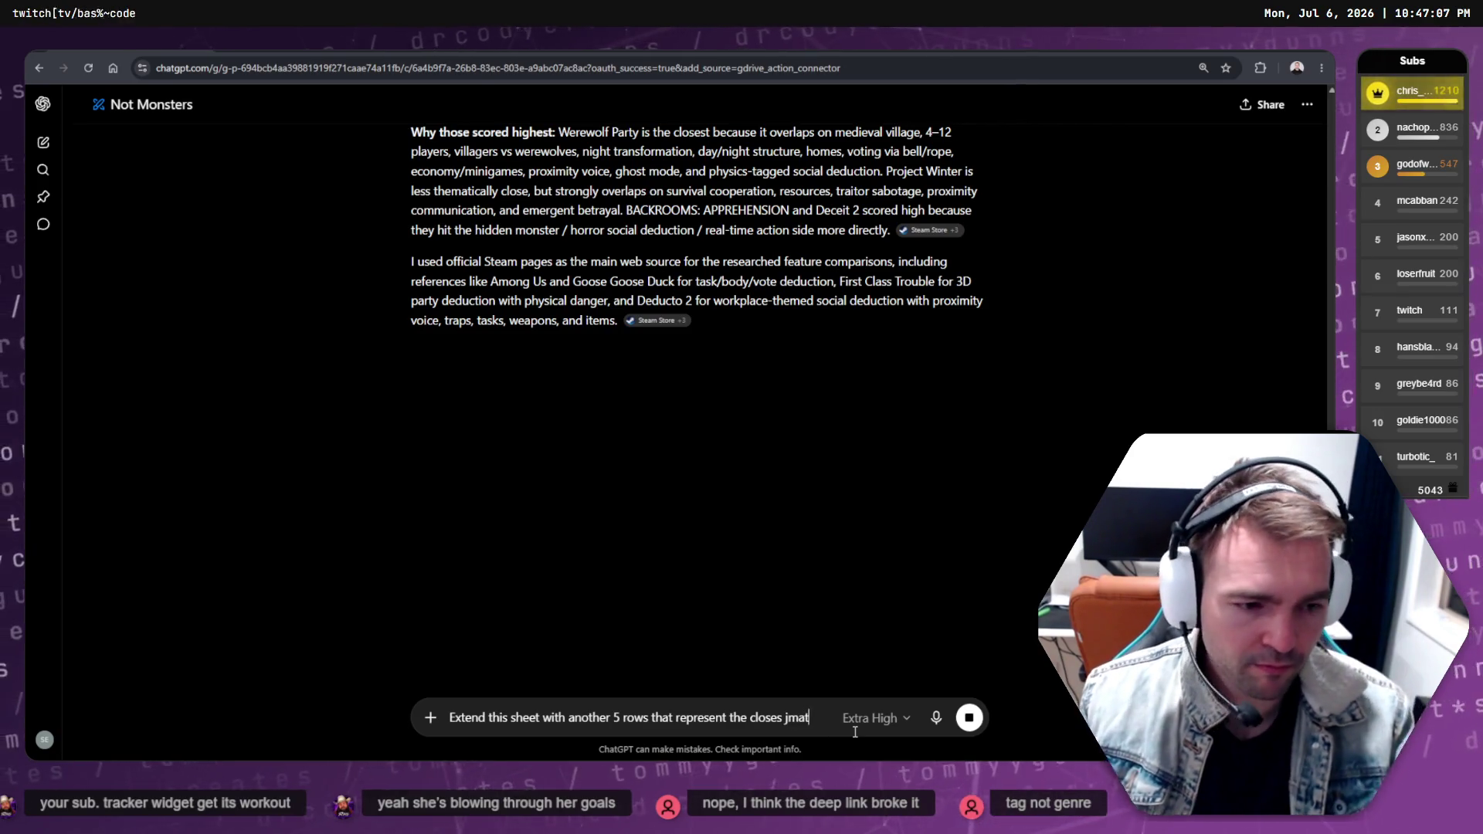
type("es fo g")
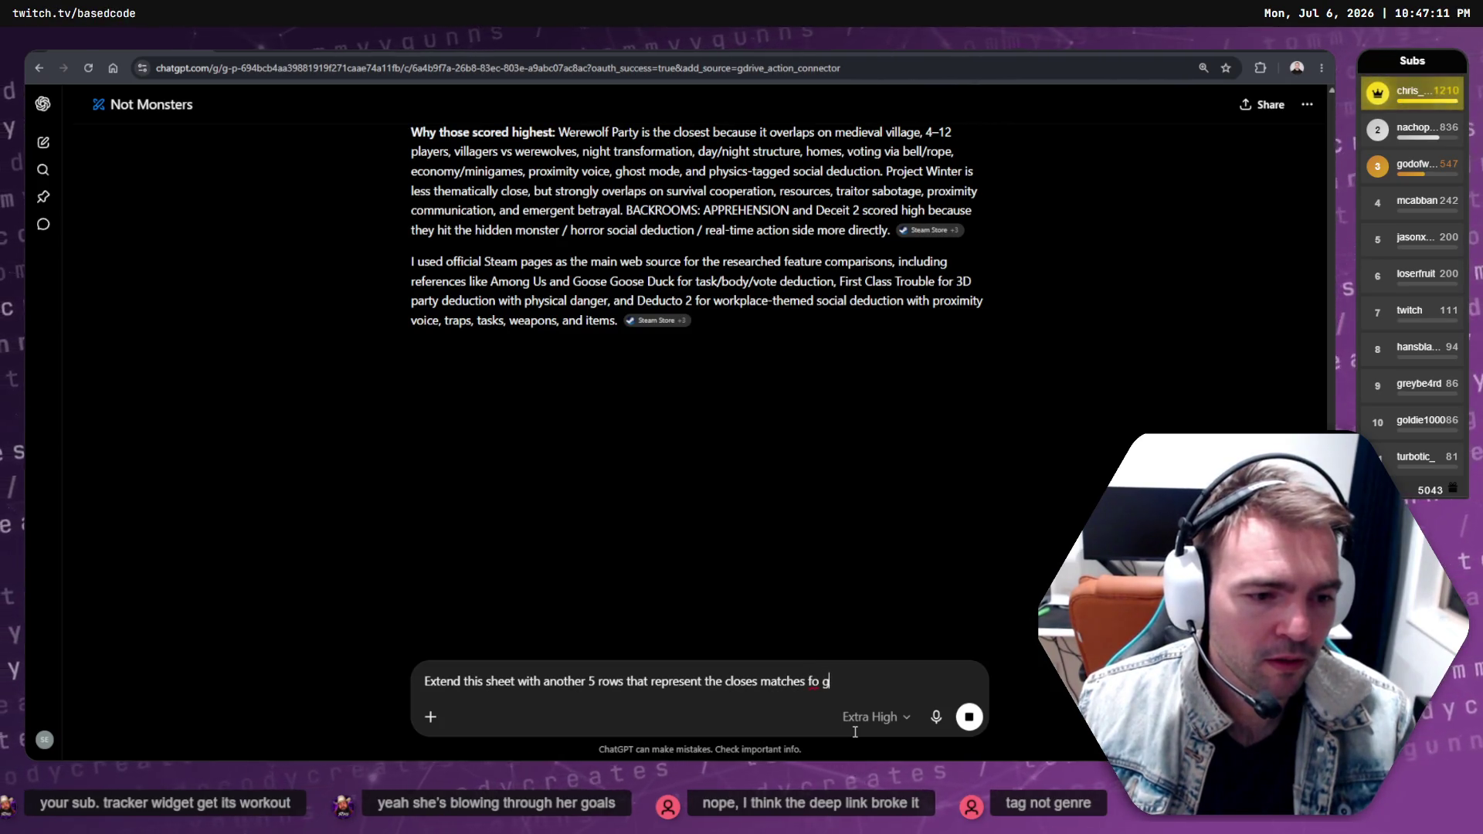
type("r games to our game that are")
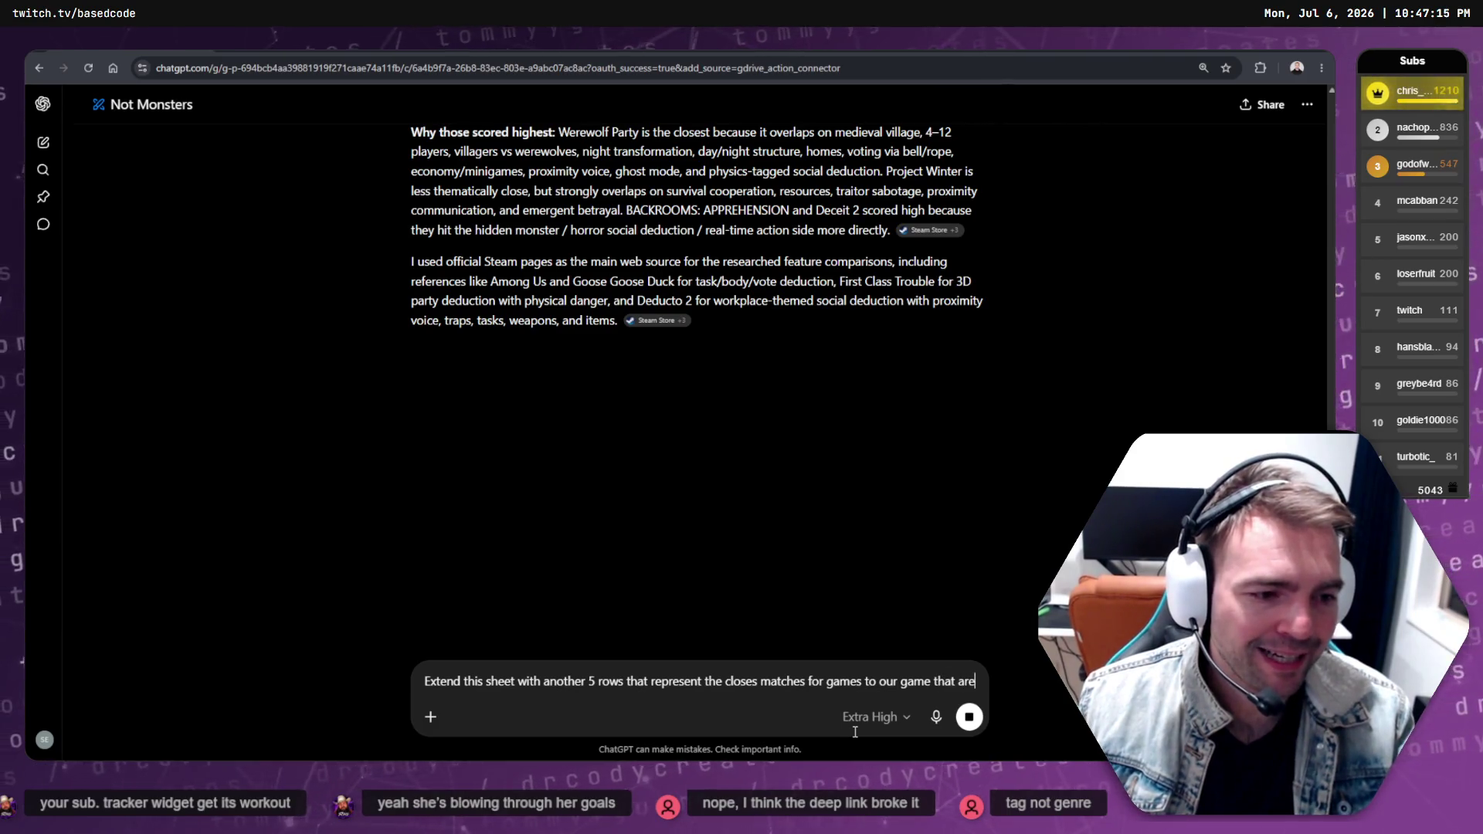
type("'t exp")
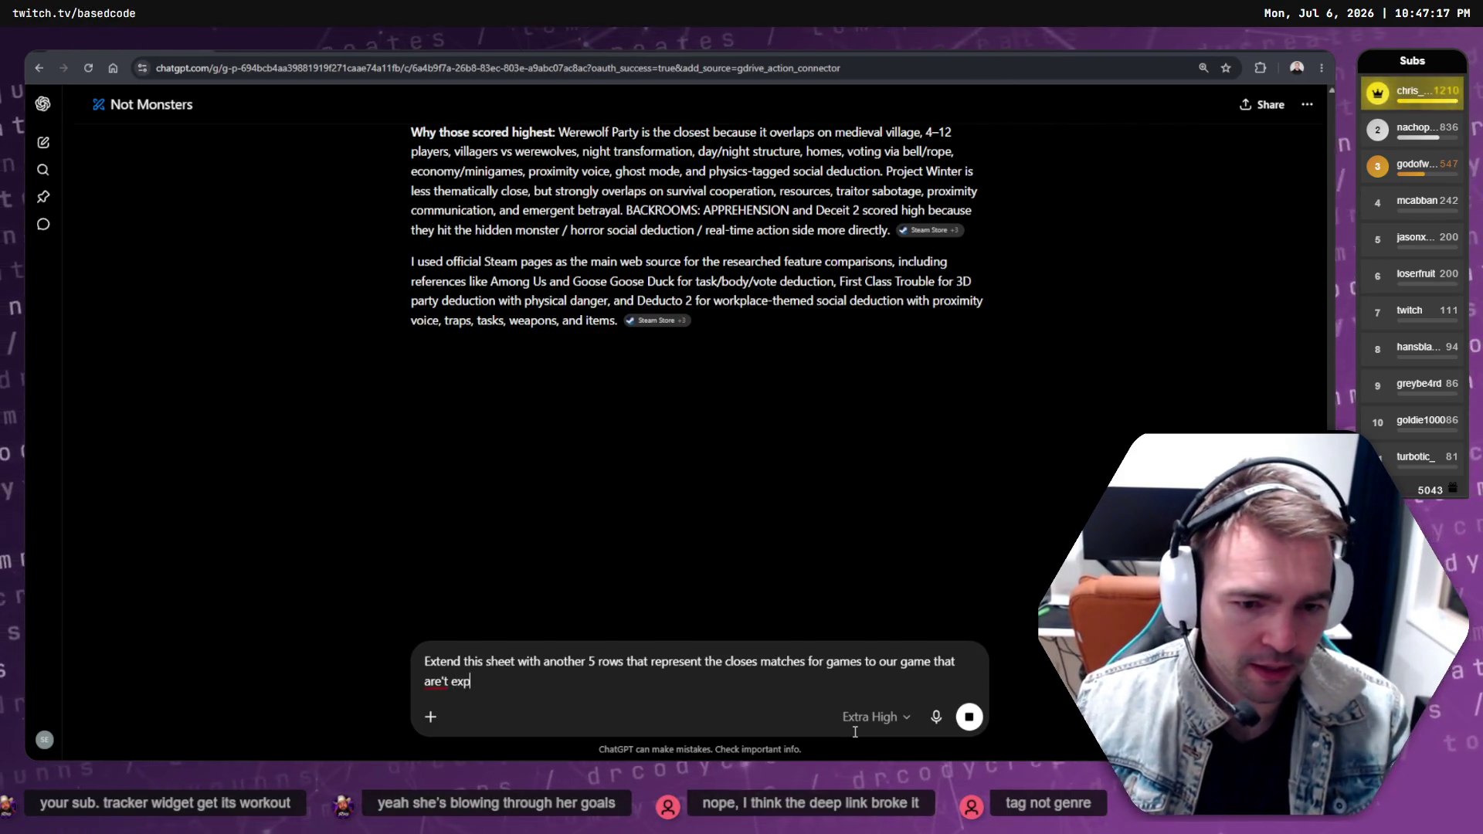
key("BackSpace")
key("BackSpace")
key("BackSpace")
type("n't e")
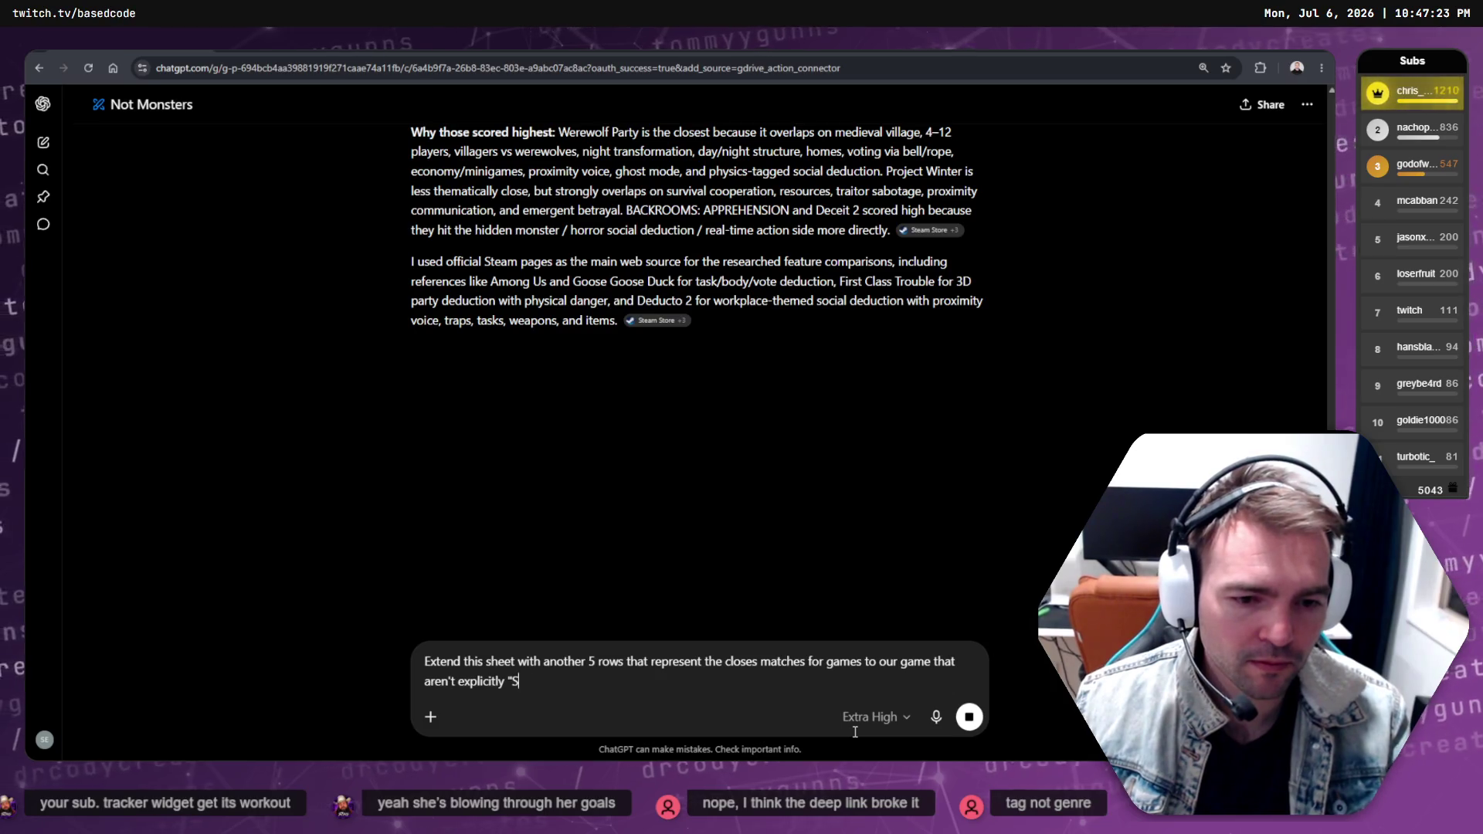
type("uctio")
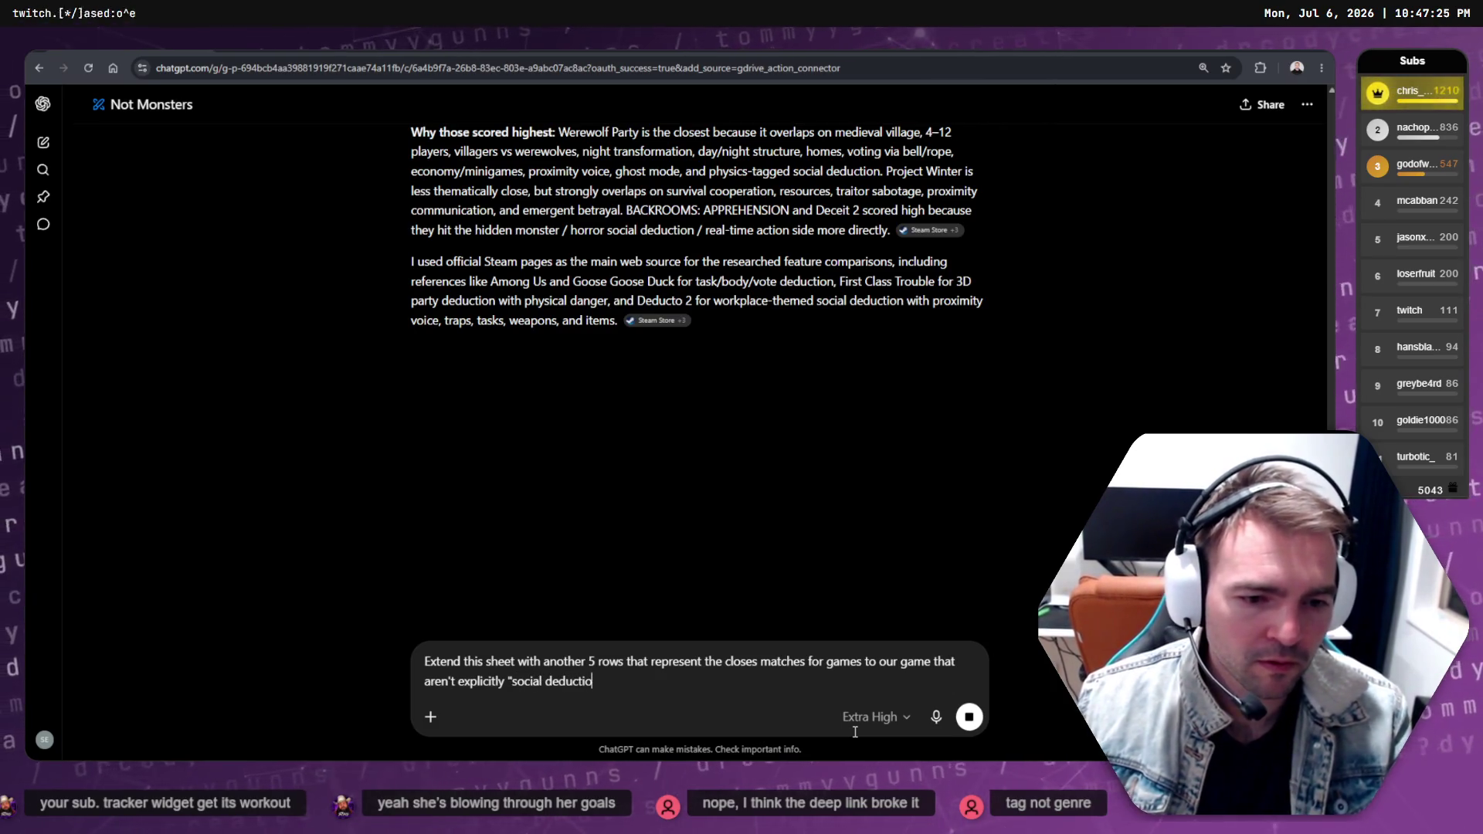
type("n\" also cons")
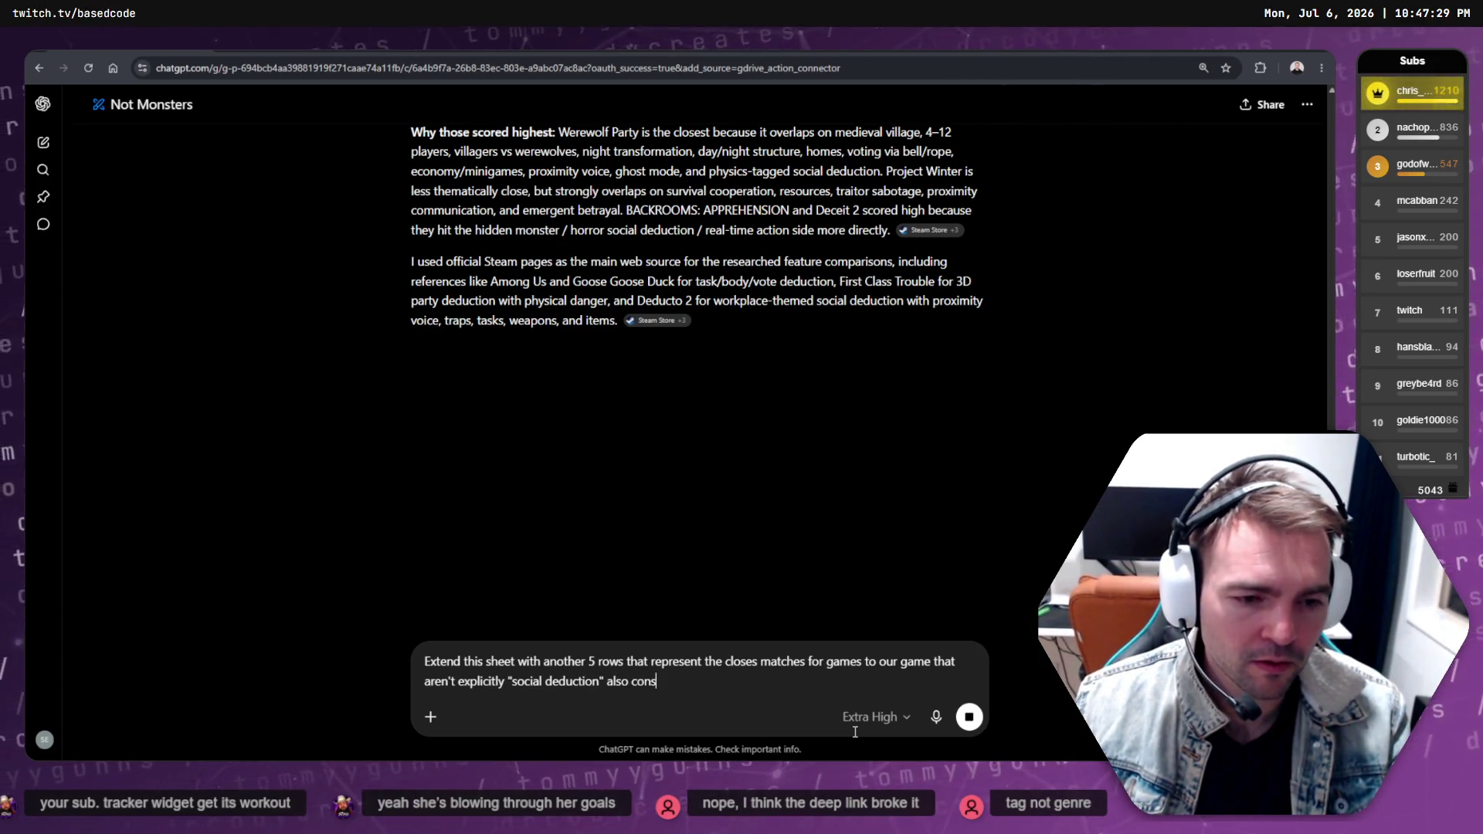
type("idering f")
key("BackSpace")
type("\"Friend SLow\"")
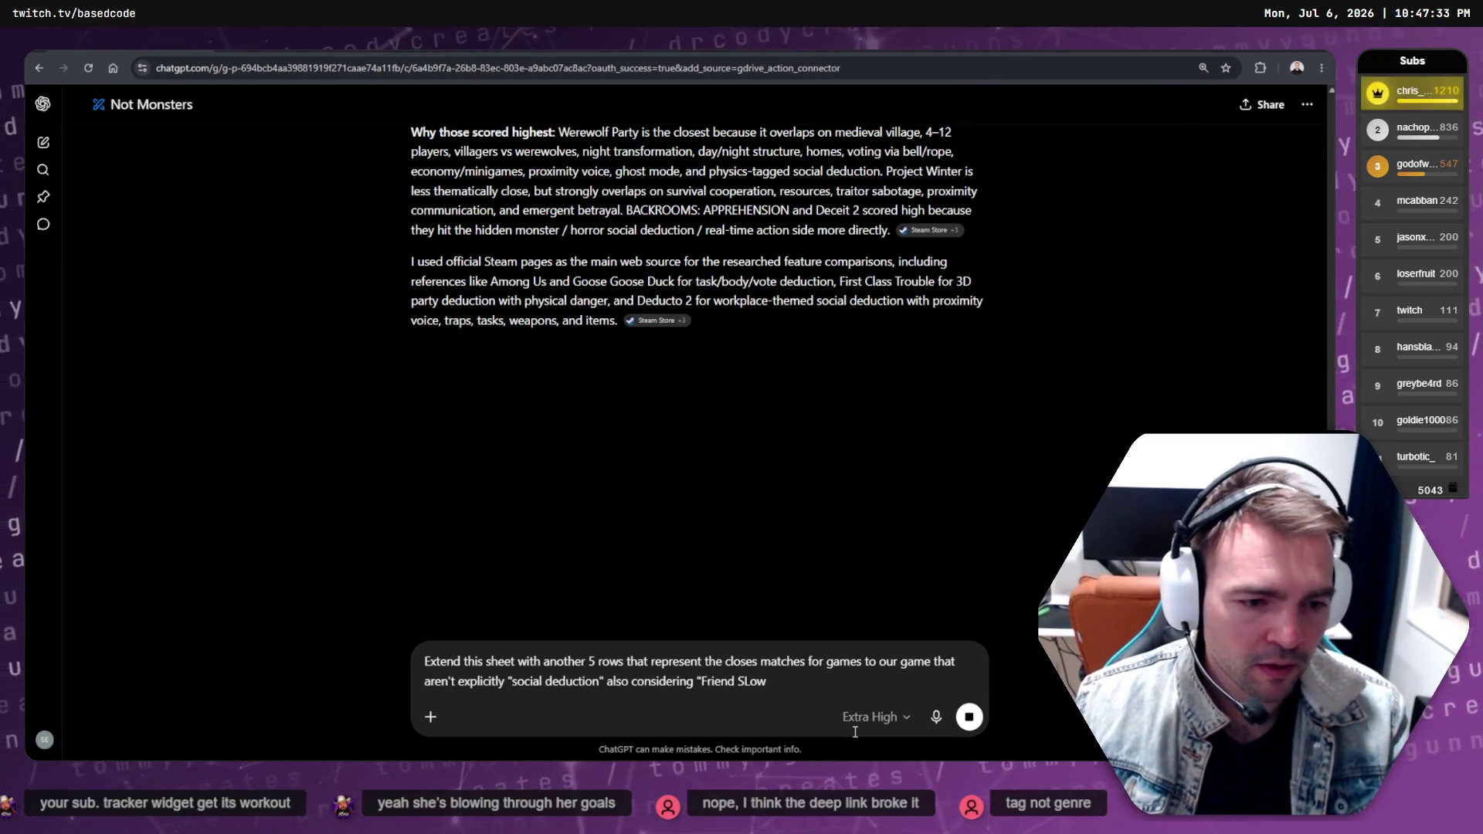
key("BackSpace")
key("BackSpace")
key("BackSpace")
type("lop\"")
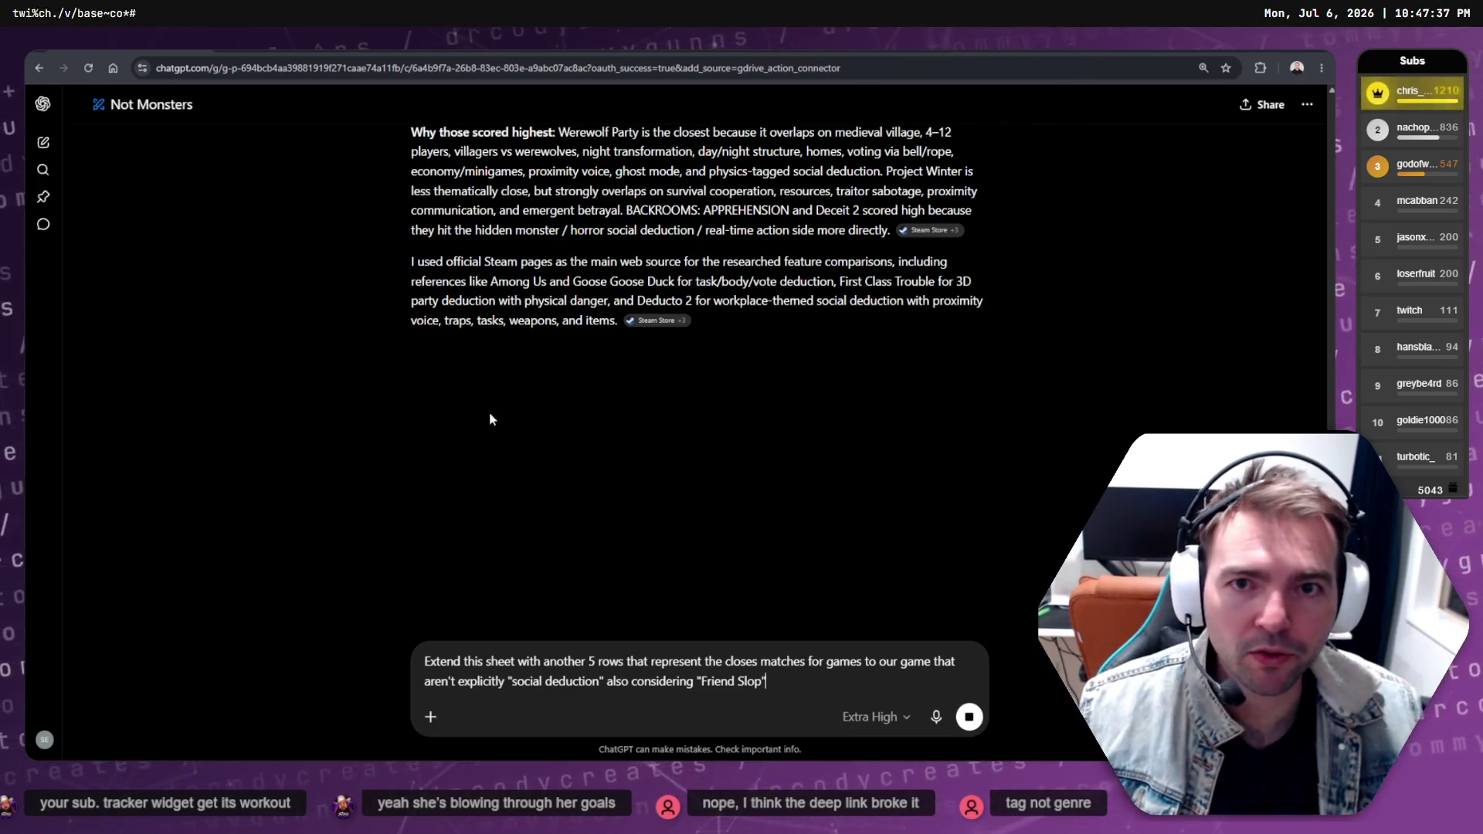
mouse_move(1027, 54)
left_mouse_down()
mouse_move(1027, 219)
mouse_move(670, 67)
left_mouse_up()
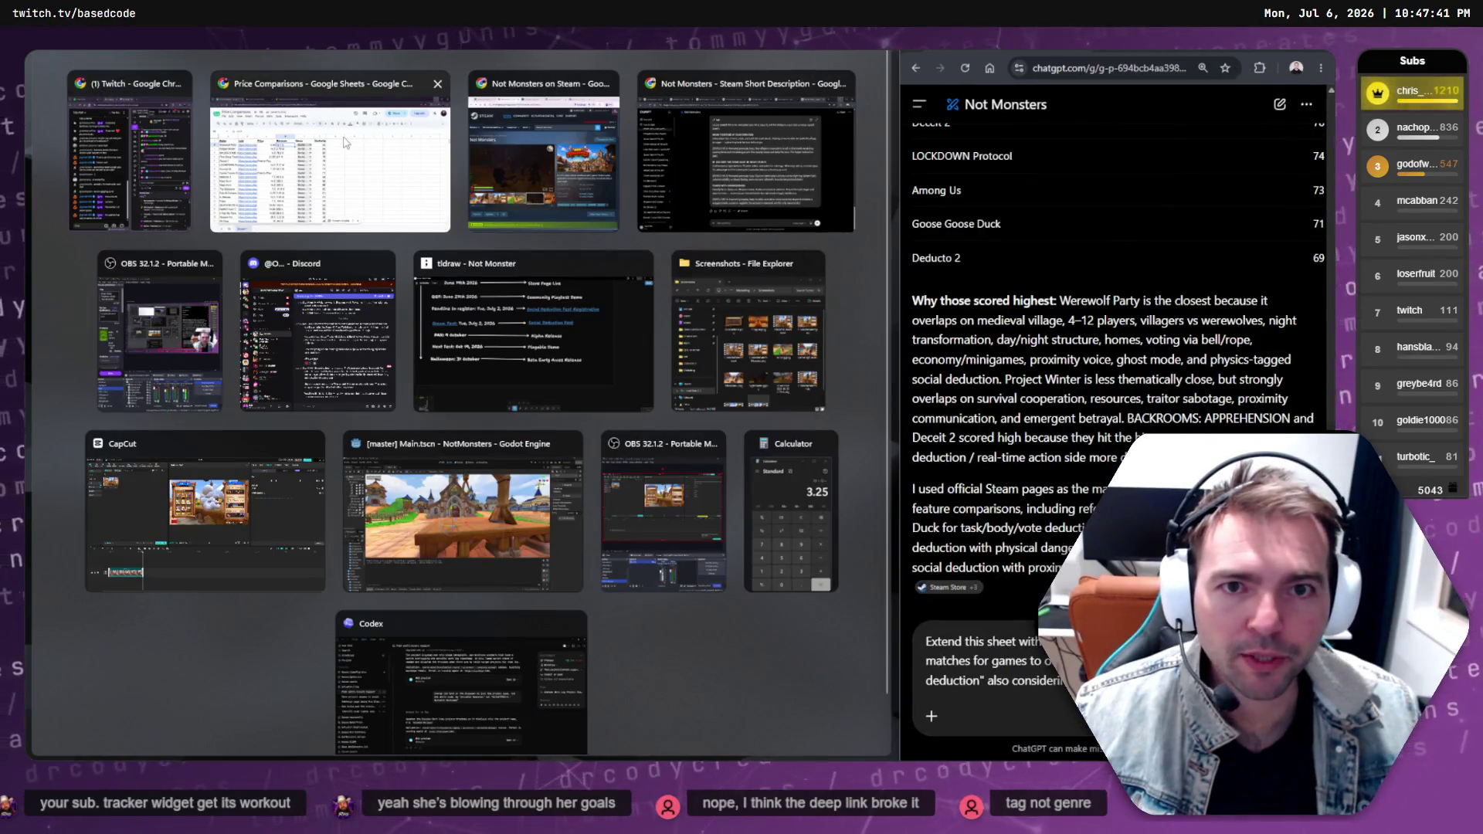
Snap the Price Comparisons sheet beside the chat and scroll down its rows
left_click(330, 154)
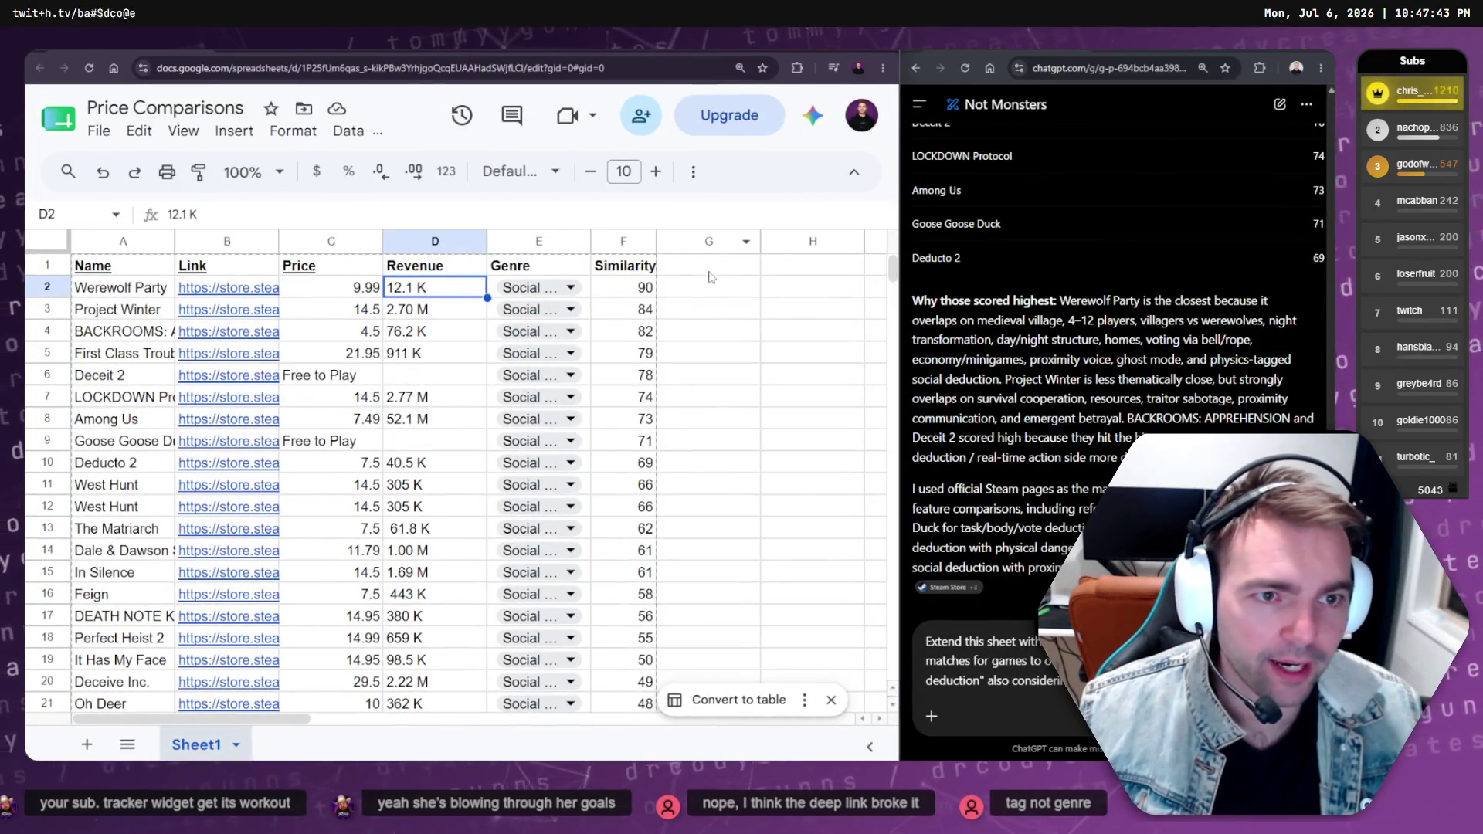
left_click(706, 265)
scroll(553, 411, "down", 3)
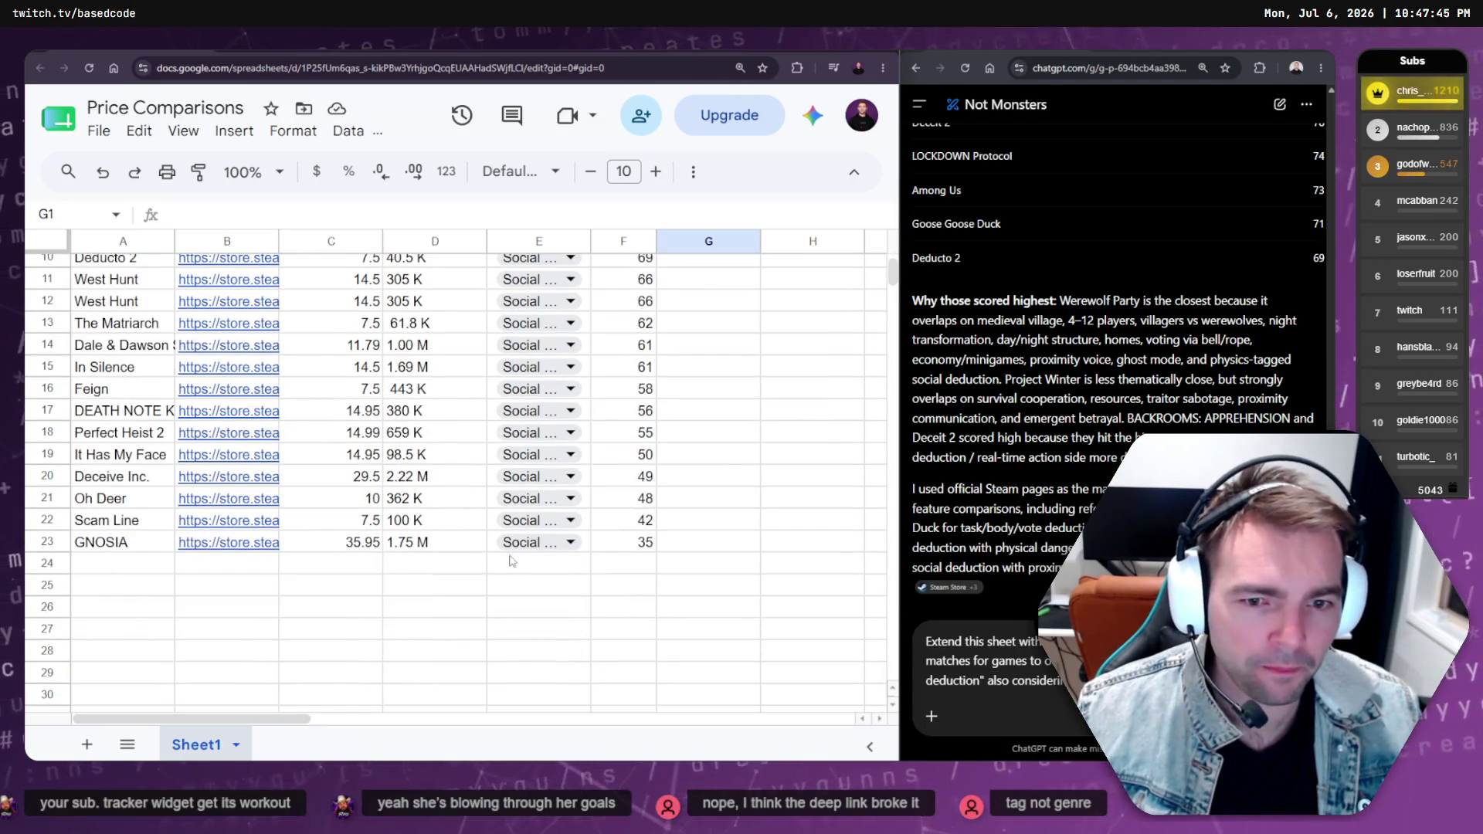
scroll(525, 502, "down", 1)
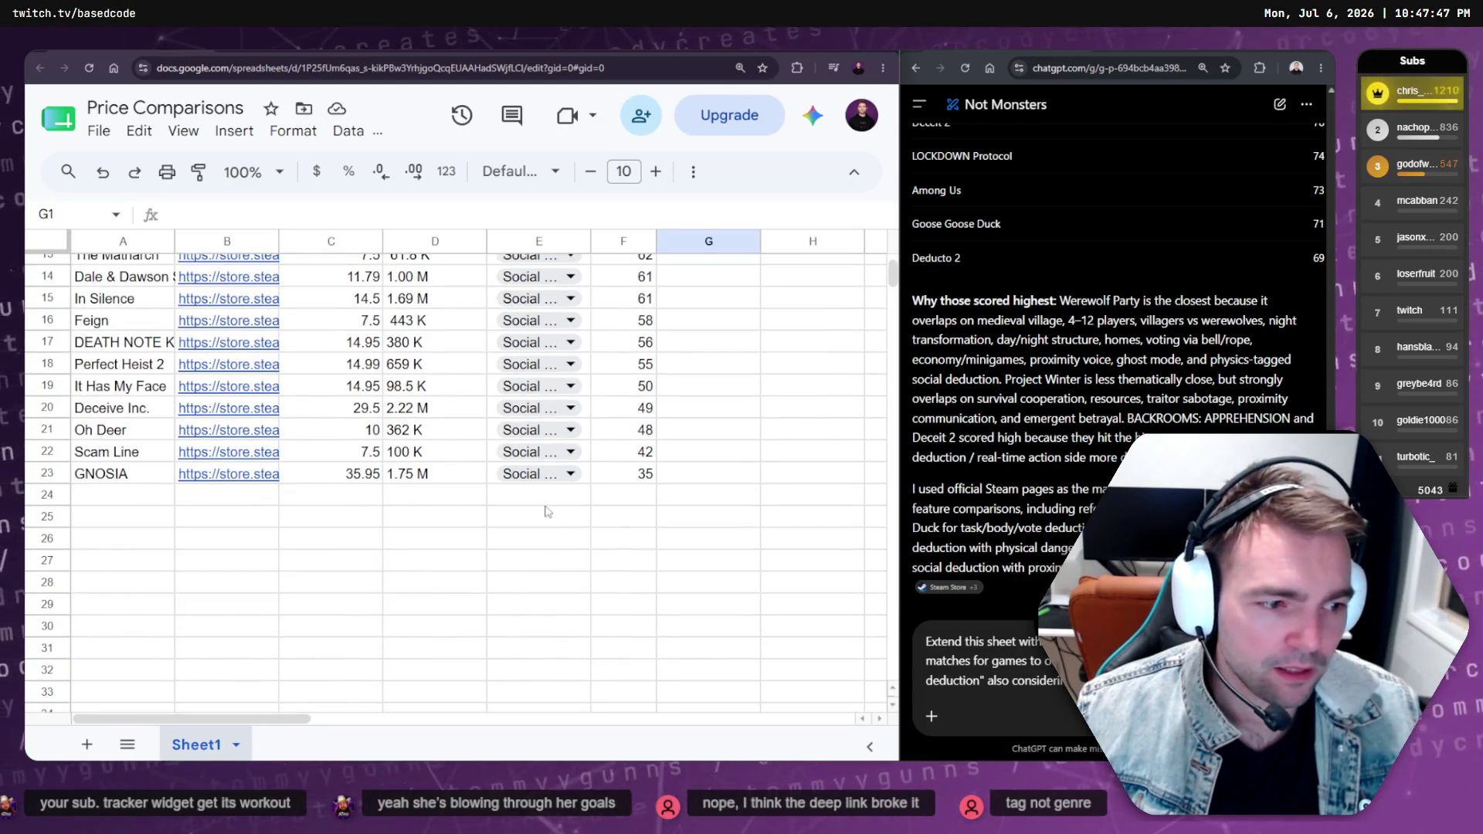
Add 'Other' to the GNOSIA row's genre dropdown and apply it to all Genre cells
double_click(563, 474)
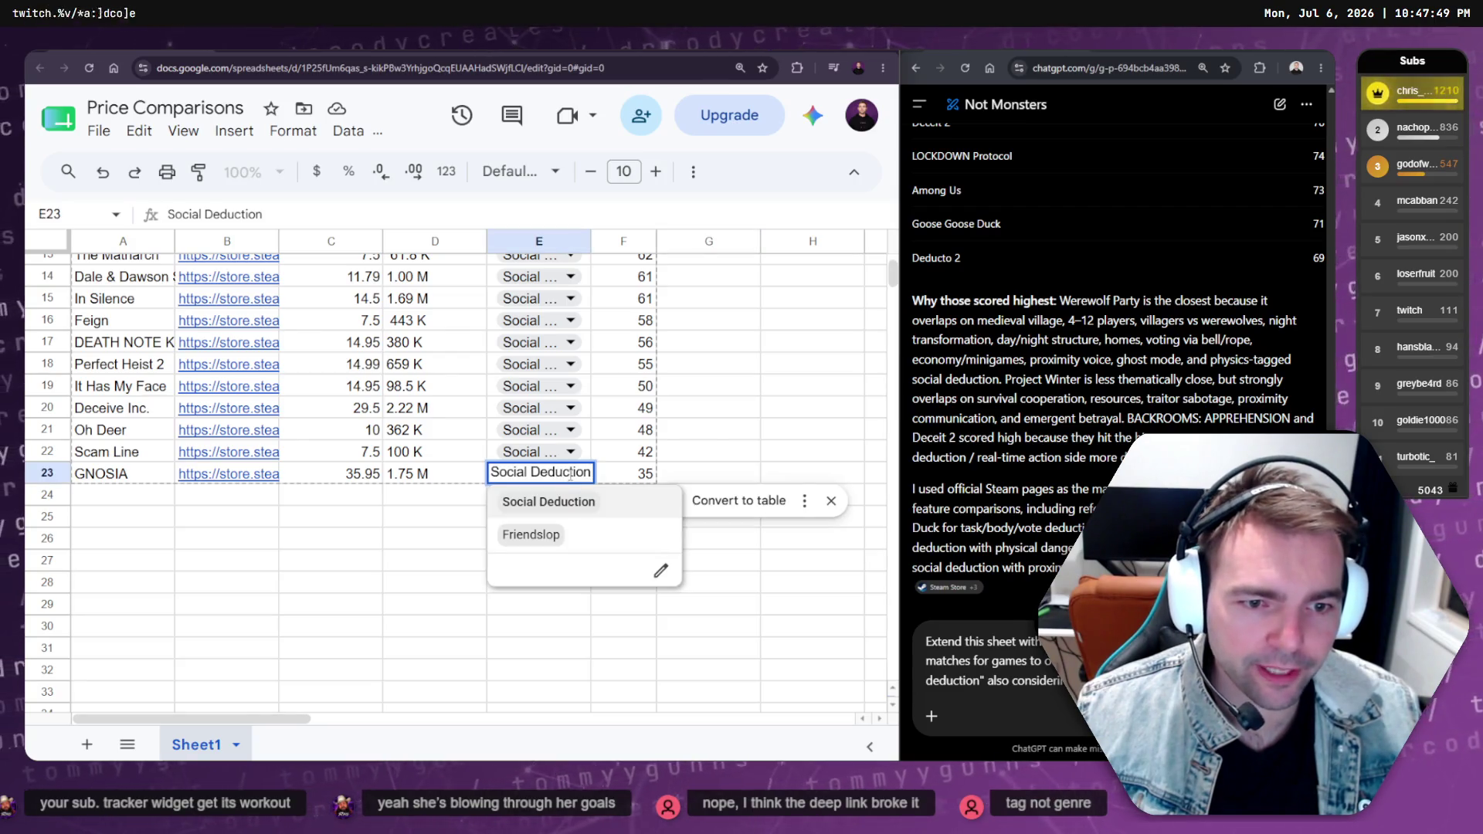
left_click(660, 572)
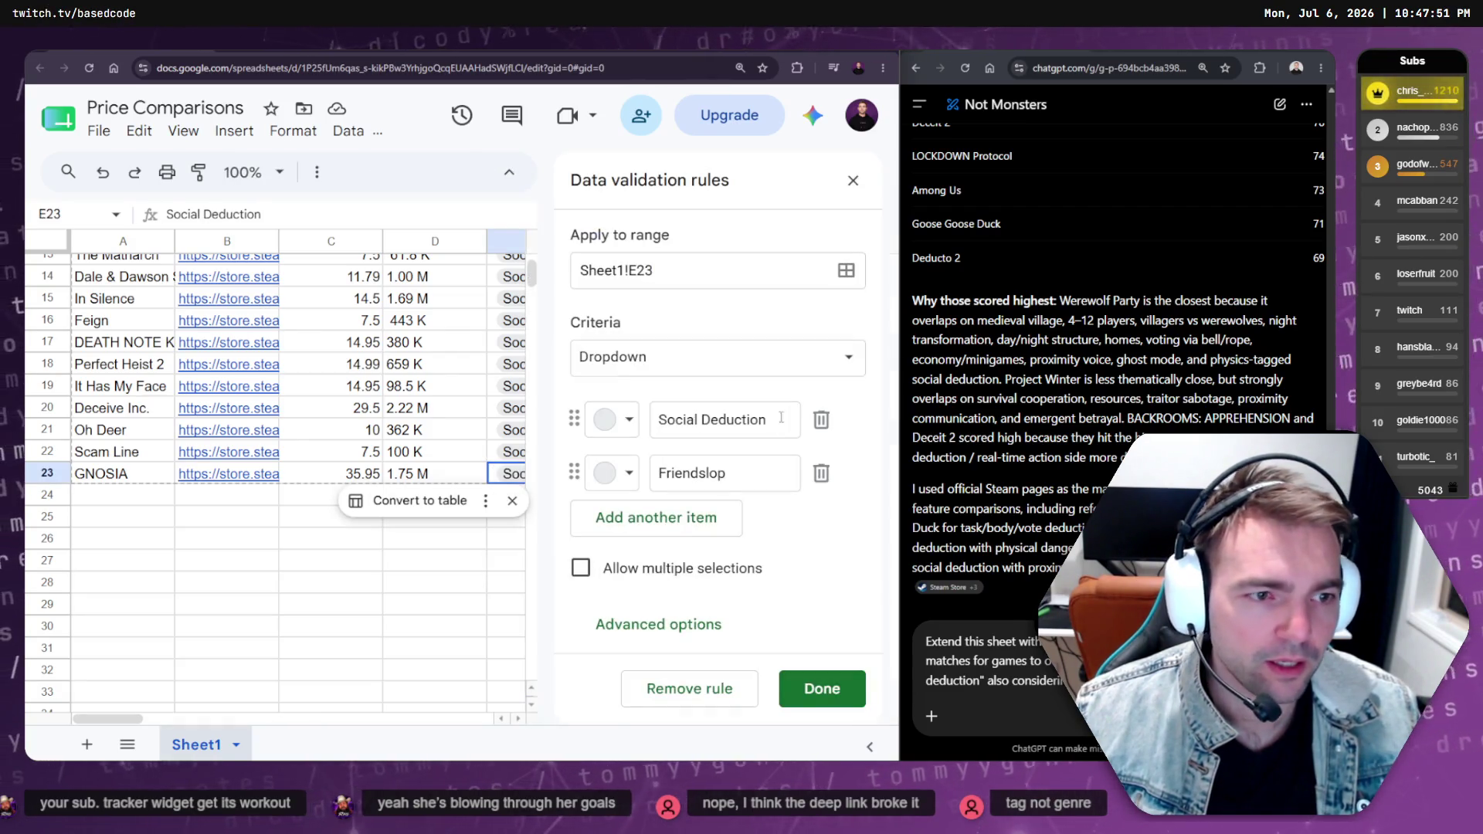
left_click(695, 515)
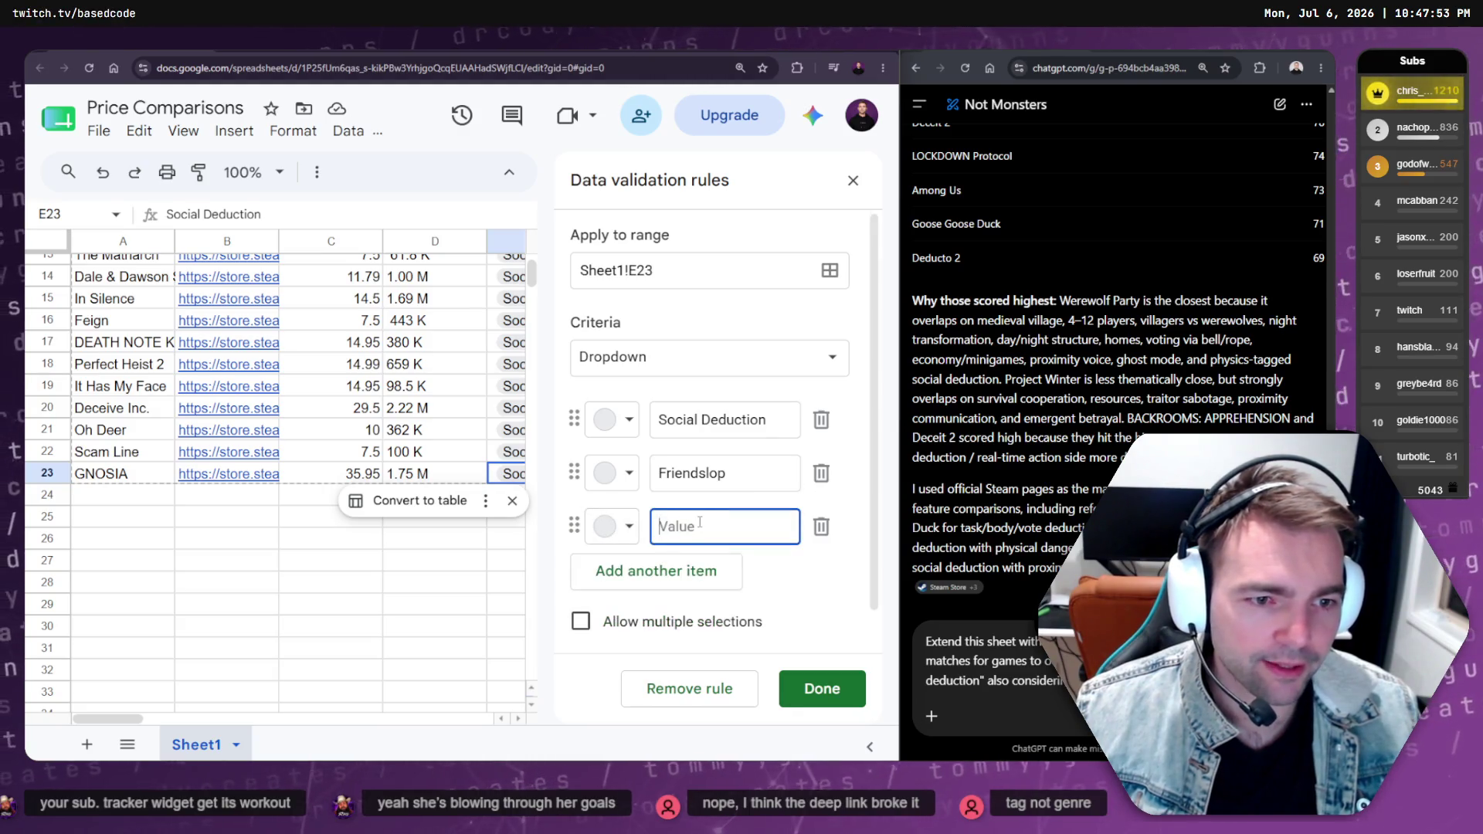
type("Other")
key("Return")
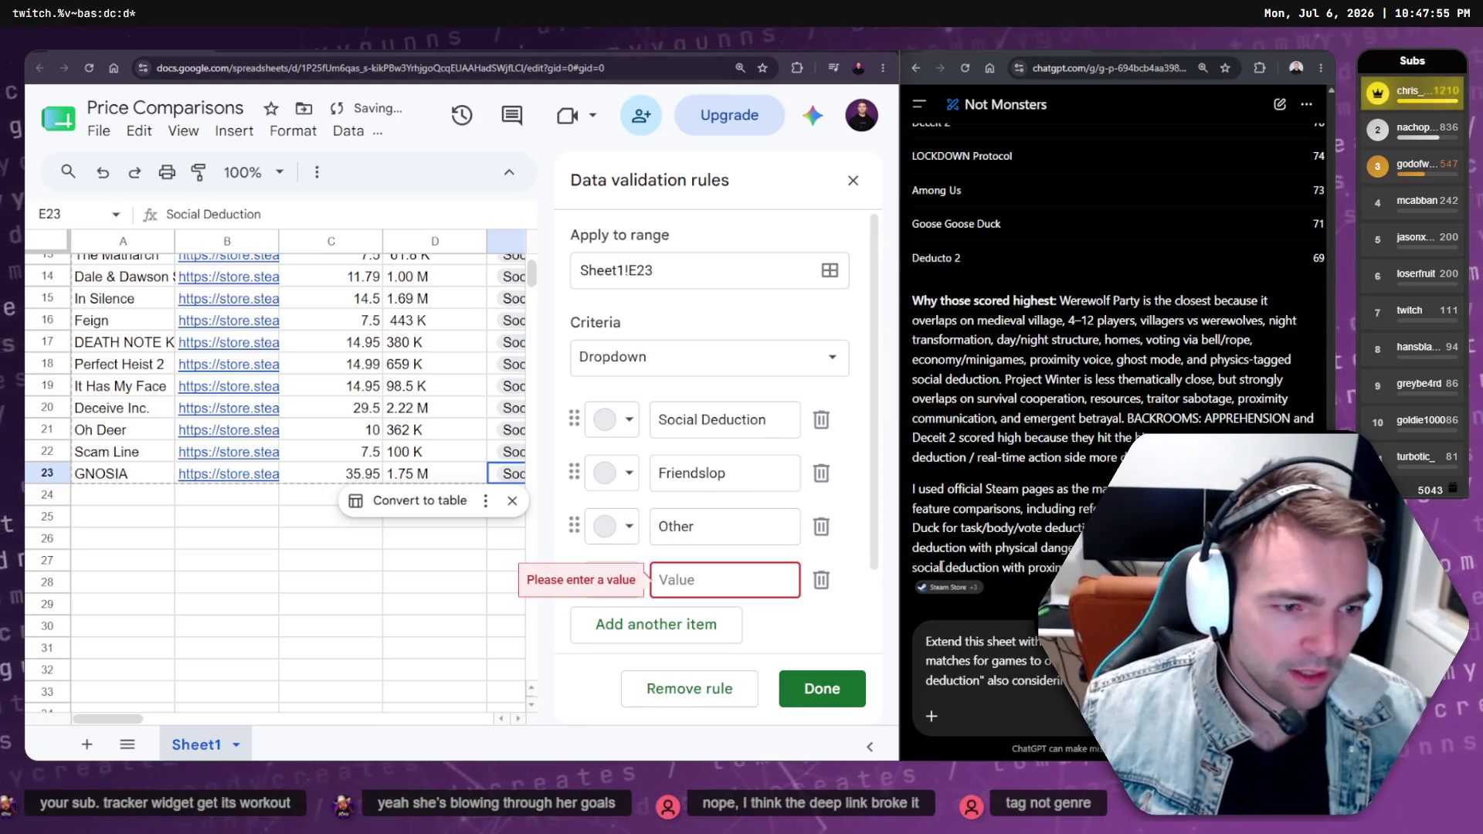
left_click(822, 581)
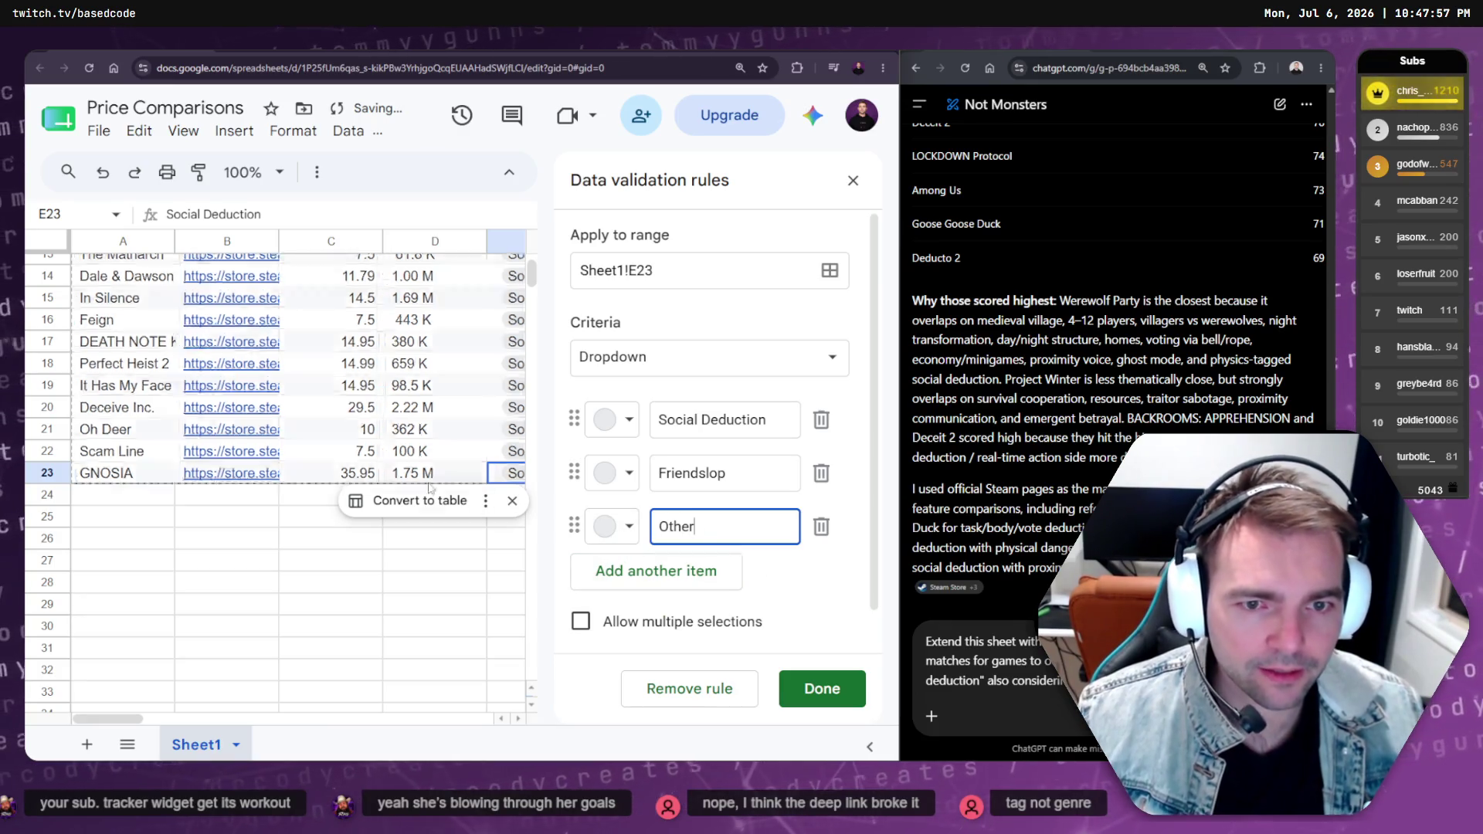
left_click(433, 408)
left_click(821, 688)
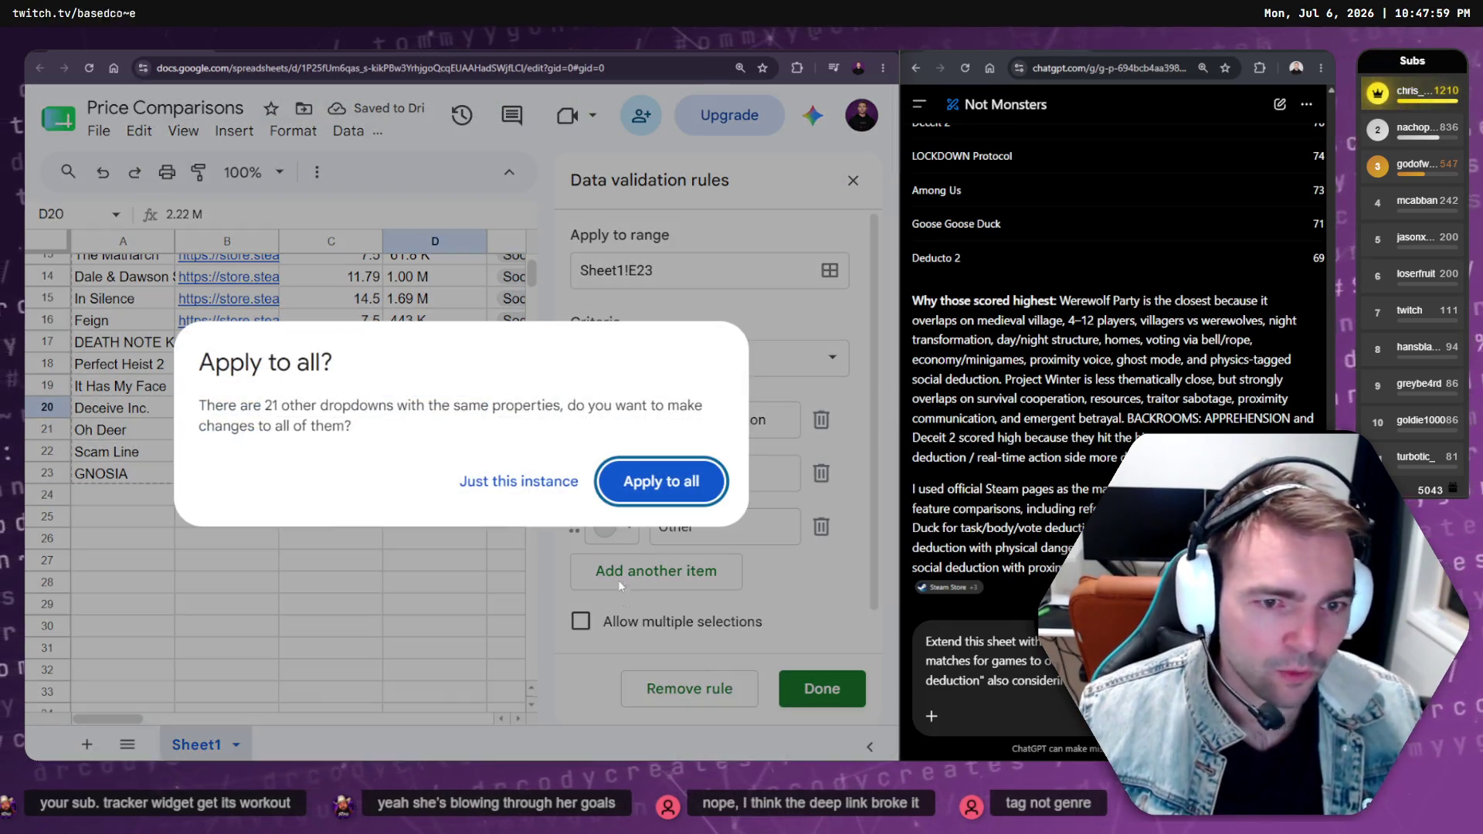
left_click(661, 481)
left_click(471, 581)
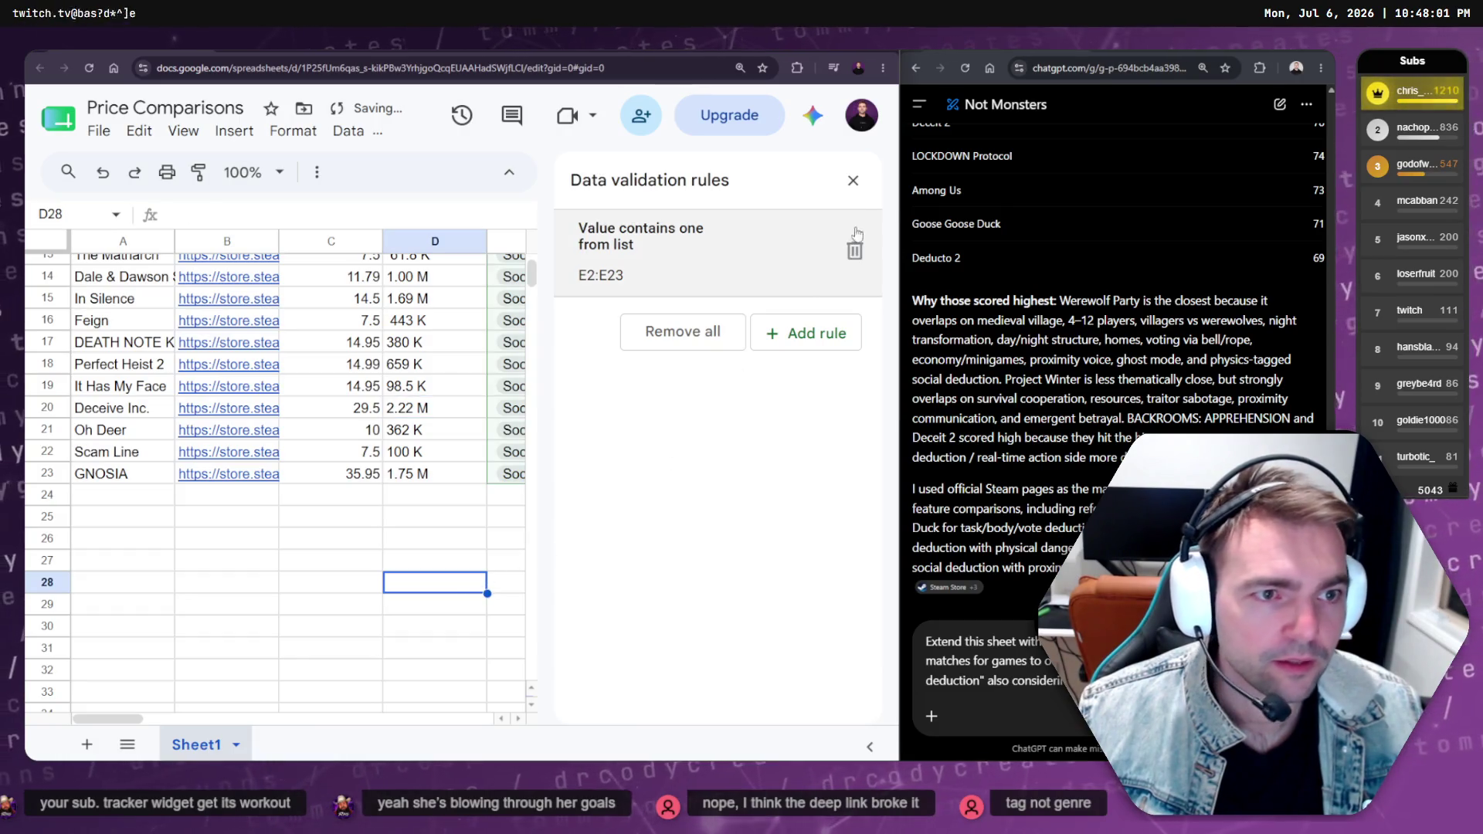
left_click(852, 180)
scroll(677, 421, "up", 5)
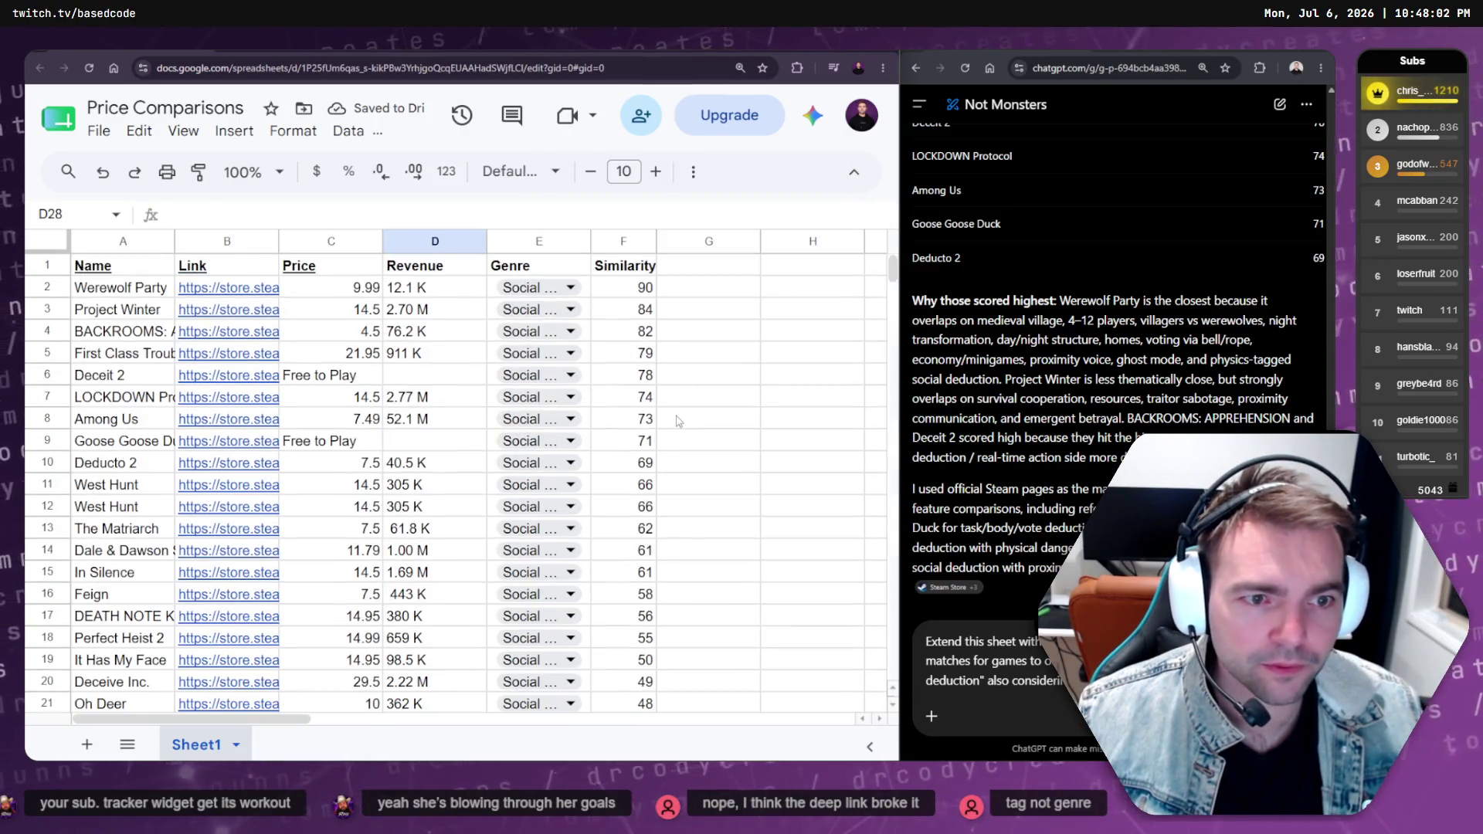
left_click(743, 266)
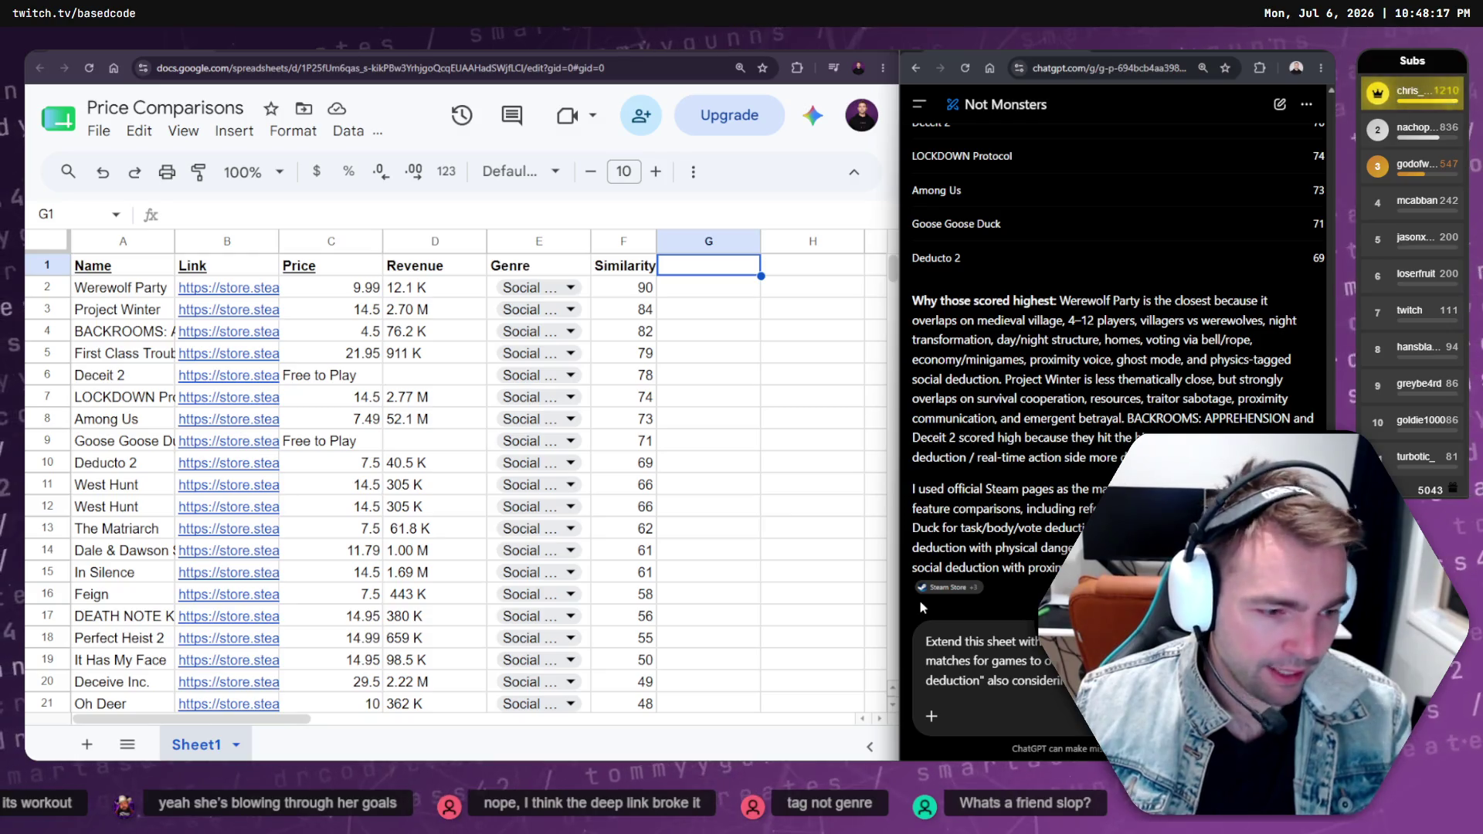
Finish the prompt asking ChatGPT to consider the "Link" columns, with ChatGPT maximized
type("conside \"Link")
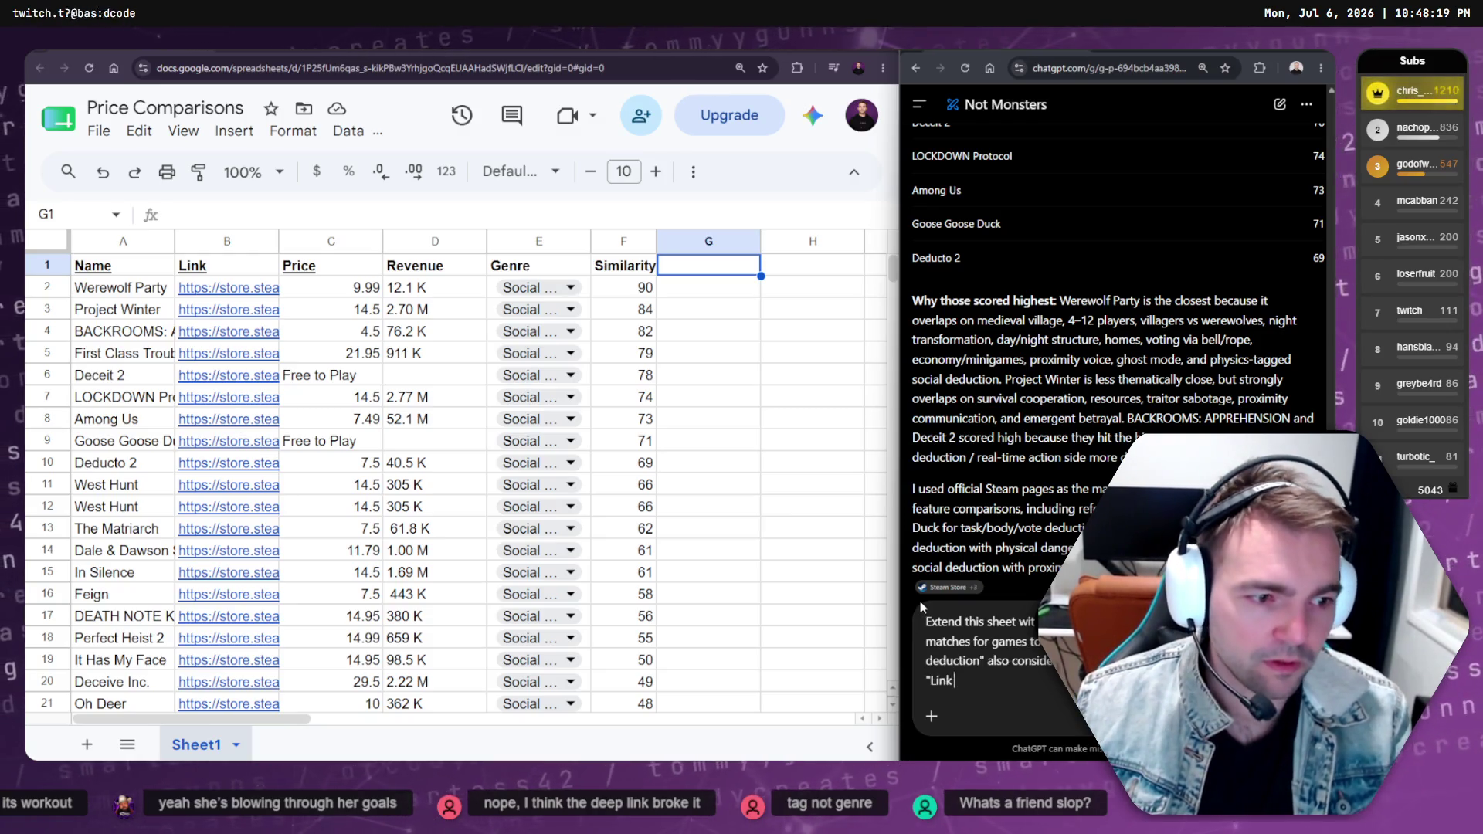
type("\" columbn")
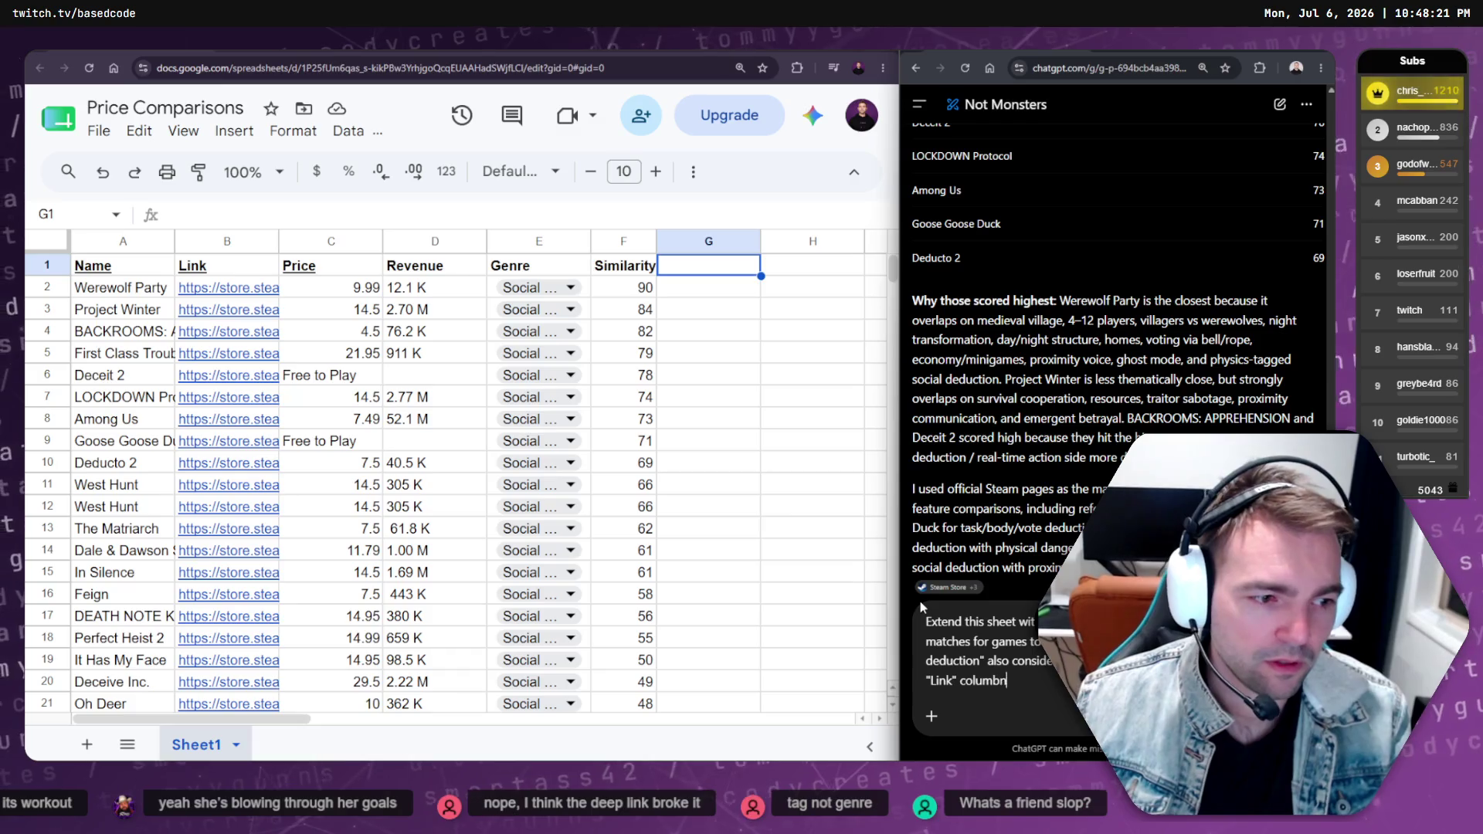
key("BackSpace")
key("BackSpace")
type("s")
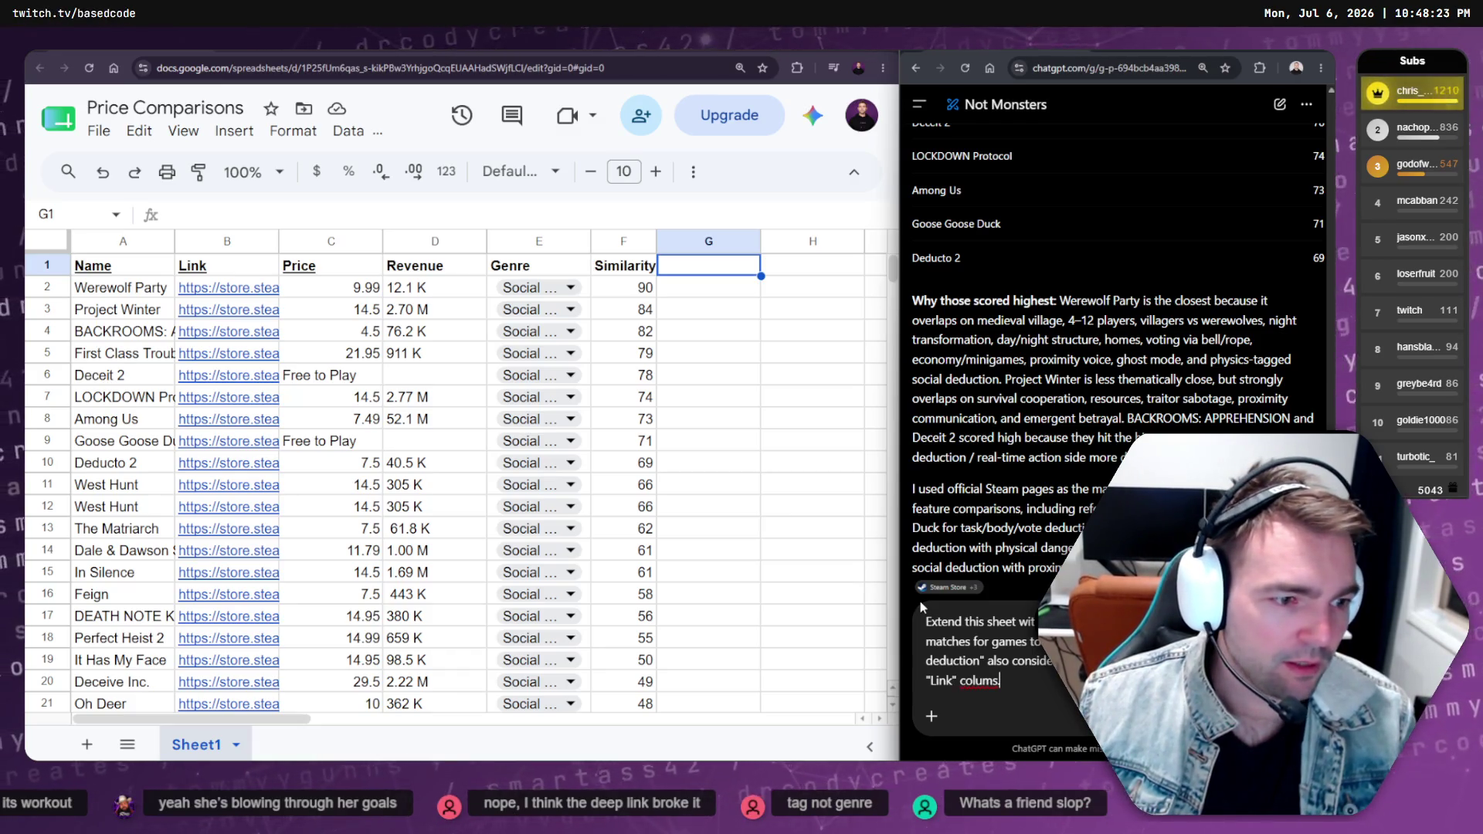
scroll(1052, 383, "down", 4)
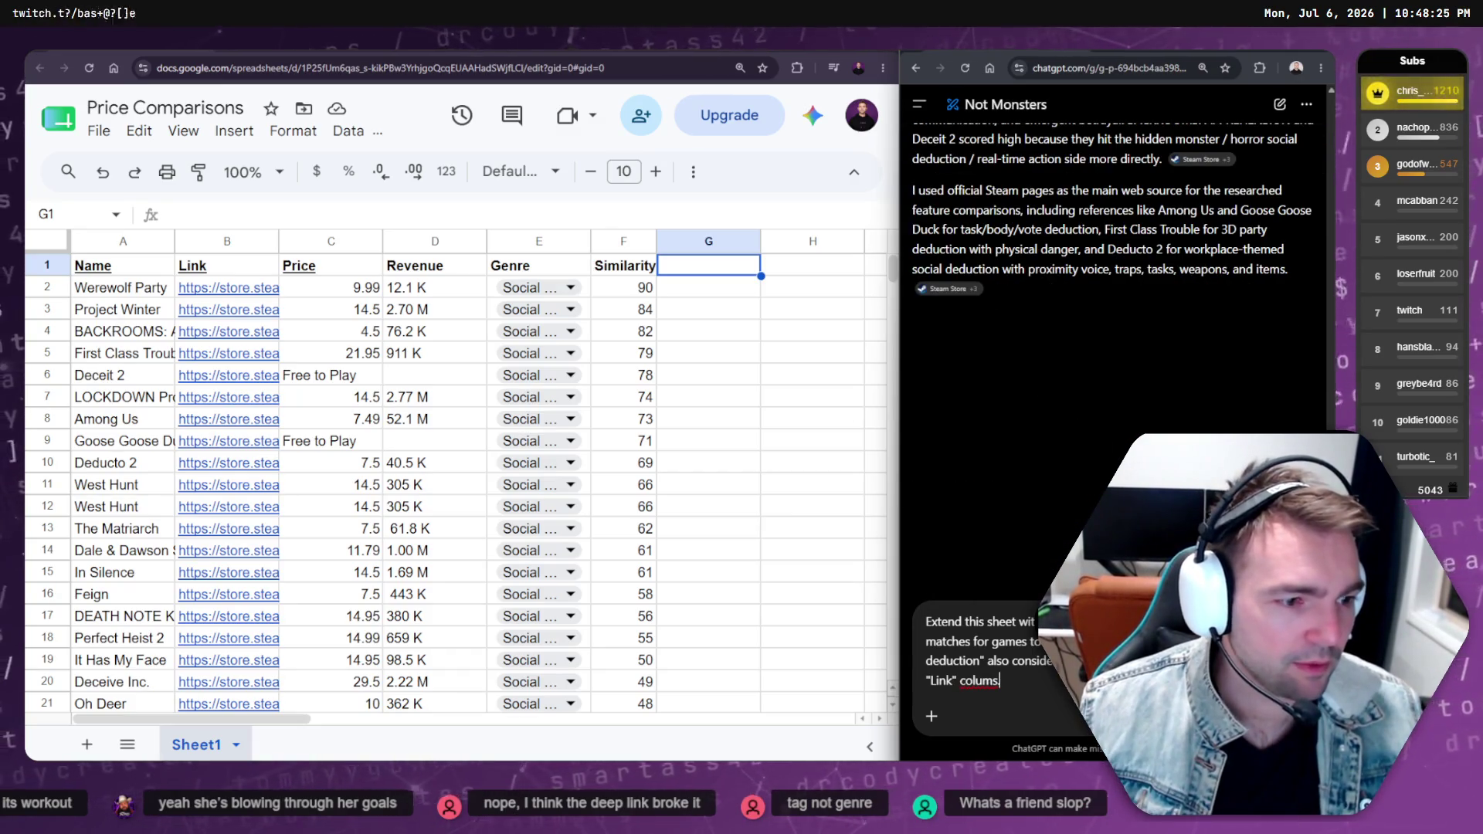
scroll(1039, 414, "up", 6)
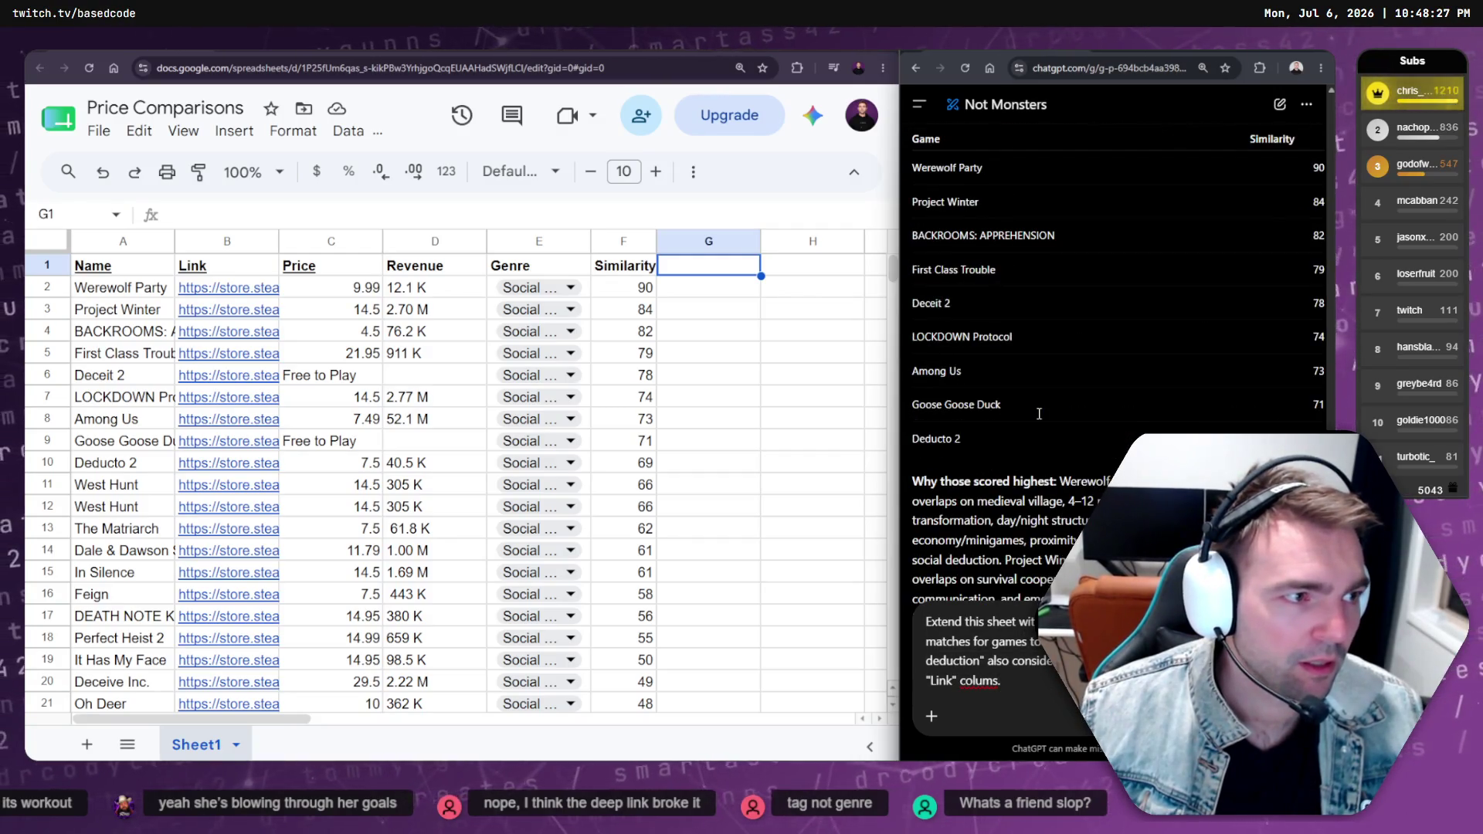
scroll(1039, 418, "down", 3)
double_click(1295, 51)
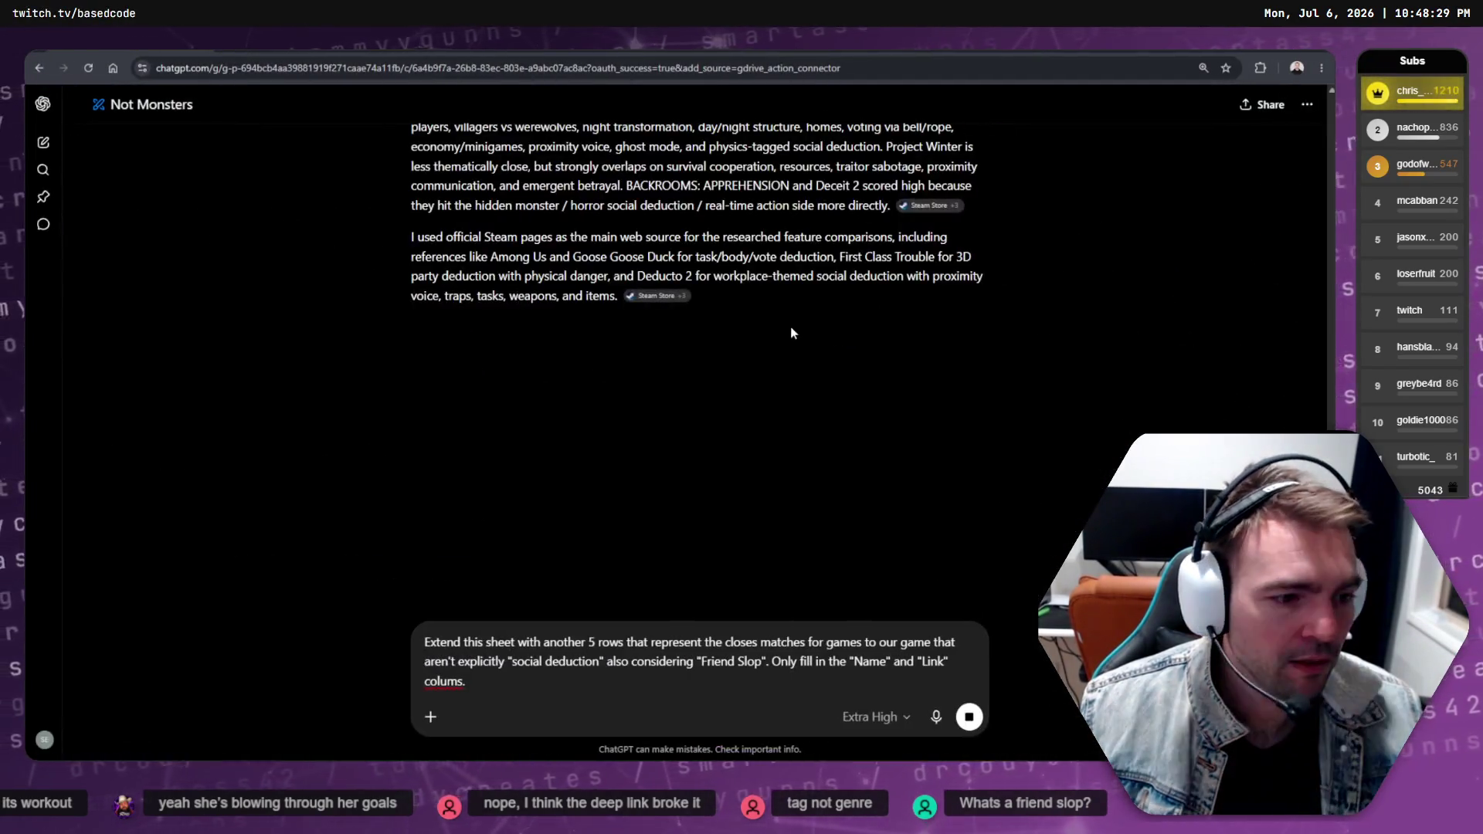
scroll(752, 503, "up", 5)
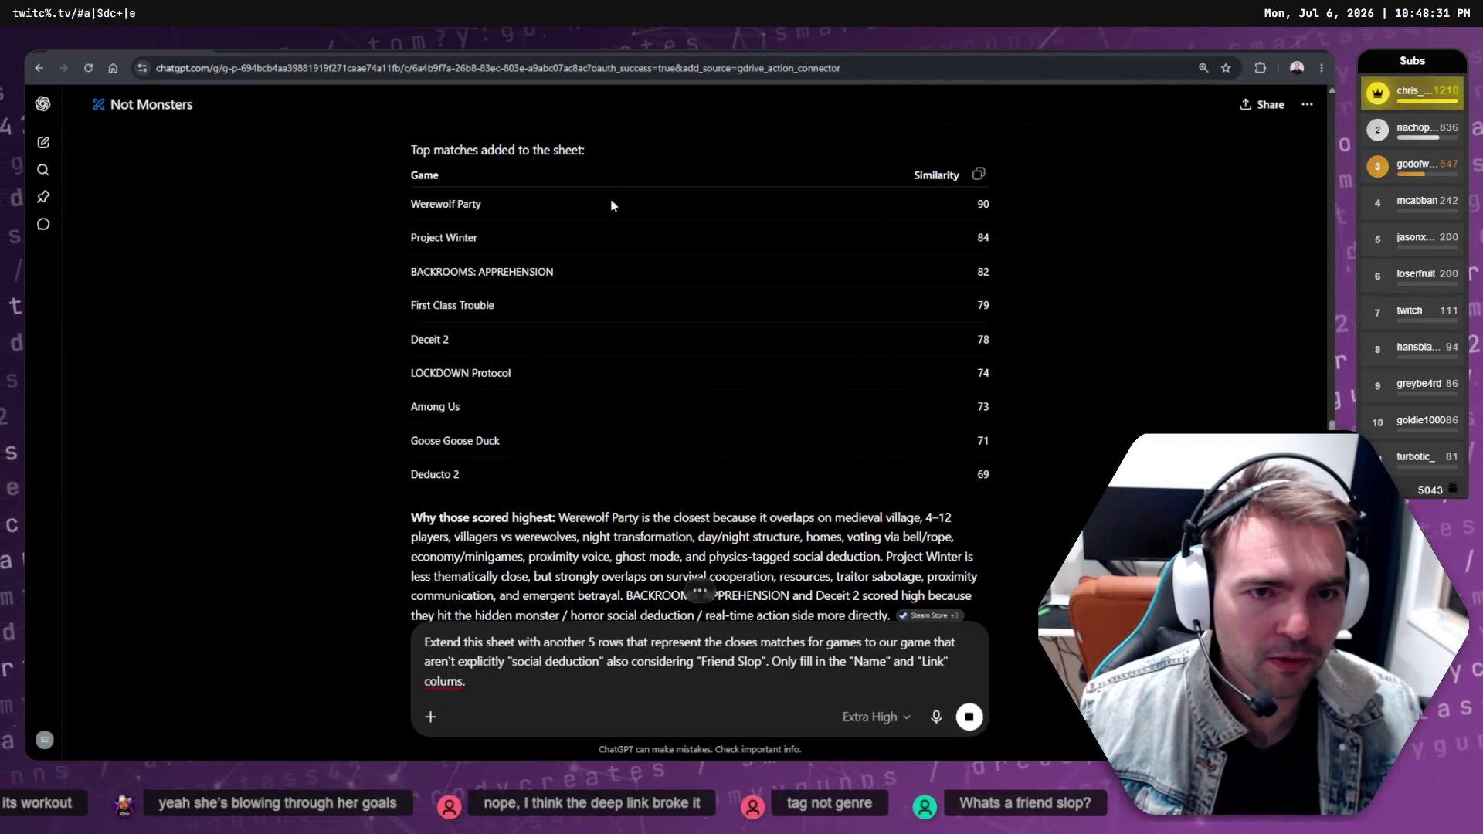
scroll(613, 207, "down", 6)
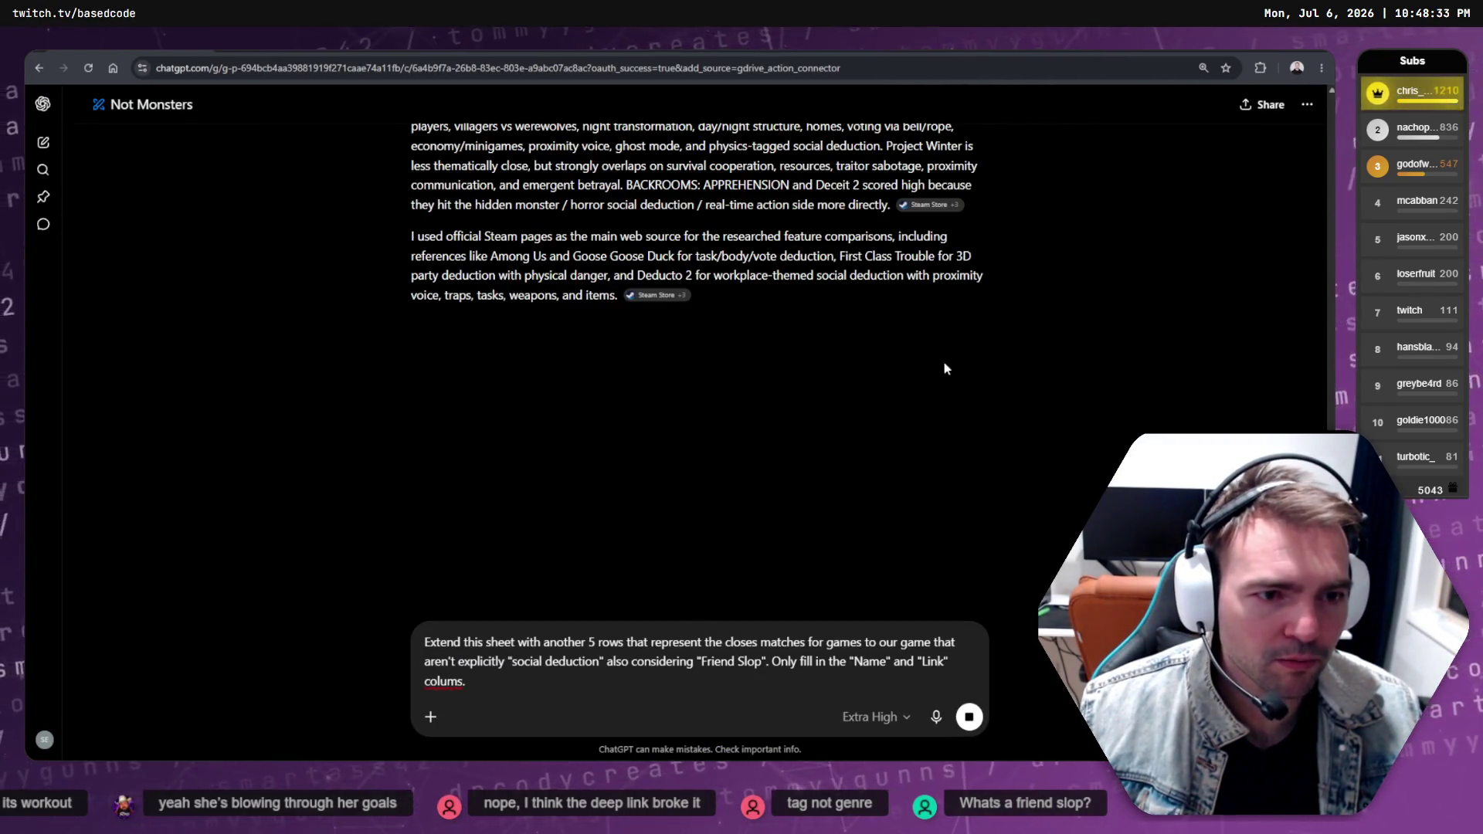
Correct the misspelled 'colums' to 'columns' in the prompt
left_click(524, 682)
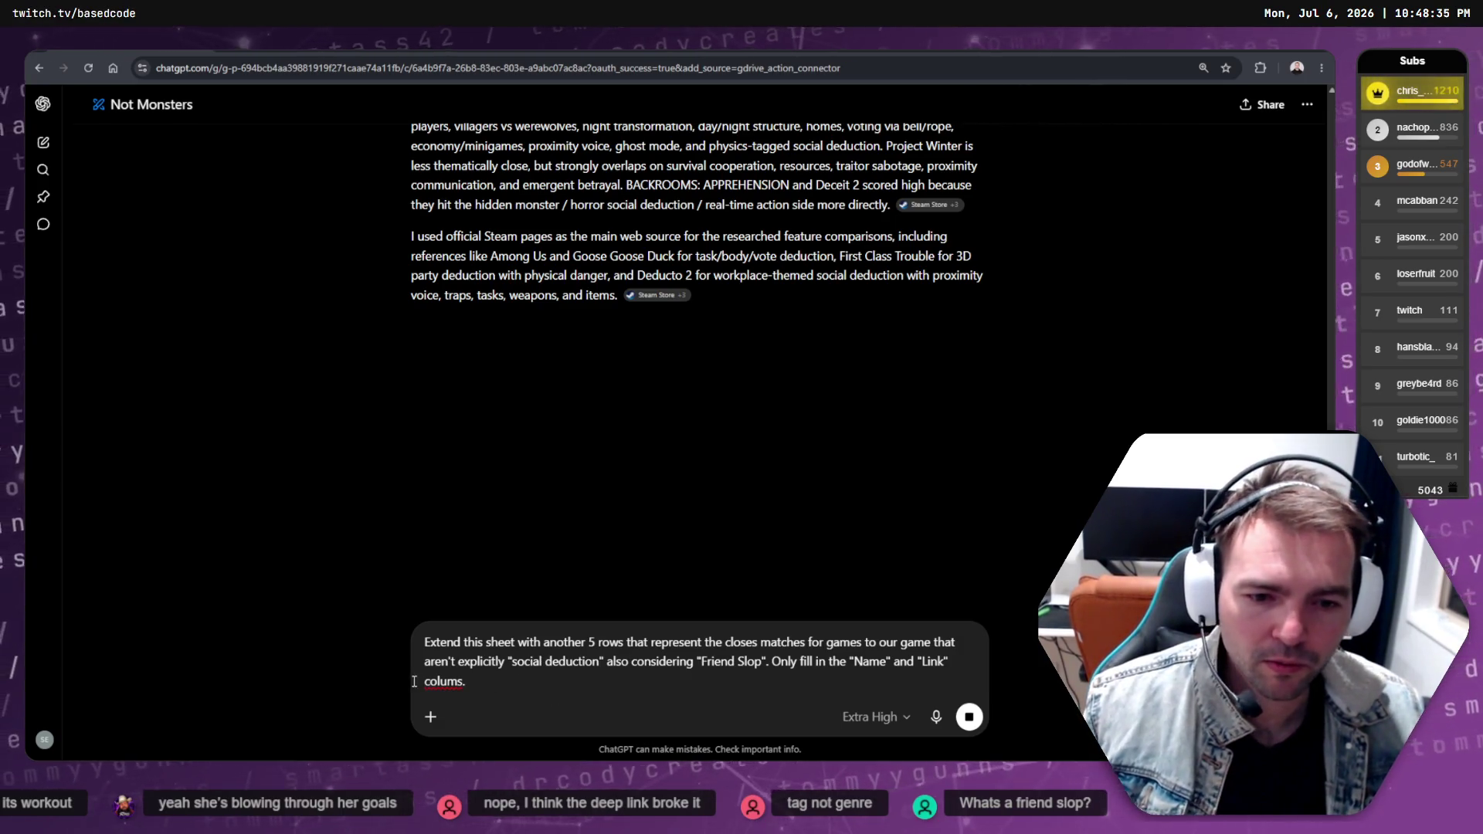
right_click(466, 681)
left_click(436, 681)
right_click(436, 681)
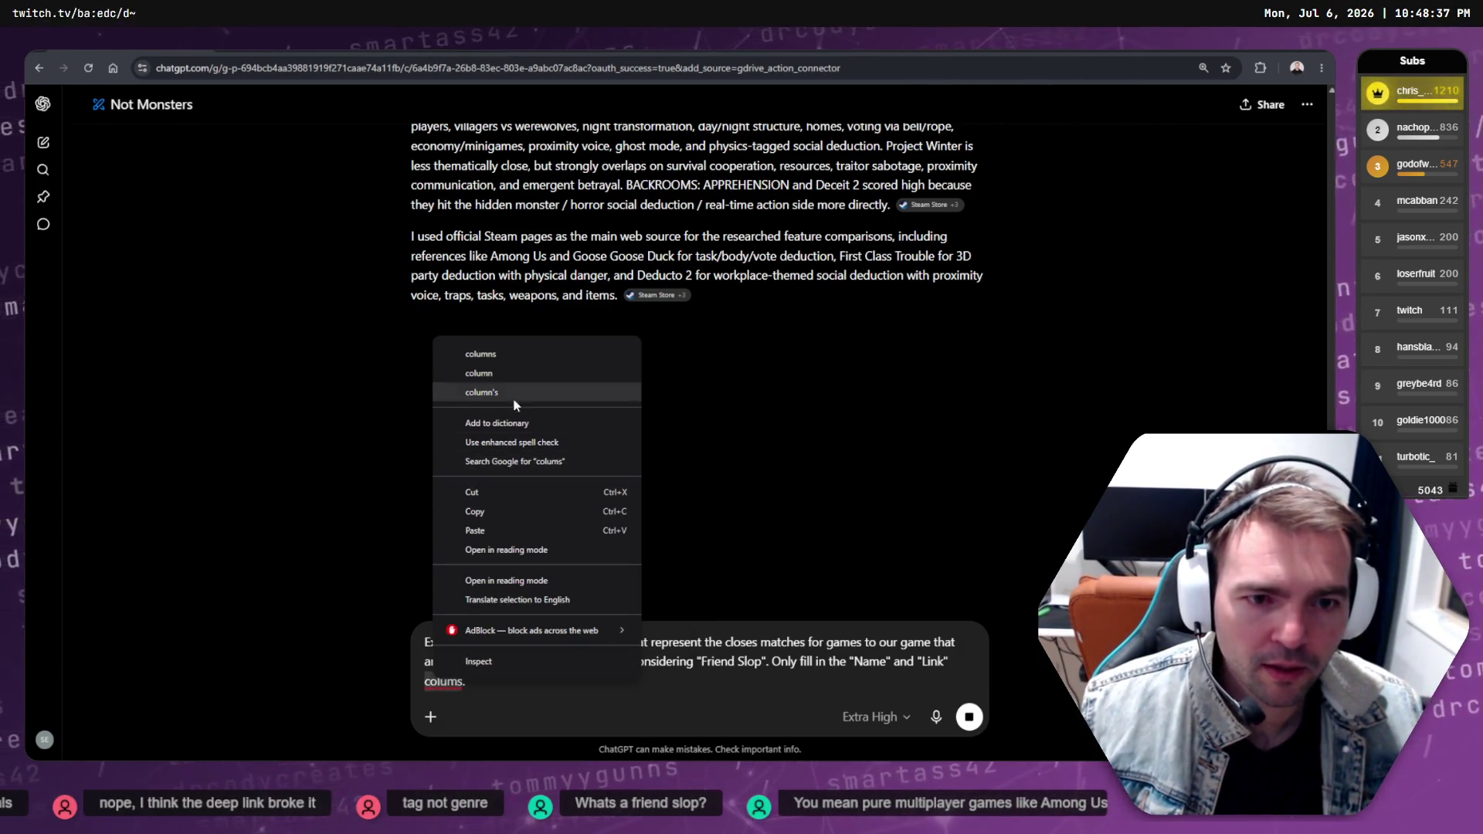
left_click(487, 354)
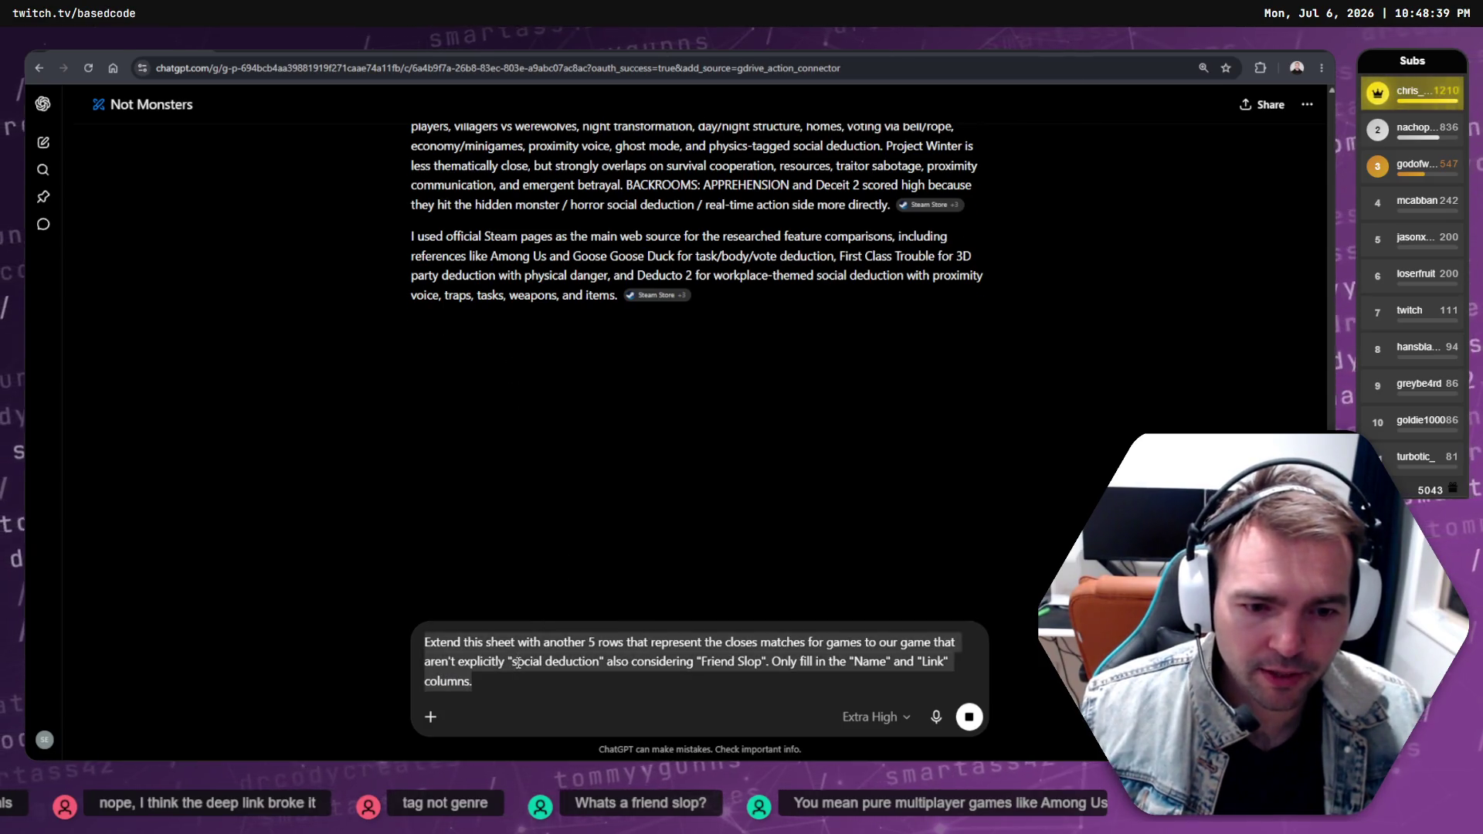
Send the Friend Slop request again with web search turned off
key("Return")
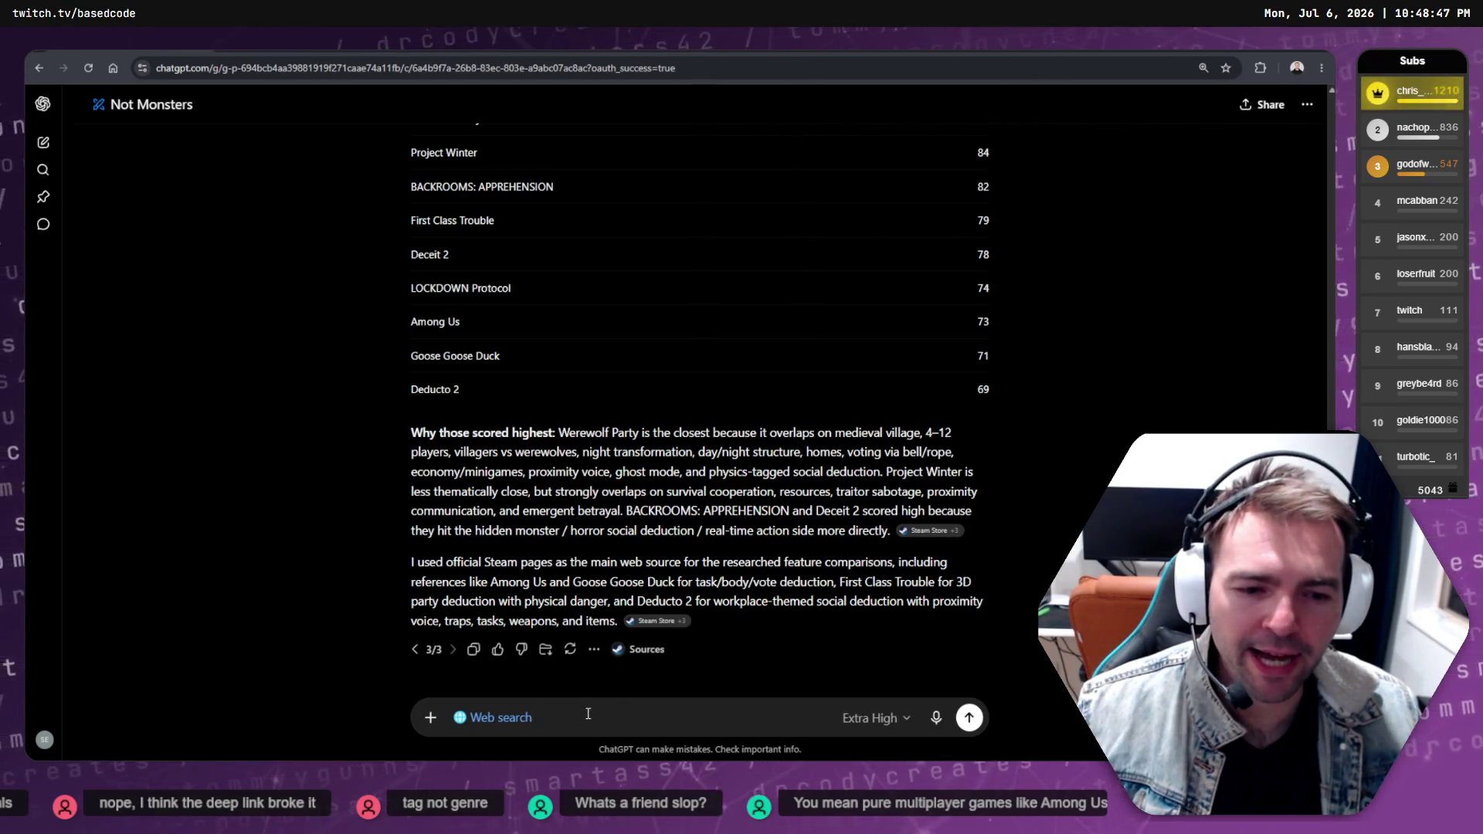
left_click(494, 717)
type("Extend this sheet with another 5 rows that represent the closes matches for games to our game that aren't explicitly \"social deduction\" also considering \"Friend Slop\". Only fill in the \"Name\" and \"Link\" columns.")
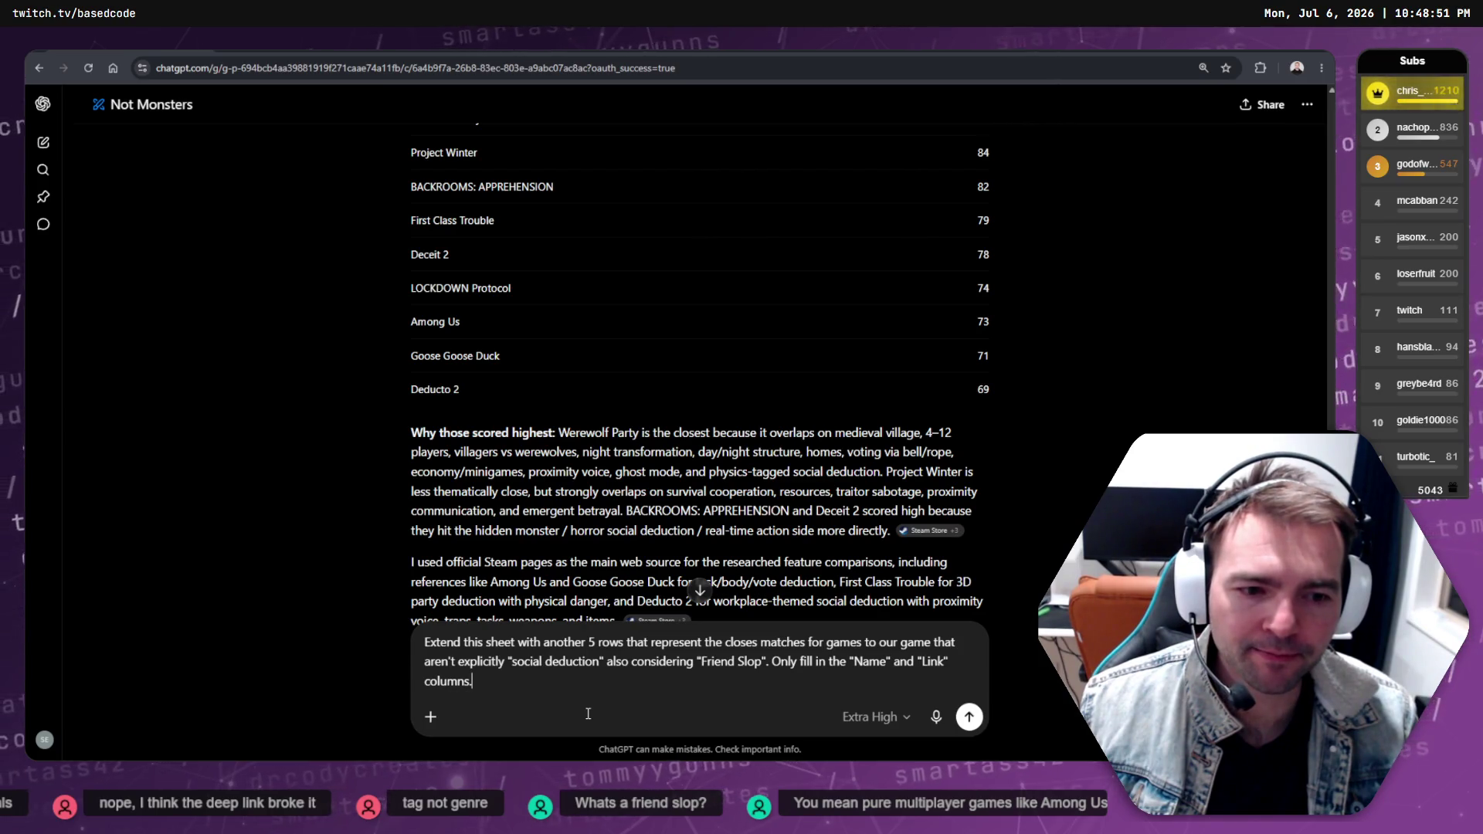
key("Return")
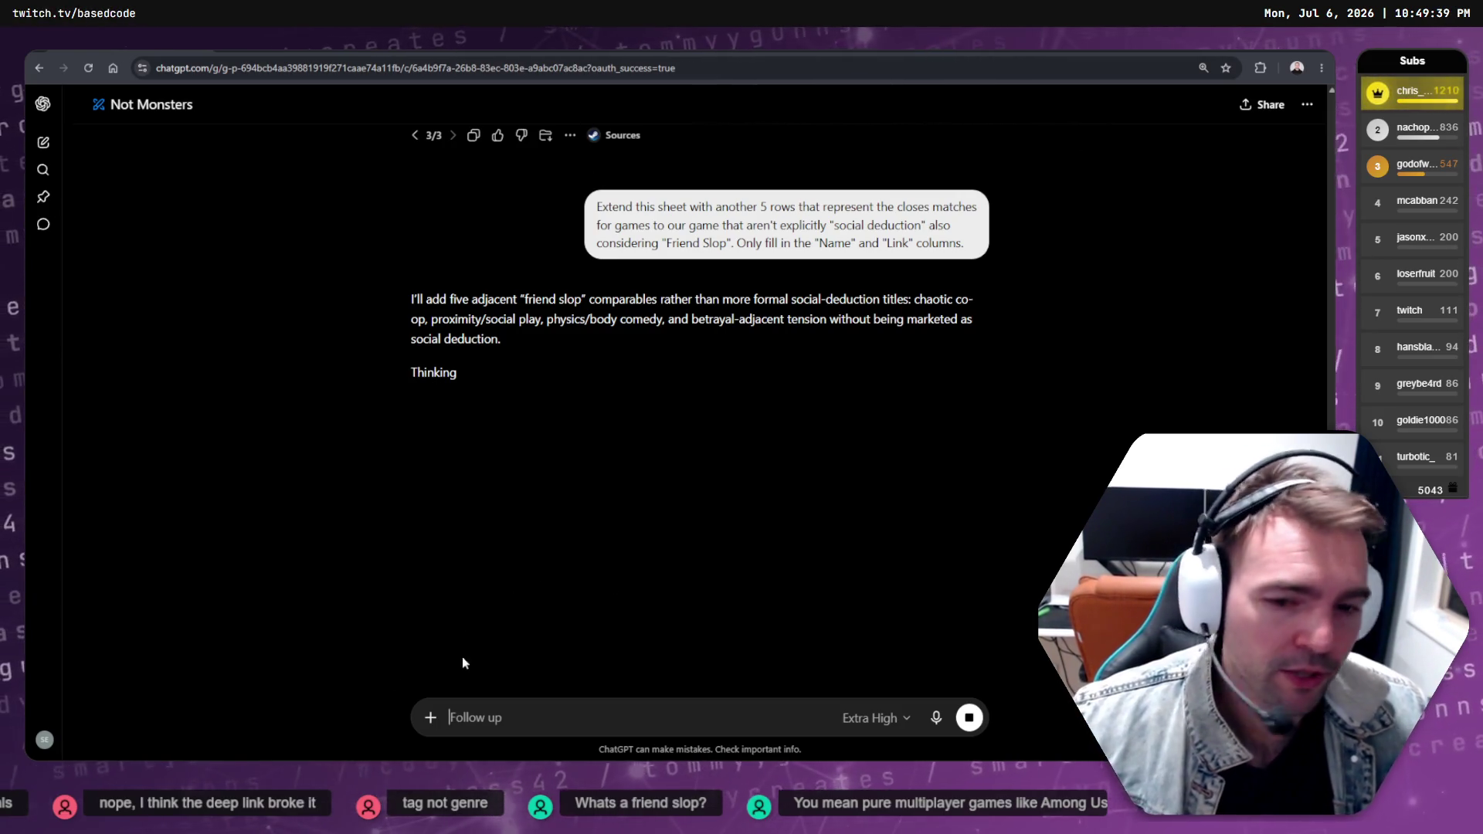
key("alt+Tab")
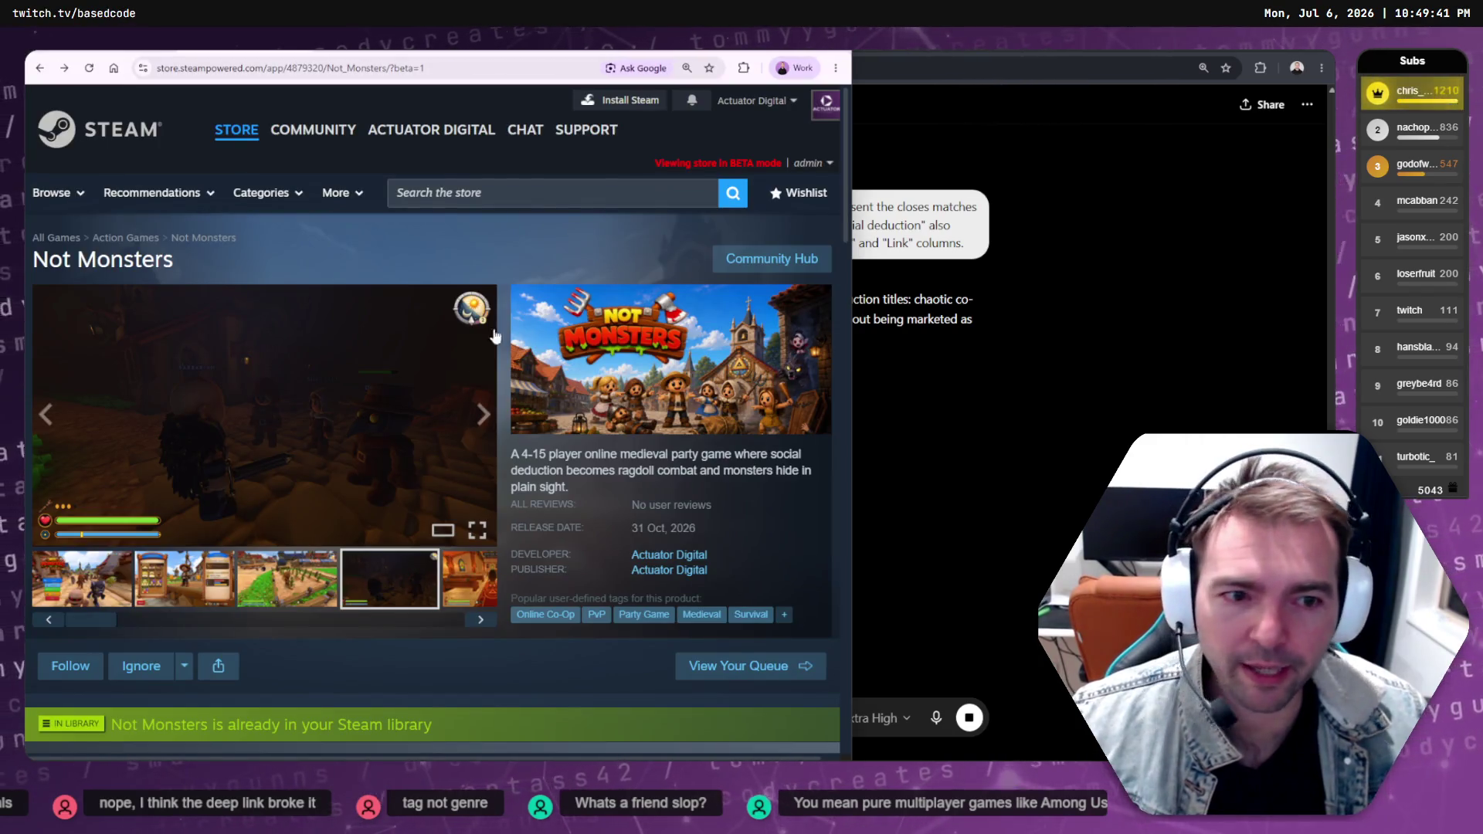
scroll(630, 289, "down", 2)
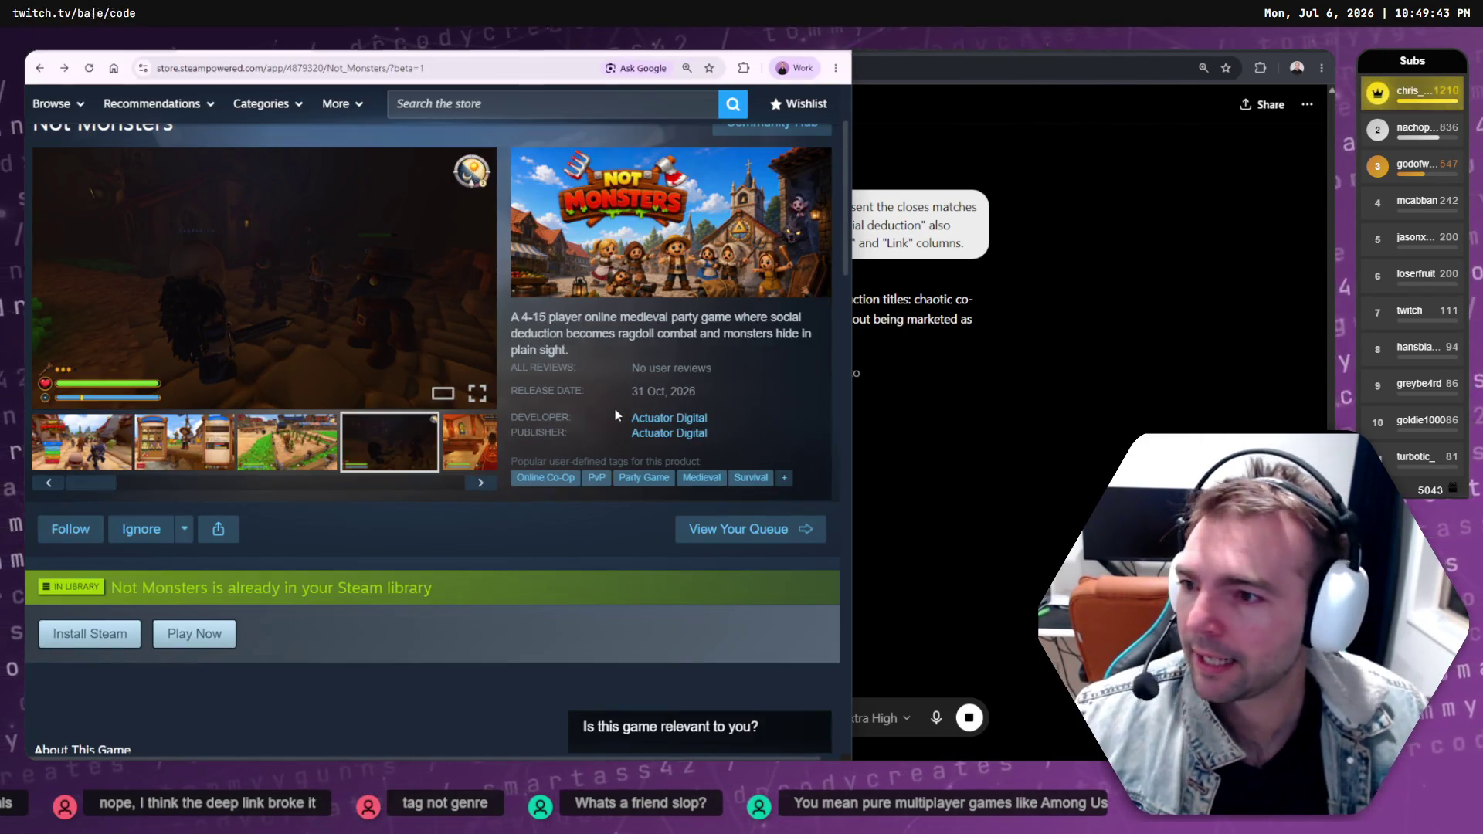
scroll(615, 409, "up", 2)
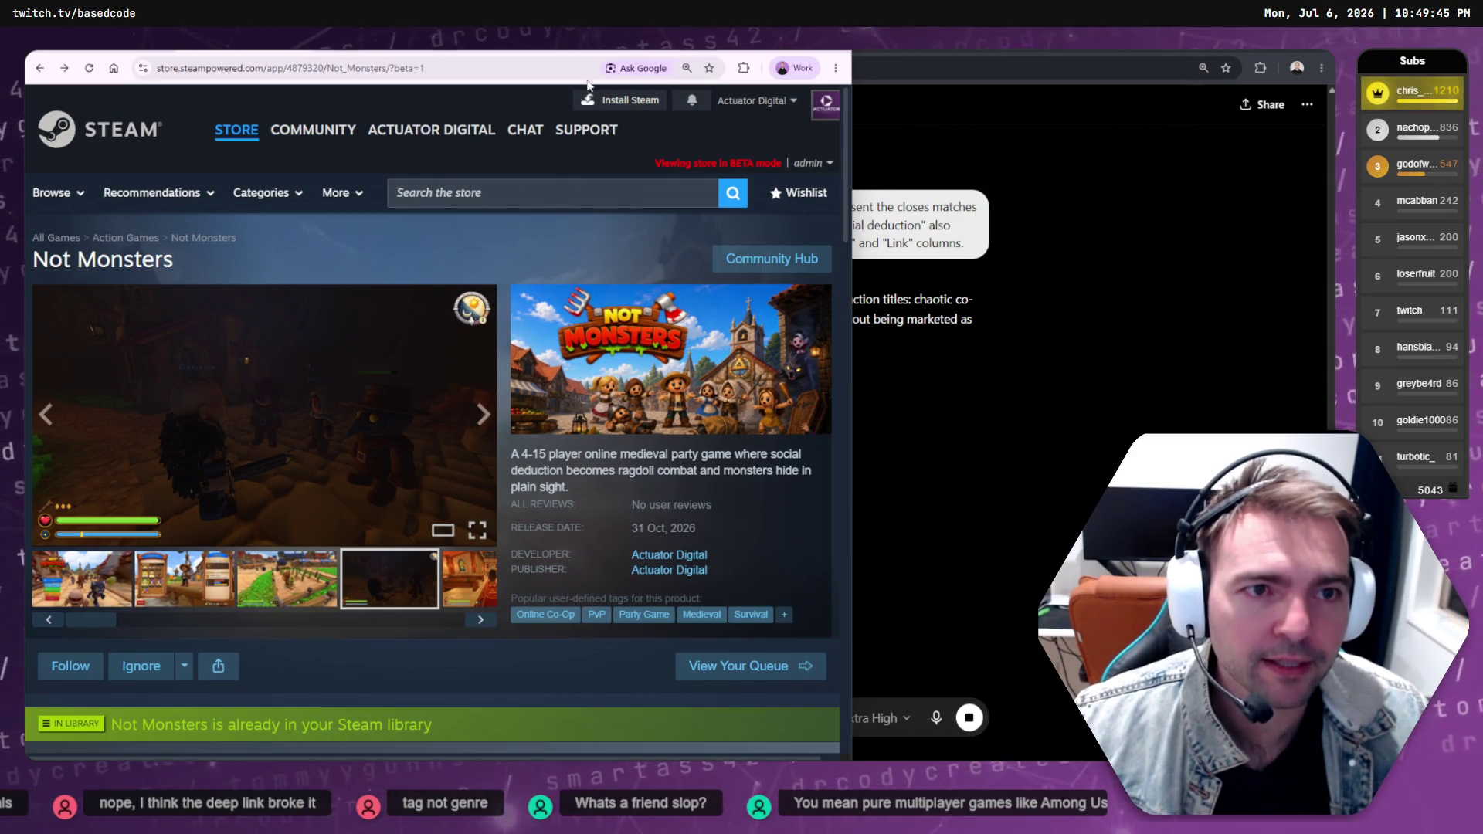
key("ctrl+Tab")
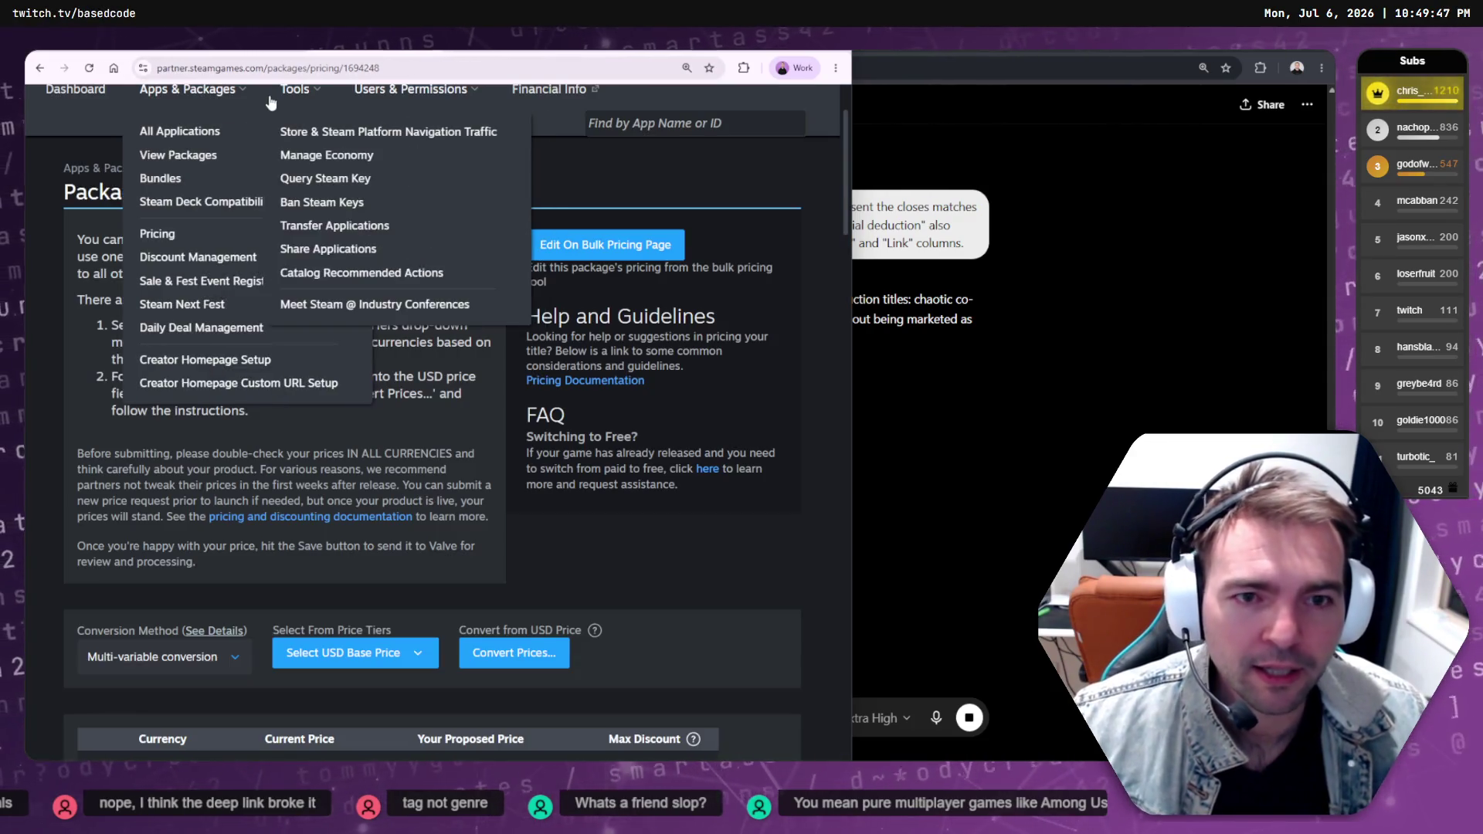
key("ctrl+Tab")
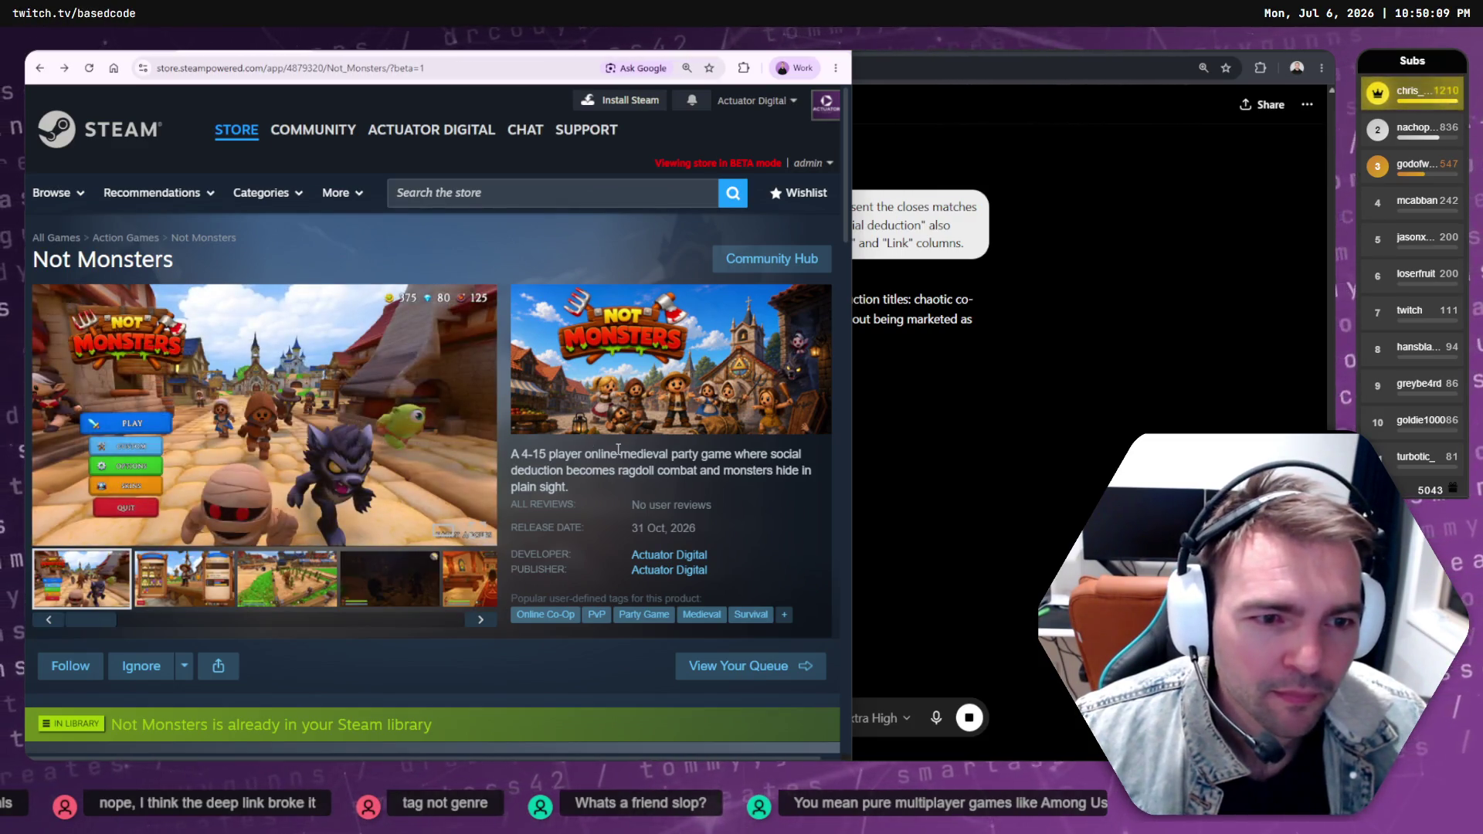
scroll(620, 450, "down", 1)
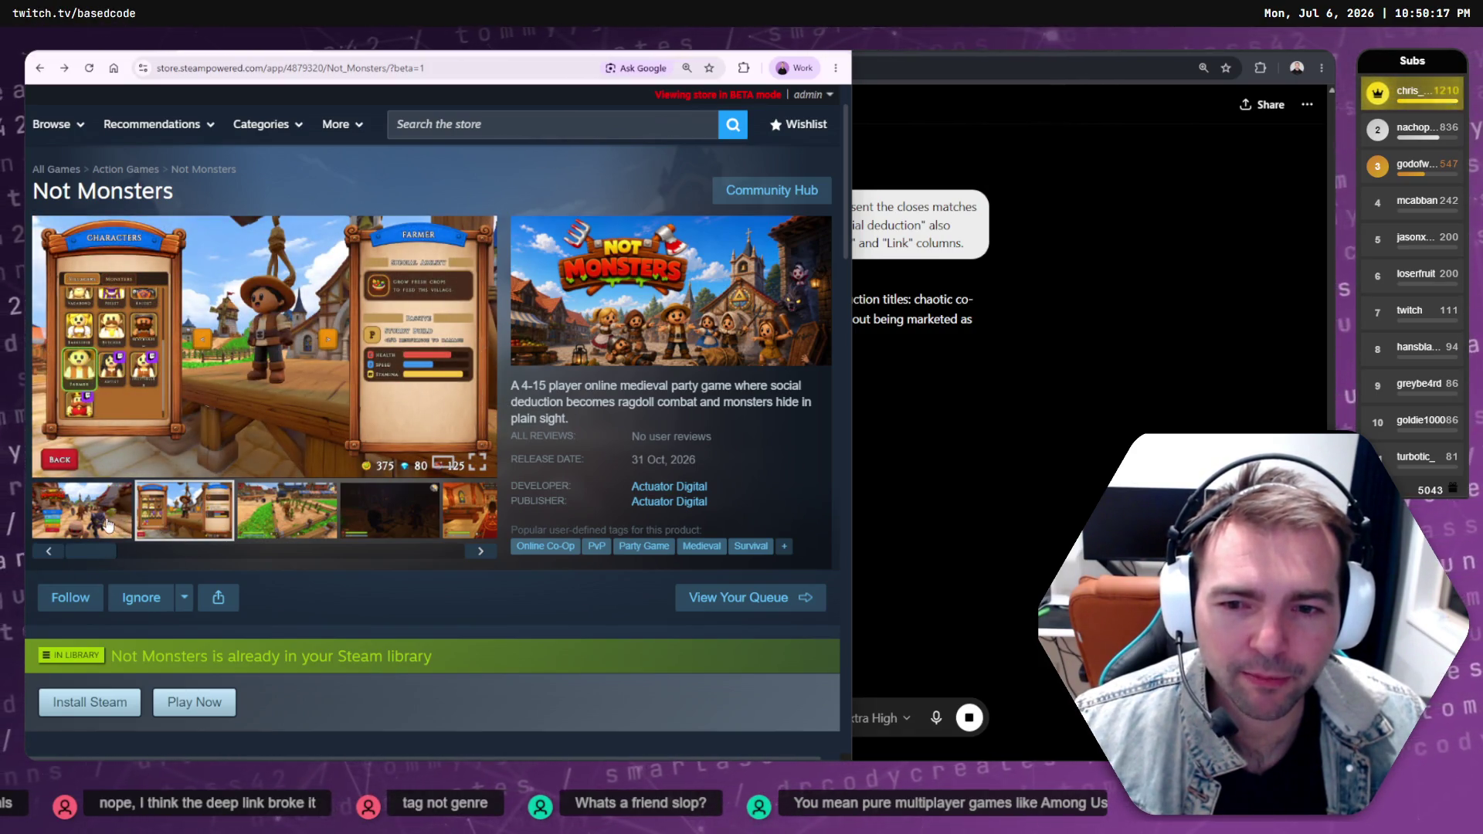
left_click(113, 528)
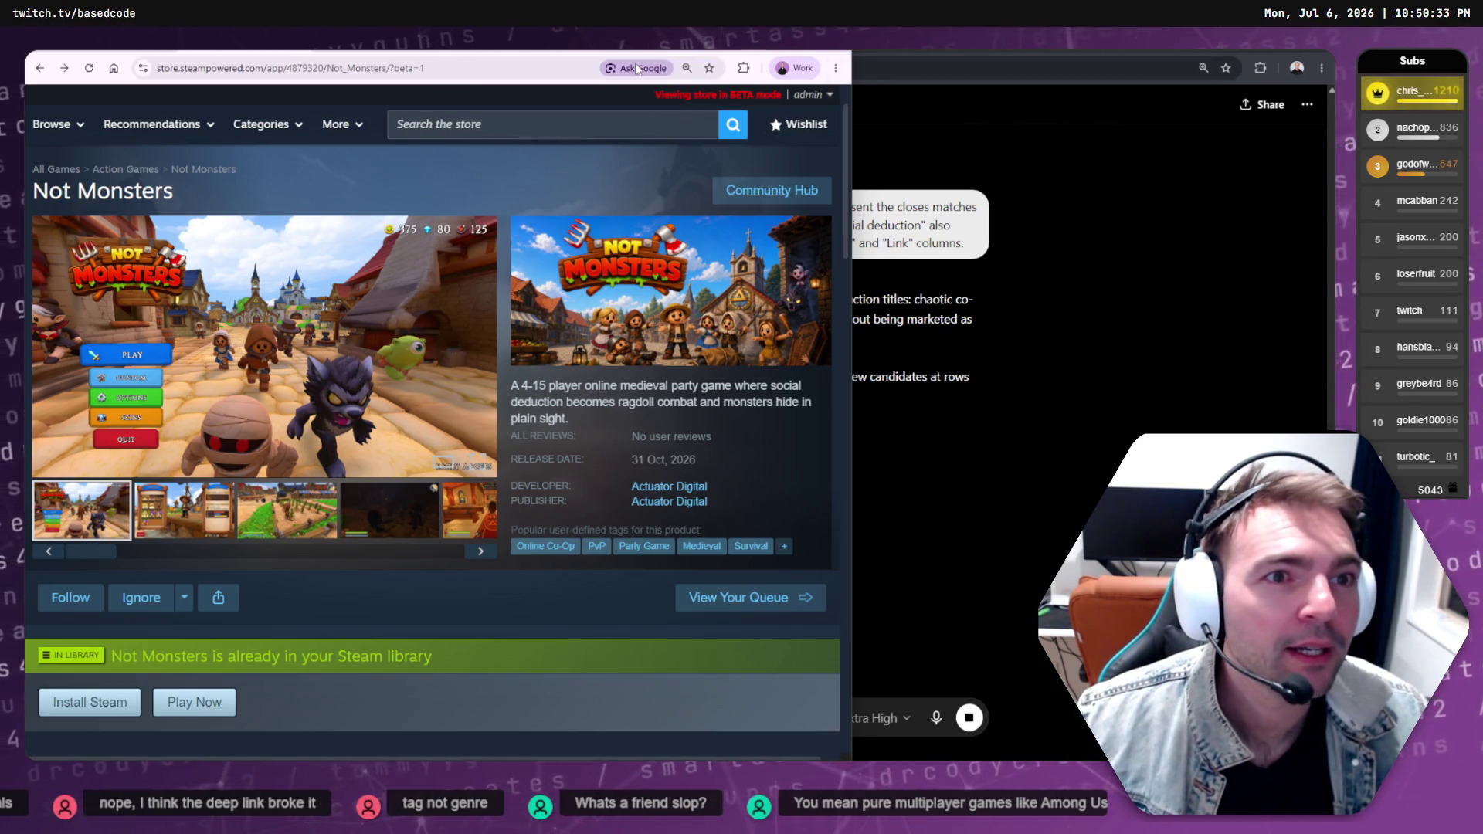
key("alt+Left")
scroll(601, 207, "up", 4)
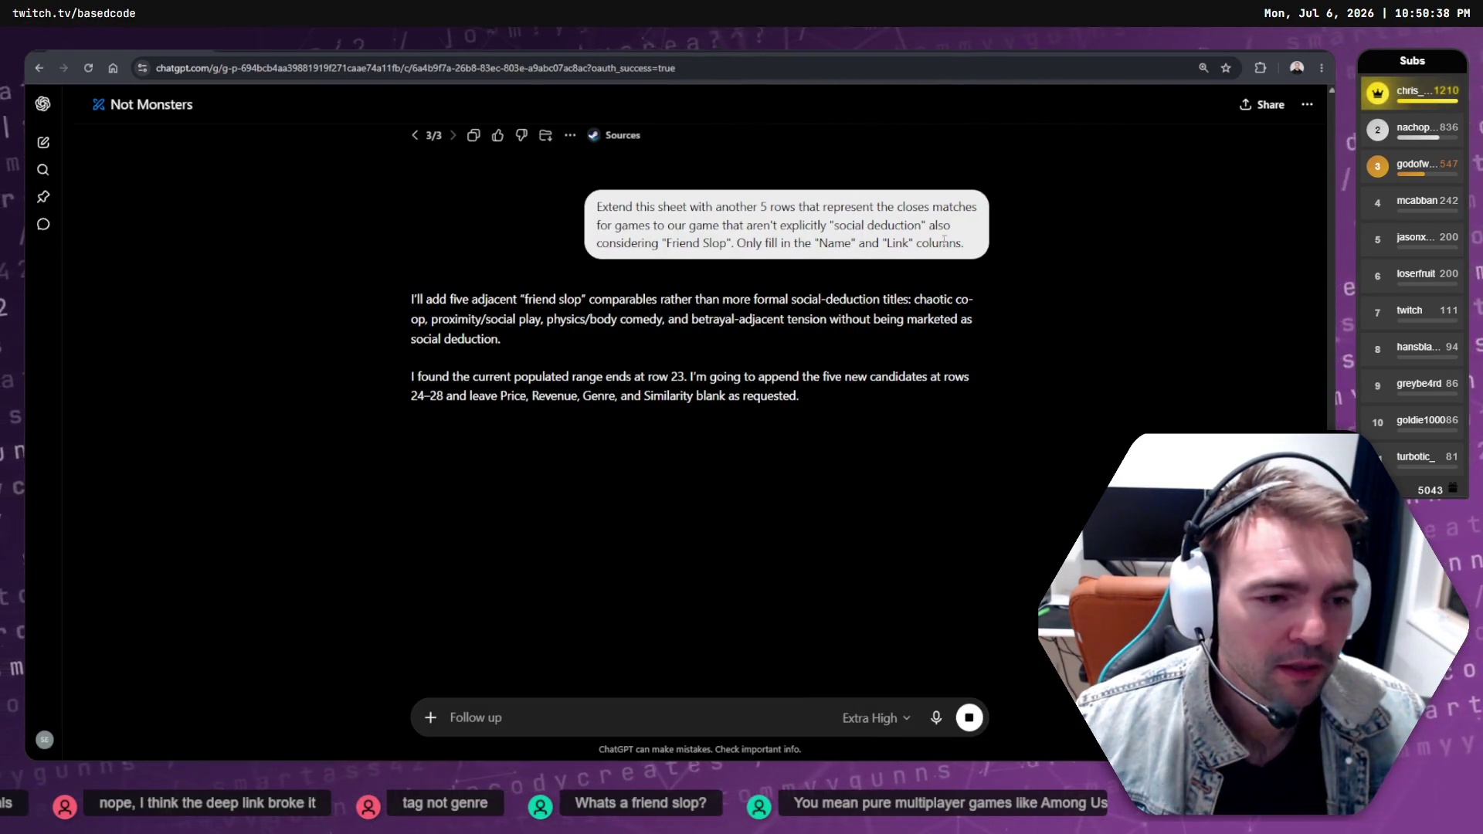
left_click(942, 193)
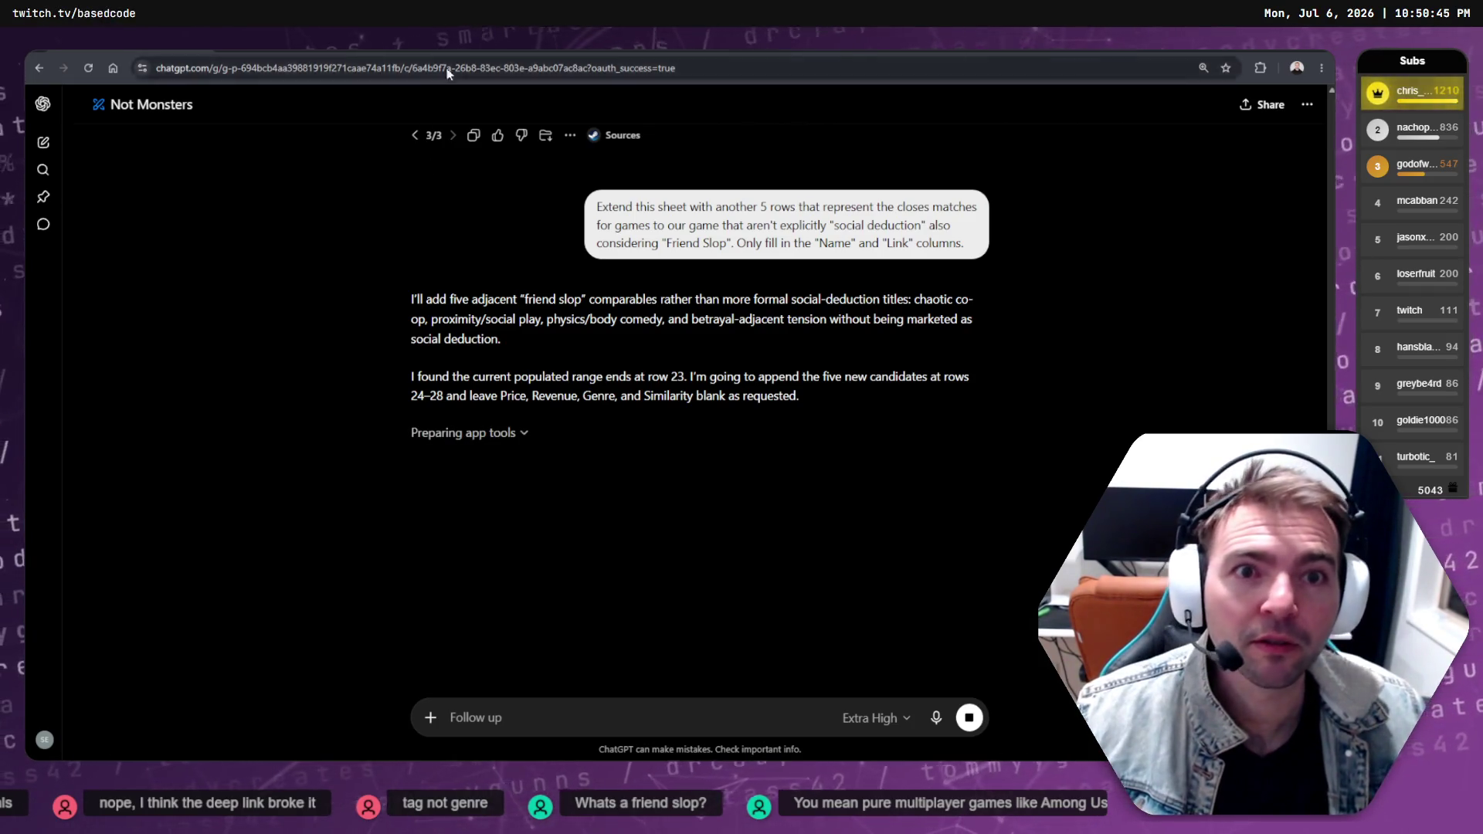
Snap ChatGPT to the right half and put the Google Sheet window on the left
mouse_move(437, 60)
left_mouse_down()
mouse_move(715, 251)
mouse_move(1305, 224)
mouse_move(1059, 164)
mouse_move(888, 85)
mouse_move(695, 62)
left_mouse_up()
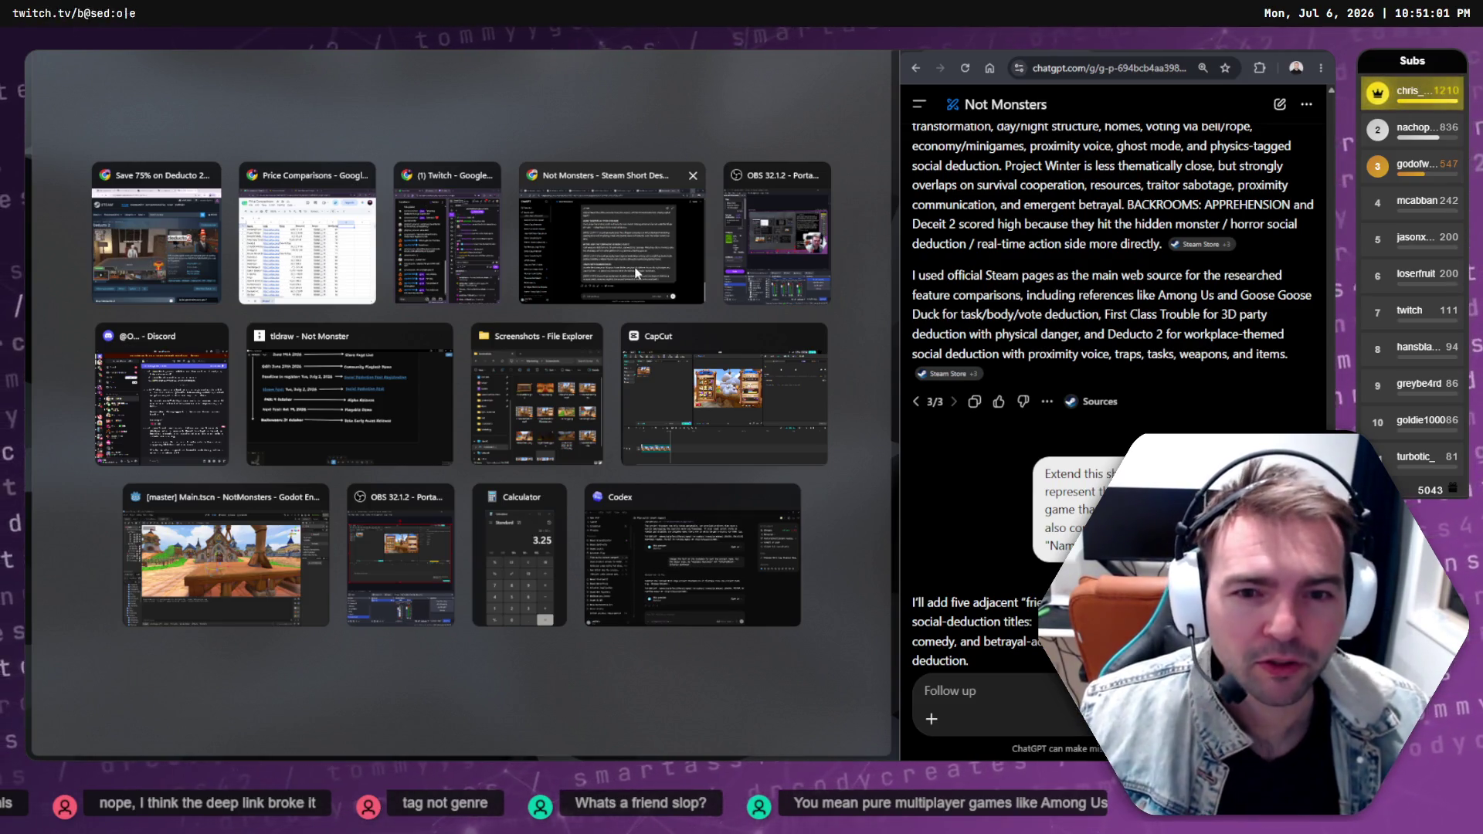
left_click(591, 336)
key("Escape")
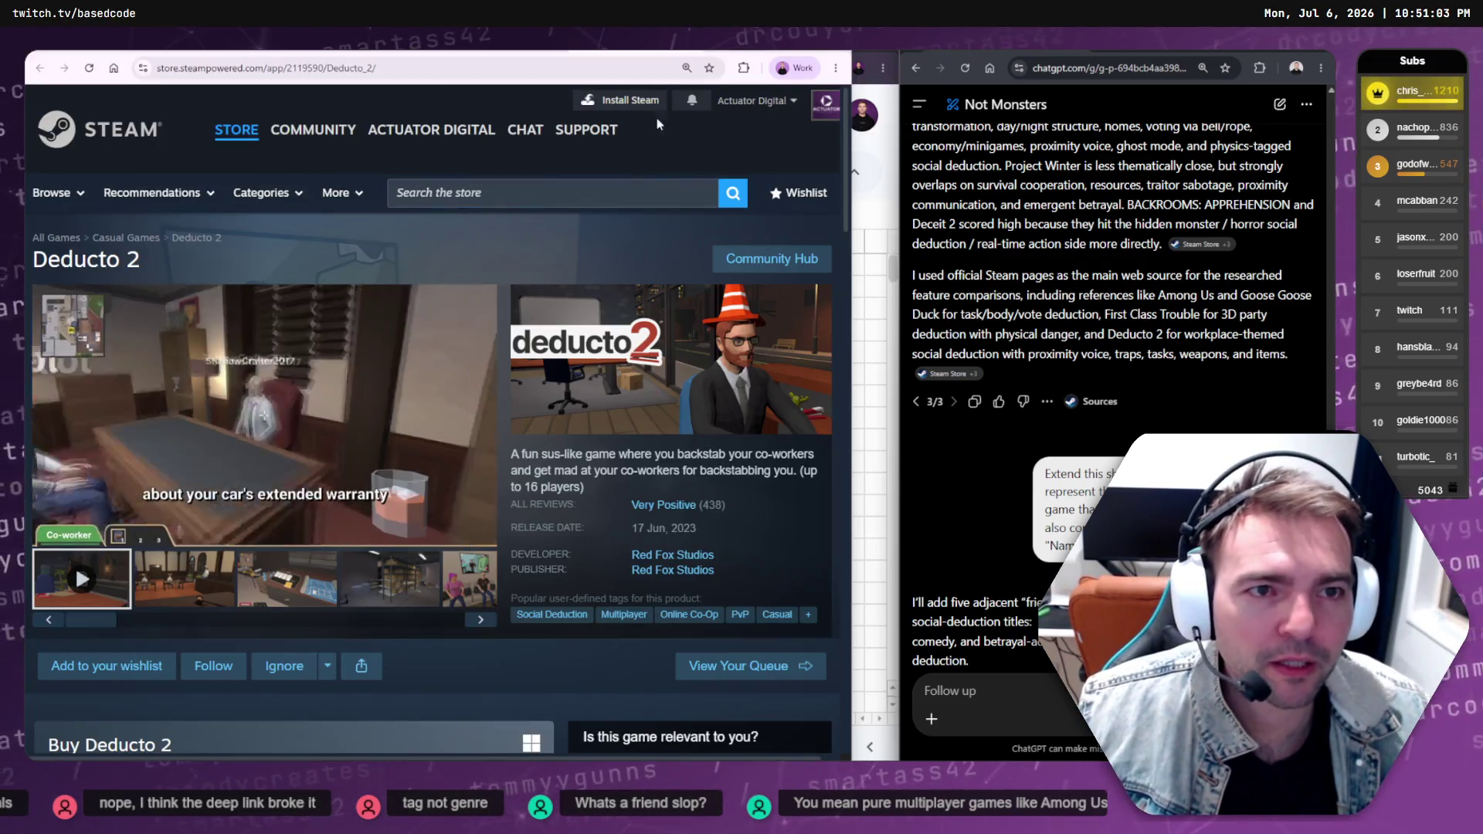
key("alt+Tab")
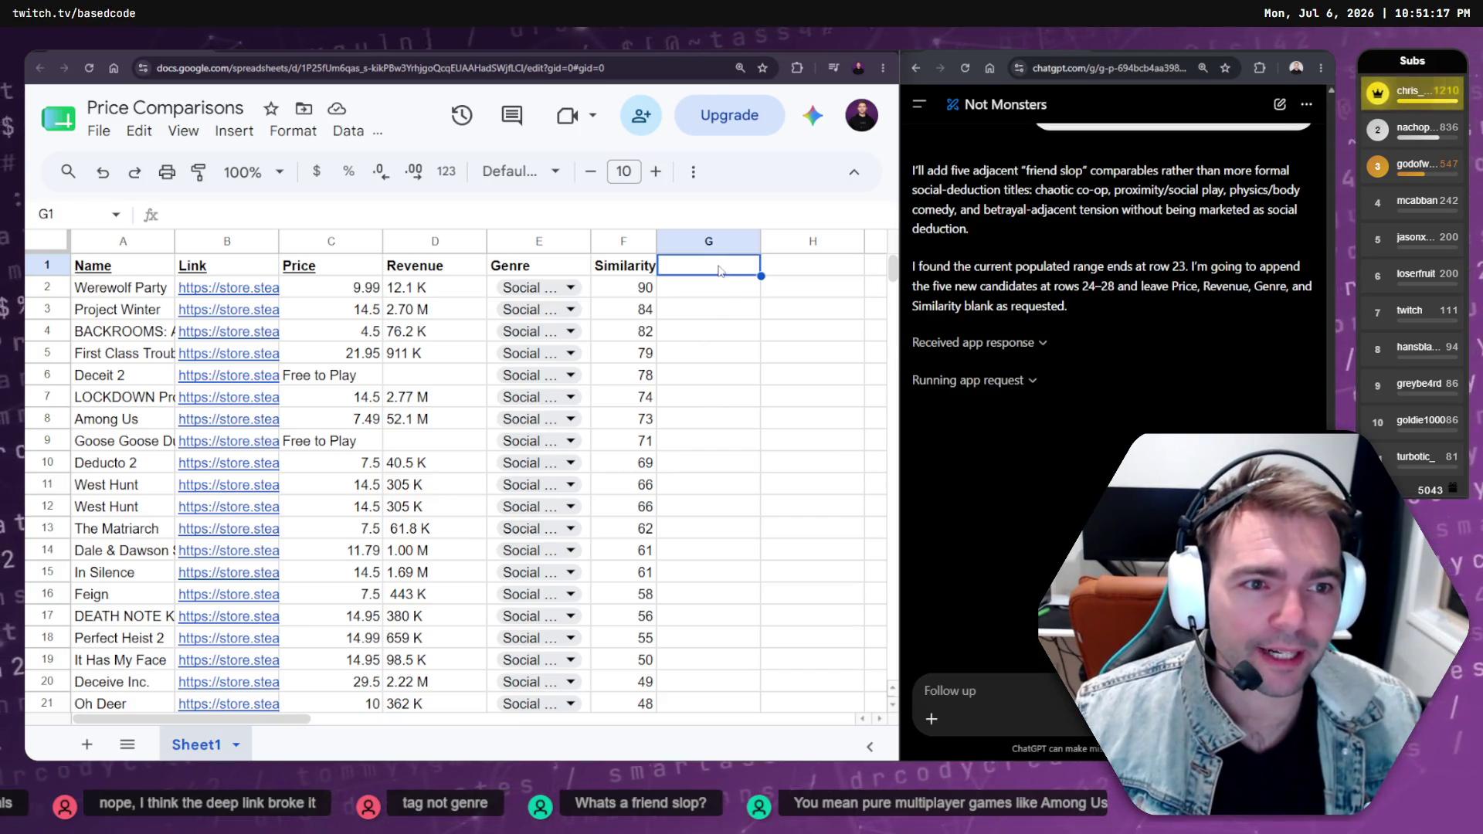
Check empty row 24, the top similarity score, and the top games' prices through Deducto 2
scroll(682, 363, "down", 2)
scroll(683, 363, "down", 3)
left_click(168, 431)
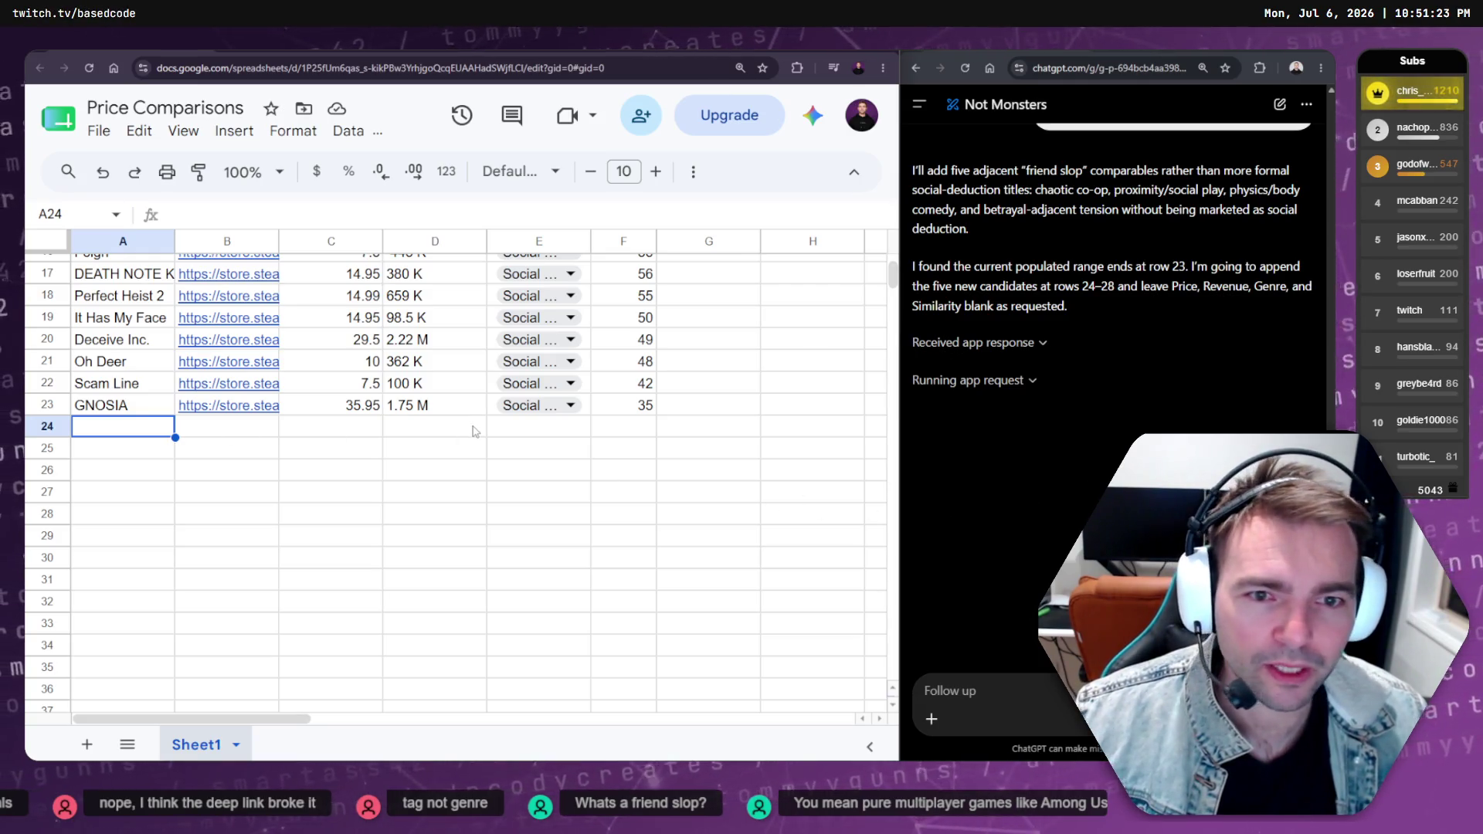
left_click(357, 436)
scroll(525, 475, "up", 5)
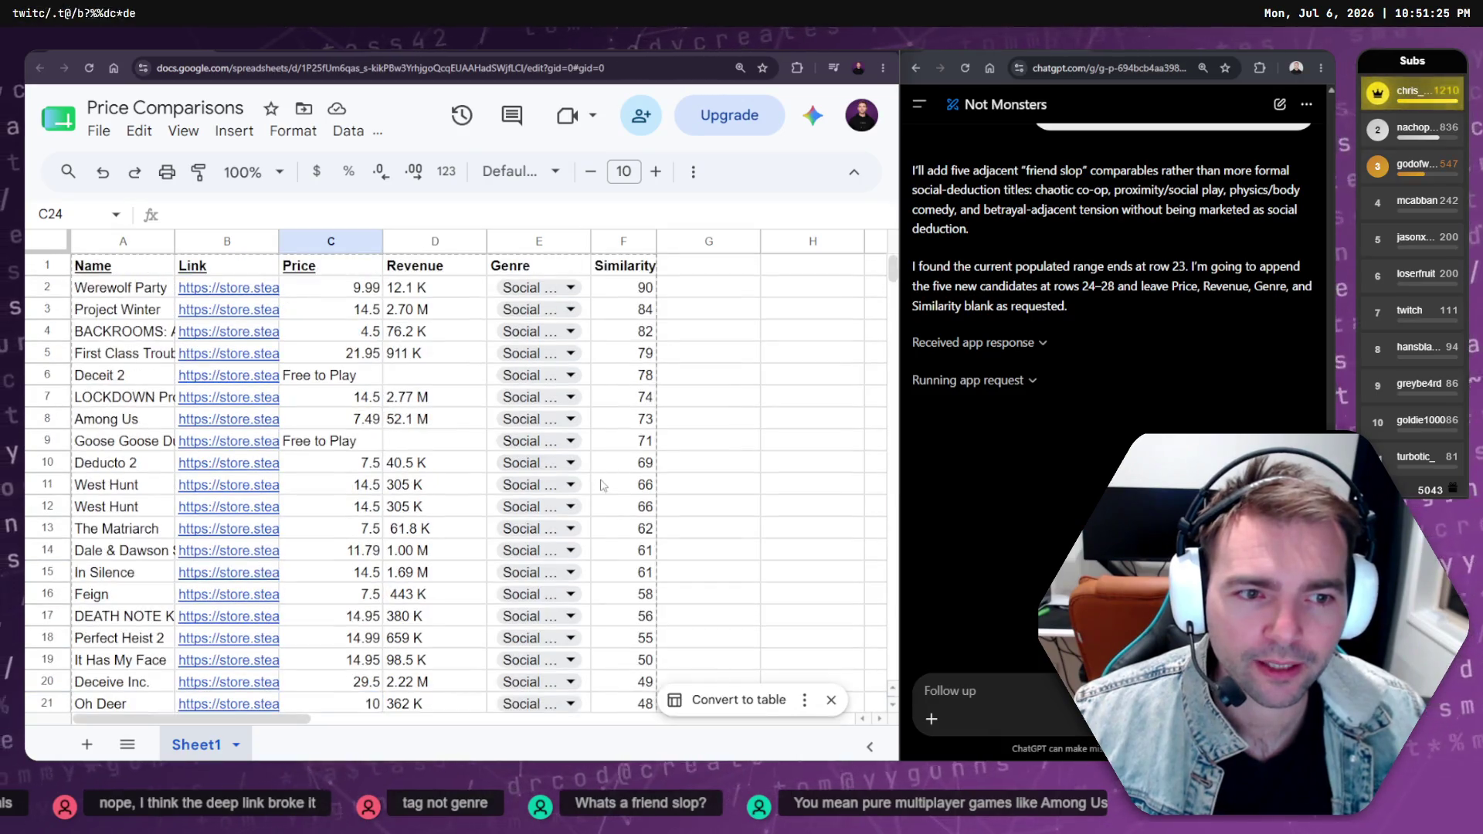
left_click(645, 288)
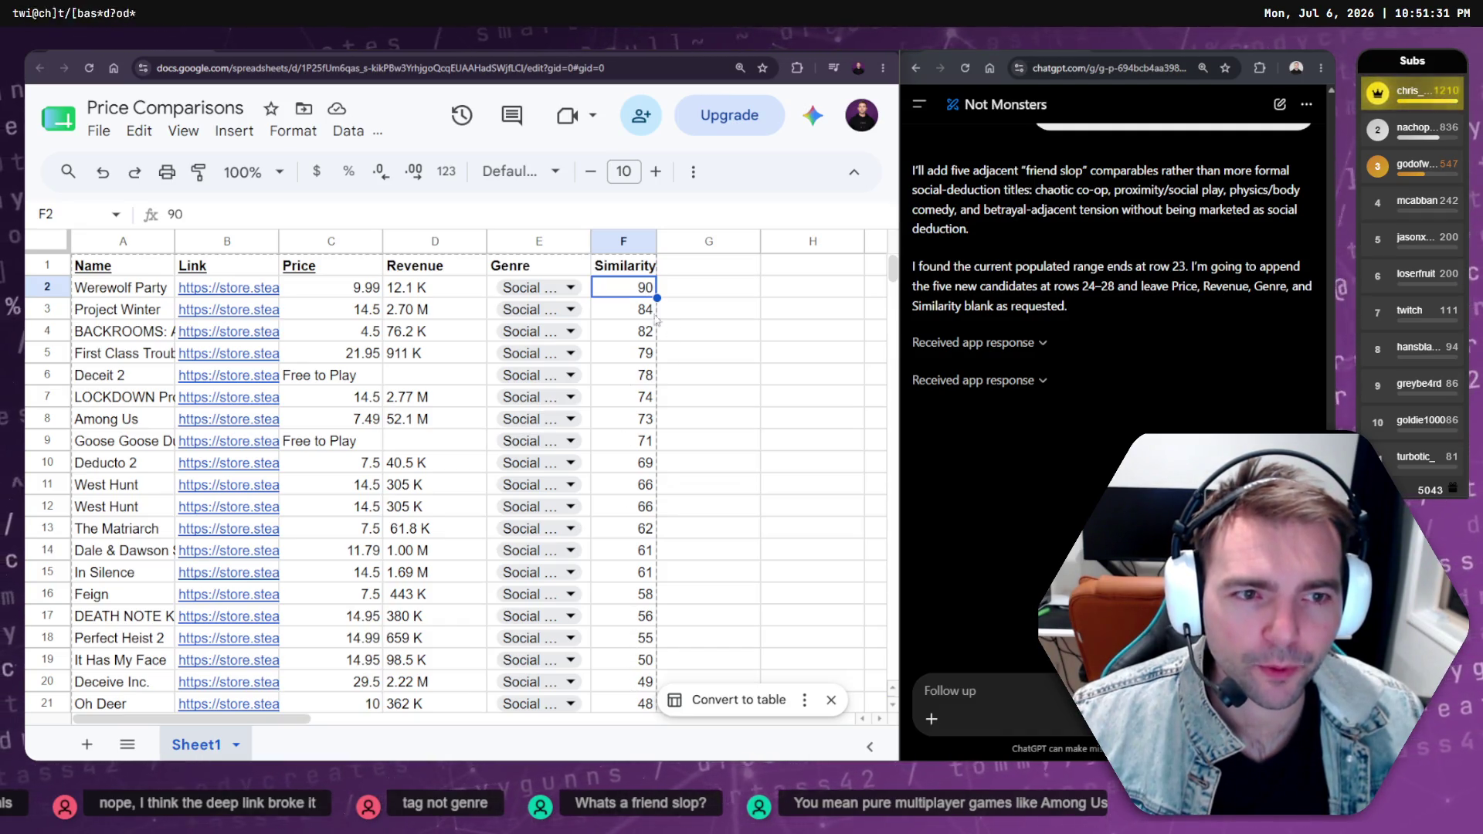
mouse_move(326, 293)
left_mouse_down()
mouse_move(325, 414)
mouse_move(336, 290)
left_mouse_up()
left_click(634, 425)
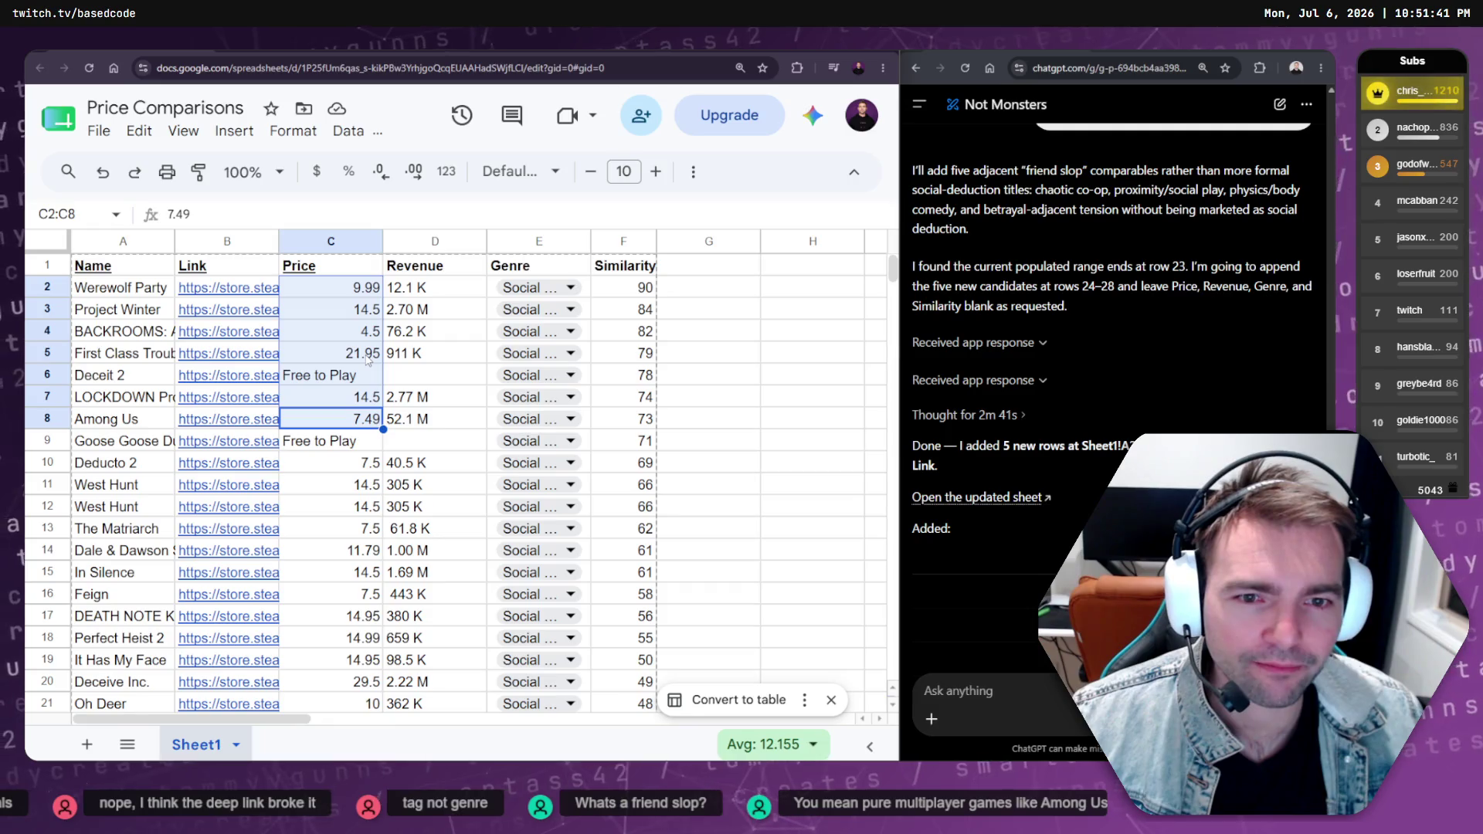
left_click(353, 469)
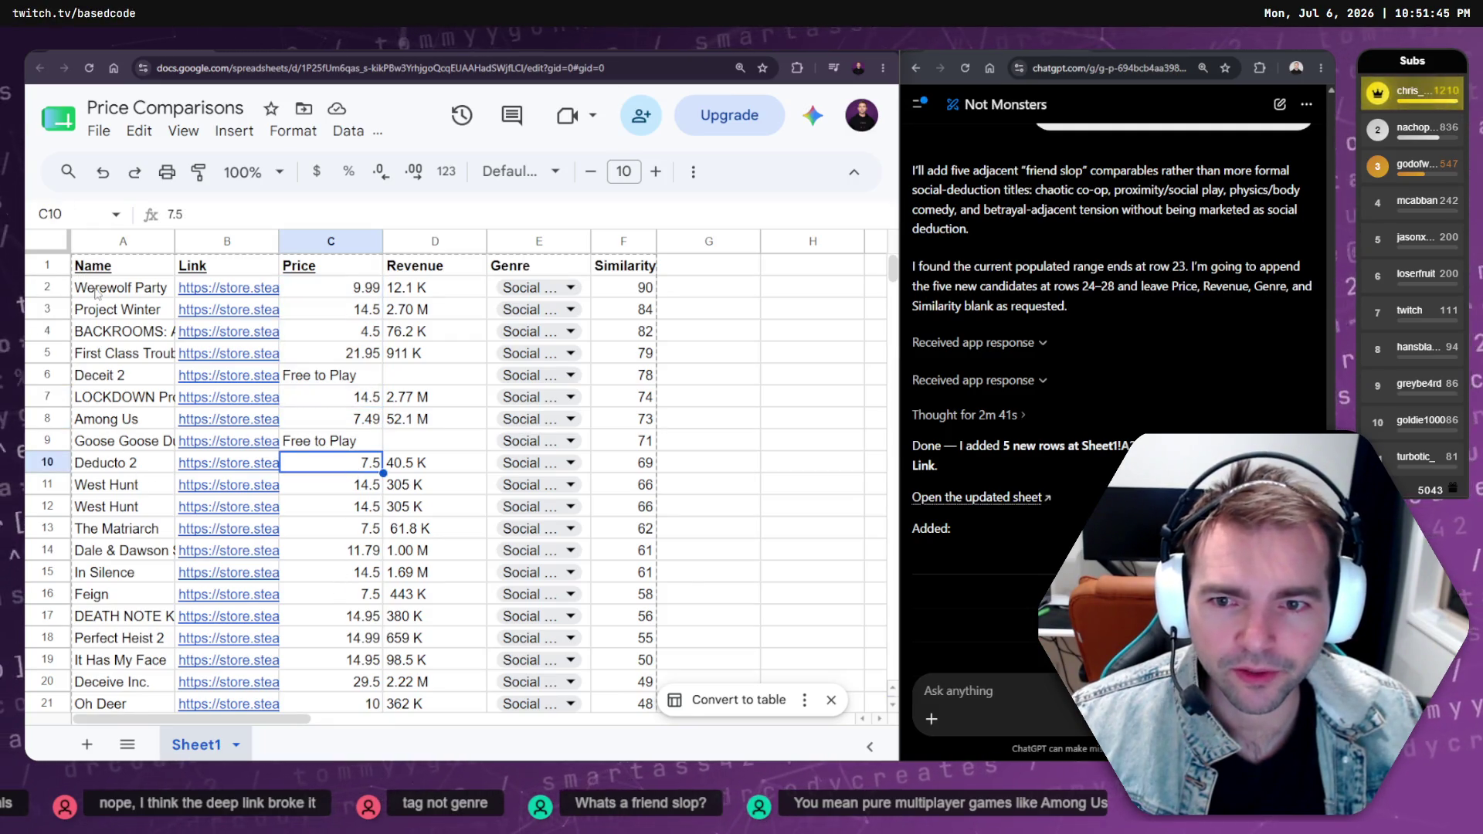
Recheck Among Us's price and revenue, then scroll down to the new rows 24–28
scroll(101, 324, "down", 2)
scroll(108, 371, "up", 2)
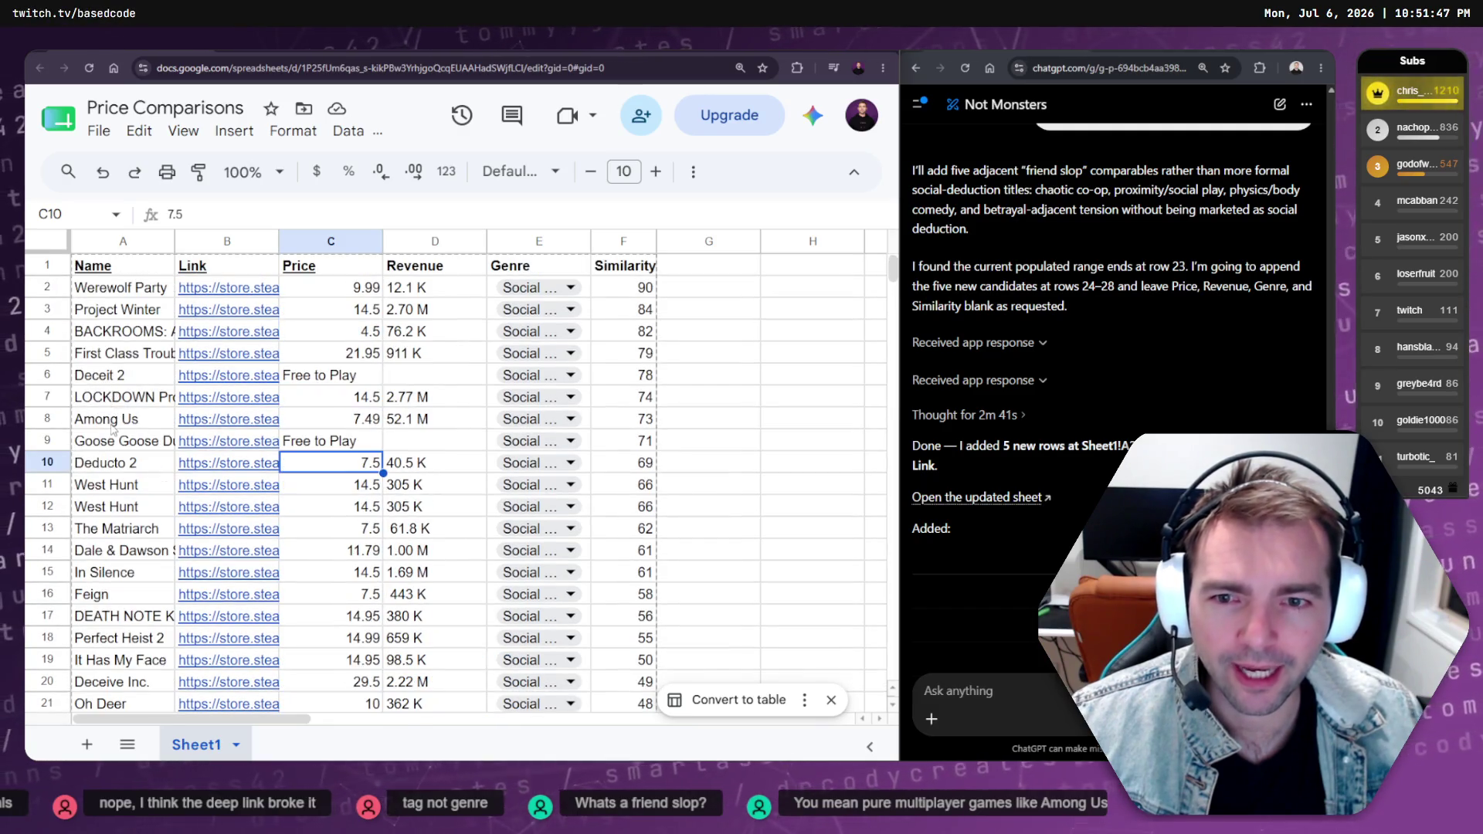
left_click(112, 425)
left_click(356, 424)
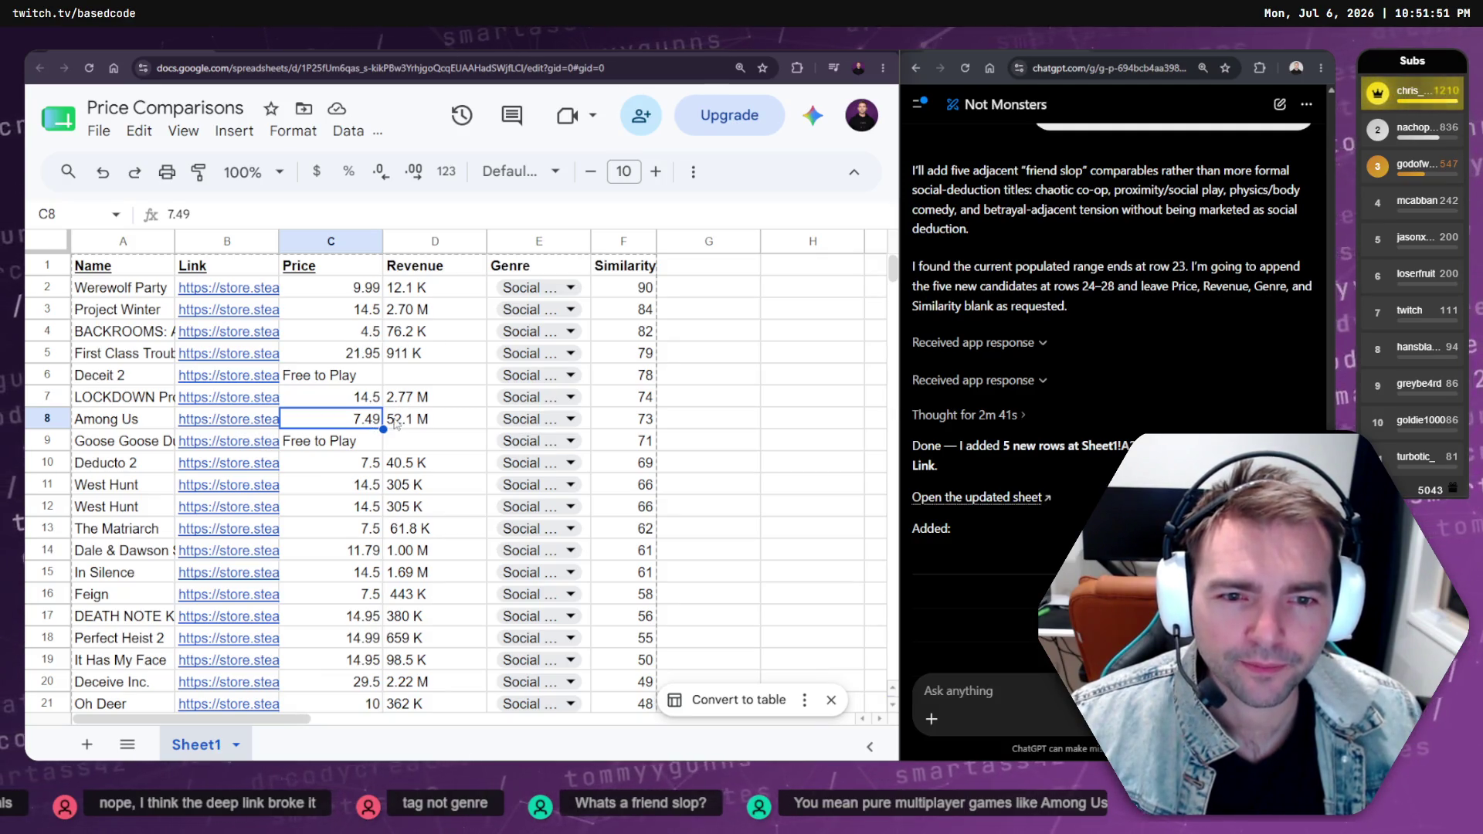
left_click(429, 430)
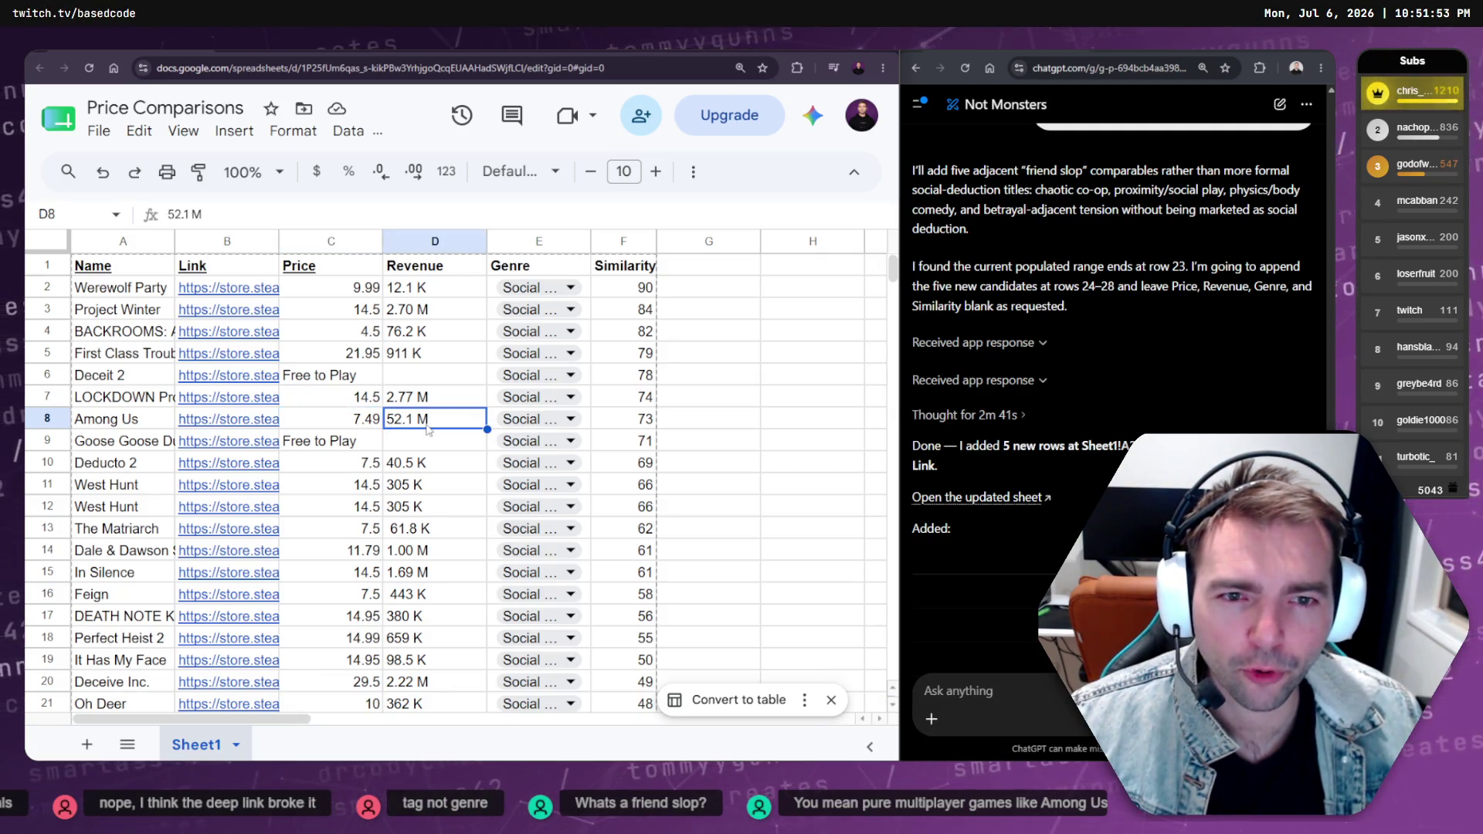
left_click(350, 403)
left_click(344, 419)
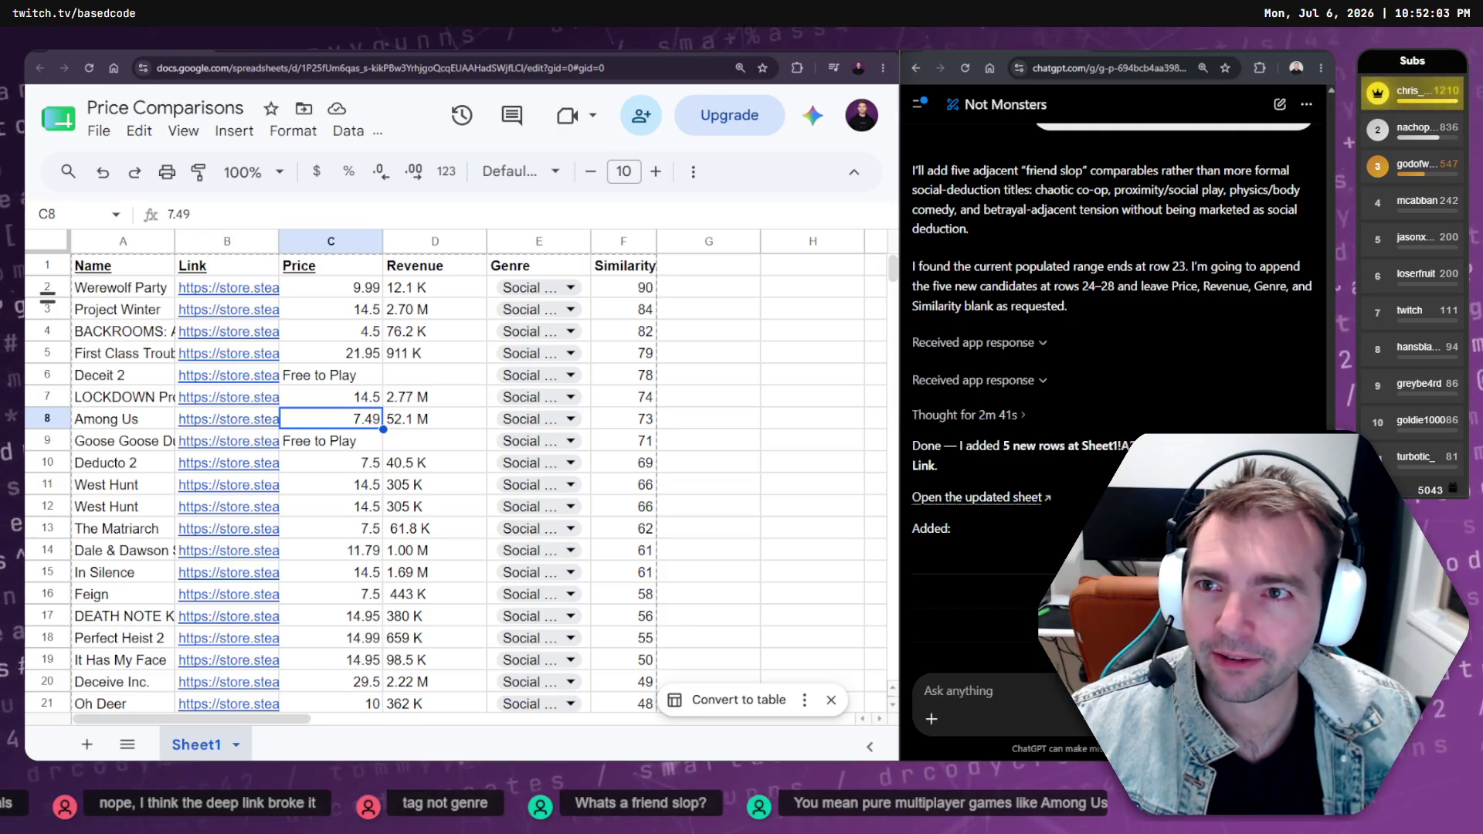
left_click(417, 421)
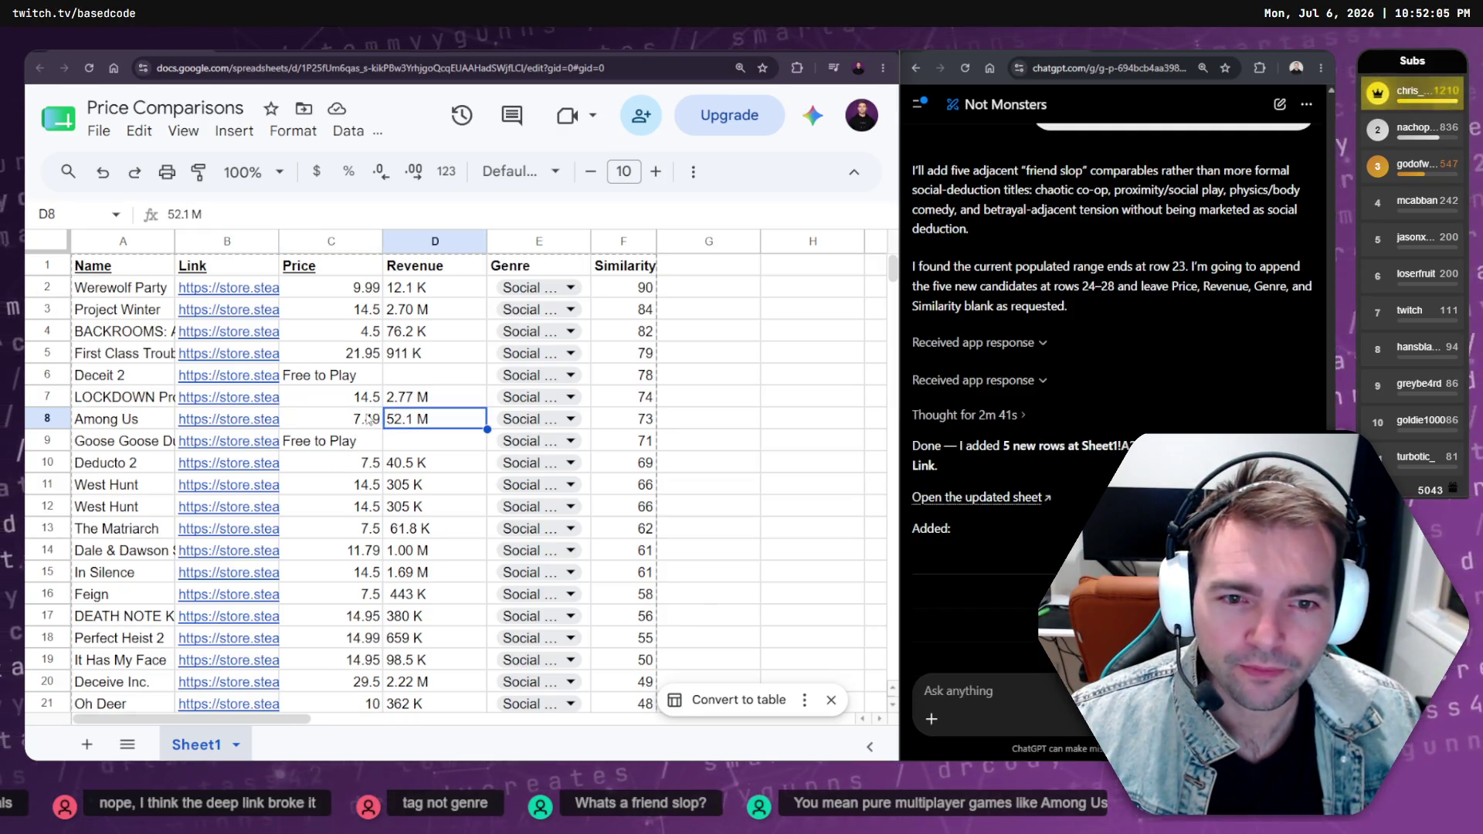
left_click(353, 419)
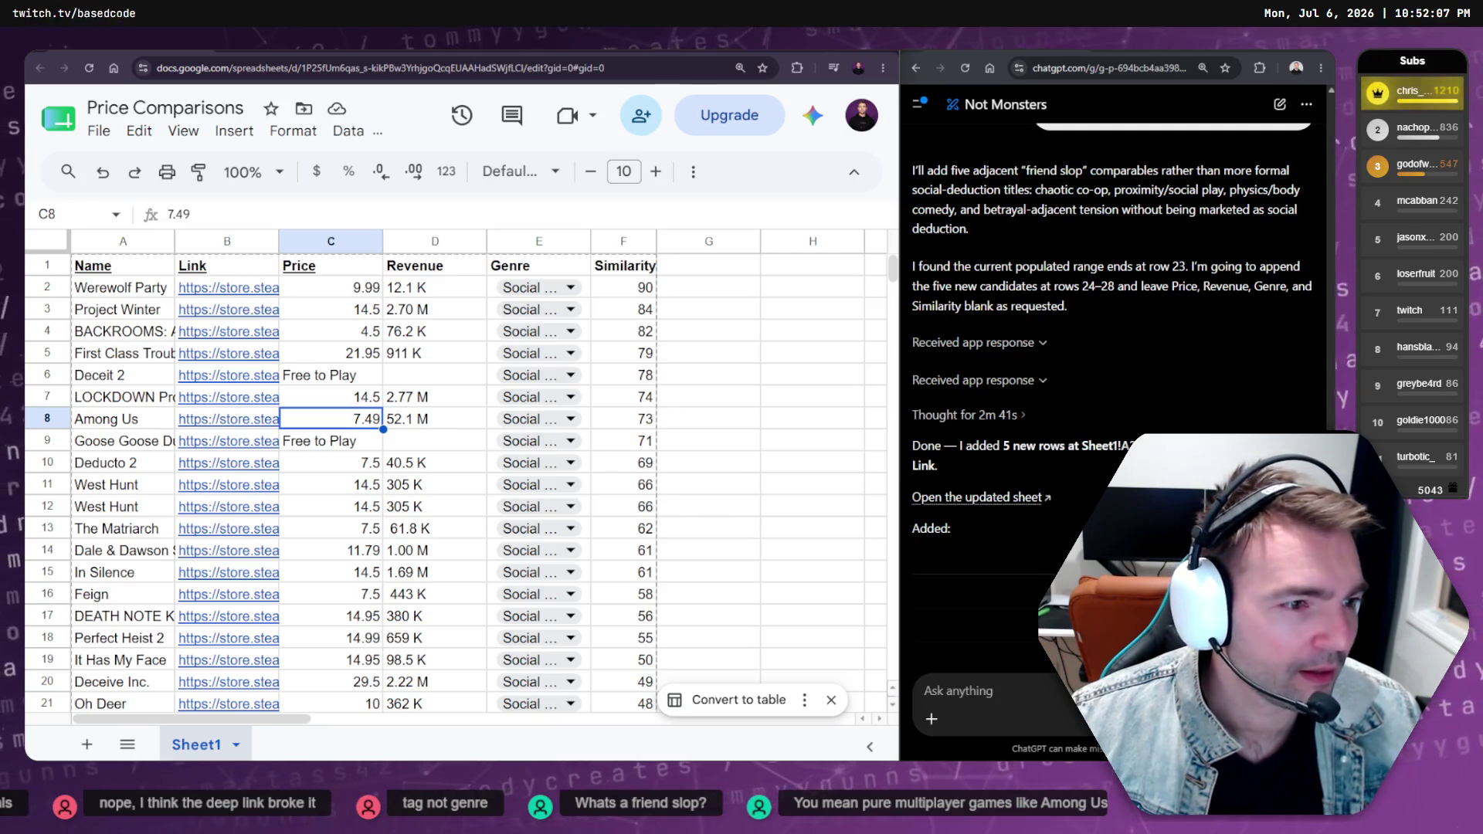
scroll(446, 463, "down", 3)
scroll(447, 463, "down", 1)
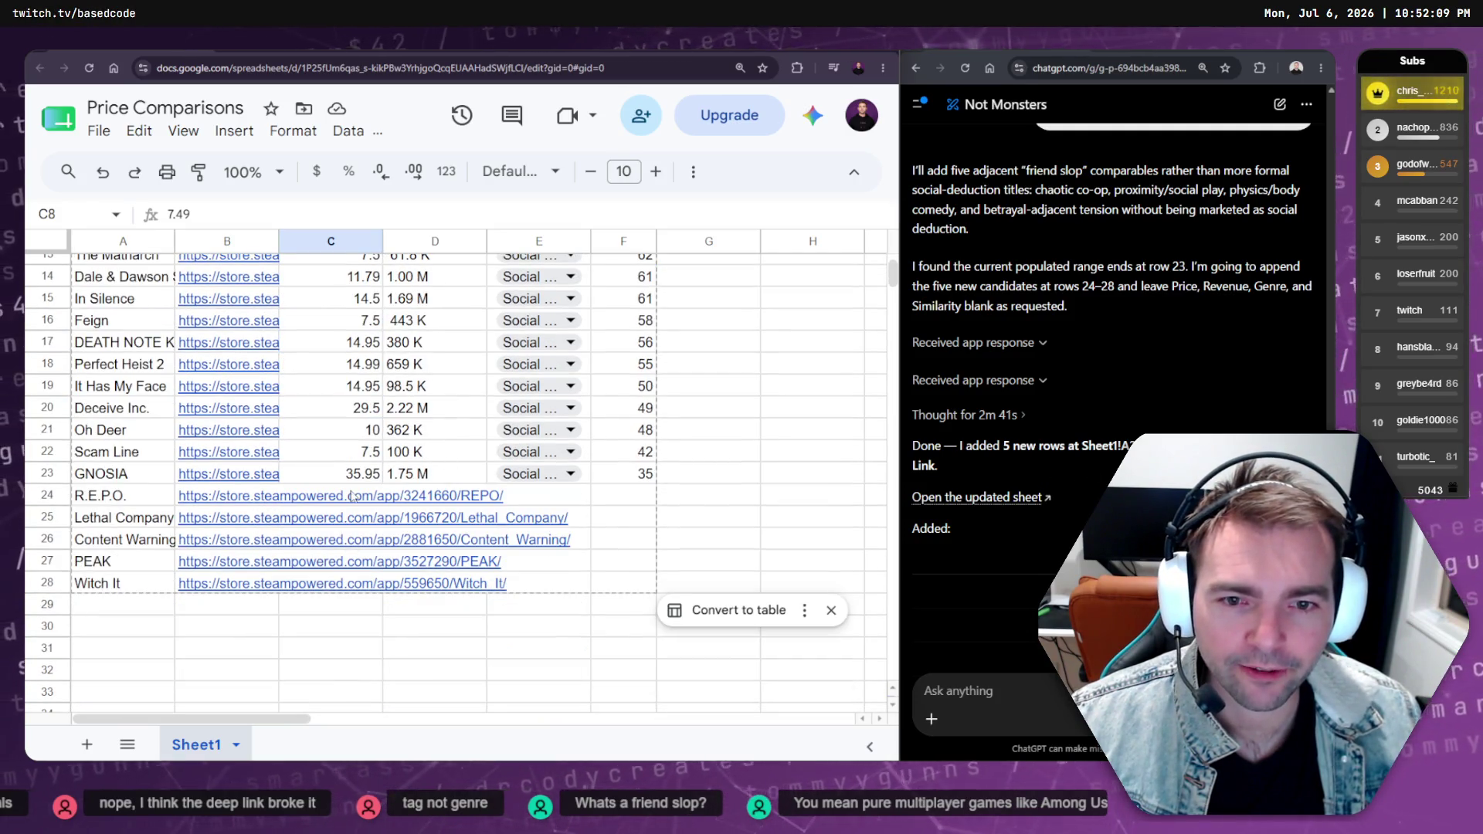
Open R.E.P.O.'s Steam store page from its row-24 link and find its net revenue
mouse_move(358, 495)
left_click(226, 626)
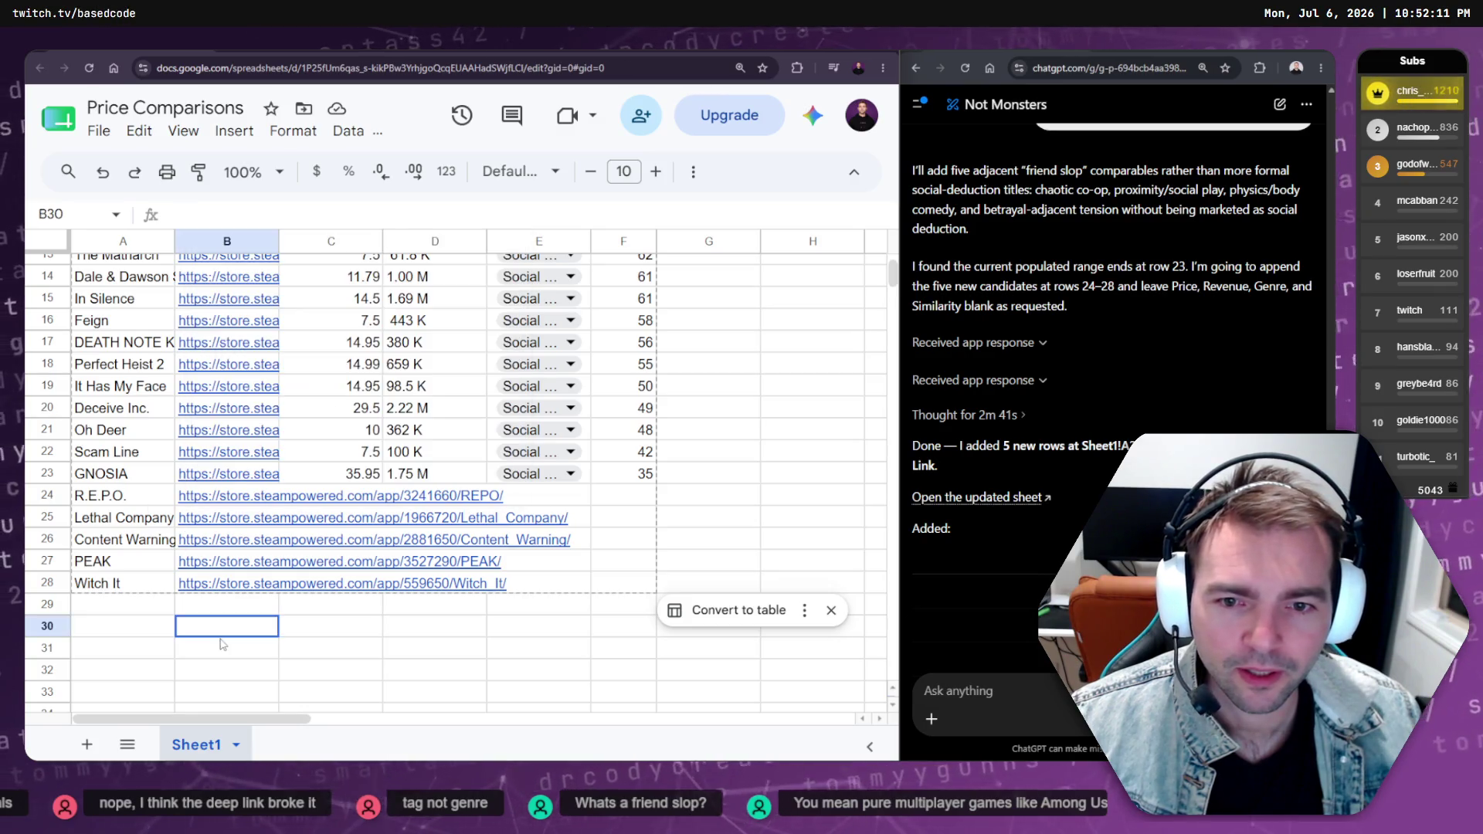
scroll(367, 530, "up", 5)
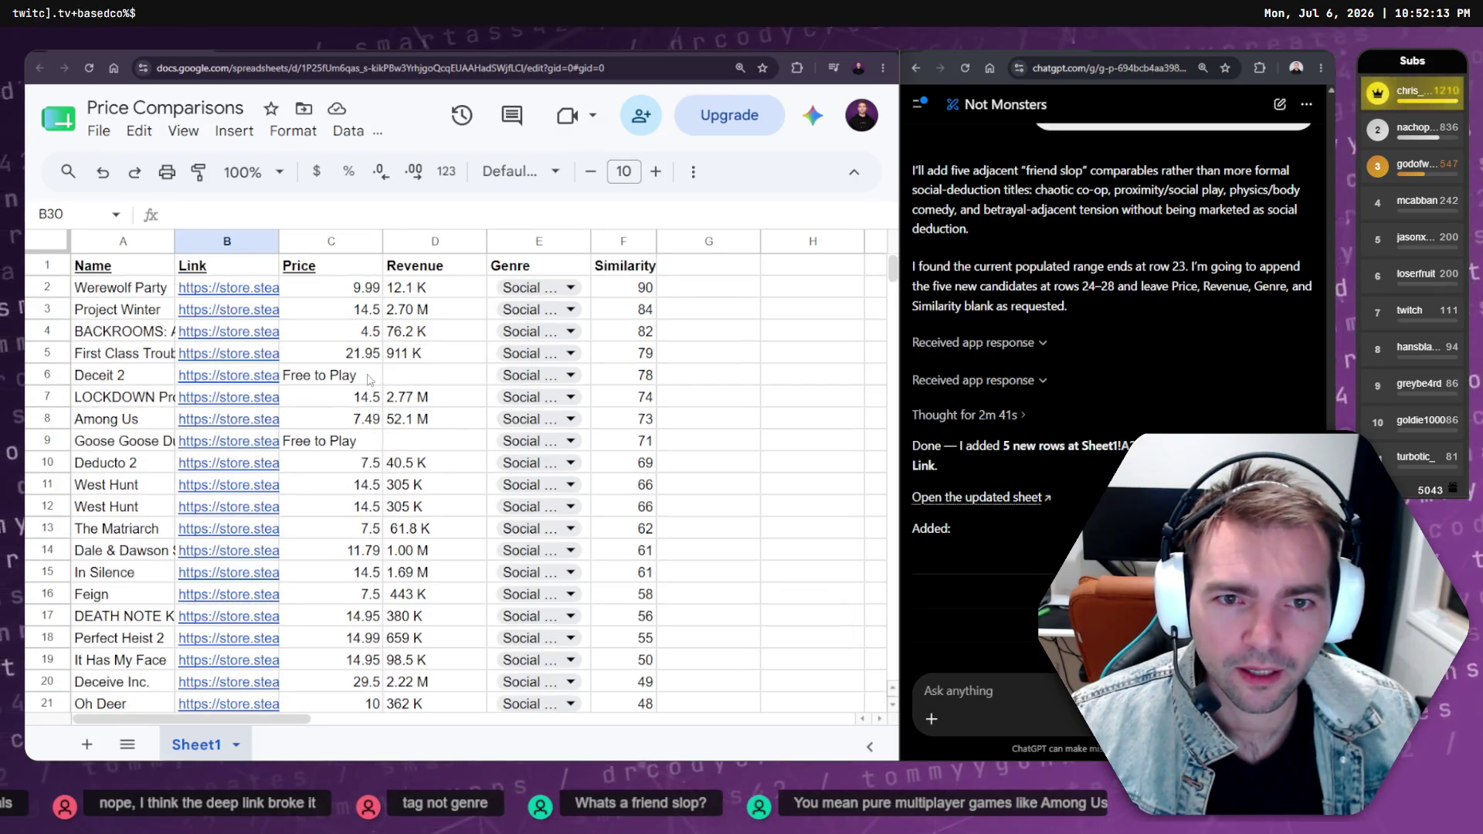
scroll(370, 379, "down", 5)
left_click(239, 411)
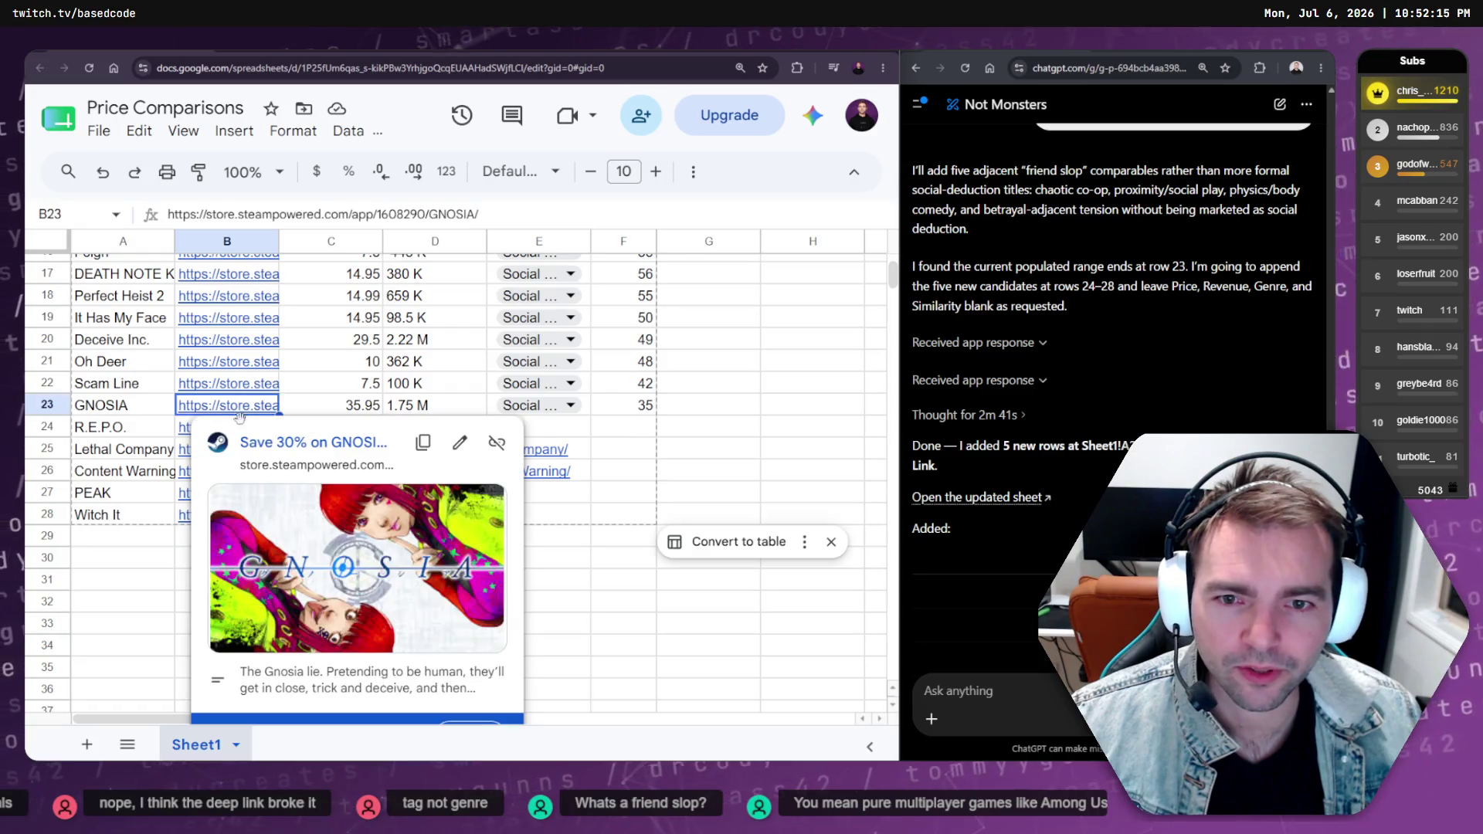
left_click(192, 427)
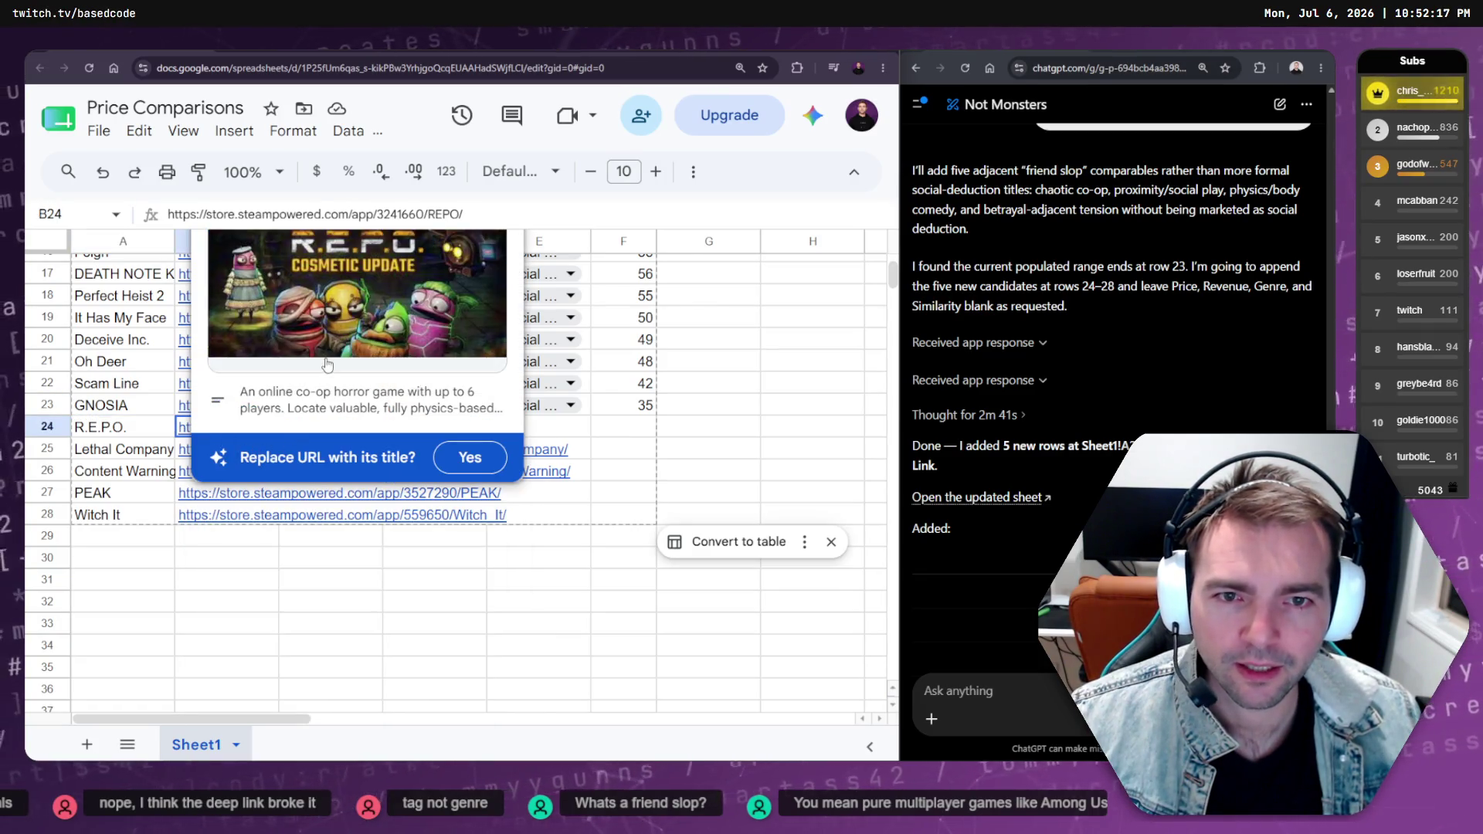
left_click(385, 313)
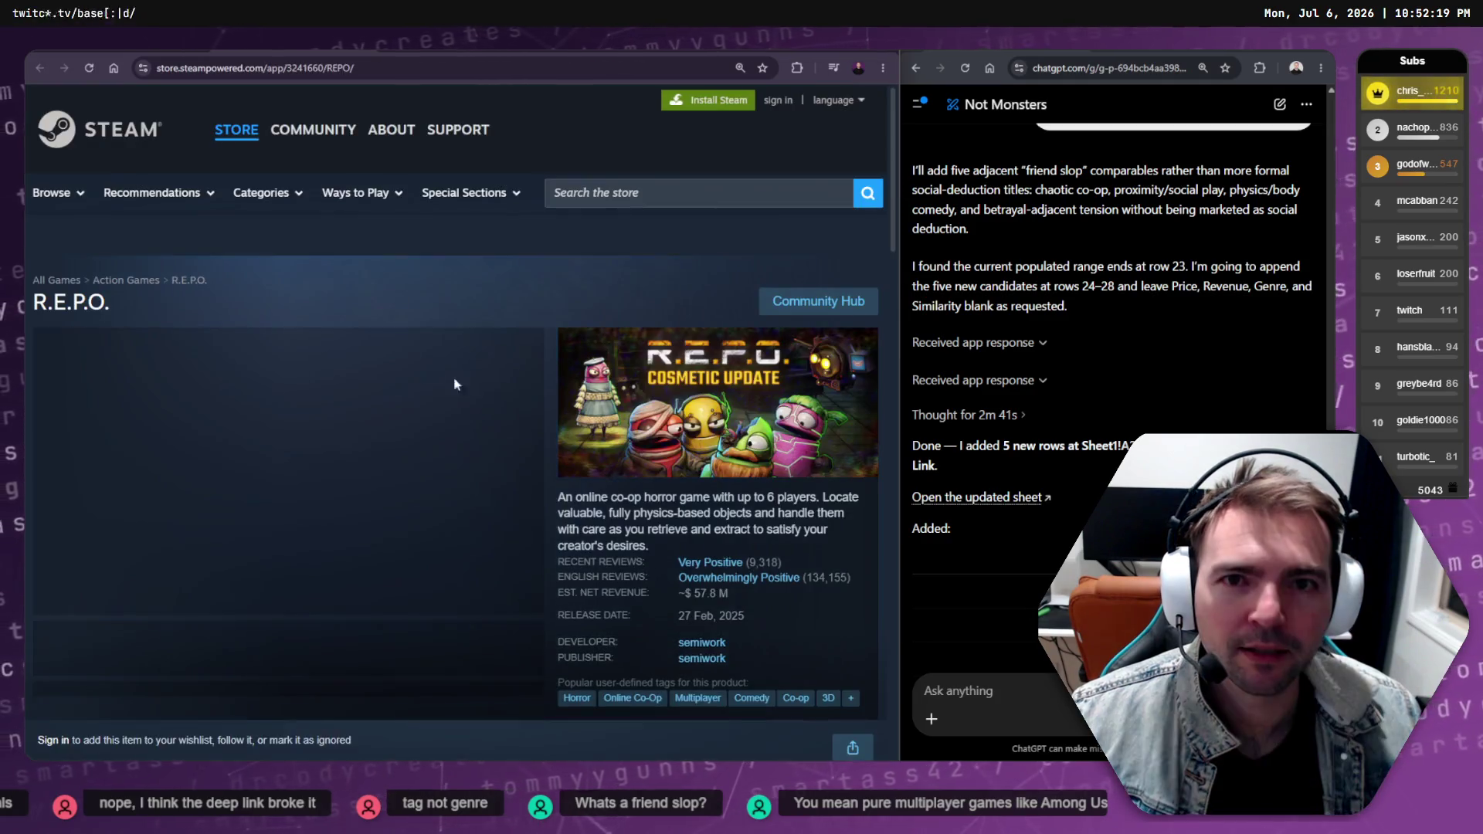
scroll(675, 419, "down", 2)
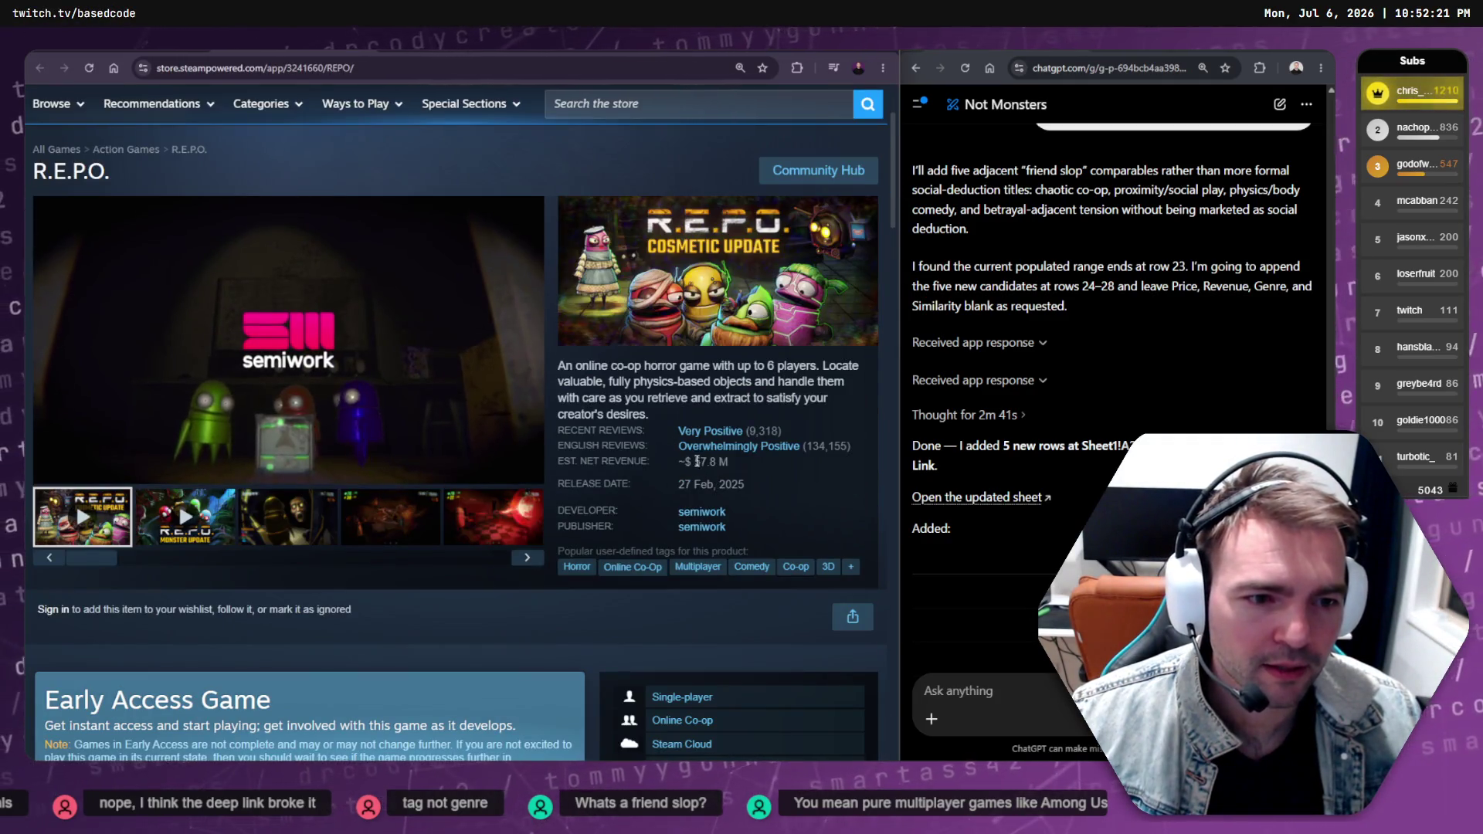
left_click_drag(694, 461, 729, 460)
Enter 57.8 M as R.E.P.O.'s revenue in D24
key("alt+Left")
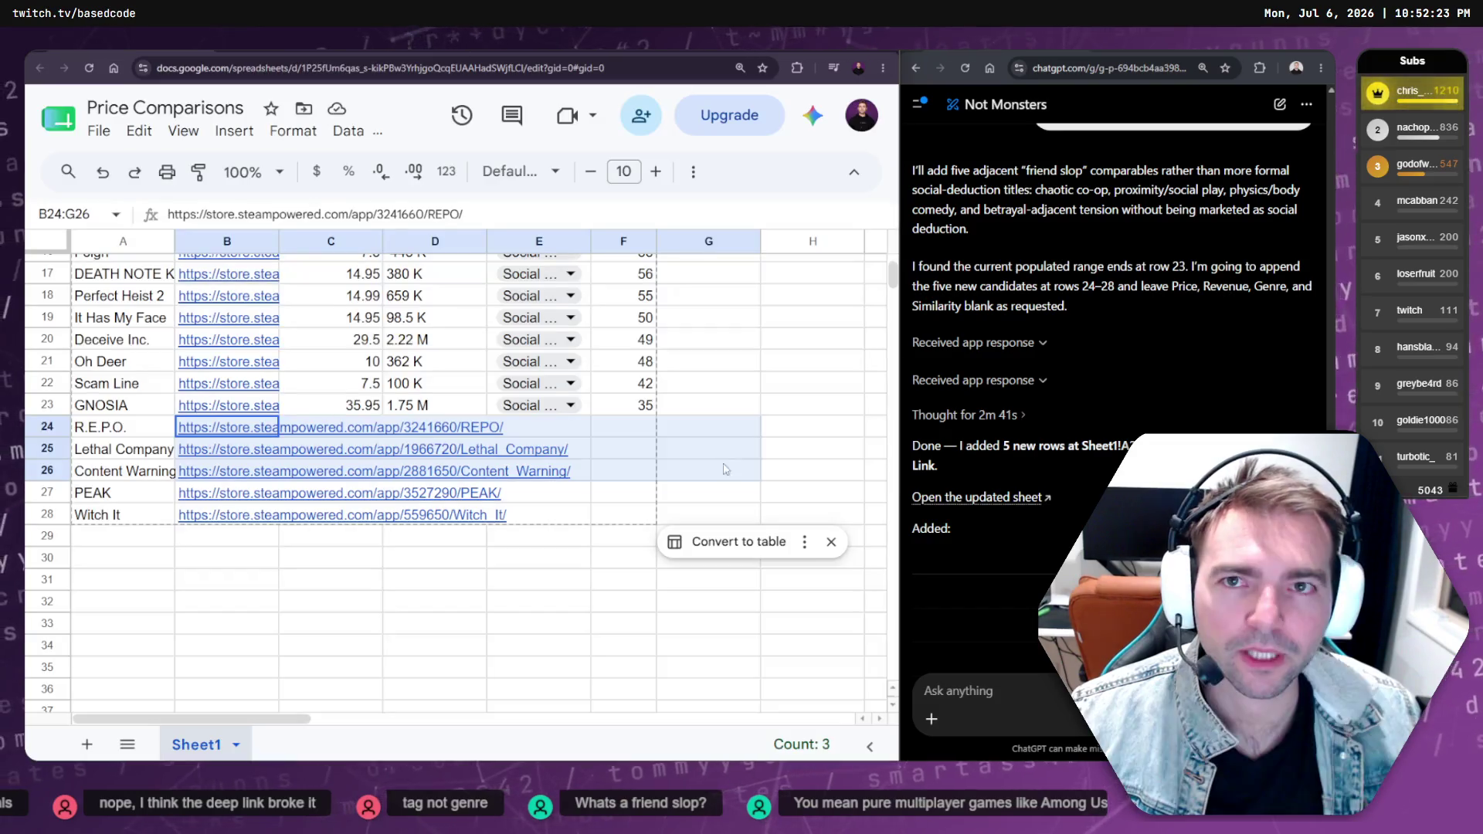
left_click_drag(462, 450, 453, 427)
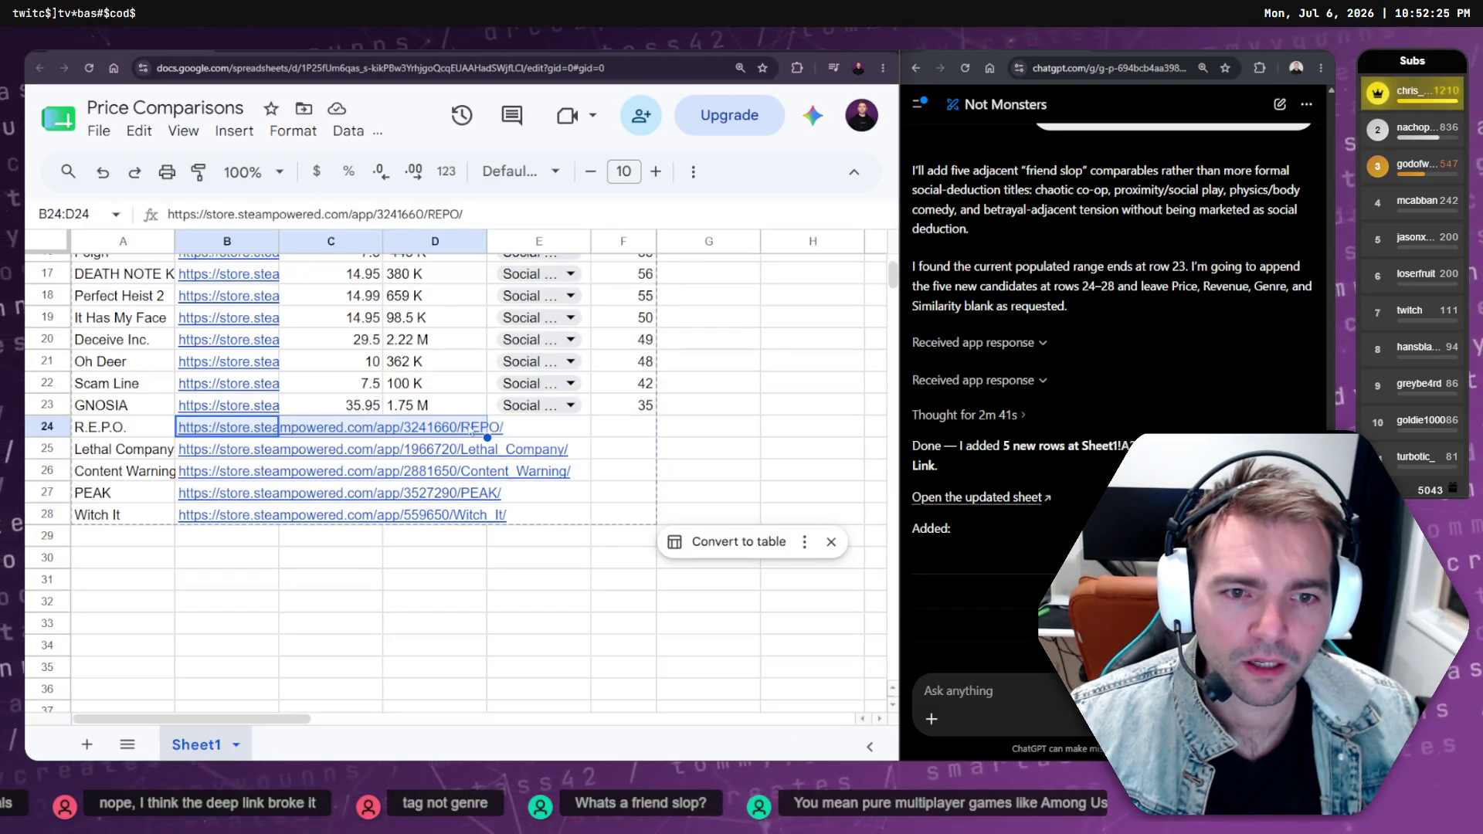
left_click(508, 434)
key("Left")
type("57.8 M")
key("Left")
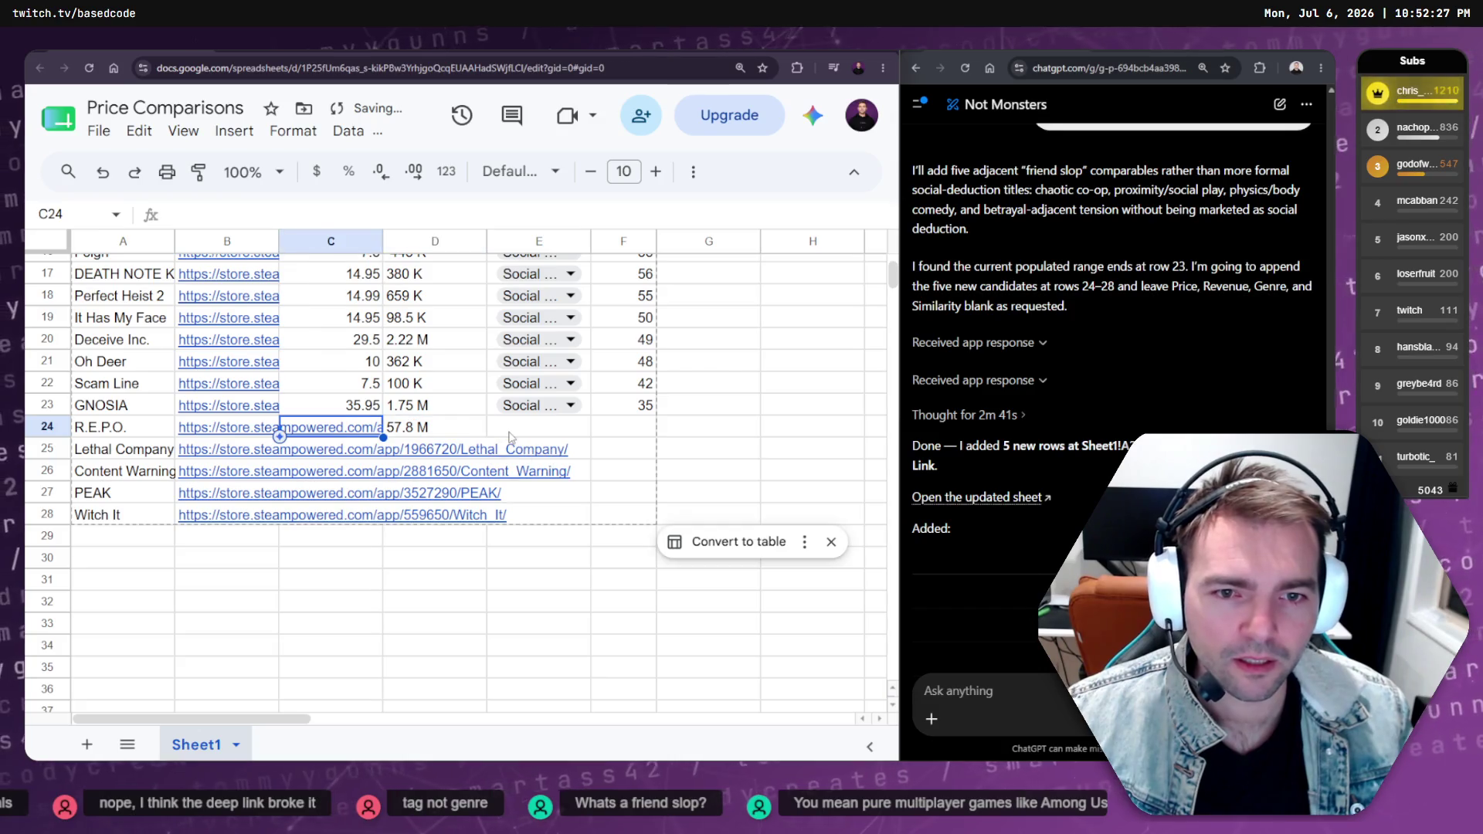
scroll(418, 374, "up", 5)
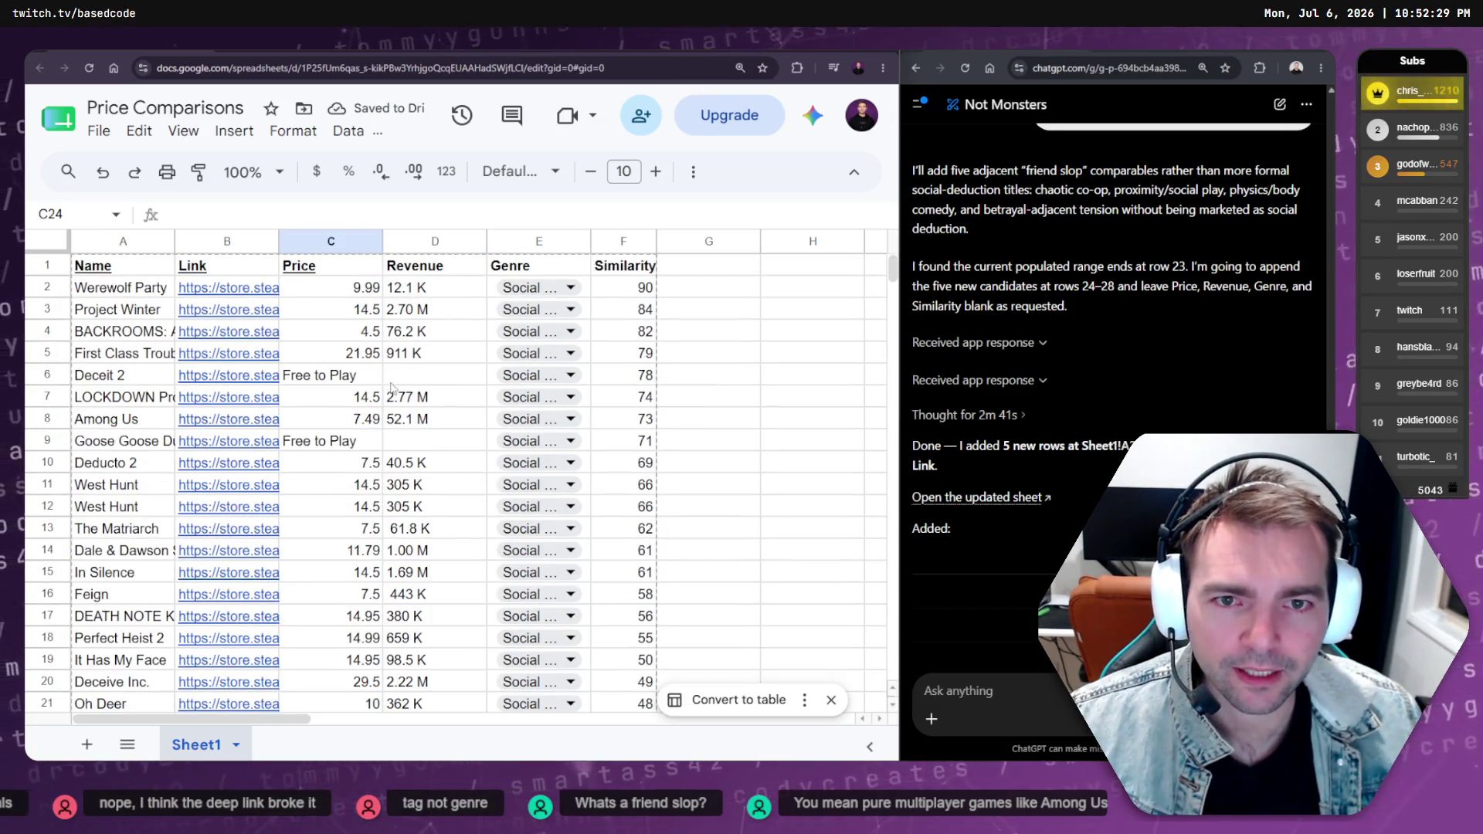
scroll(392, 388, "down", 4)
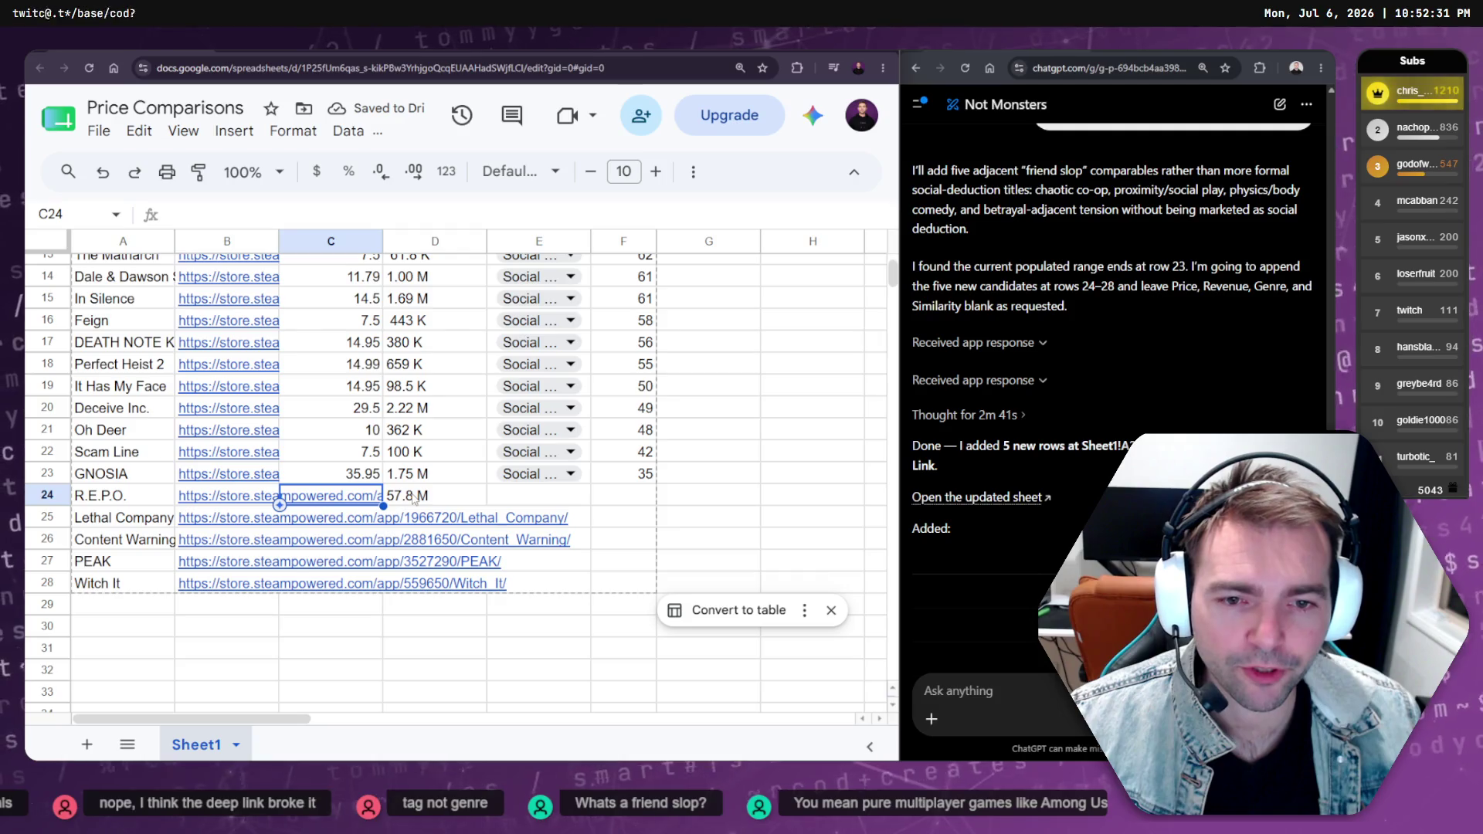
Copy R.E.P.O.'s 14.95 price from its Steam page into C24
left_click(383, 486)
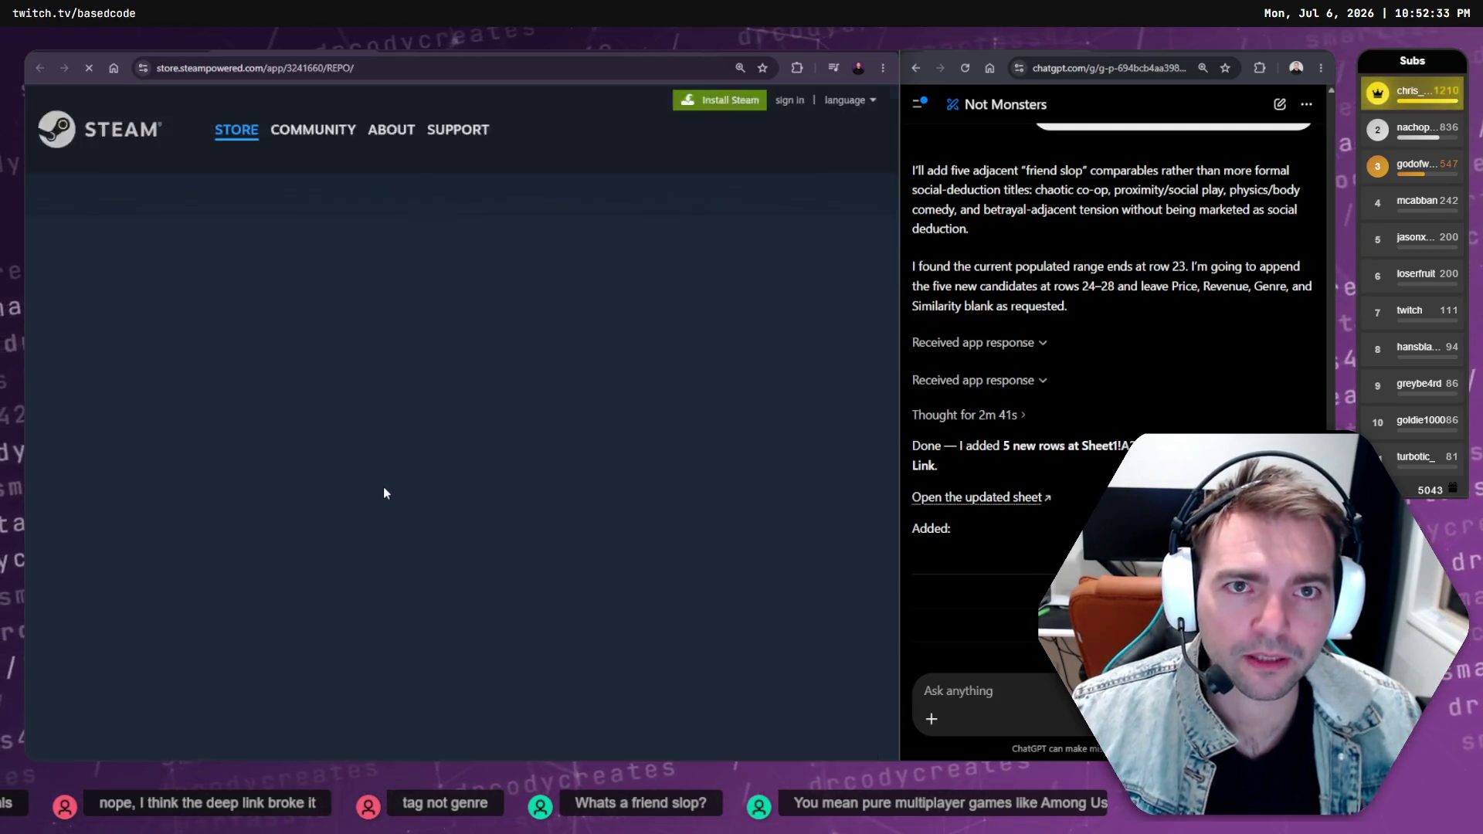
scroll(433, 483, "down", 5)
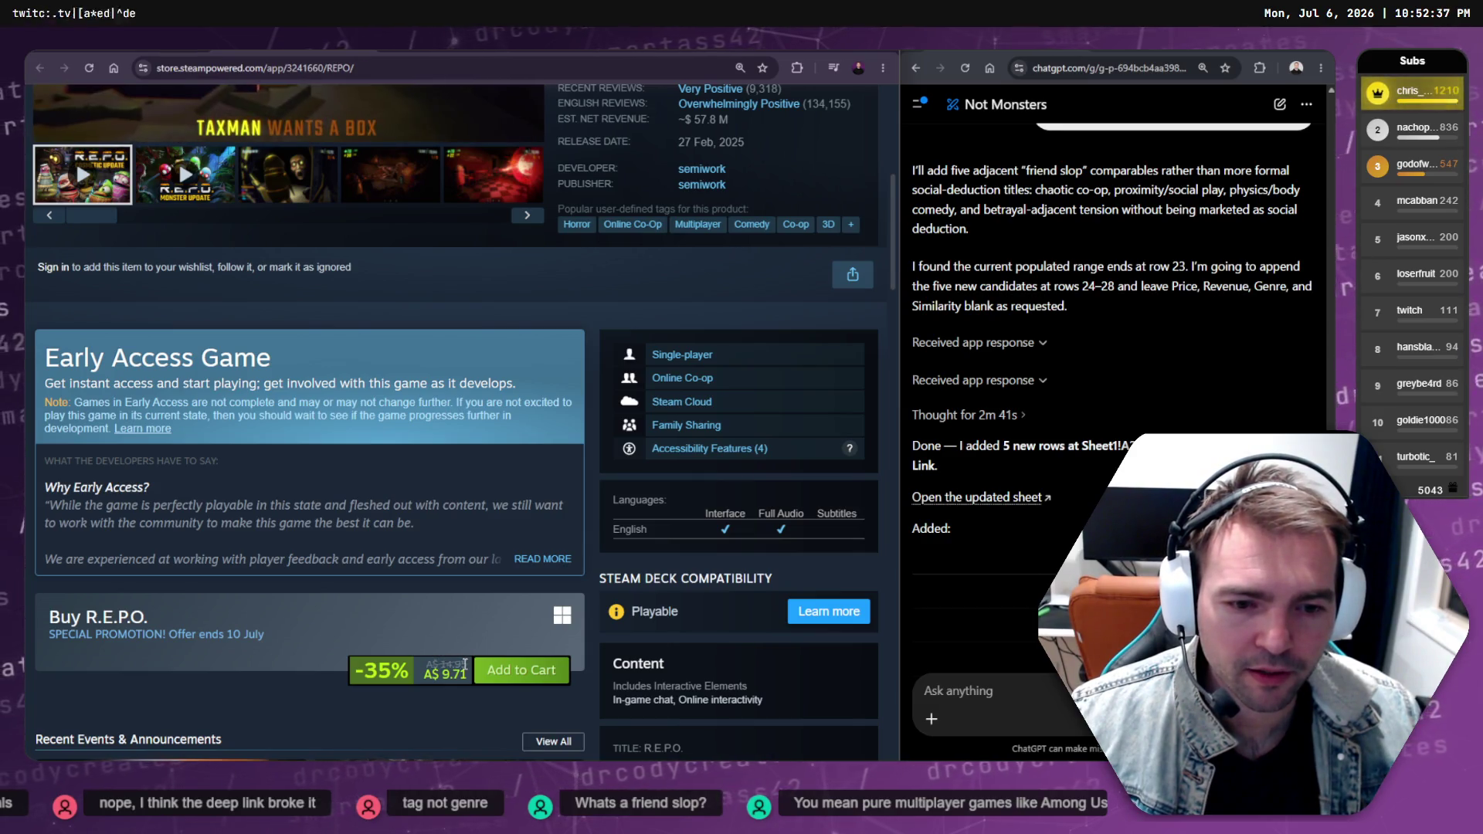
double_click(444, 665)
key("ctrl+c")
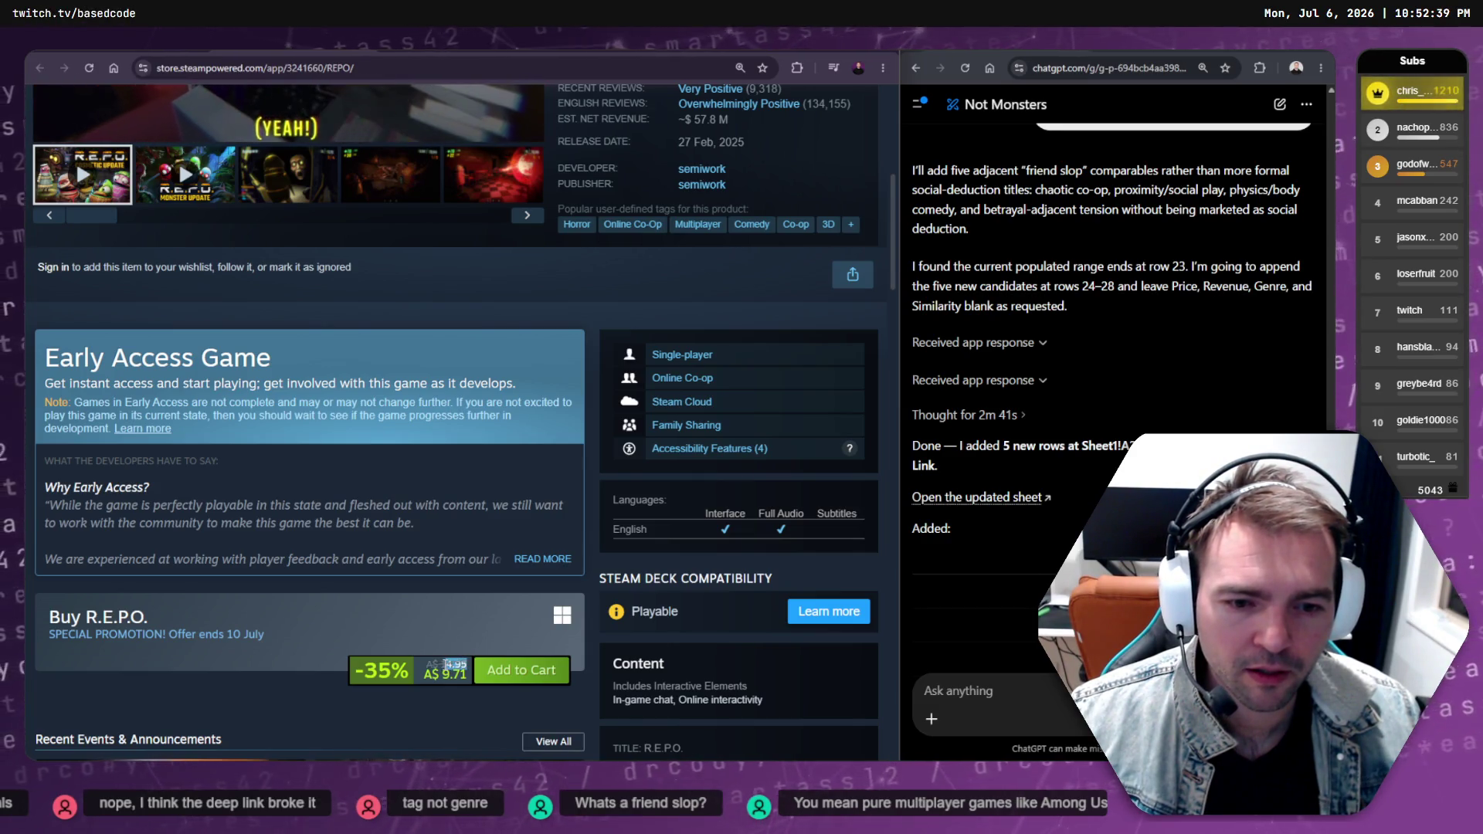
double_click(447, 666)
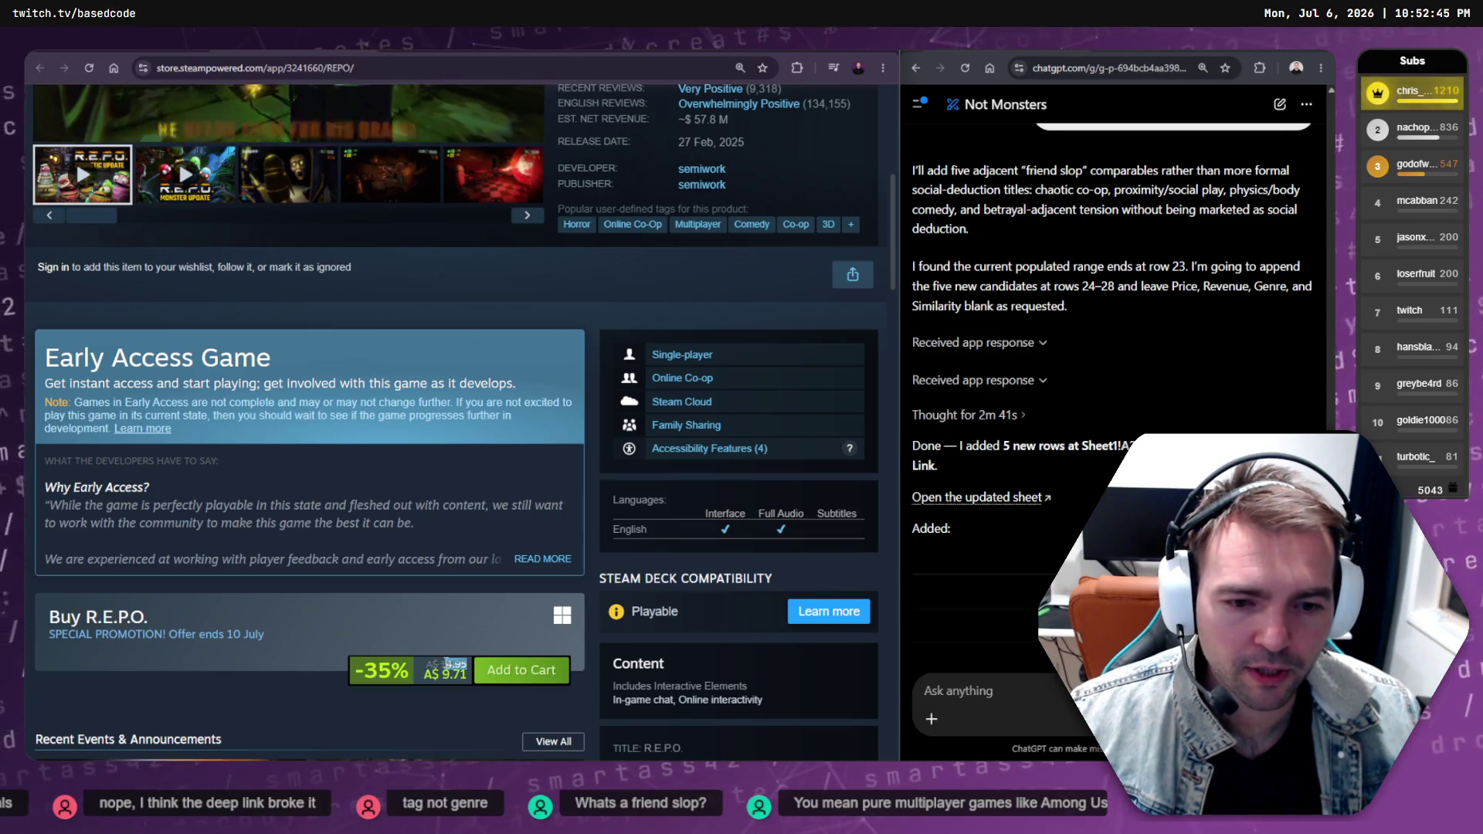
mouse_move(453, 666)
left_mouse_down()
mouse_move(467, 666)
mouse_move(446, 666)
left_mouse_up()
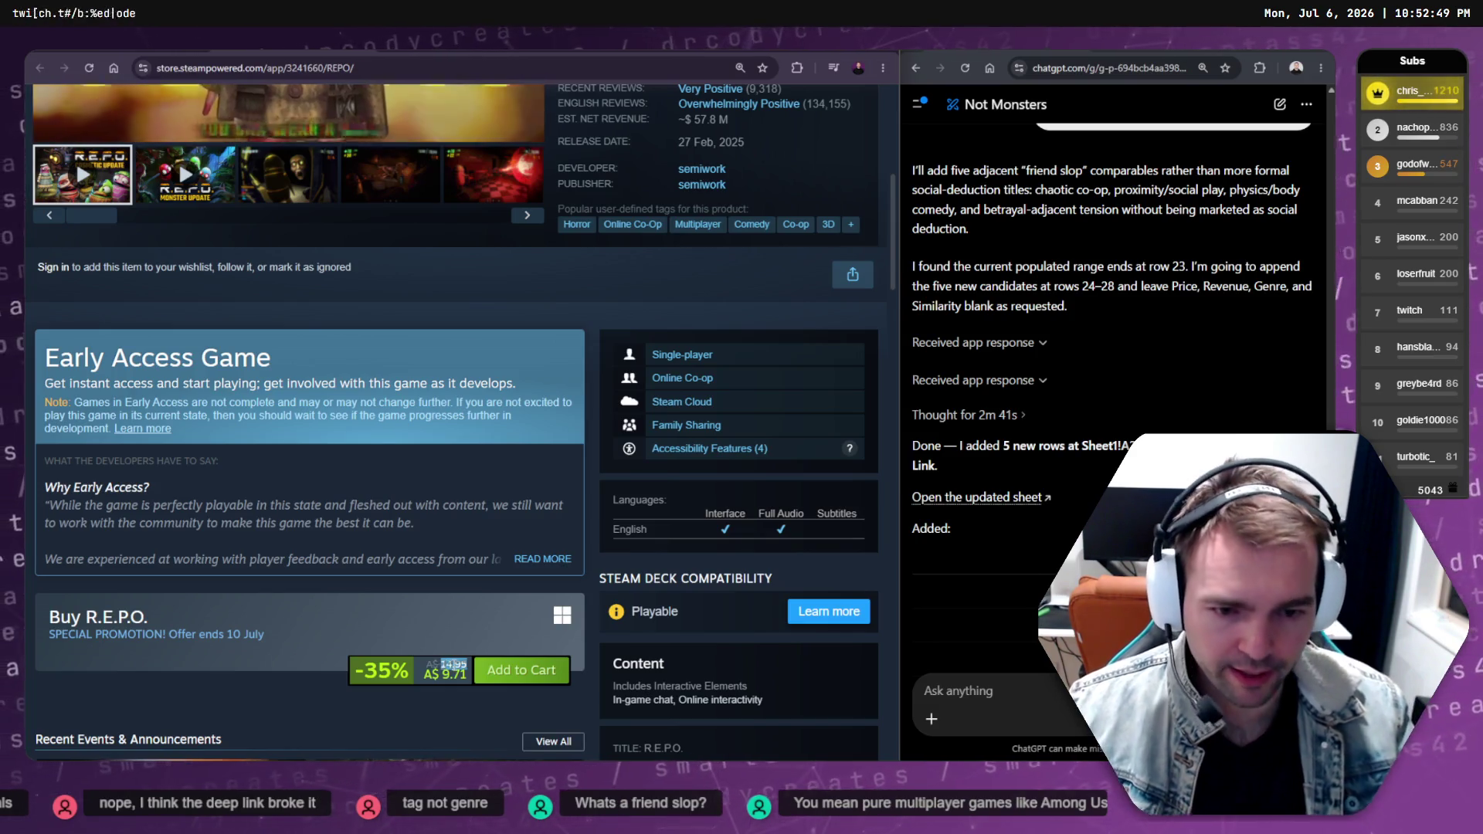
key("ctrl+Tab")
key("ctrl+v")
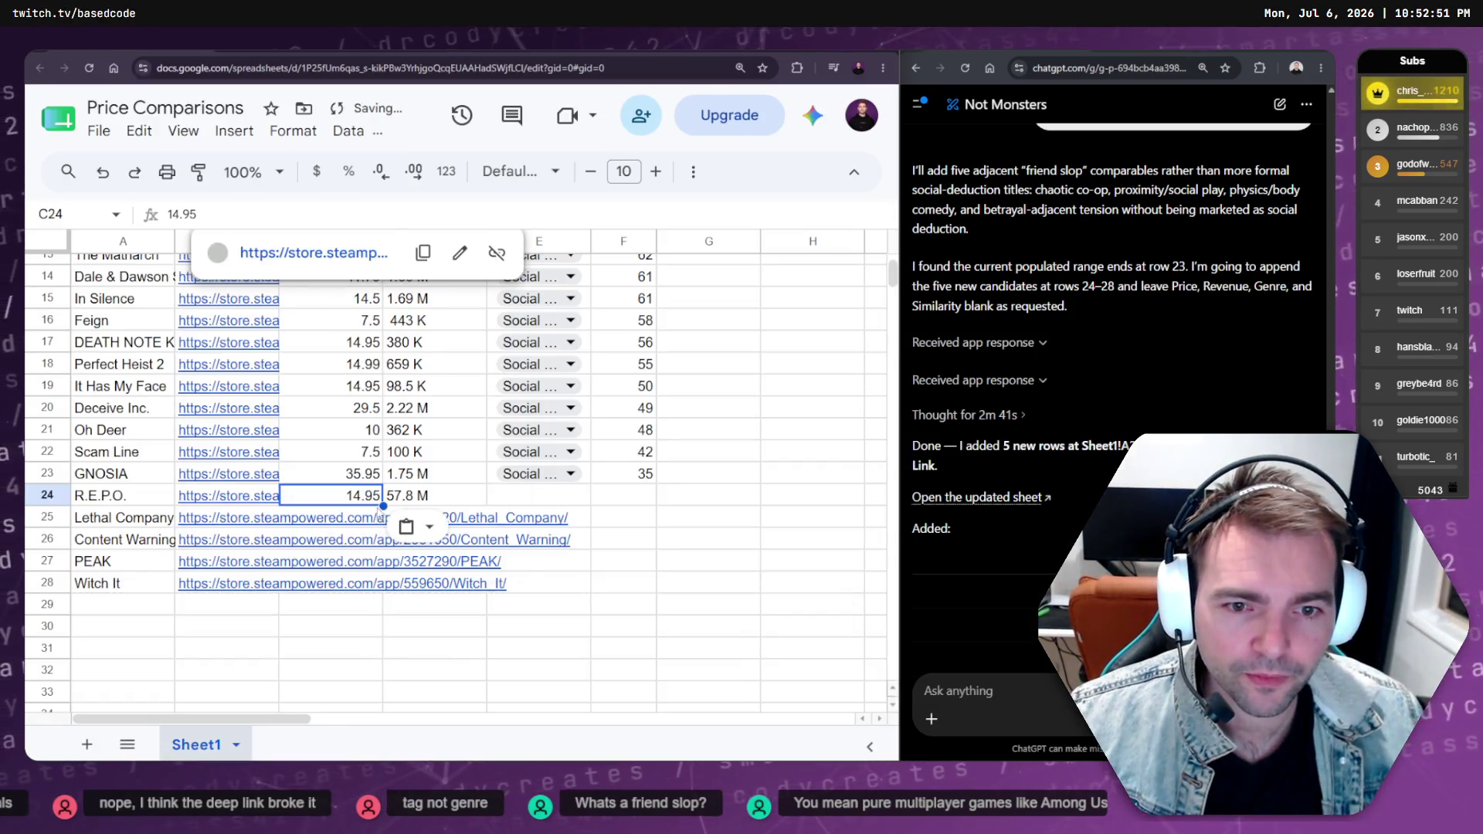
left_click(682, 529)
left_click(532, 498)
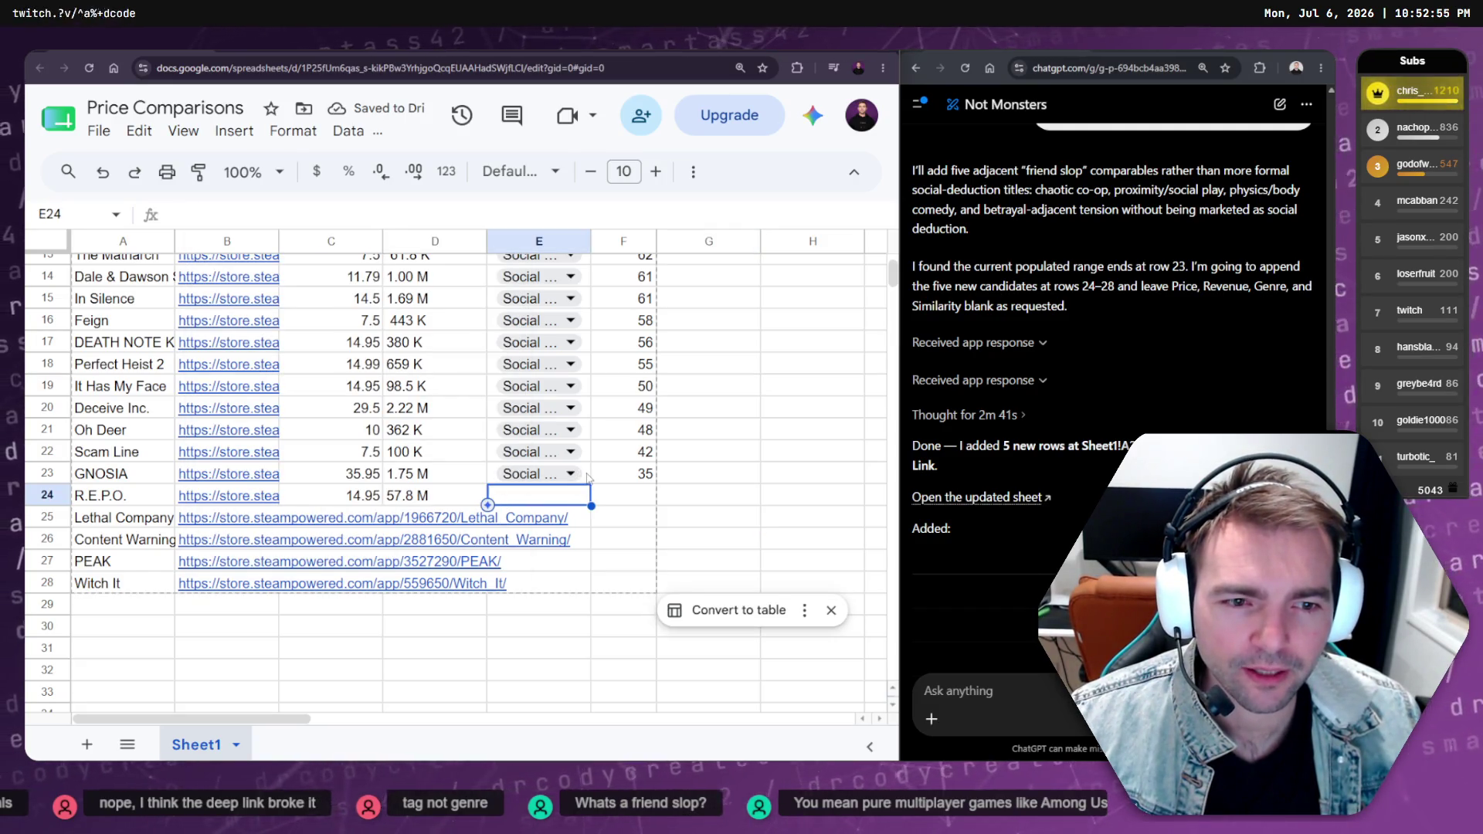
Extend the genre dropdown to rows 24–28 and set R.E.P.O. and Lethal Company to Friendslop
double_click(588, 476)
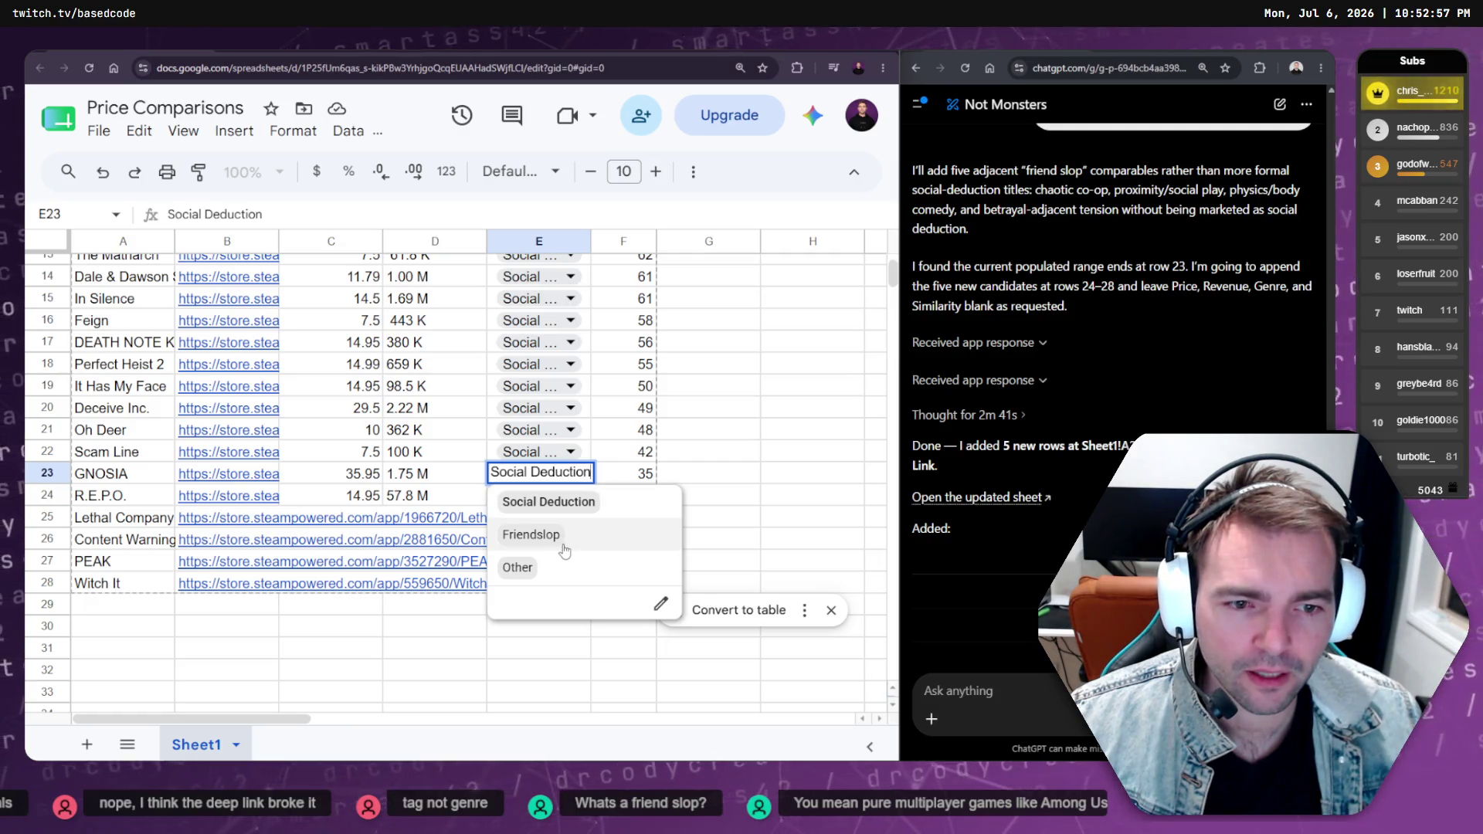
key("Escape")
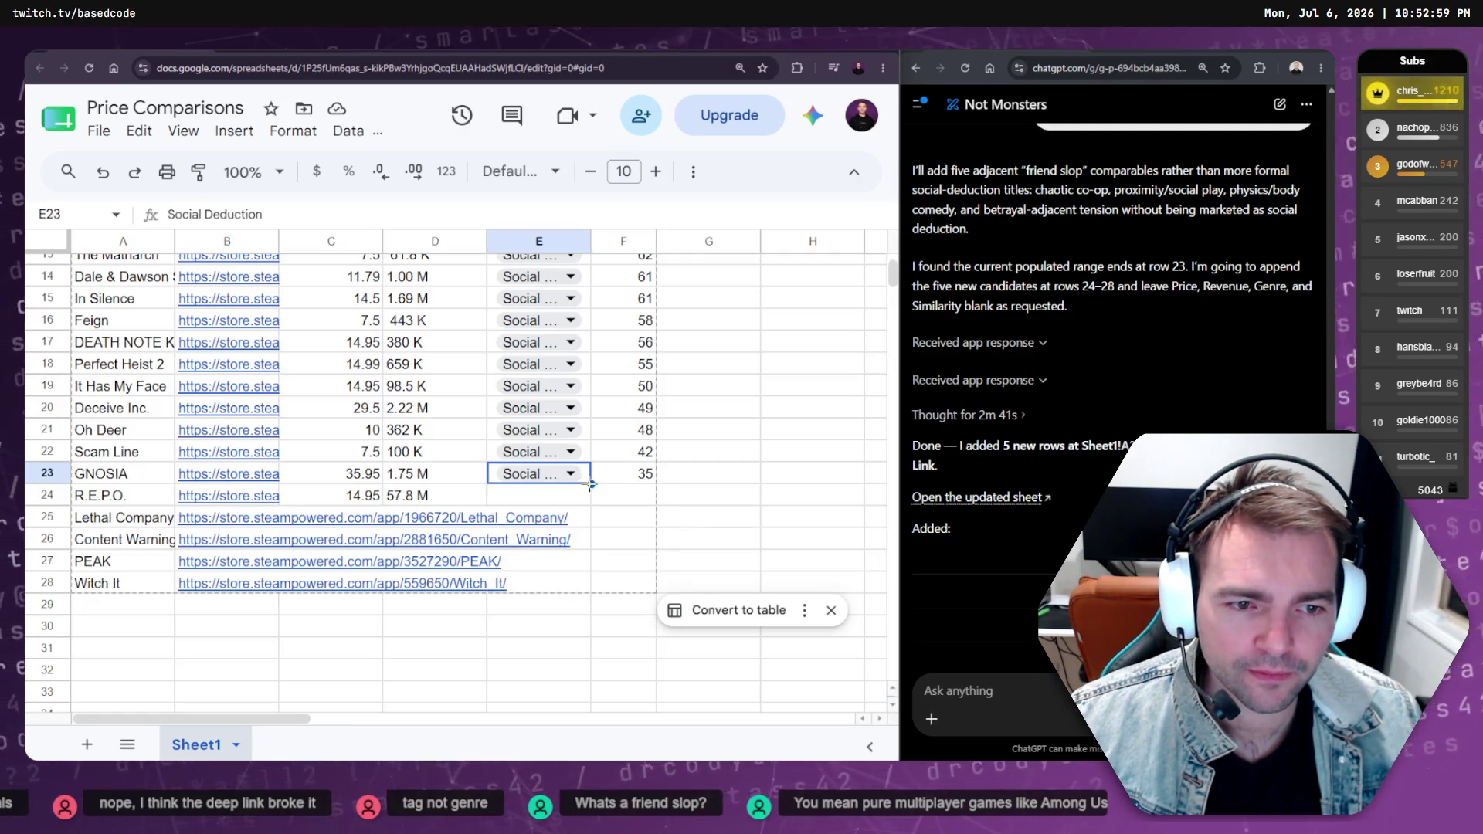
left_click_drag(579, 589, 579, 588)
left_click(570, 495)
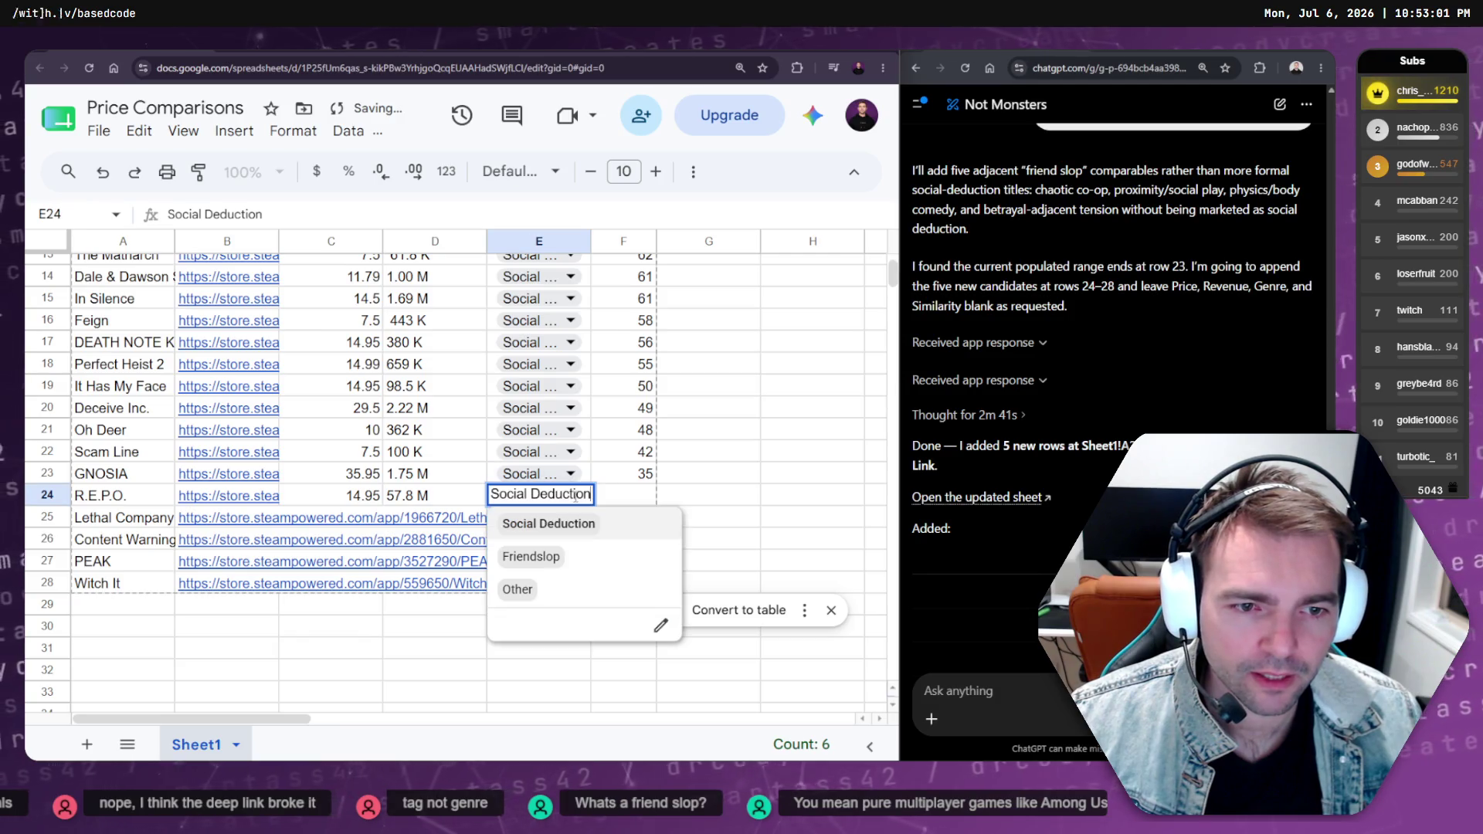
left_click(556, 556)
left_click(569, 517)
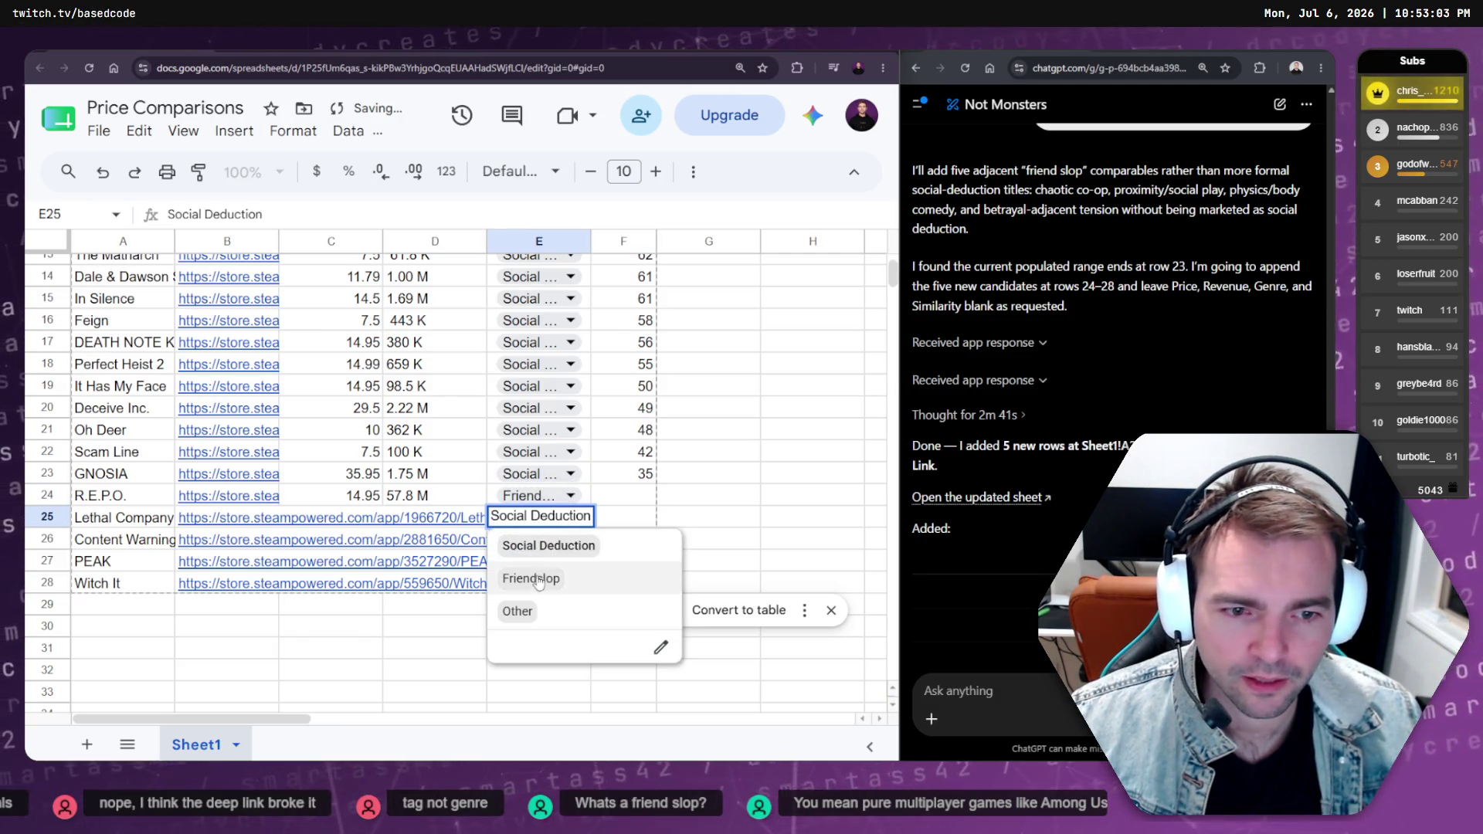
left_click(530, 575)
Set Content Warning, PEAK and Witch It to Friendslop as well
left_click(525, 541)
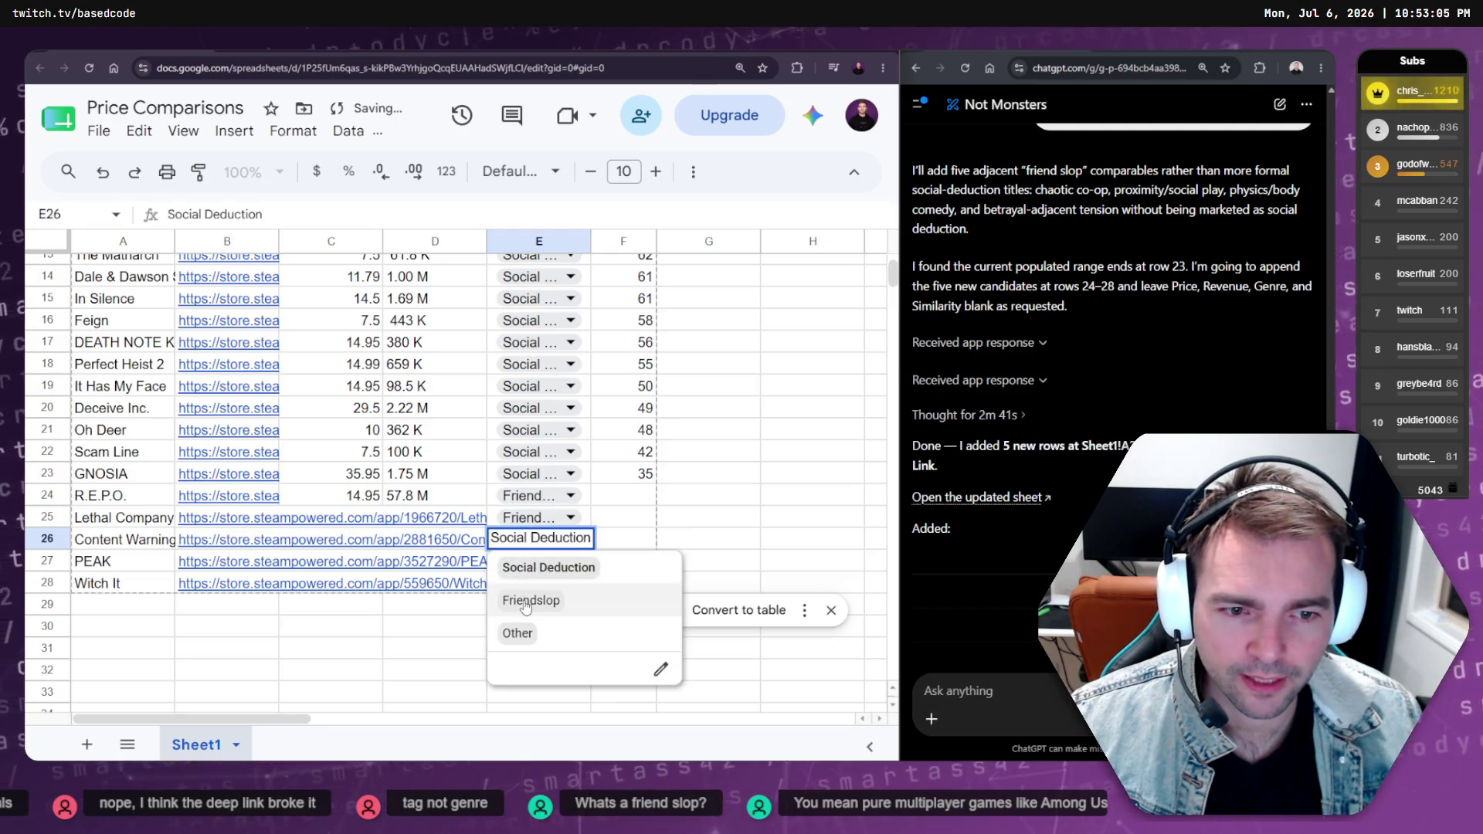
left_click(525, 599)
left_click(525, 564)
left_click(525, 621)
double_click(538, 582)
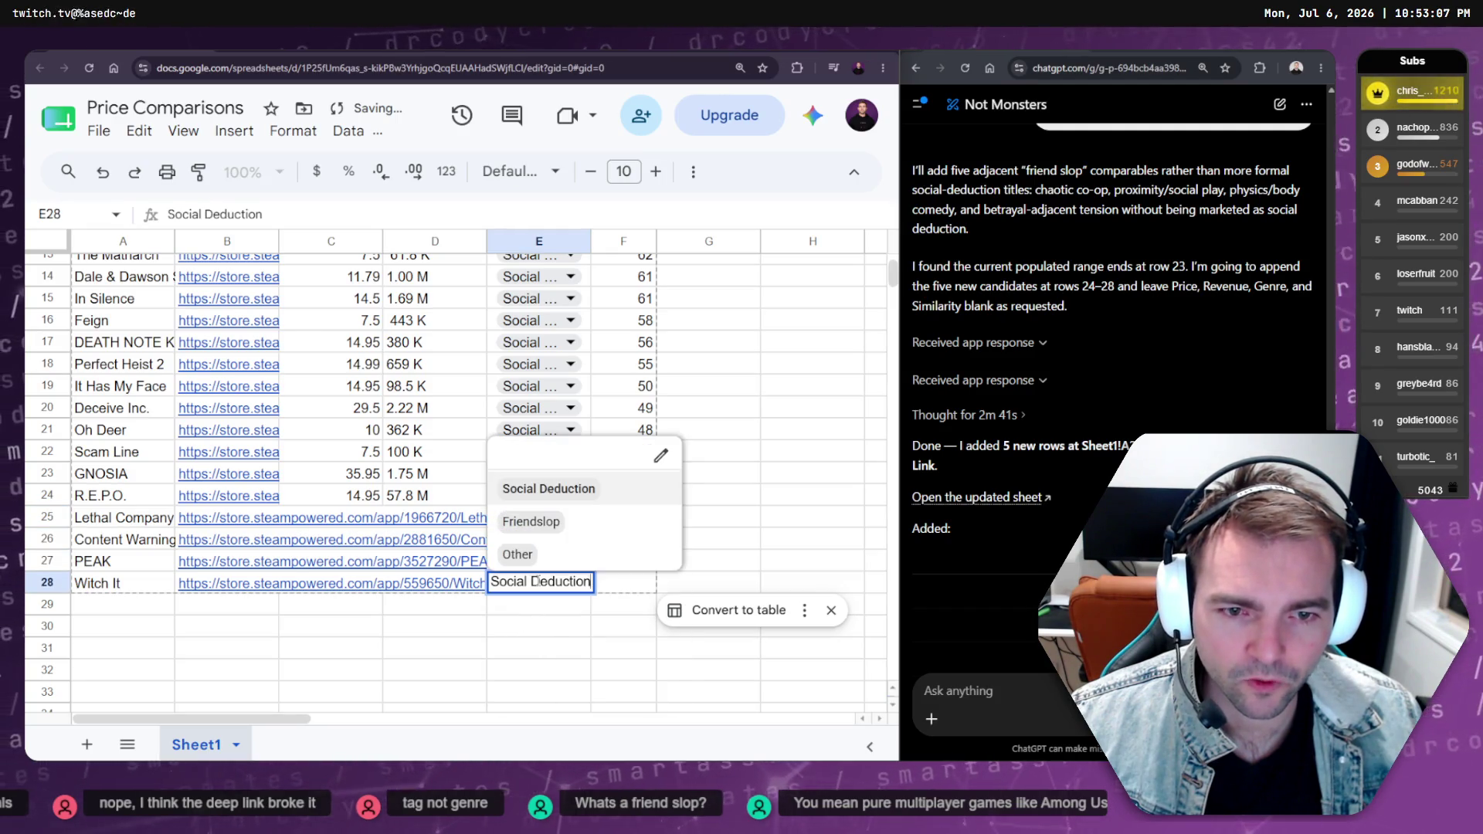
left_click(531, 522)
left_click(437, 655)
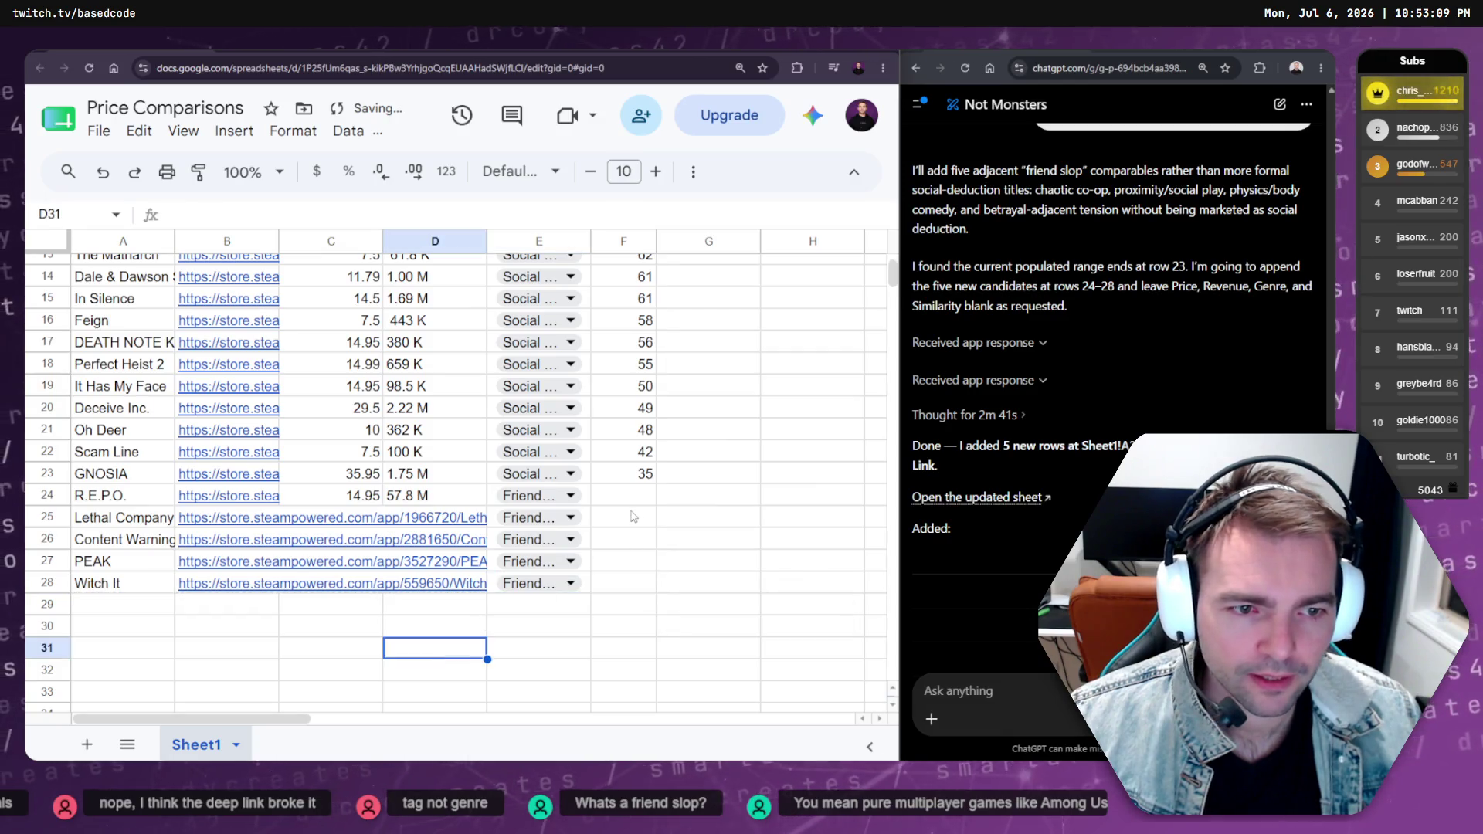
Read Lethal Company's revenue on Steam and enter 72.1 M in D25
left_click(255, 521)
left_click(292, 555)
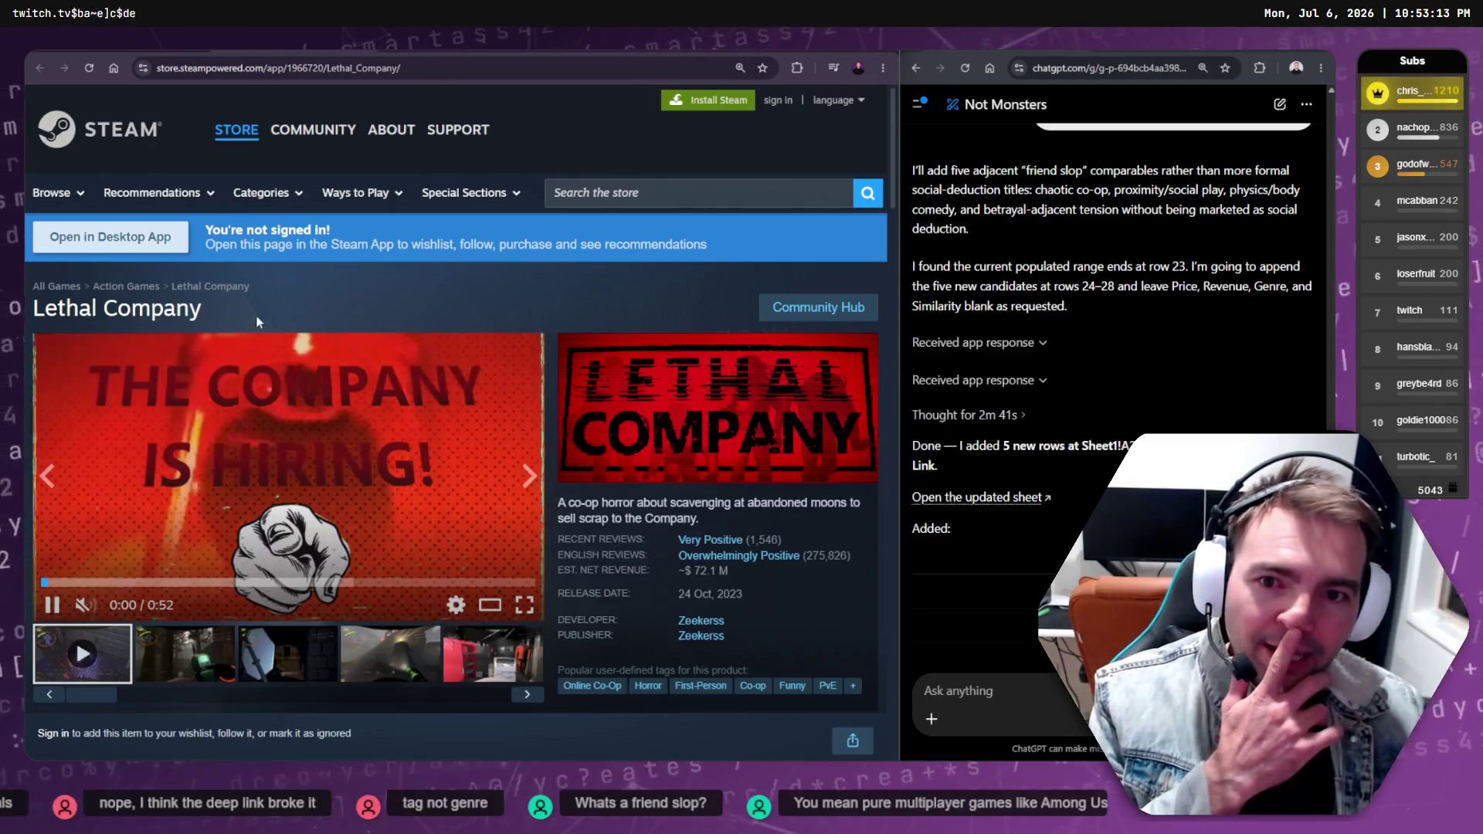
scroll(620, 452, "down", 3)
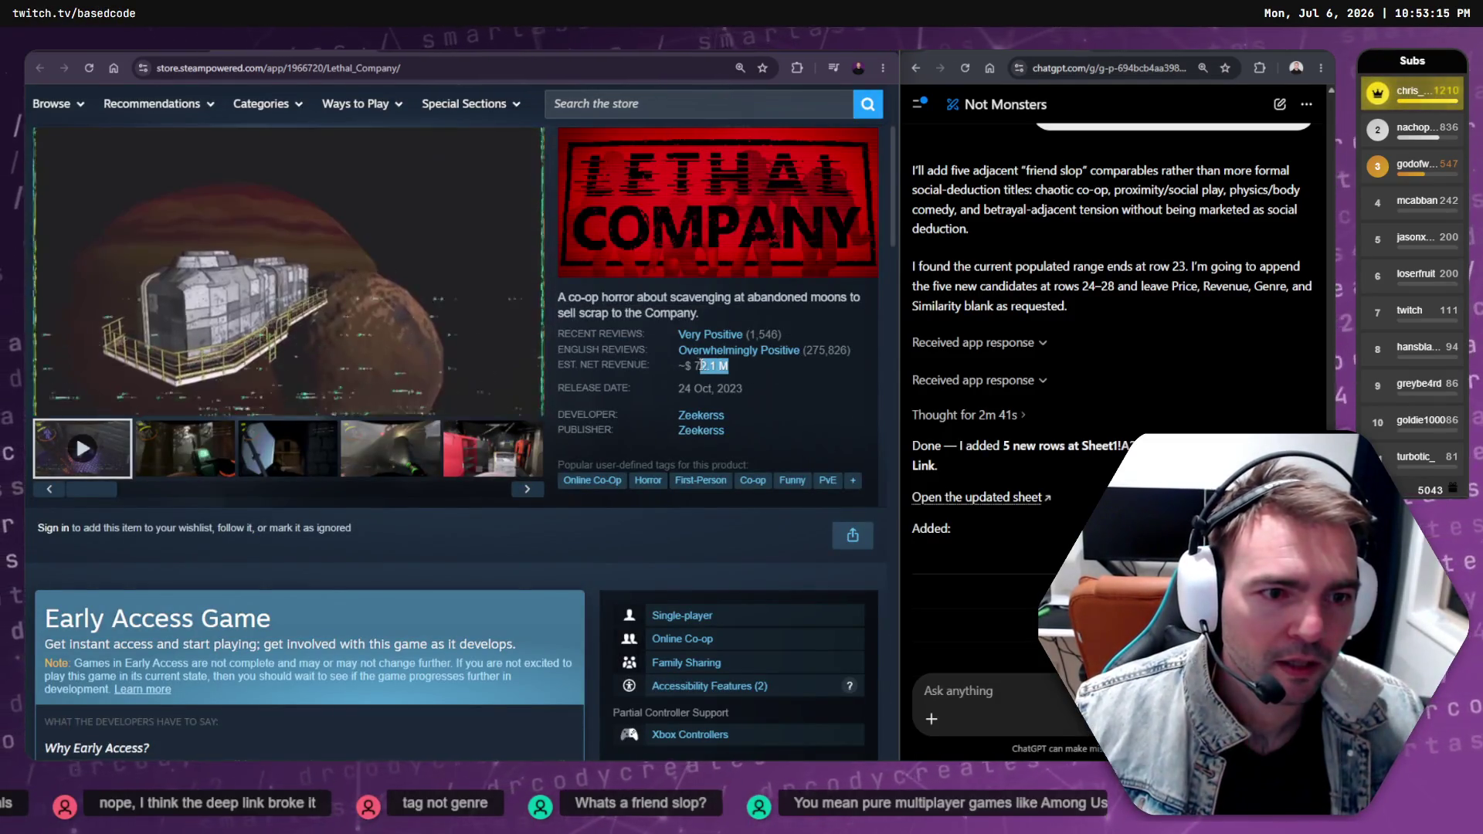
key("alt+Left")
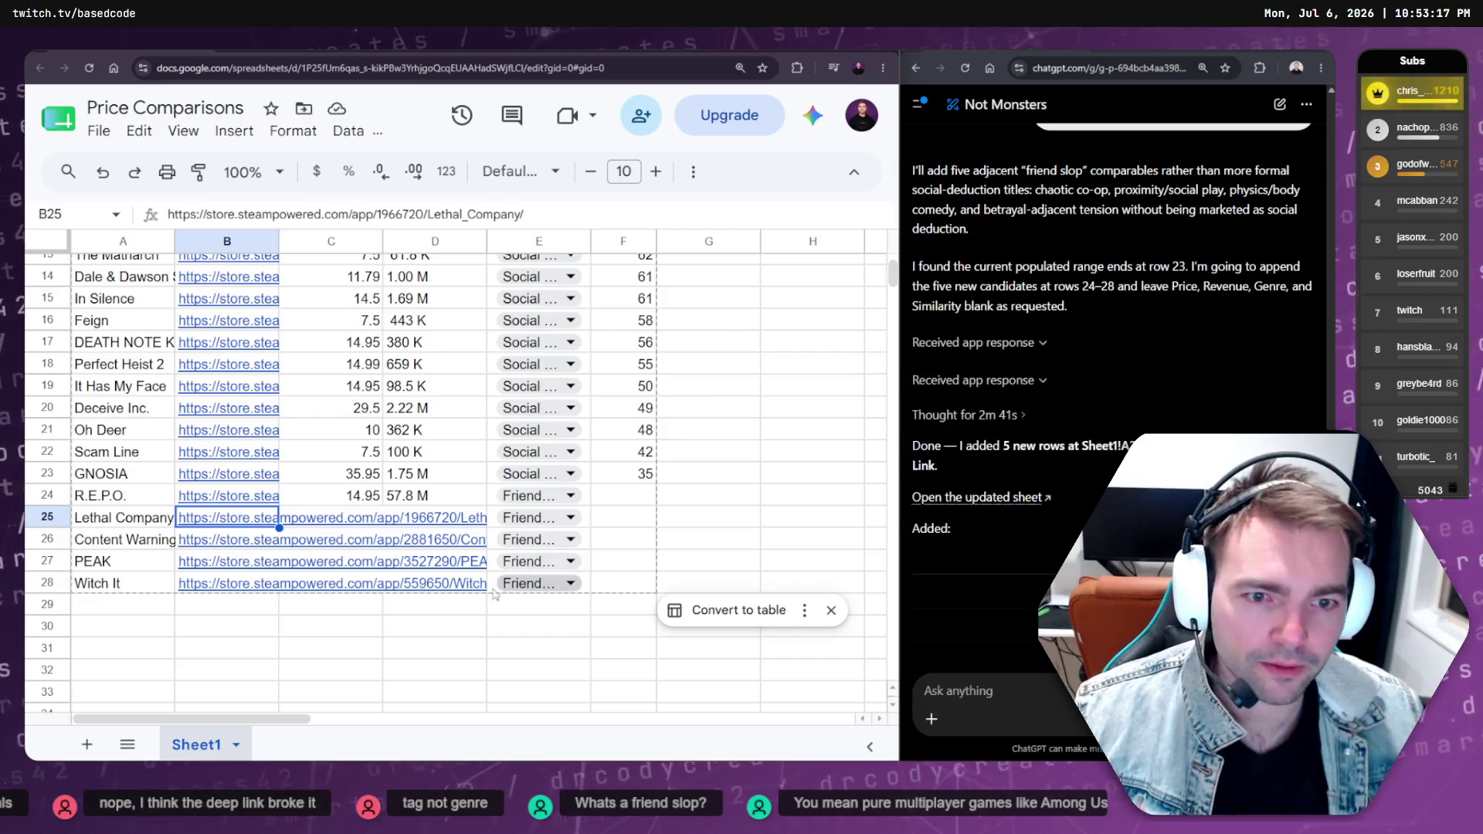
left_click(448, 519)
type("72.1 M")
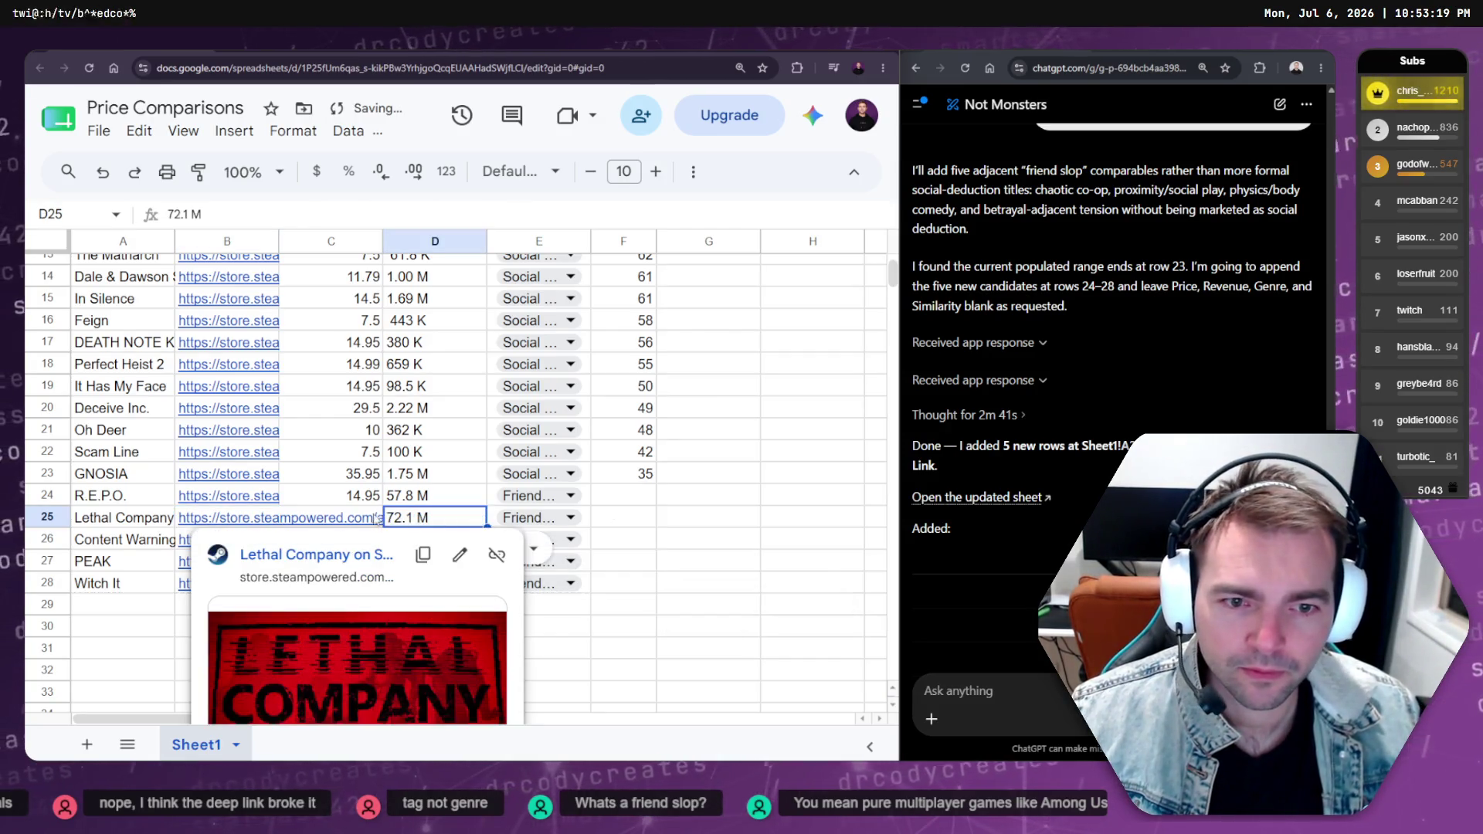
Copy Lethal Company's 14.50 Steam price into C25
left_click(316, 523)
left_click(541, 558)
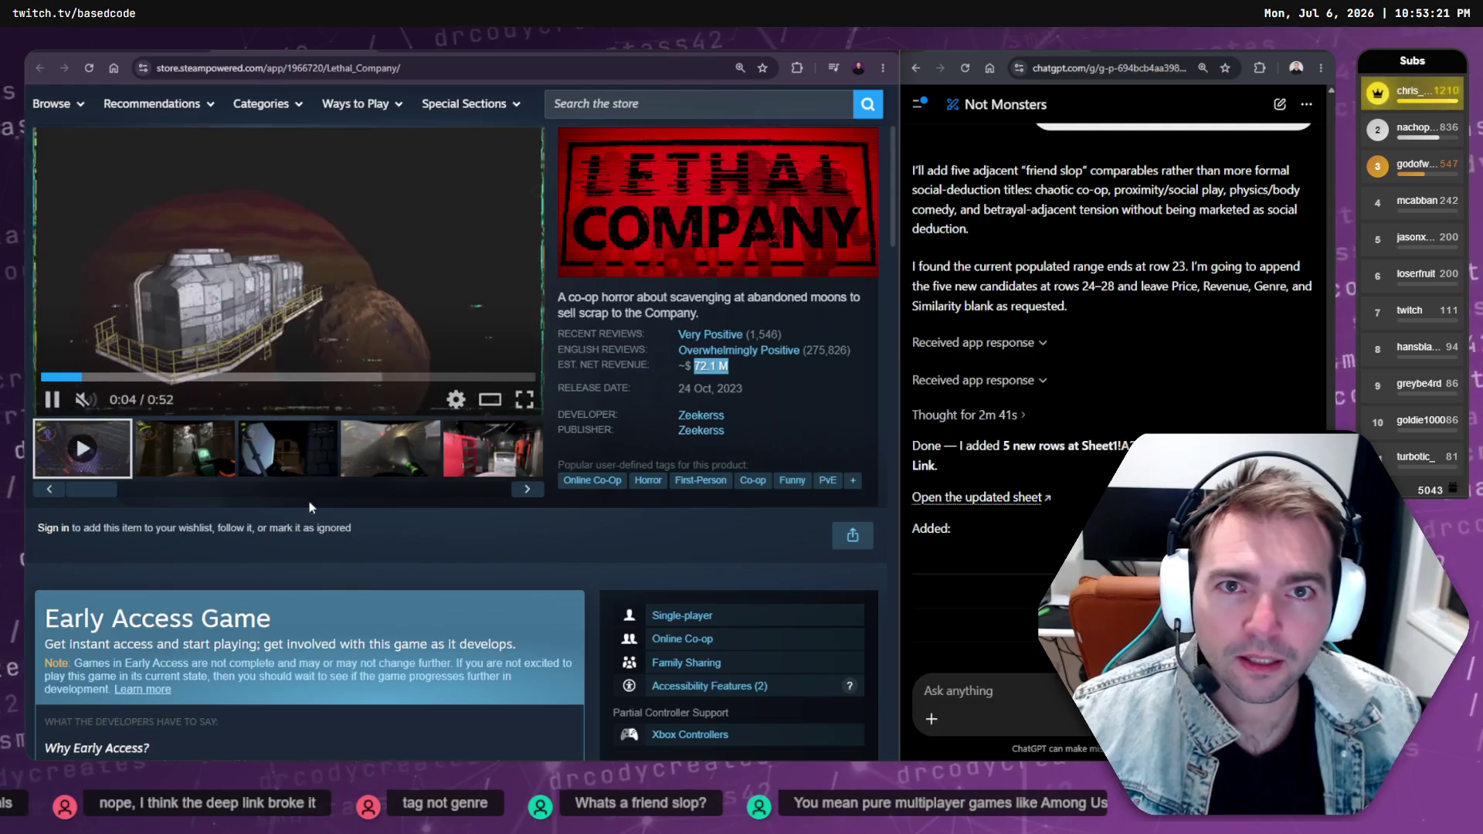
scroll(512, 569, "down", 3)
double_click(462, 498)
key("ctrl+c")
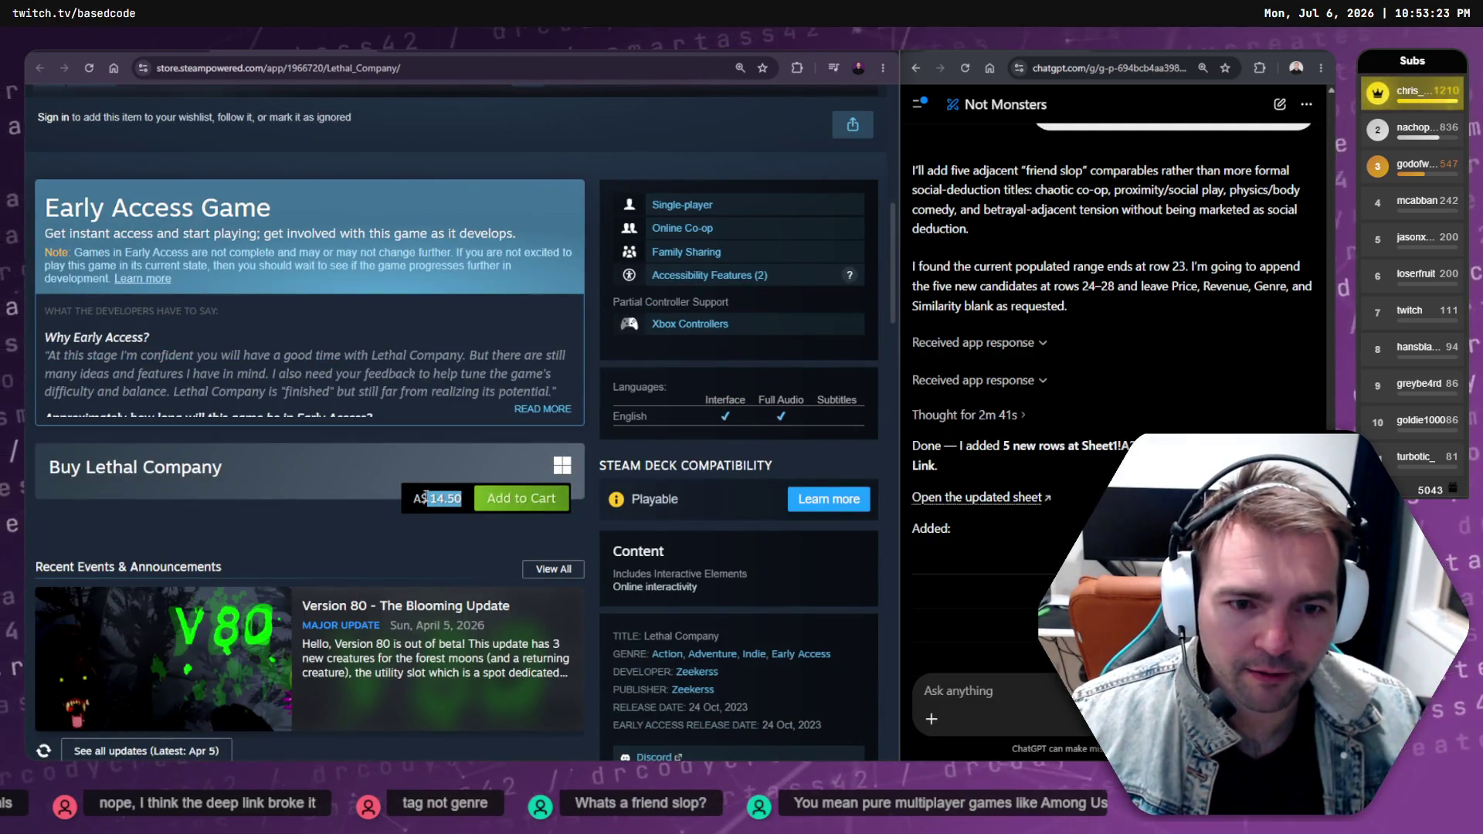
key("alt+Left")
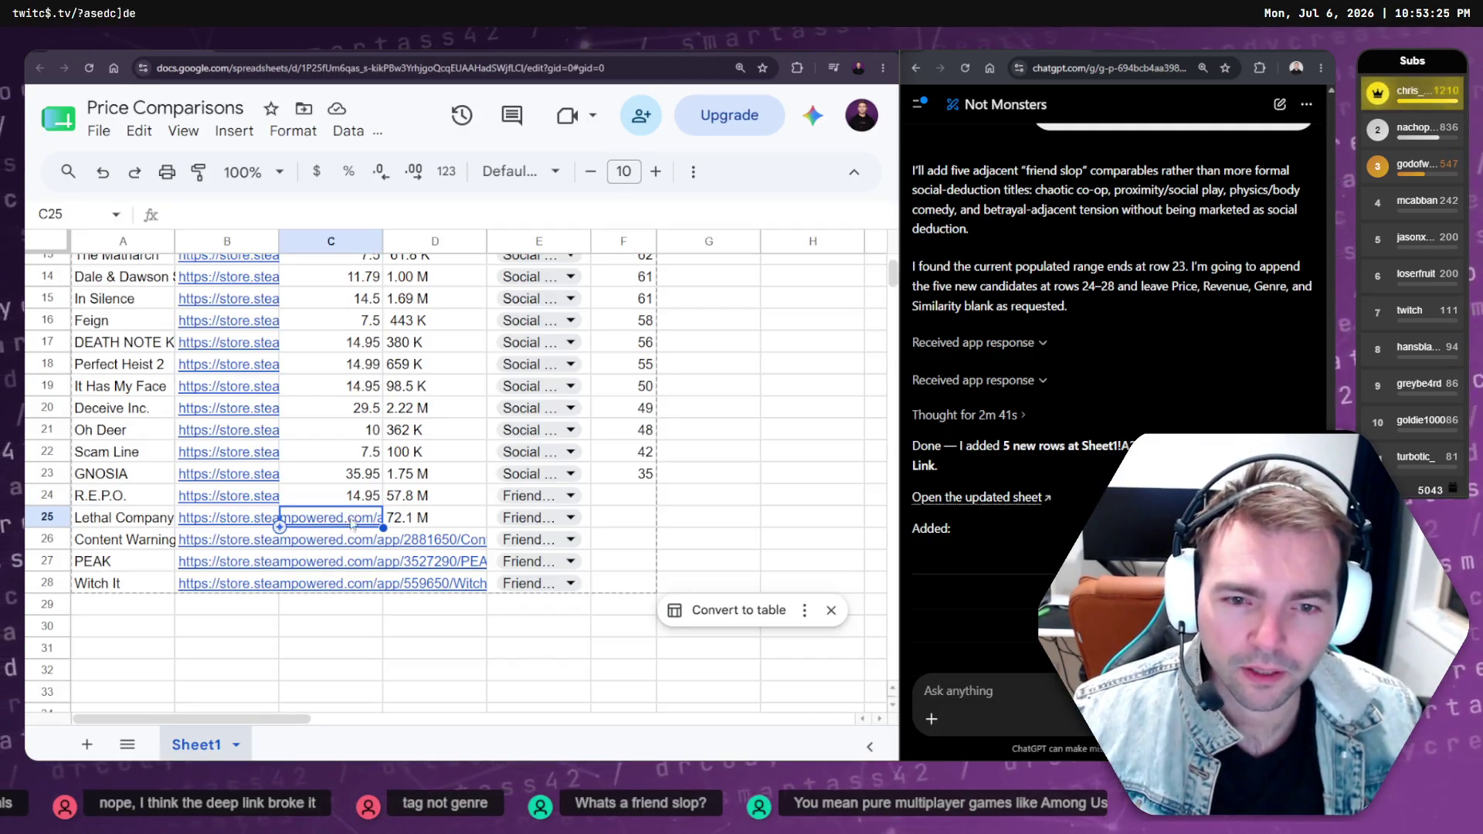
key("ctrl+v")
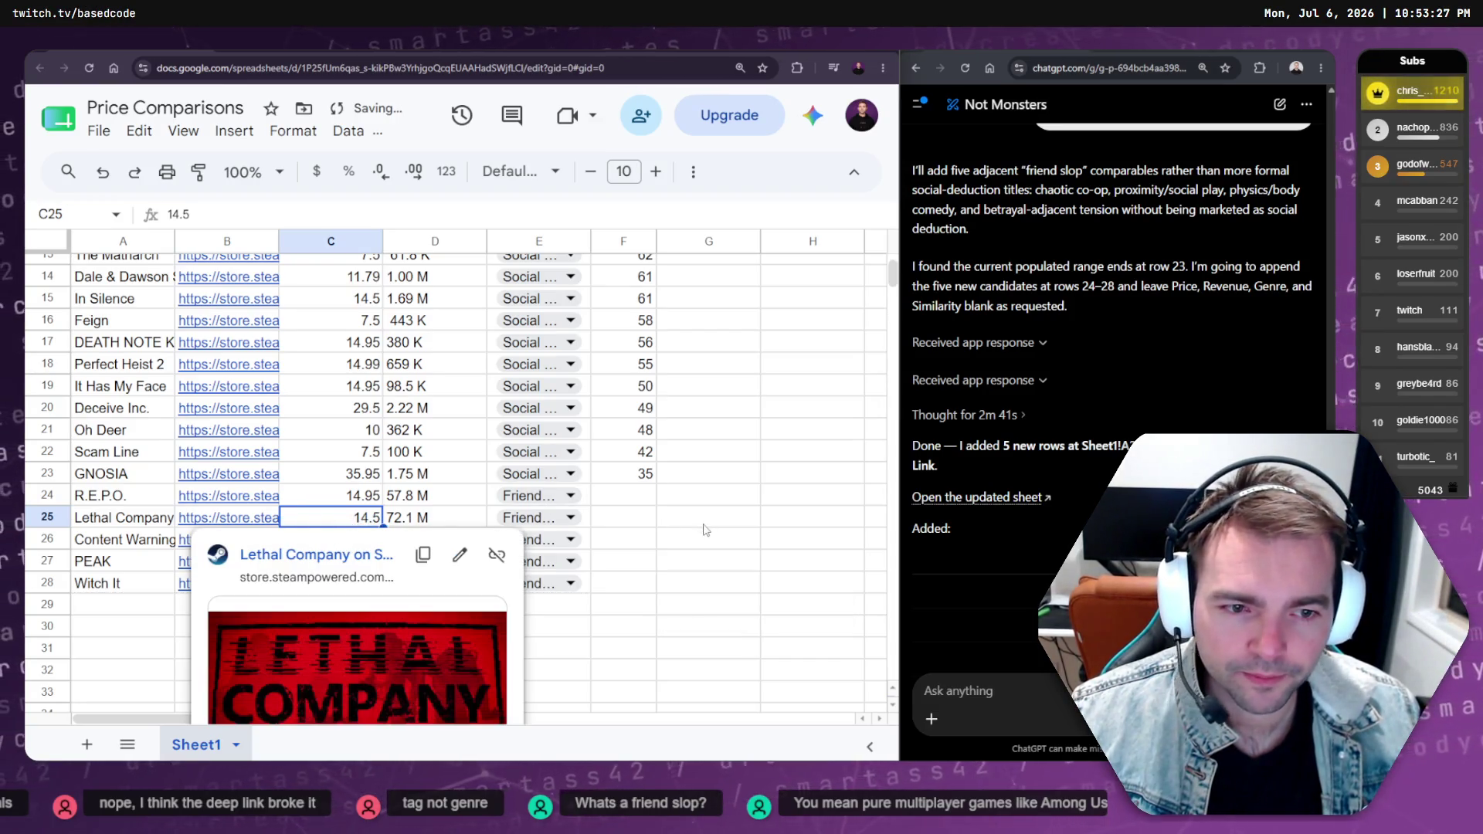
left_click(281, 544)
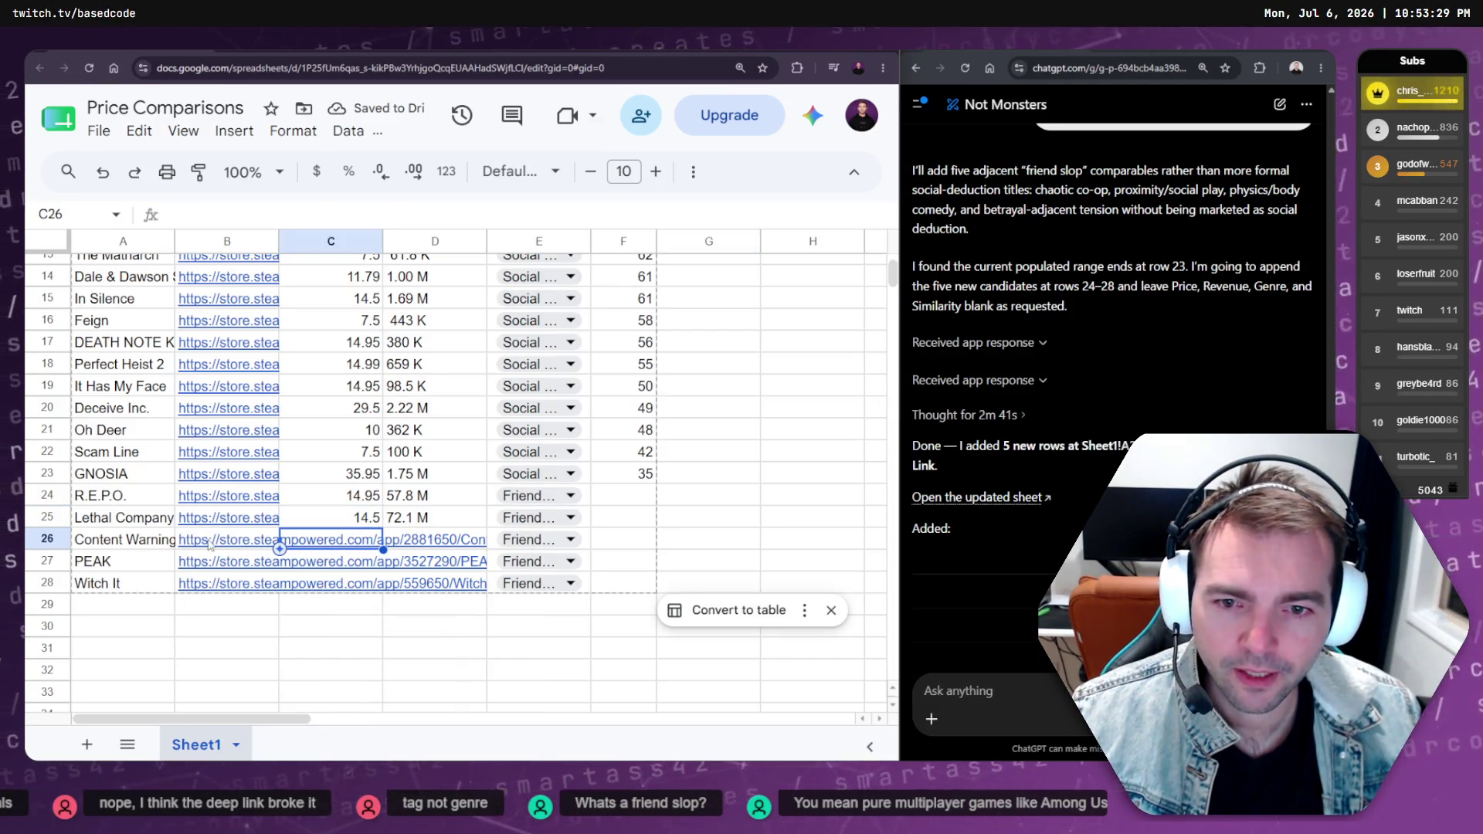
left_click(267, 541)
Copy Content Warning's 18.2 M revenue from Steam into D26
left_click(271, 576)
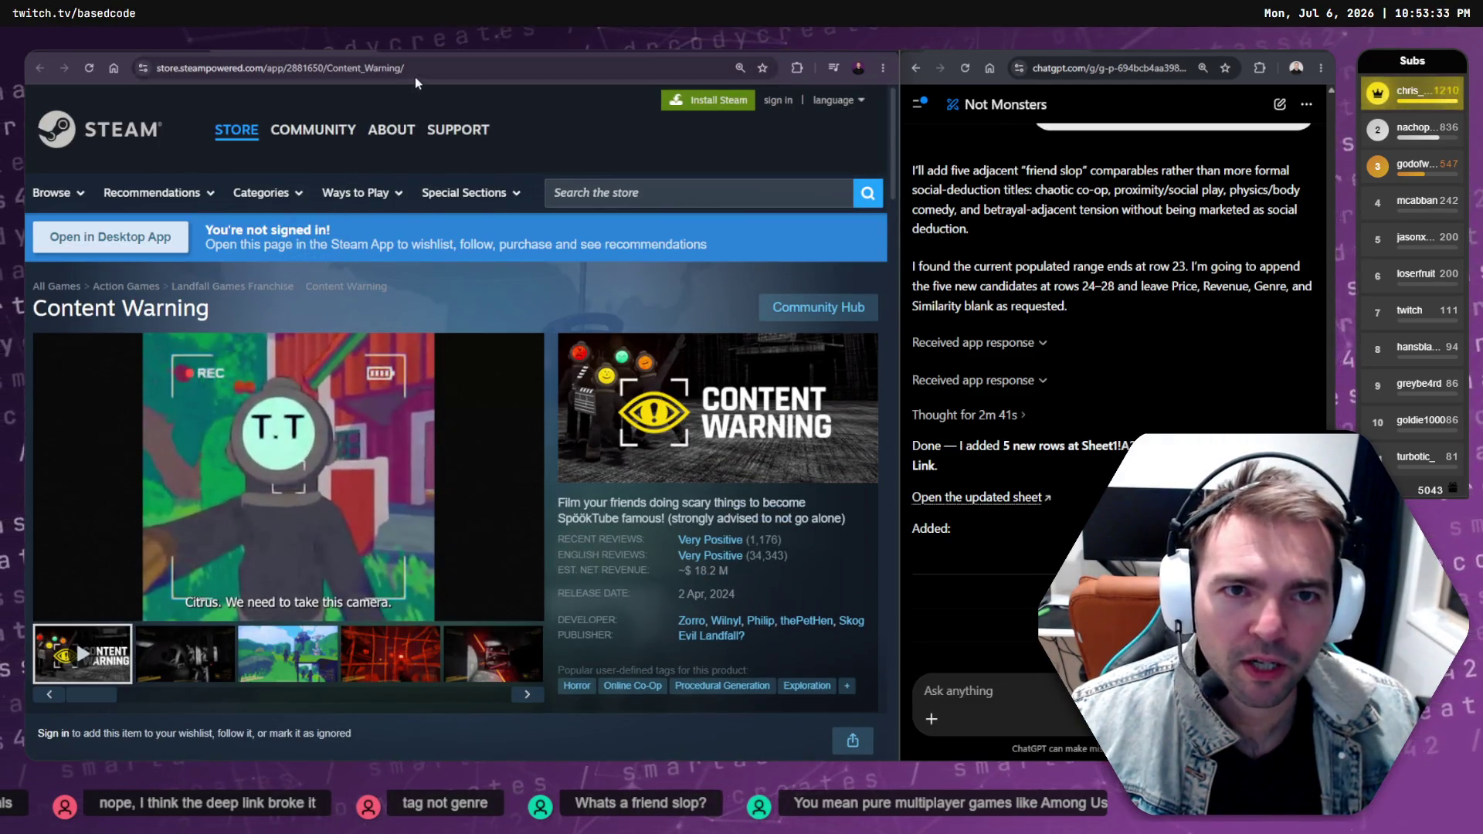
left_click_drag(729, 572, 702, 576)
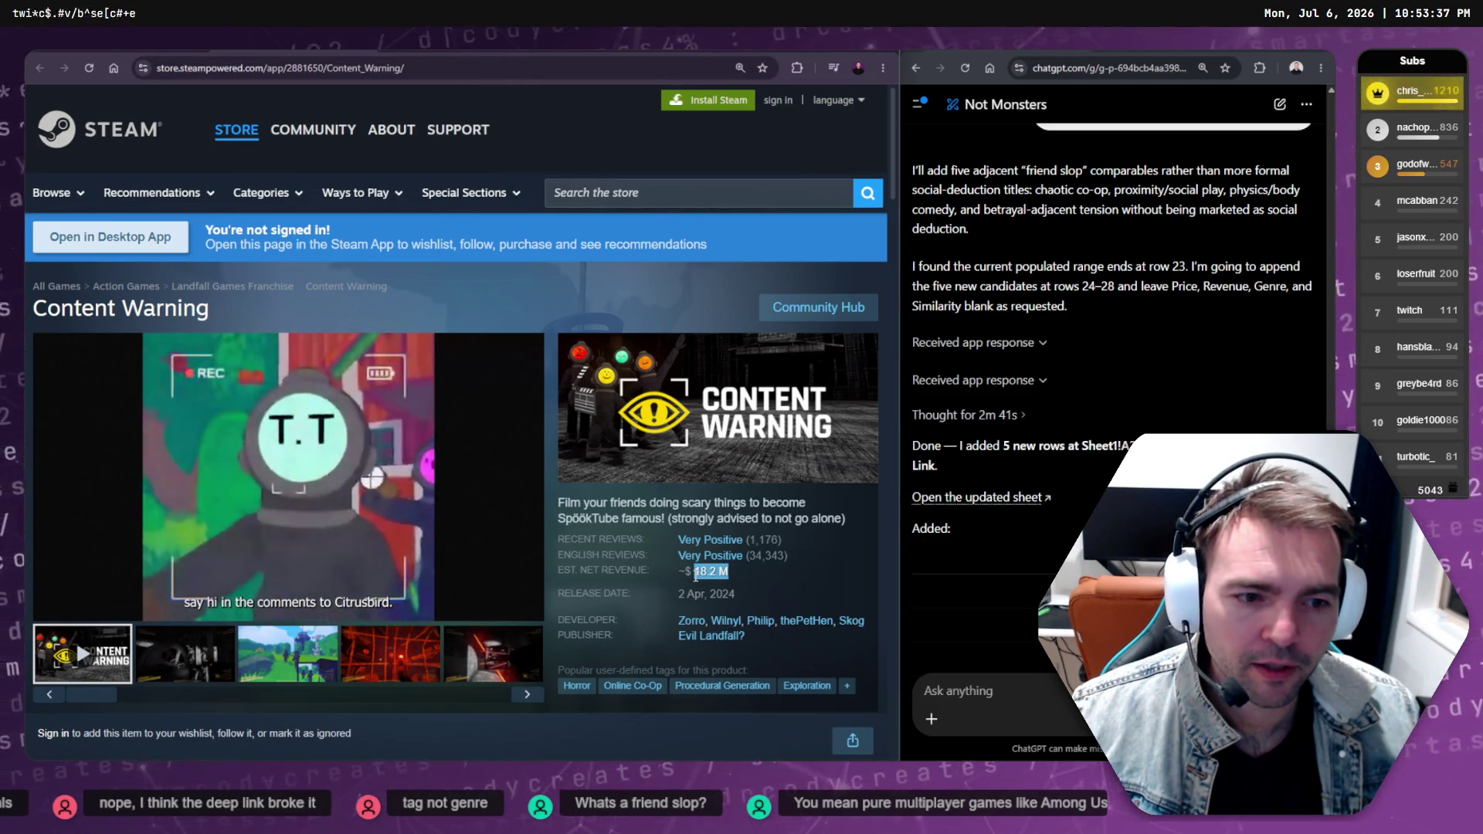
key("ctrl+w")
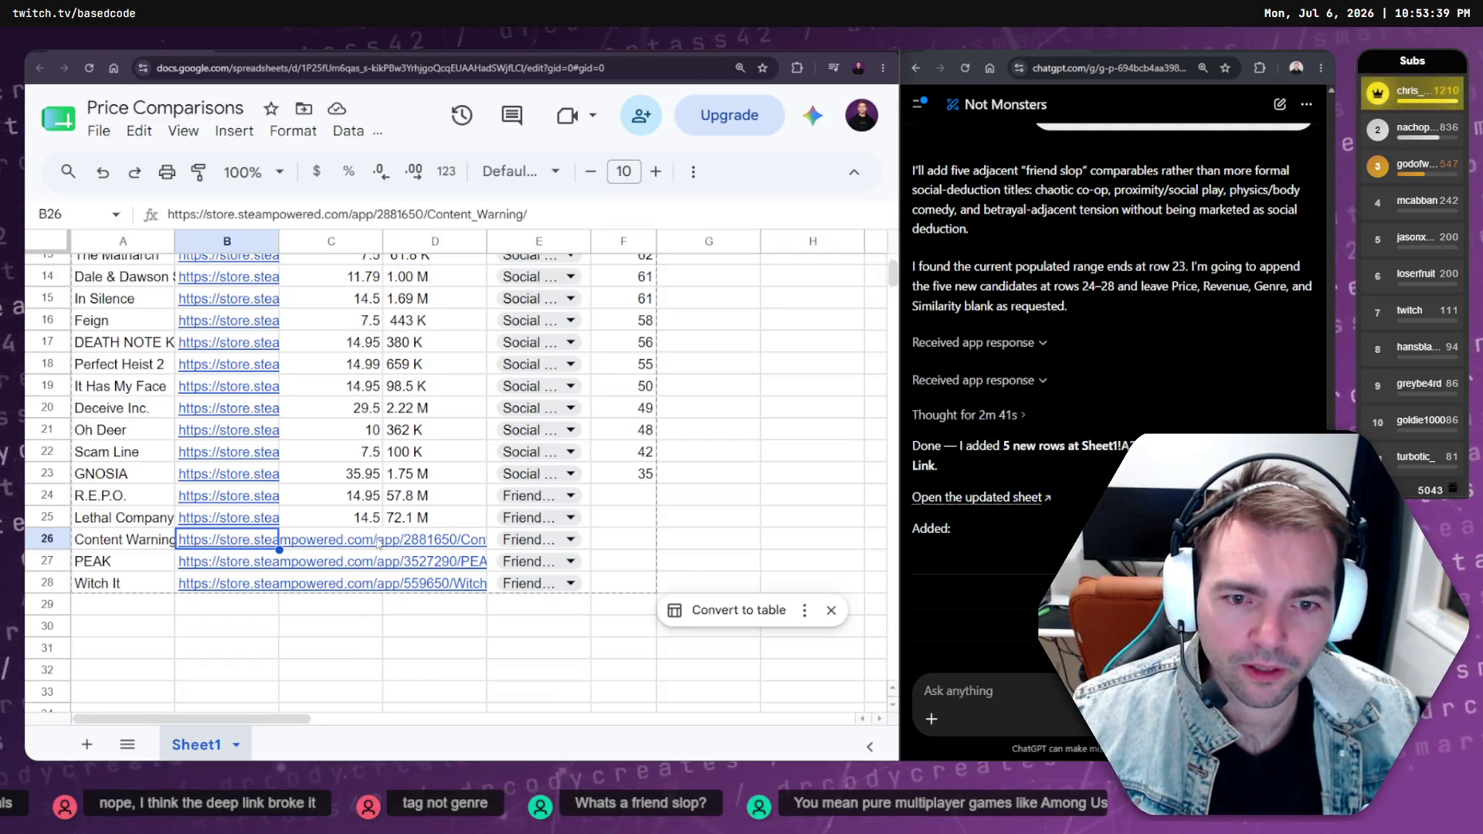
left_click(375, 541)
type("18.2 M")
key("Right")
type("18.2 M")
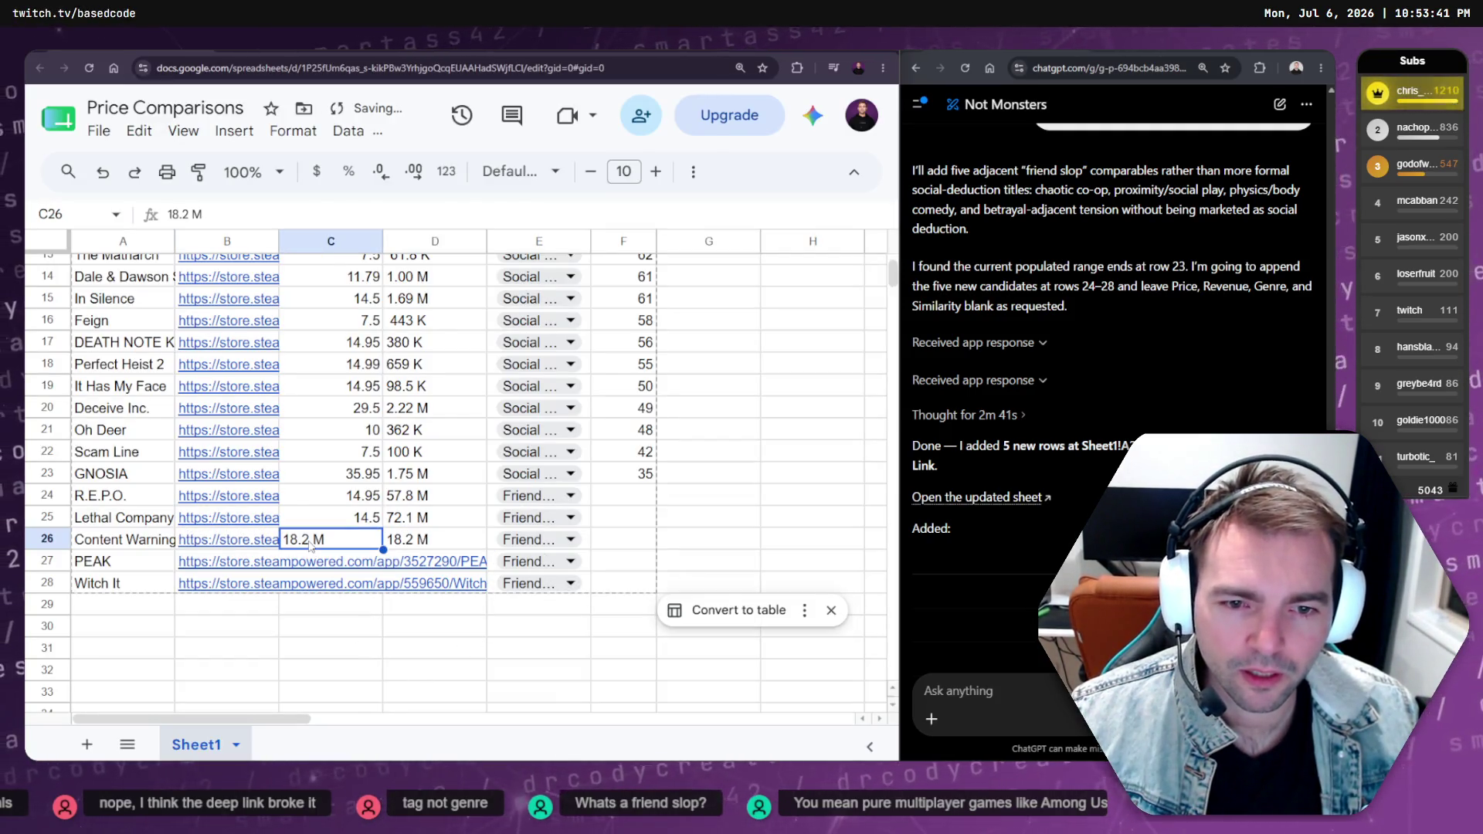
Fix C26 so Content Warning's price reads 11.95
key("ctrl+Tab")
scroll(552, 611, "down", 3)
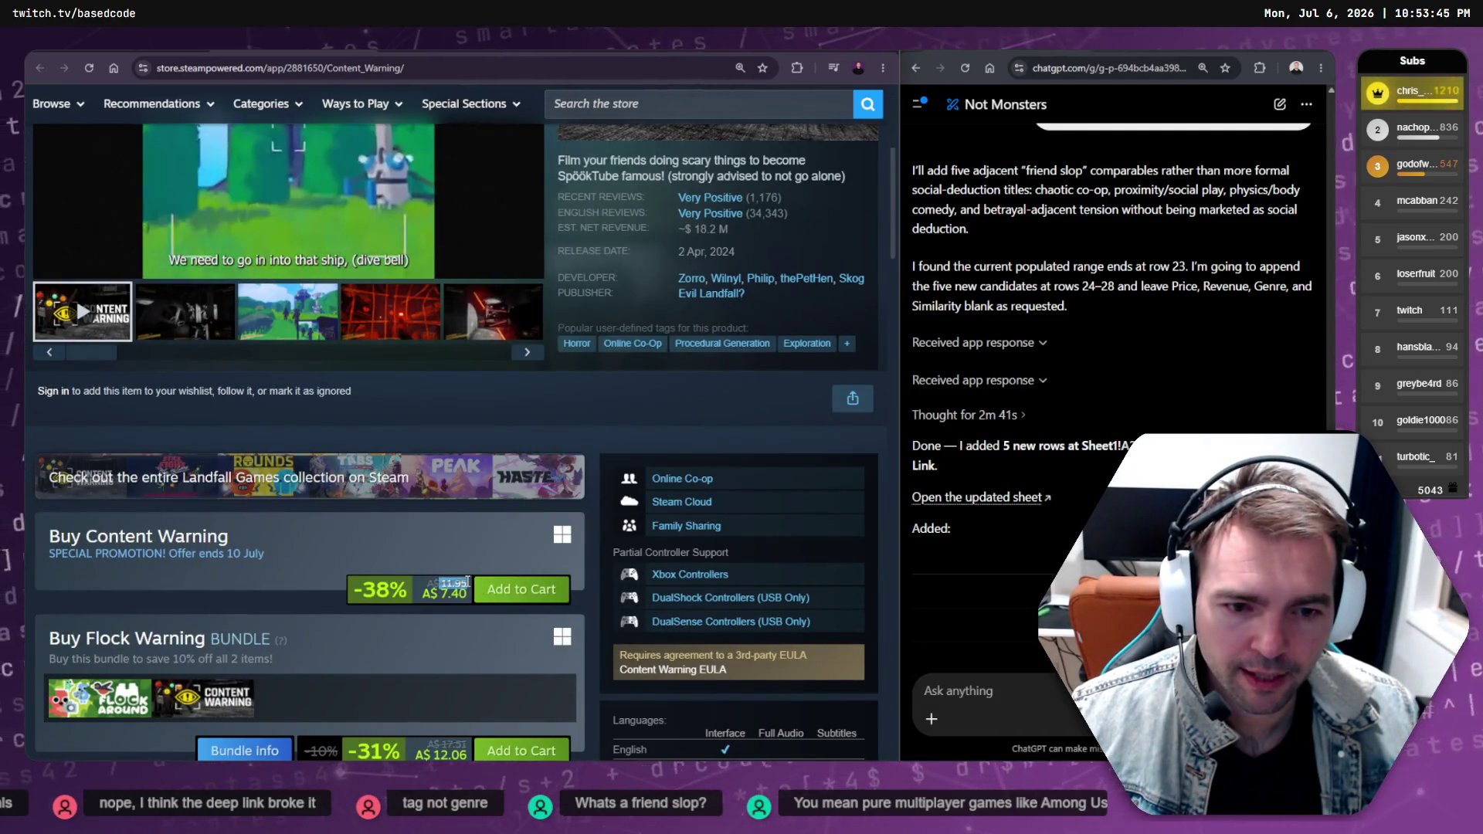
key("ctrl+shift+Tab")
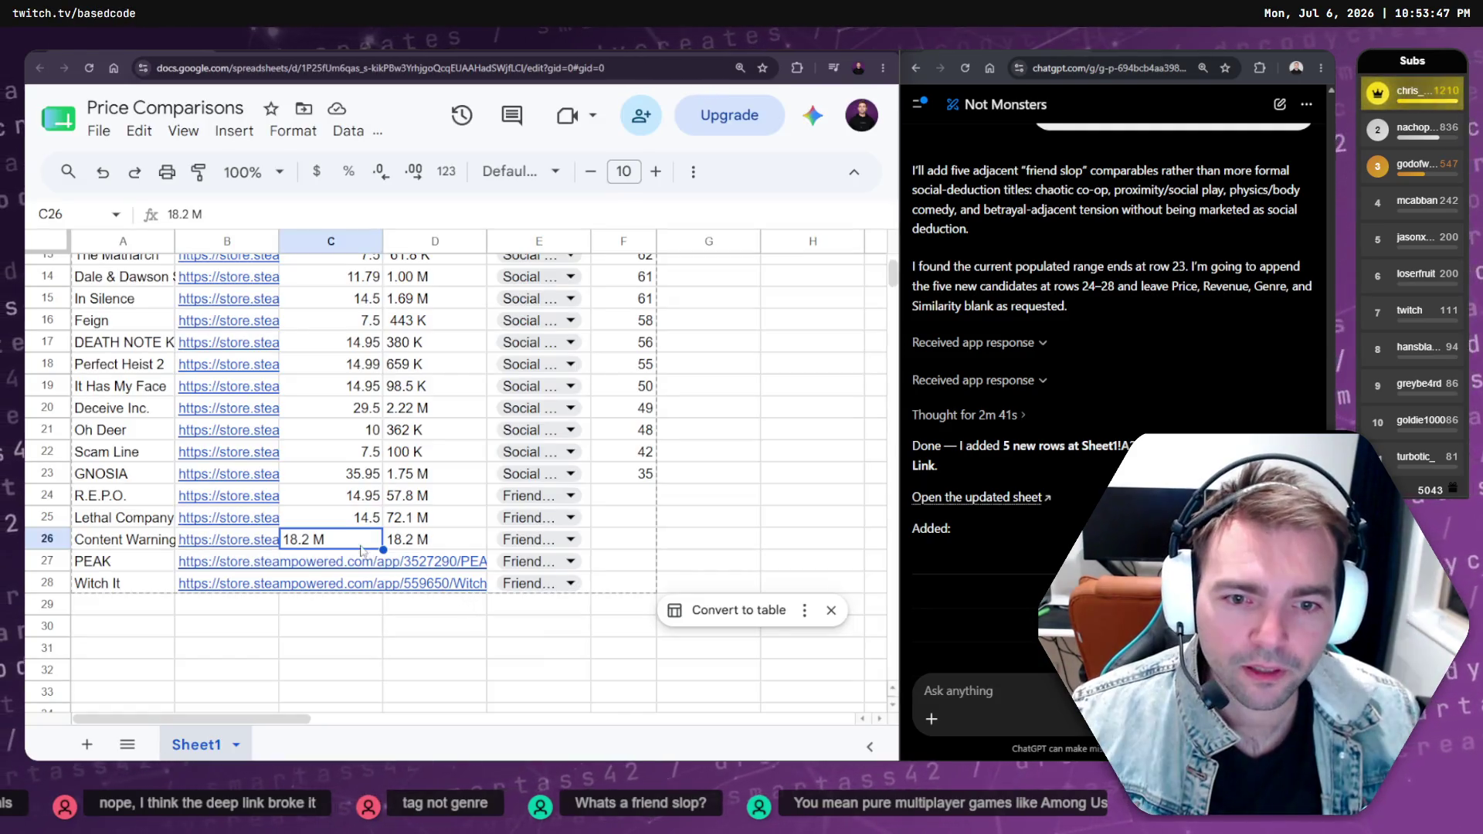
key("ctrl+z")
left_click(352, 604)
left_click(356, 569)
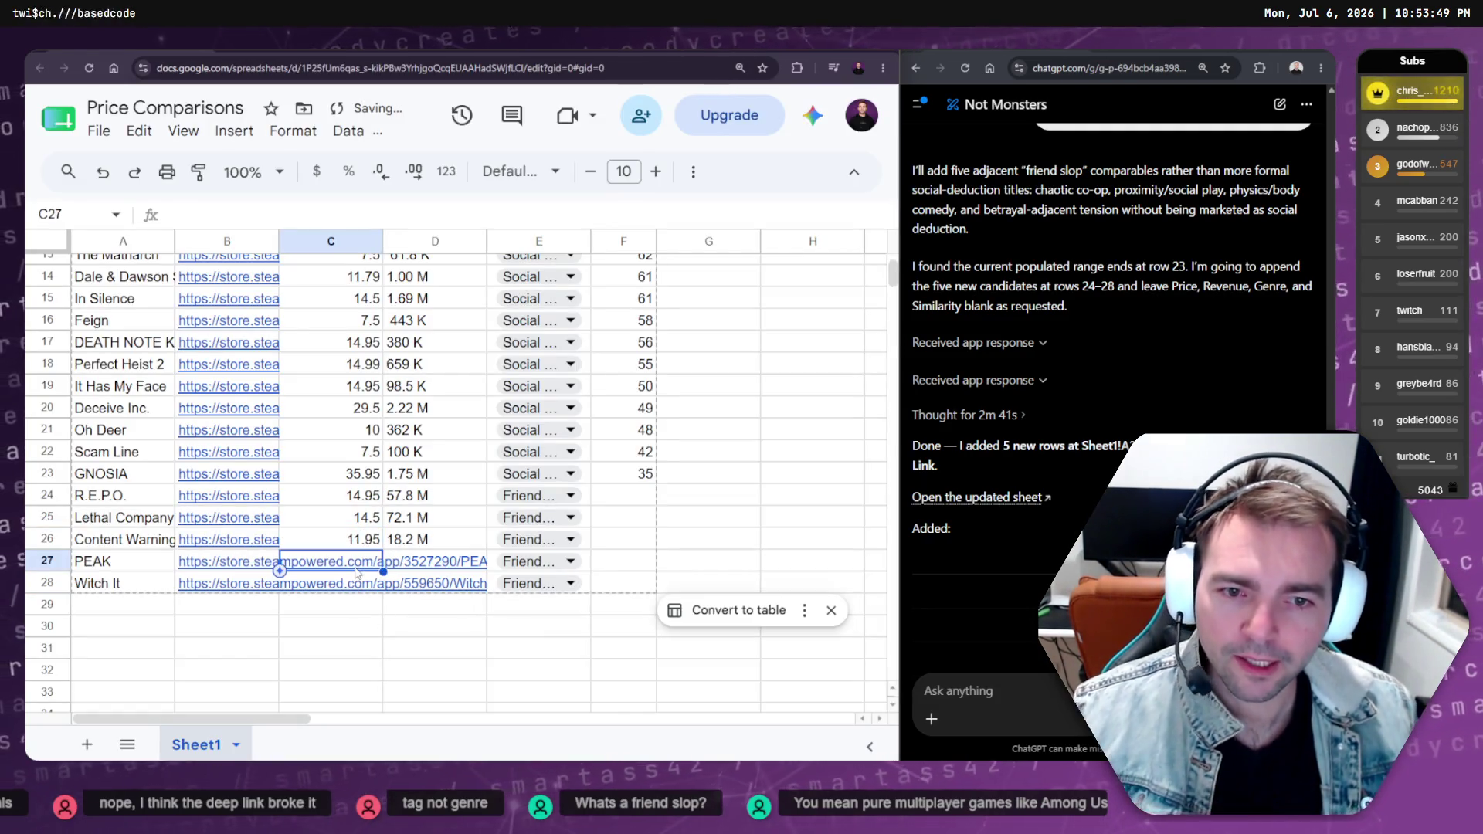
left_click(235, 573)
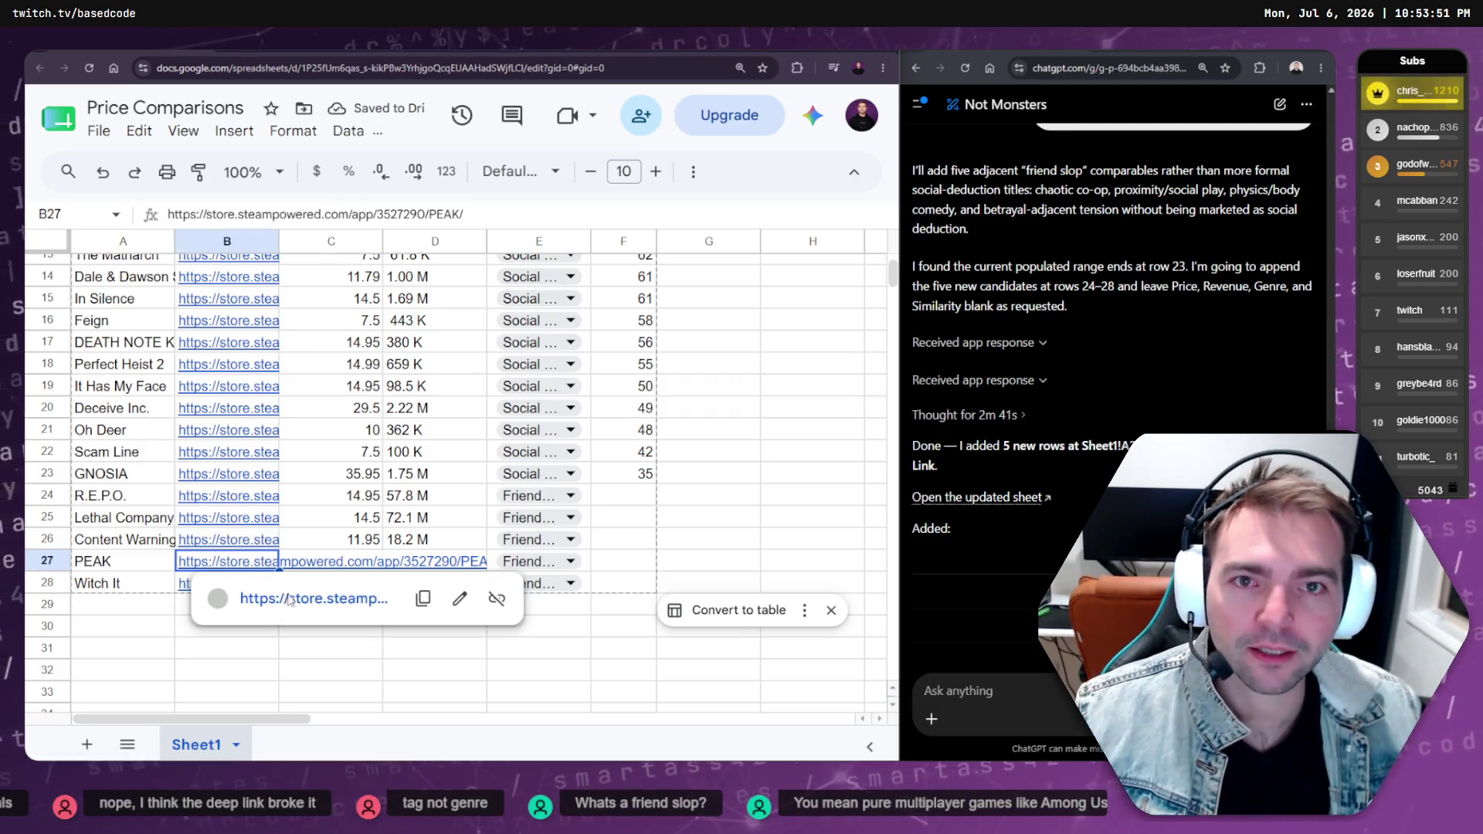
Open PEAK's Steam page and enter 11.79 as its price in row 27
left_click(298, 600)
scroll(587, 407, "down", 5)
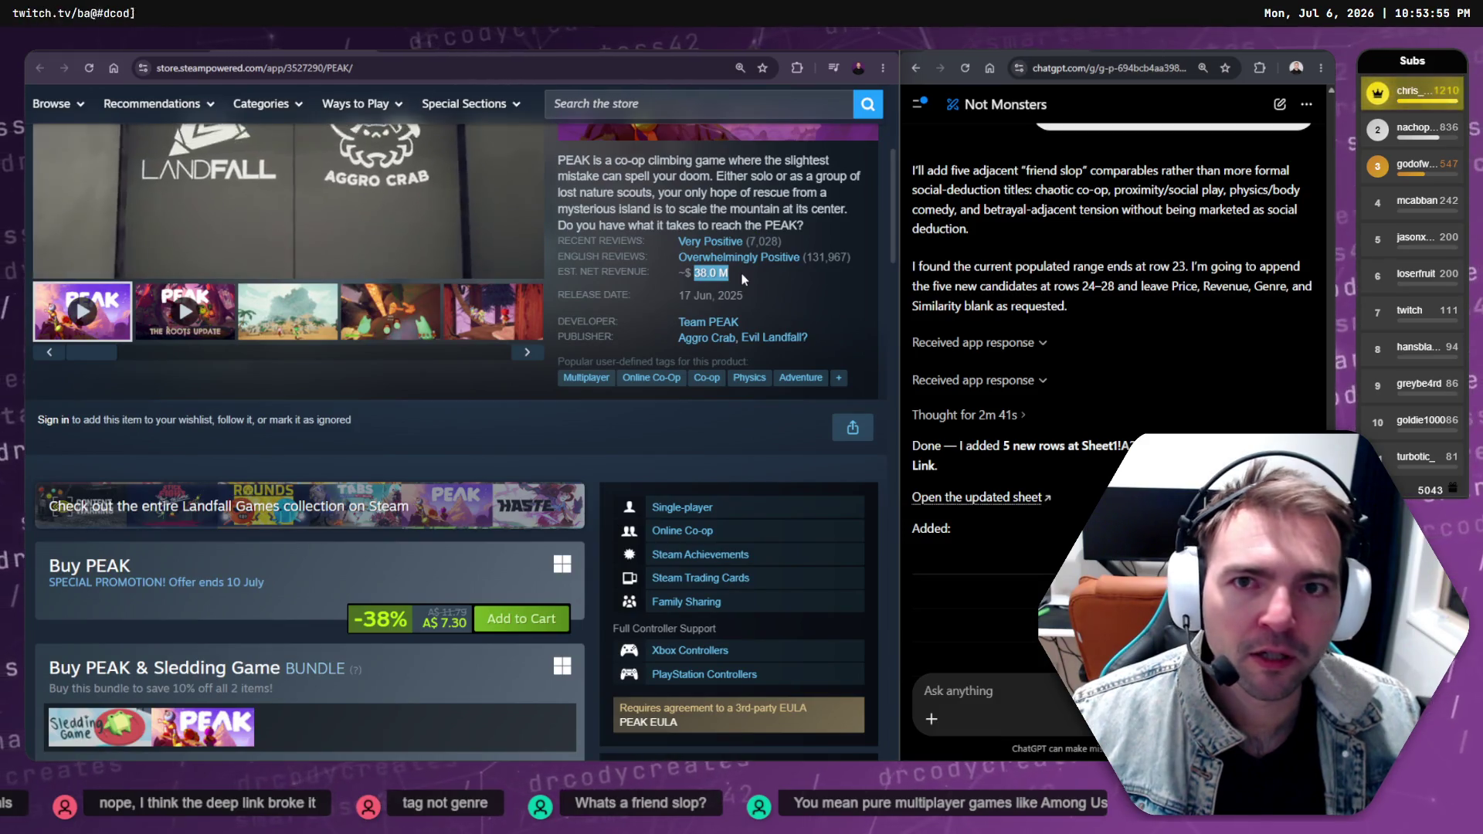
key("ctrl+w")
key("Right")
type("11.79")
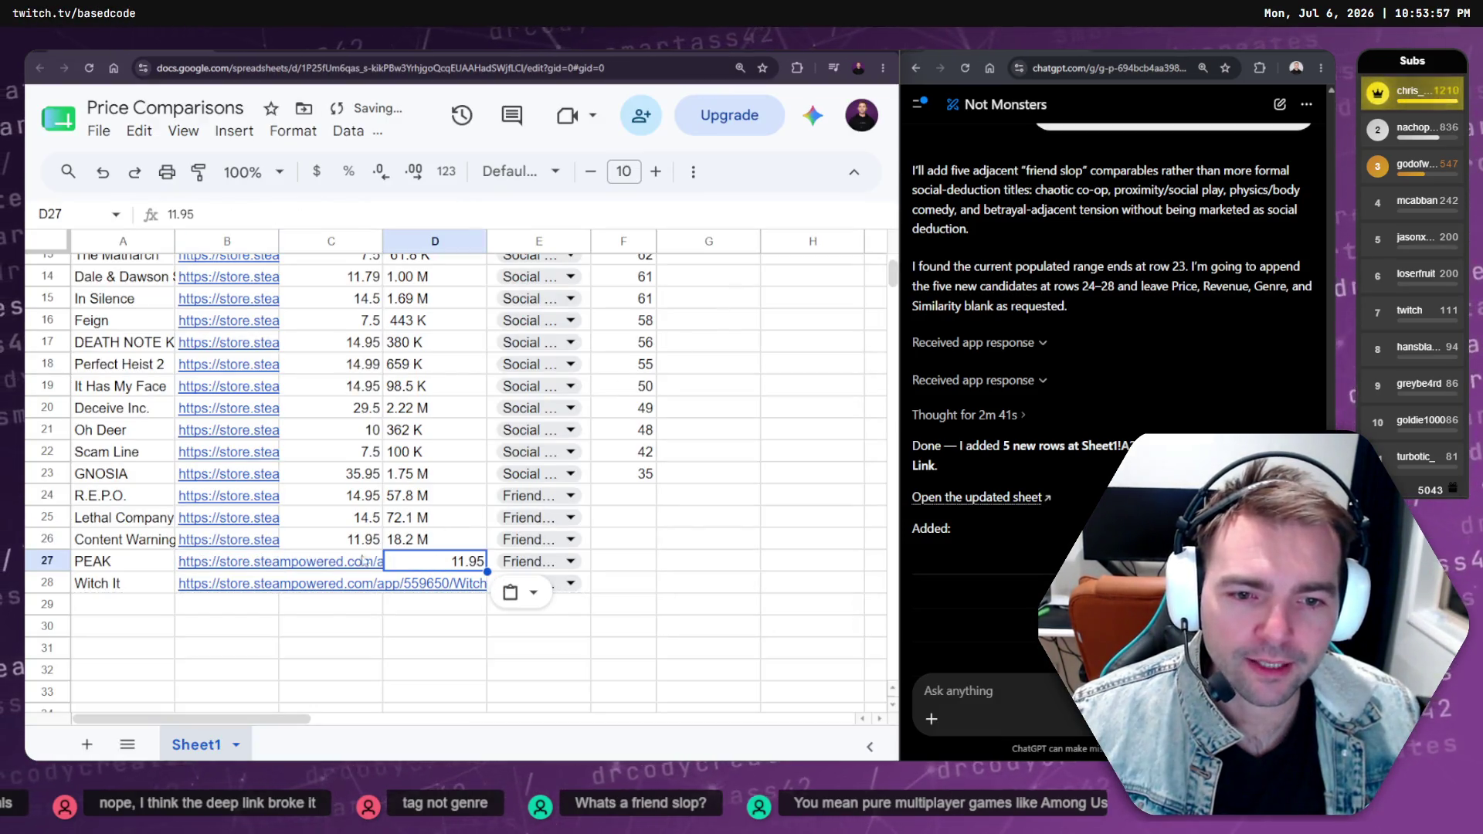
key("Return")
Recheck PEAK's original and discounted Steam prices and commit 11.79 as its price
key("ctrl+Tab")
scroll(540, 553, "down", 7)
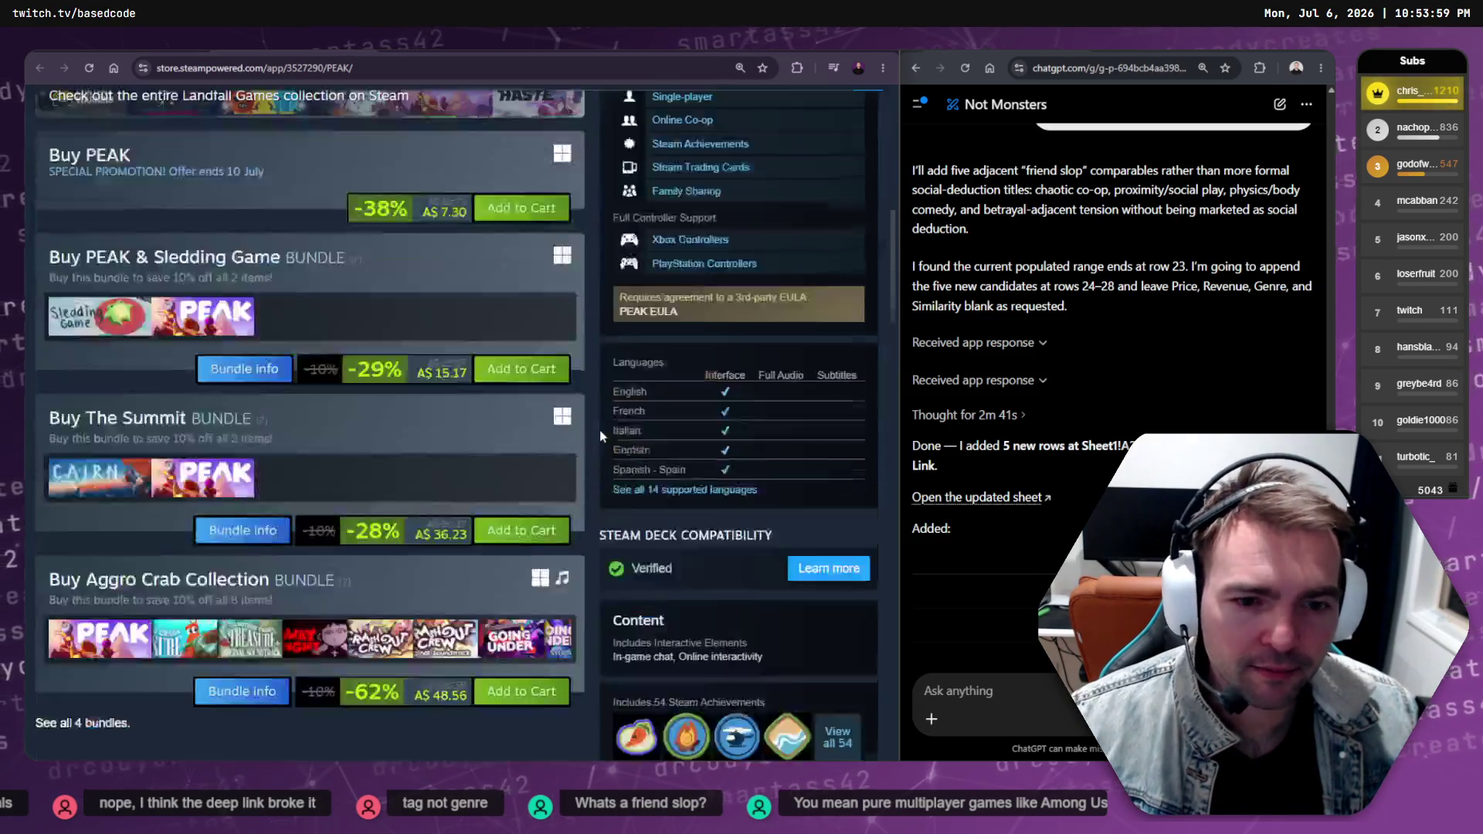
scroll(572, 545, "up", 10)
key("ctrl+Tab")
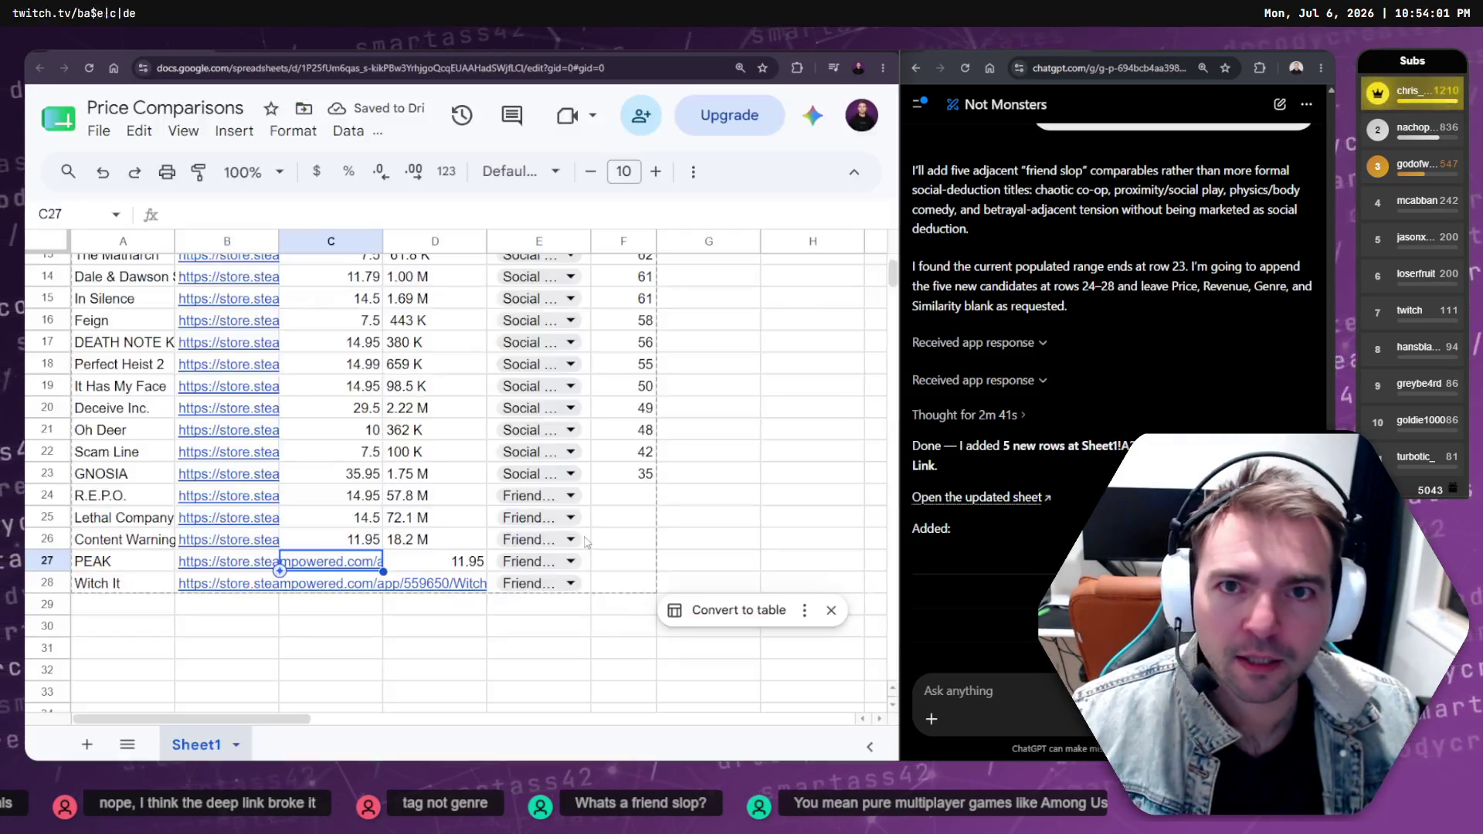
key("ctrl+Tab")
scroll(444, 477, "down", 5)
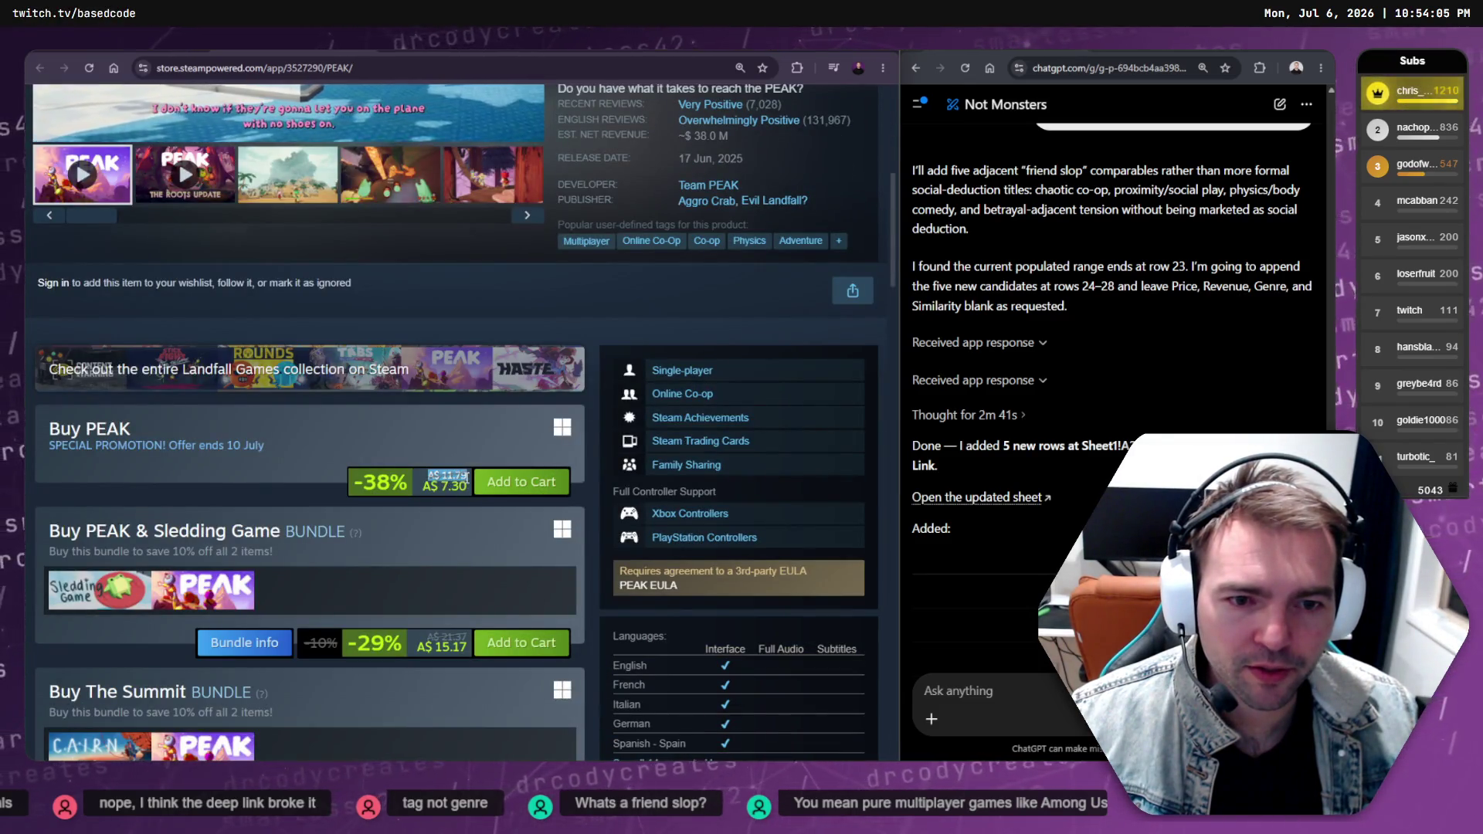
left_click_drag(423, 473, 469, 481)
key("ctrl+Tab")
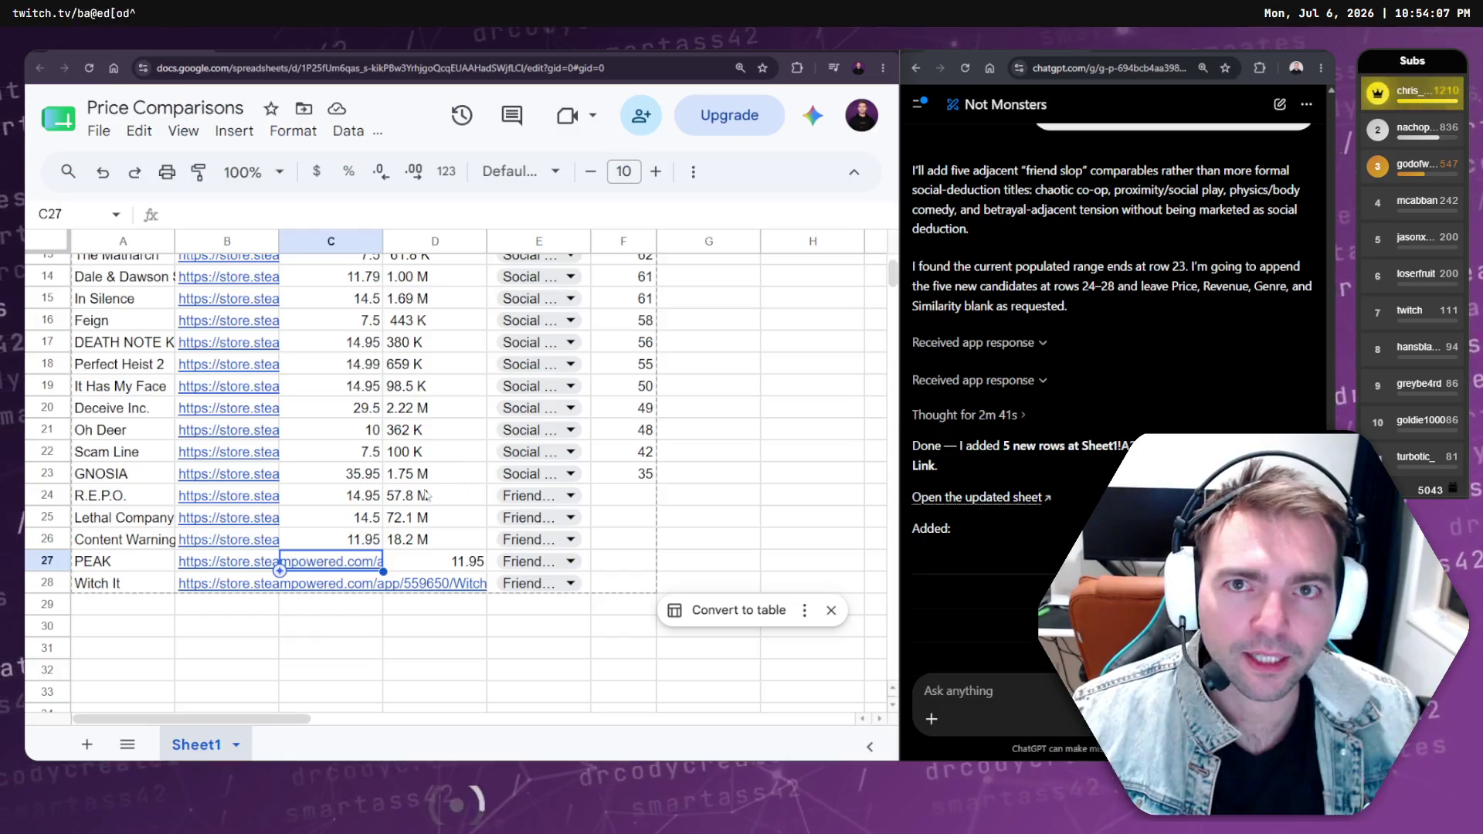
type("1.79")
key("Return")
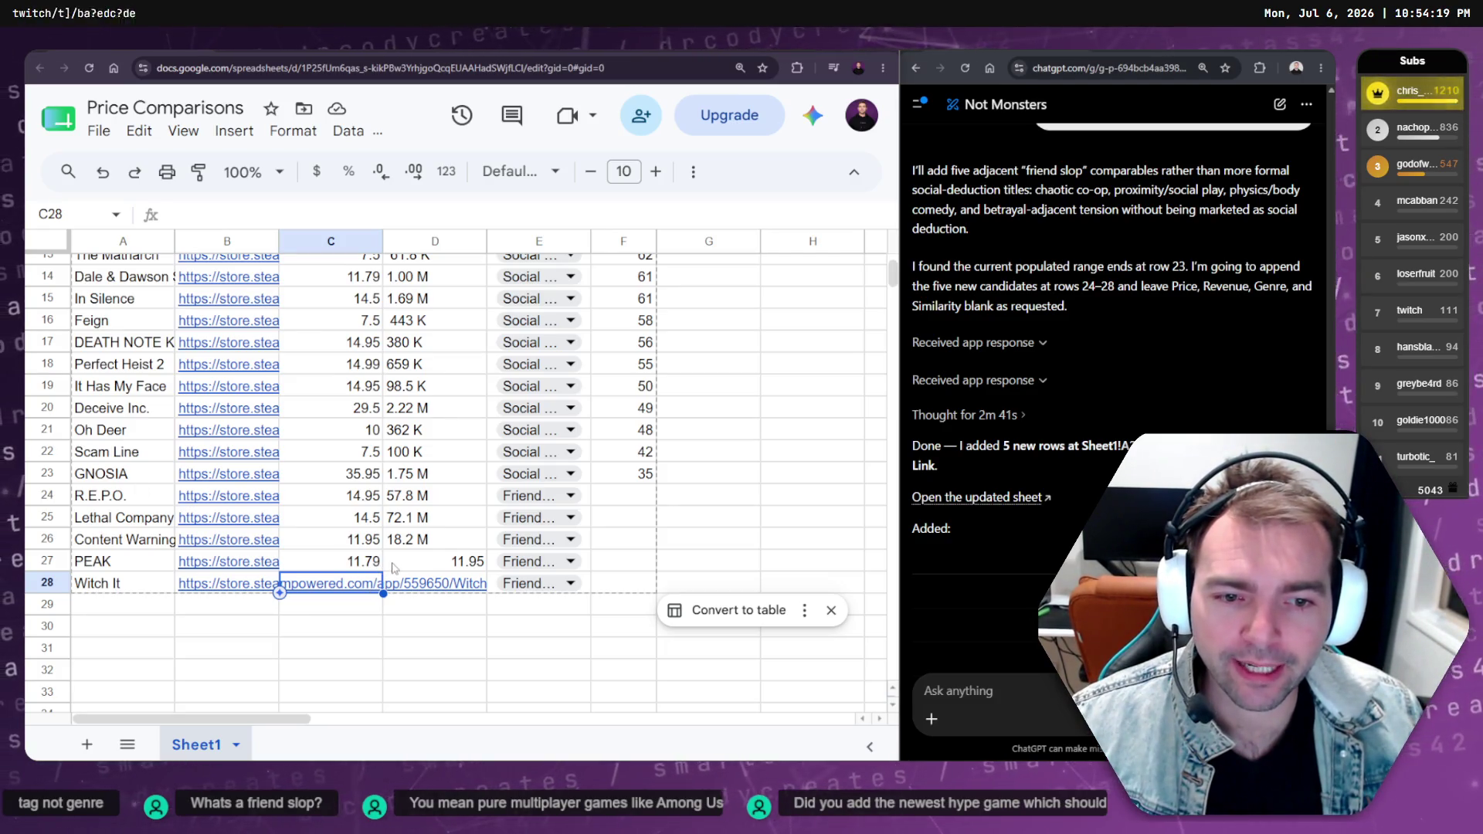
Paste PEAK's 38.0 M Steam revenue into D27
left_click(410, 568)
key("ctrl+Tab")
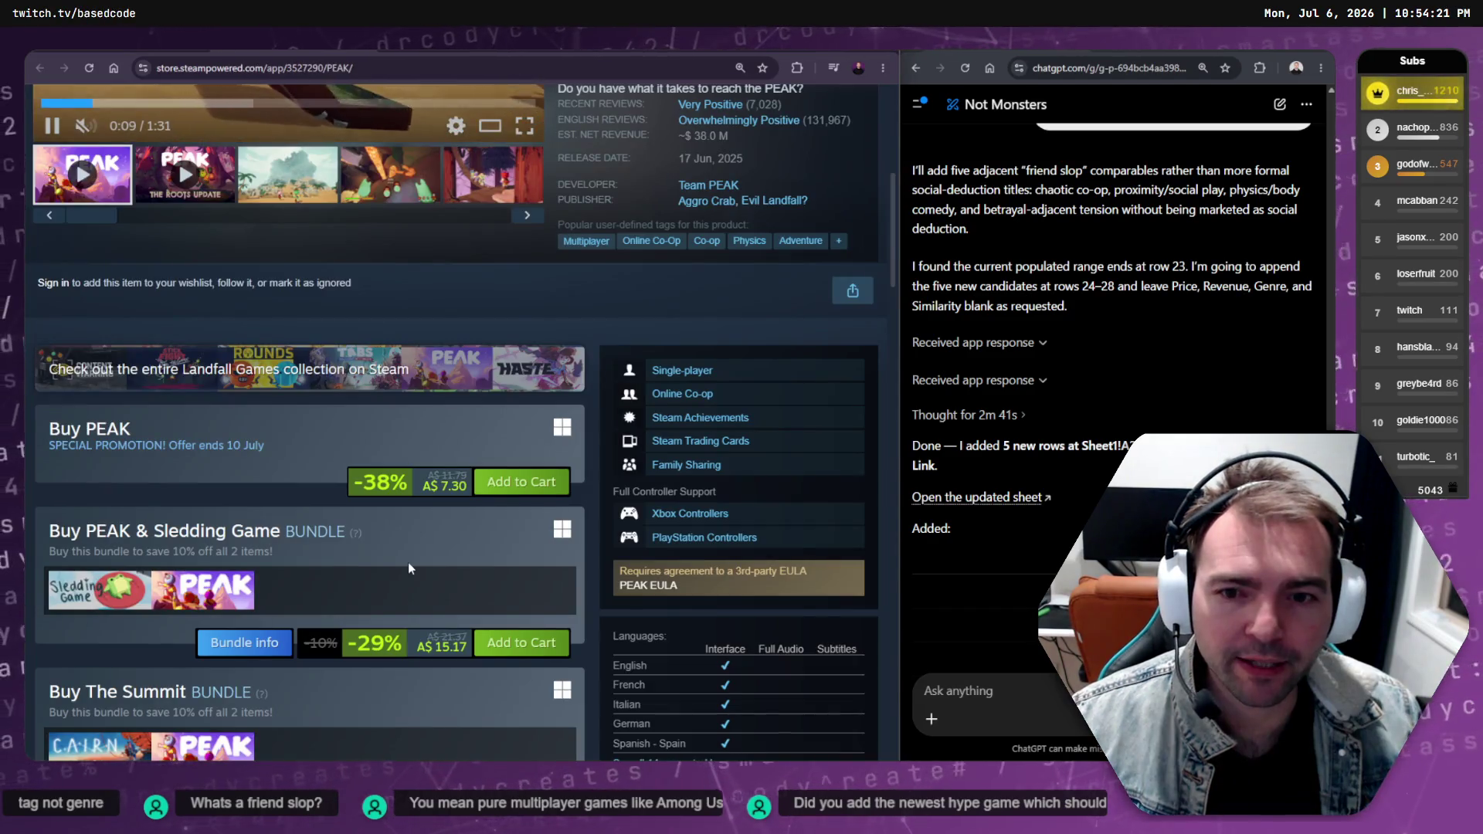
scroll(390, 522, "up", 5)
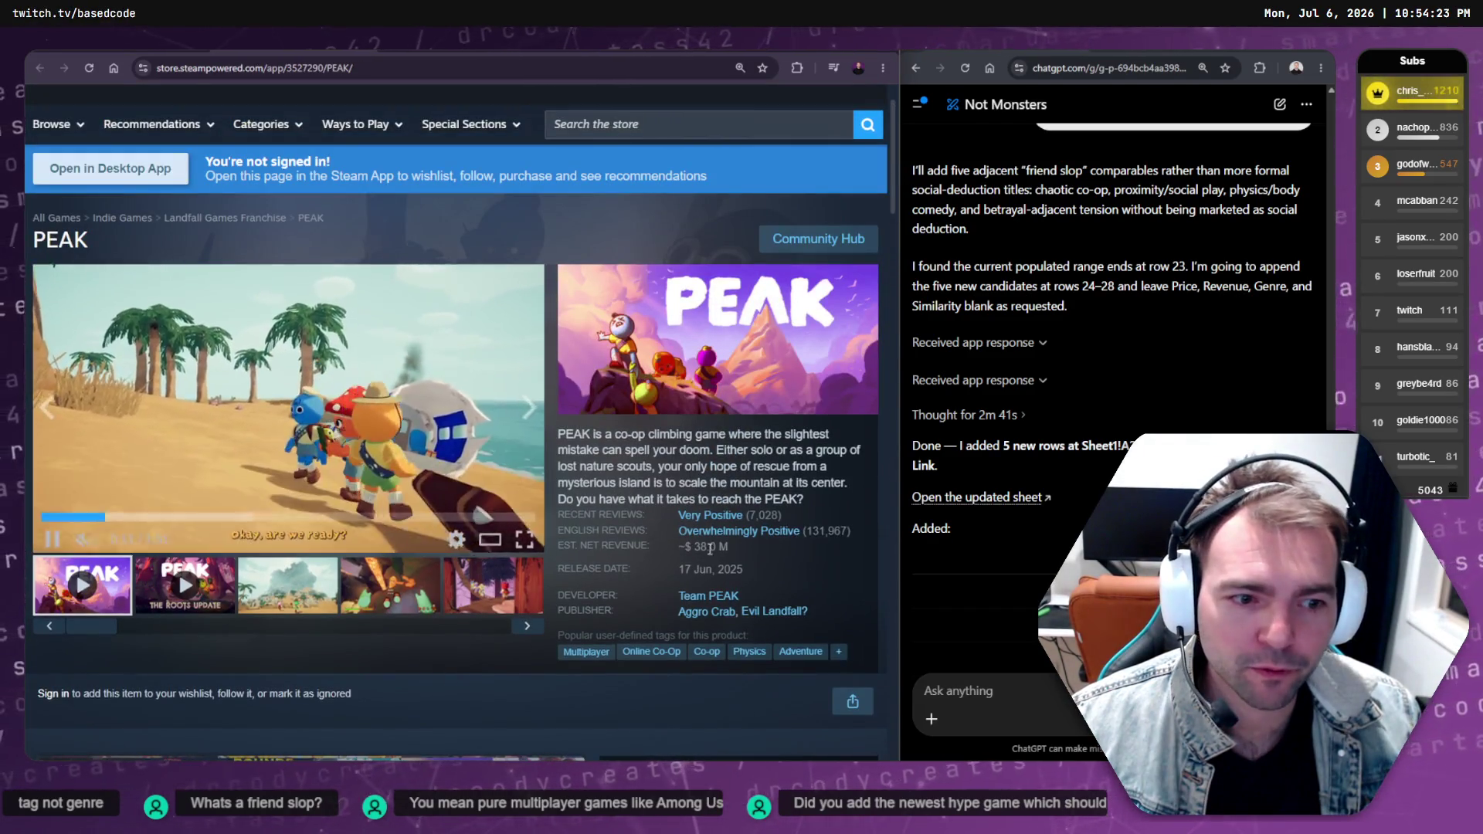
key("ctrl+shift+Tab")
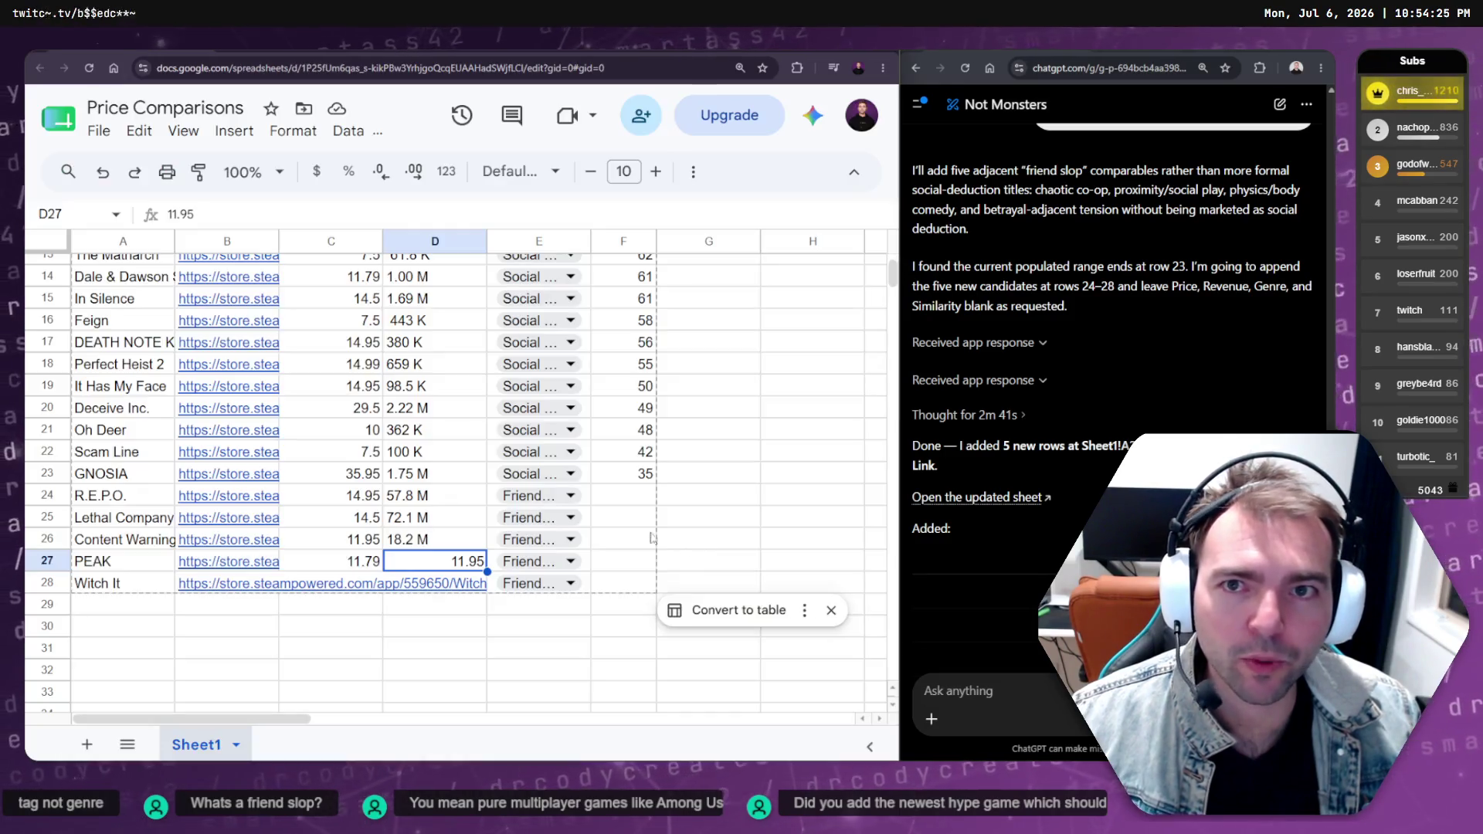
type("38.0 M")
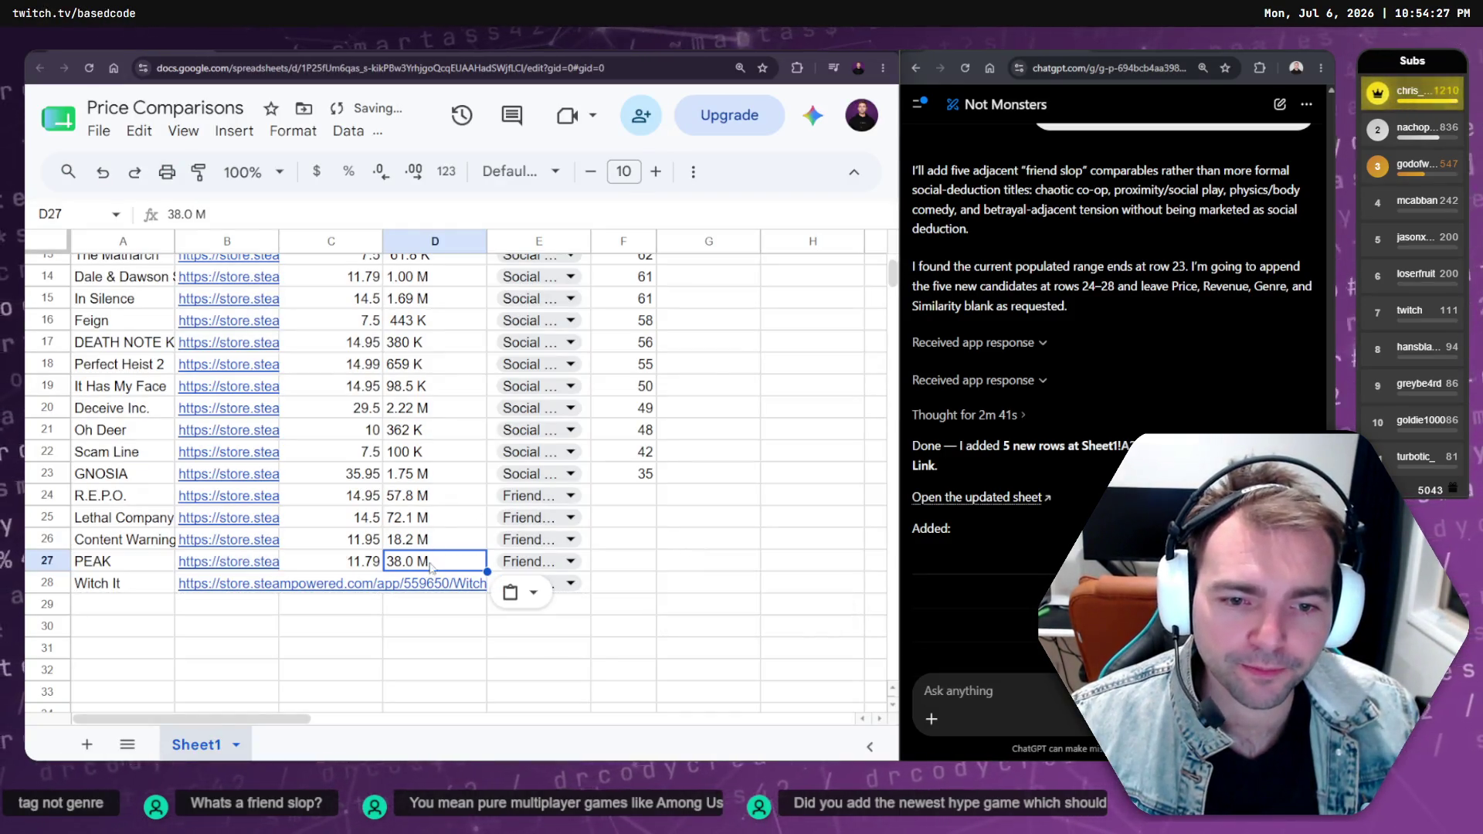
left_click(366, 591)
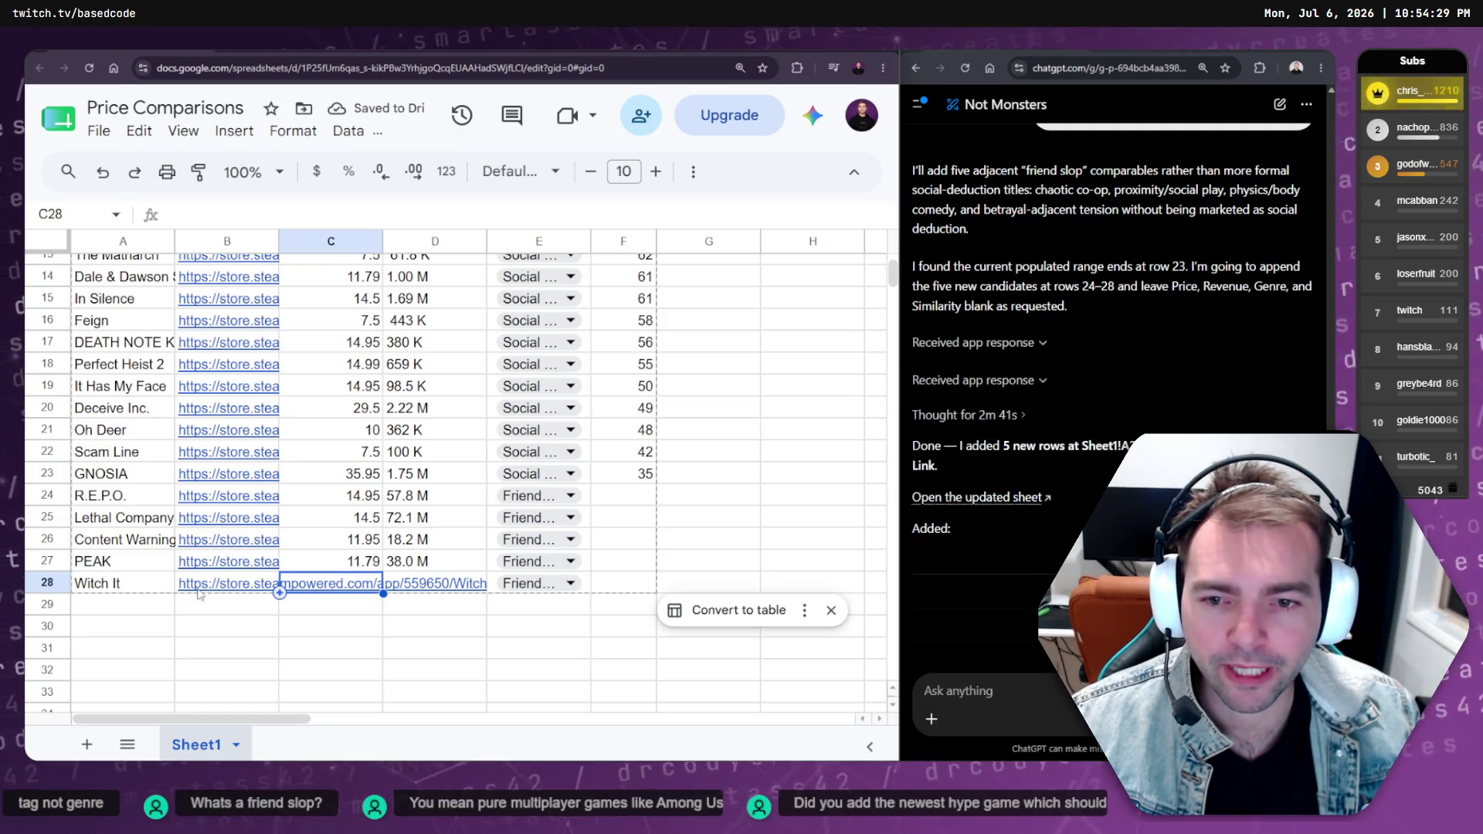
Copy Witch It's 5.62 M revenue from its Steam page into the row's Revenue cell
left_click(235, 586)
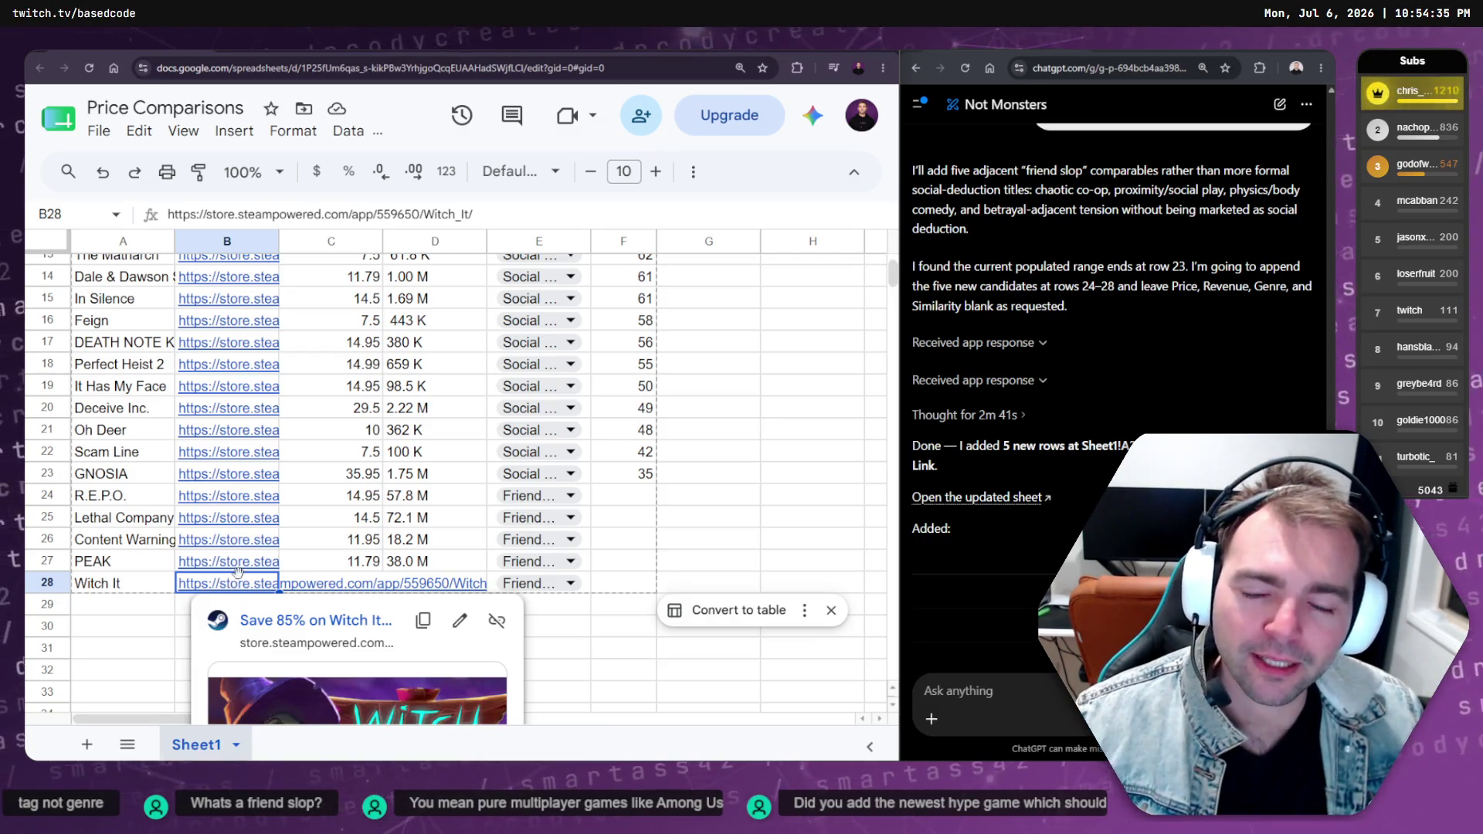
left_click(272, 622)
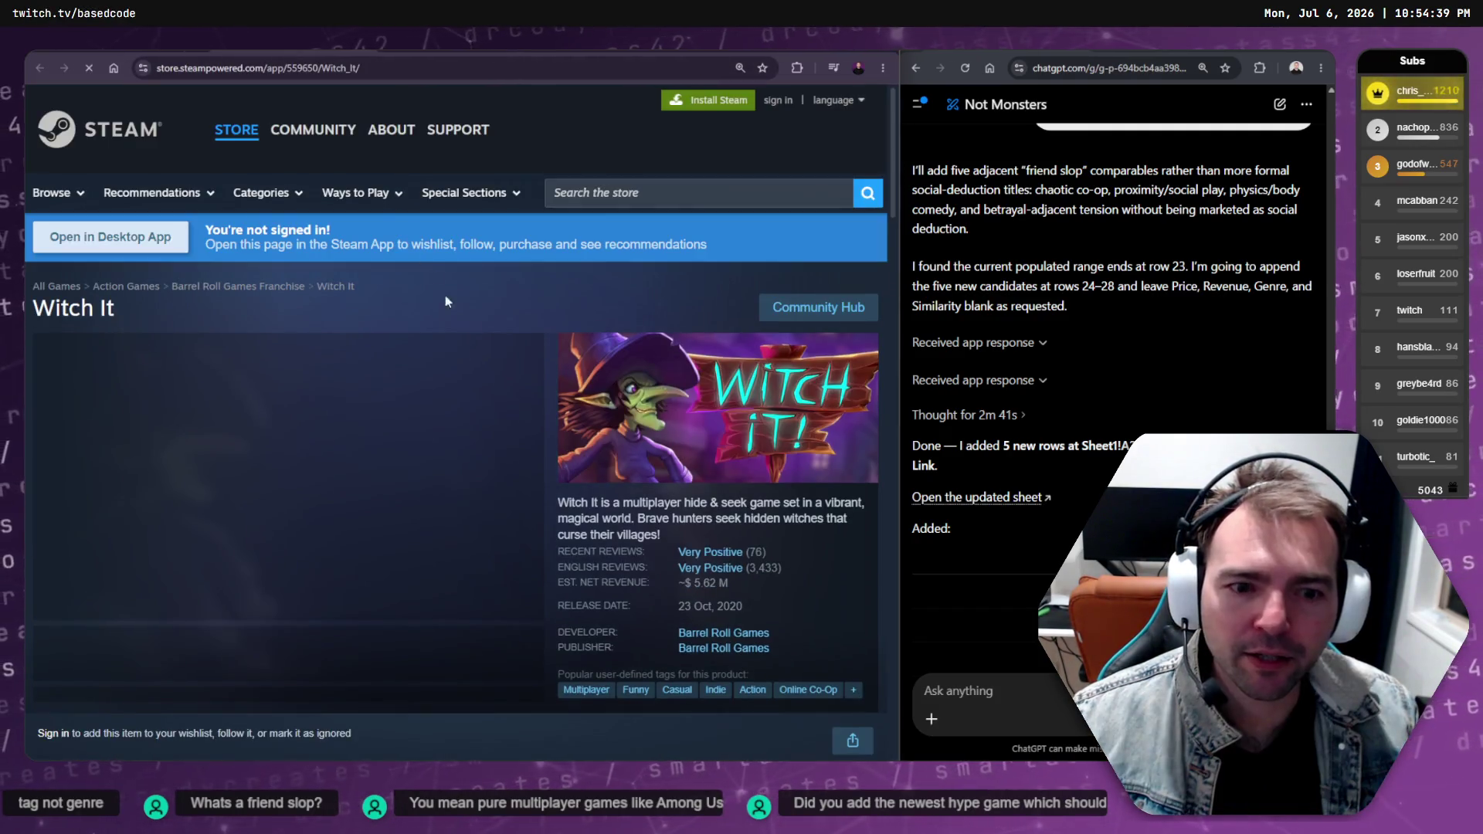
left_click_drag(103, 307, 36, 310)
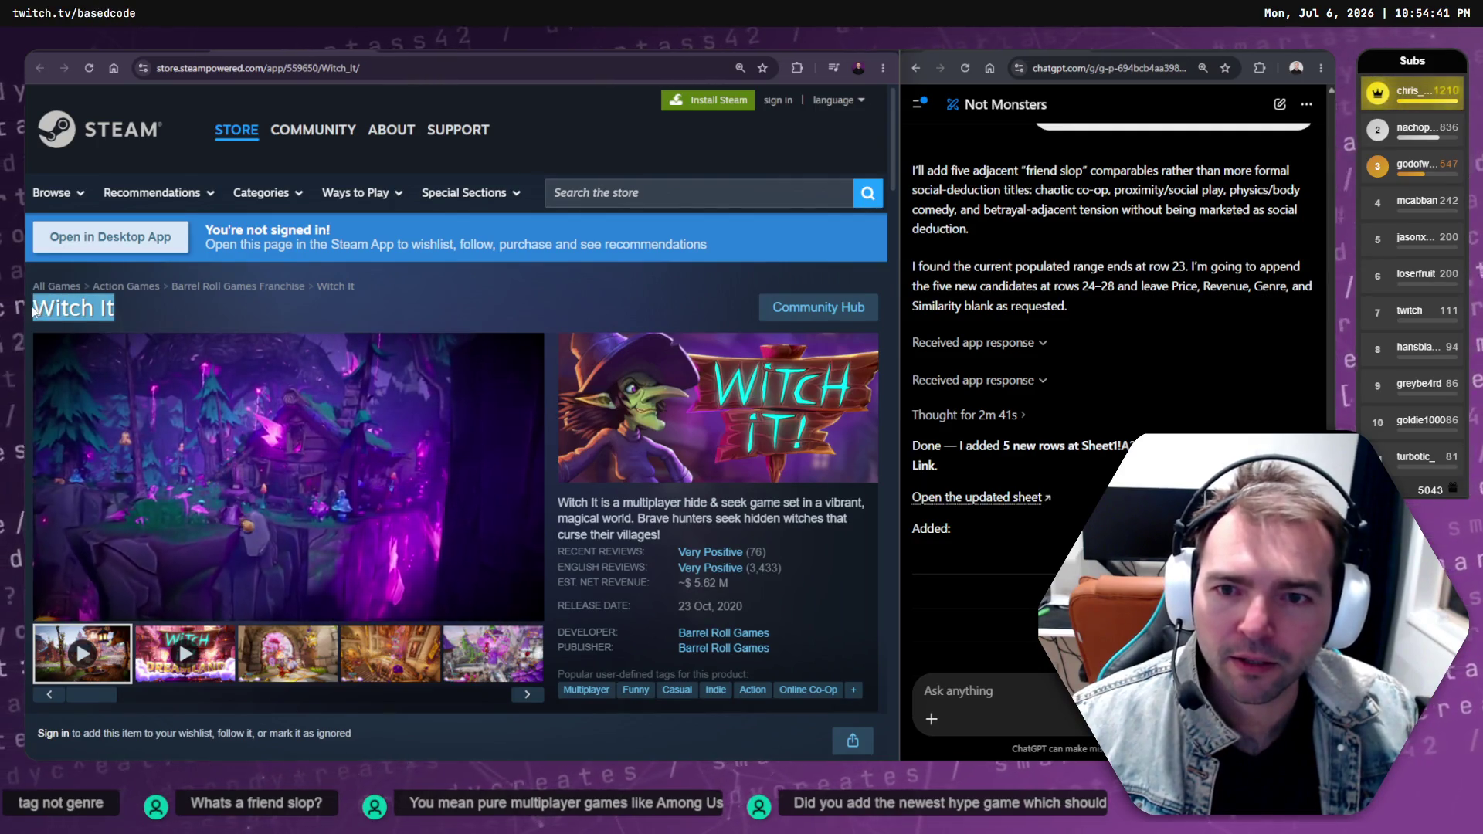
key("ctrl+w")
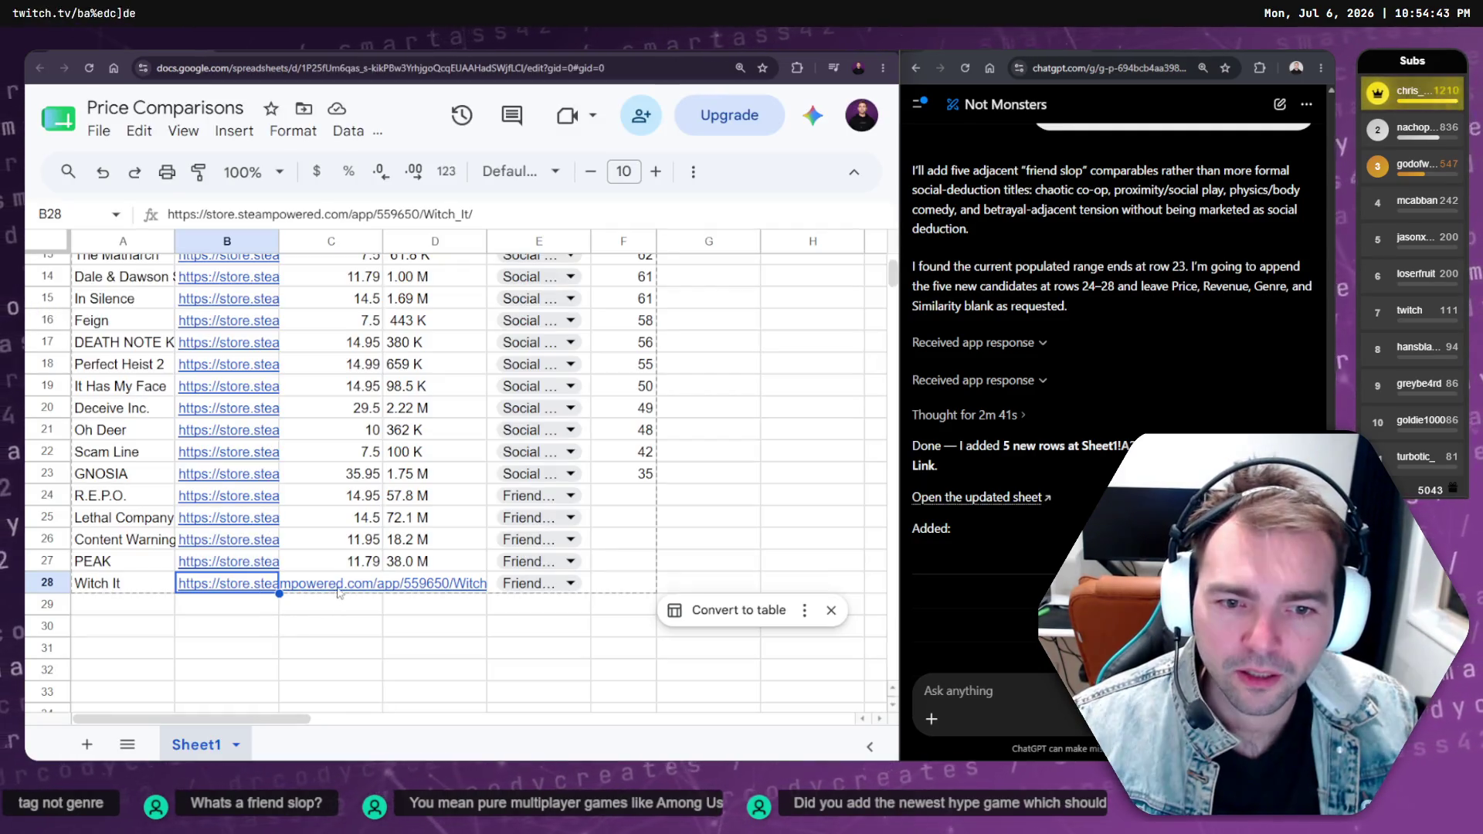
key("ctrl+shift+t")
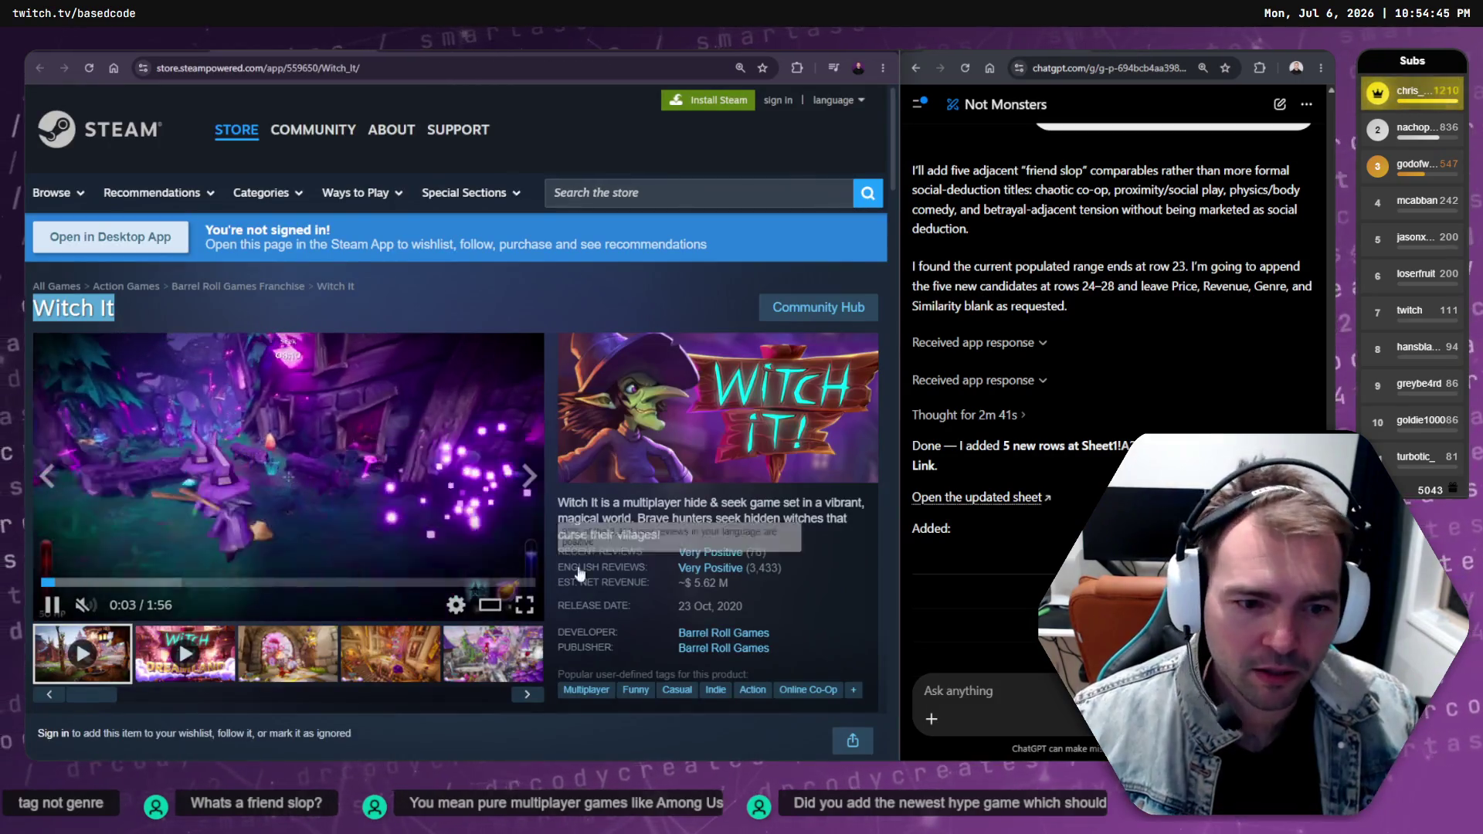
left_click_drag(740, 584, 684, 585)
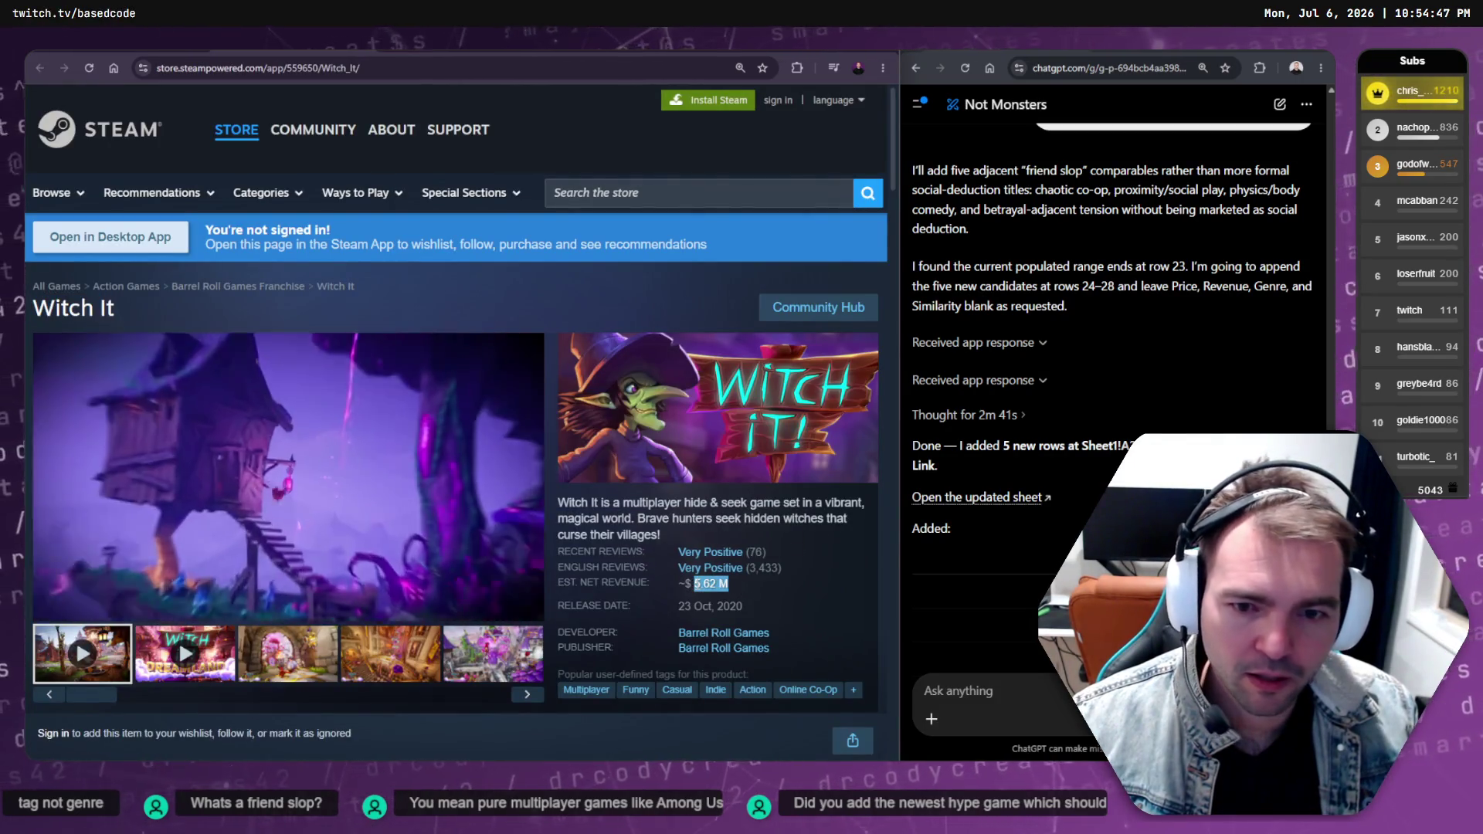
key("ctrl+w")
type("5.62 M")
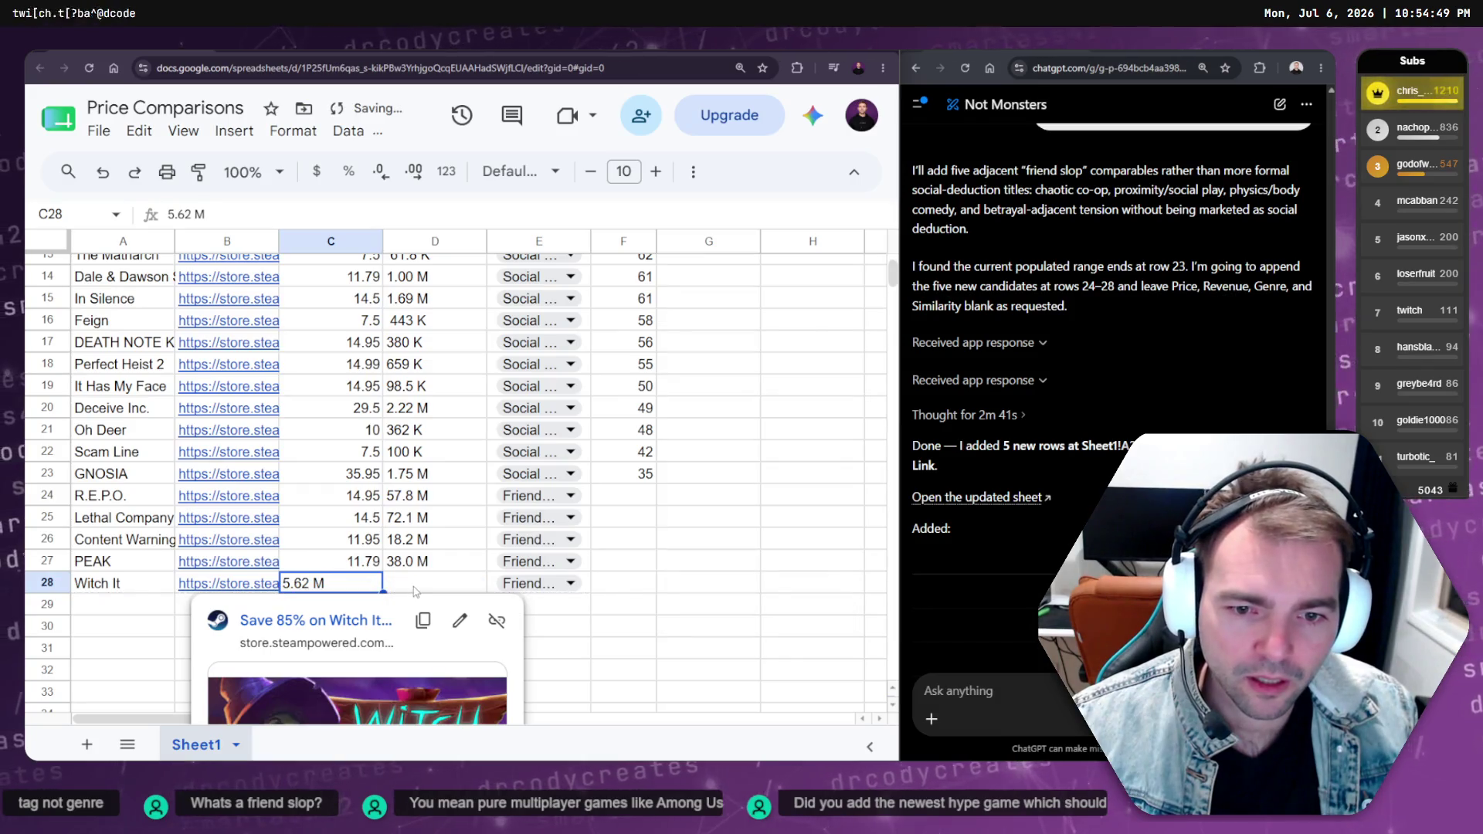
key("ctrl+z")
left_click(416, 591)
type("5.62 M")
left_click(339, 588)
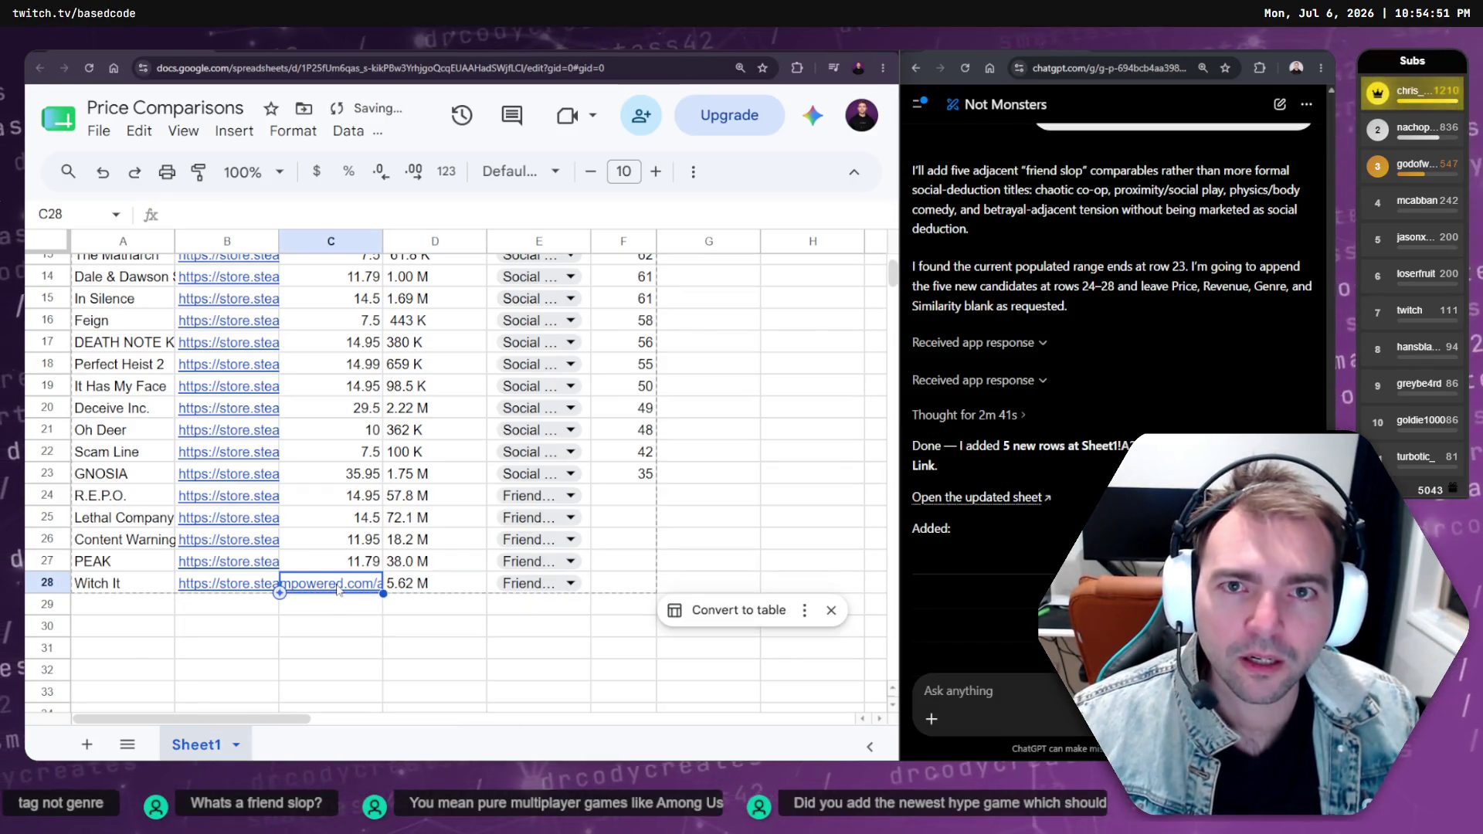
key("ctrl+Tab")
Paste Witch It's full price into C28 and strip the A$ prefix so it reads 29.5
key("ctrl+shift+Tab")
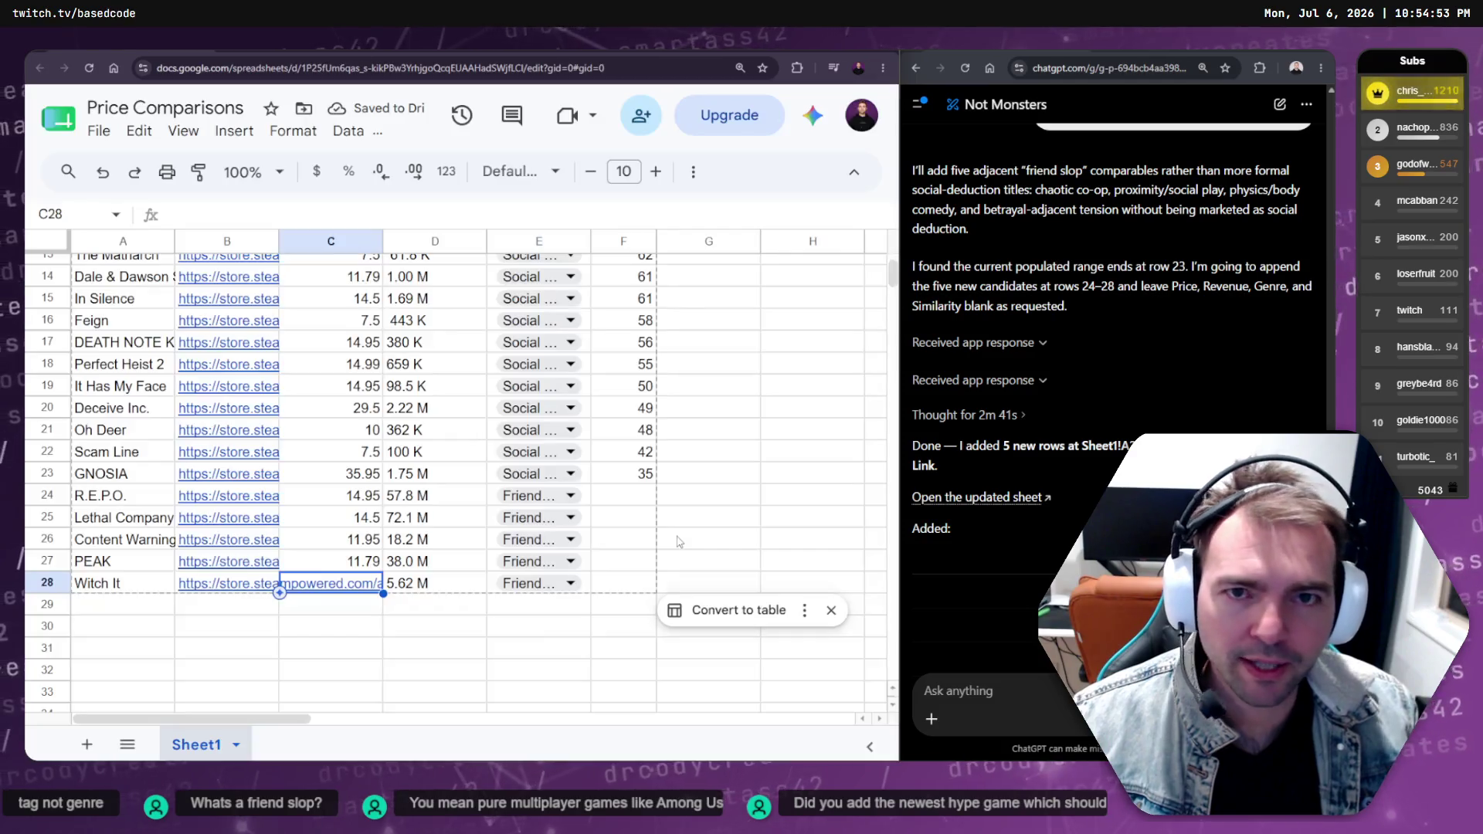
key("ctrl+Tab")
scroll(465, 488, "down", 5)
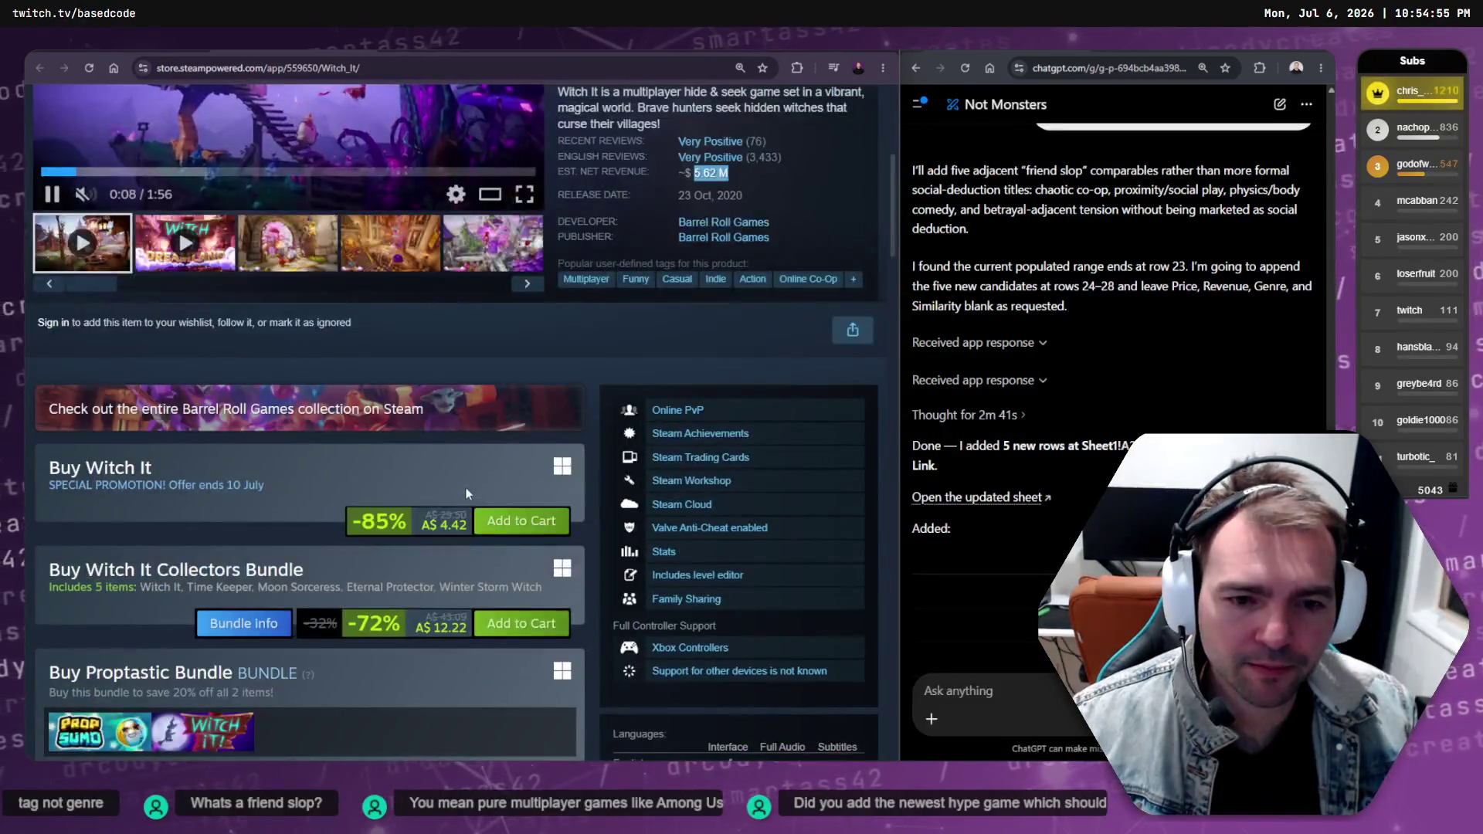
left_click_drag(425, 515, 455, 515)
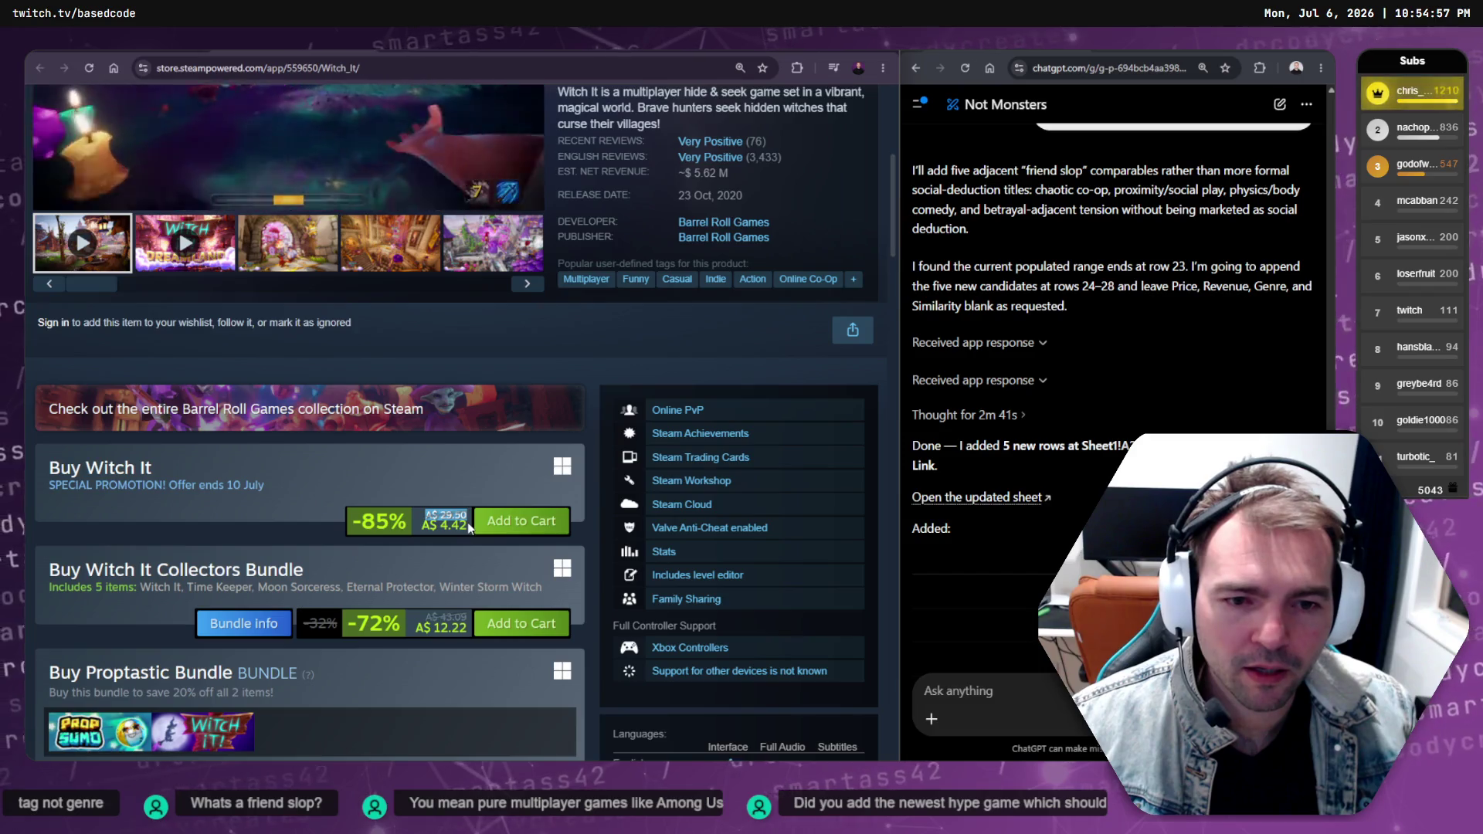
key("ctrl+shift+Tab")
type("A$ 29.50")
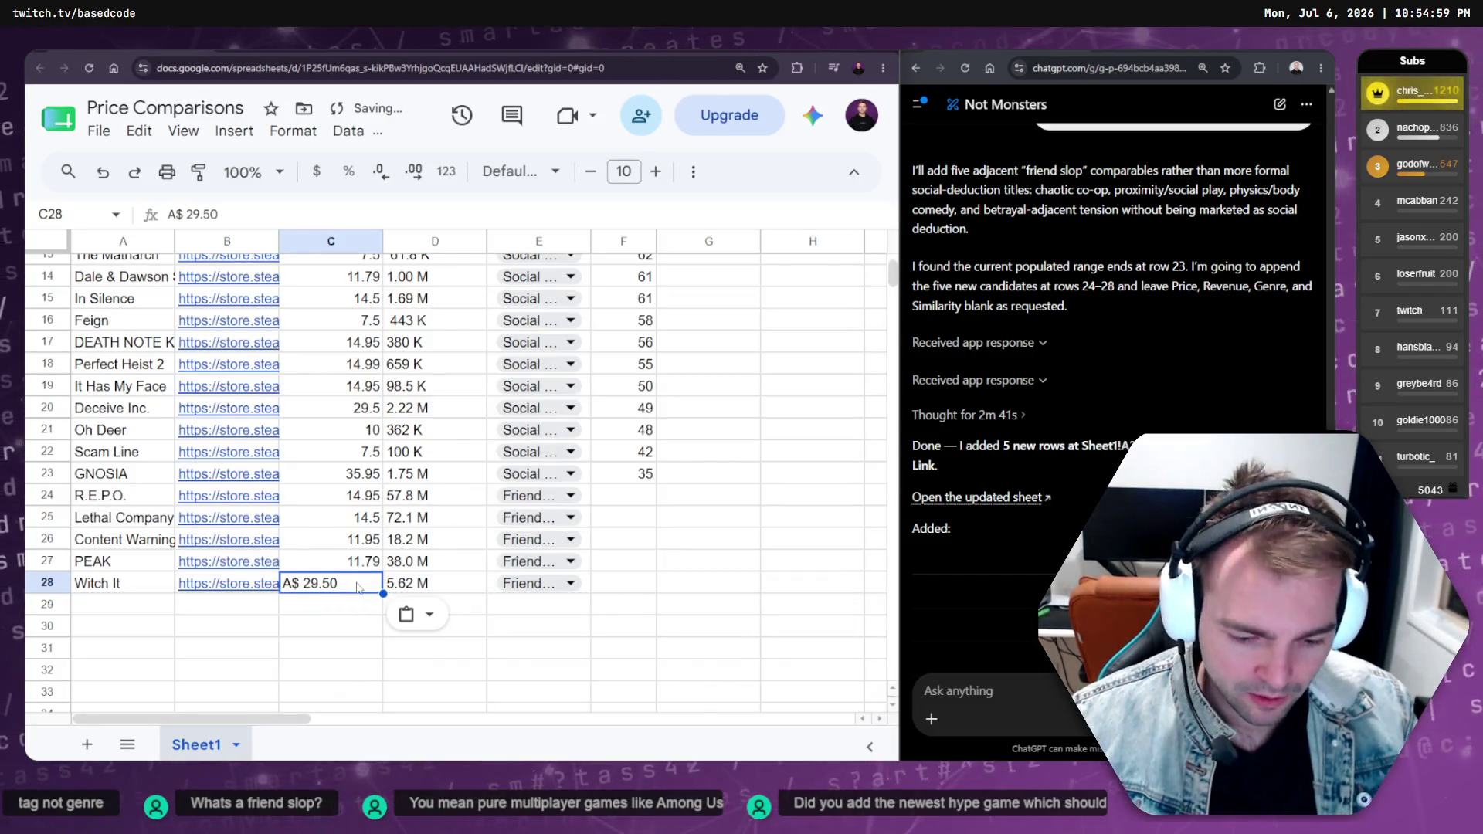
double_click(358, 585)
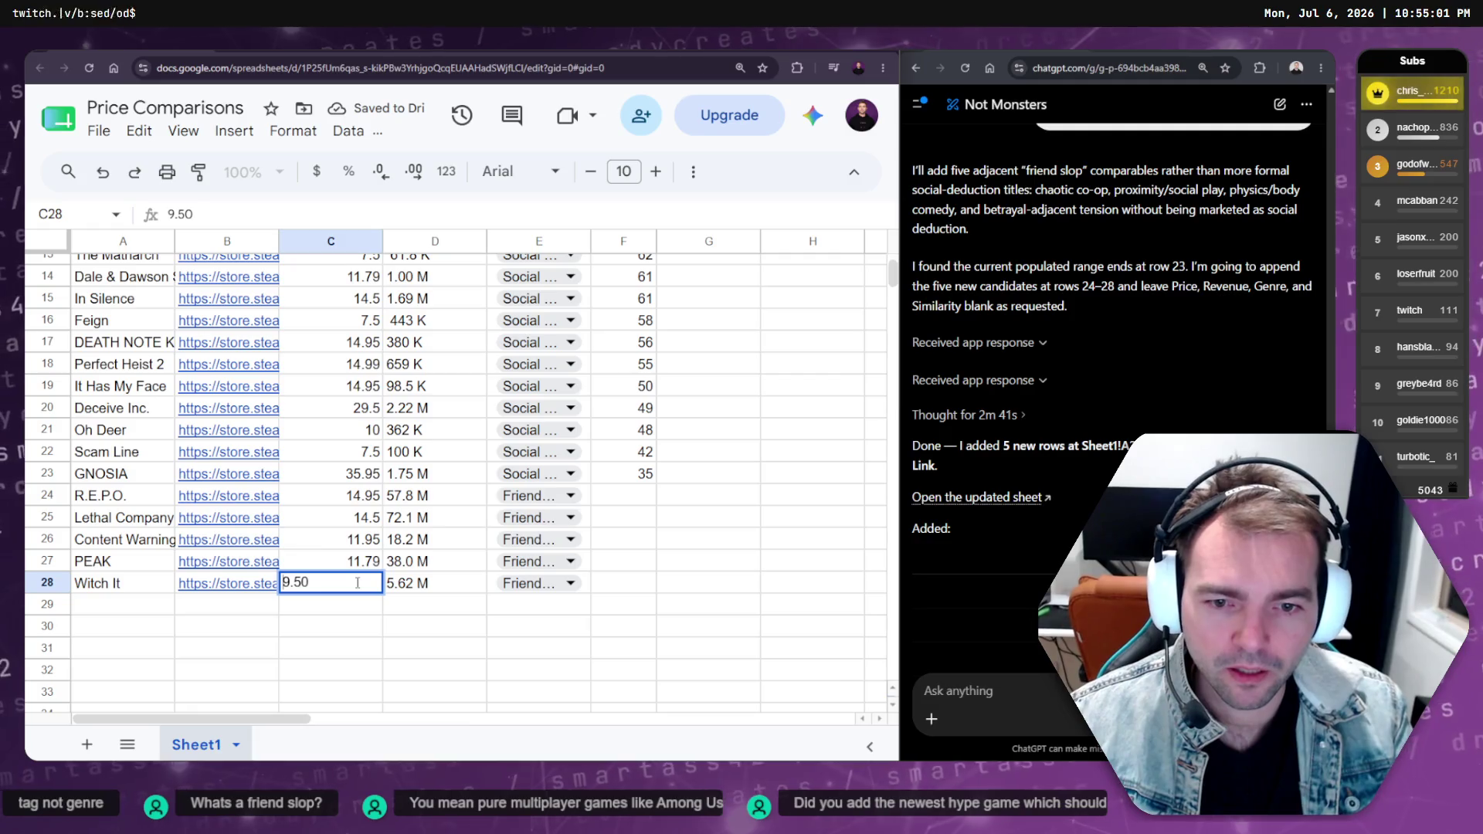
type("2")
key("Return")
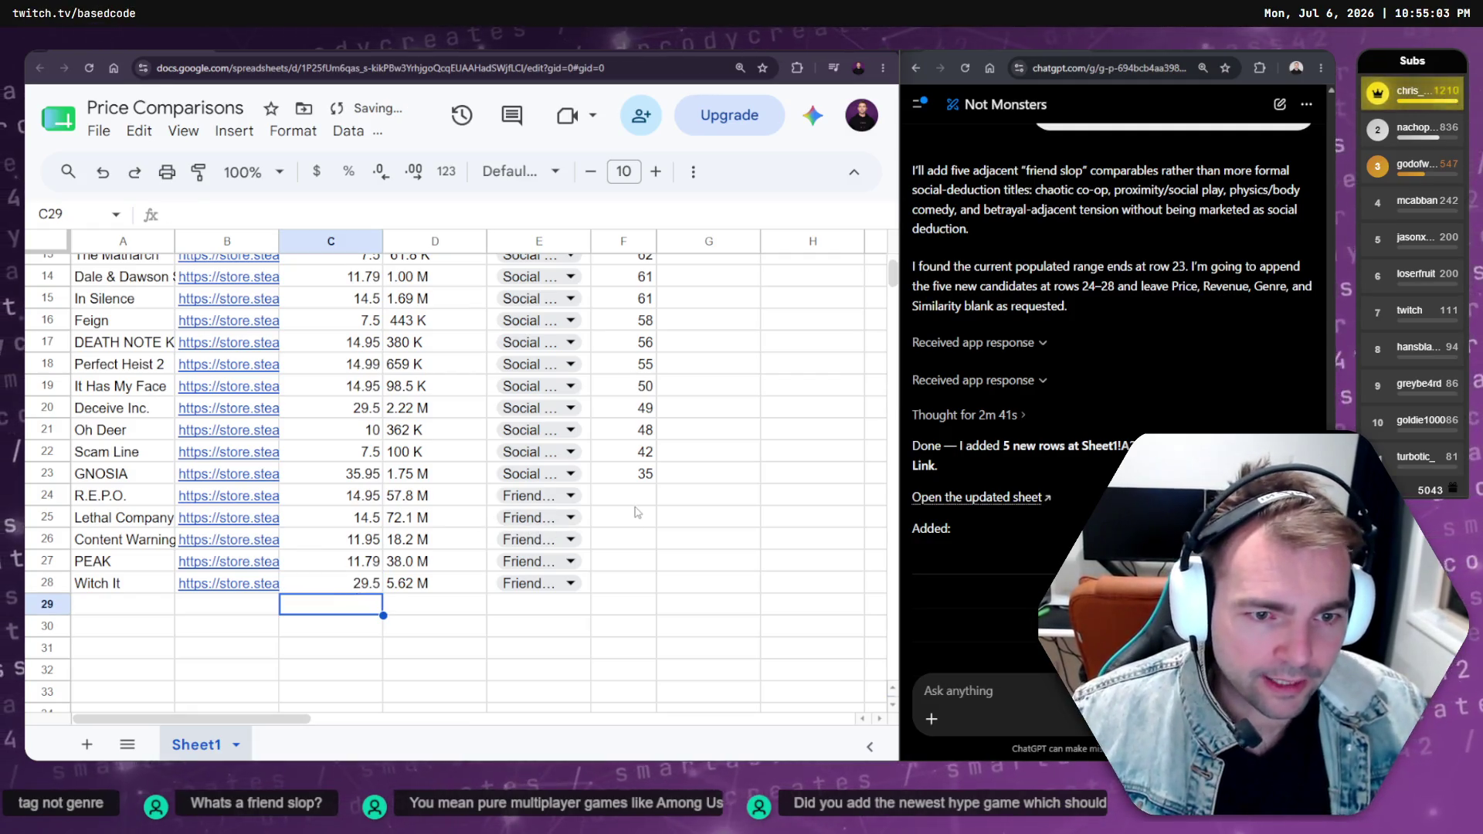
left_click(634, 505)
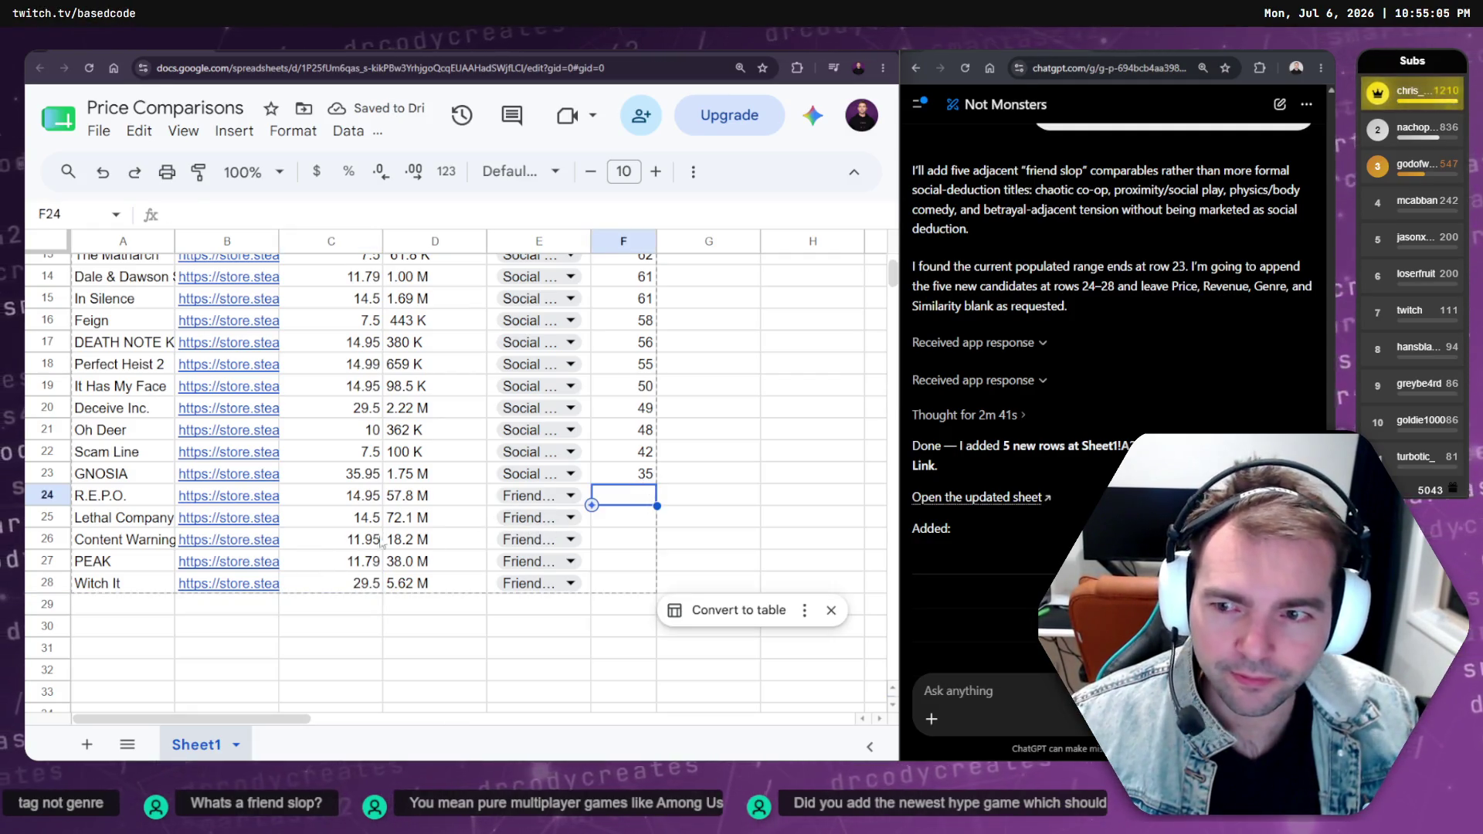
left_click(1051, 692)
type("Update the similarity colum")
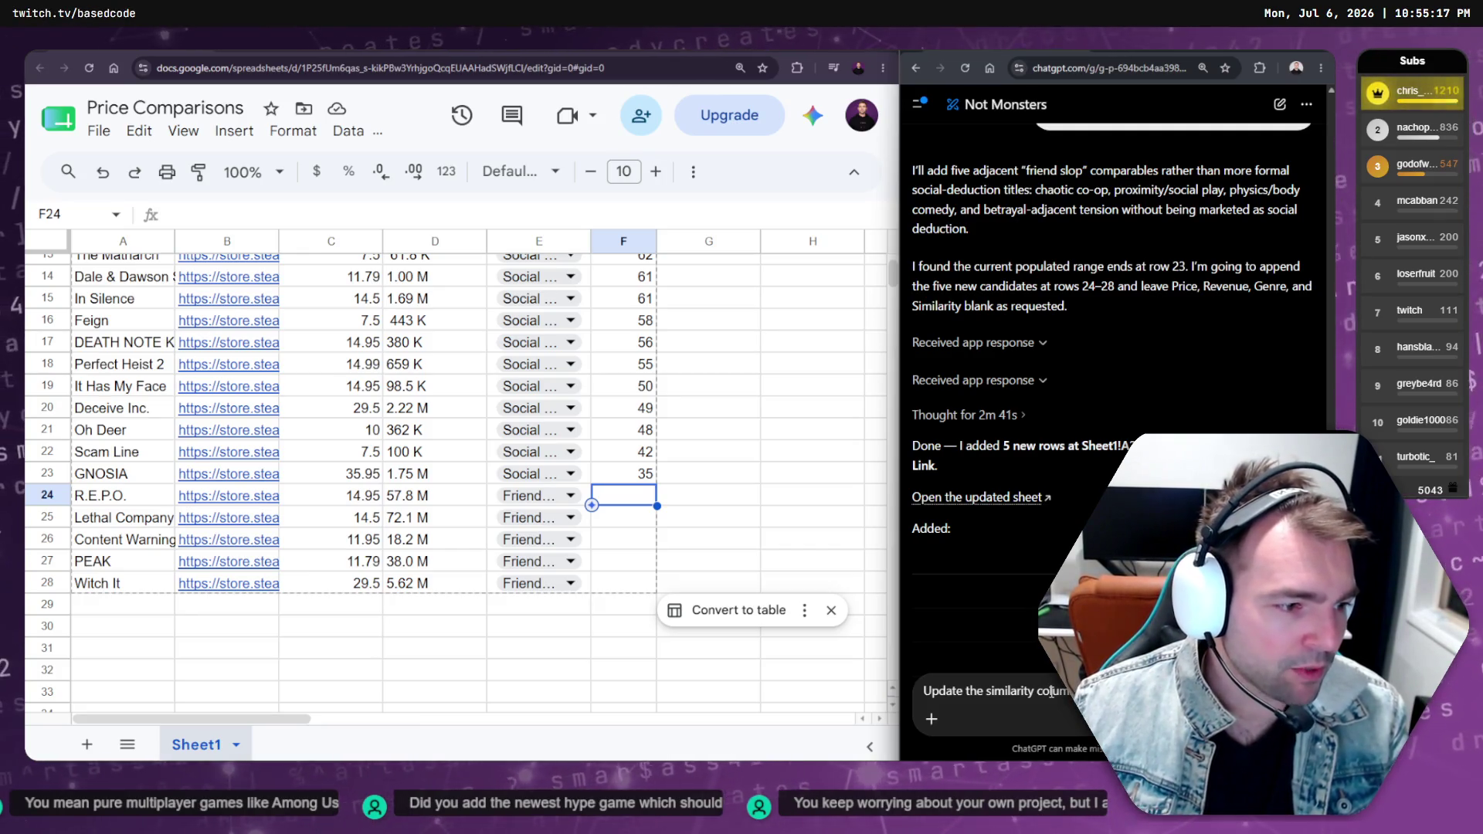
Send ChatGPT 'Update the similarity column for these new games.'
key("Return")
left_click(707, 495)
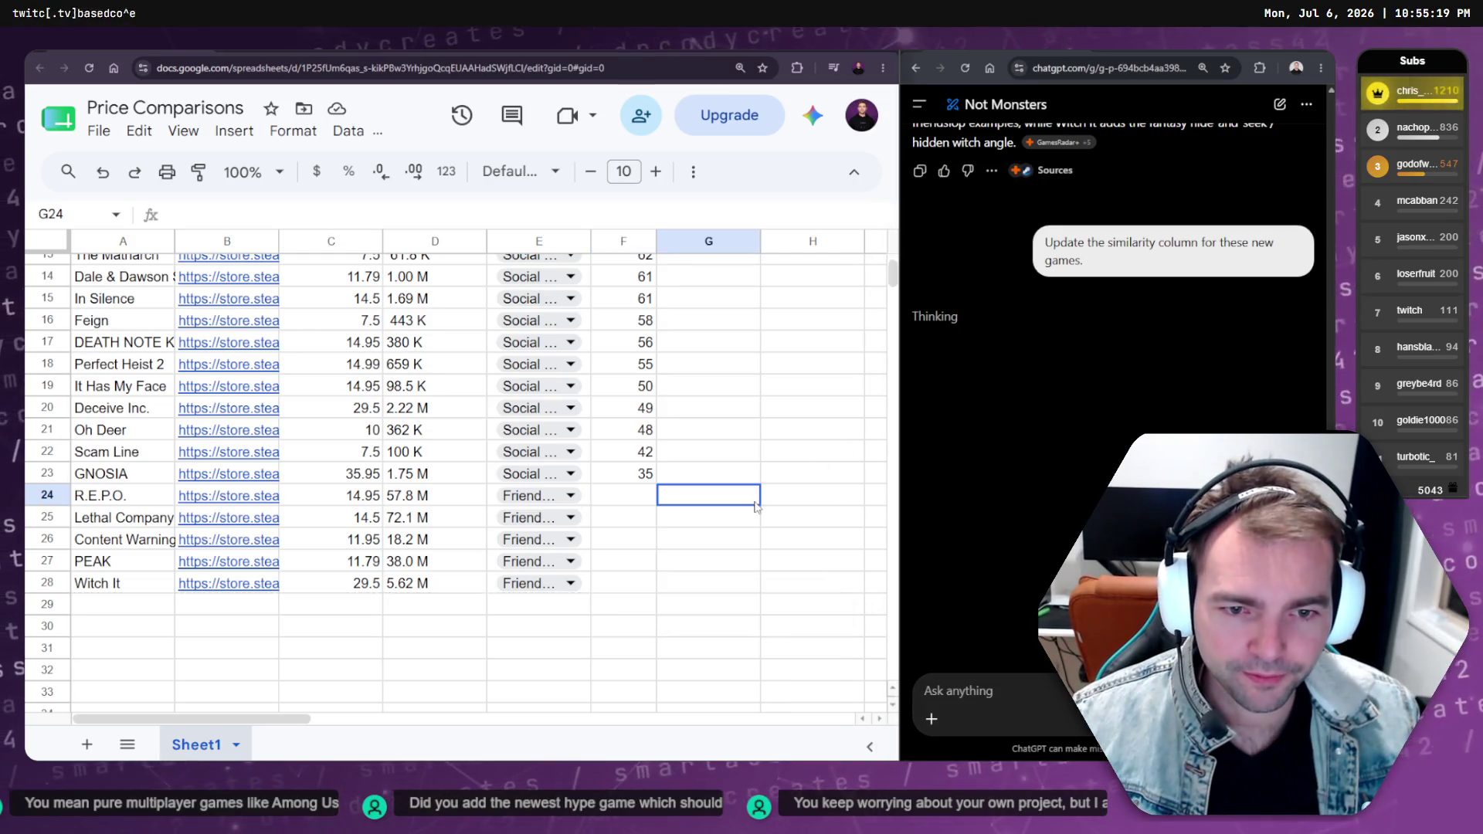
left_click(433, 495)
scroll(386, 502, "down", 1)
scroll(370, 505, "up", 3)
scroll(369, 505, "up", 2)
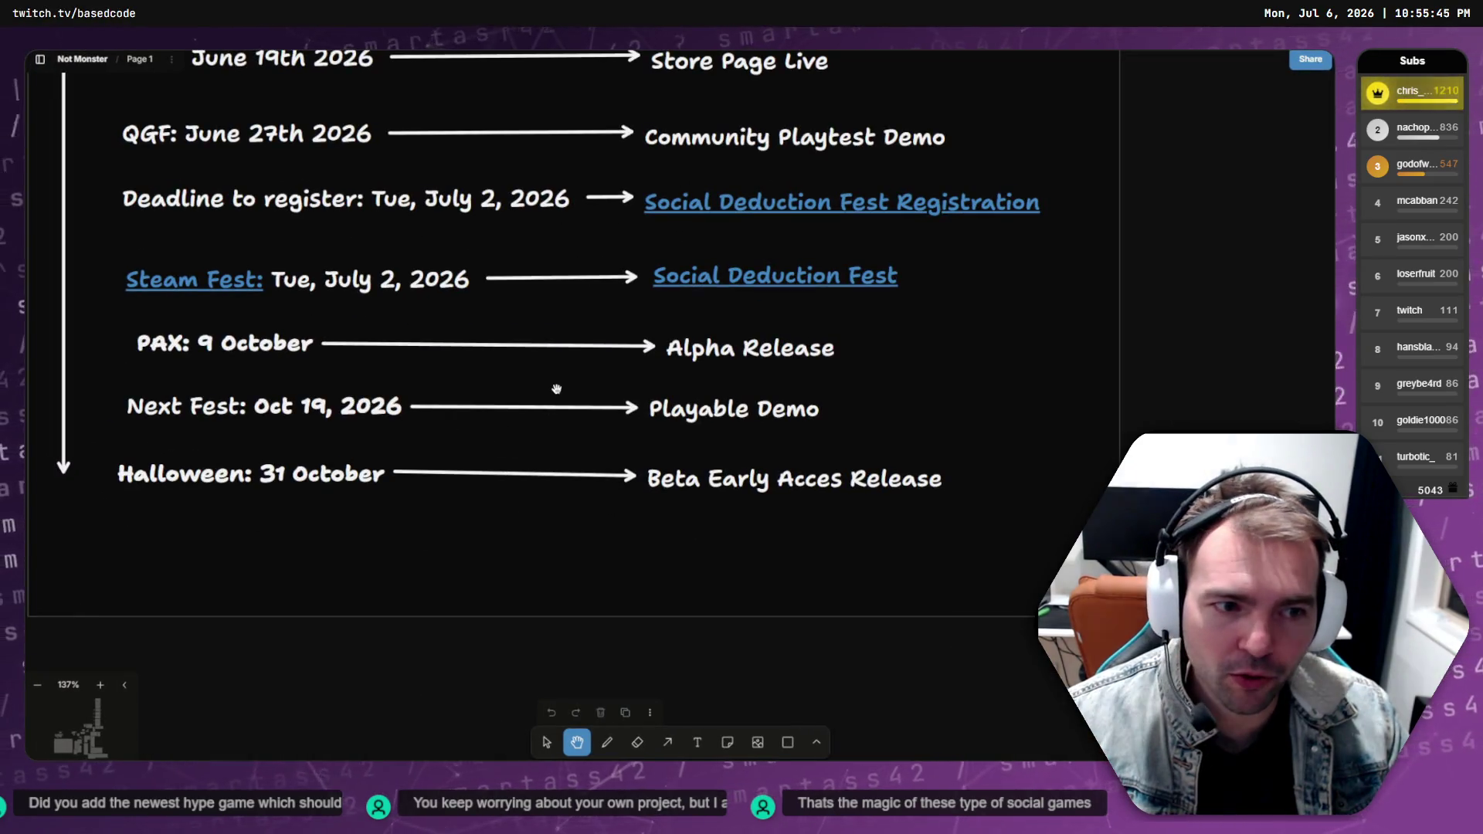
Zoom and pan the tldraw board over the Not Monsters title and pitch bullets, then return to Sheets
scroll(556, 388, "down", 5)
scroll(683, 286, "up", 5)
scroll(683, 287, "up", 3)
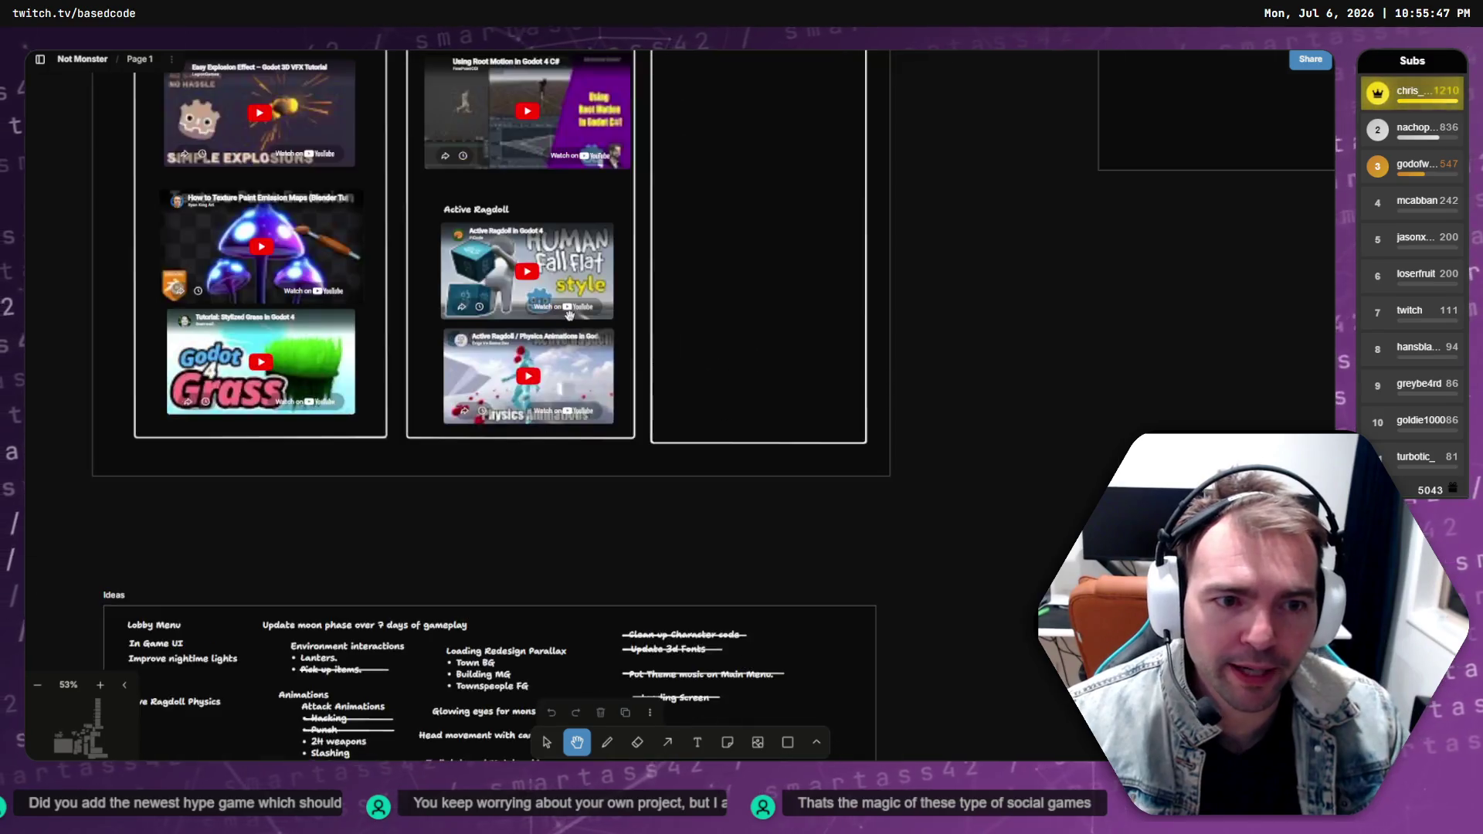
scroll(678, 265, "down", 5)
mouse_move(678, 265)
left_mouse_down()
mouse_move(298, 626)
mouse_move(996, 503)
left_mouse_up()
scroll(996, 502, "left", 6)
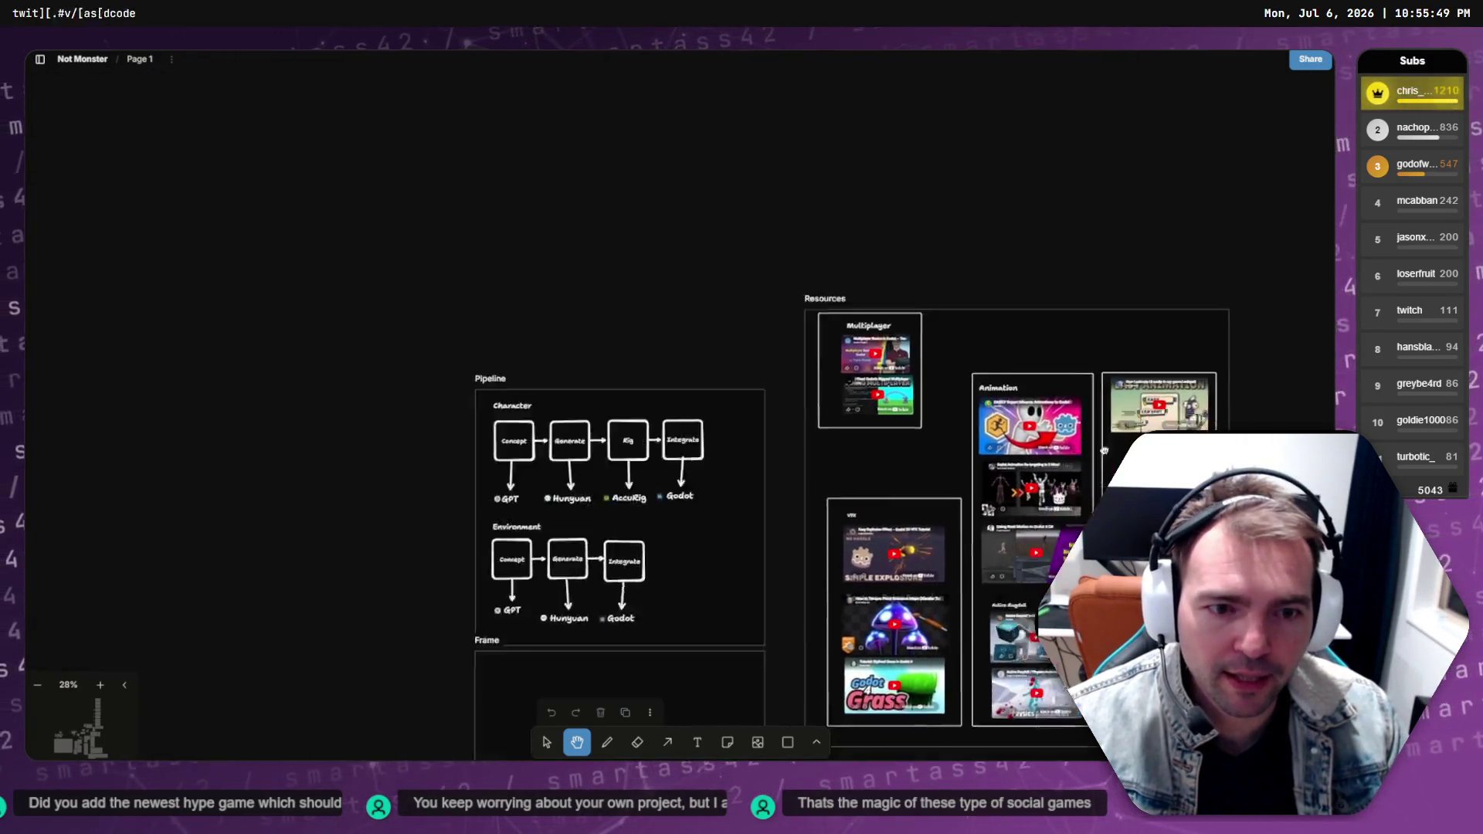
scroll(926, 387, "down", 5)
scroll(926, 387, "up", 5)
scroll(540, 417, "up", 5)
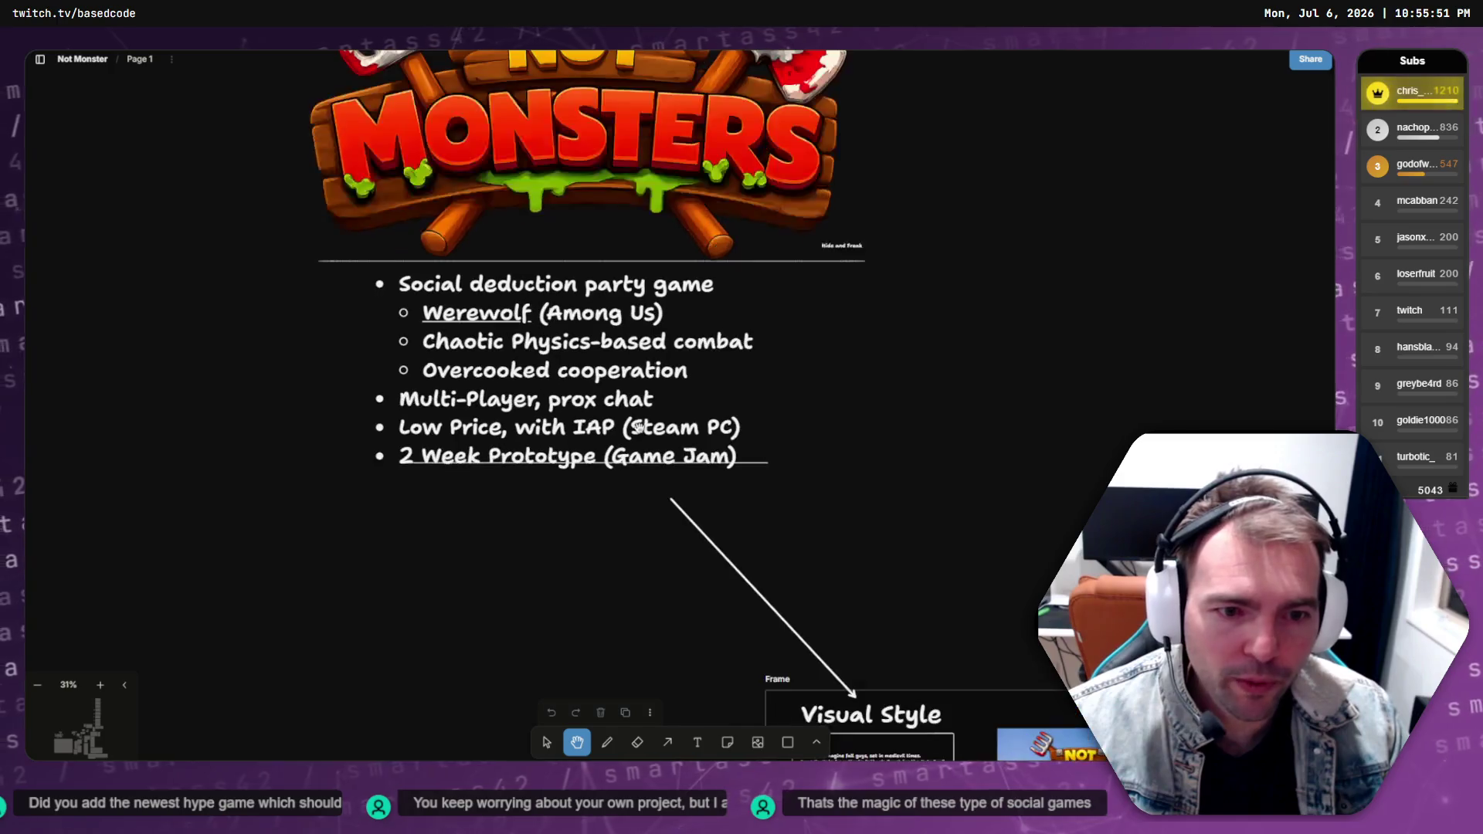
left_click_drag(546, 414, 678, 504)
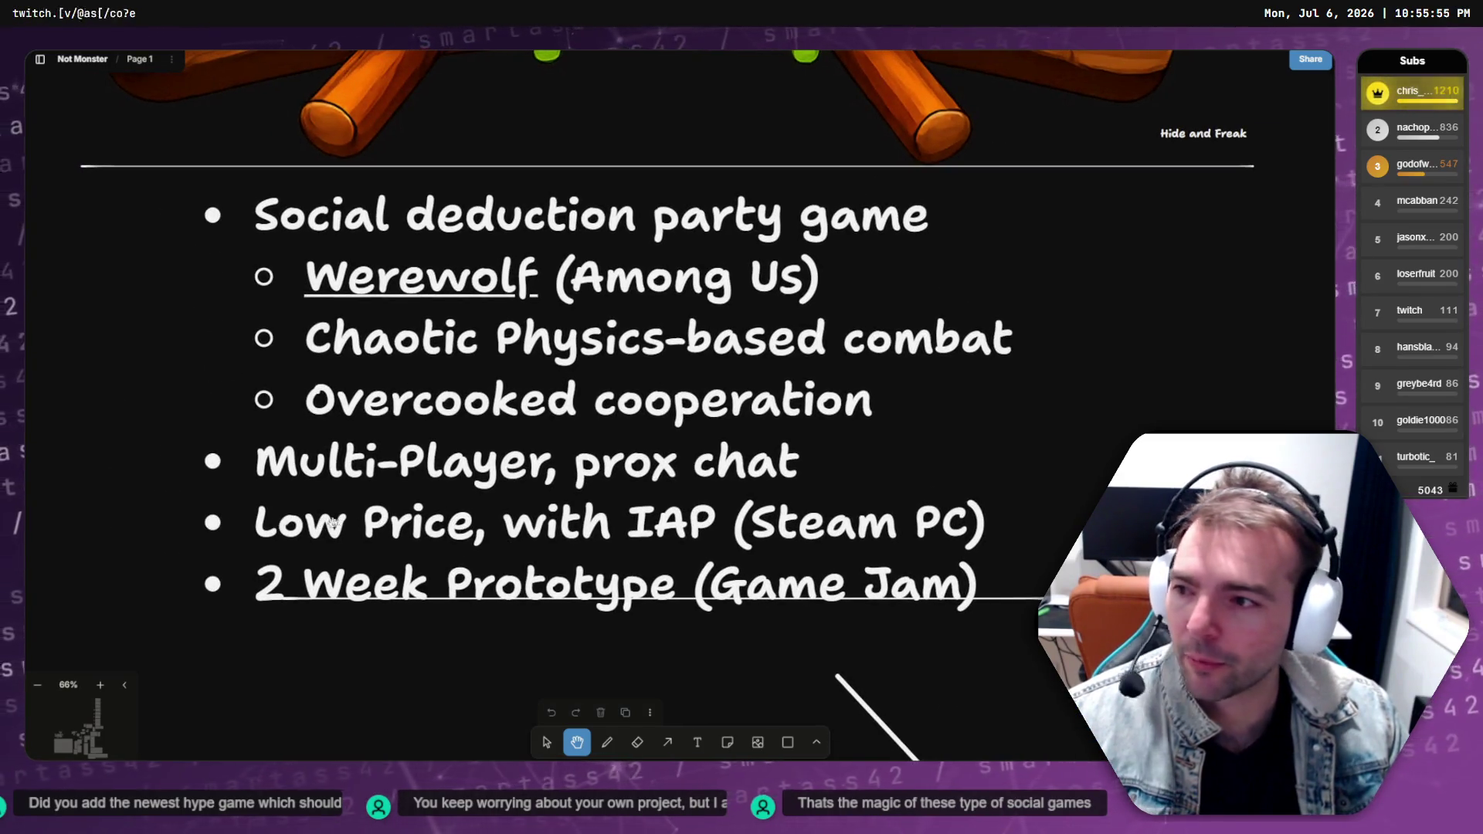
scroll(410, 507, "down", 3)
scroll(356, 492, "up", 1)
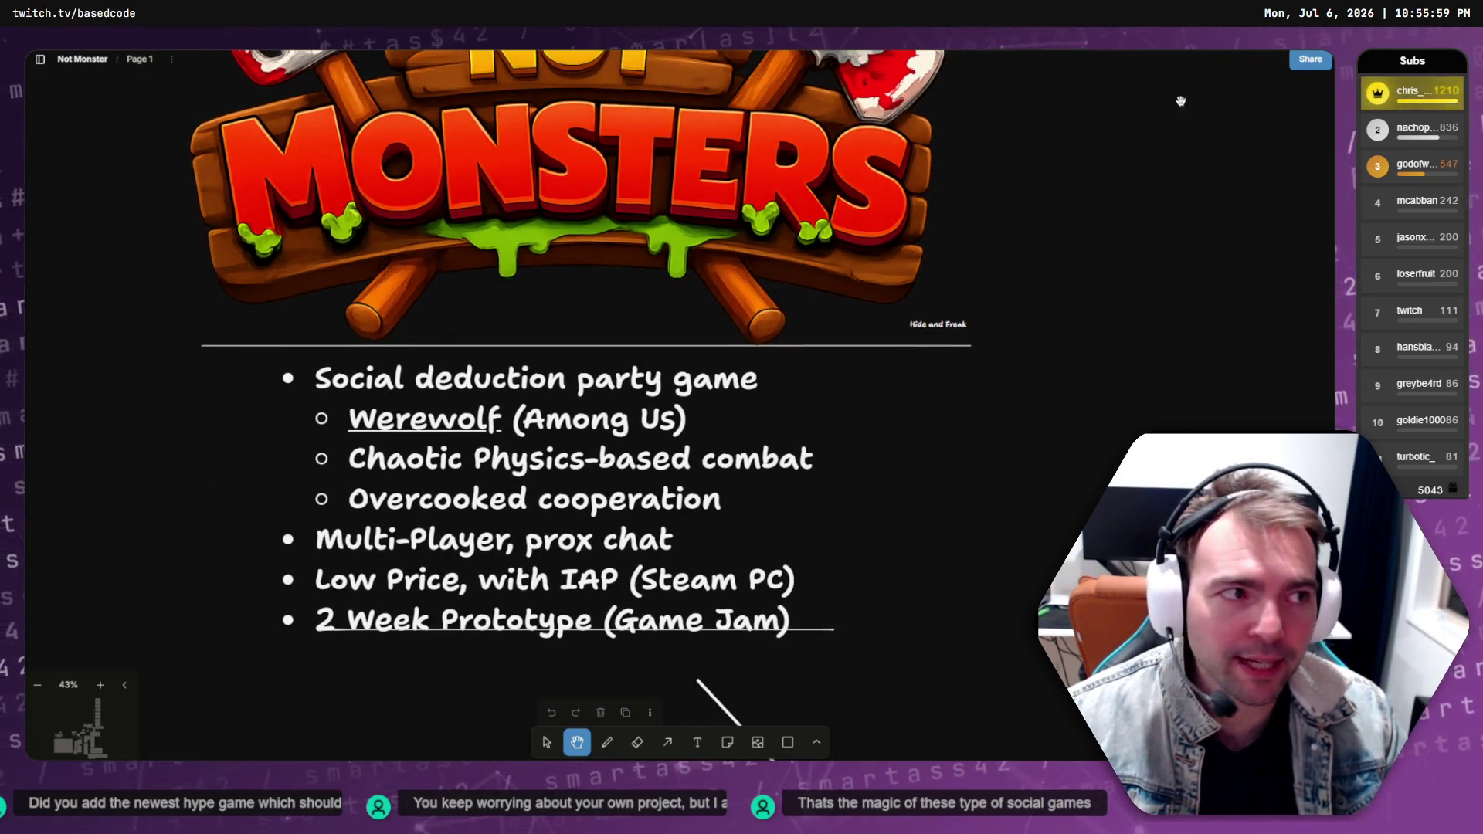
key("alt+Tab")
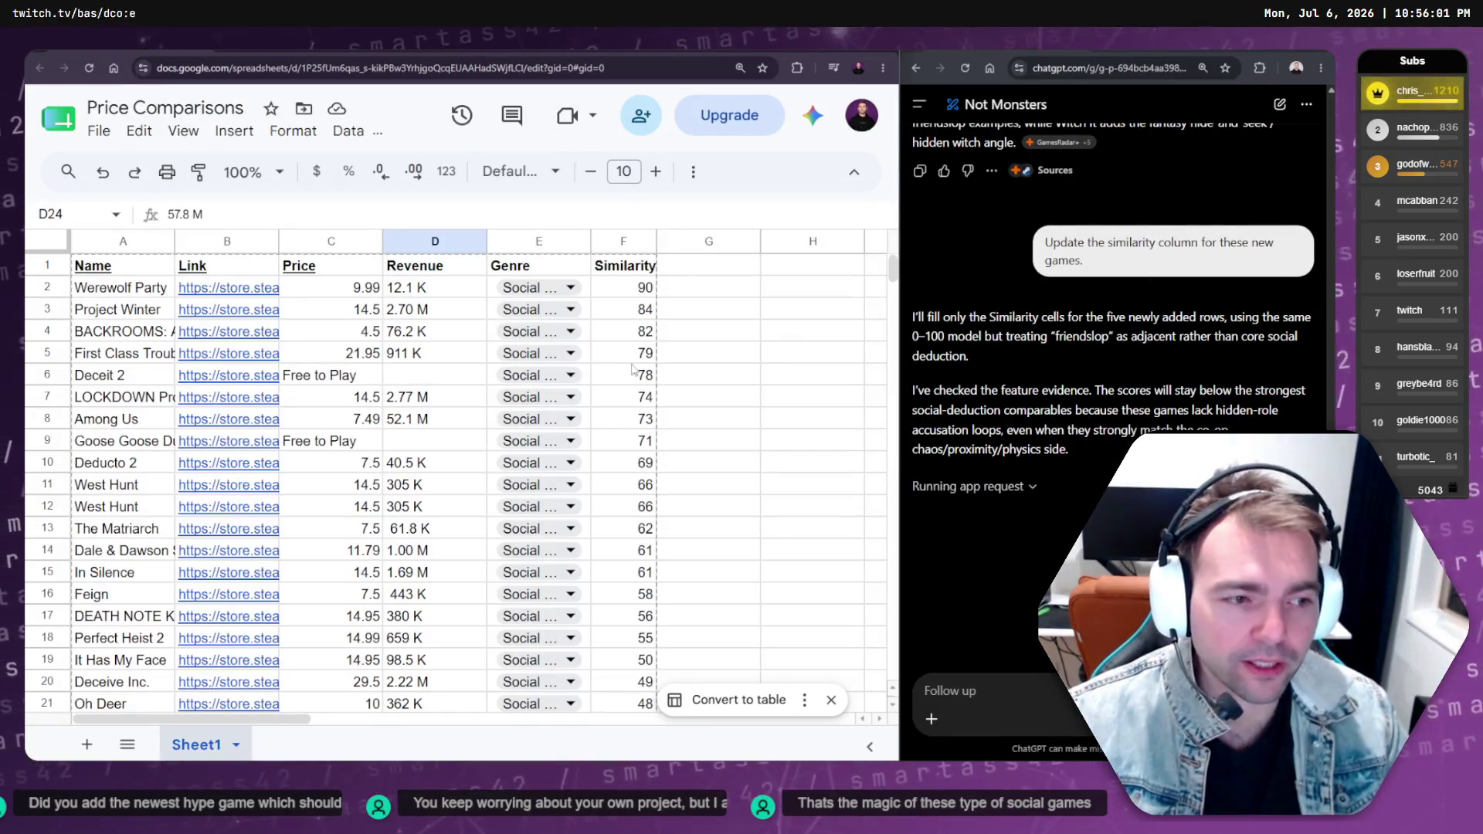
Scroll the Price Comparisons sheet to review the Similarity scores, ending on R.E.P.O.'s Similarity cell
left_click(428, 444)
scroll(440, 448, "down", 5)
scroll(453, 451, "up", 4)
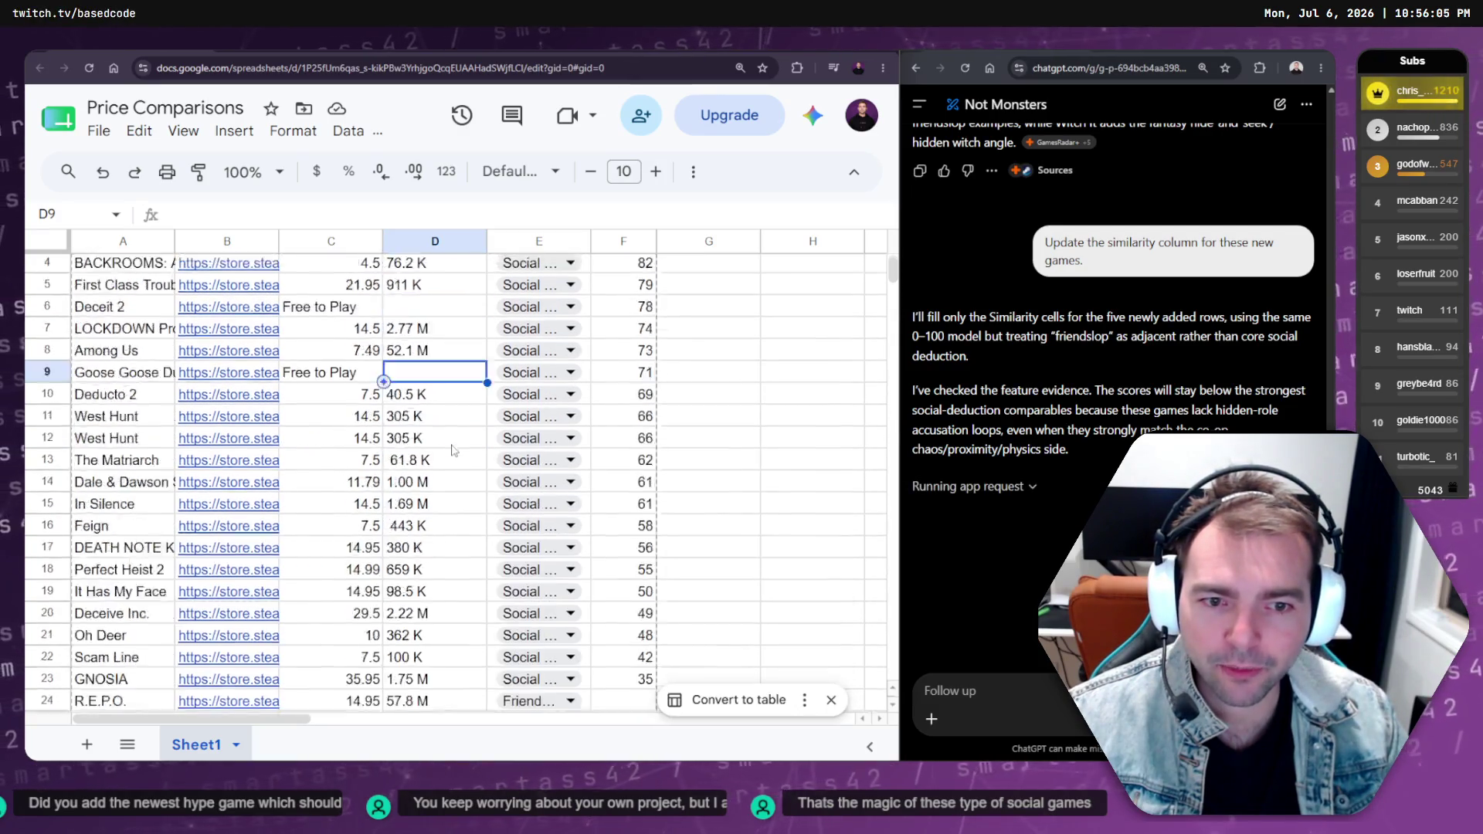
scroll(453, 450, "up", 1)
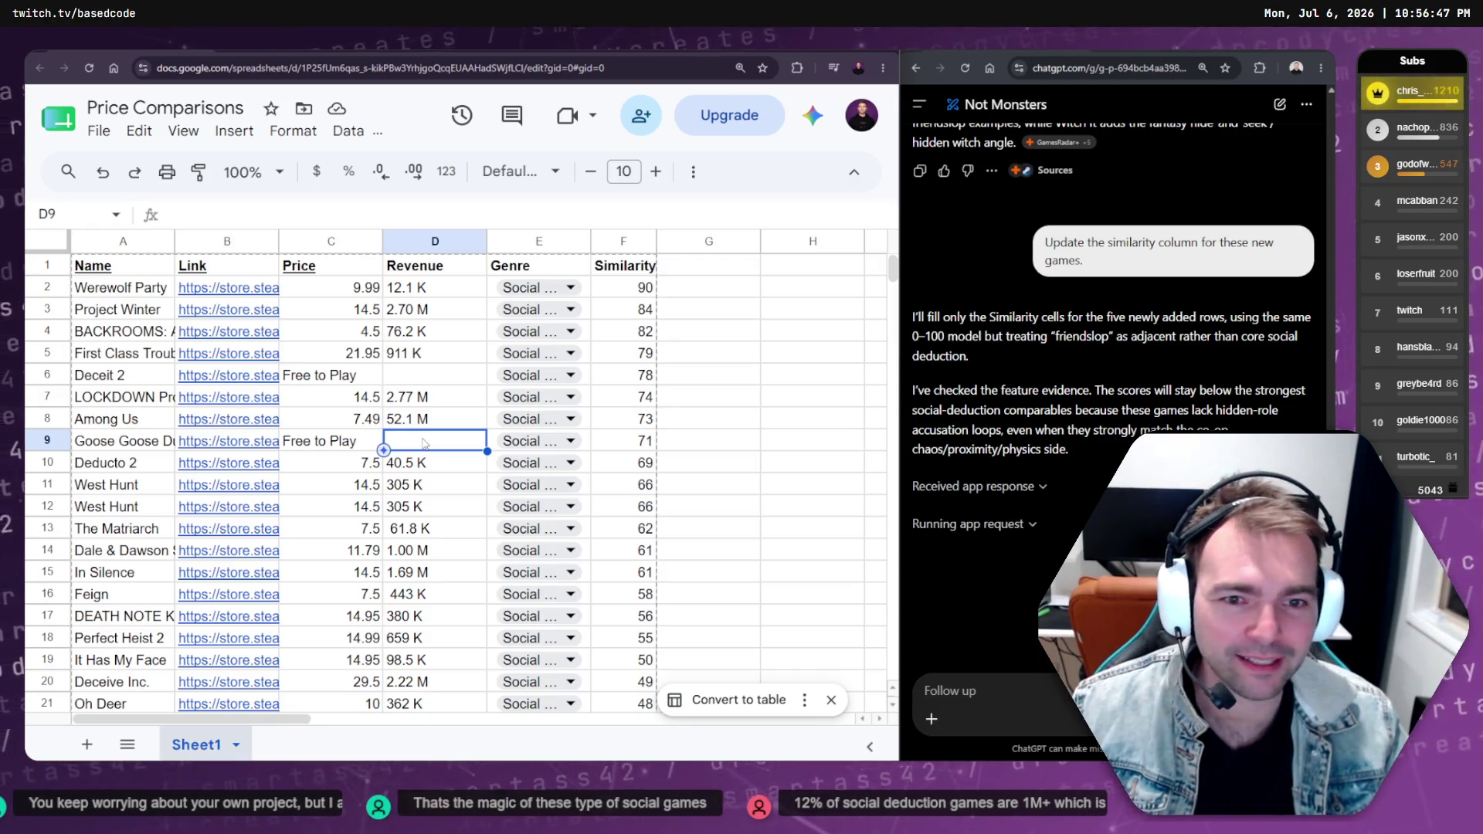
scroll(424, 443, "down", 4)
left_click(631, 499)
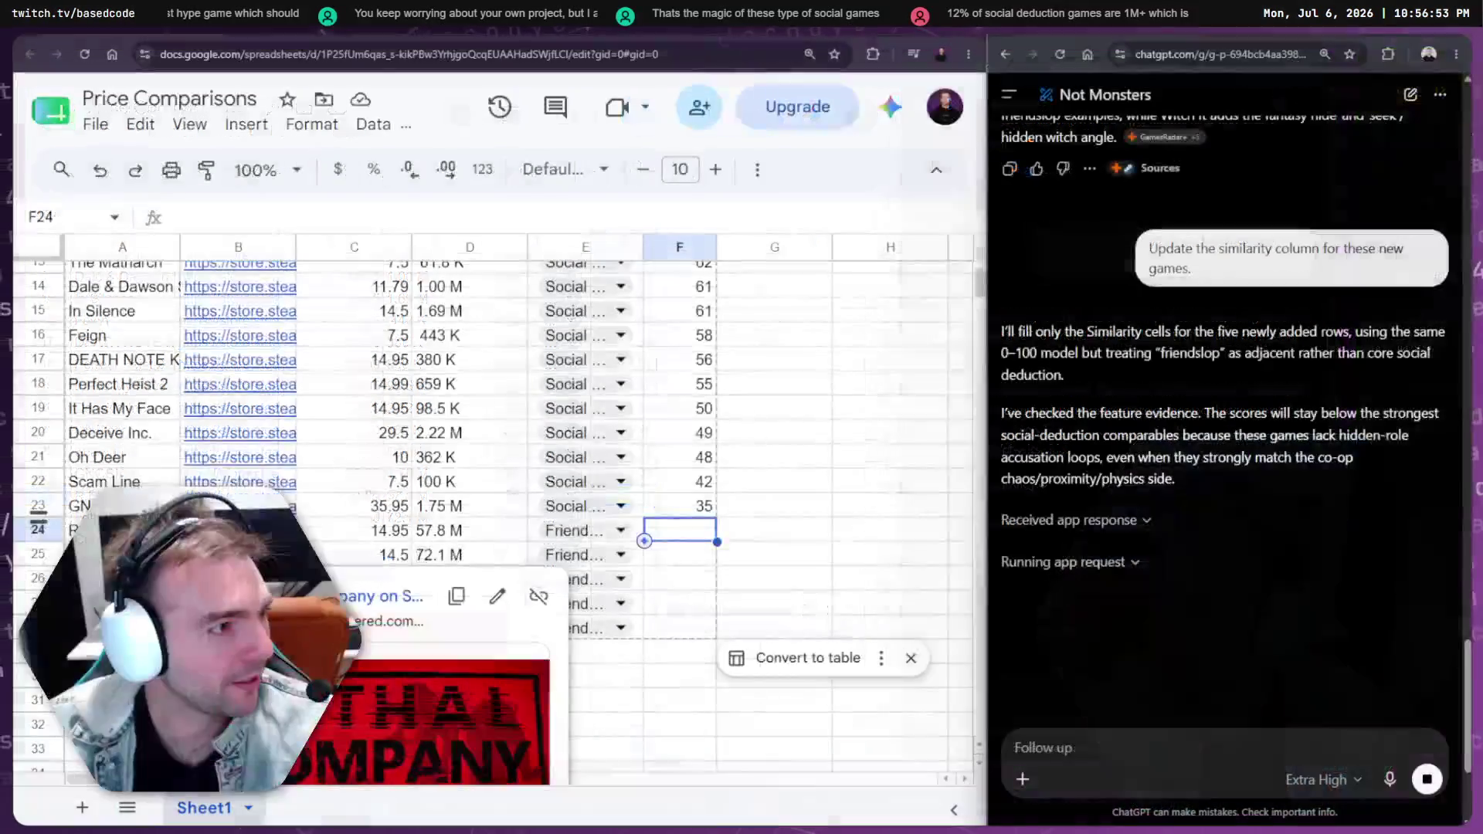
Write a follow-up asking ChatGPT to use the sheet data and game design document to price Not Monsters
left_click(1126, 746)
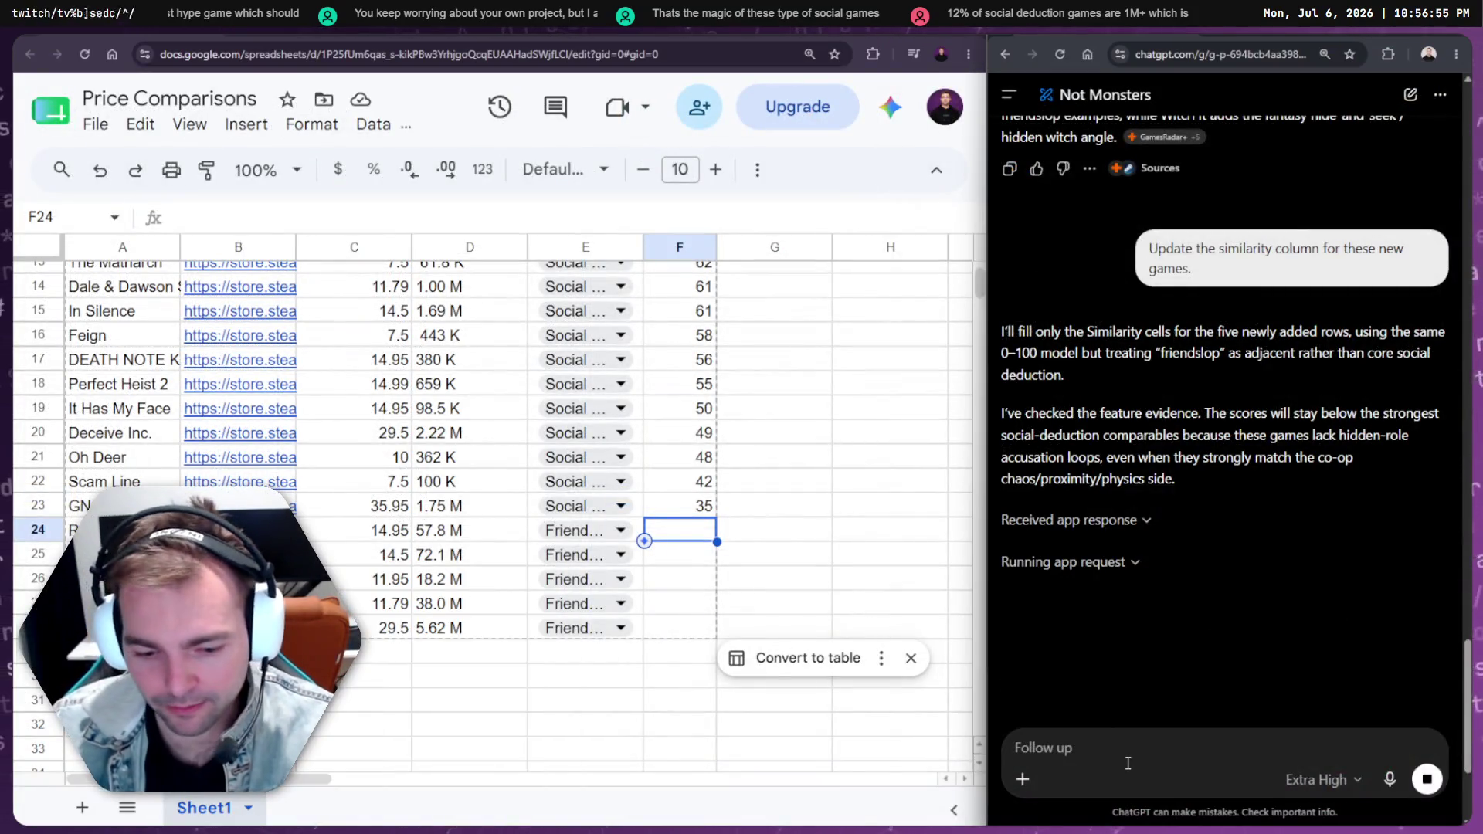
type("Read h")
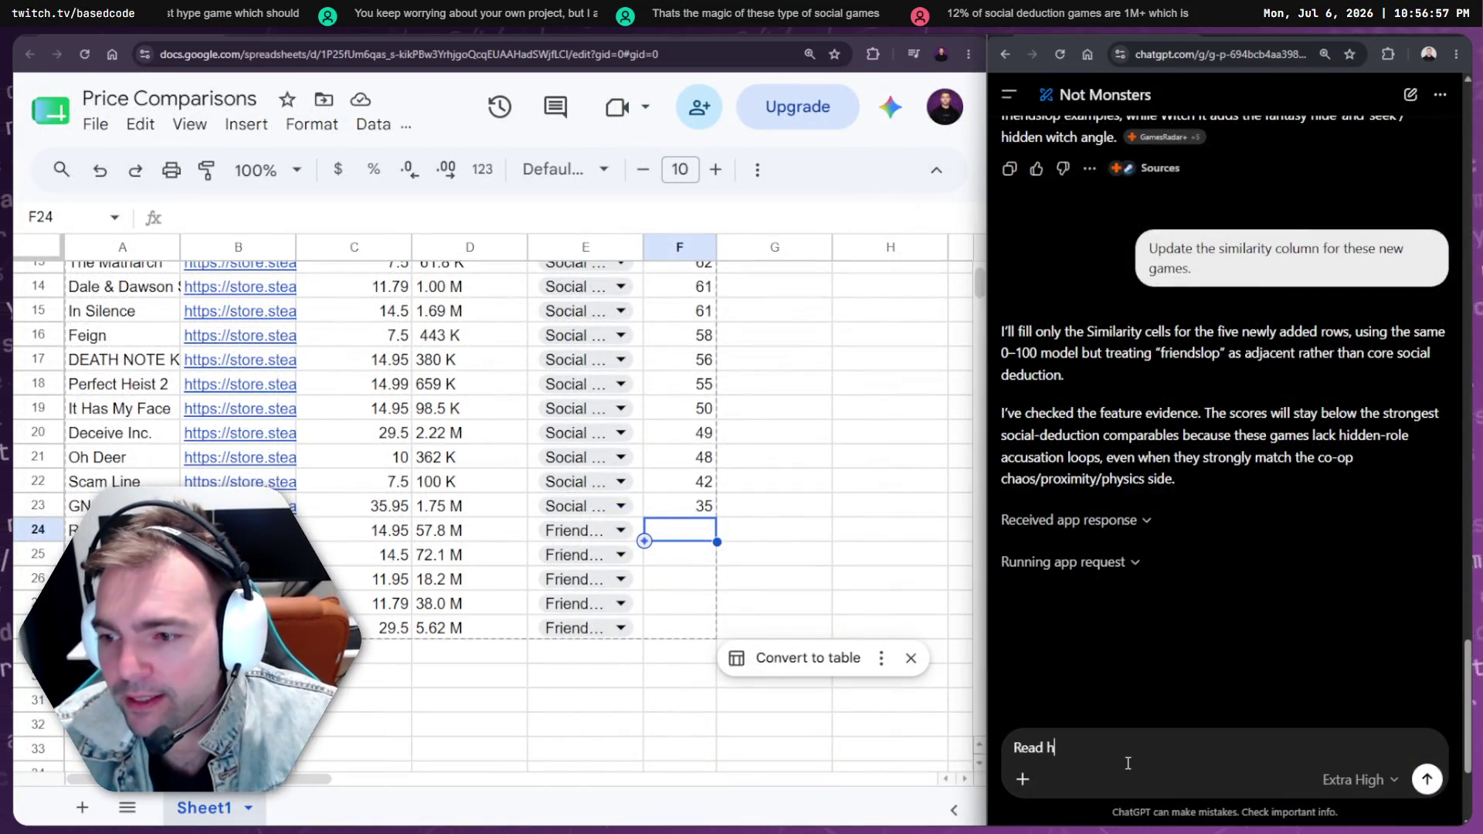
key("BackSpace")
type("thi")
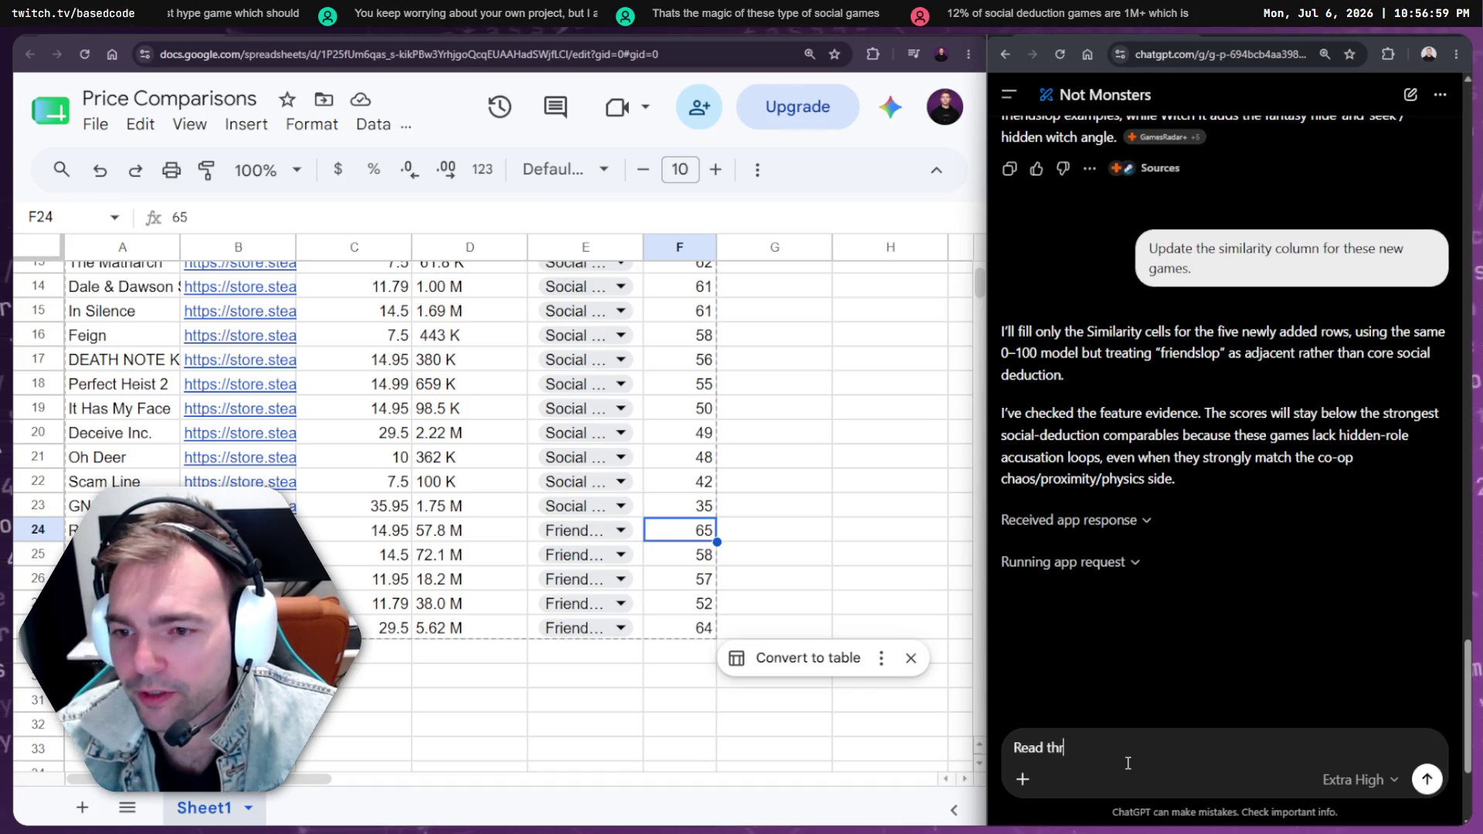
type("ough al lteh data in")
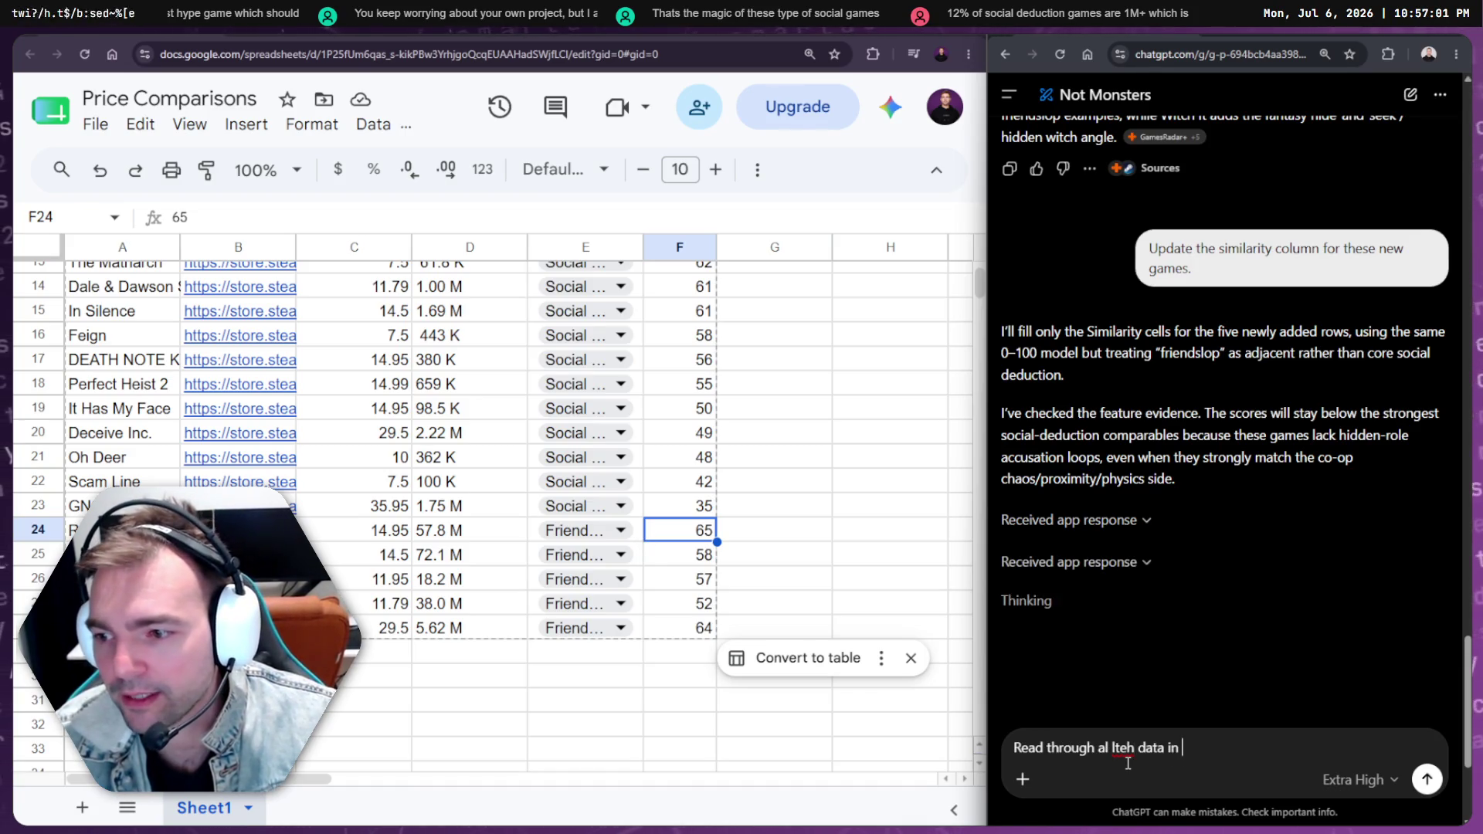
key("ctrl+BackSpace")
key("ctrl+BackSpace")
key("ctrl+BackSpace")
type("he dat")
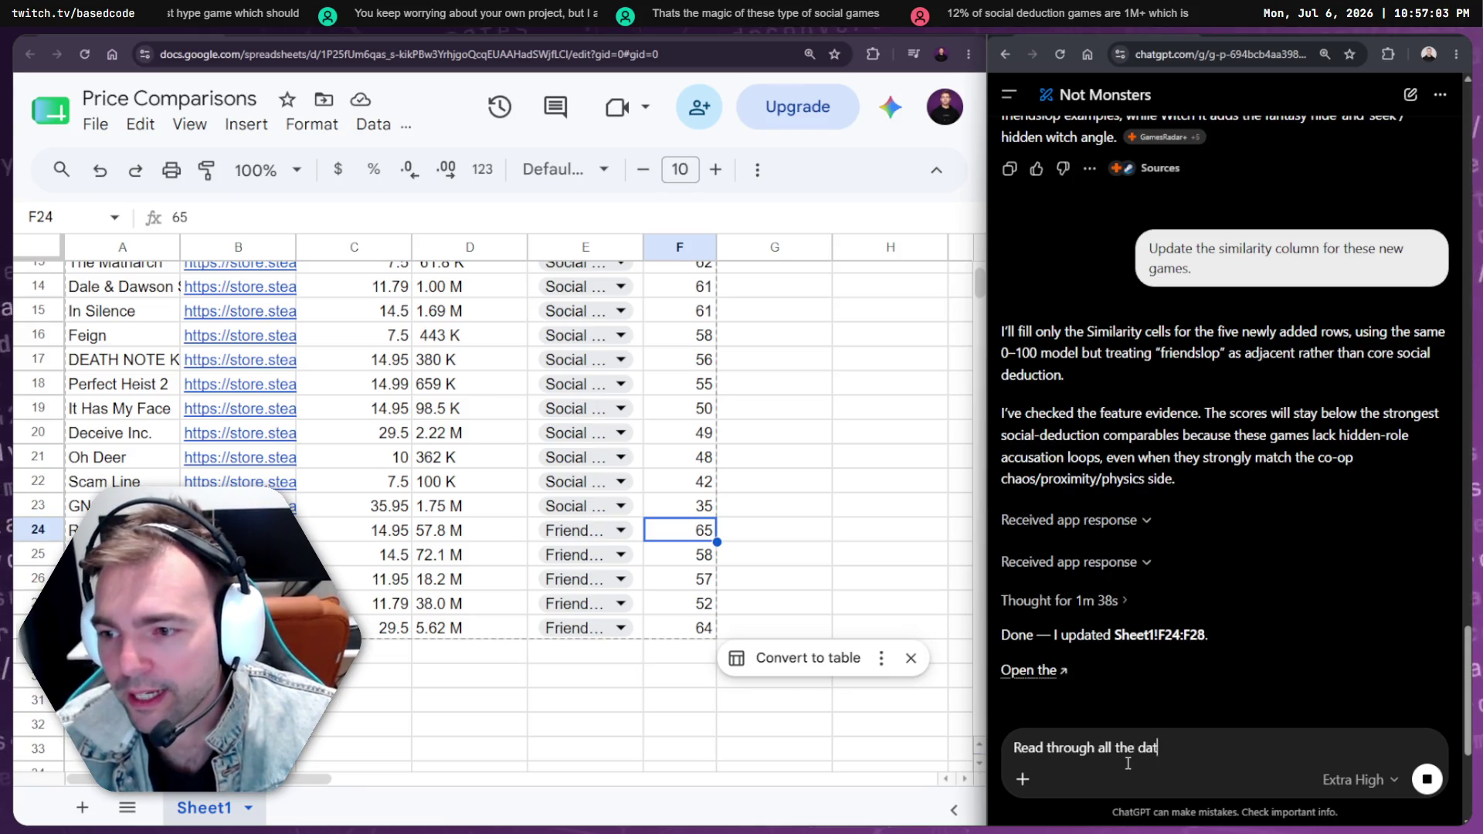
type("a in the sheet, and ")
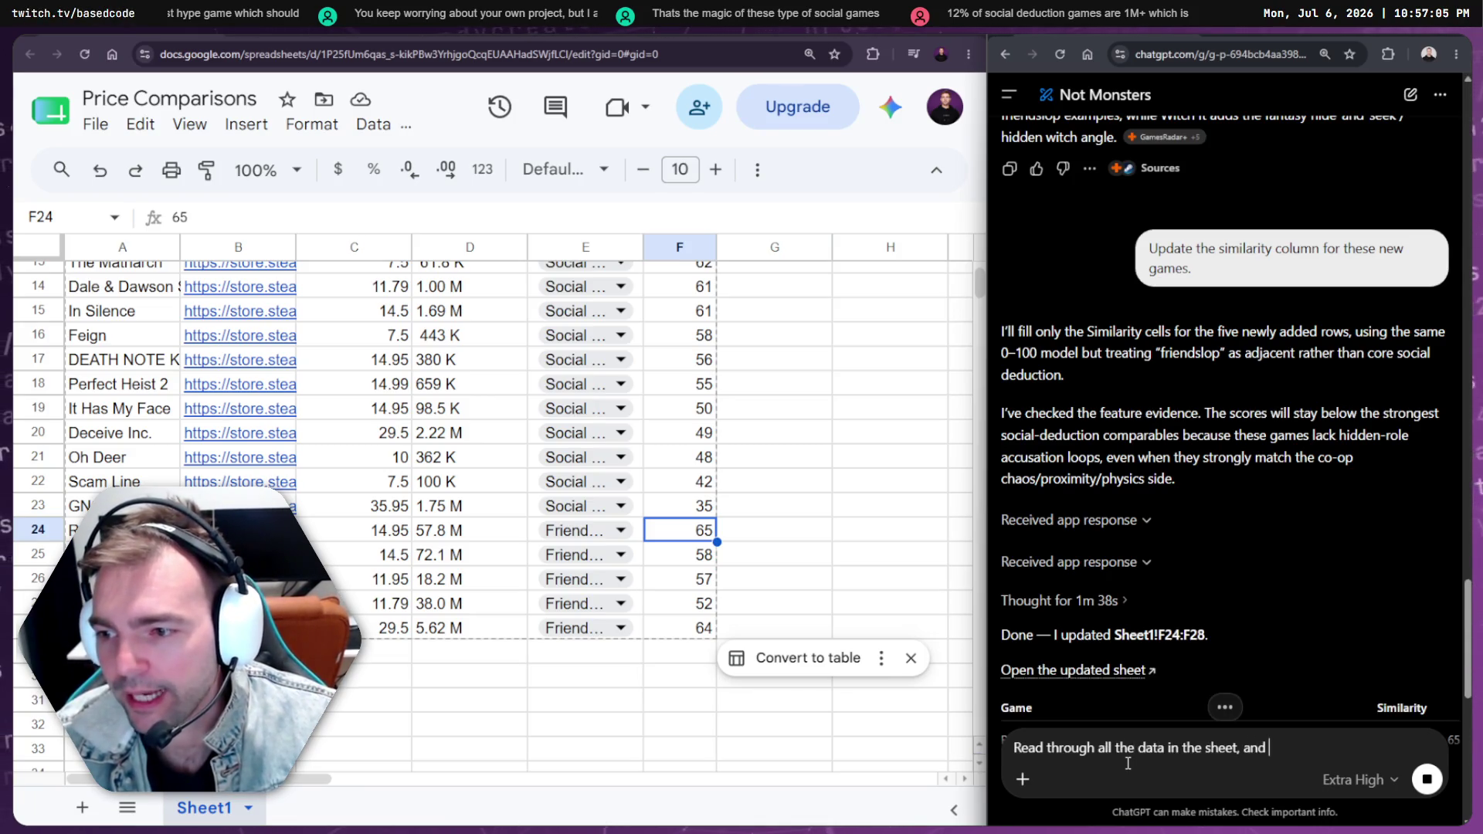
type("use the information there,")
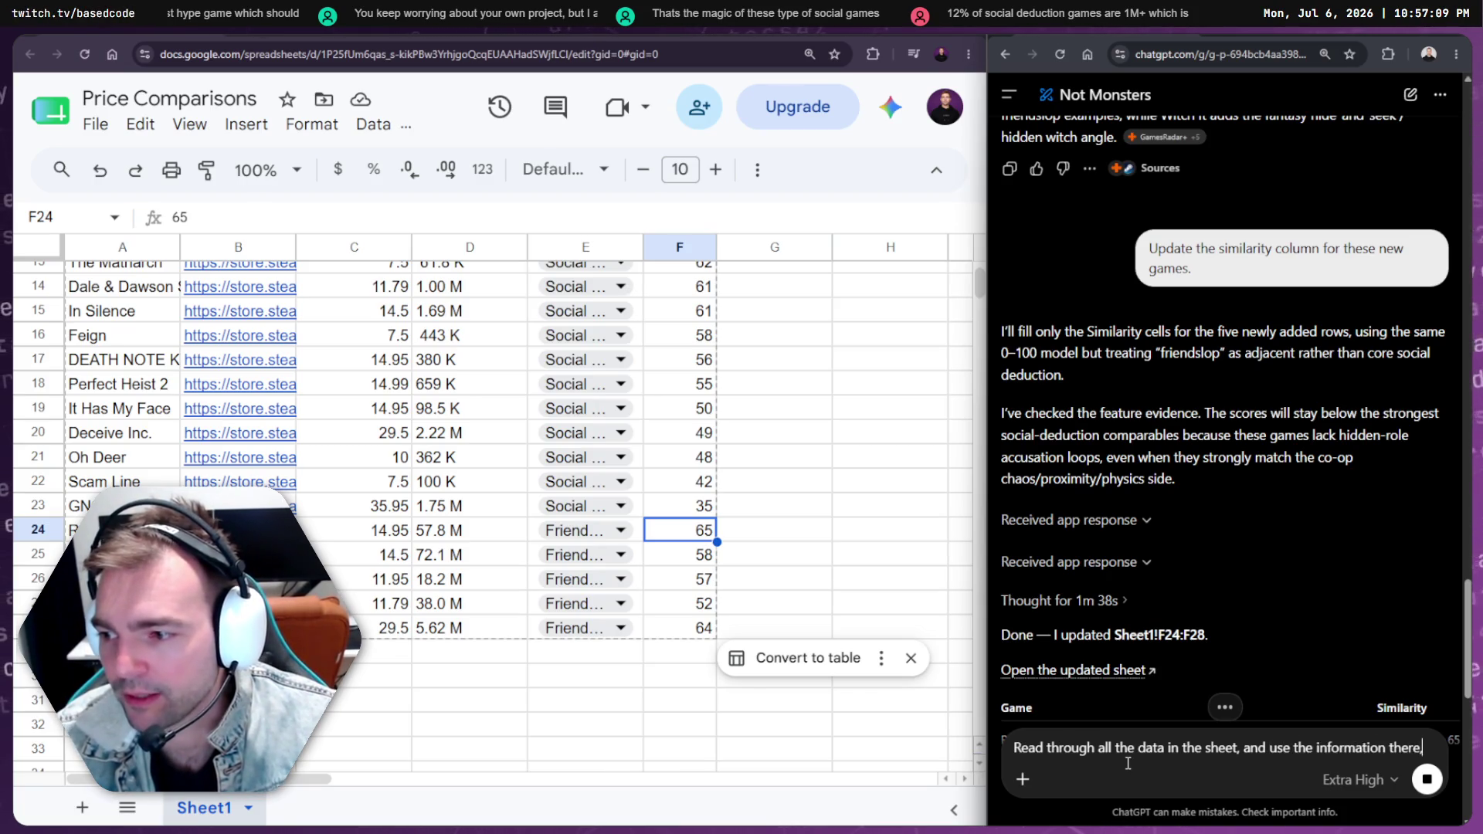
type(" as well as the info")
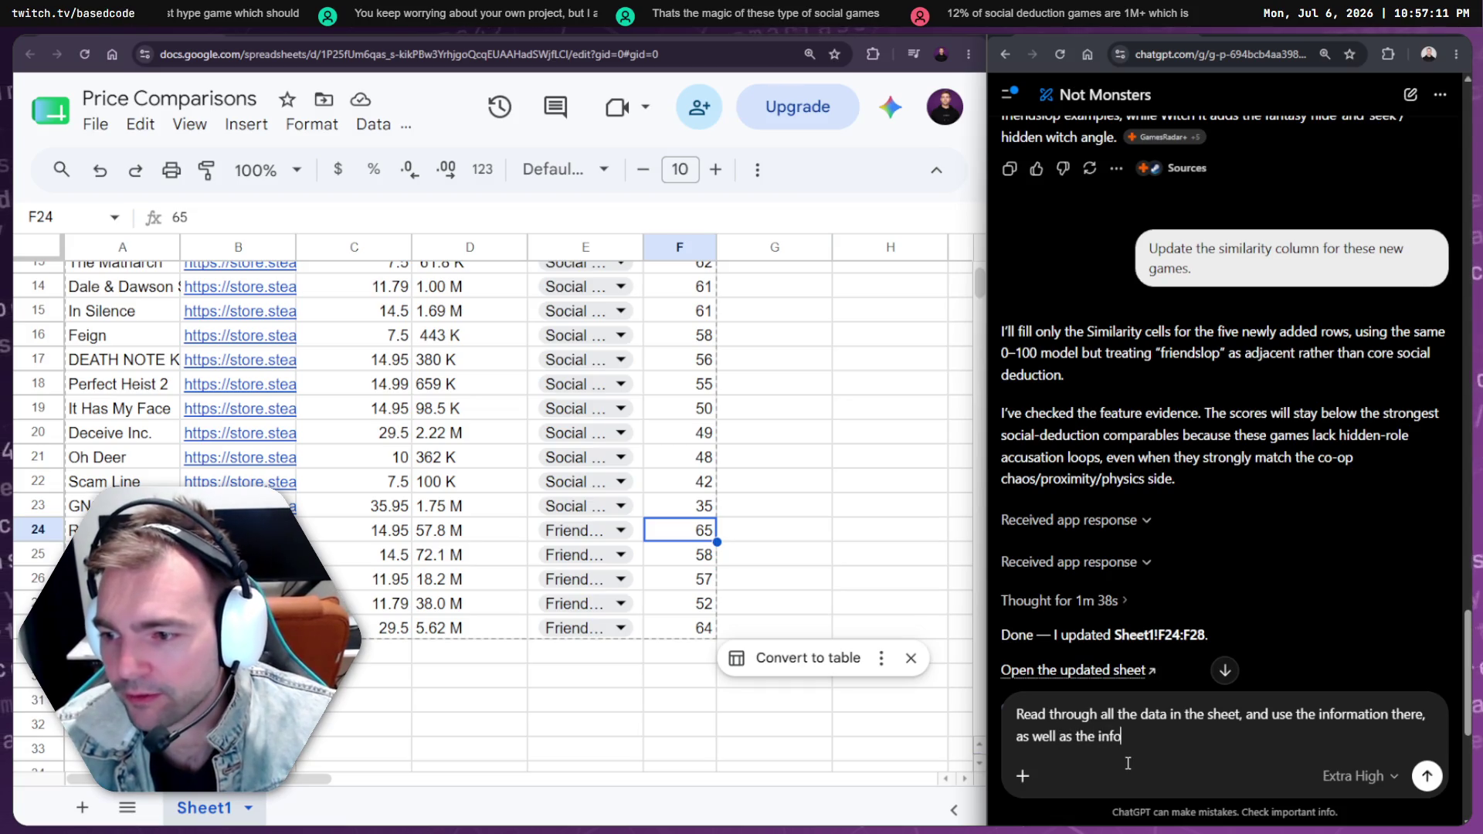
type("he game design ")
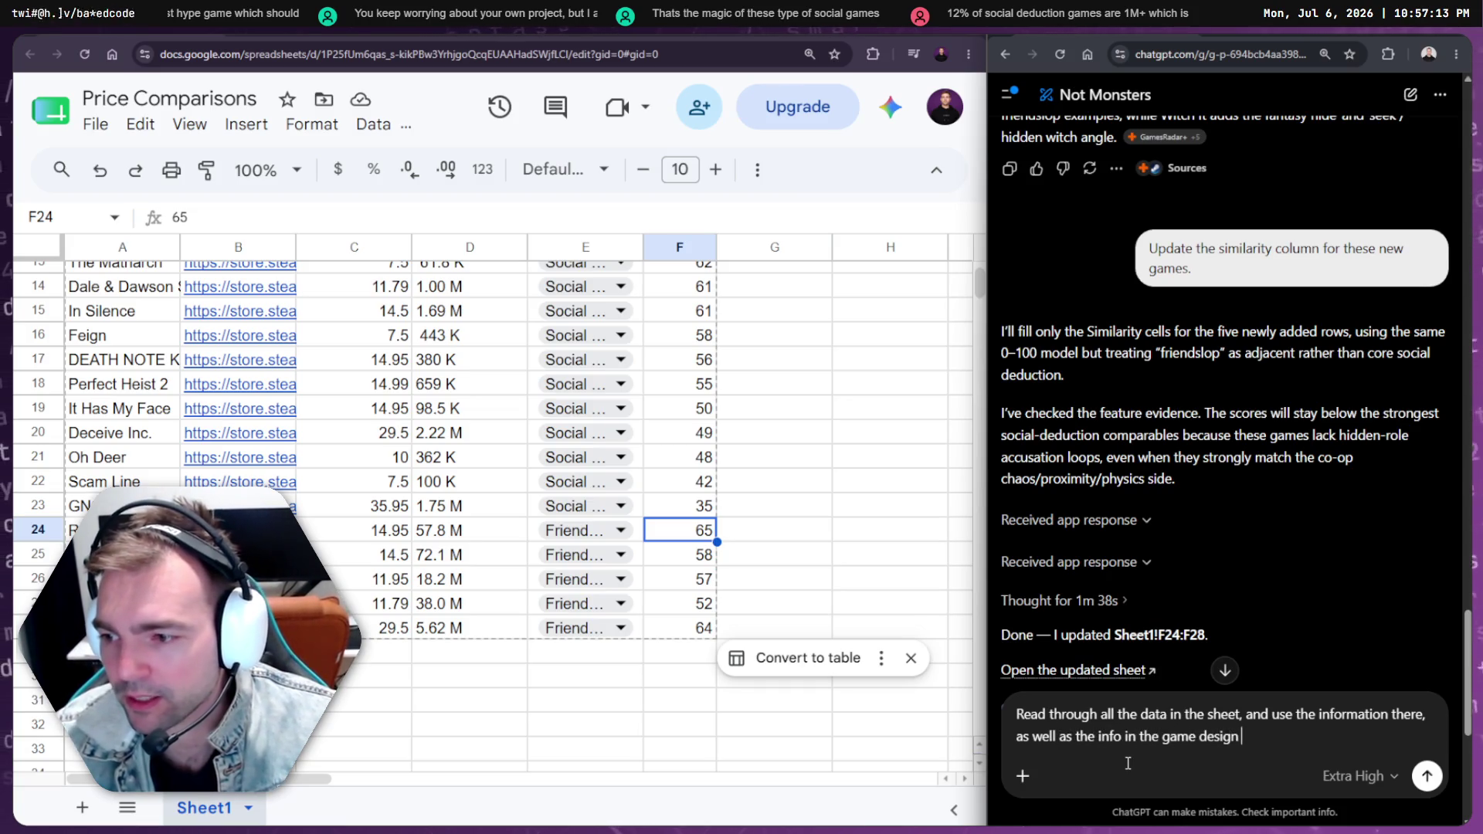
type("docu")
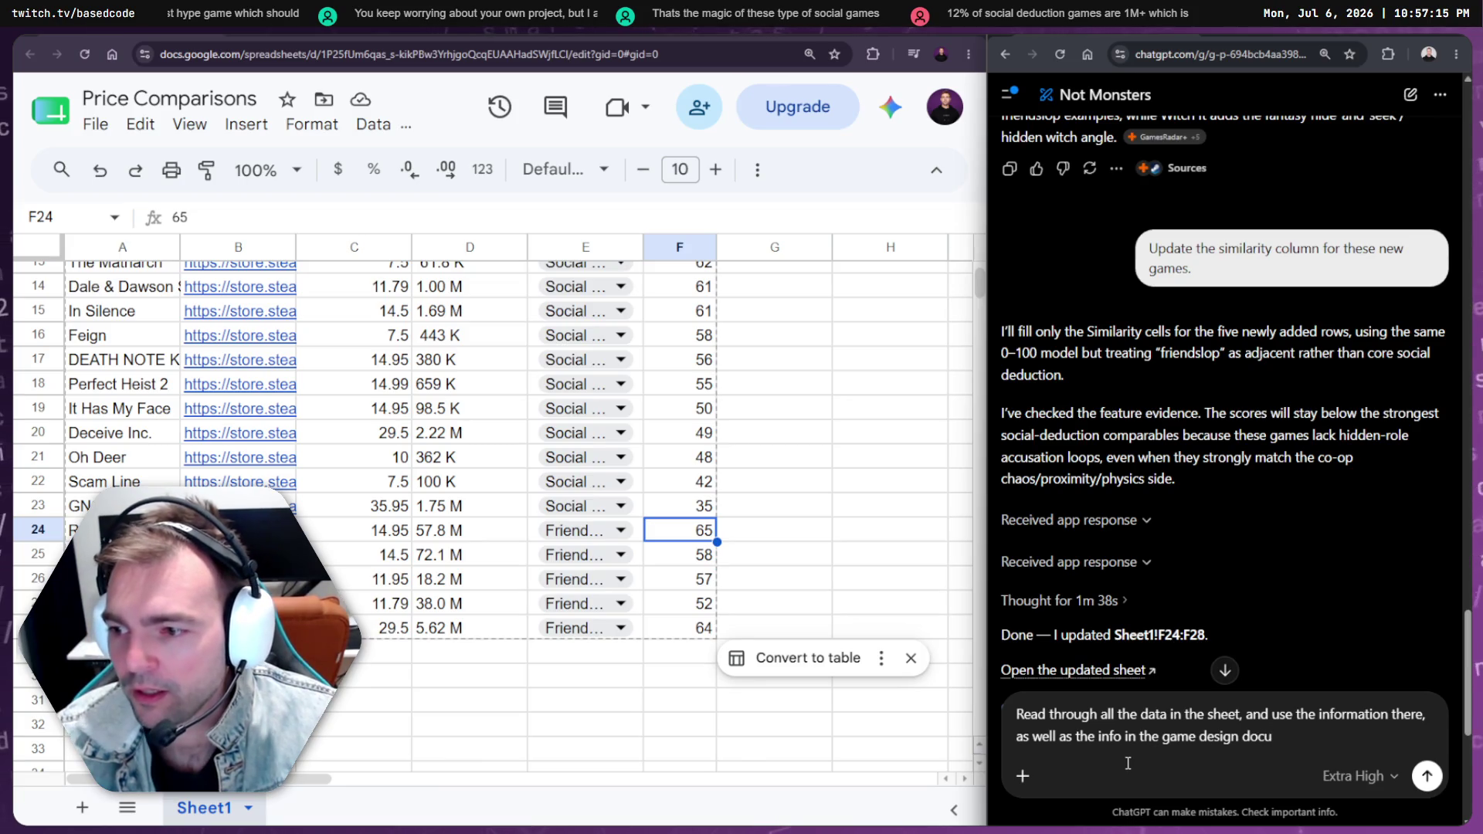
type("ment, and ")
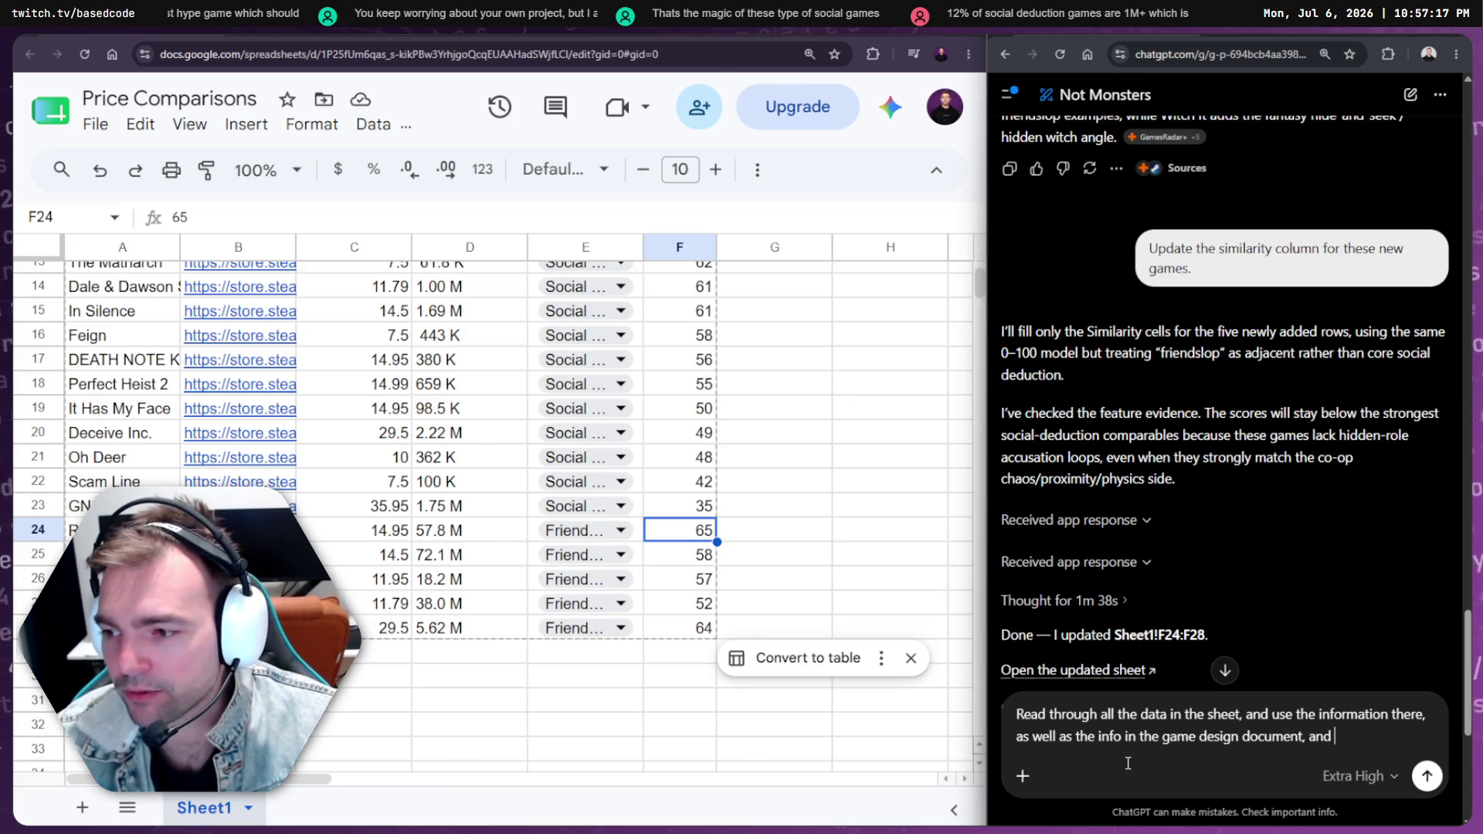
type("wket rese")
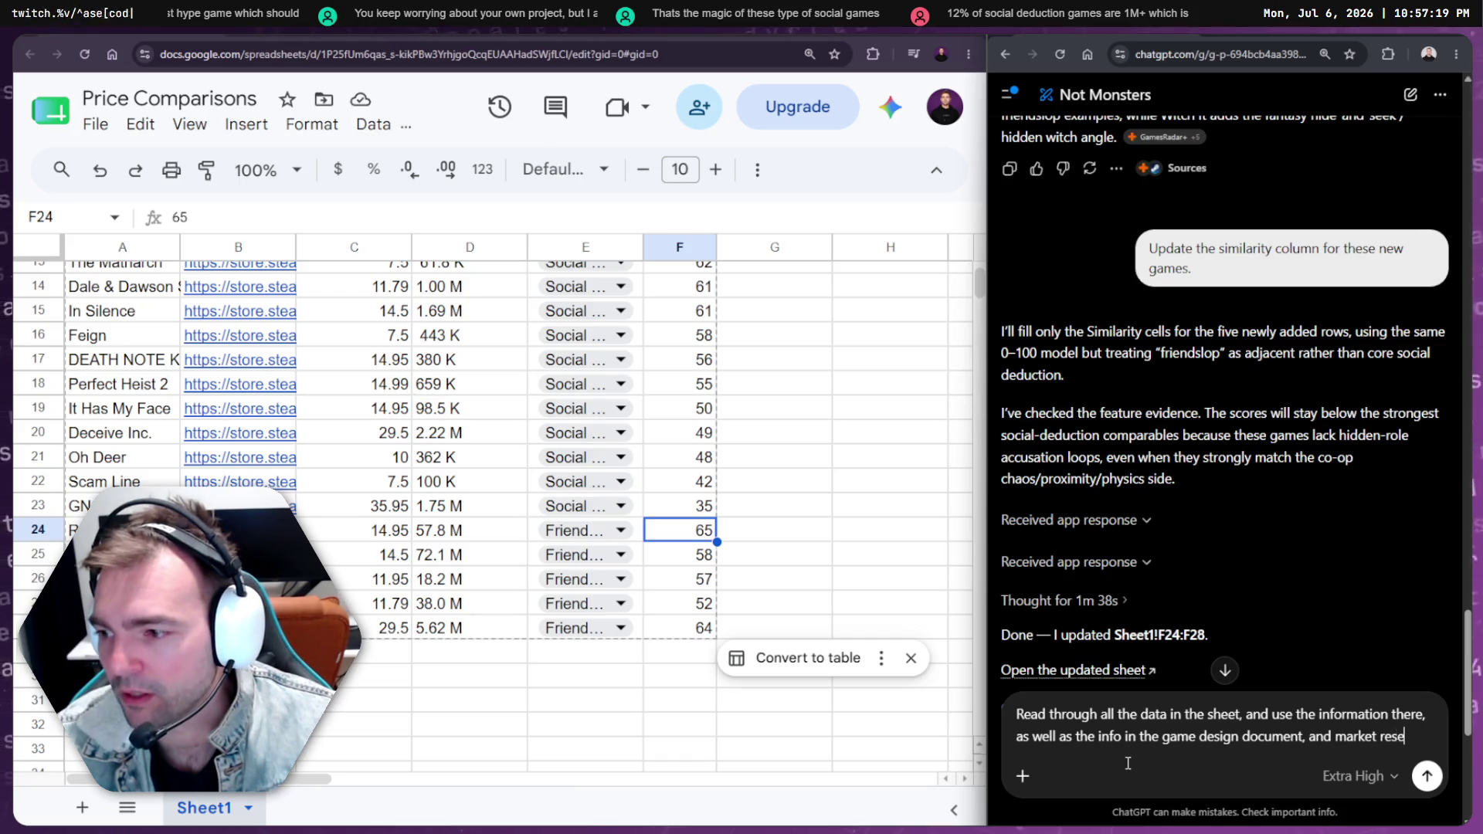
type("arch to determ")
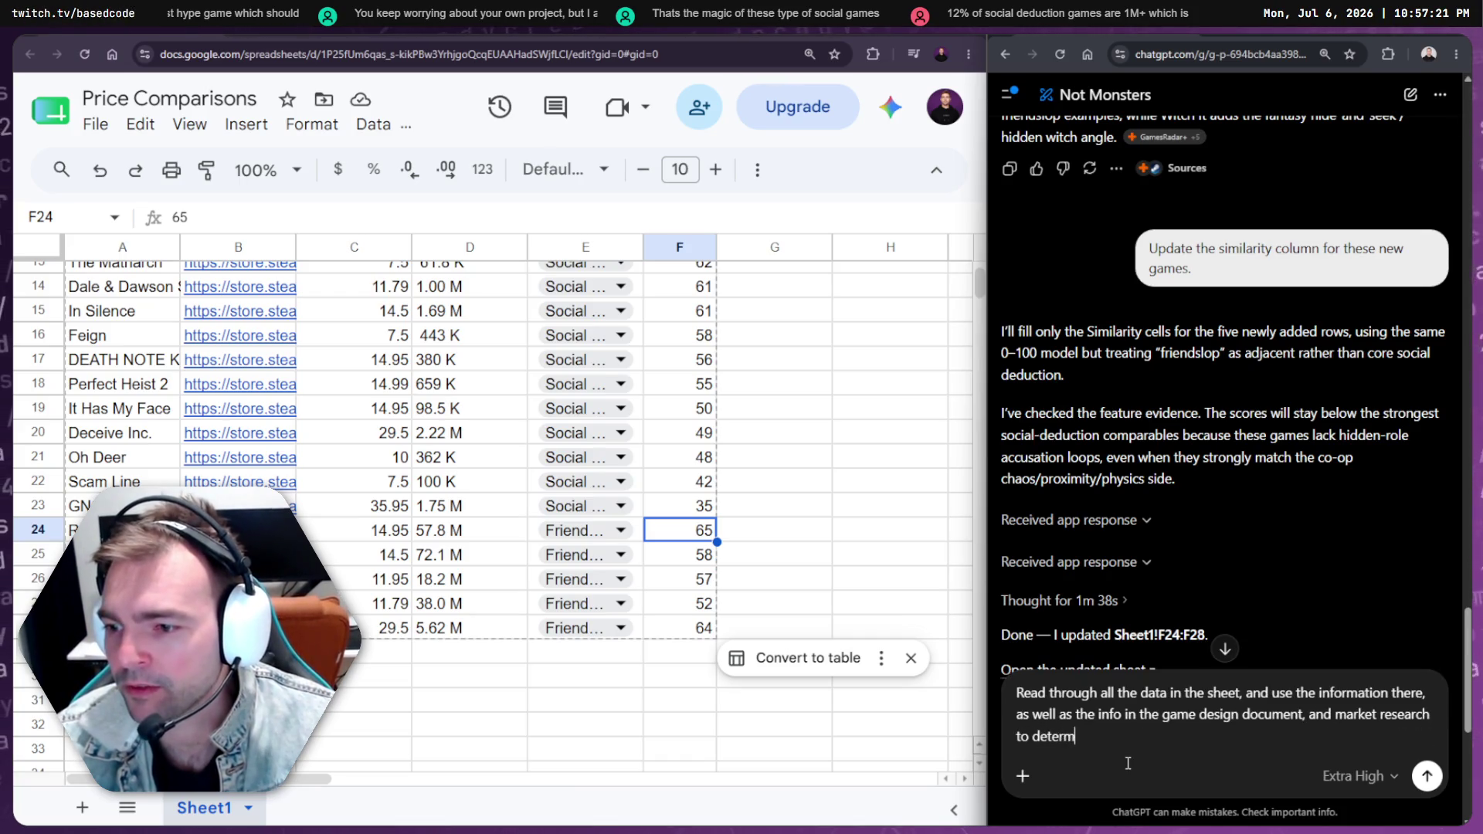
type("ine the best pr")
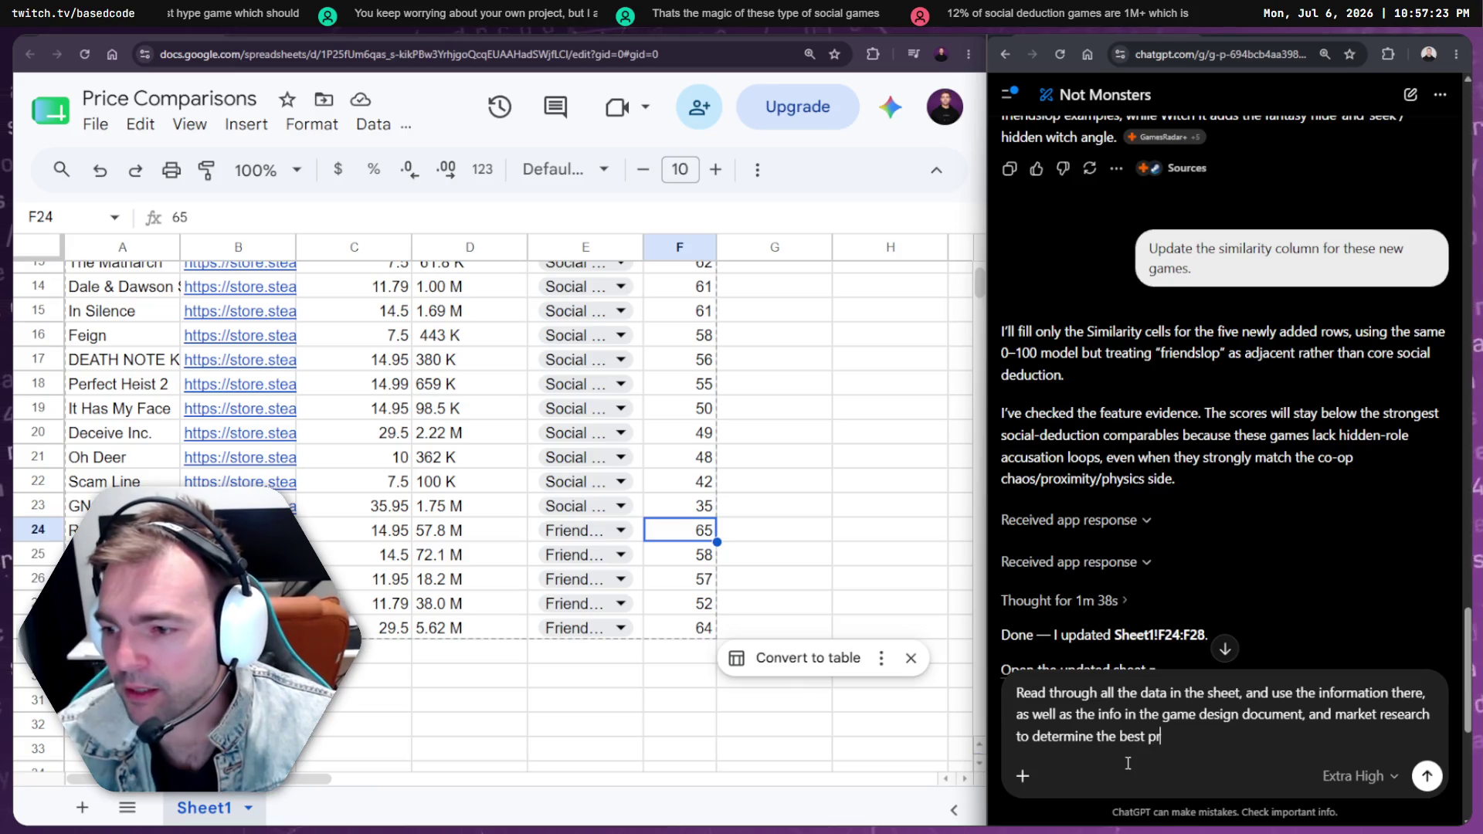
type(" for Not Monjsters.")
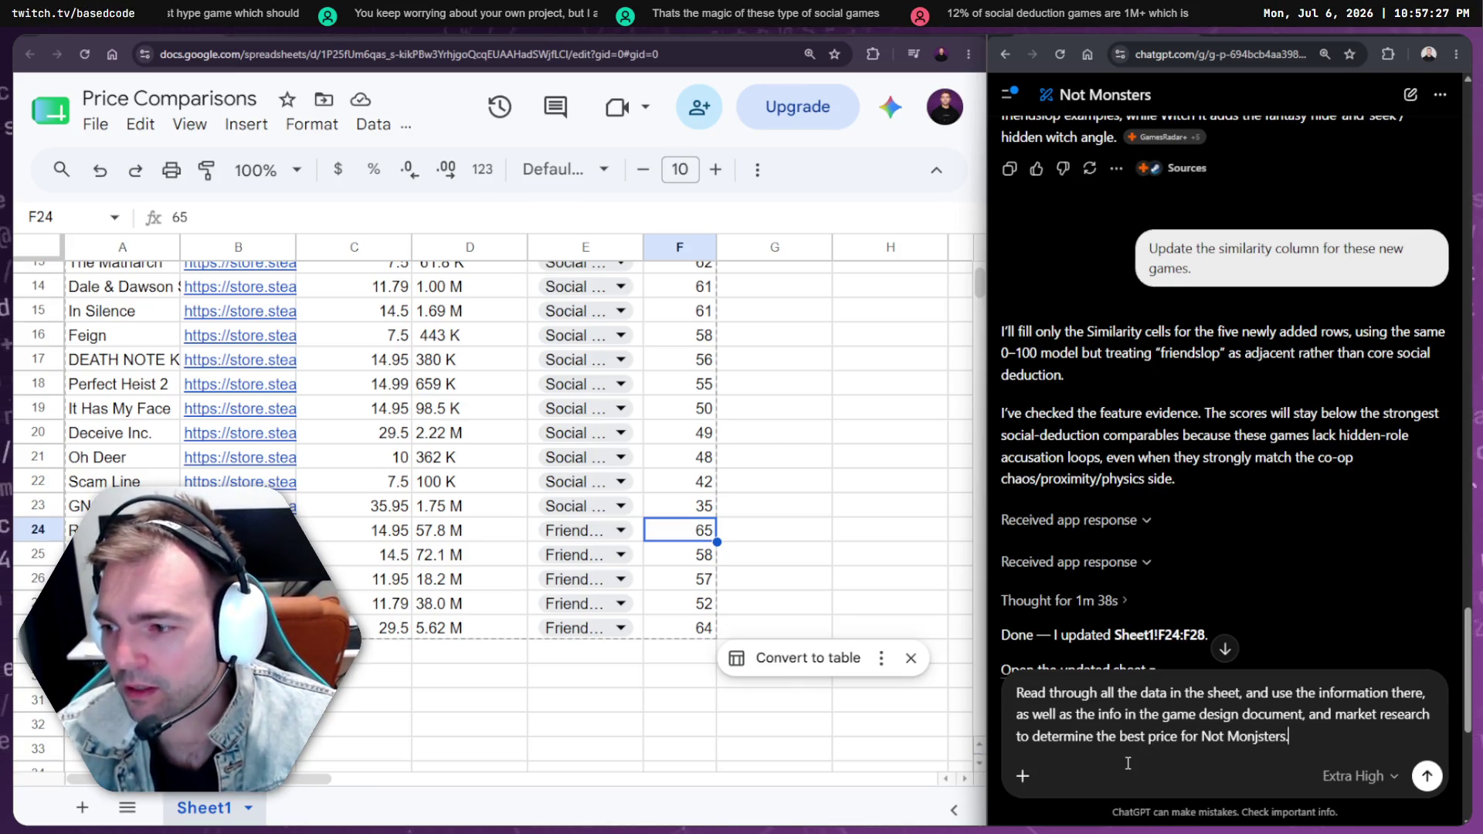
key("ctrl+BackSpace")
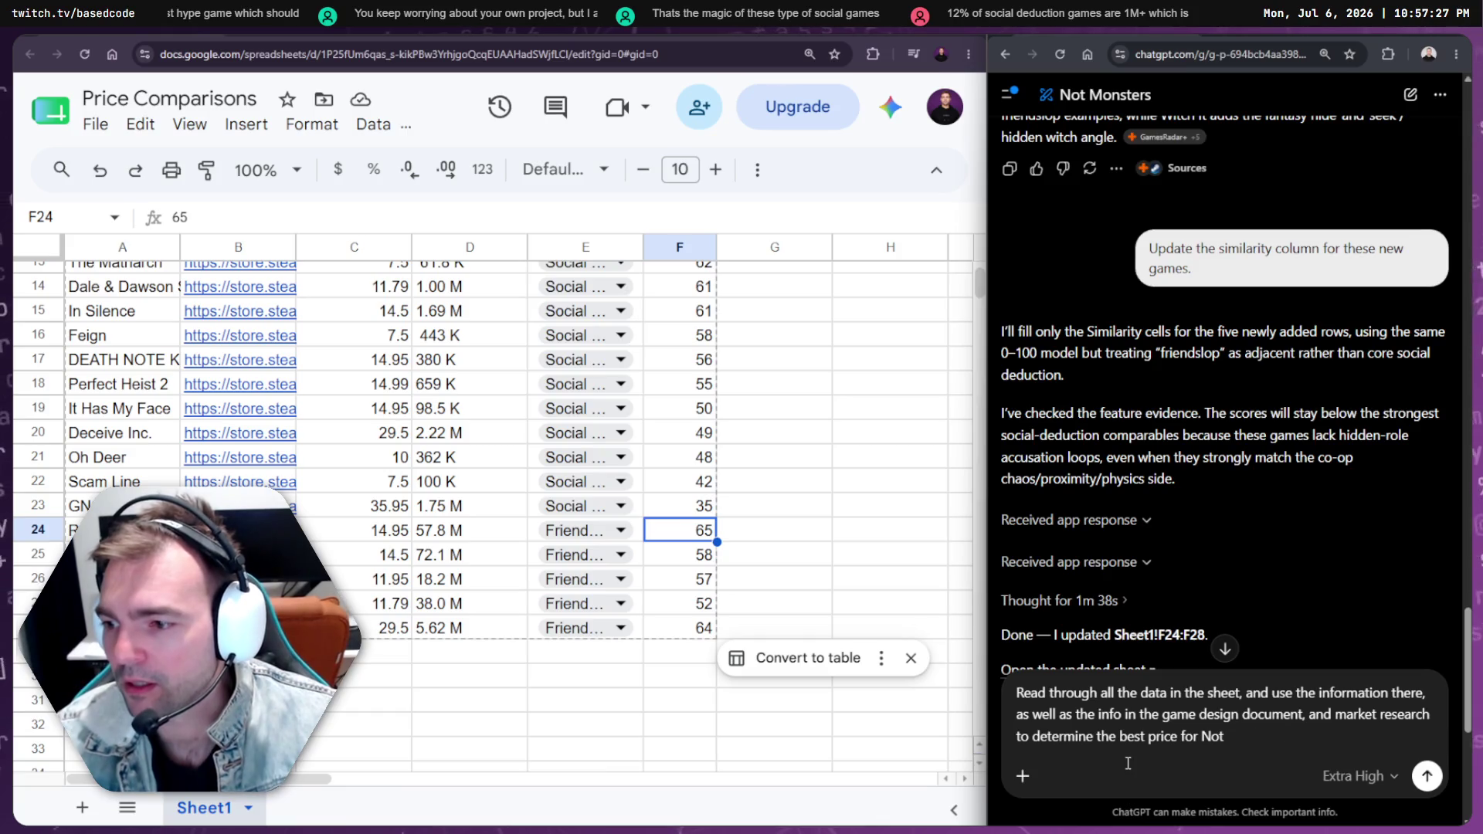
type("Monsters.")
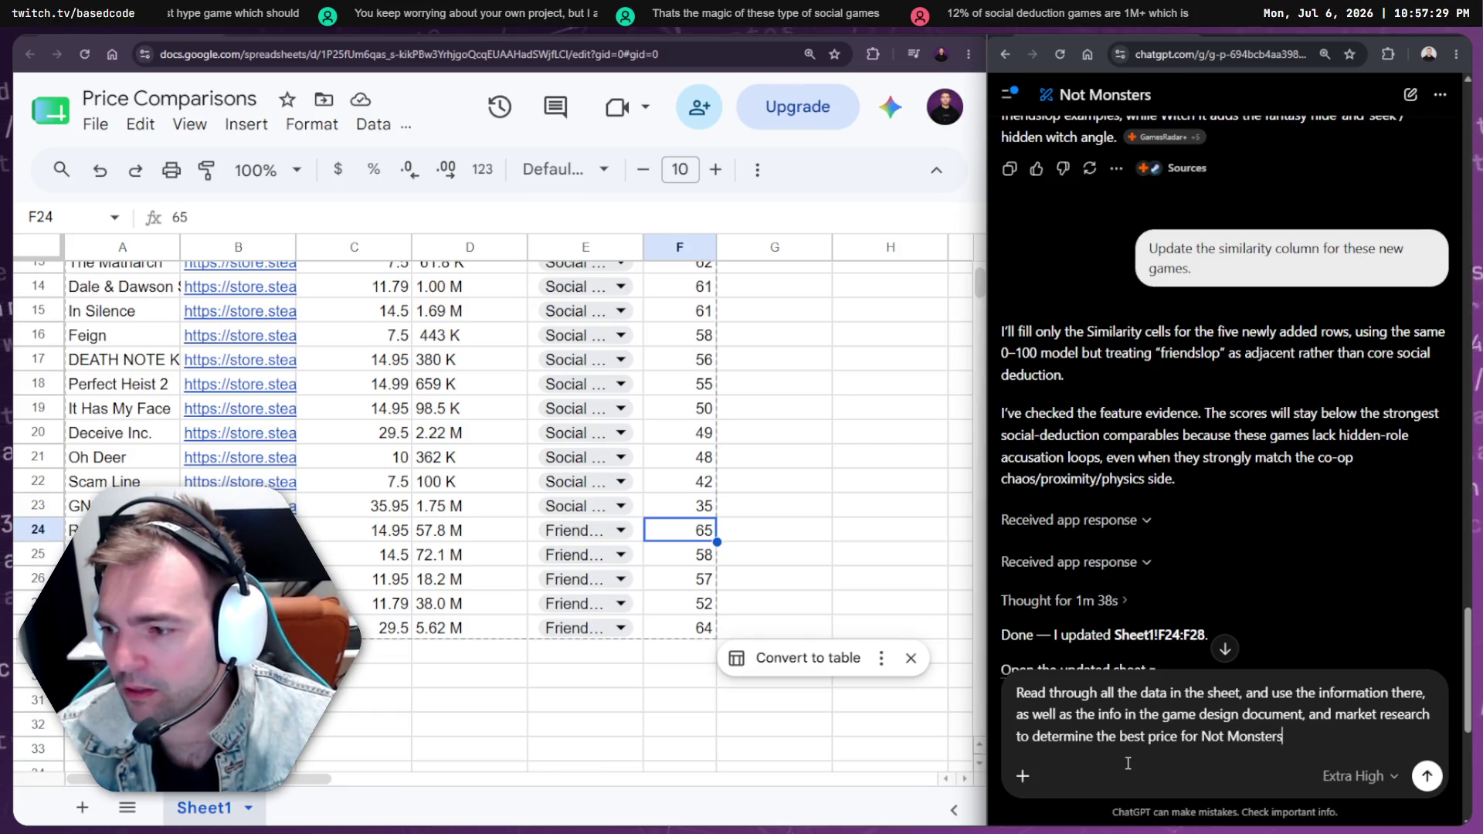
Turn on Deep research and send the Not Monsters pricing request
left_click(1022, 775)
left_click(1126, 687)
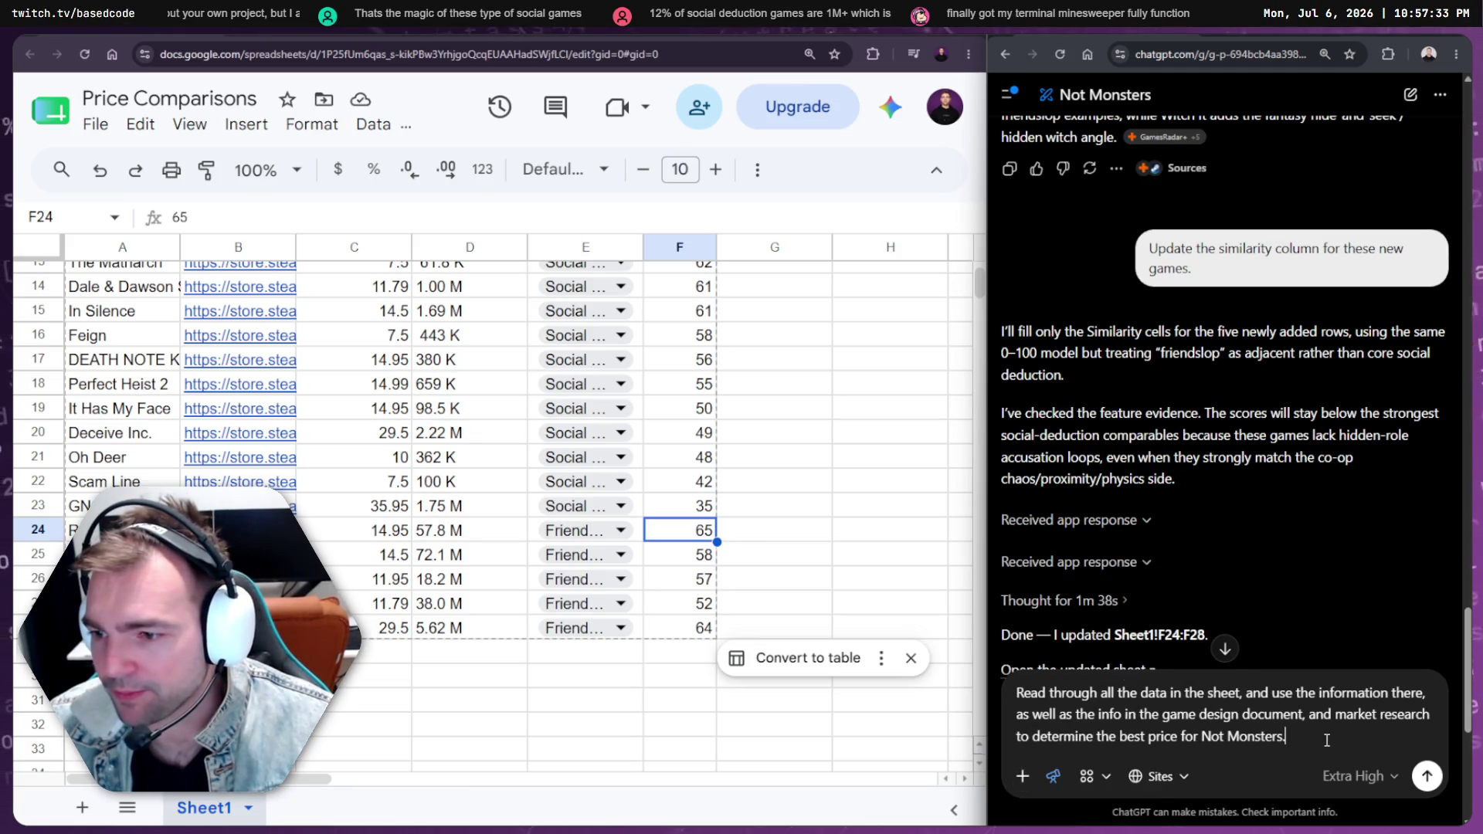
key("Return")
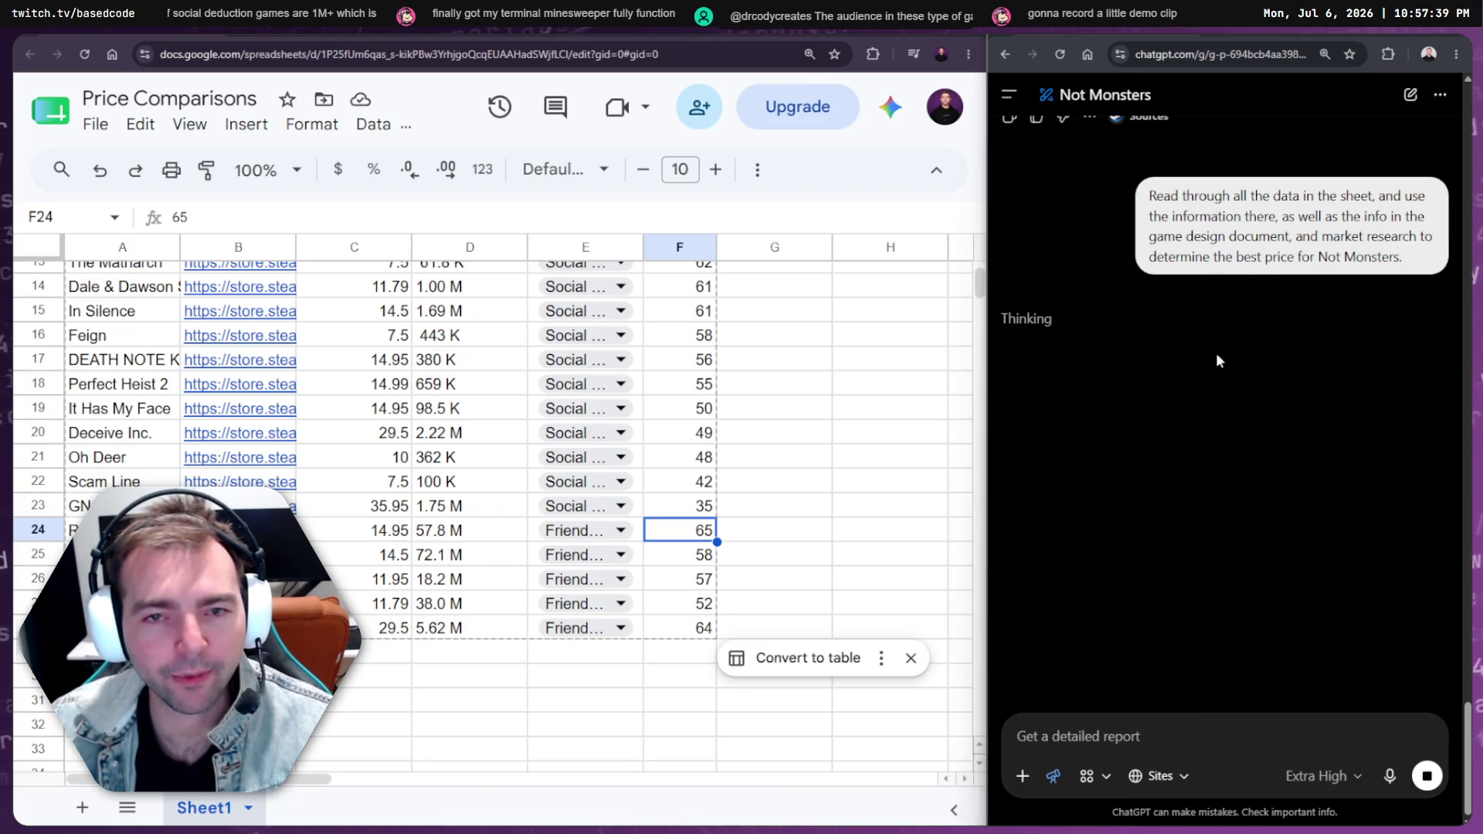
Maximize the ChatGPT window to fill the whole screen with super+F
key("super+f")
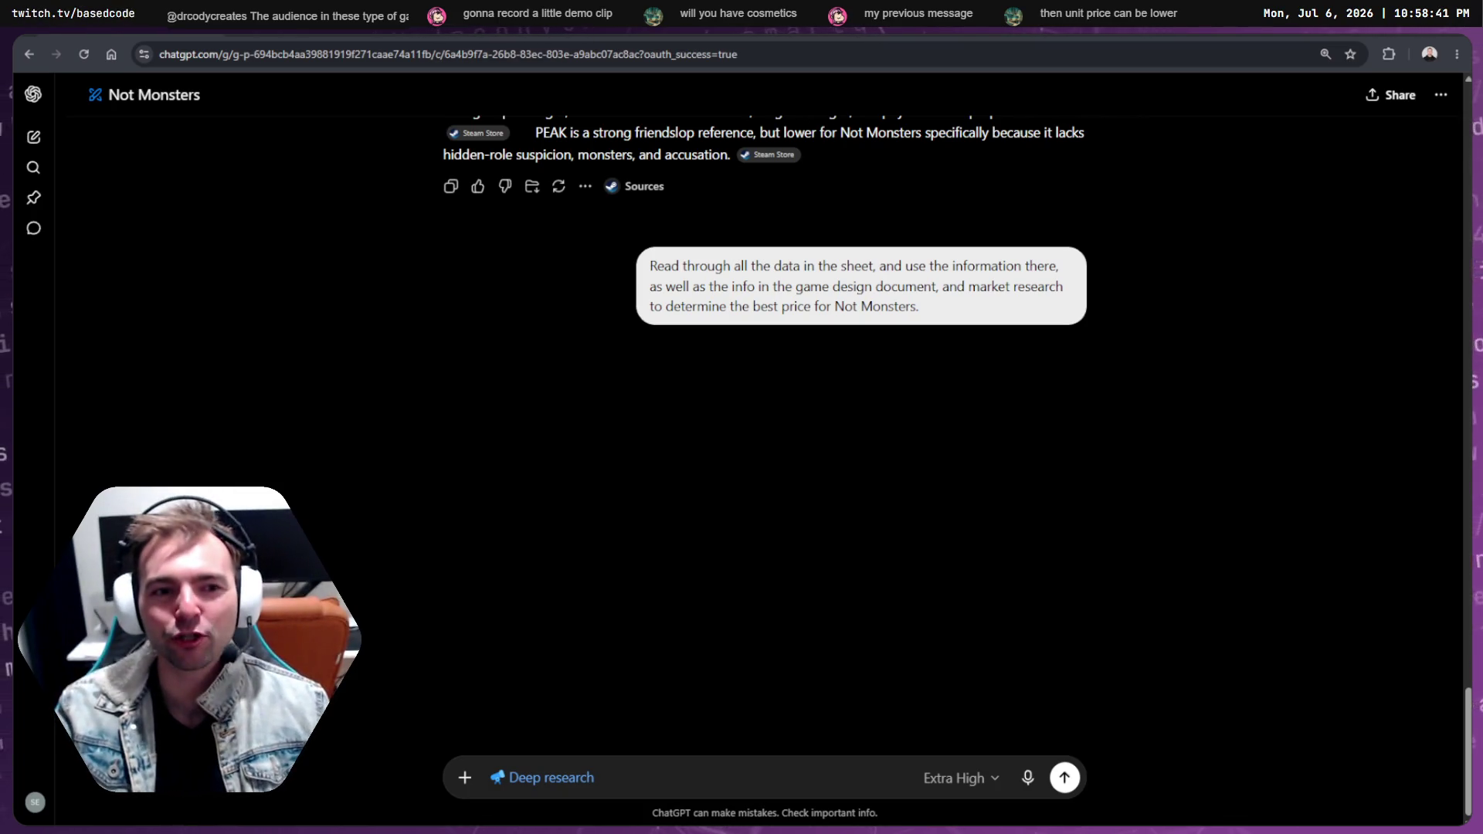
Scroll up to check the five games' similarity table, then reload the chat page
scroll(629, 380, "up", 1)
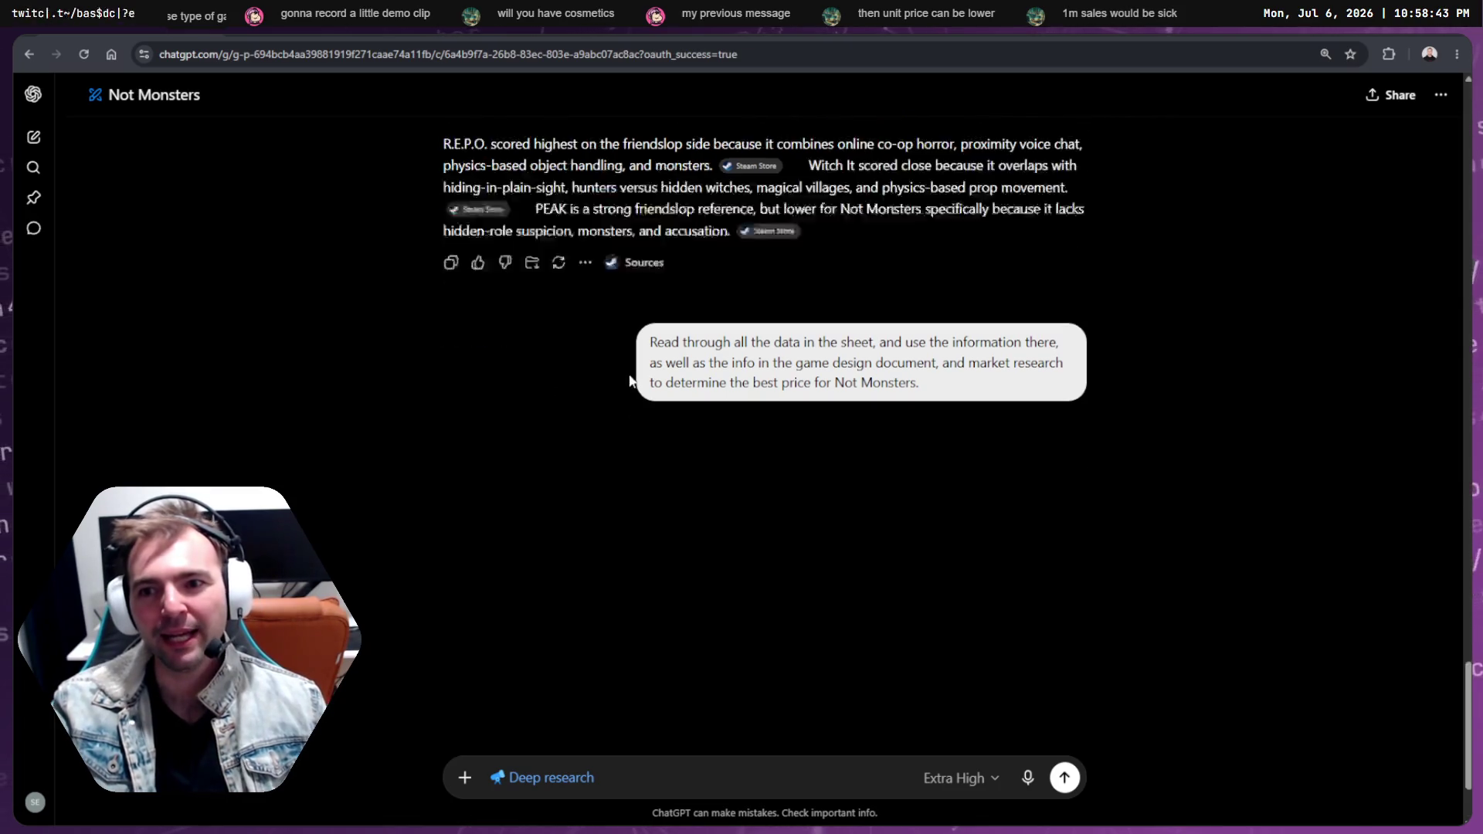
scroll(634, 382, "up", 3)
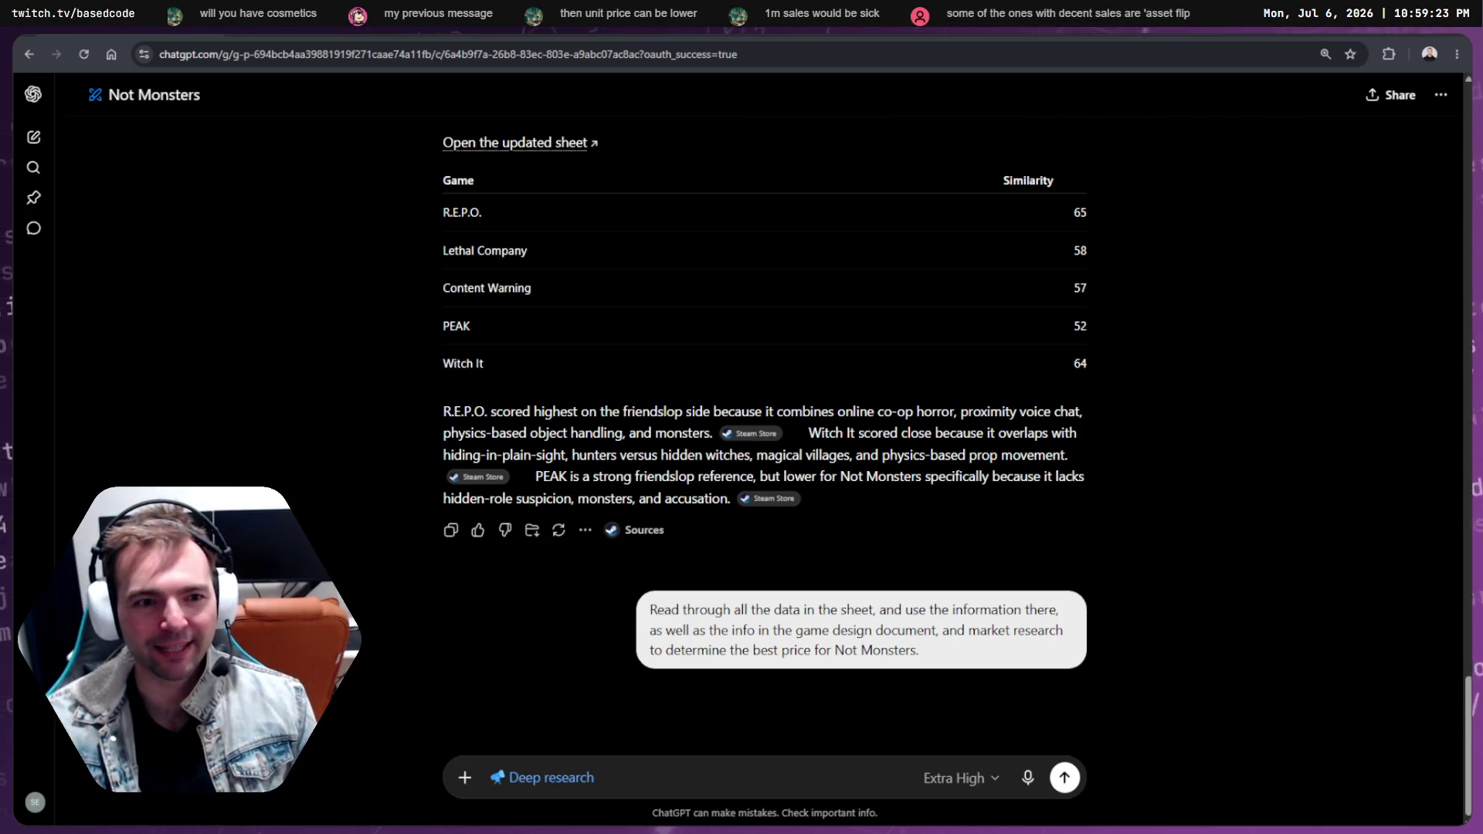
scroll(765, 387, "up", 8)
scroll(765, 386, "down", 8)
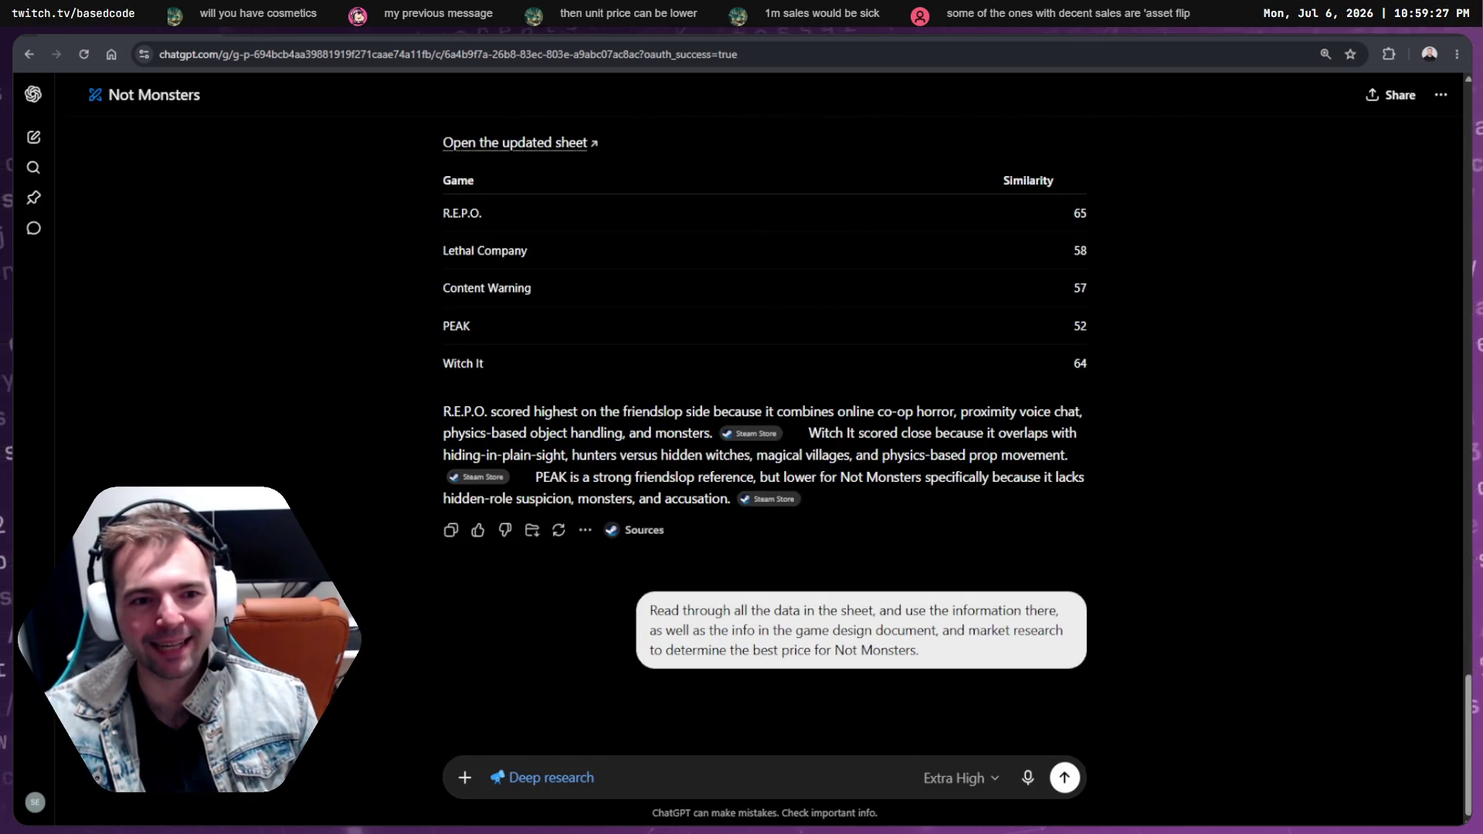
left_click(84, 55)
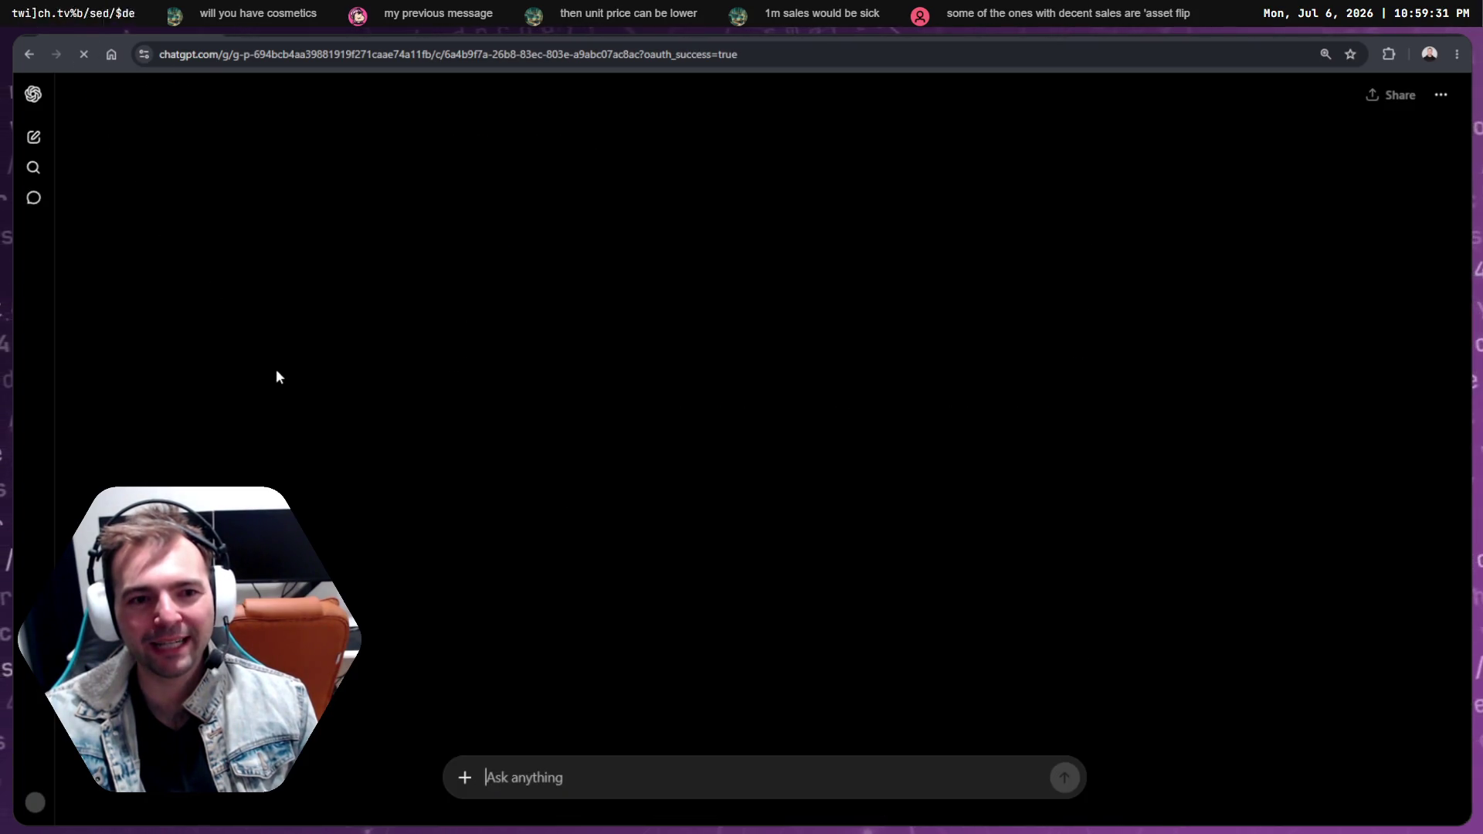
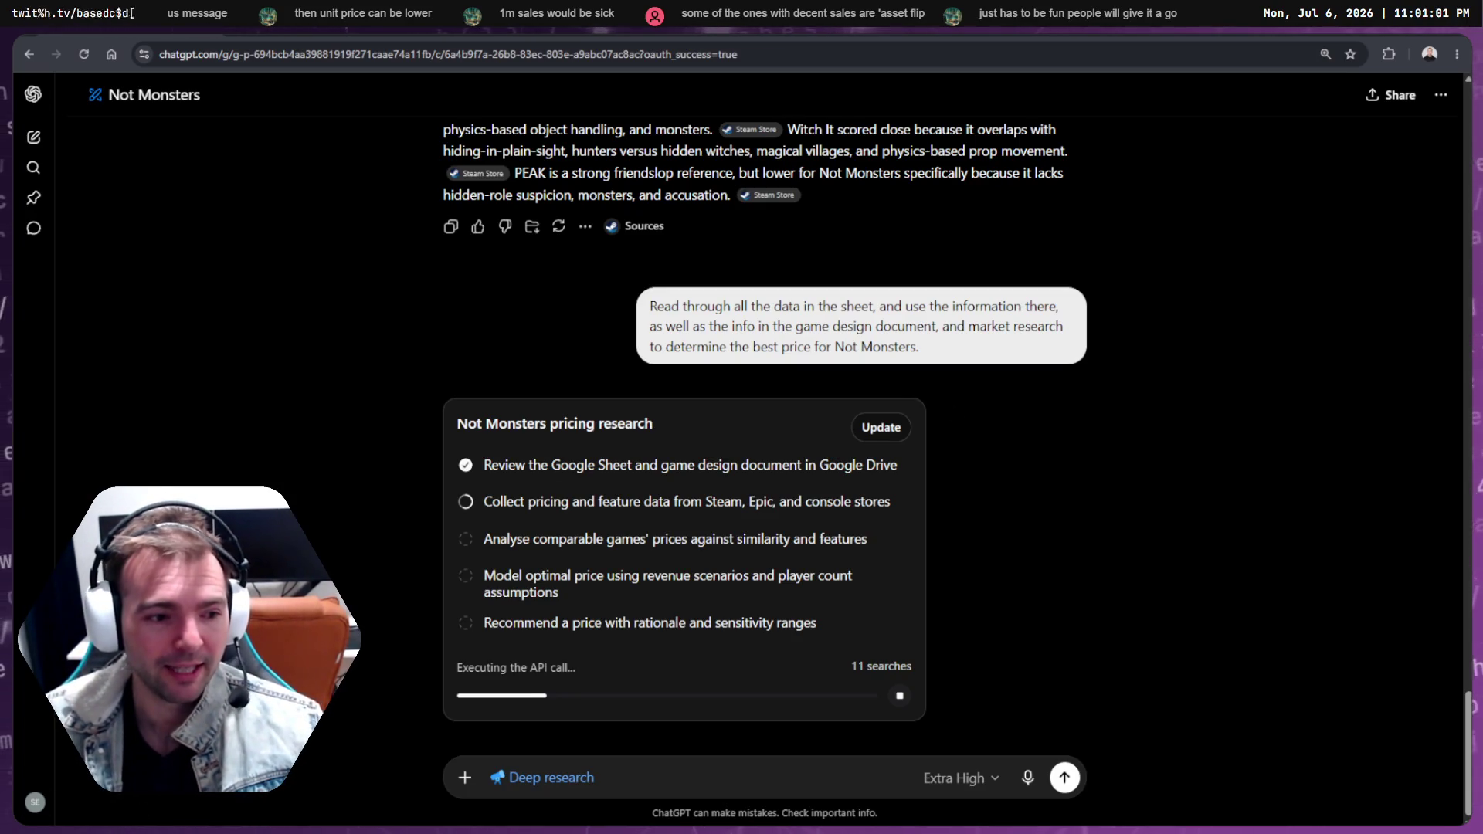
Leave the deep research running and switch to the Price Comparisons spreadsheet
key("alt+Tab")
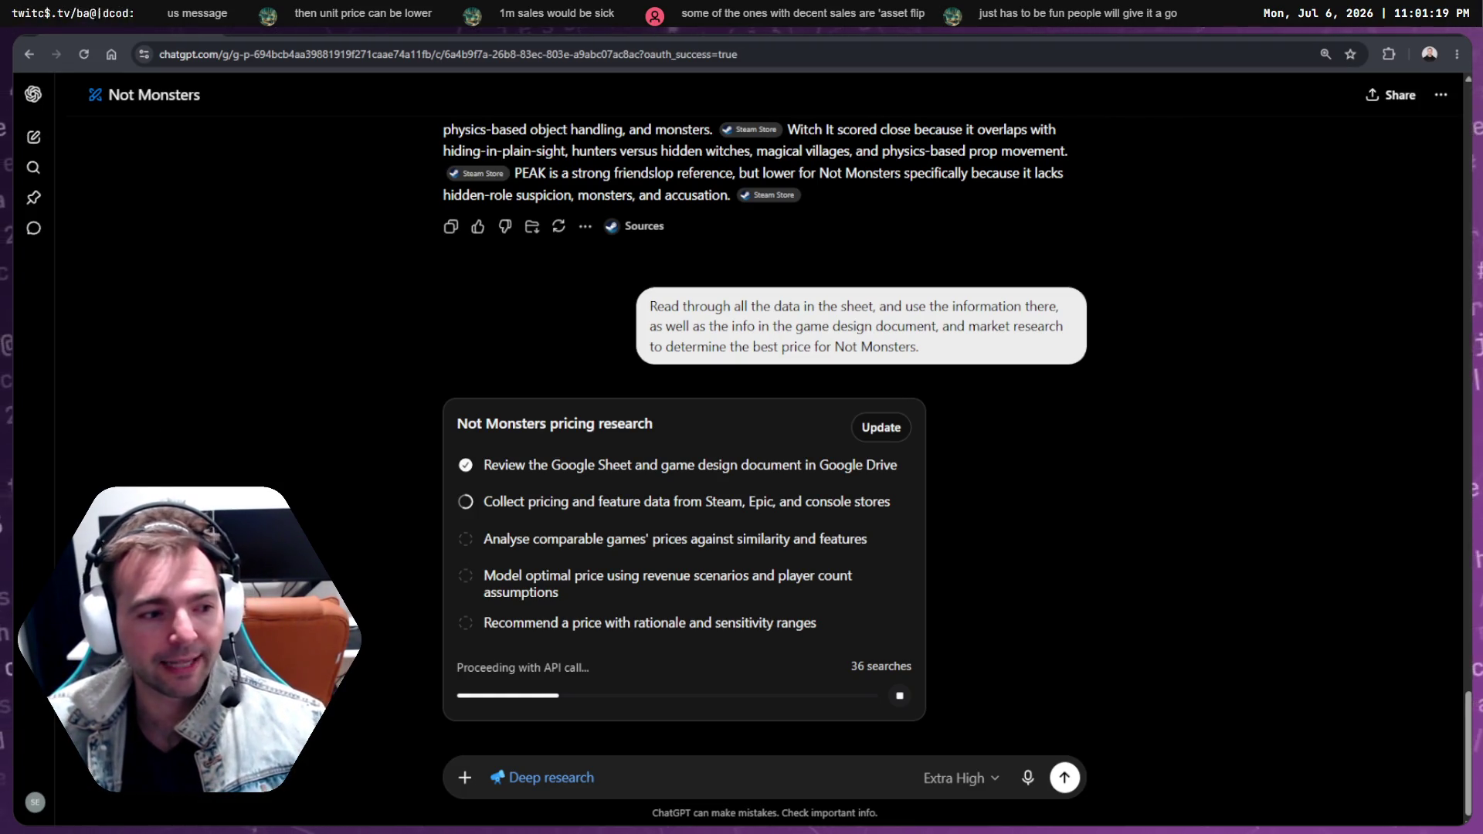
key("alt+Tab")
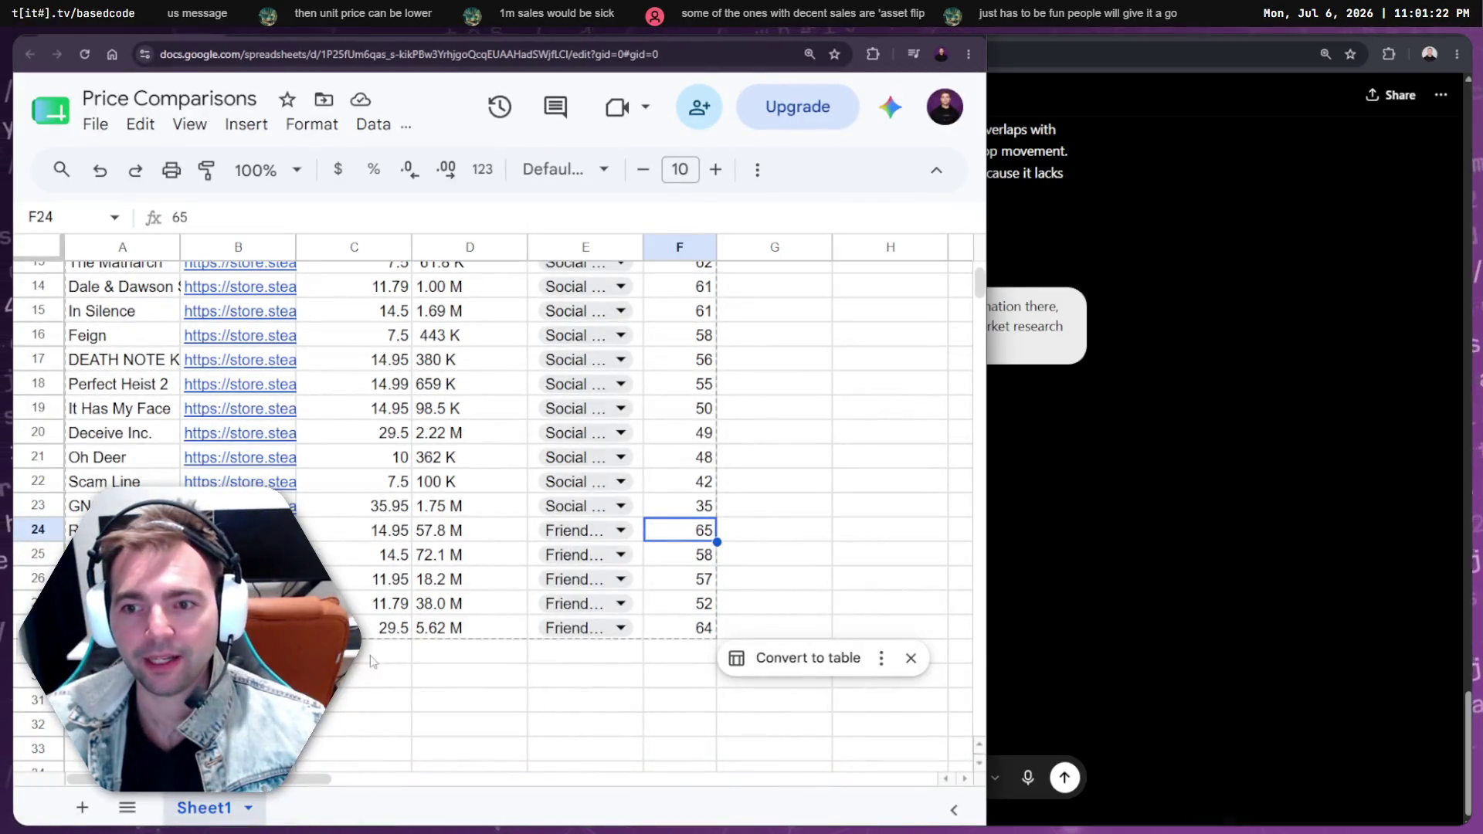
Scroll the Price Comparisons sheet back to row 1, then bring the ChatGPT pricing research forward
left_click(466, 700)
scroll(541, 672, "up", 5)
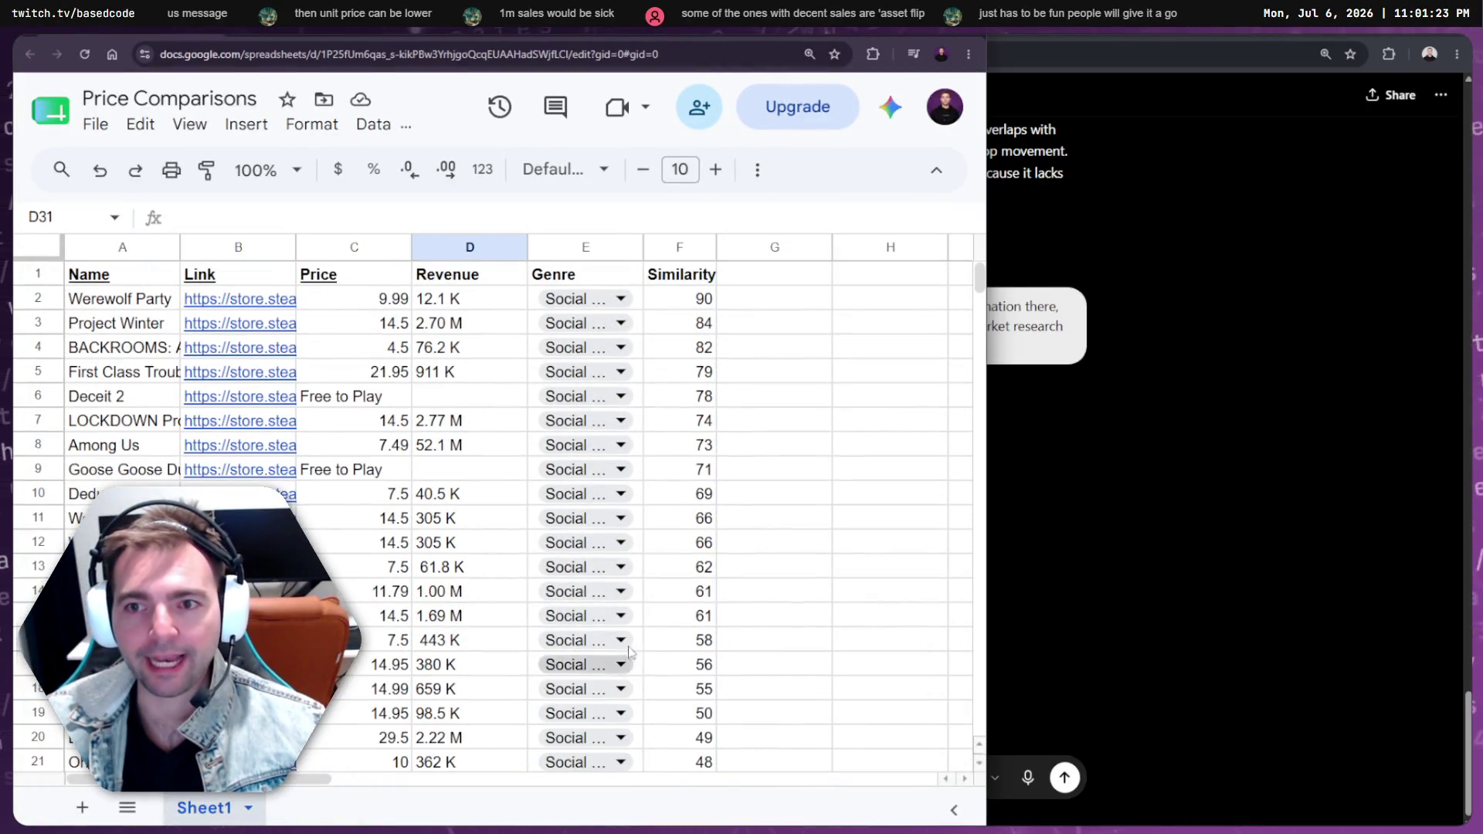
left_click(1184, 299)
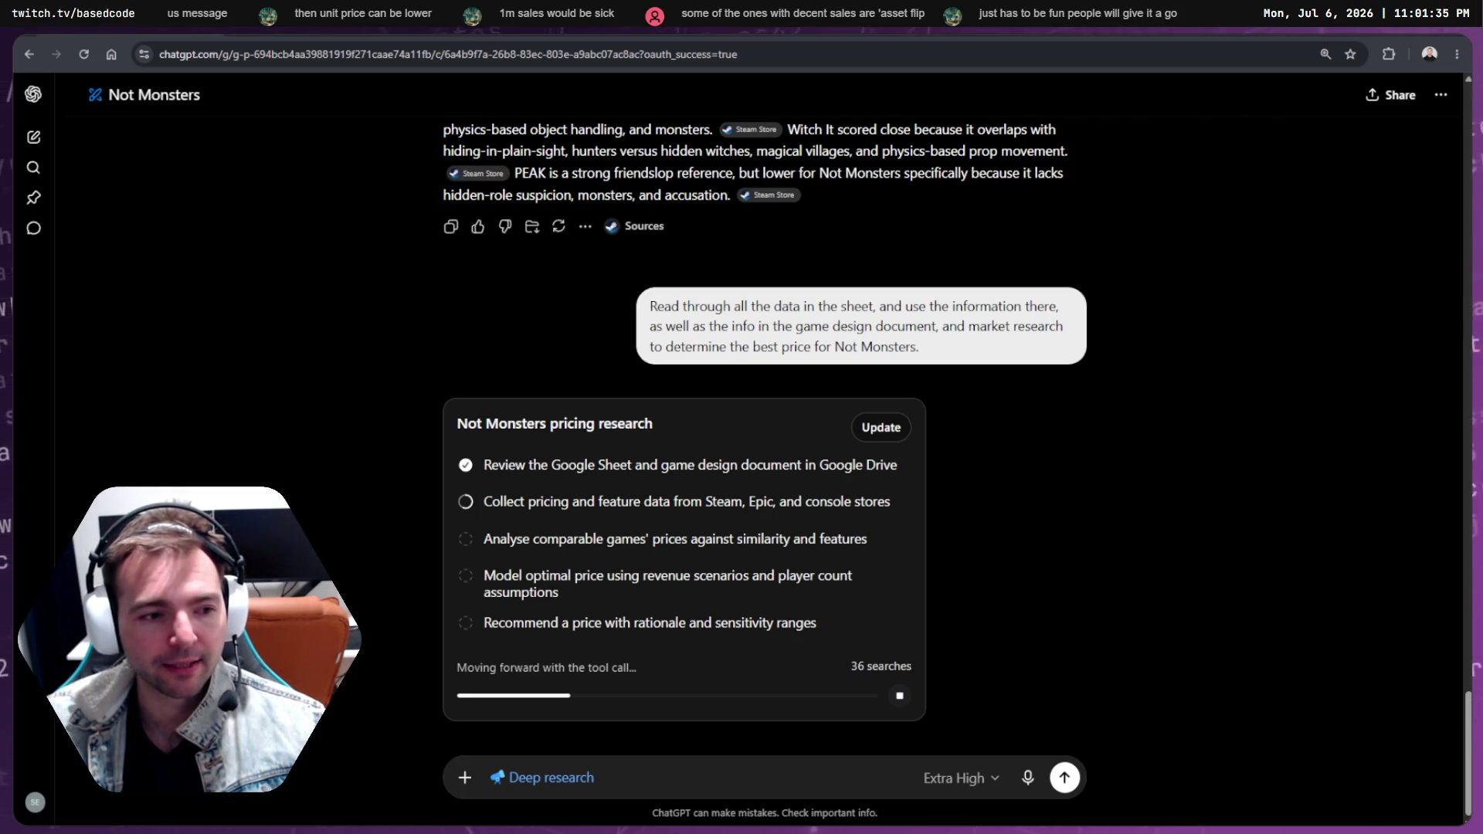
Cycle windows past CapCut and ChatGPT to reach the Deducto 2 Steam store page
key("alt+Tab")
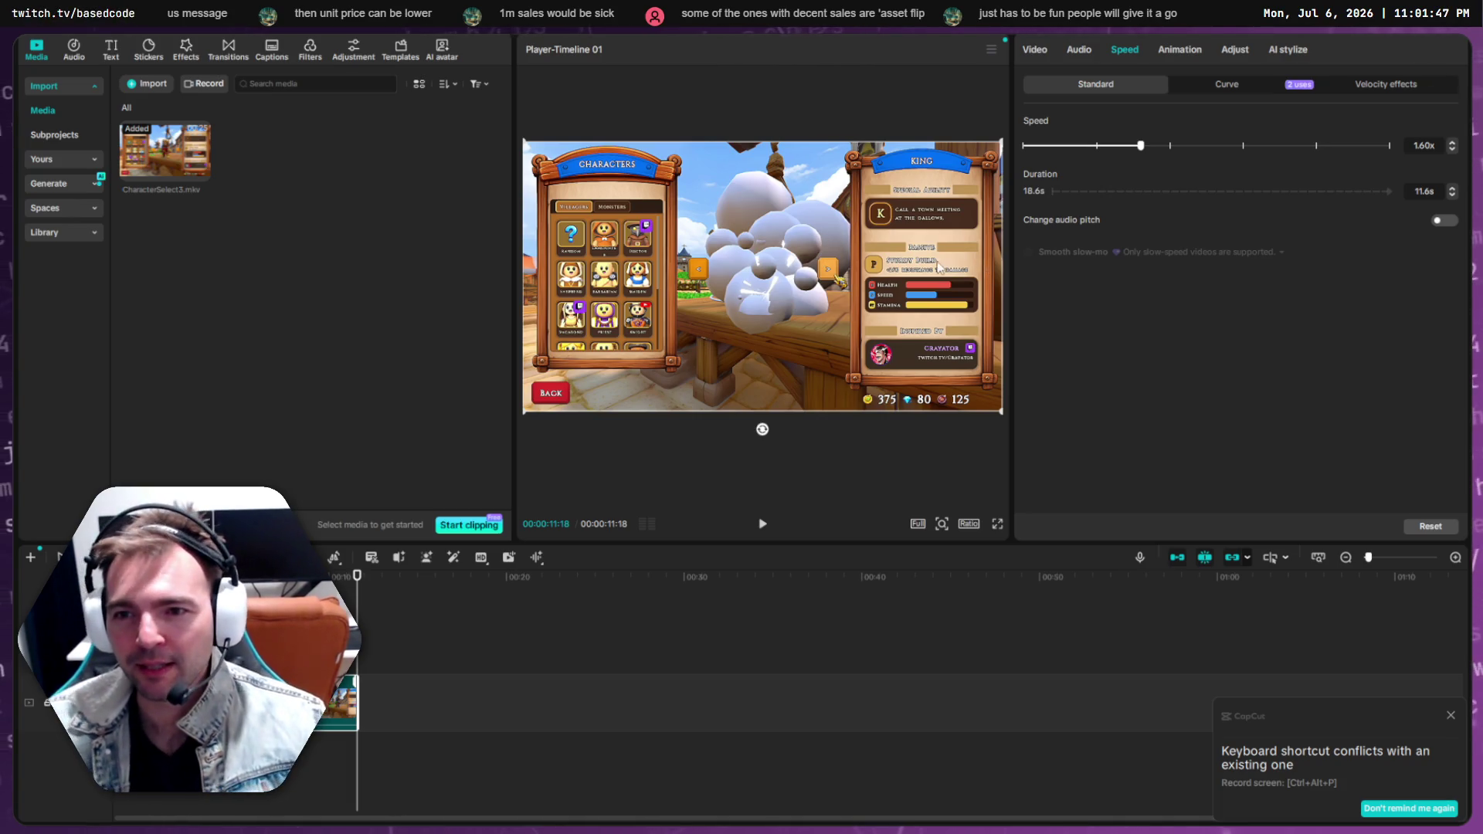
key("alt+Tab")
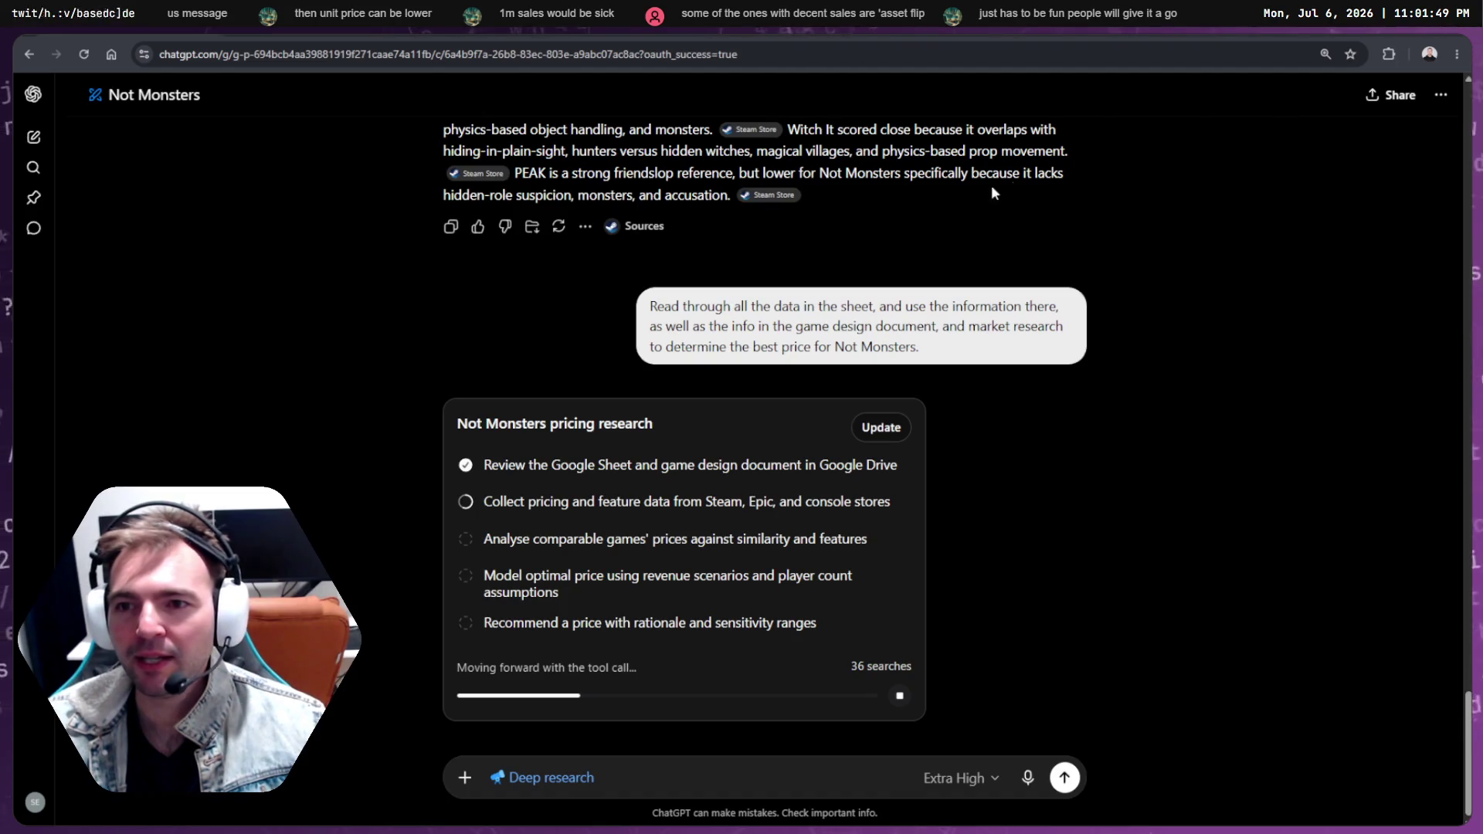
key("alt+Tab")
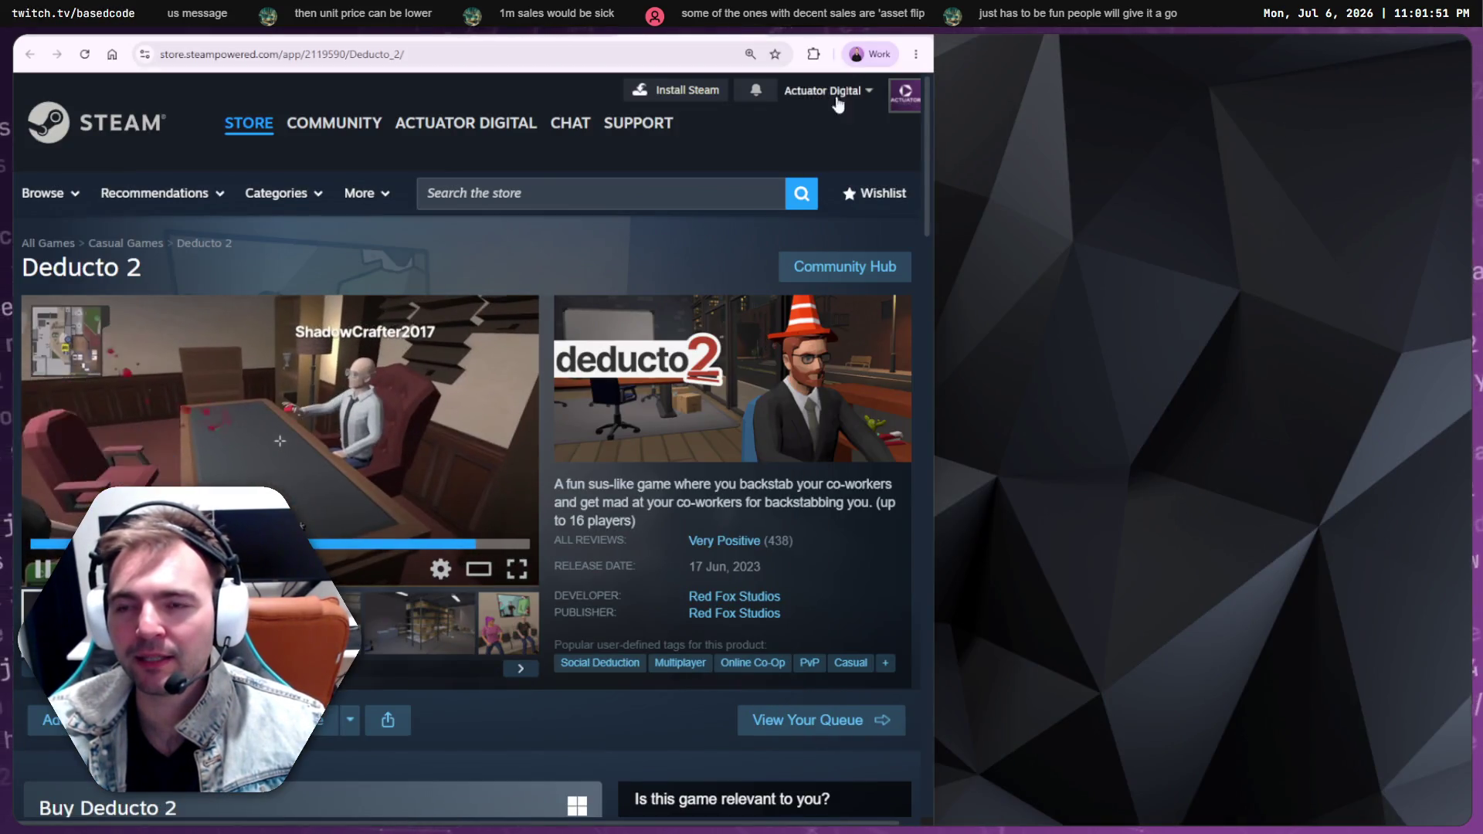
Maximize Chrome and go back three pages to the Not Monsters Steam store page
mouse_move(879, 36)
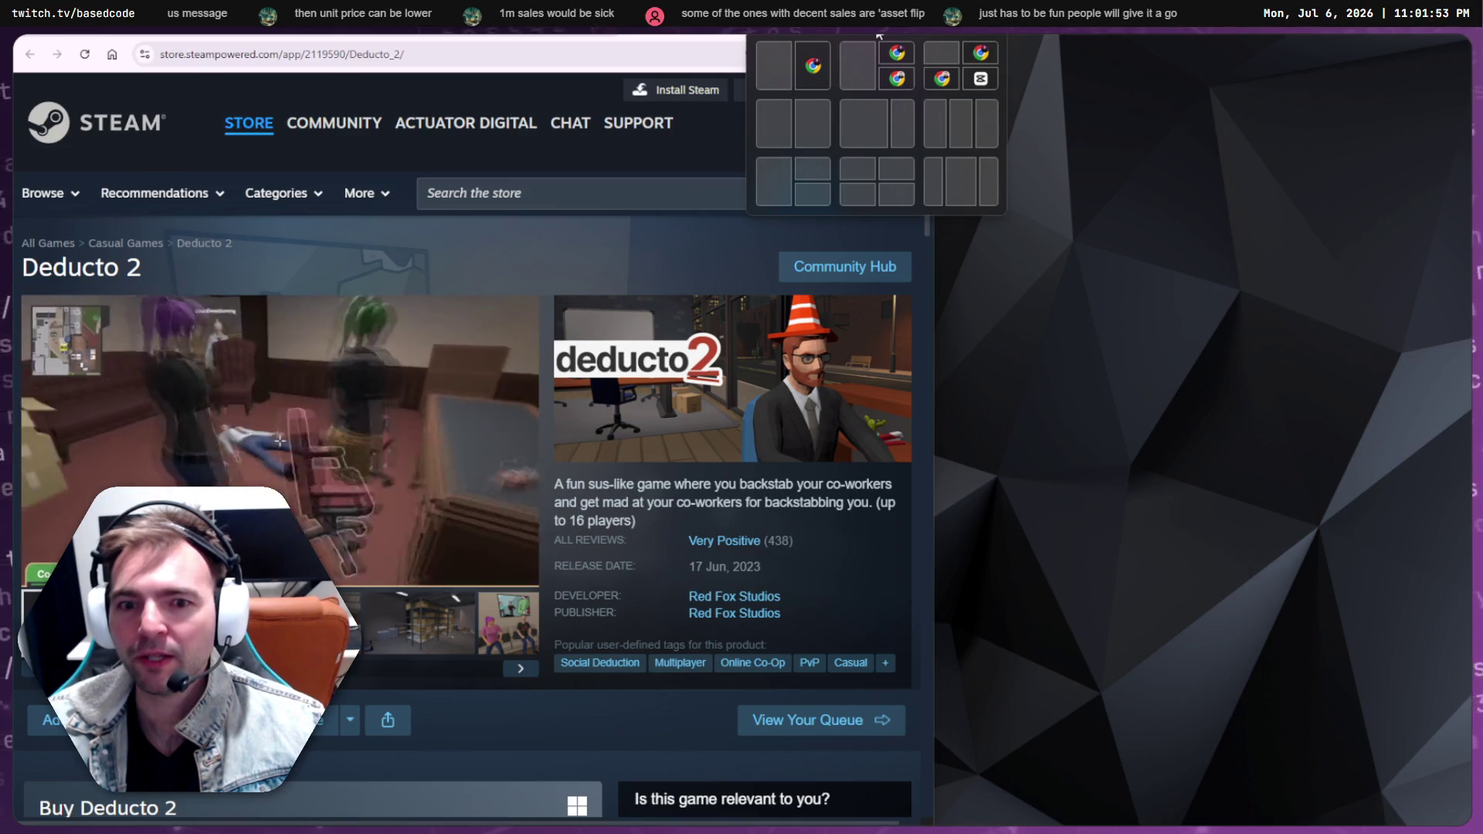
left_click(879, 36)
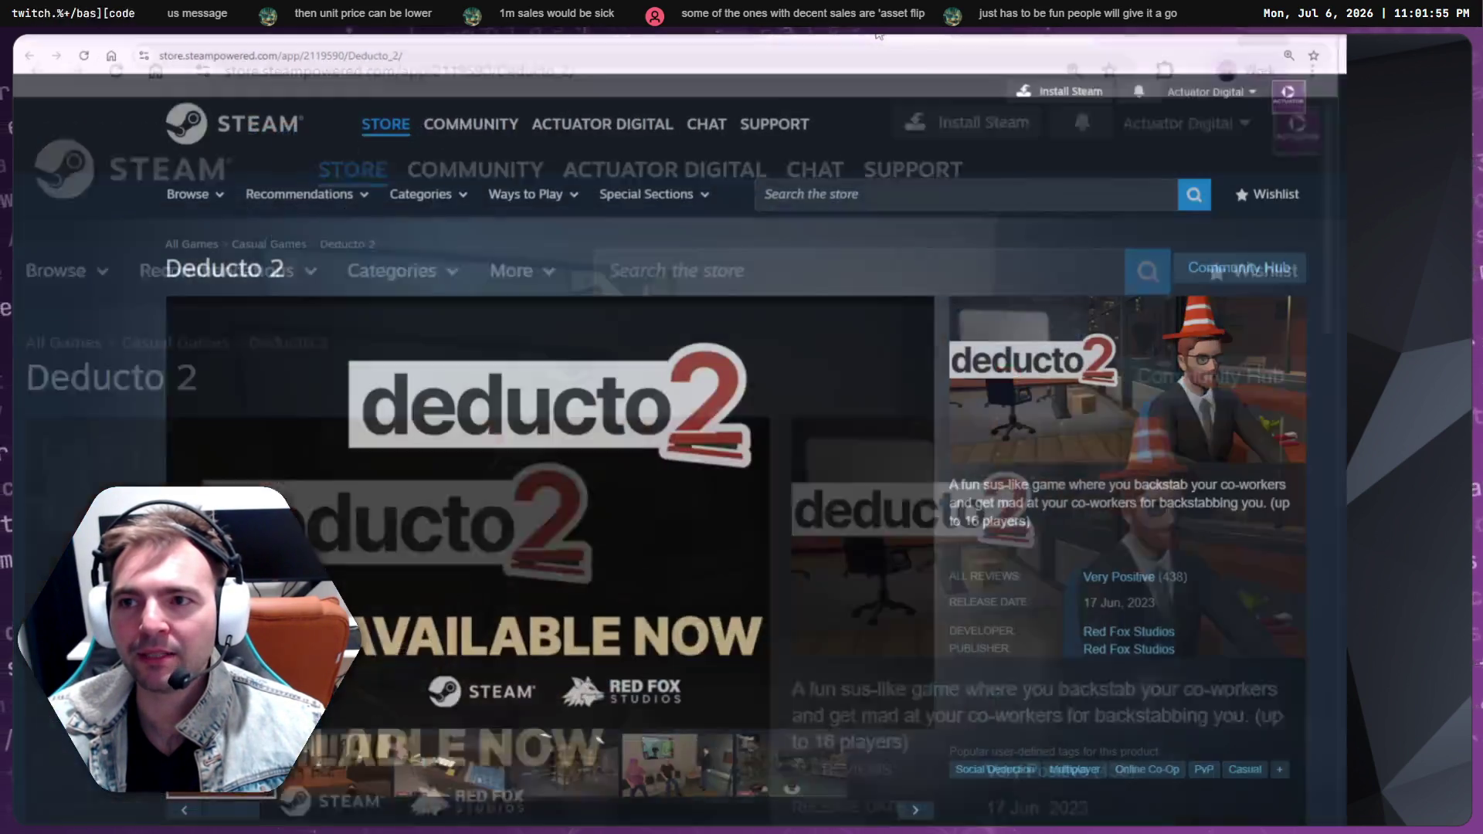
key("alt+Left")
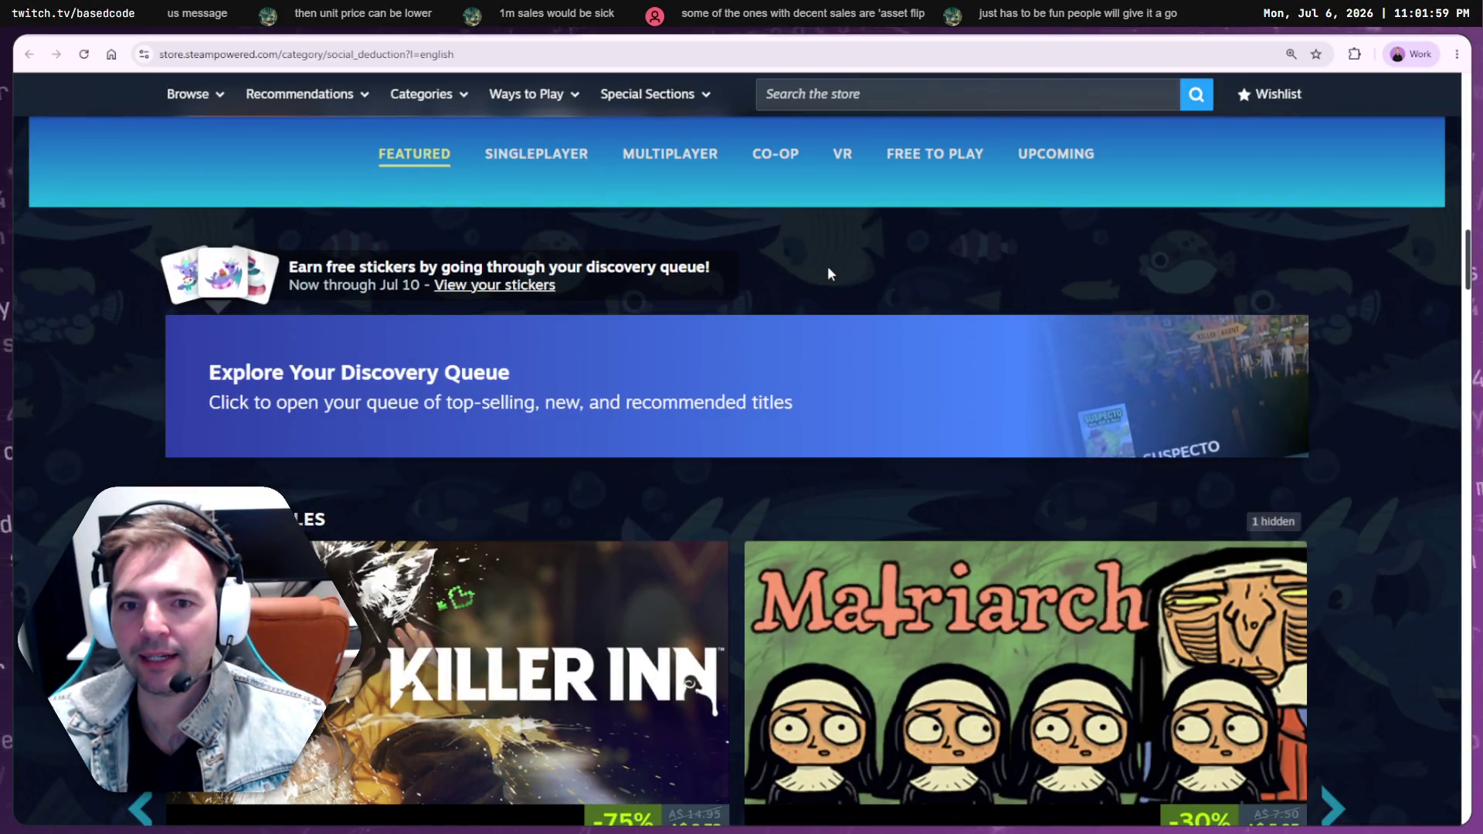
key("alt+Left")
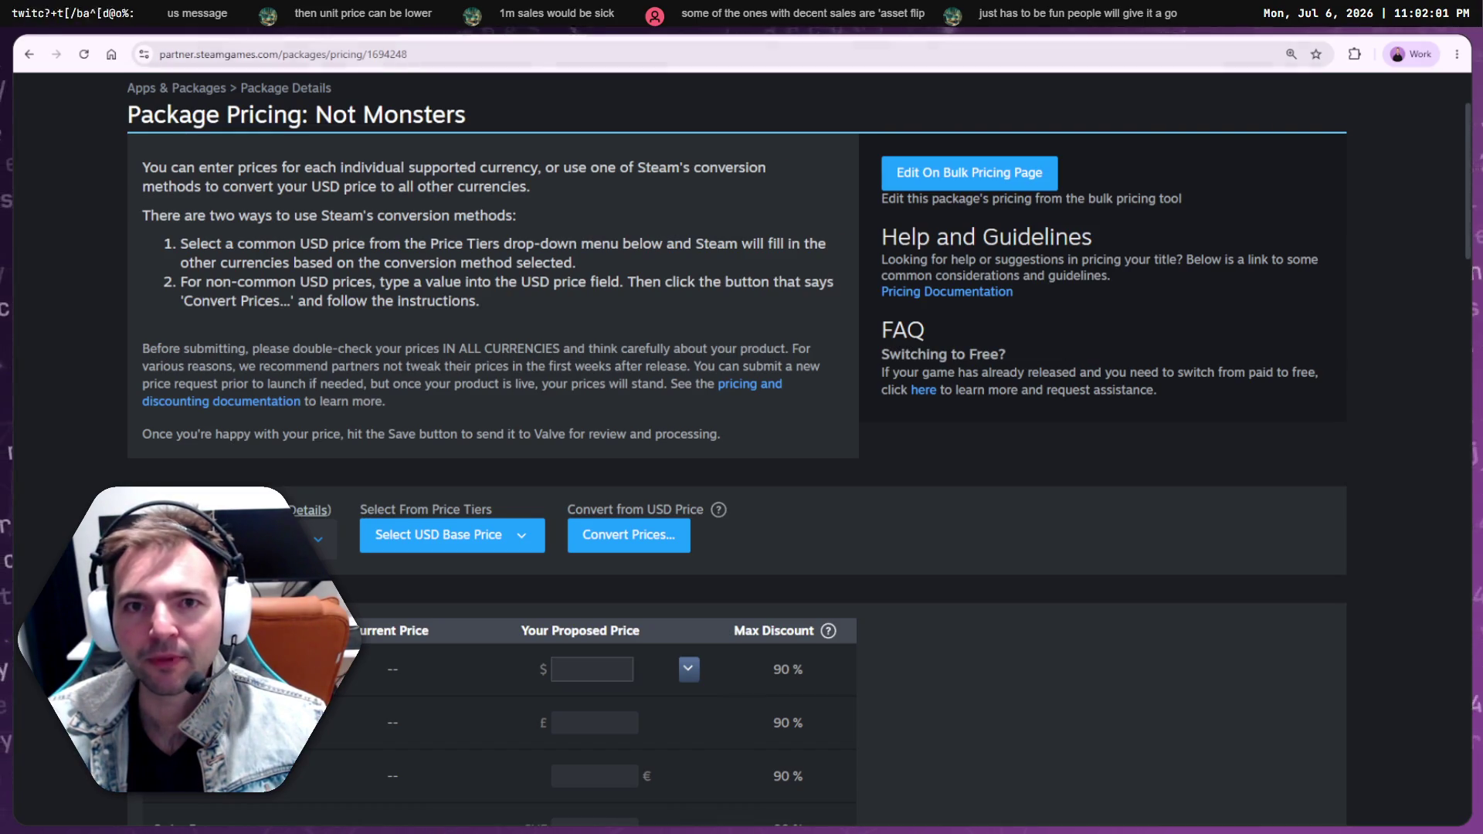
key("alt+Left")
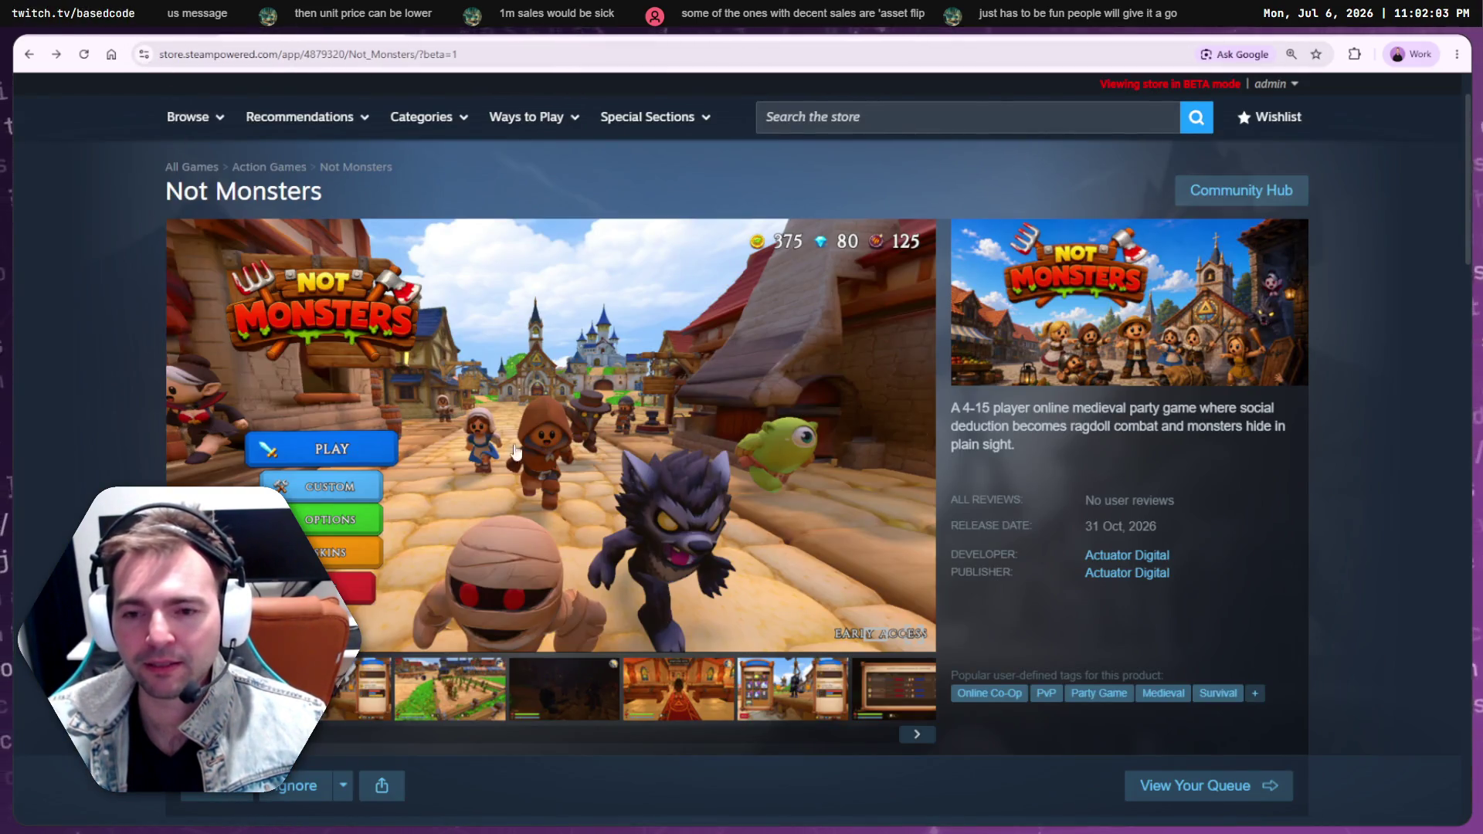
Cycle through every Not Monsters store screenshot, including the players table, ending on the farm scene
scroll(529, 430, "down", 5)
scroll(616, 443, "up", 5)
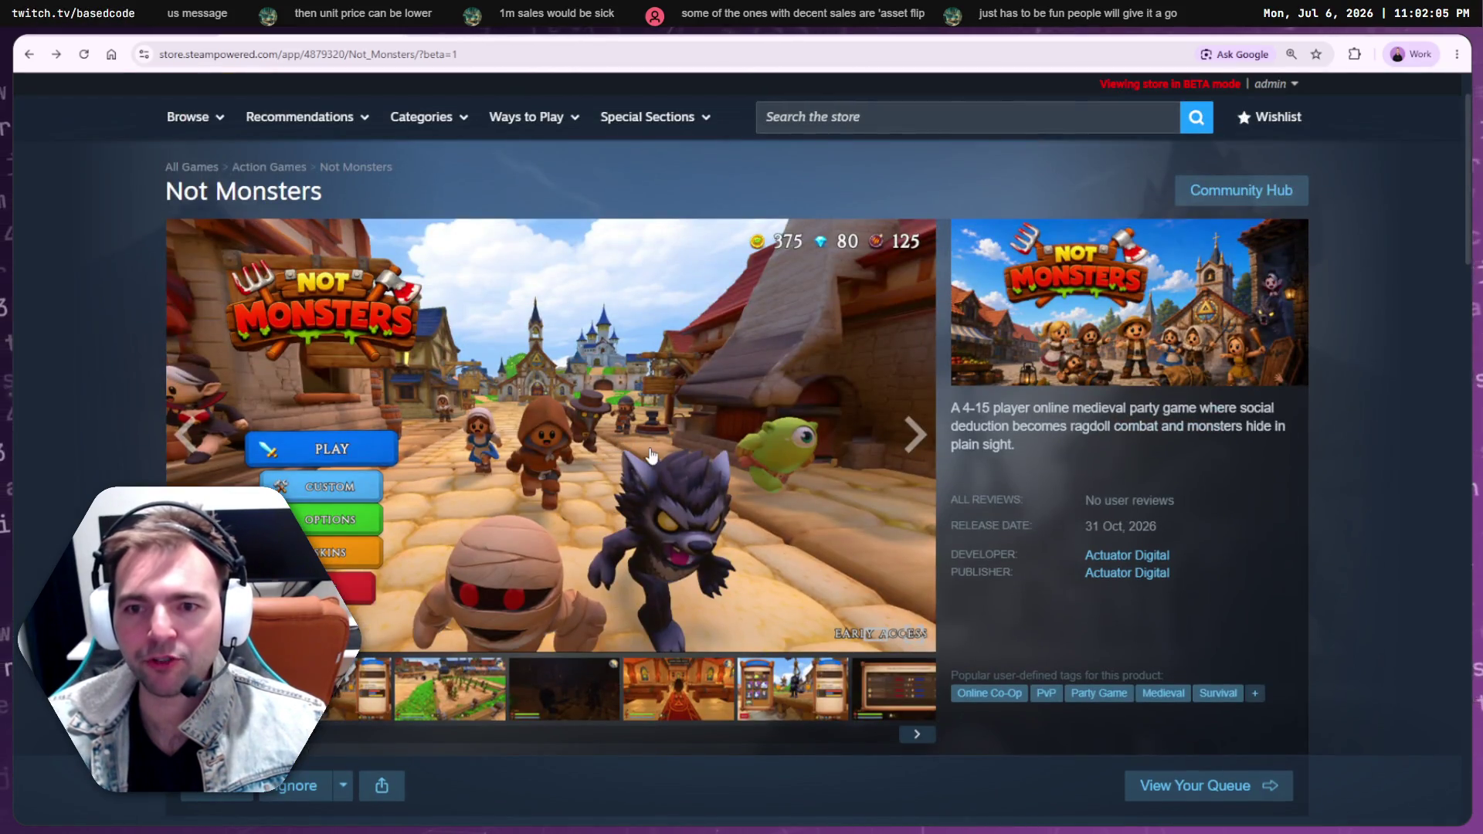
left_click(907, 433)
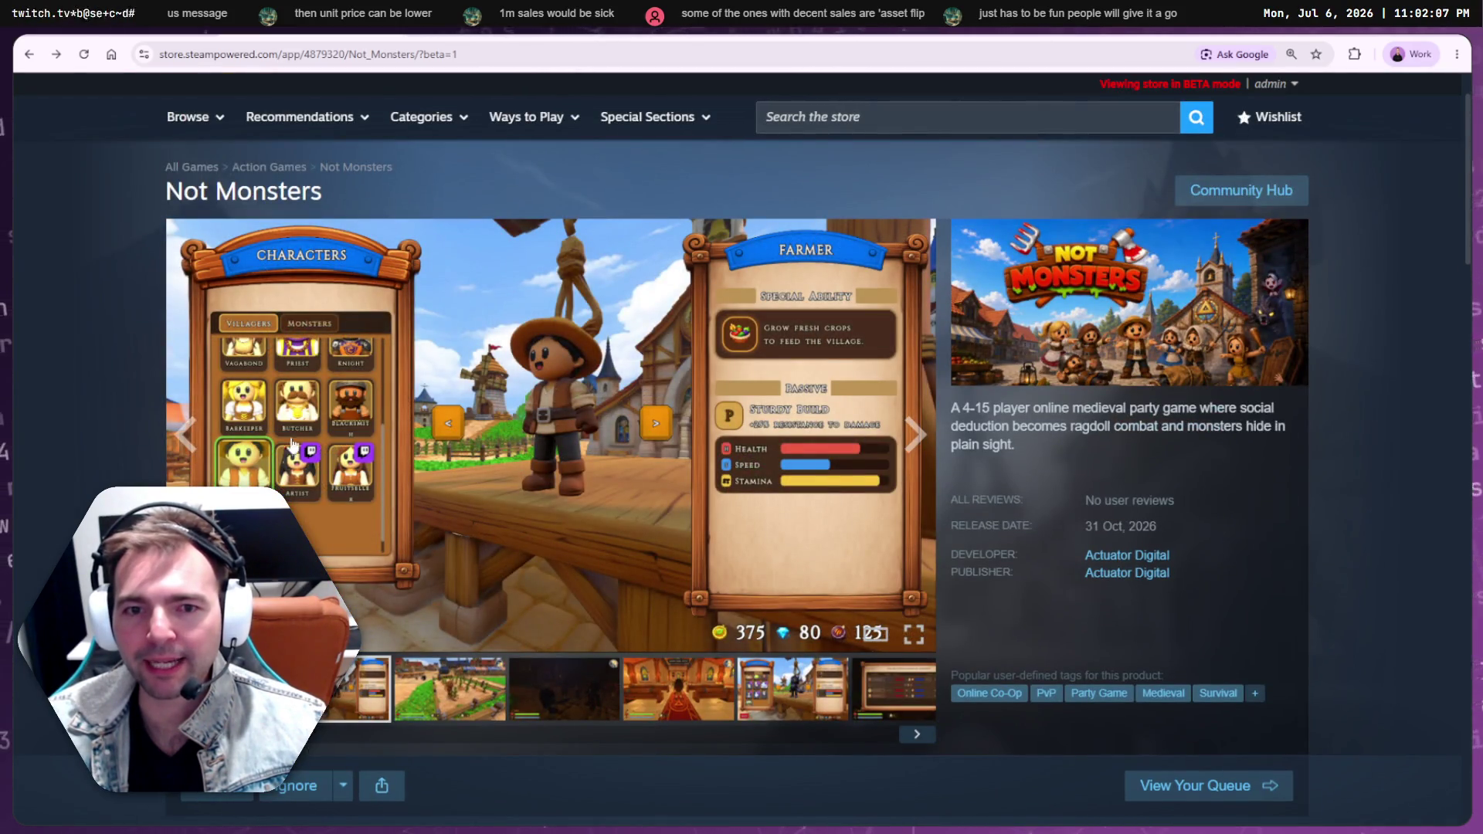
left_click(180, 435)
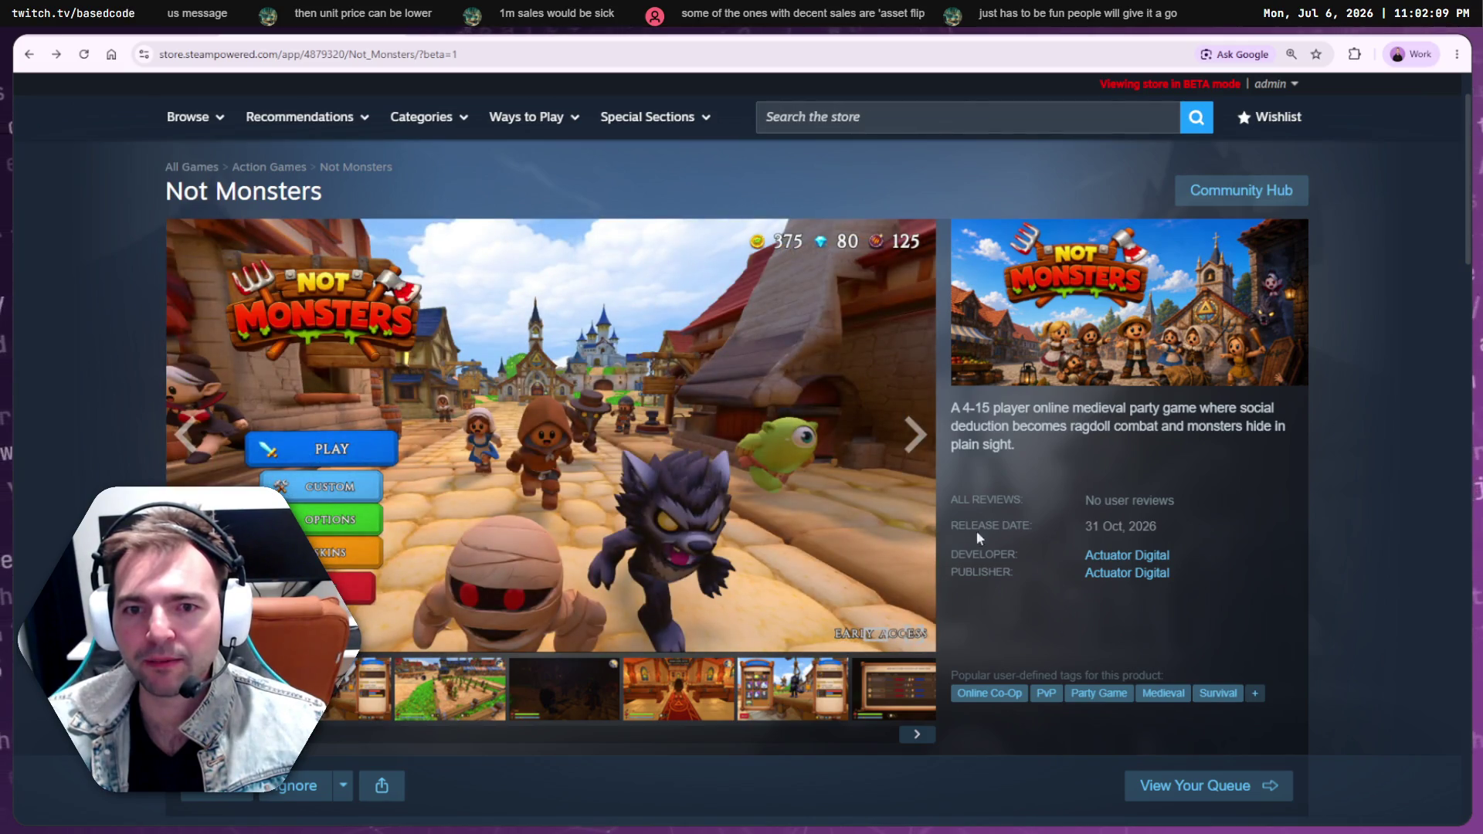
left_click(924, 448)
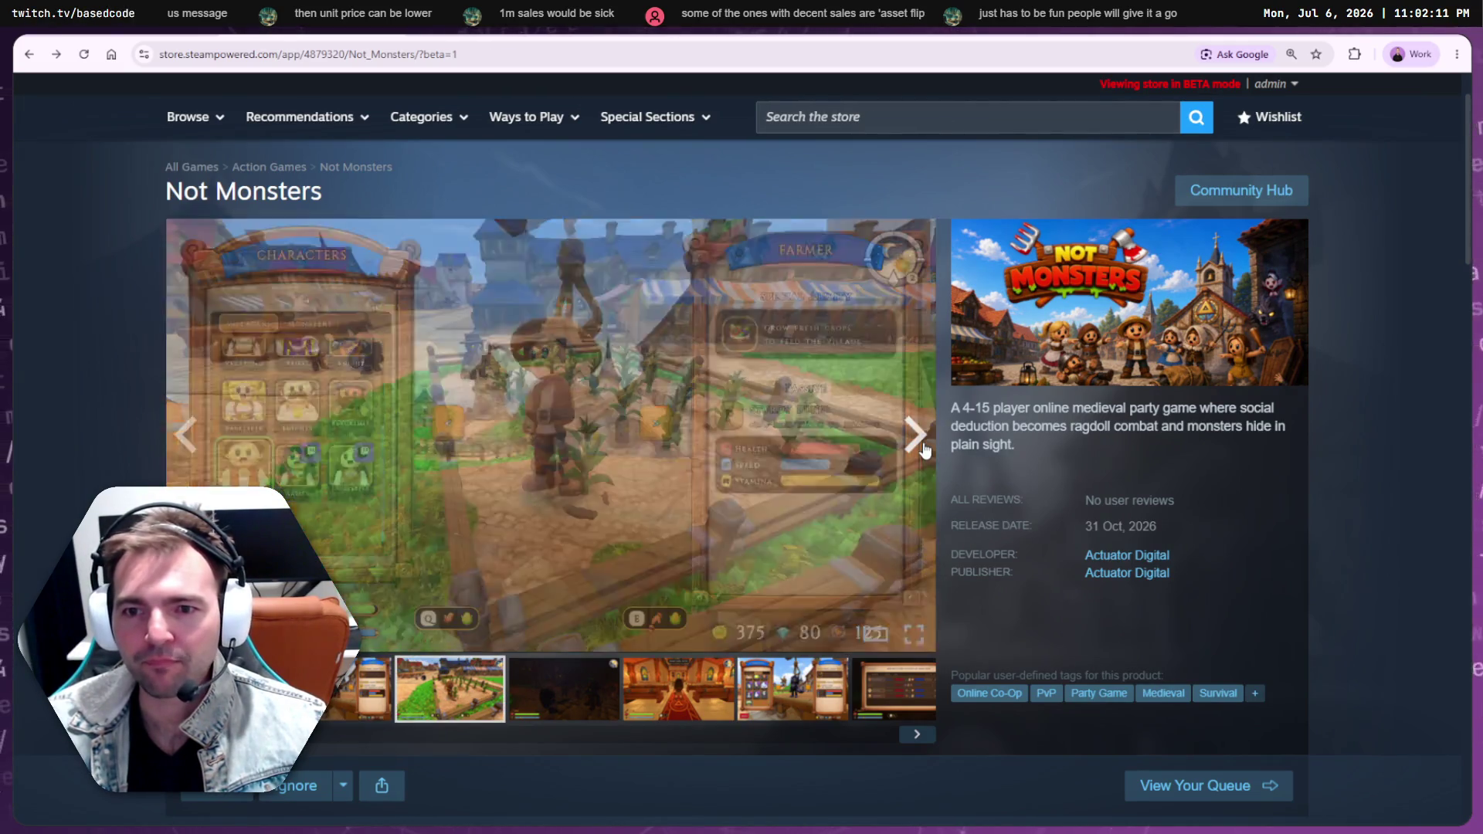
left_click(923, 448)
left_click(924, 448)
left_click(923, 448)
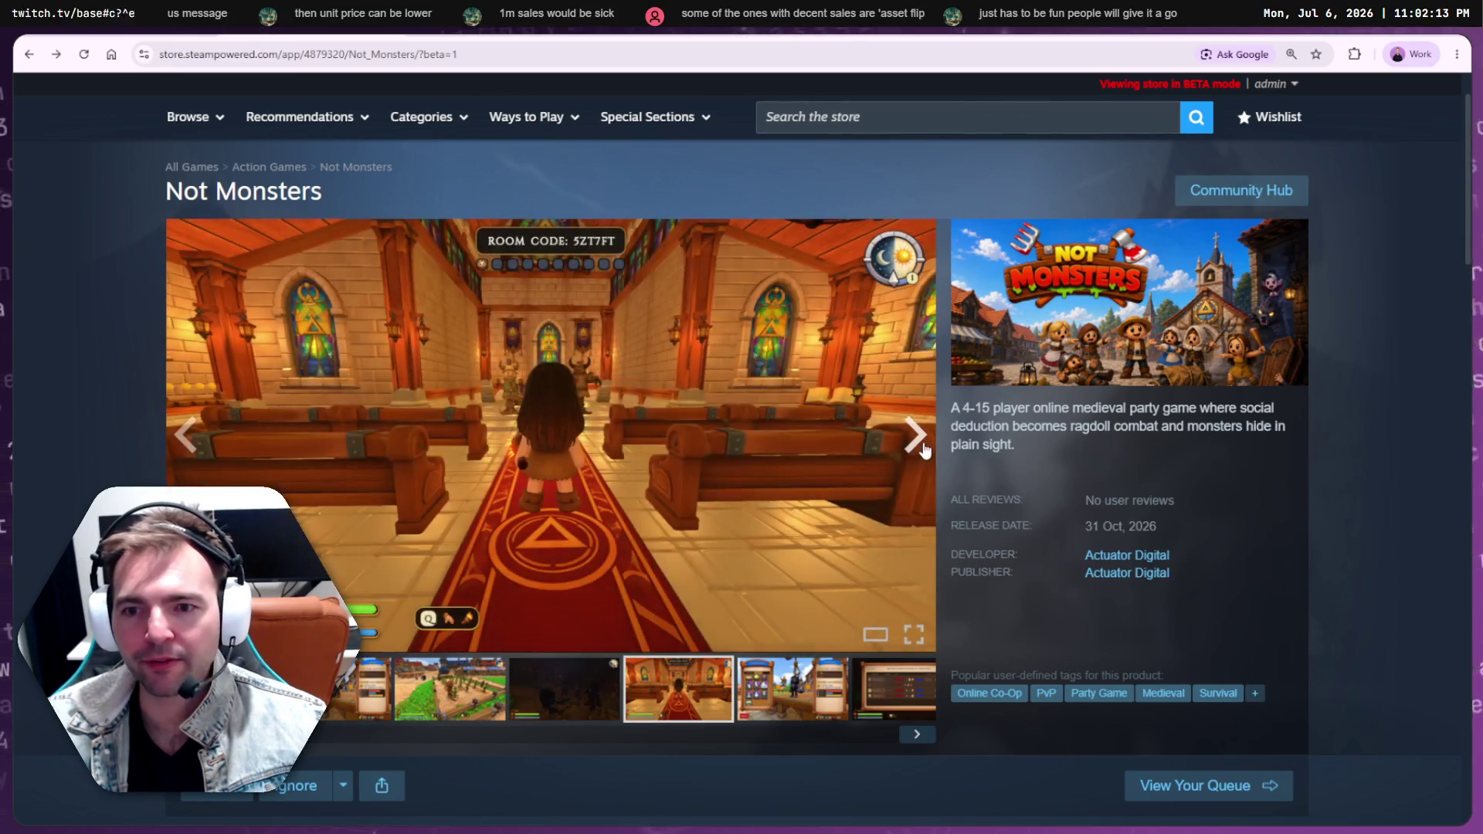
left_click(923, 448)
left_click(924, 448)
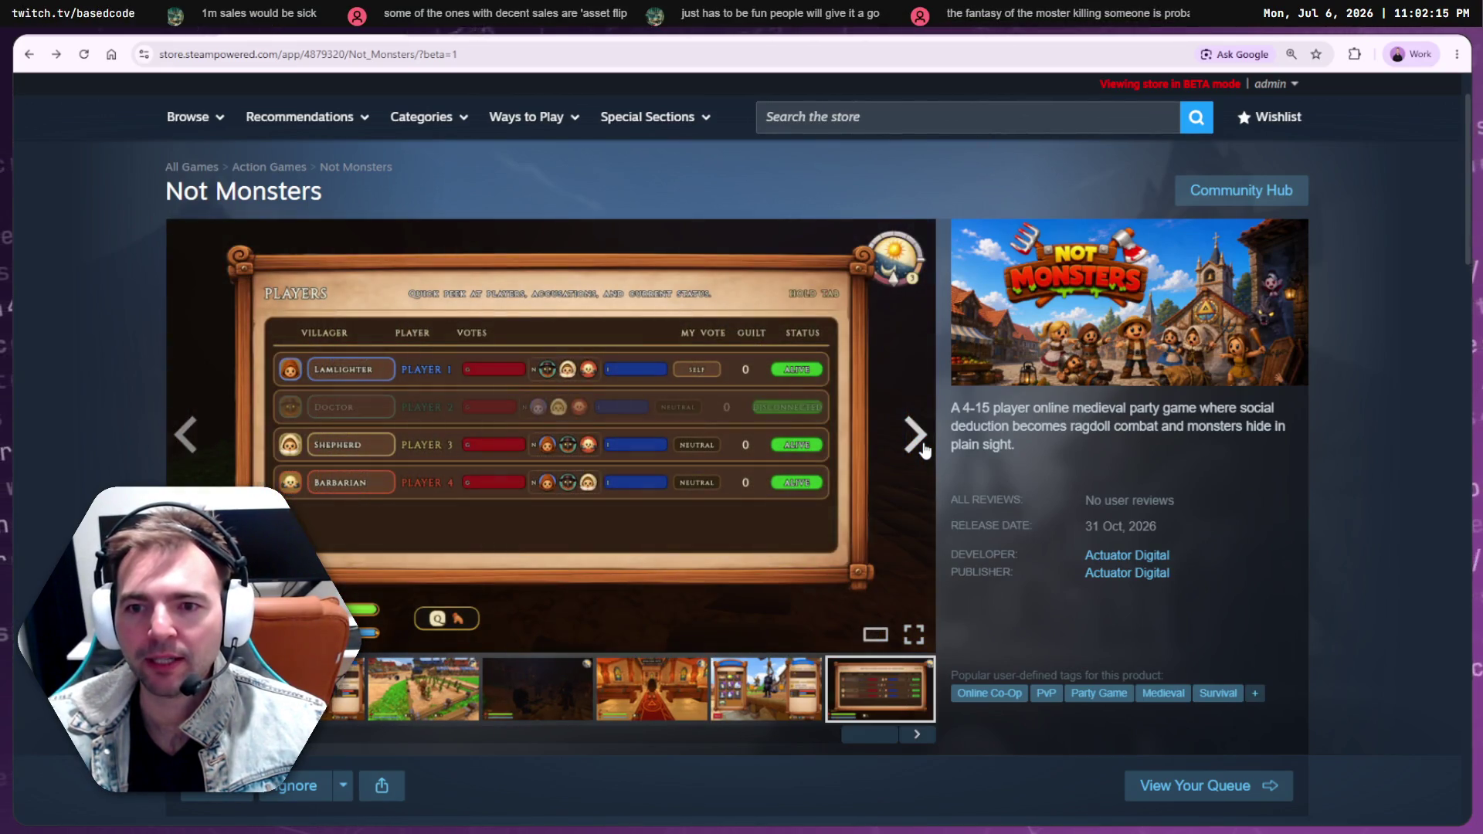
left_click(924, 448)
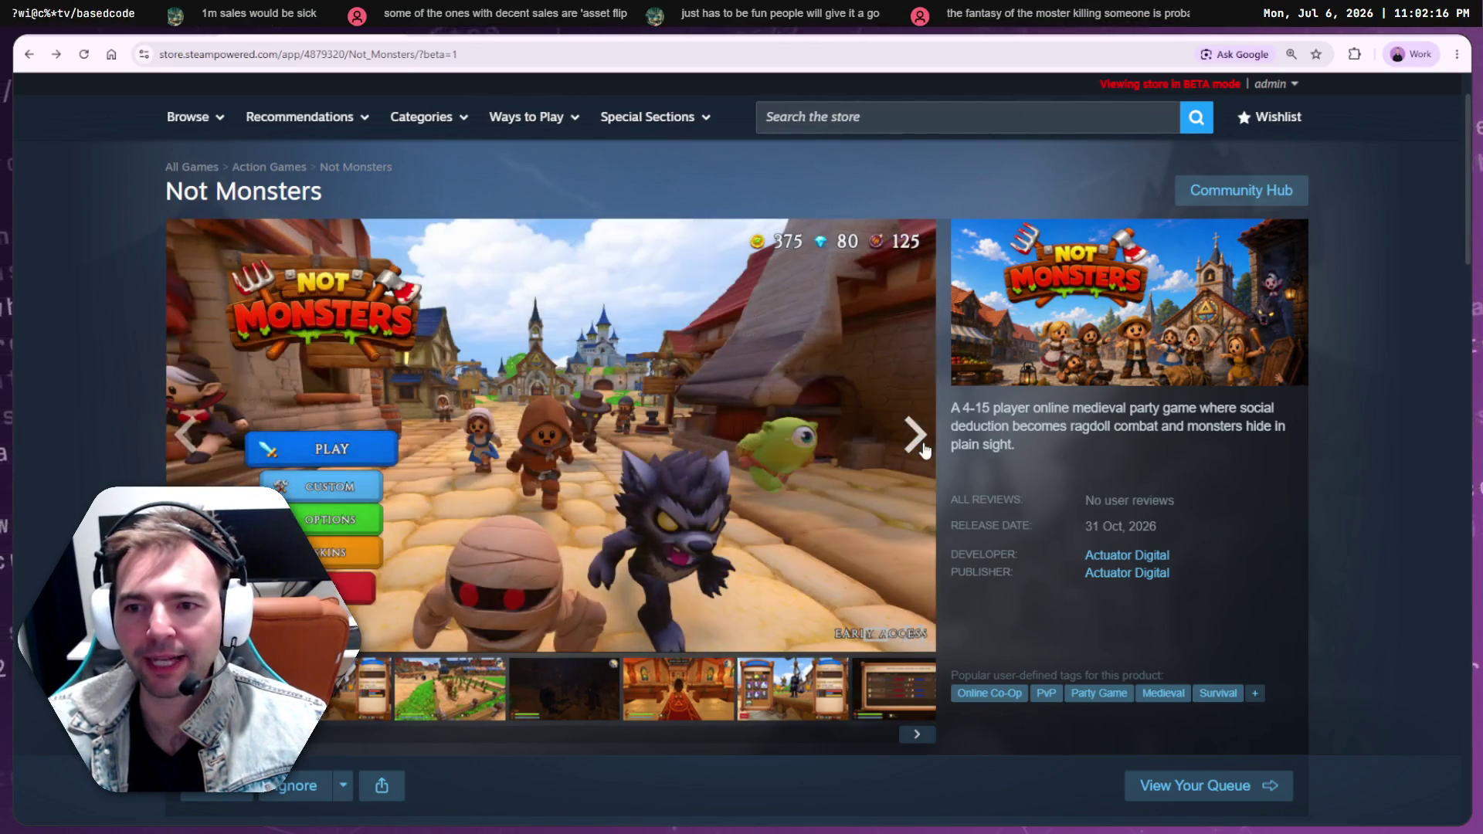
left_click(451, 710)
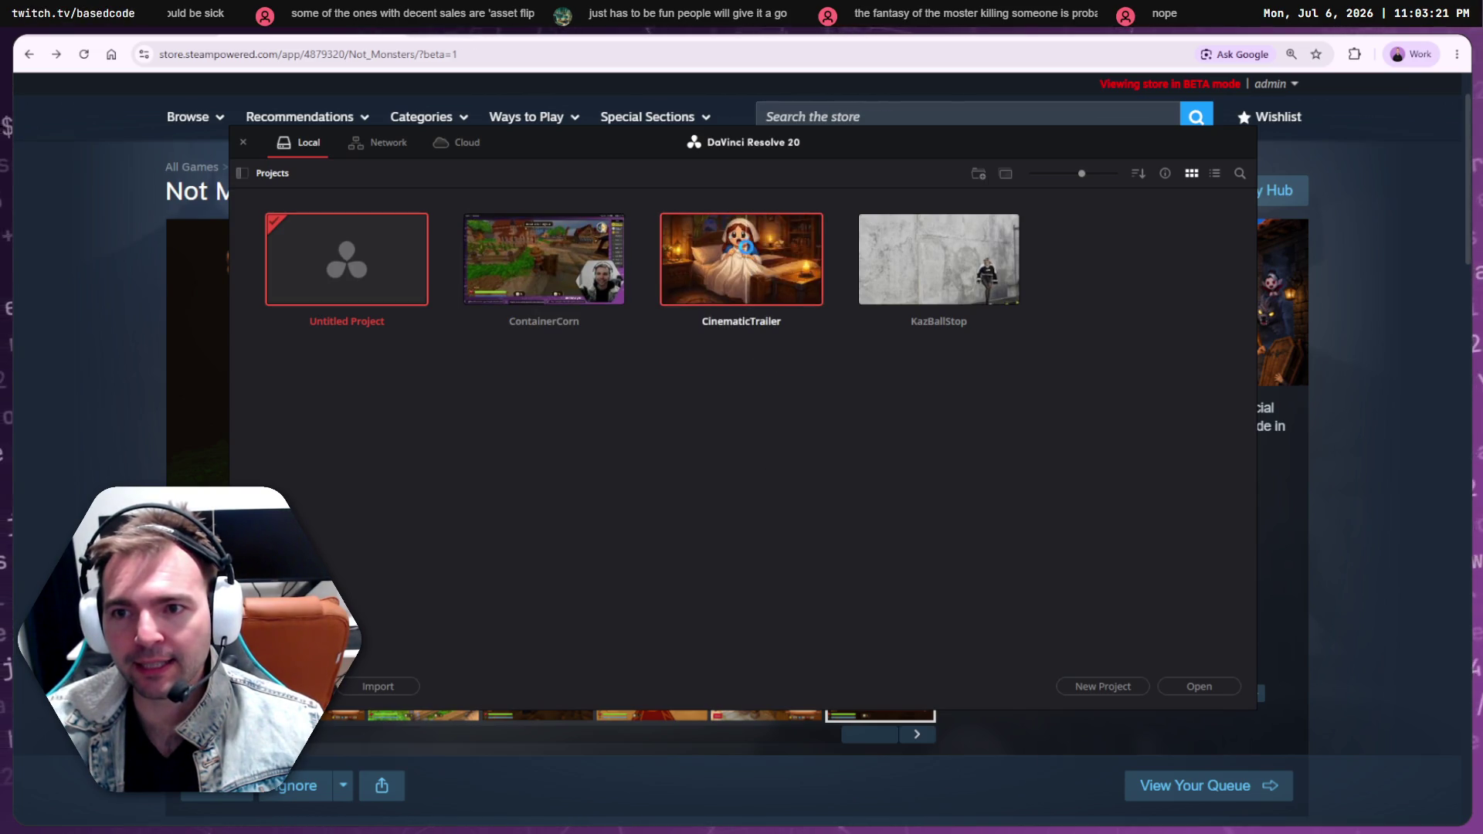
Open CinematicTrailer, return the playhead to 01:00:00:00 and start playback
double_click(750, 278)
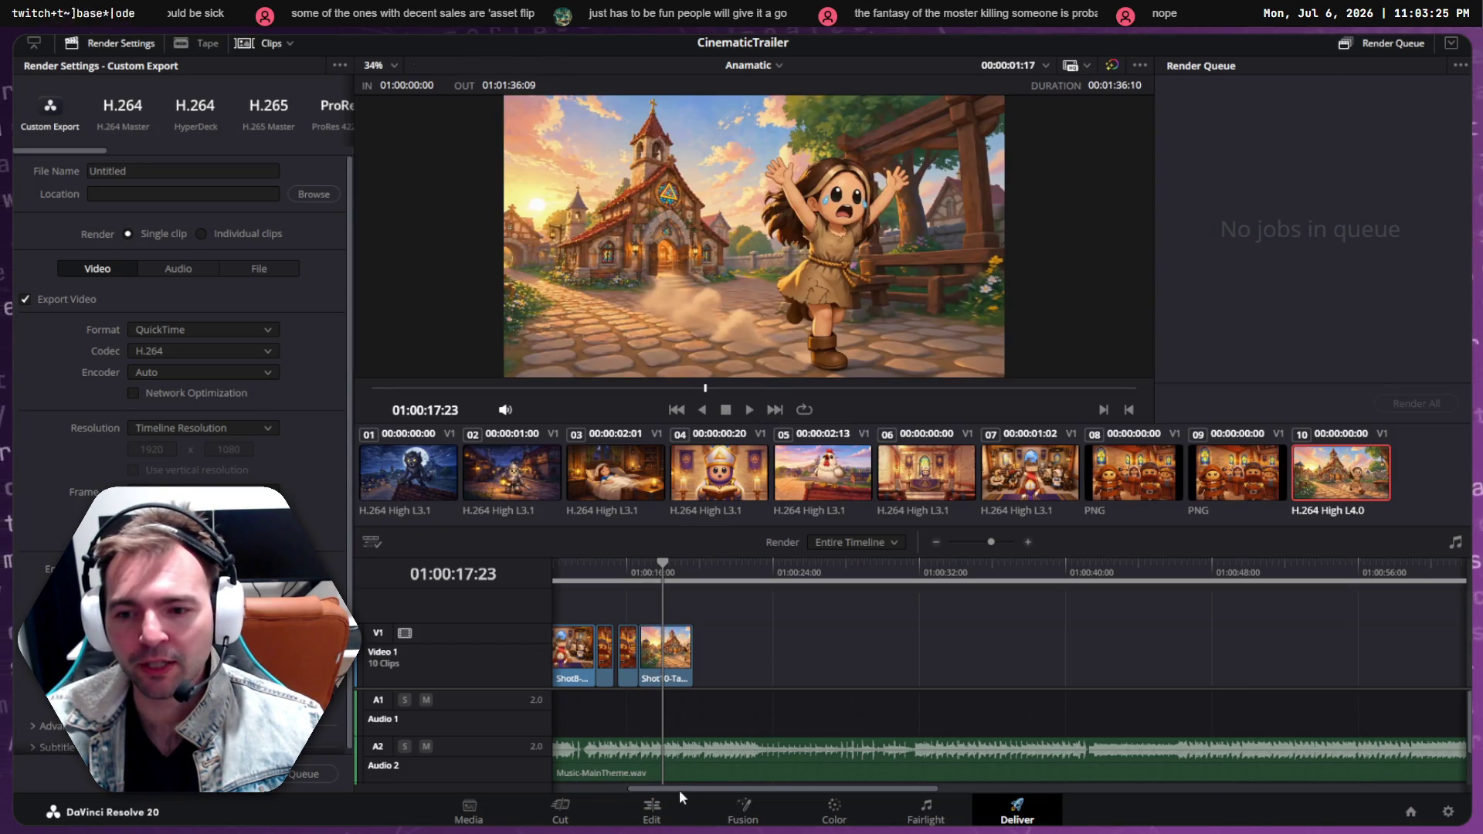
left_click_drag(678, 788, 515, 786)
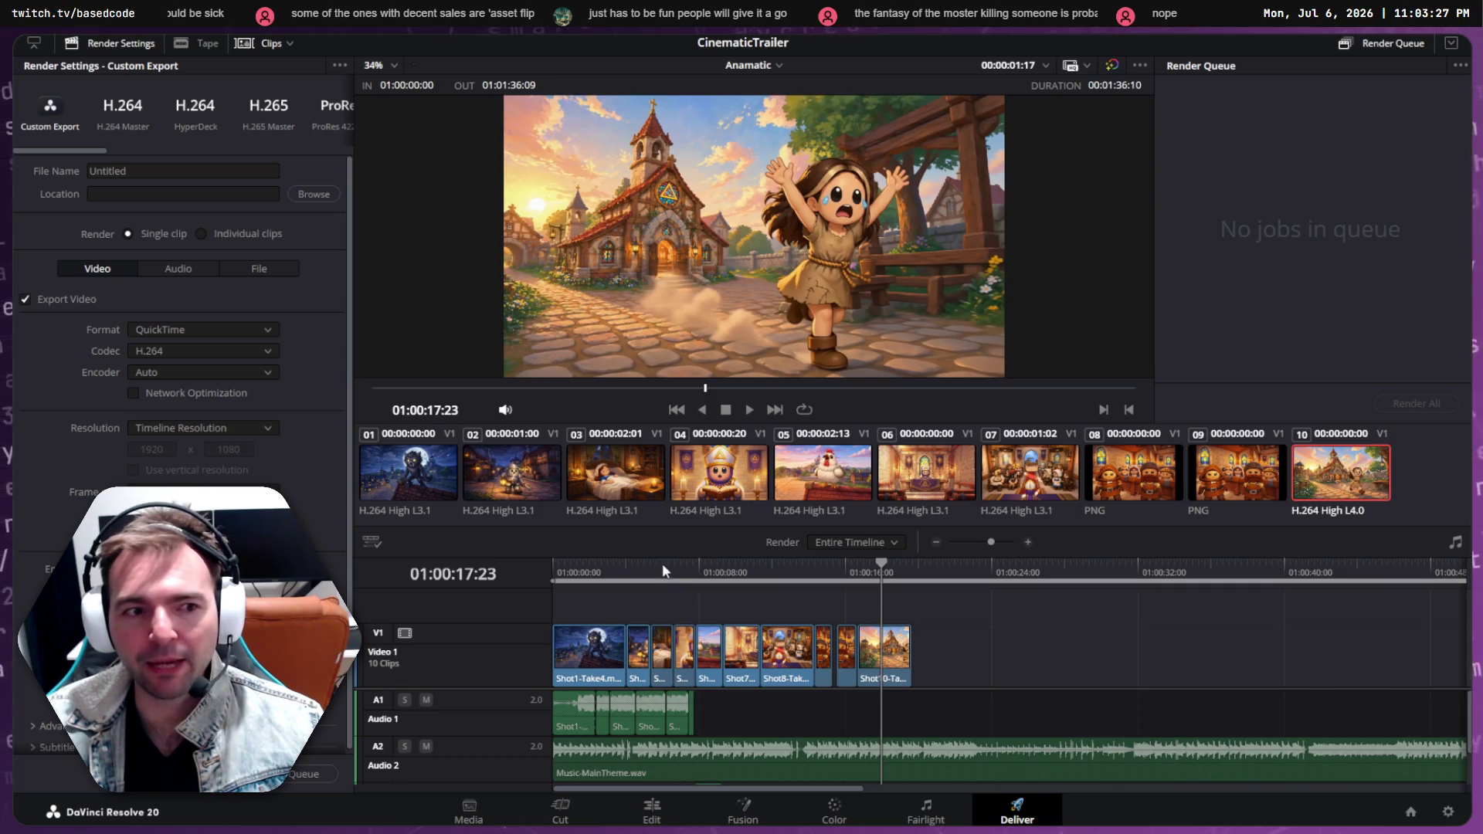
left_click_drag(610, 572, 502, 574)
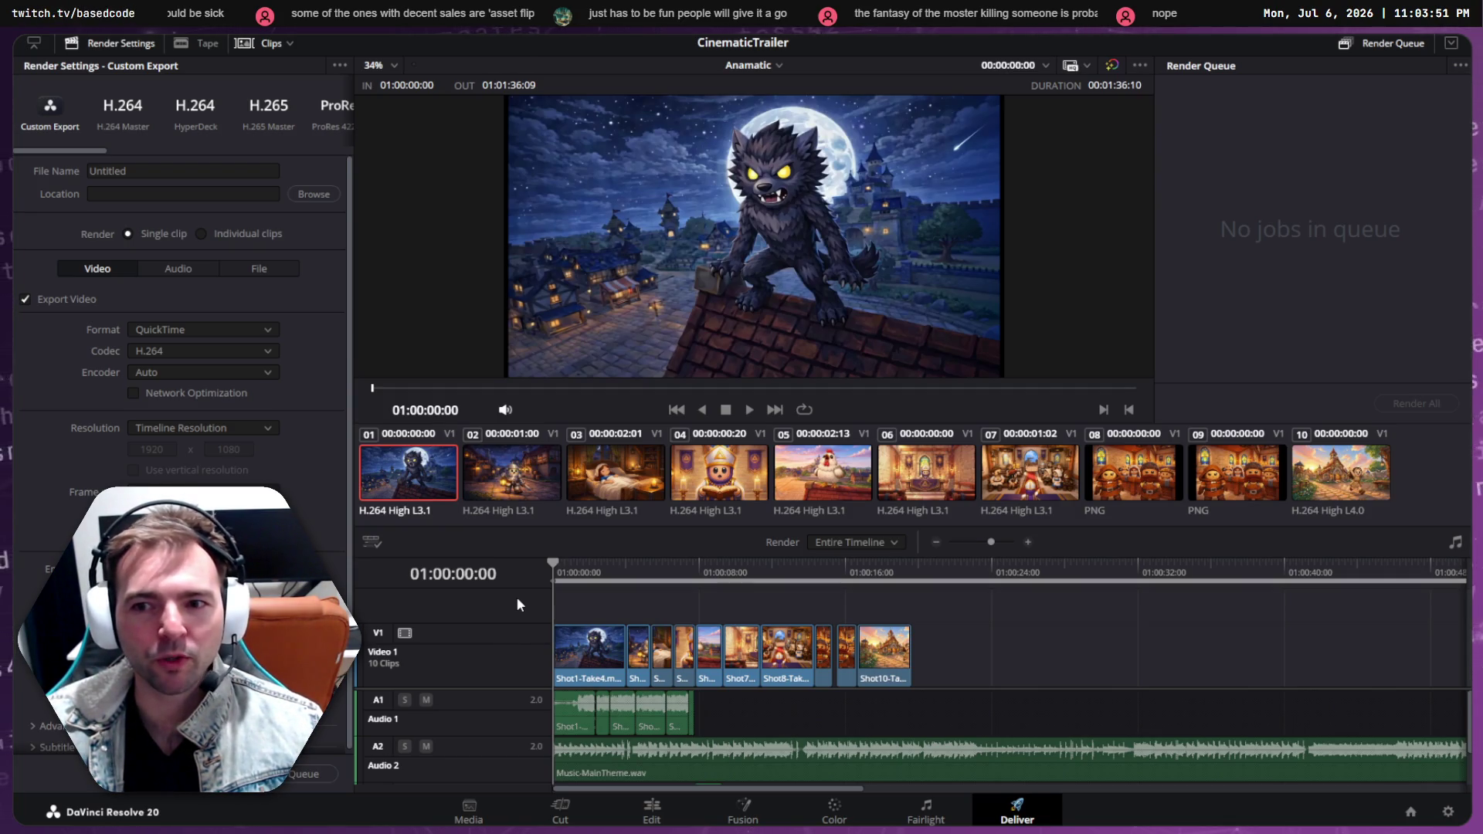
key("space")
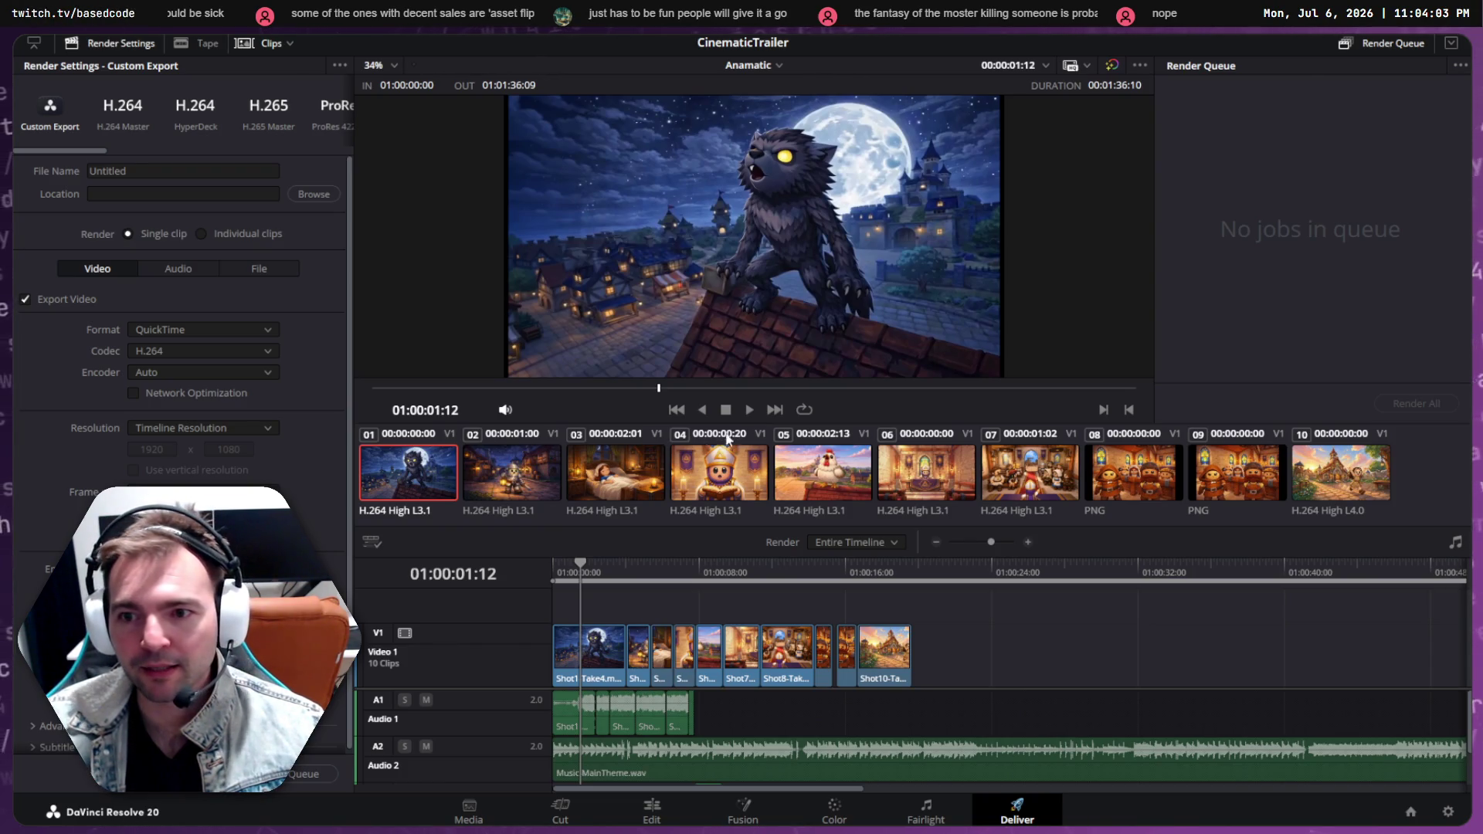
Play the trailer from its start through to around 01:00:20, then stop
left_click(746, 406)
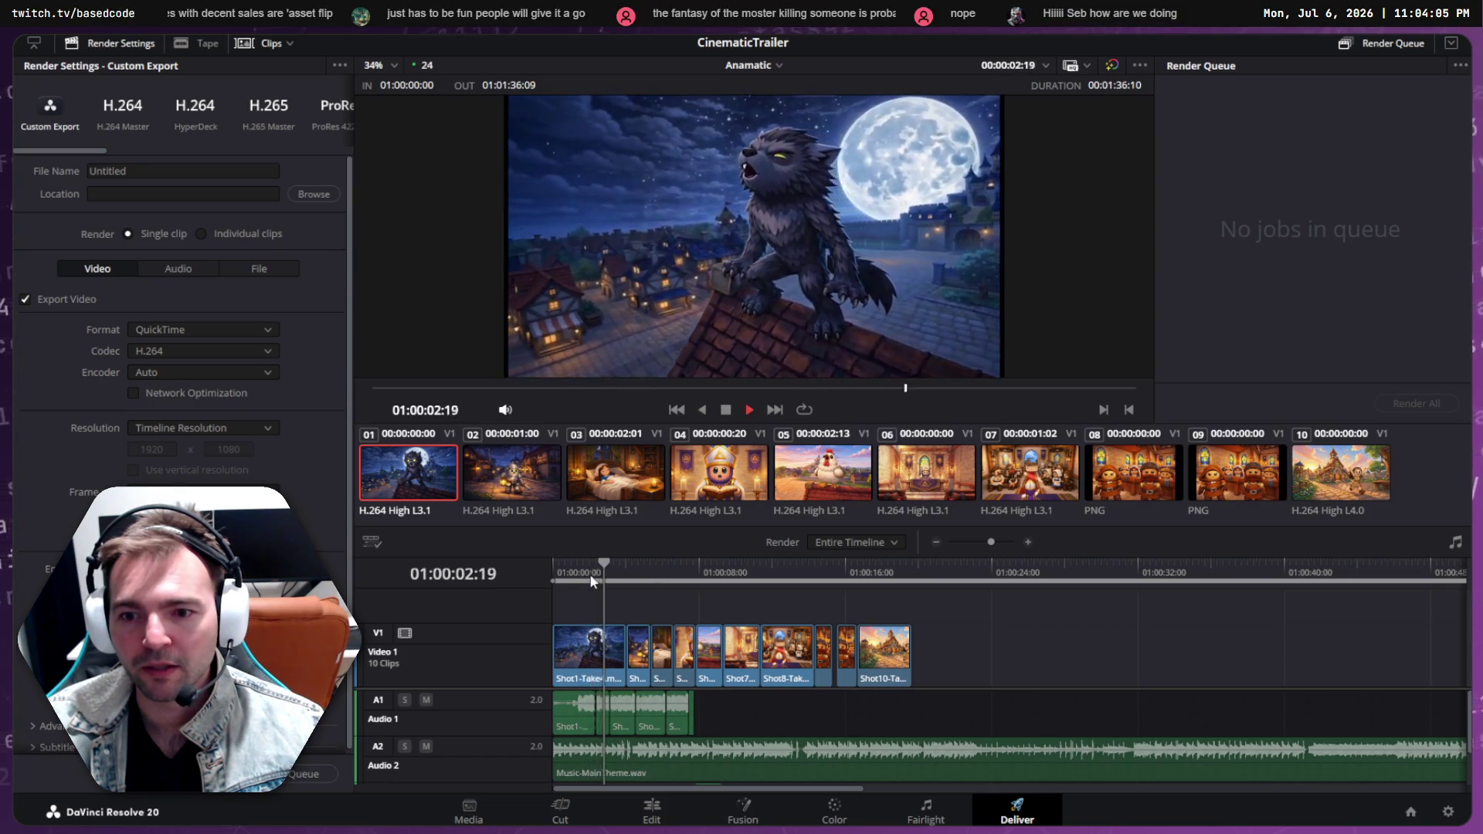
left_click(544, 577)
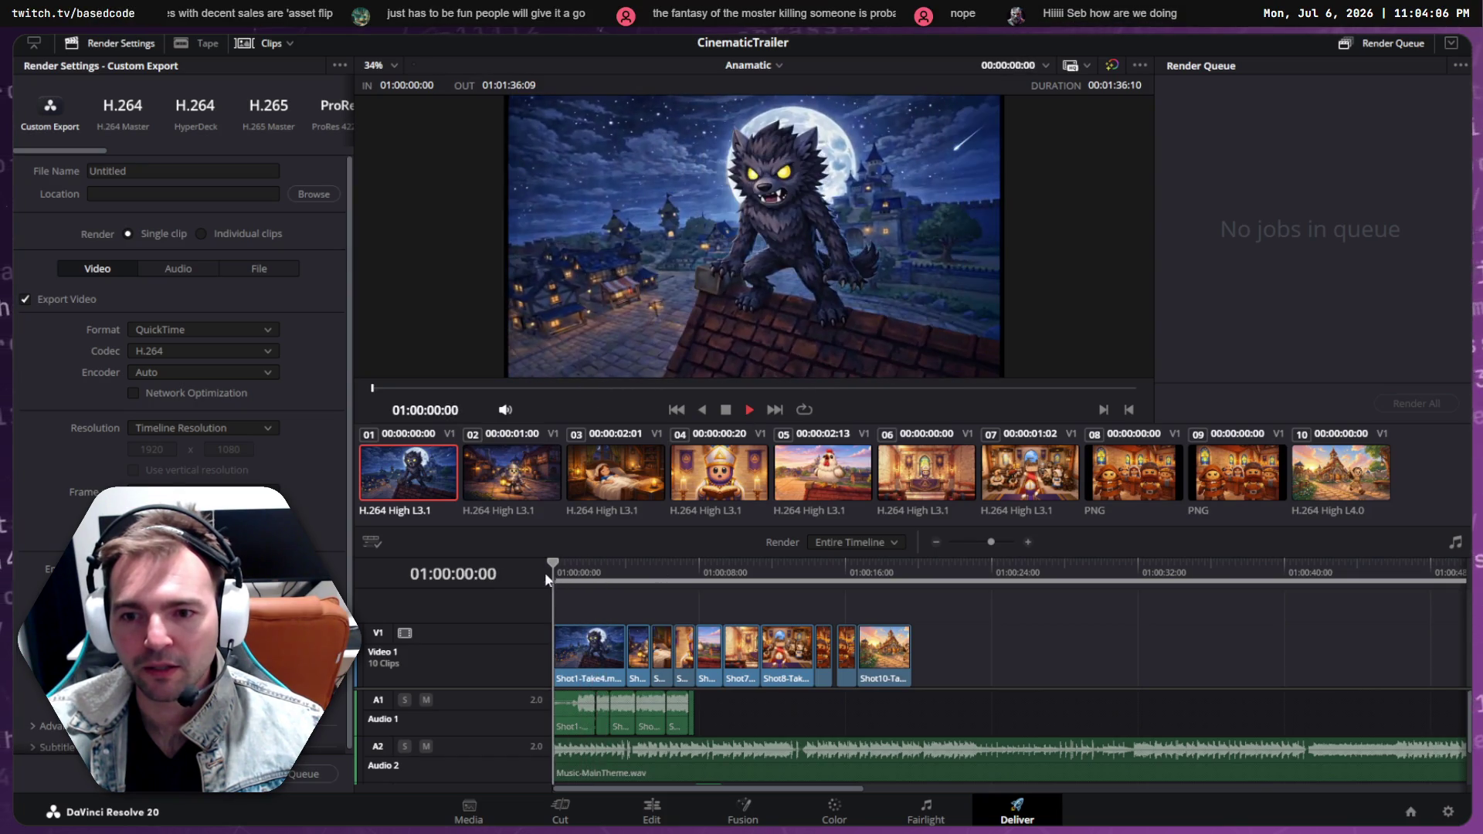
left_click(751, 409)
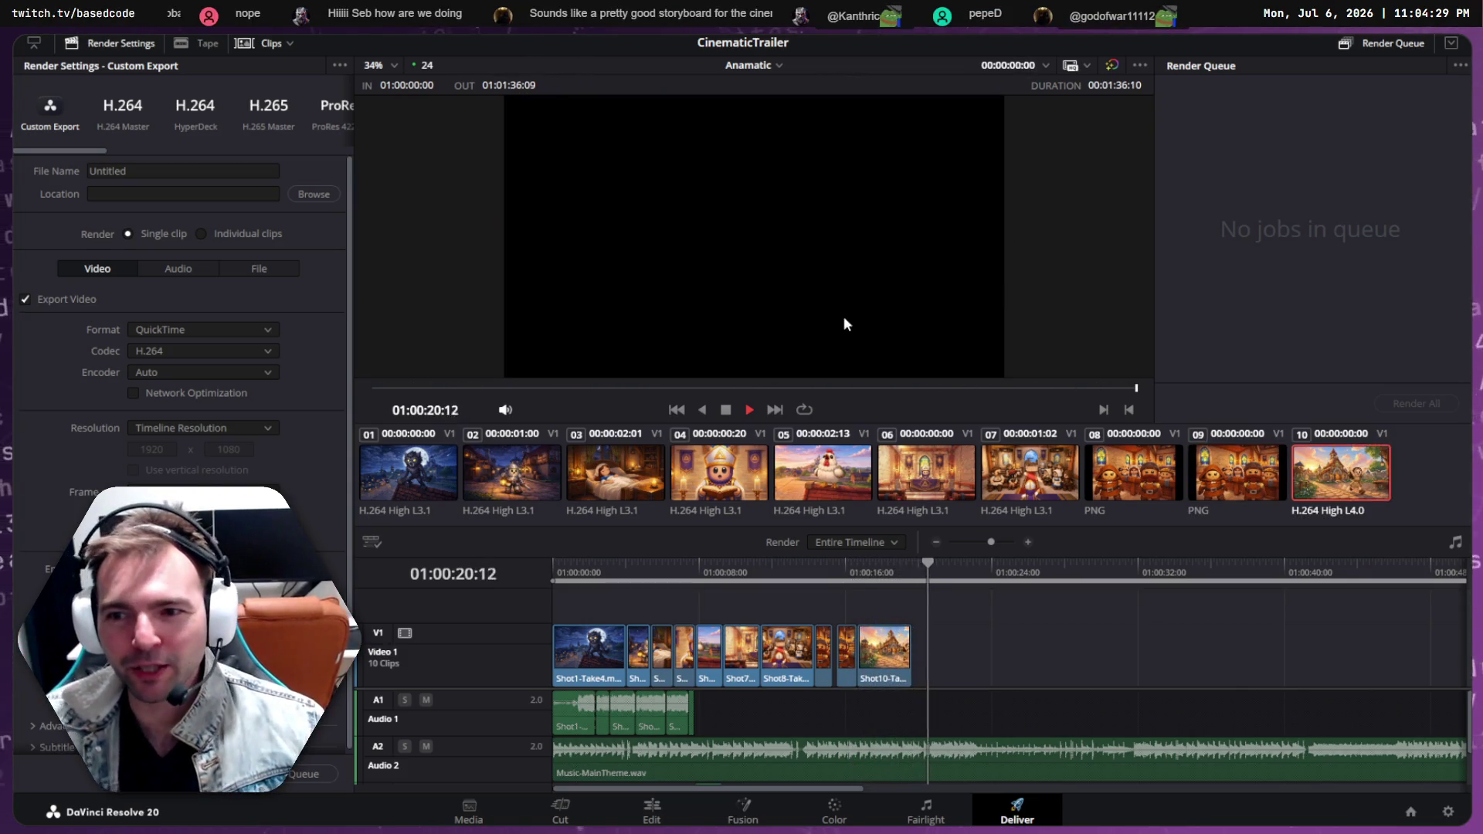
key("space")
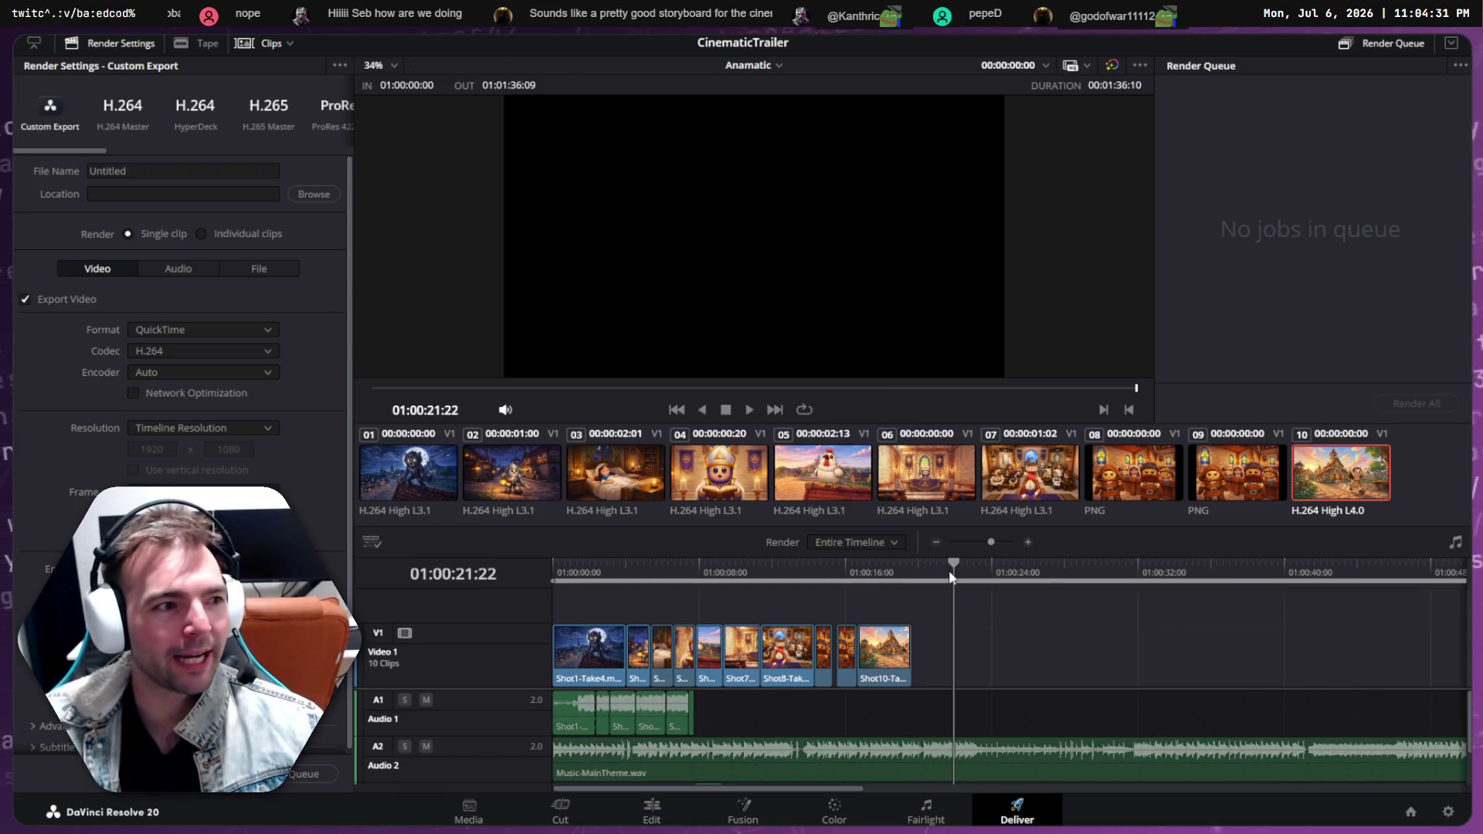
Spot-check the fourth shot near 01:00:07, replay from about 01:00:03, then return to Chrome
mouse_move(958, 573)
left_mouse_down()
mouse_move(937, 572)
mouse_move(1357, 574)
left_mouse_up()
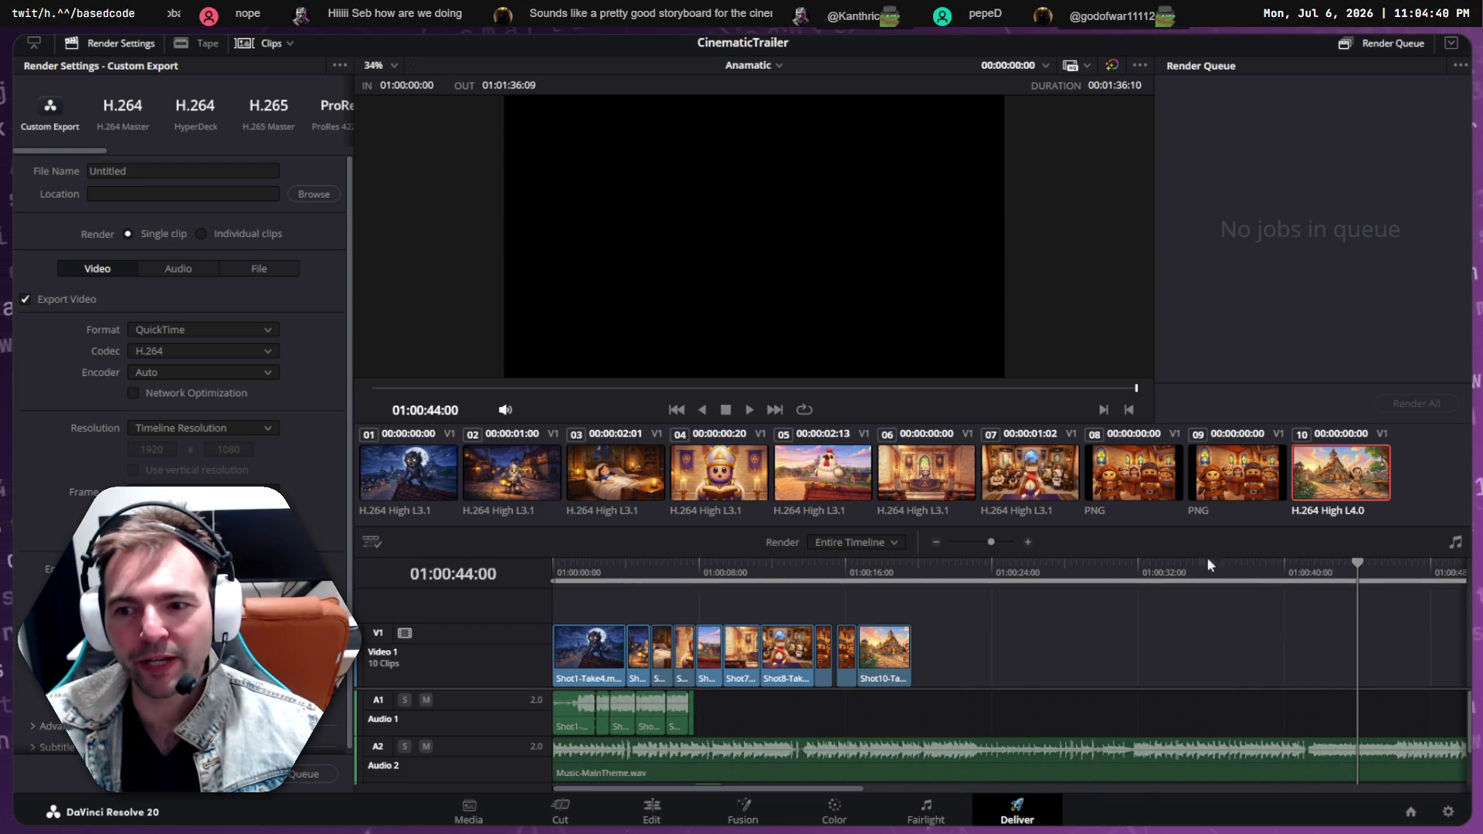
left_click(689, 573)
left_click_drag(686, 572, 695, 578)
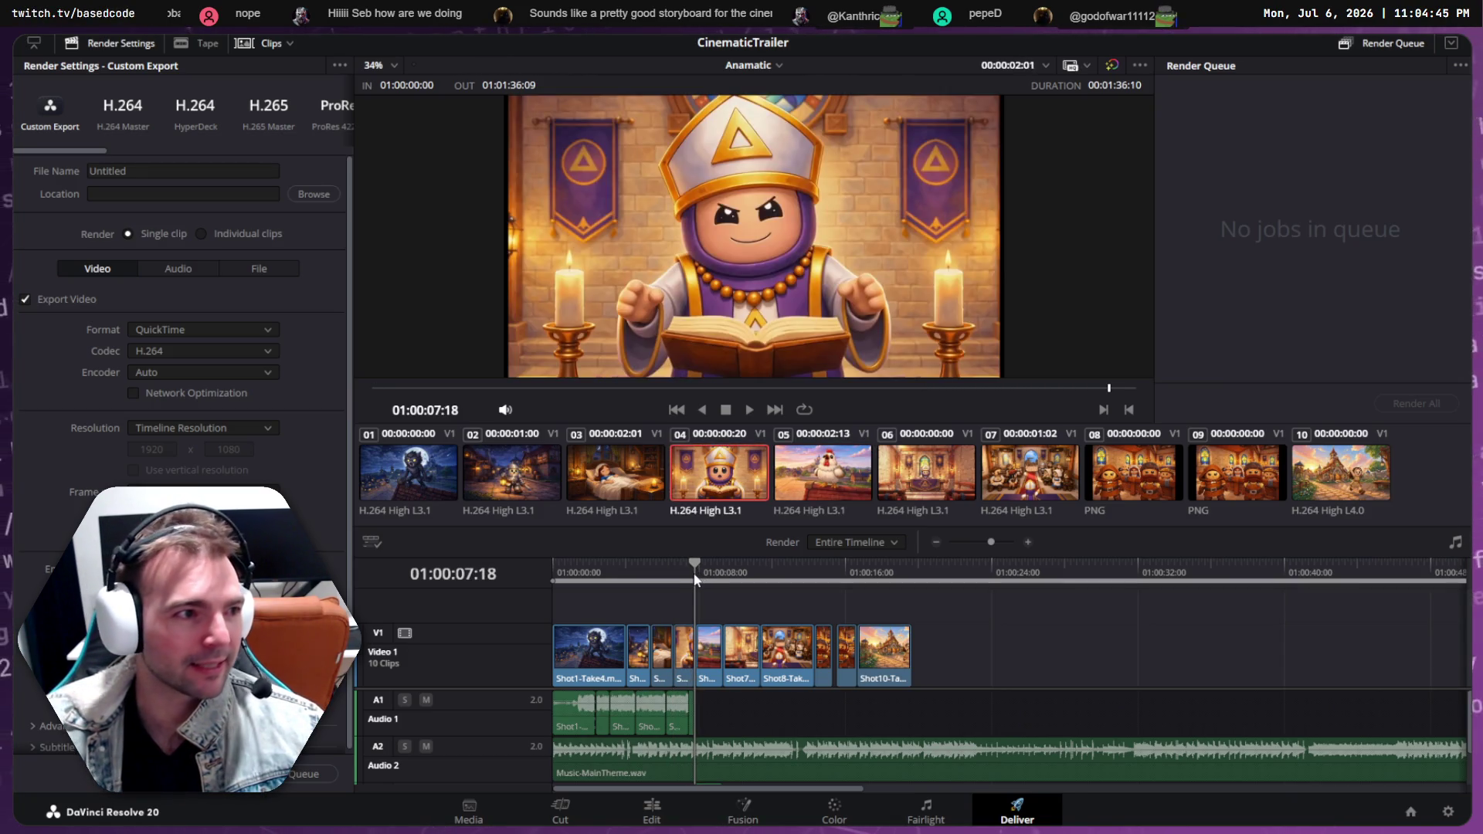
left_click(618, 573)
key("space")
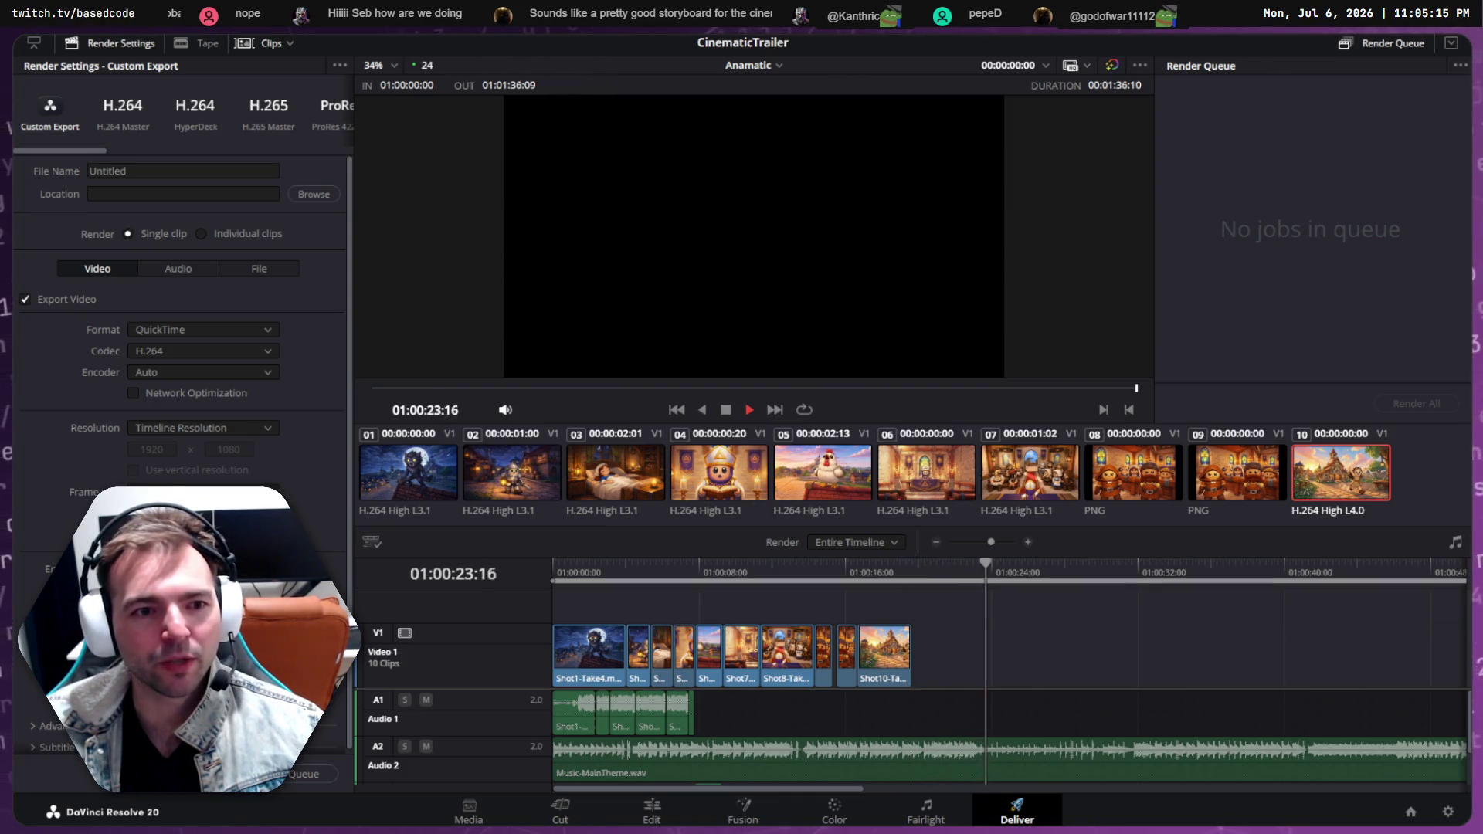
key("alt+Tab")
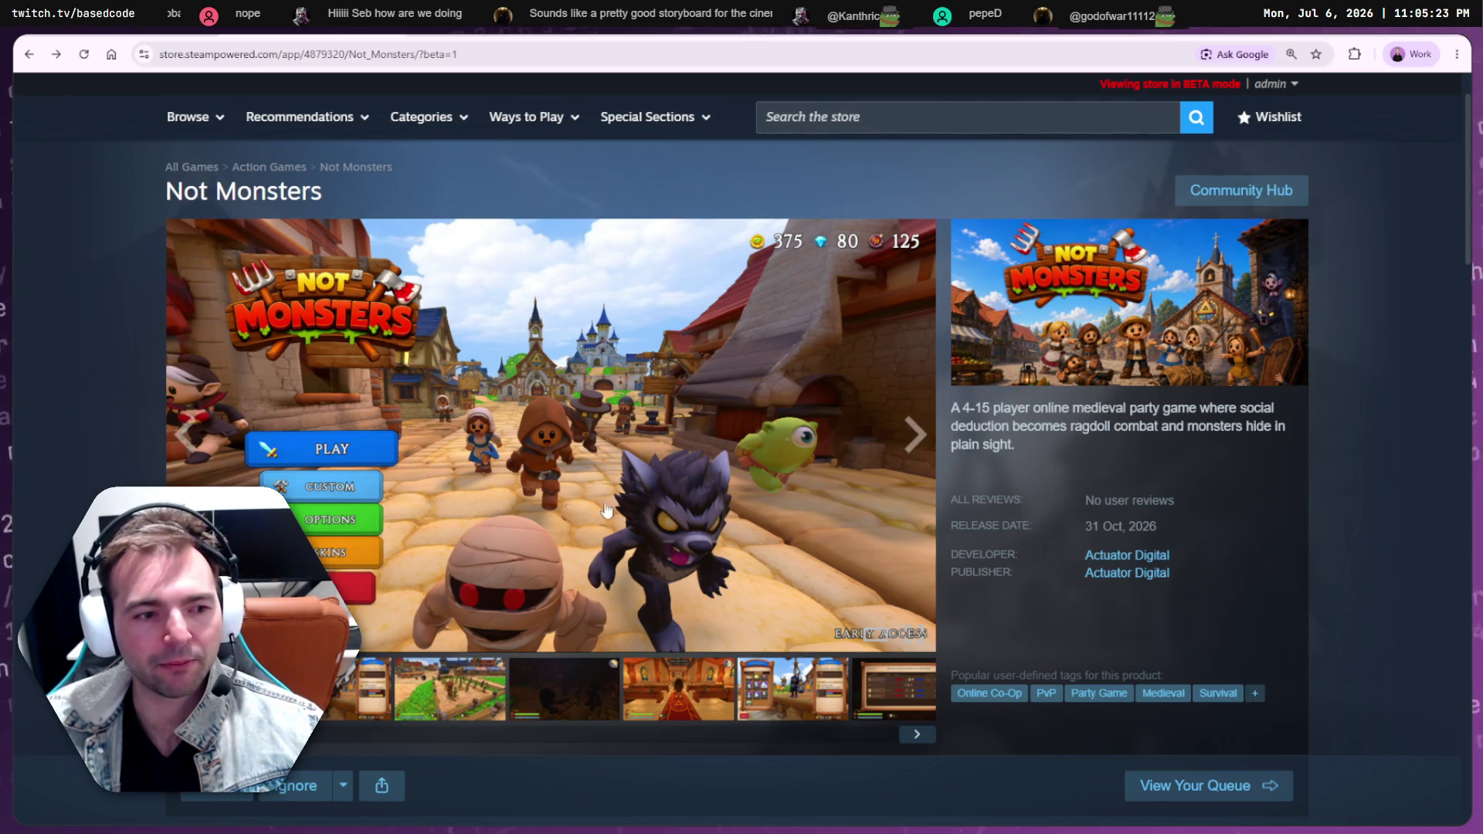
Scroll through the Not Monsters store page and show other screenshots from the media thumbnails
scroll(1112, 479, "down", 12)
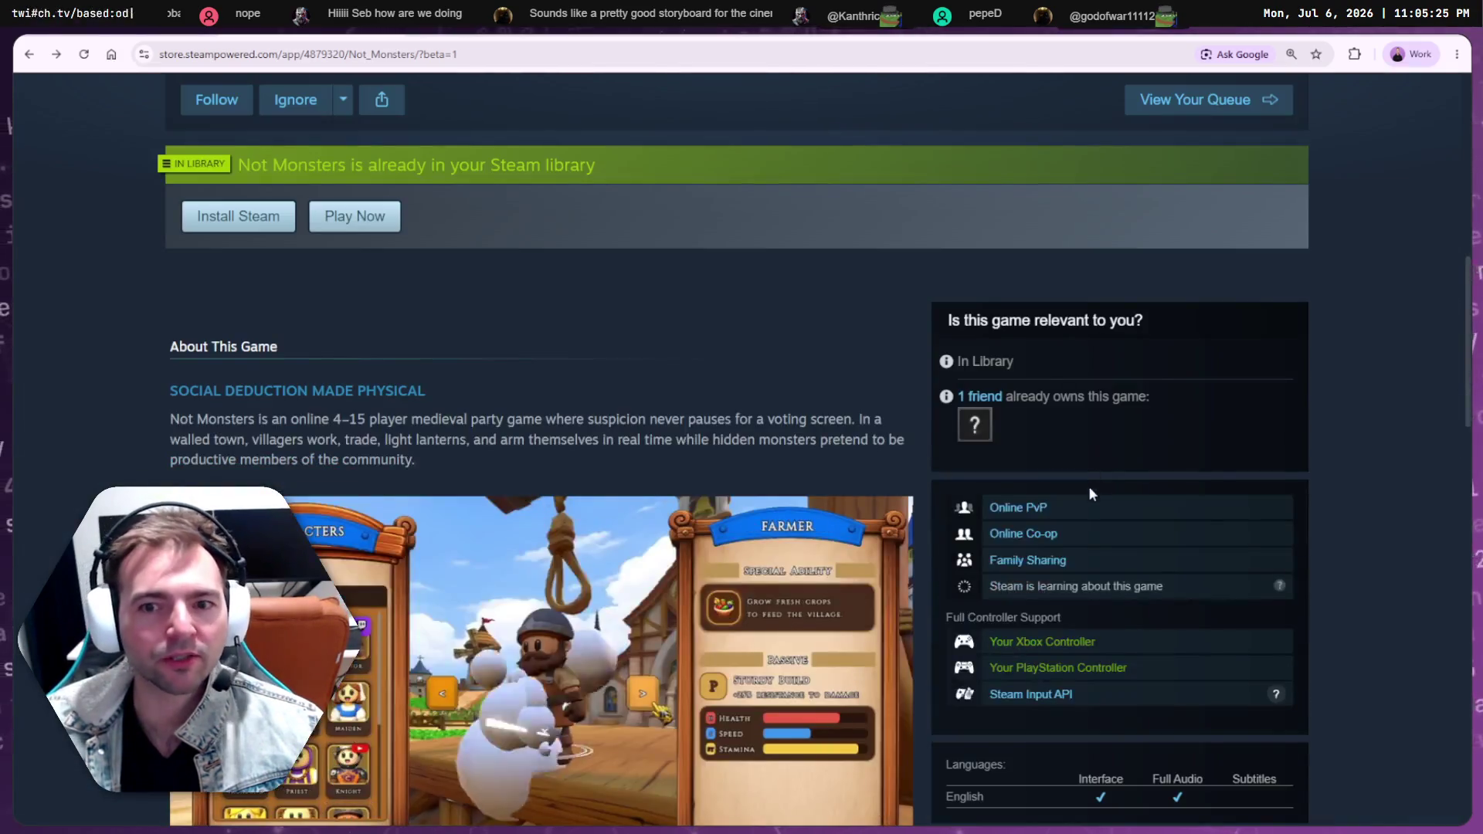
scroll(1106, 533, "up", 12)
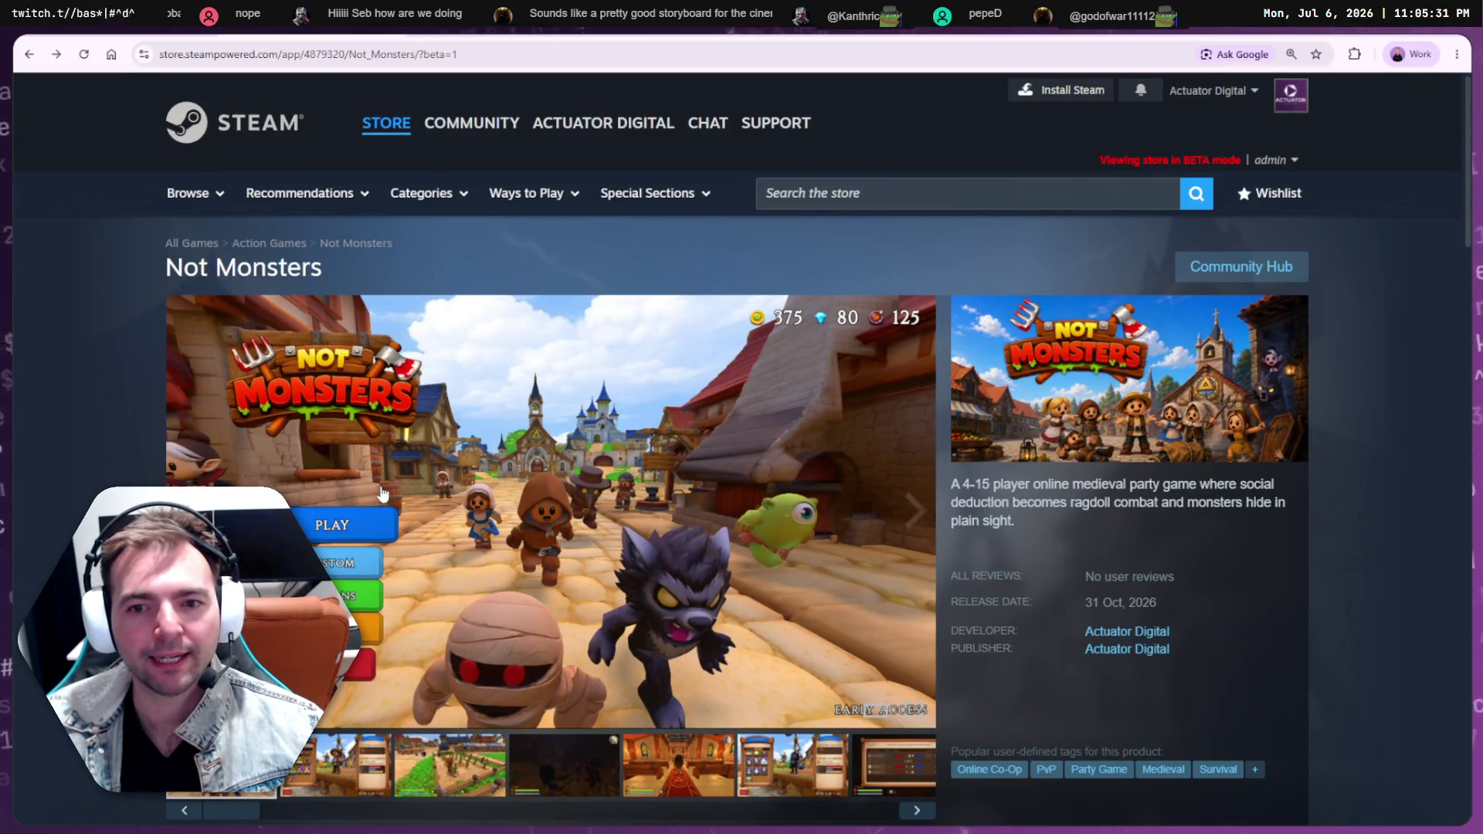
left_click(336, 774)
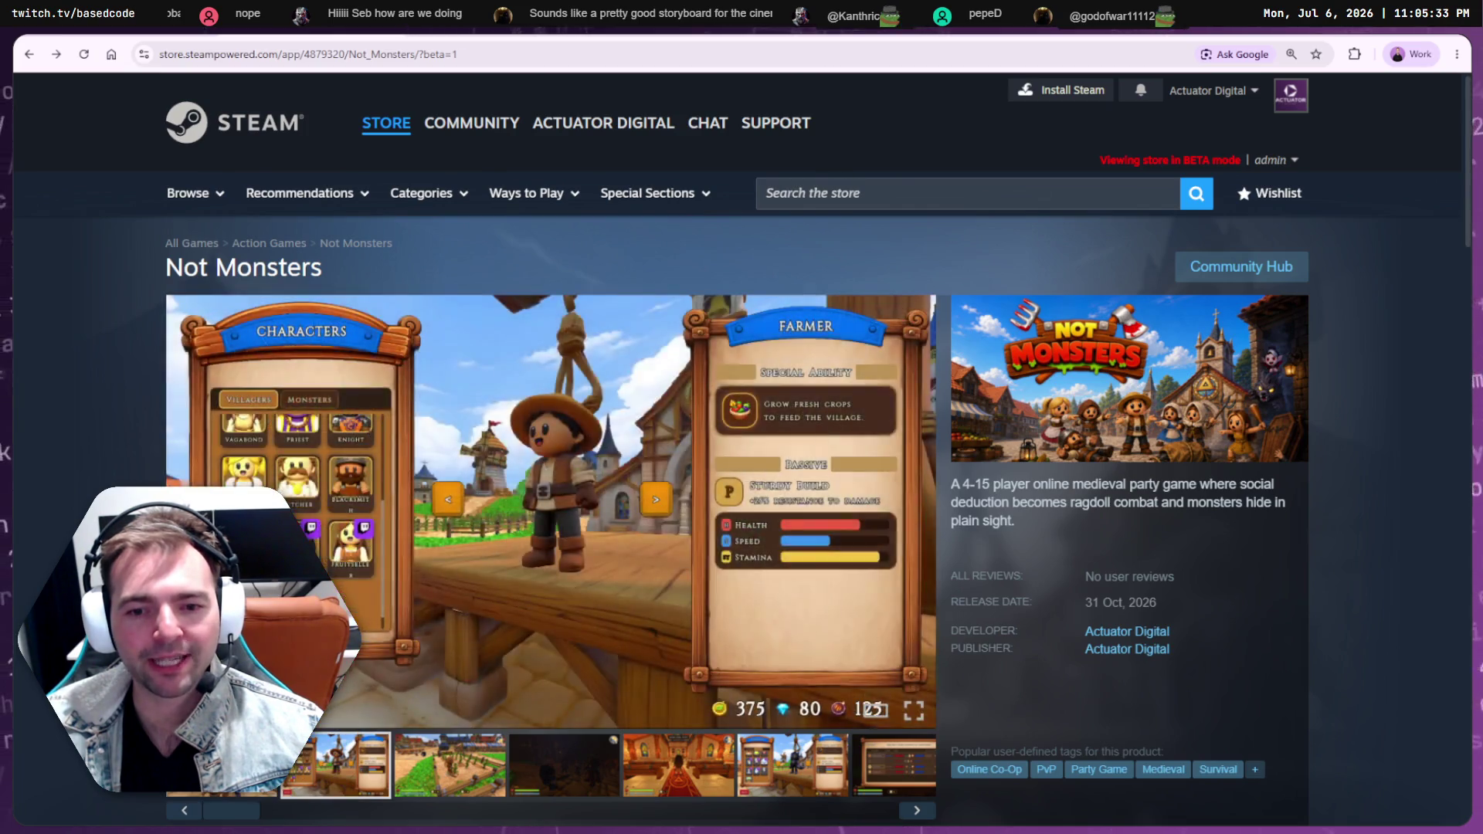
left_click(222, 765)
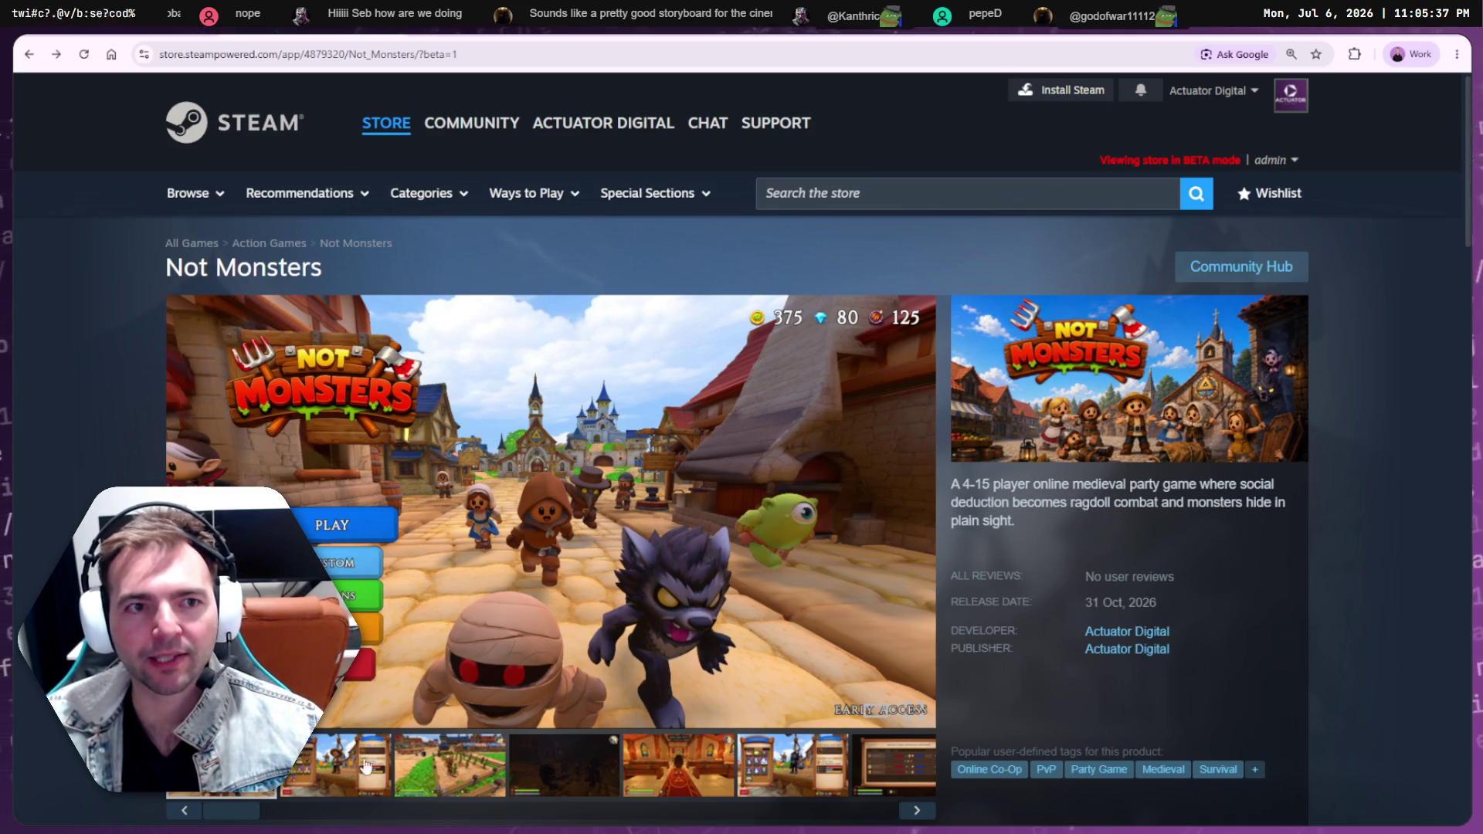
scroll(583, 568, "down", 5)
scroll(583, 568, "down", 2)
scroll(647, 519, "down", 4)
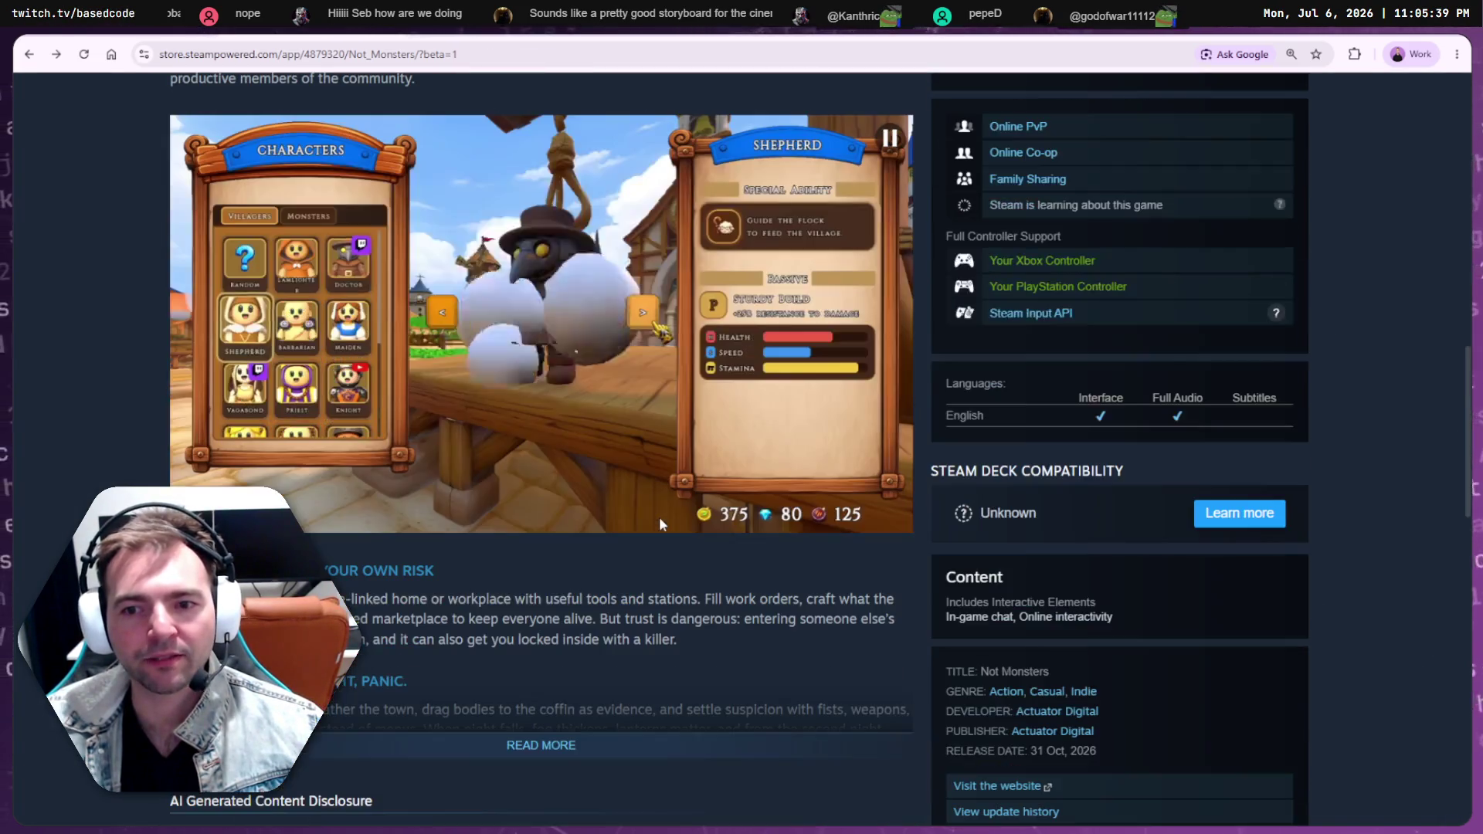
scroll(659, 522, "up", 9)
scroll(659, 519, "up", 2)
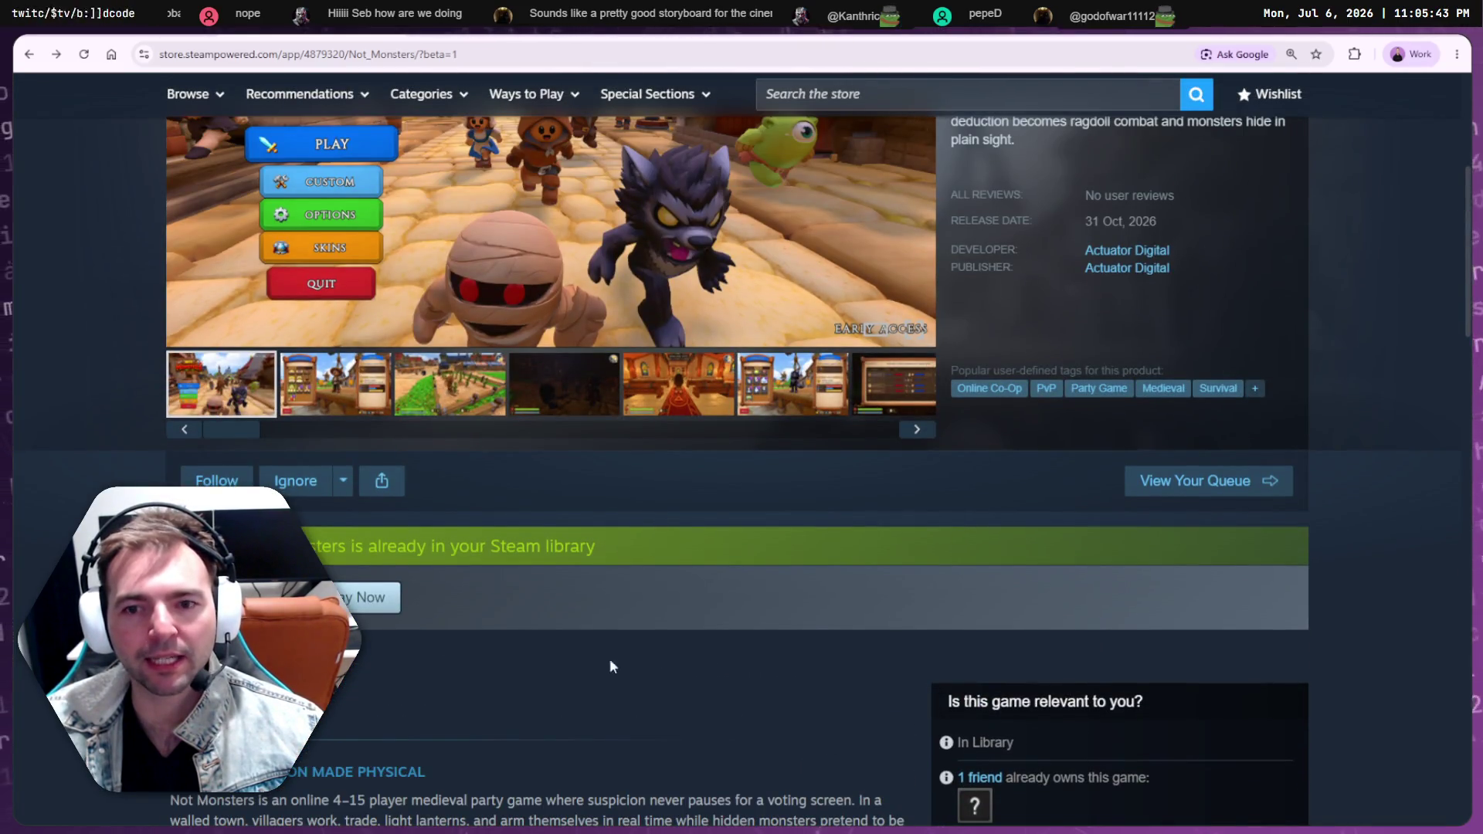
scroll(609, 665, "up", 4)
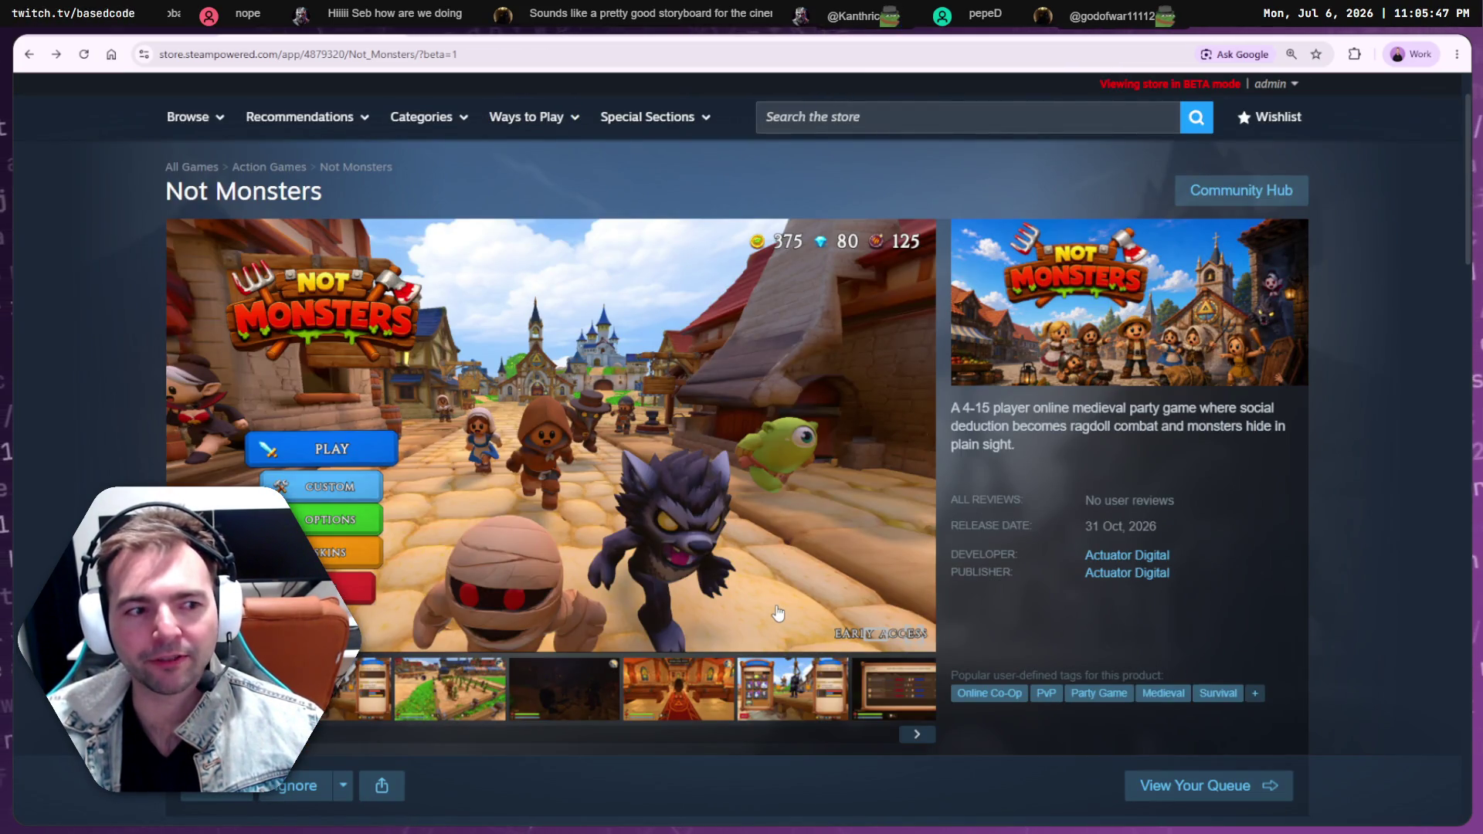
Hide and restore the store window, then switch to the ChatGPT pricing research
key("super+2")
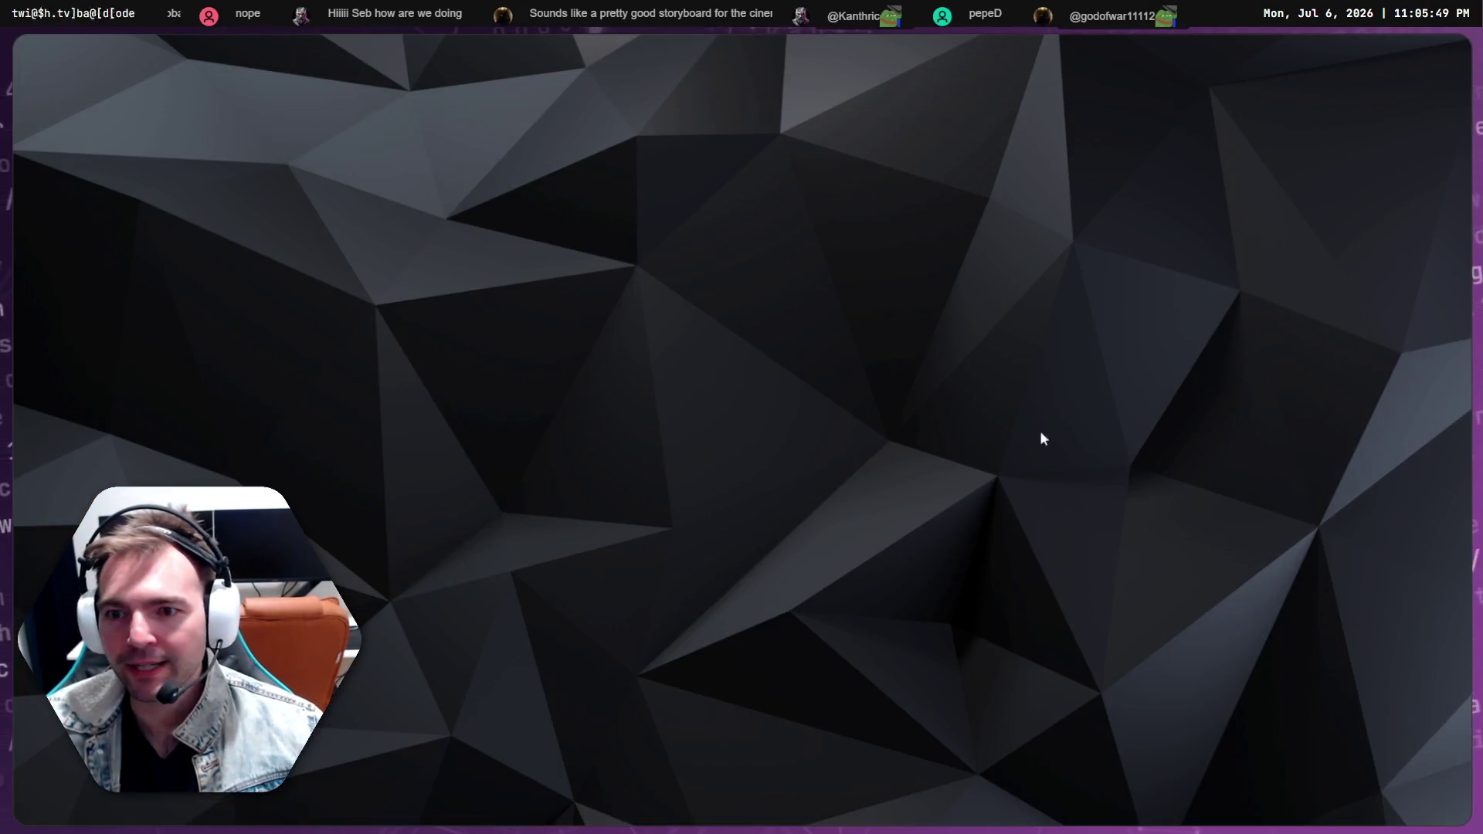
key("super+1")
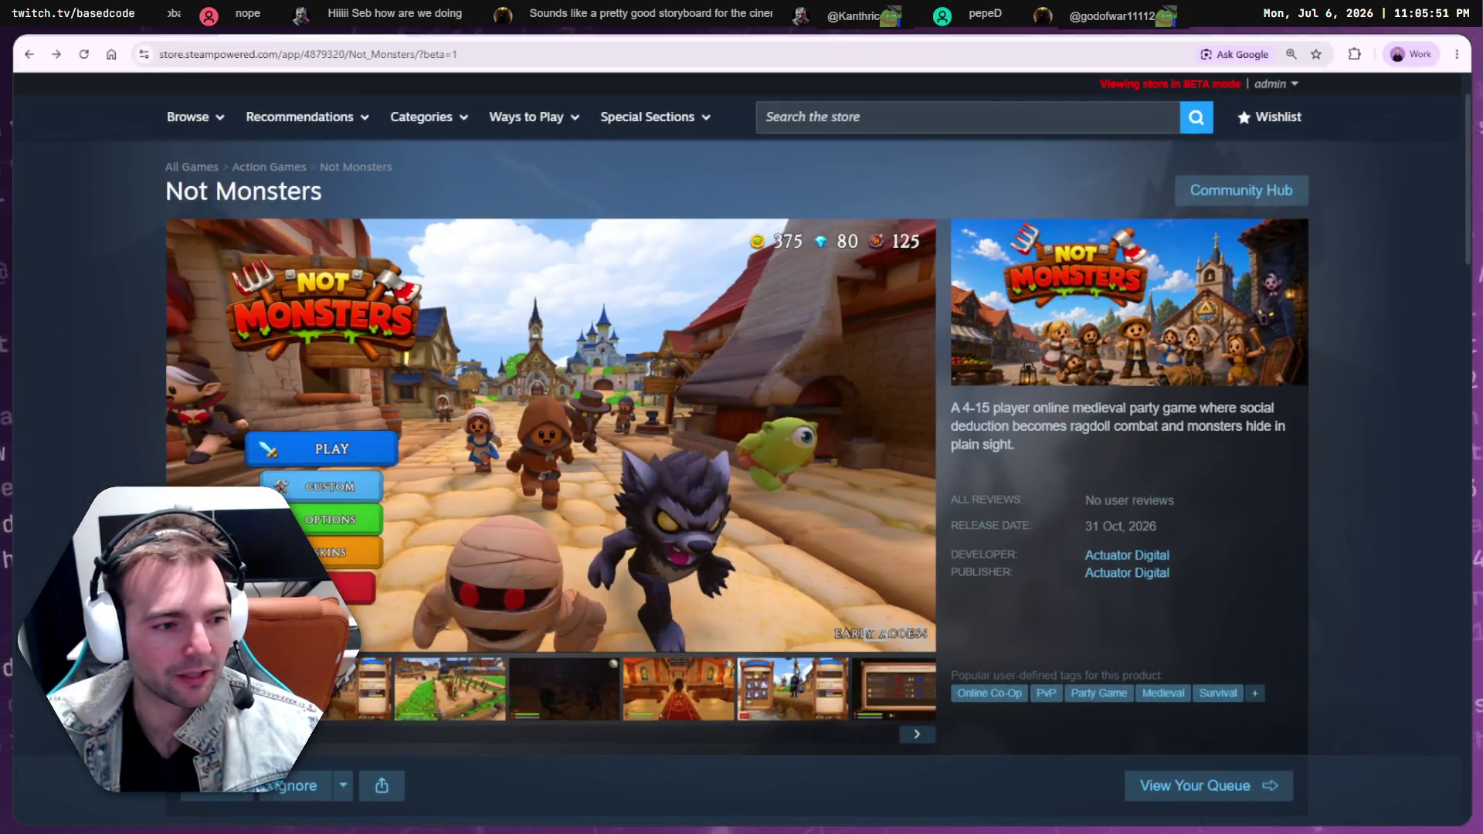
key("alt+Tab")
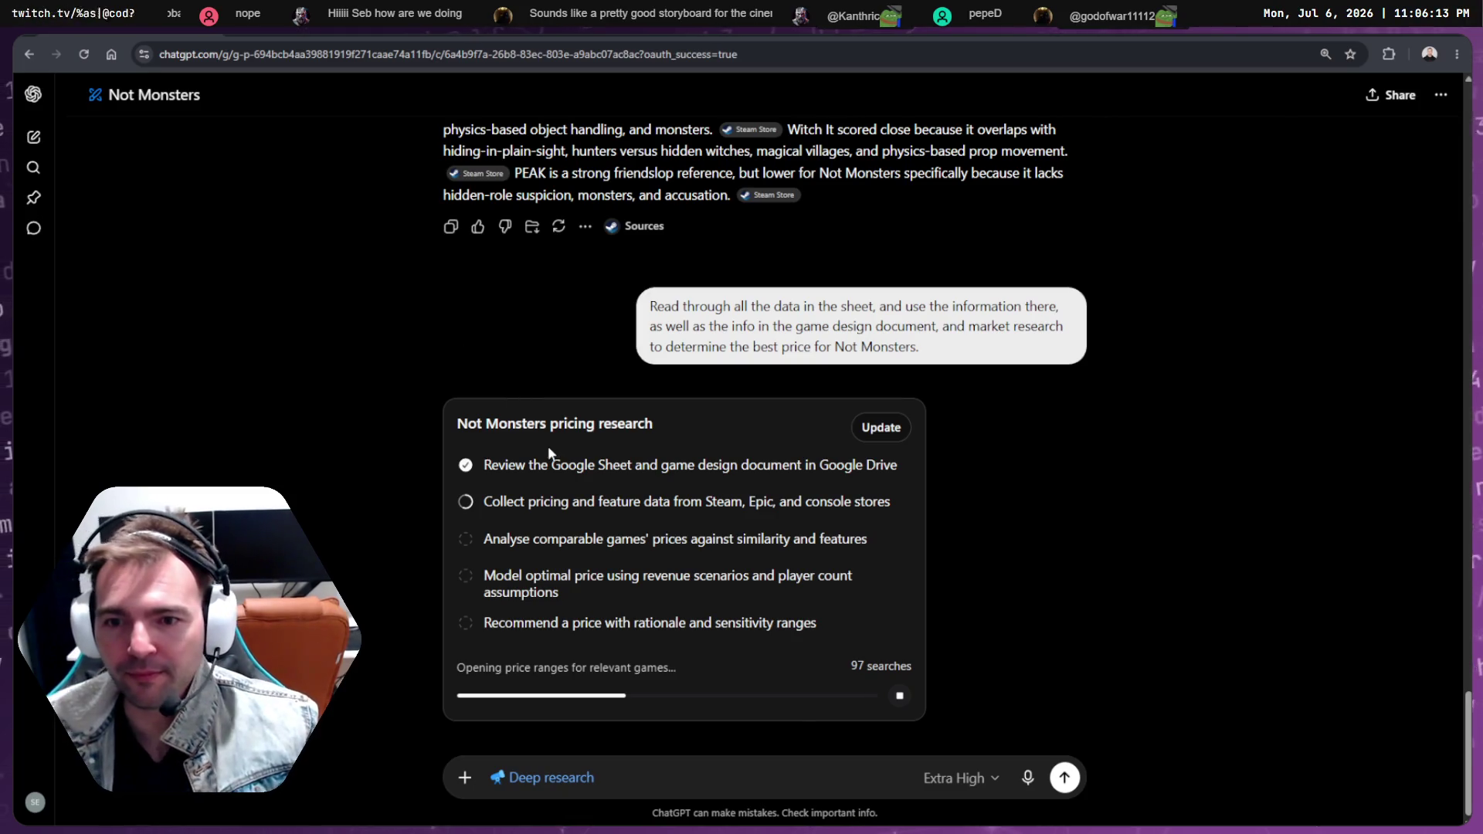
Check the research card's progress, restore down ChatGPT, and switch to Steamworks Package Pricing
scroll(549, 445, "up", 5)
scroll(550, 446, "down", 5)
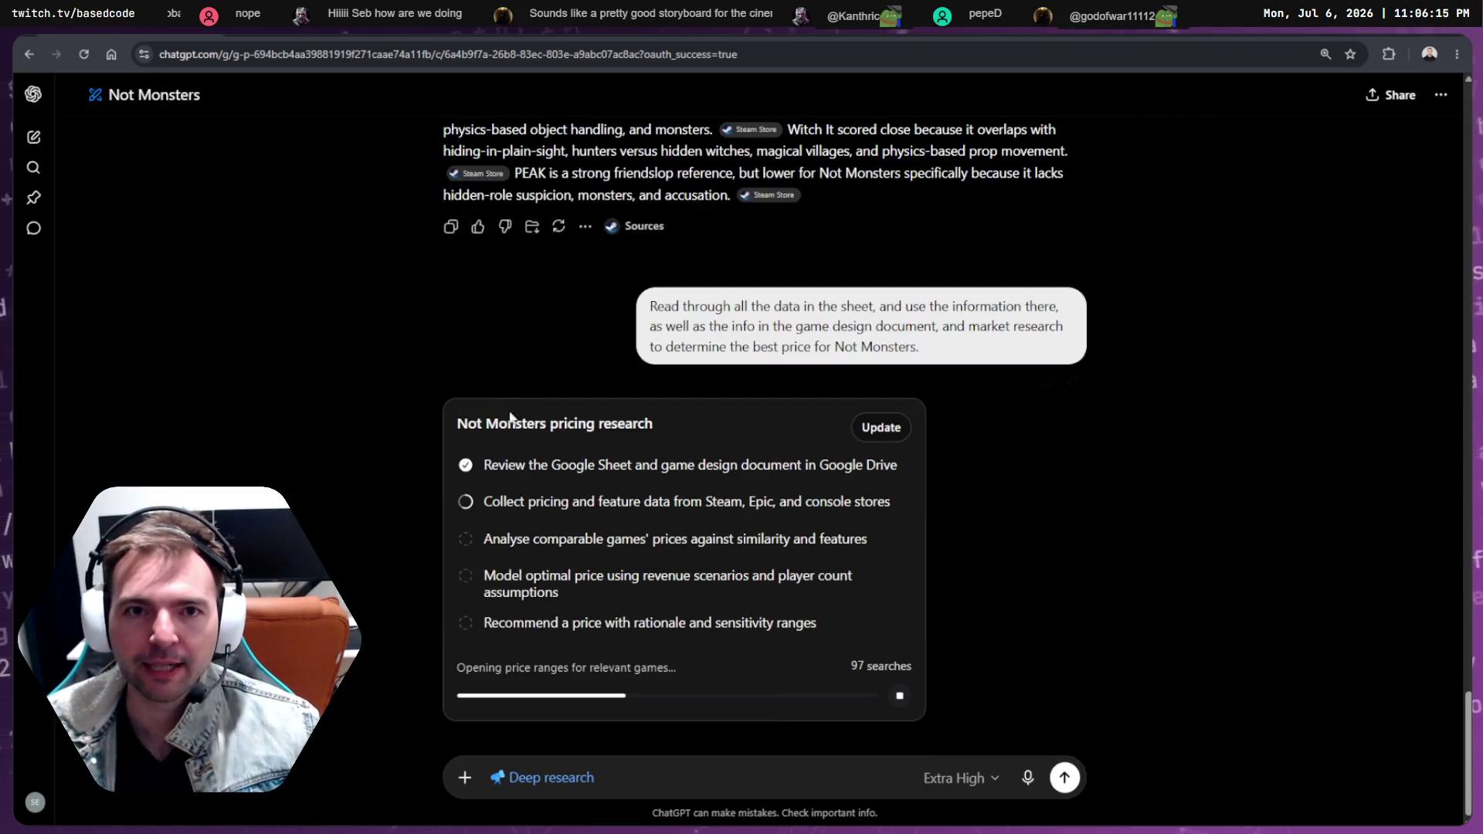
key("super+Down")
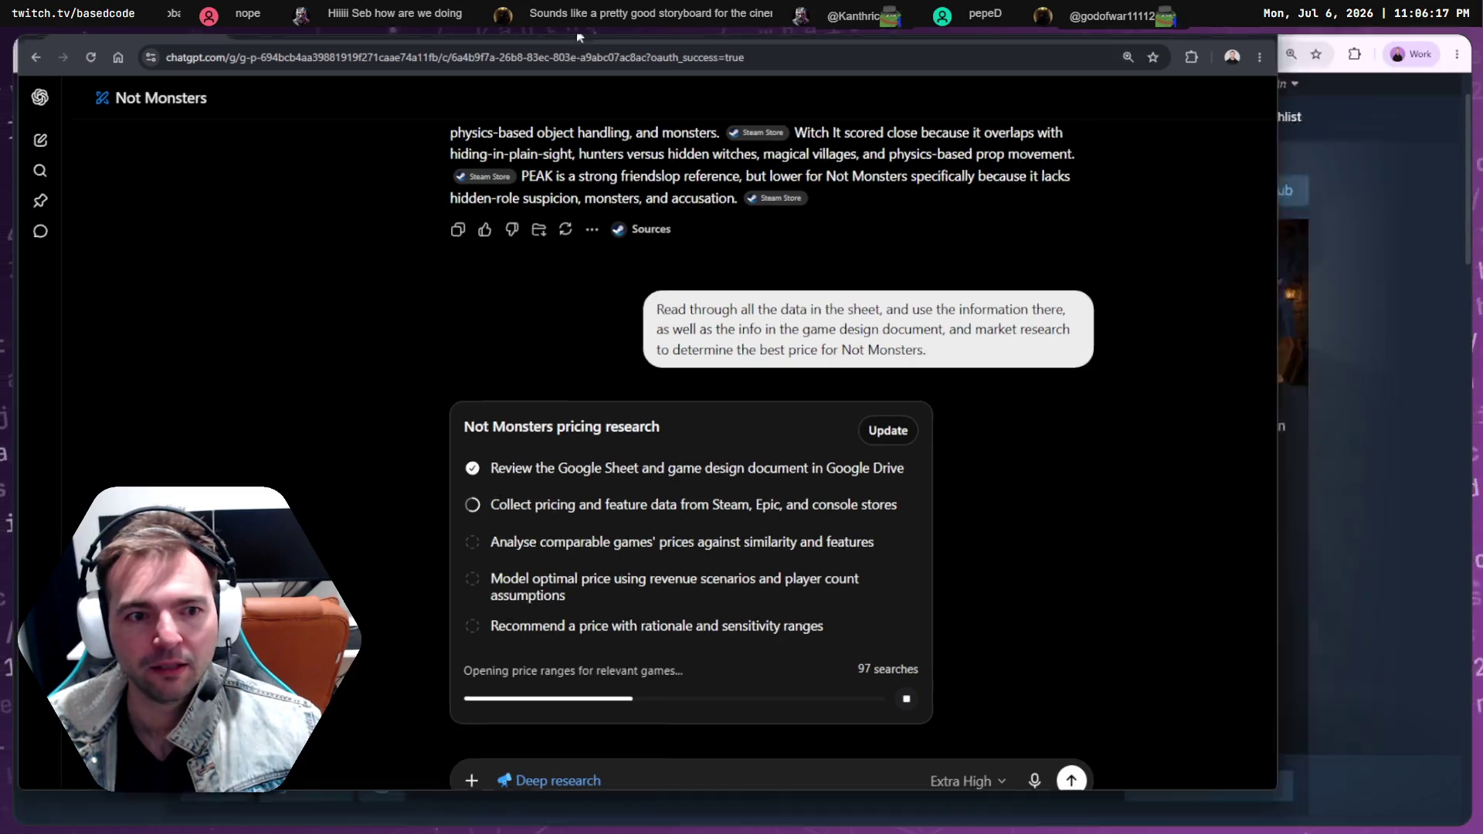
key("alt+Tab")
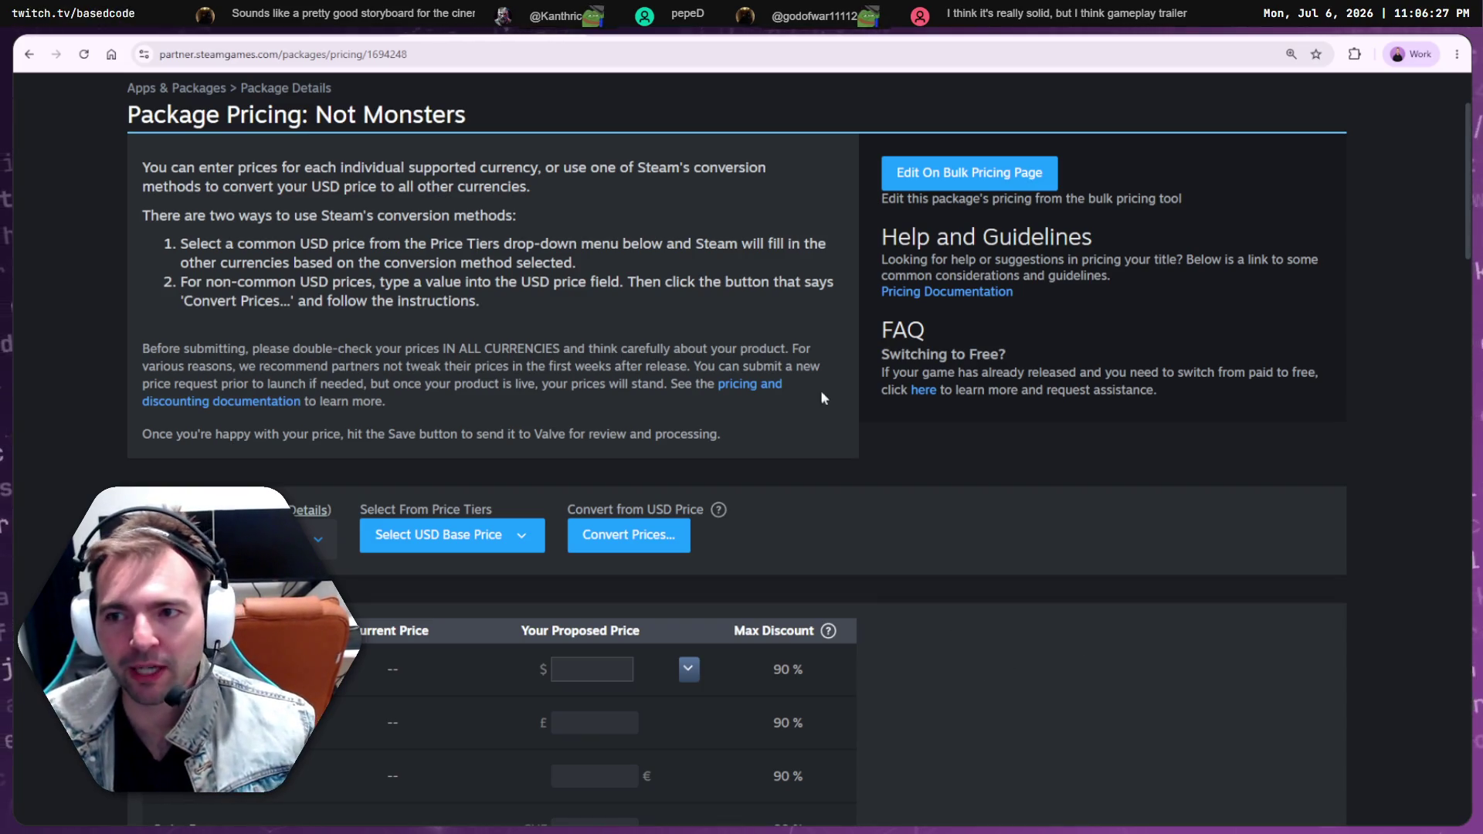
Scan the empty proposed prices in the currency table, flipping back to the store page to compare
scroll(882, 550, "down", 8)
scroll(882, 559, "up", 8)
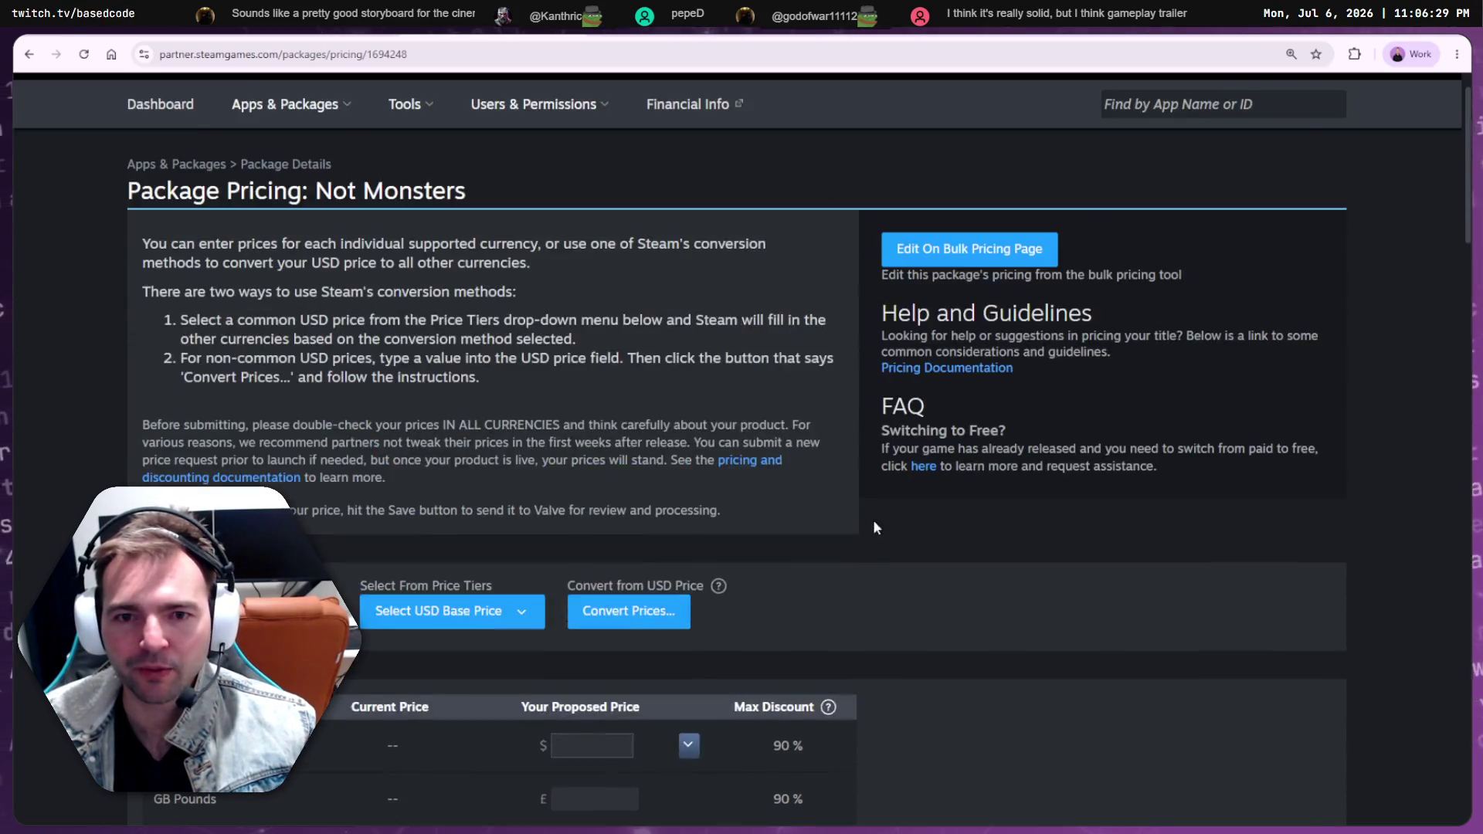
key("alt+Left")
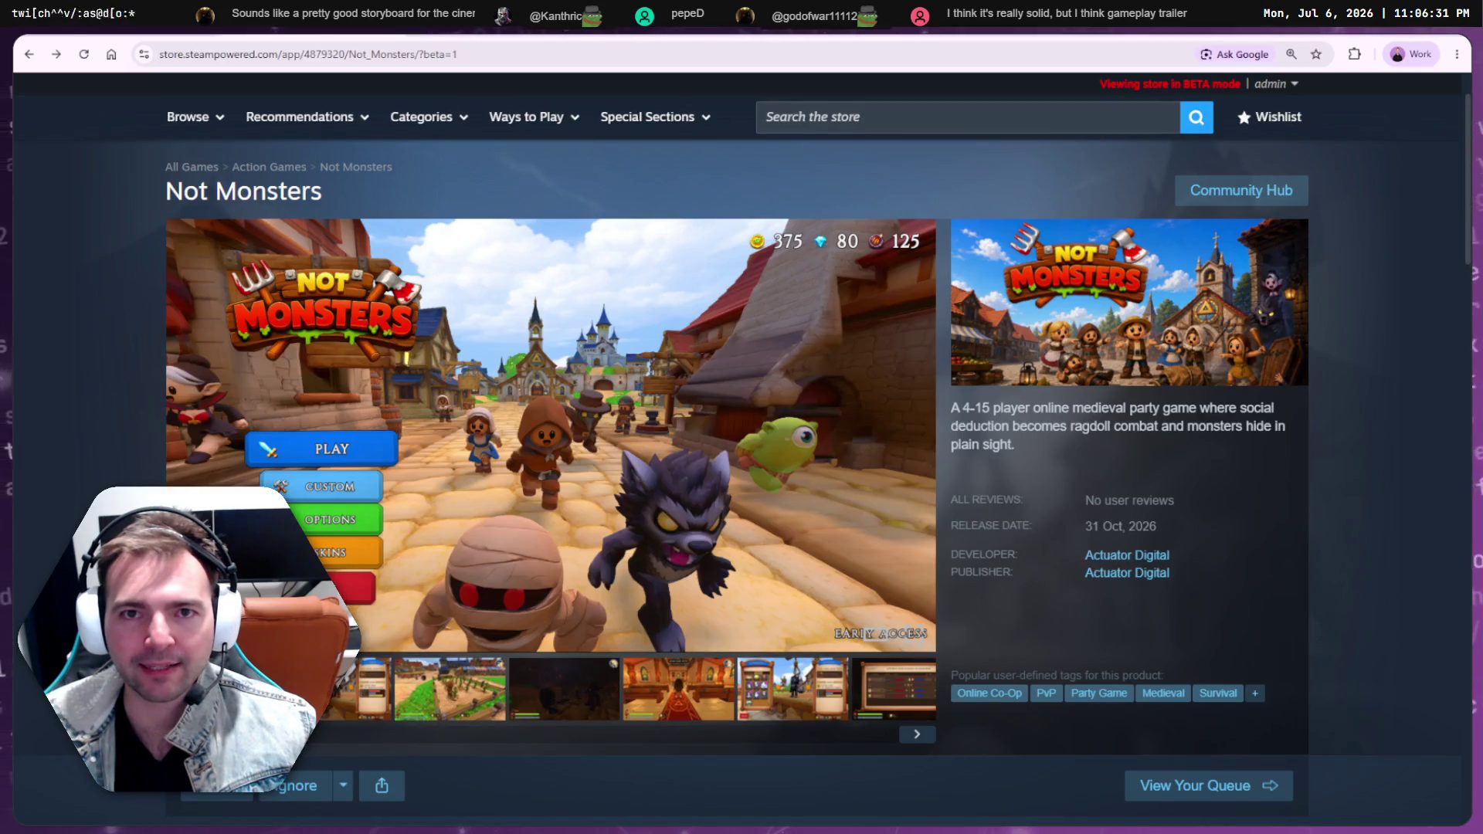
key("alt+Right")
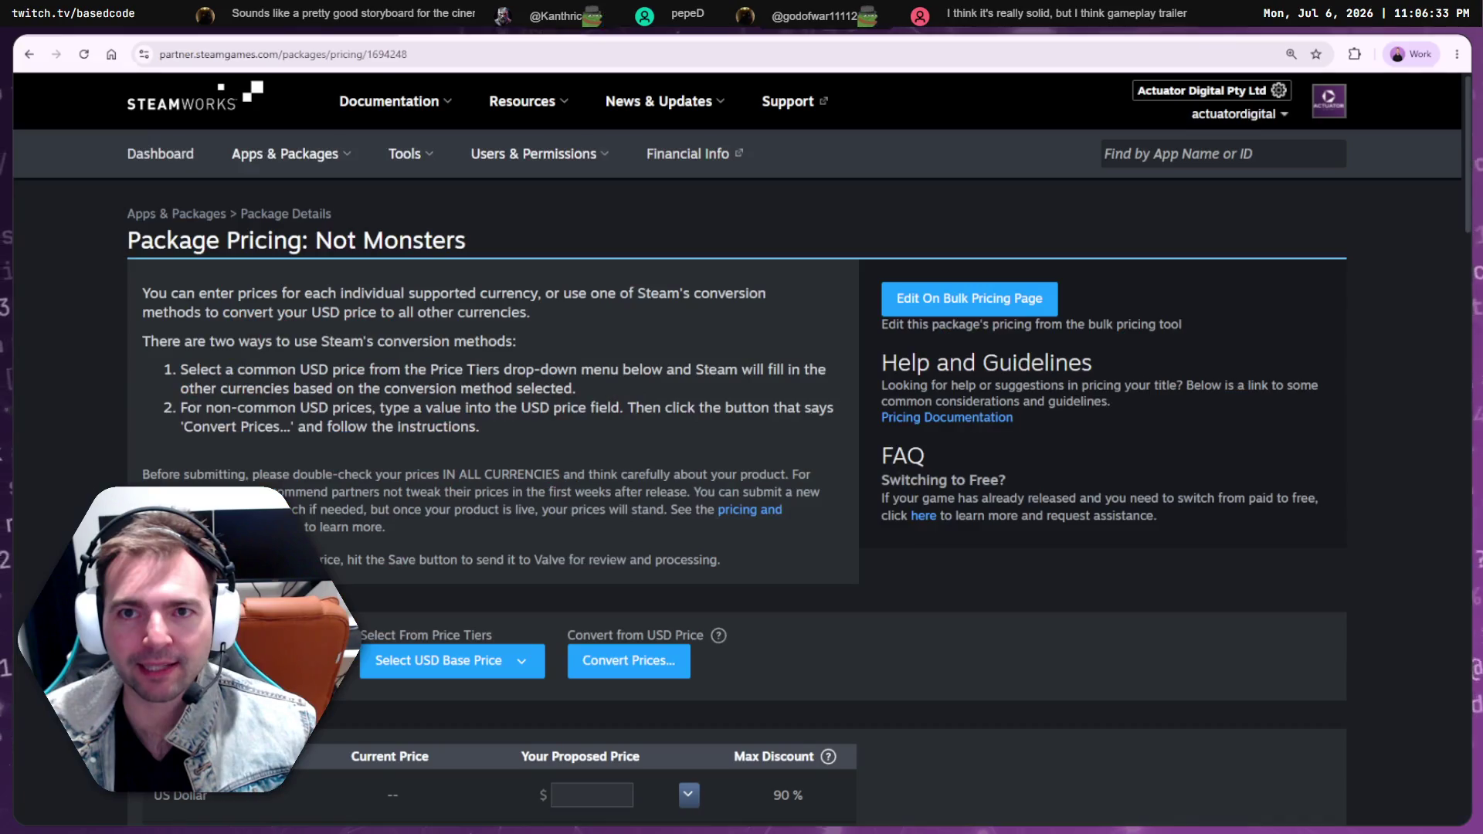
scroll(614, 483, "down", 20)
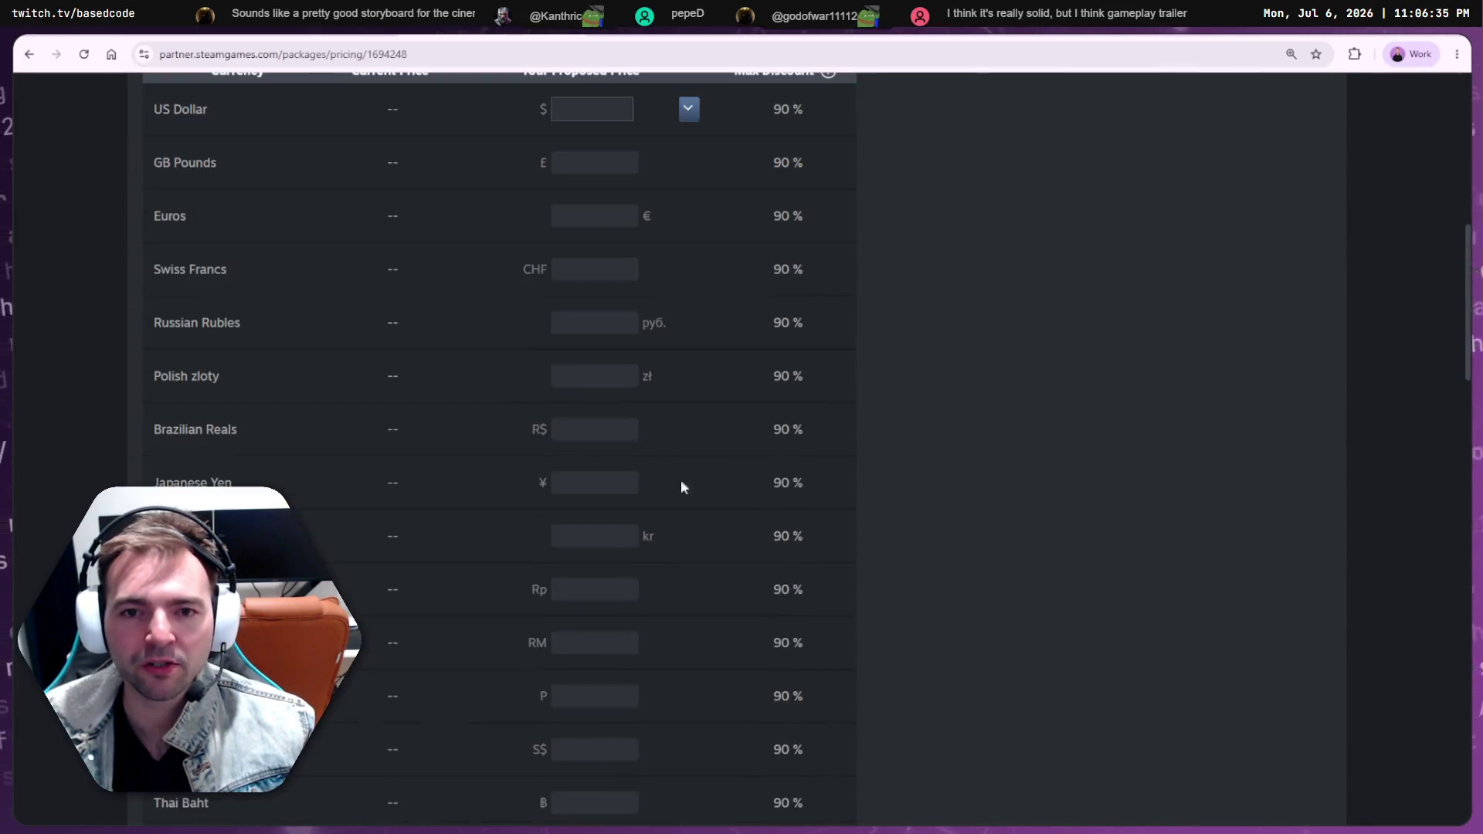
scroll(791, 527, "down", 5)
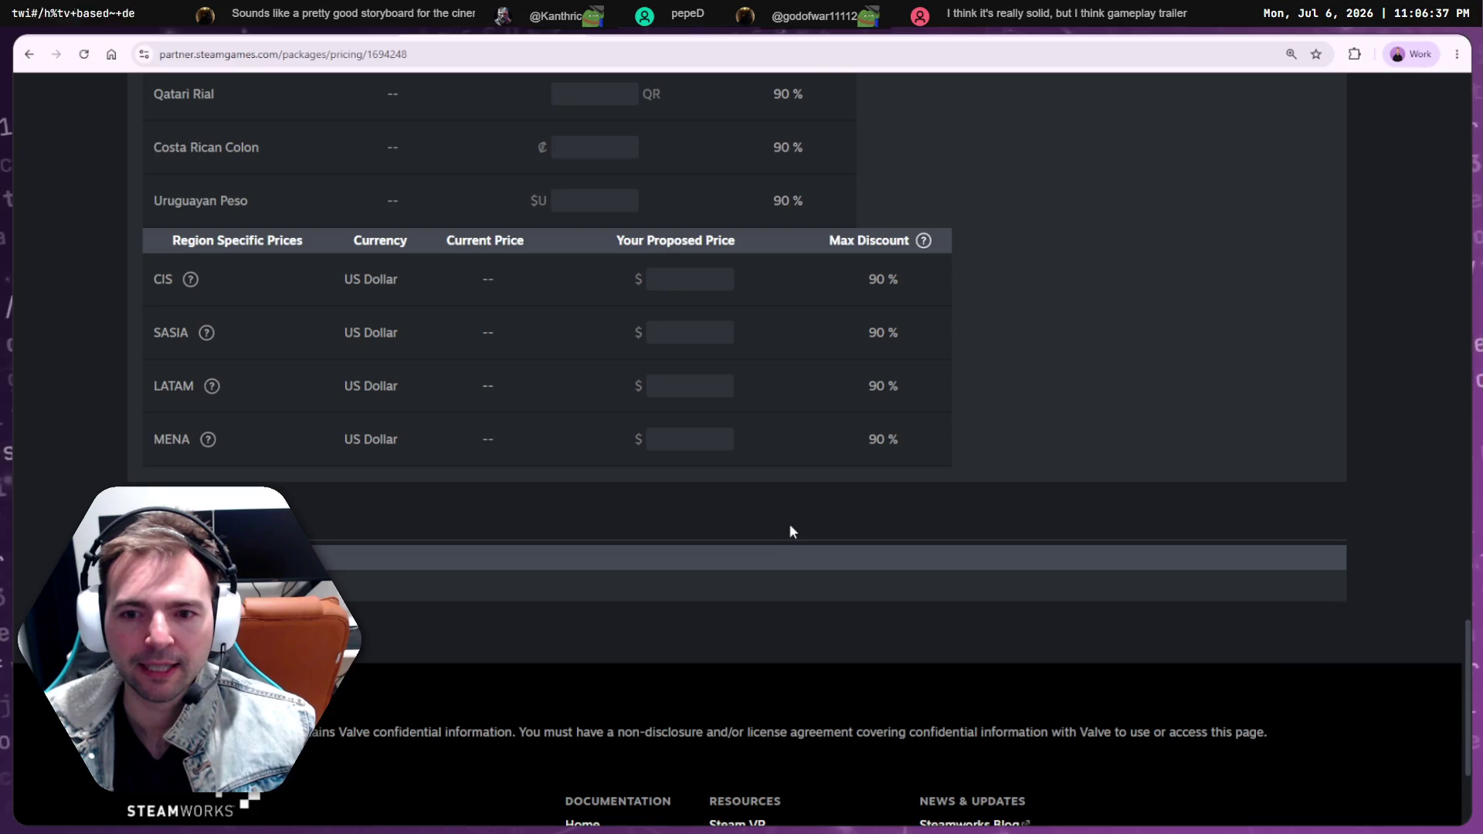
scroll(803, 384, "up", 20)
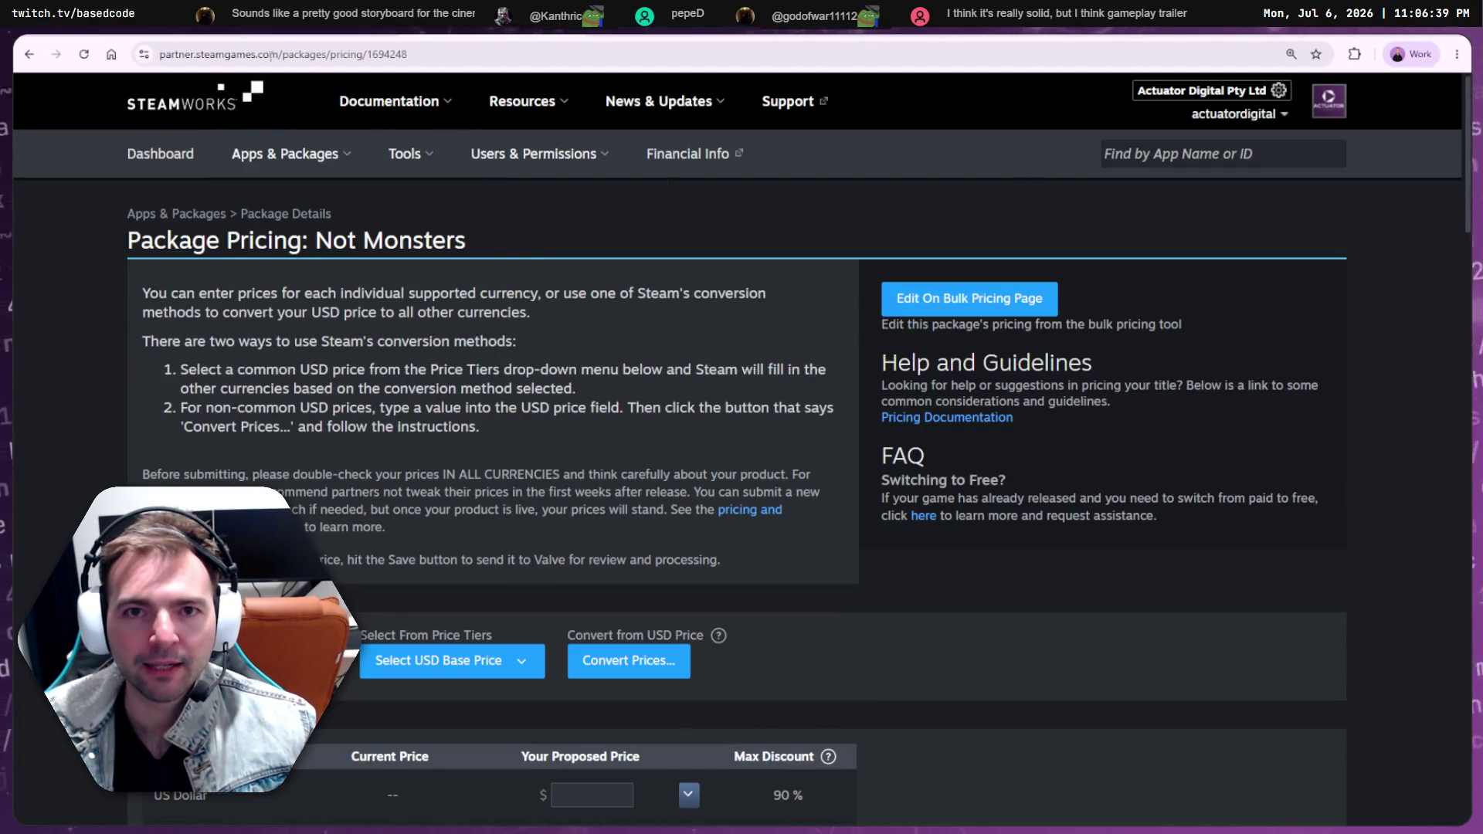
Compare once more with the store page tab, then go back to the Not Monsters app landing page
key("ctrl+Tab")
key("ctrl+shift+Tab")
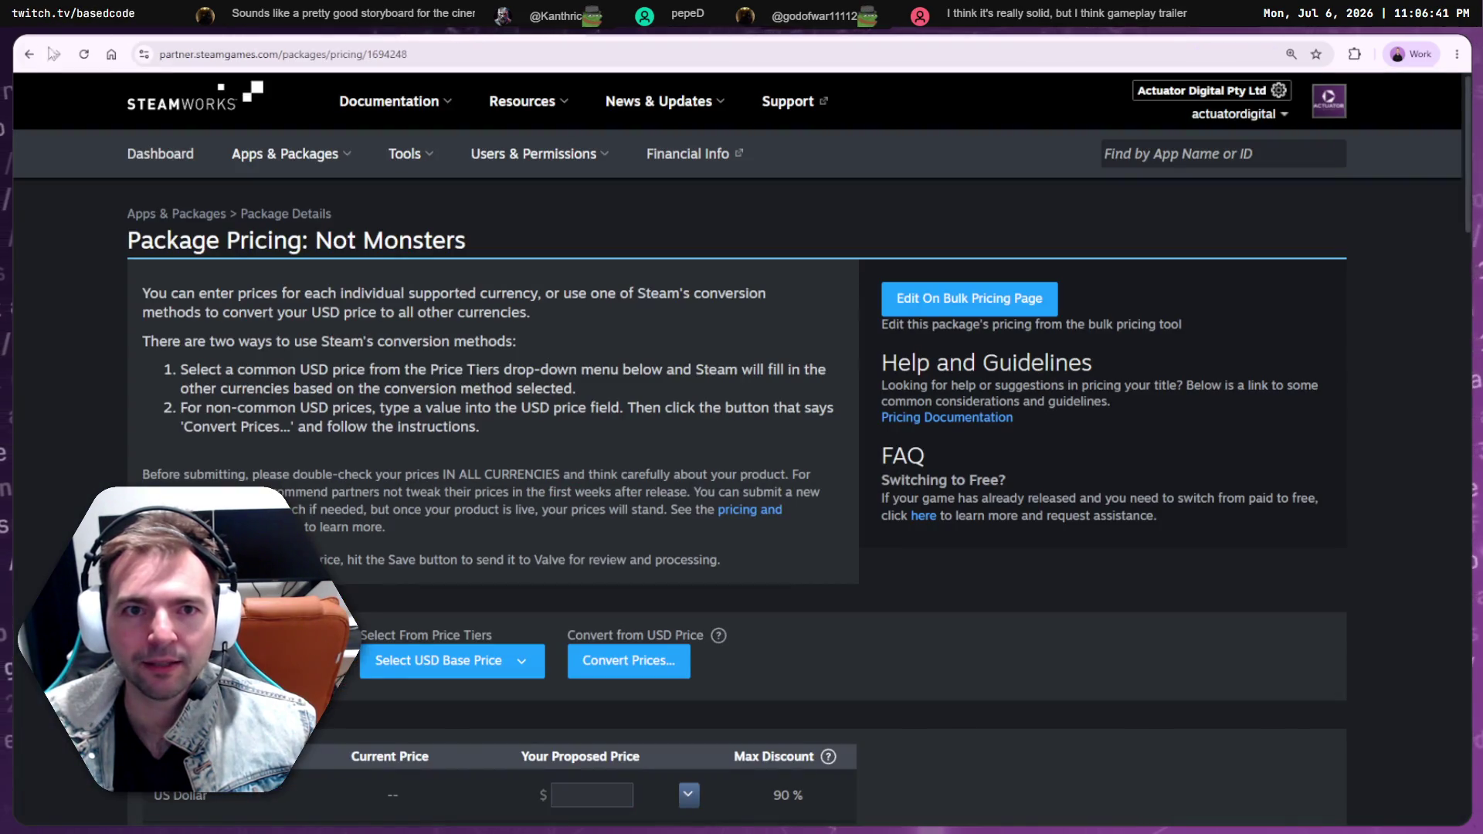
key("alt+Left")
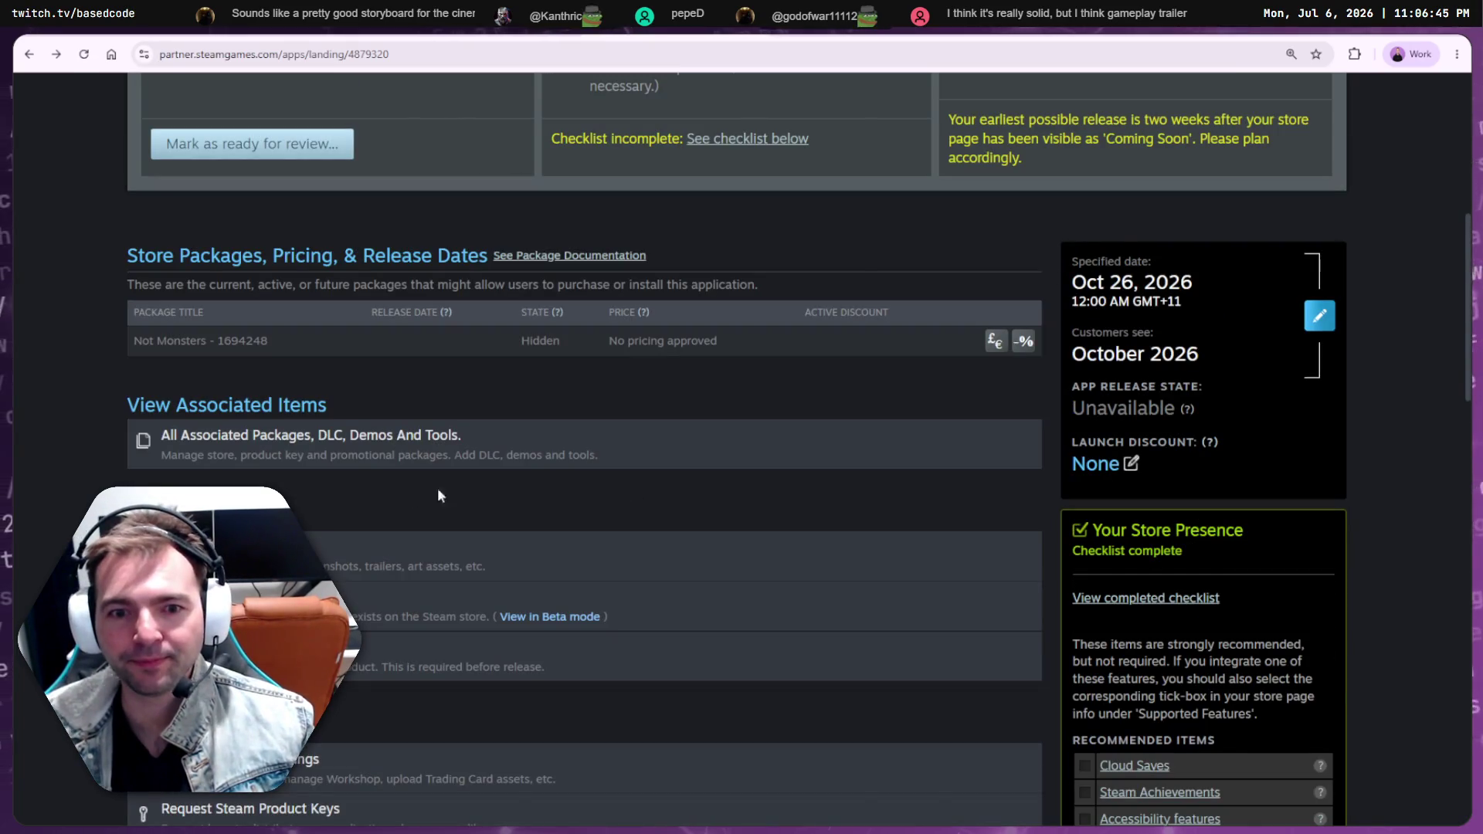
Scroll through the Your Game Build checklist, where only App Configuration is complete
scroll(904, 548, "down", 5)
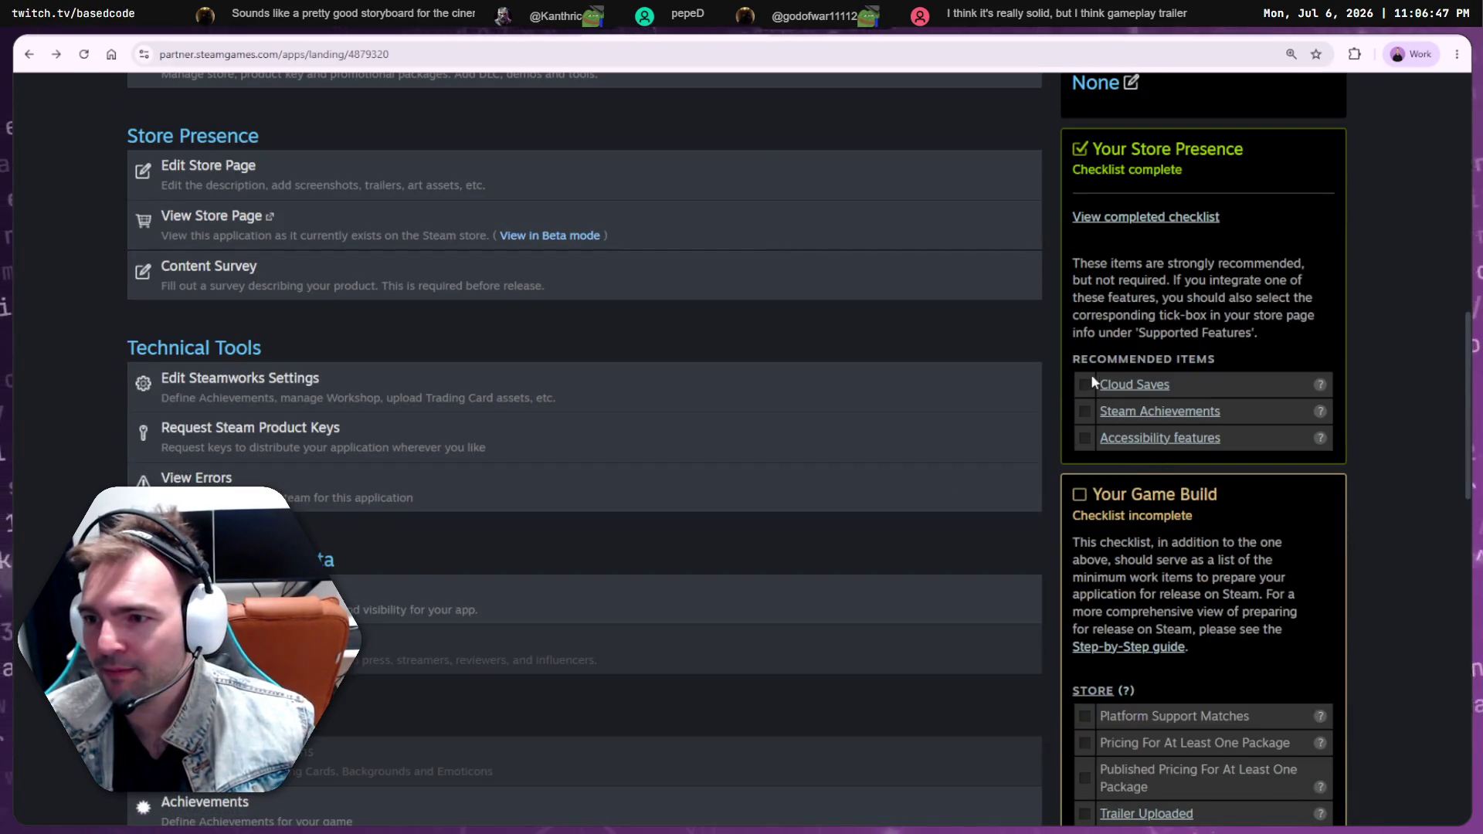
scroll(1176, 471, "down", 4)
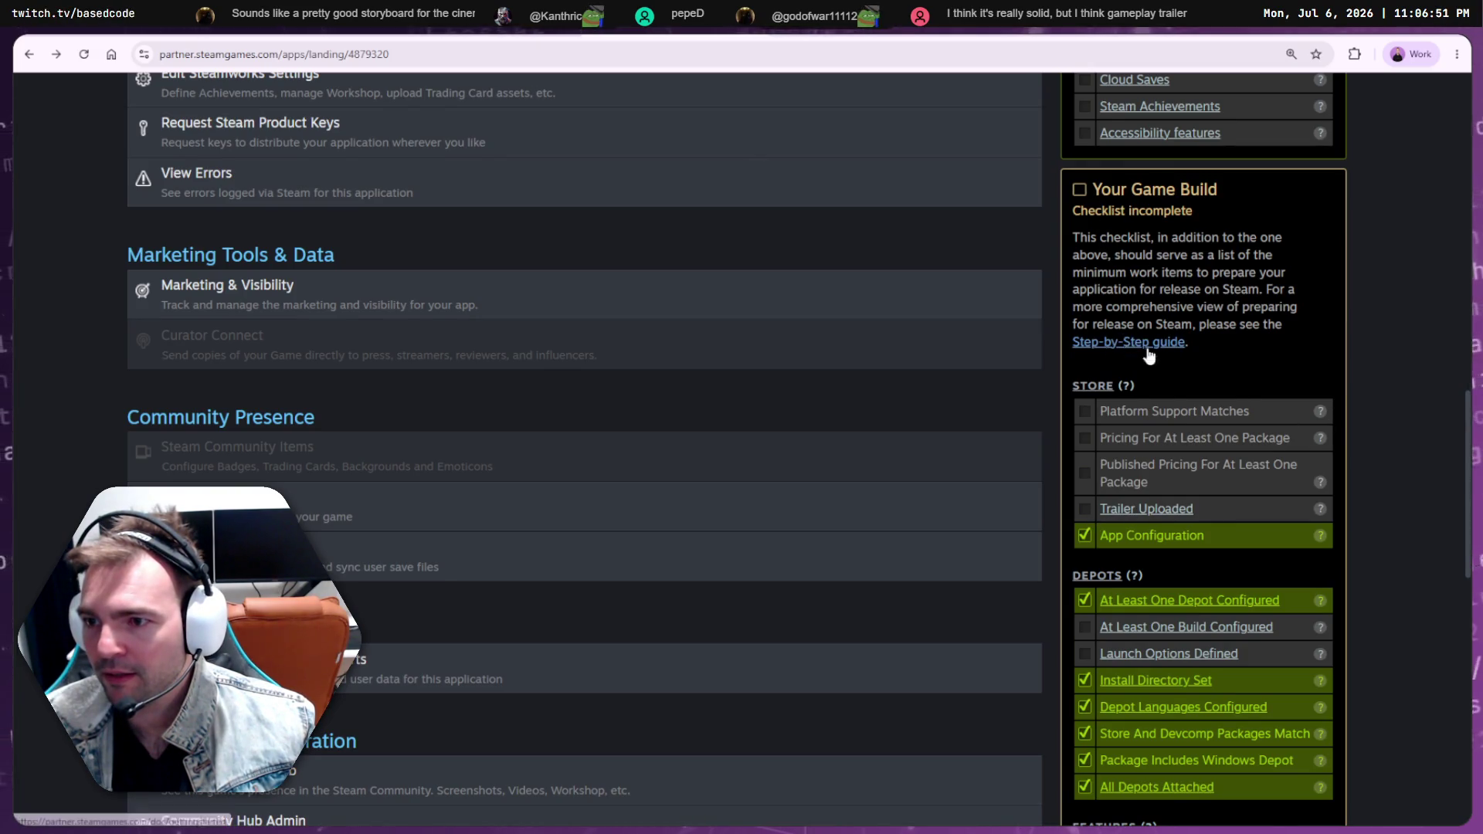
scroll(1202, 321, "down", 4)
scroll(1143, 572, "up", 8)
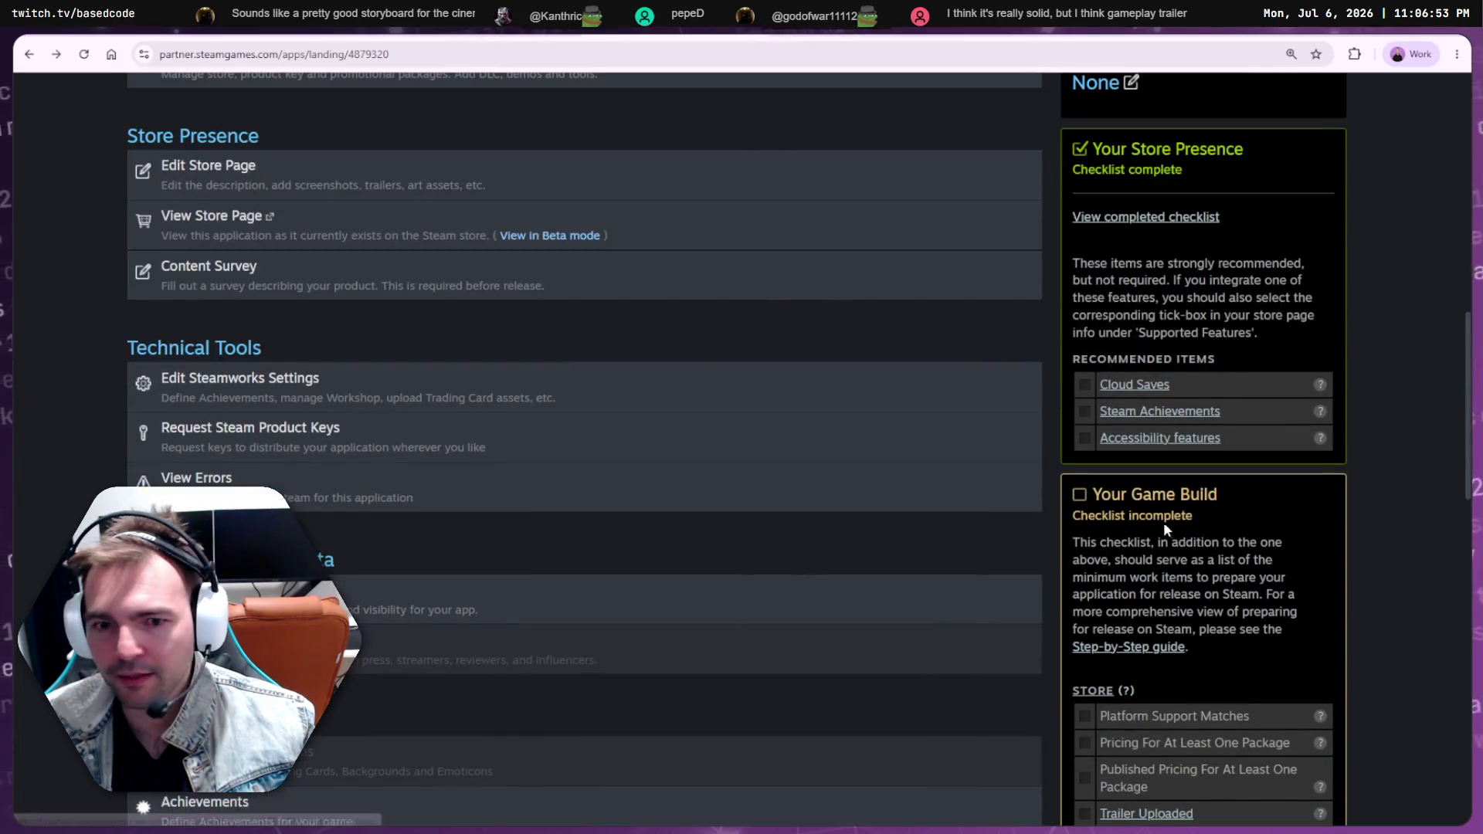
scroll(824, 431, "up", 1)
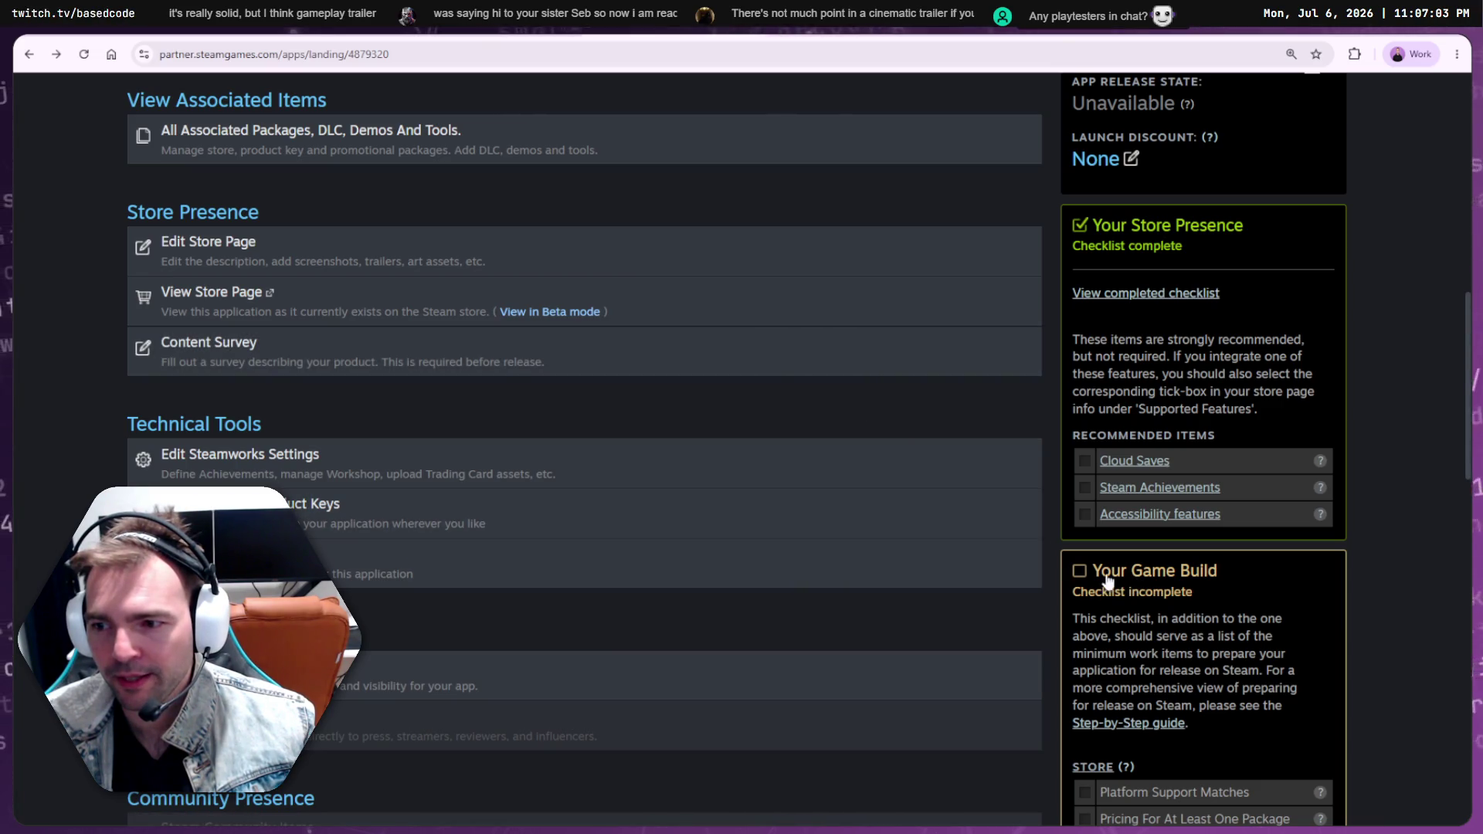
scroll(1107, 580, "down", 2)
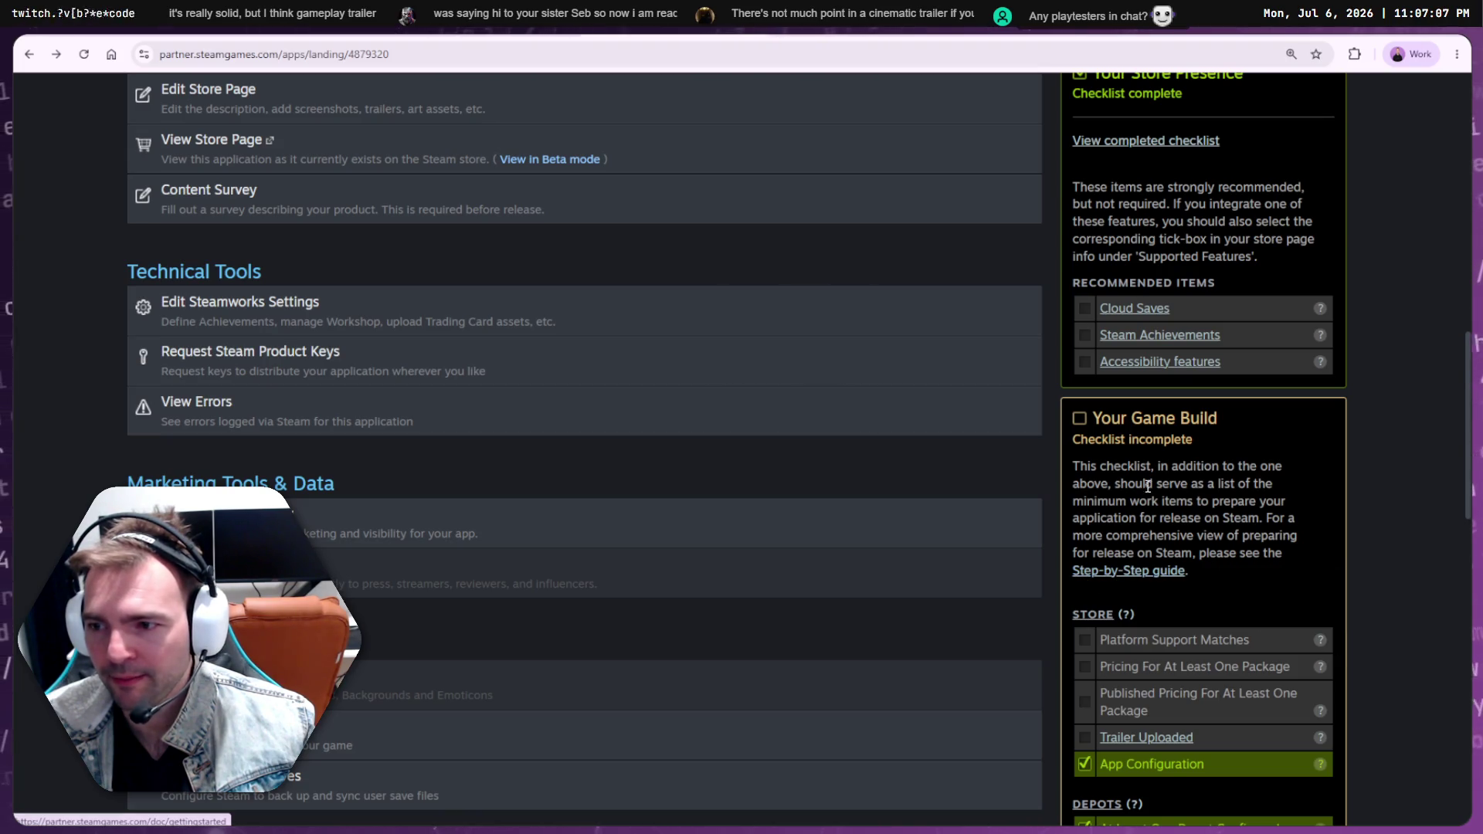
Highlight the Game Build explanation and open the Step-by-Step release preparation guide
left_click_drag(1119, 482, 1223, 482)
left_click(1253, 521)
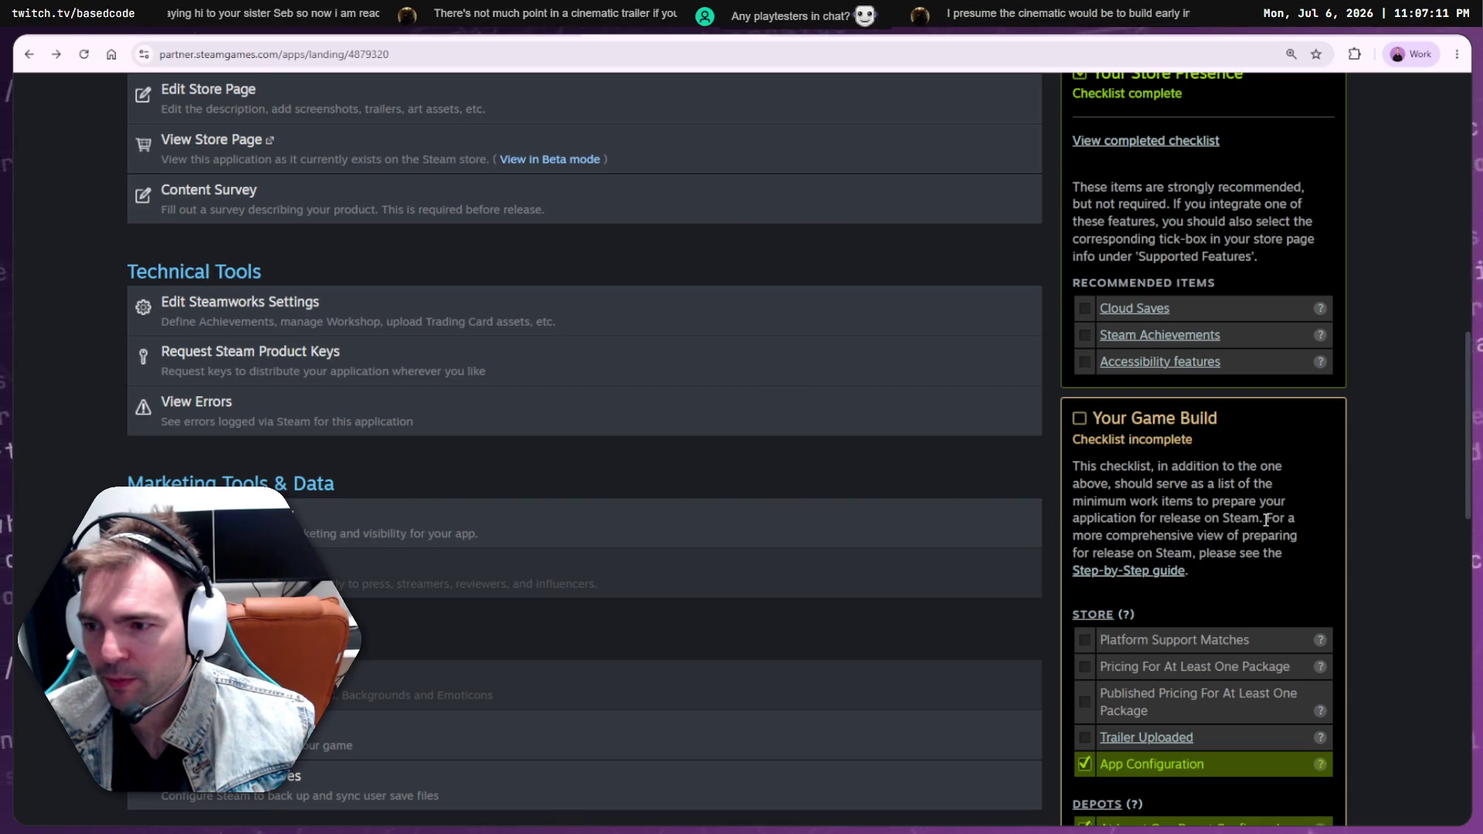
left_click_drag(1266, 519, 1220, 539)
left_click(1265, 559)
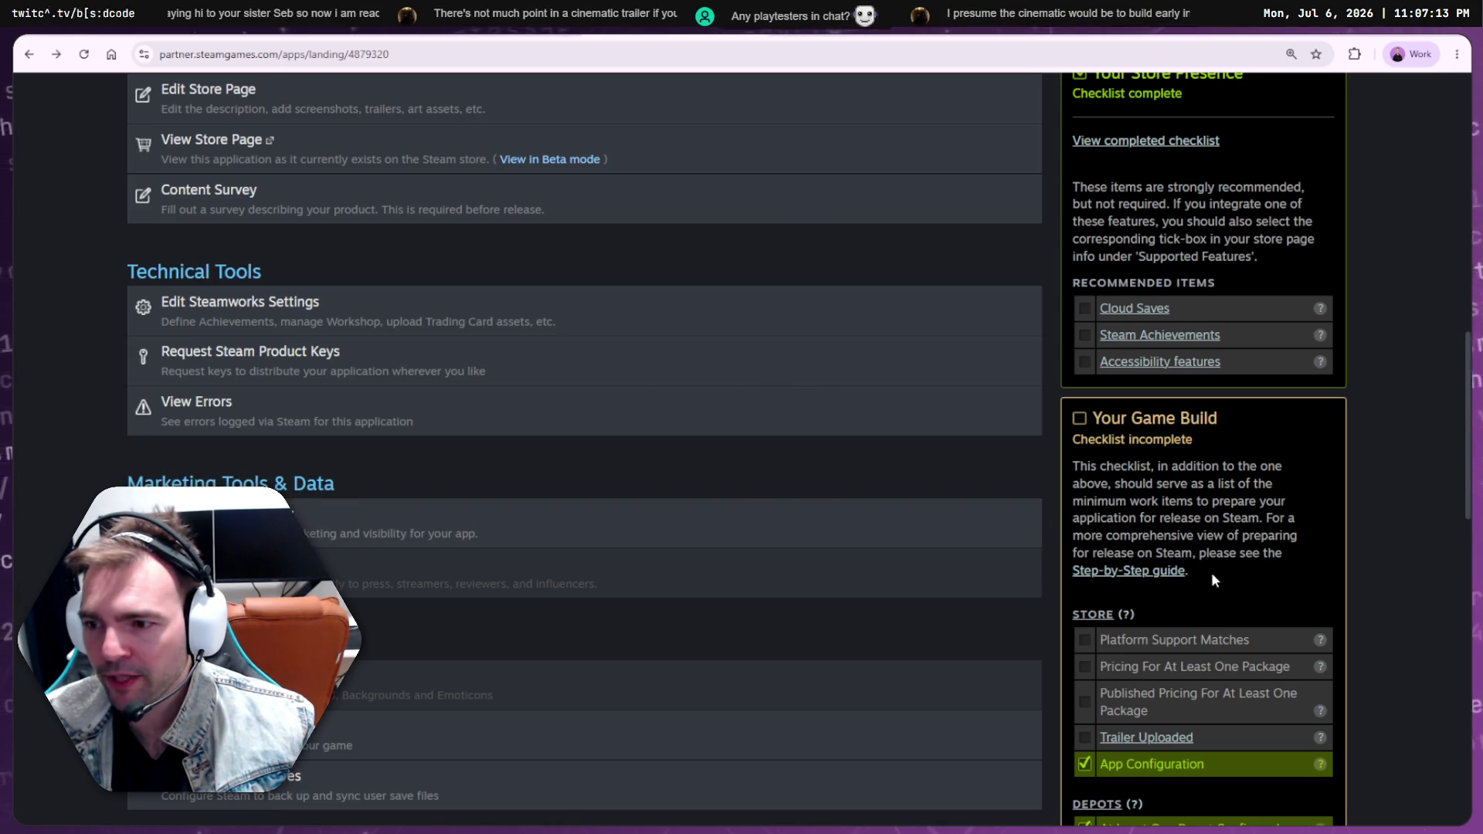
left_click(1143, 570)
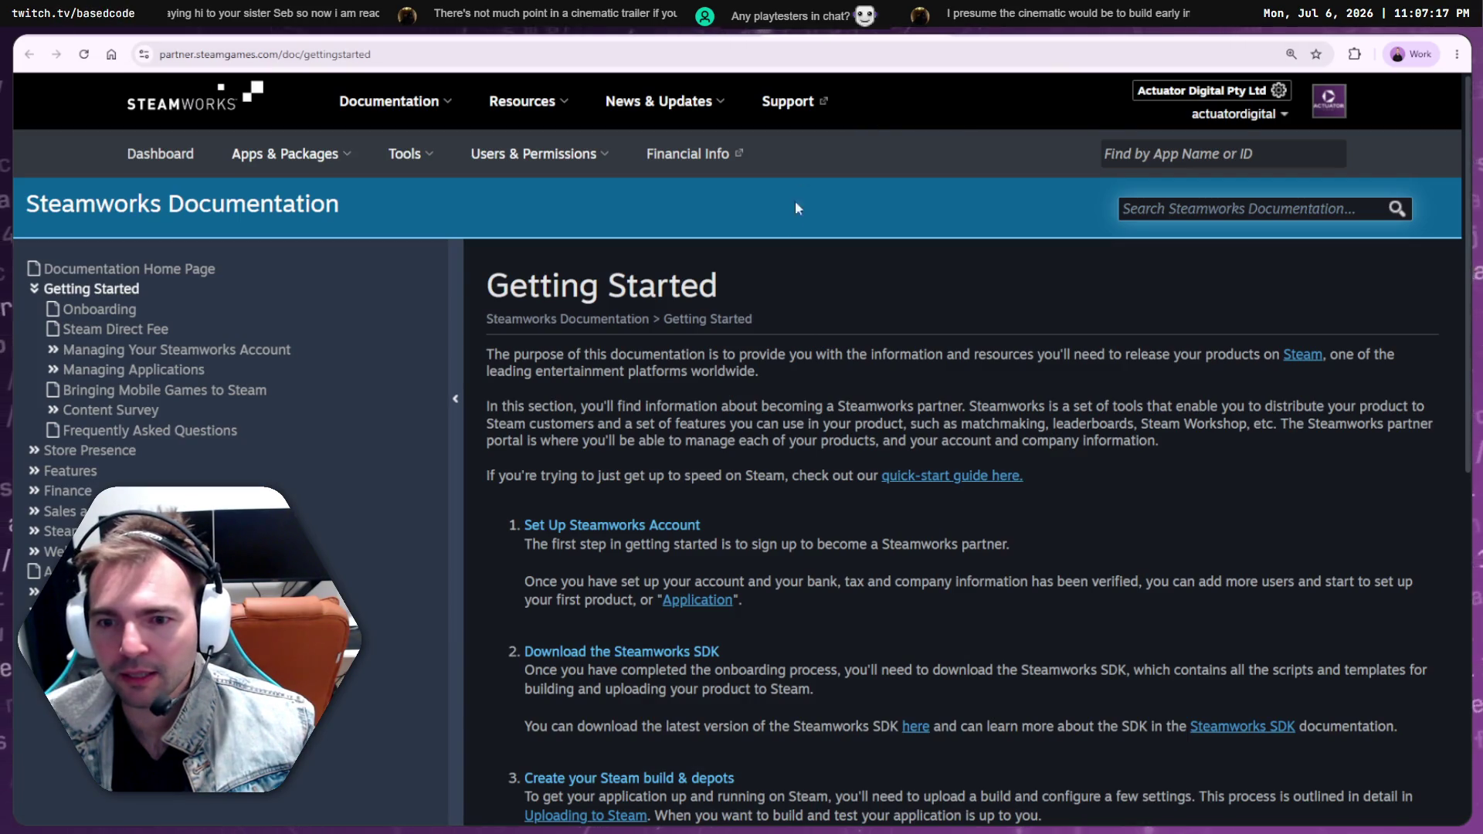
Go back to the Not Monsters landing page and scroll to the Store and Depots checklist items
key("alt+Left")
scroll(1224, 621, "down", 2)
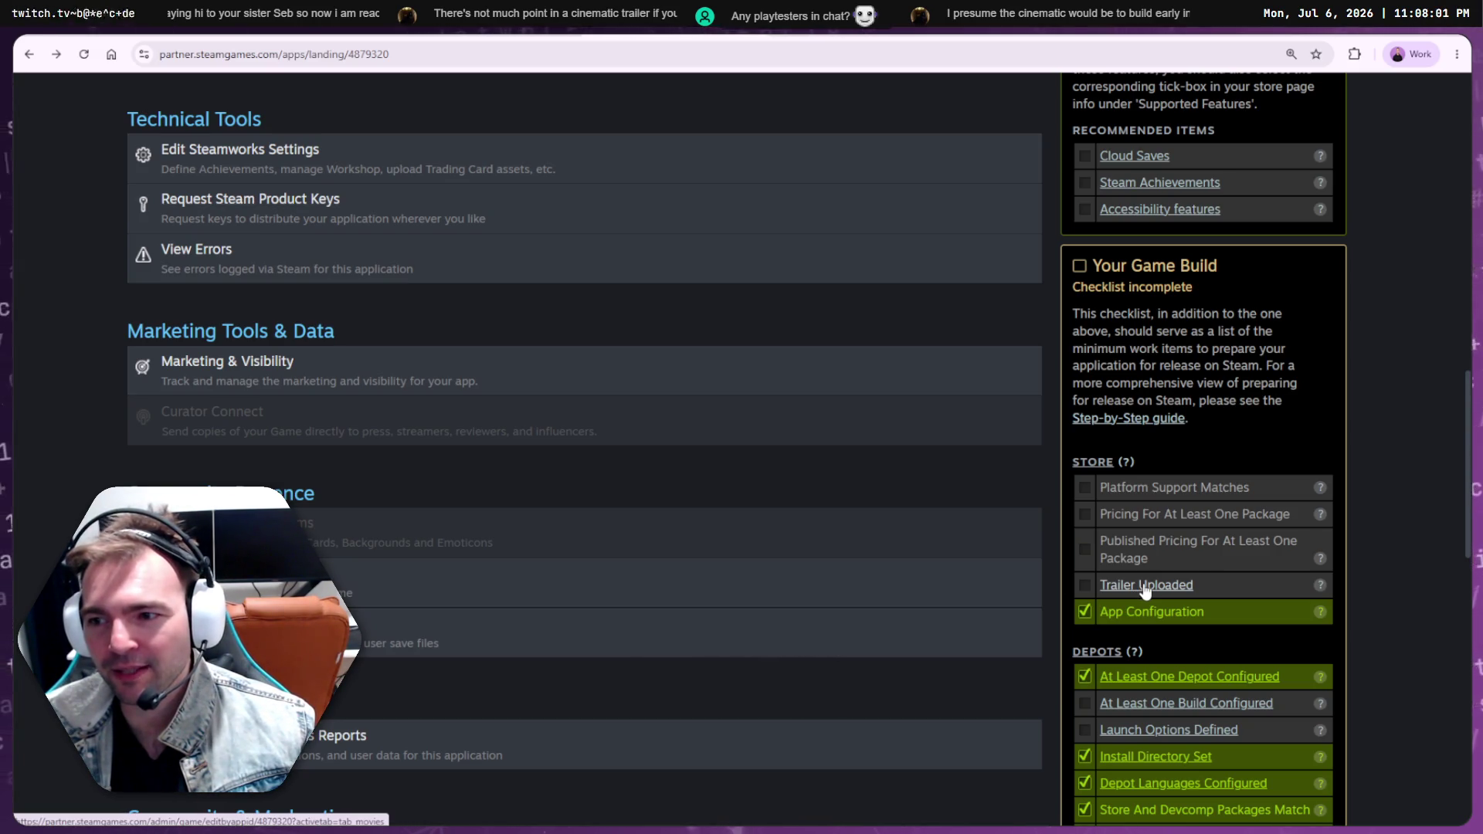
Open the store page trailer settings from the checklist and scroll through them
left_click(1145, 590)
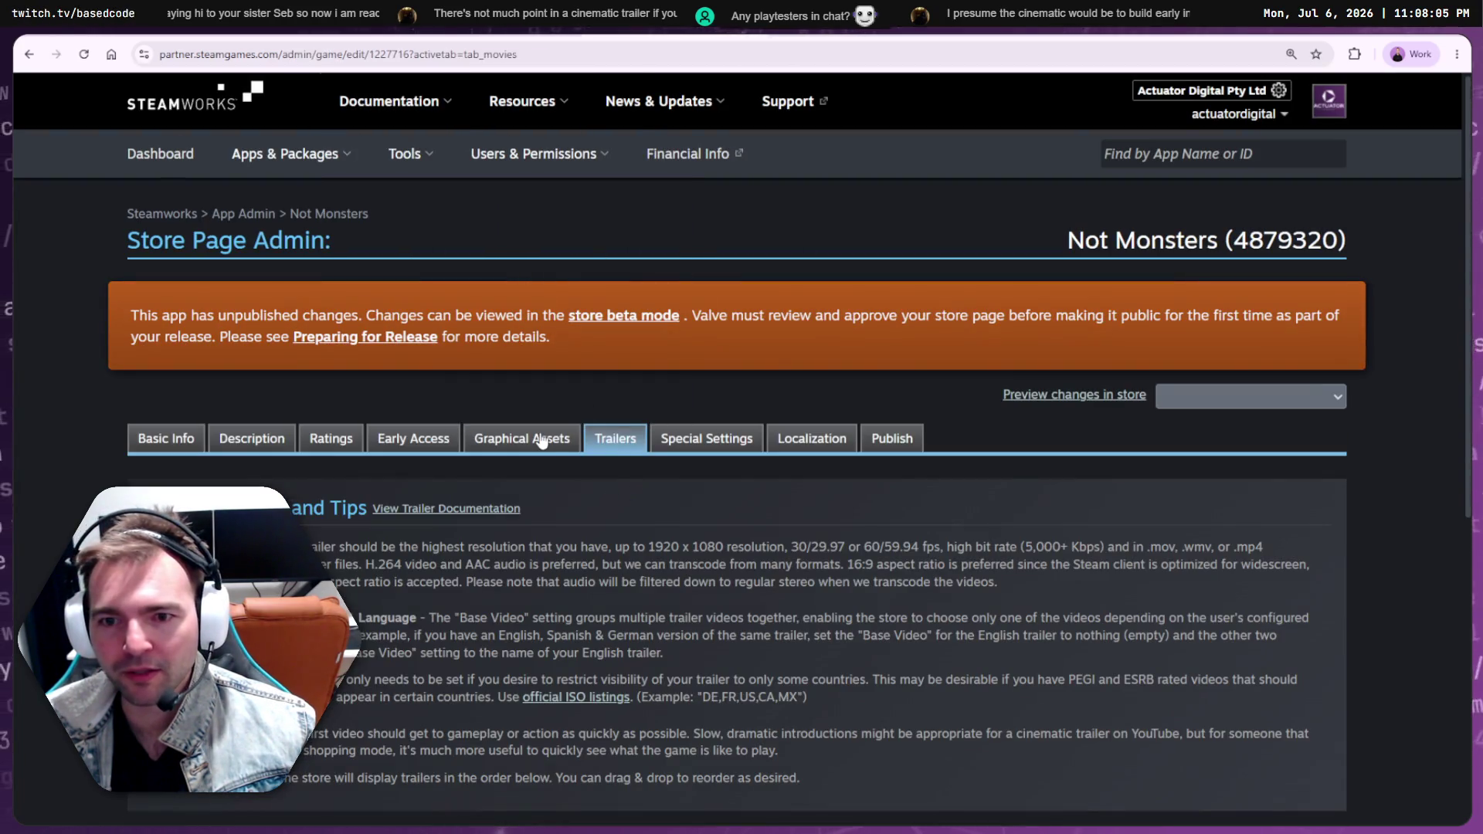
scroll(624, 456, "down", 6)
scroll(622, 456, "up", 5)
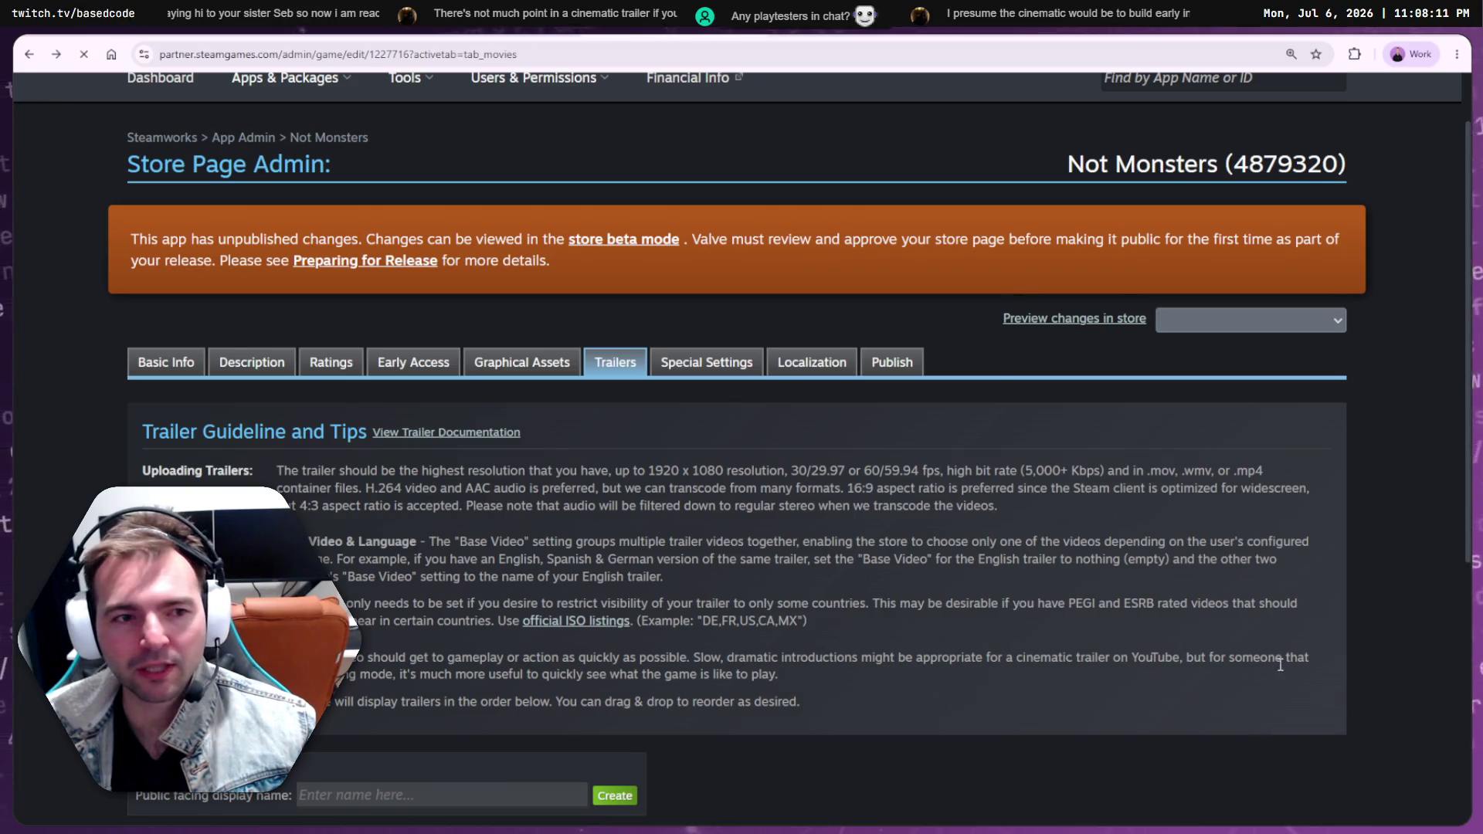
scroll(1072, 465, "down", 4)
scroll(1211, 540, "up", 3)
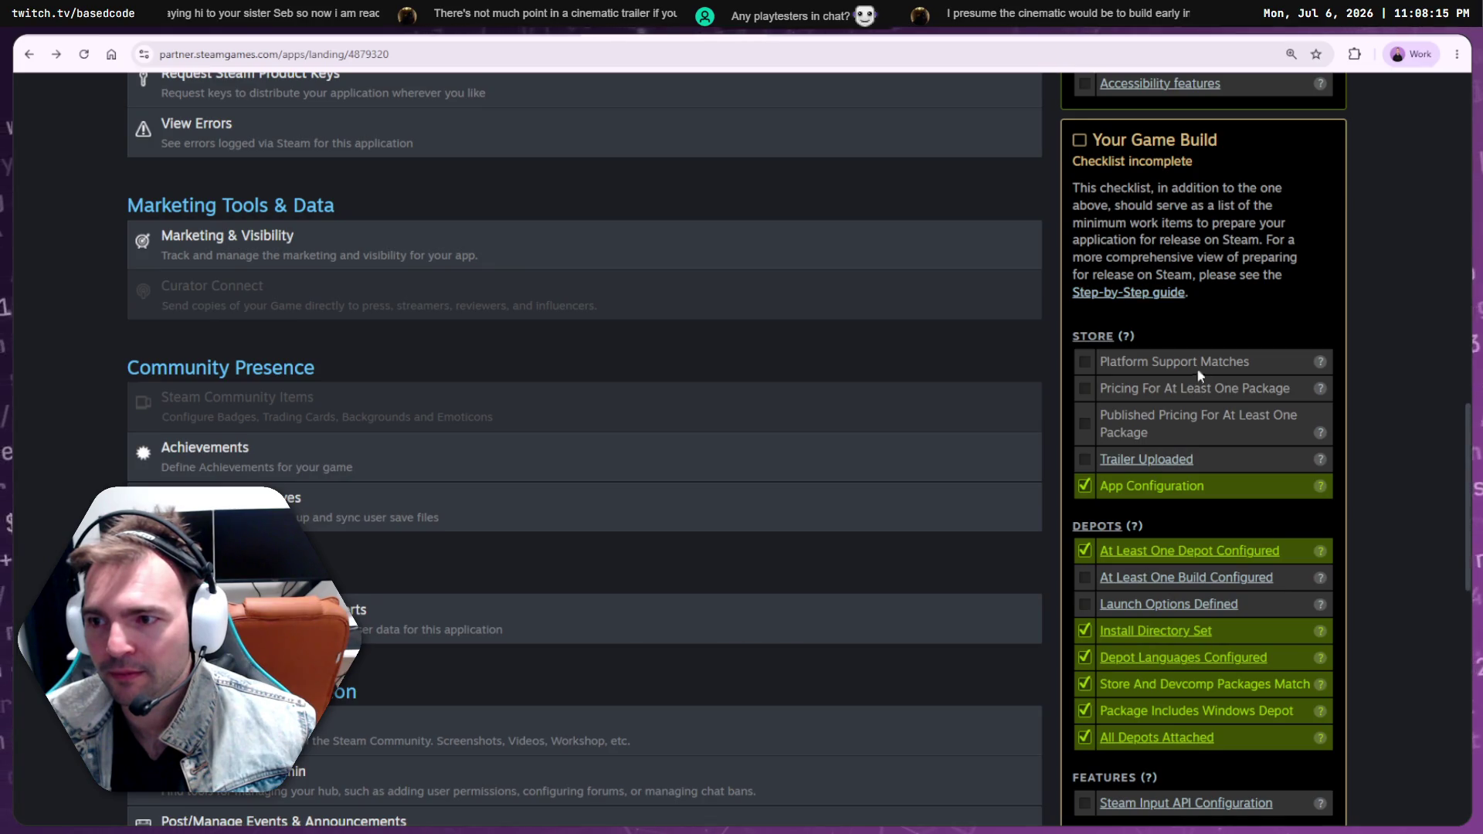
In the Basic Info store settings, untick and retick Windows under Supported Platforms
mouse_move(1323, 362)
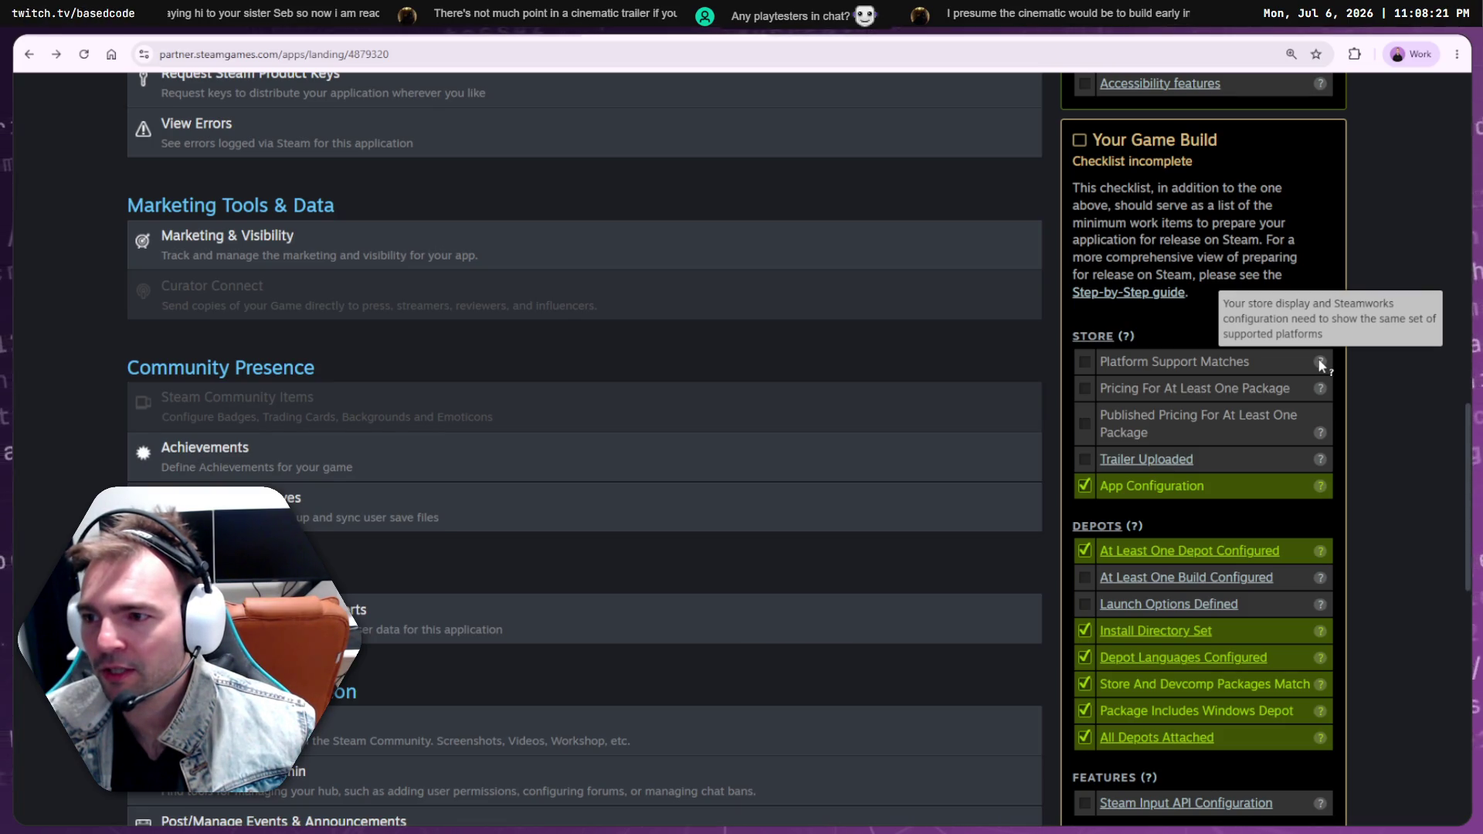
left_click(1109, 338)
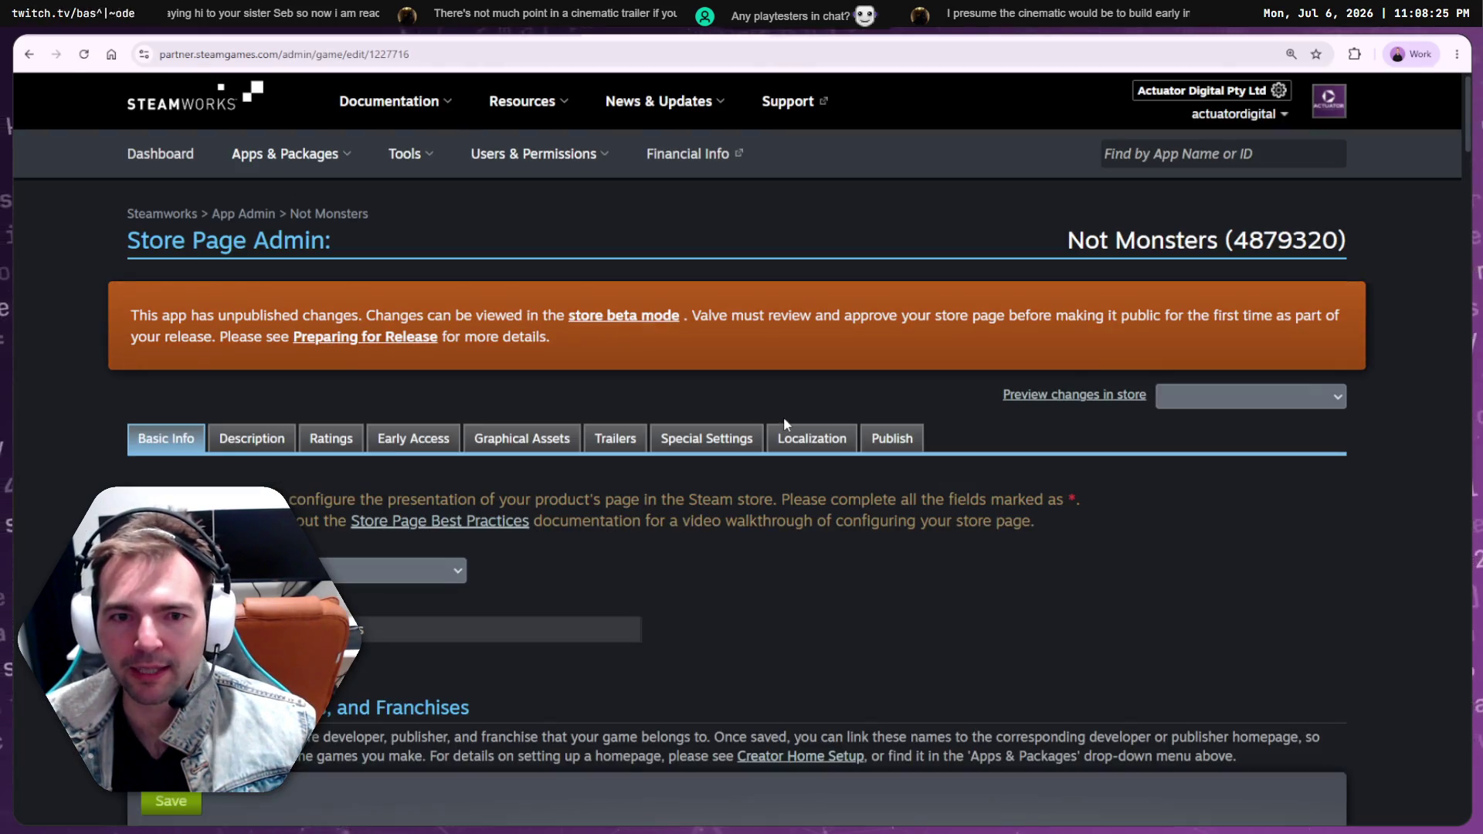
scroll(784, 421, "down", 20)
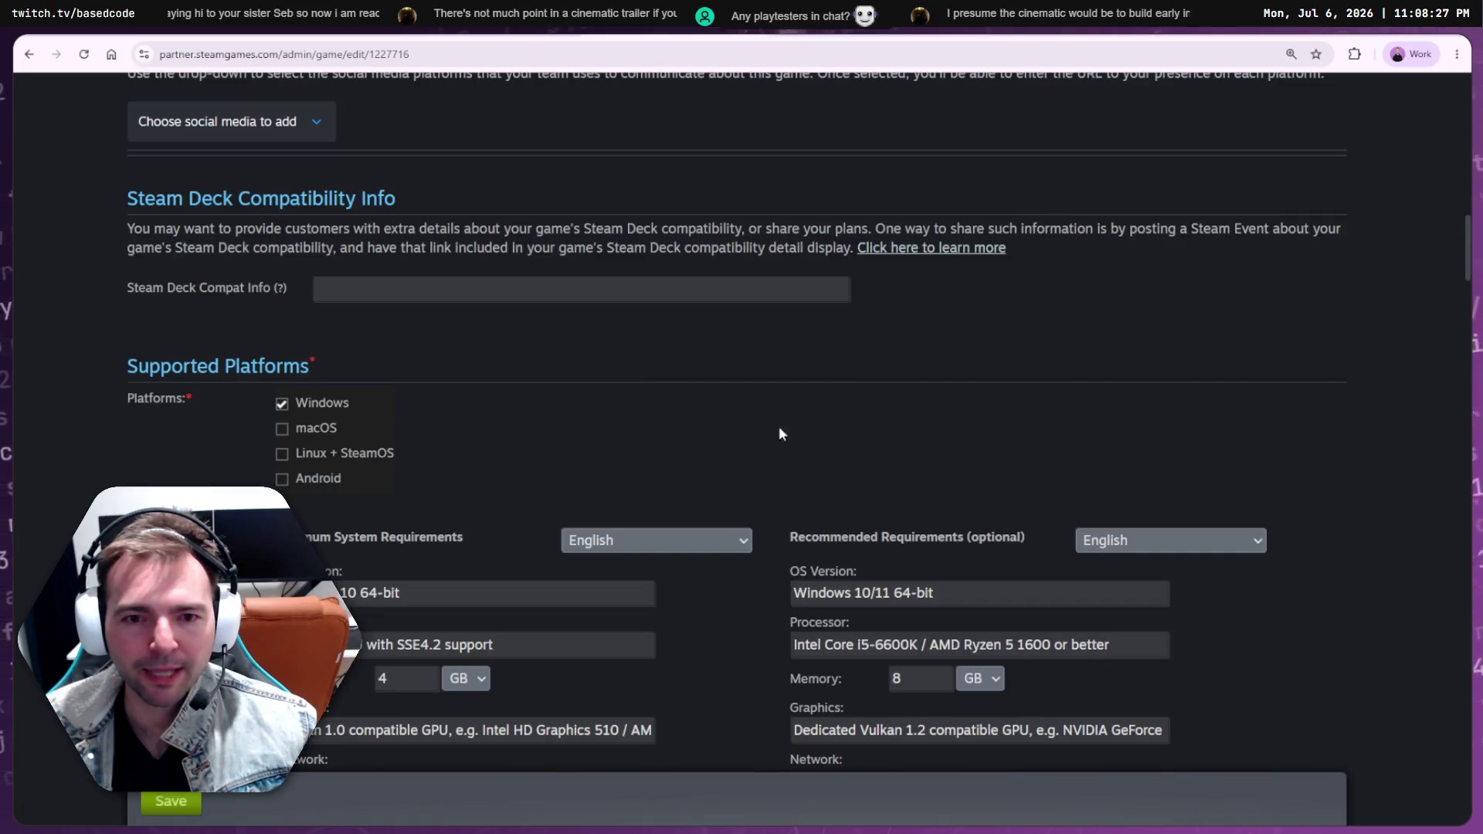
left_click(298, 408)
left_click(307, 408)
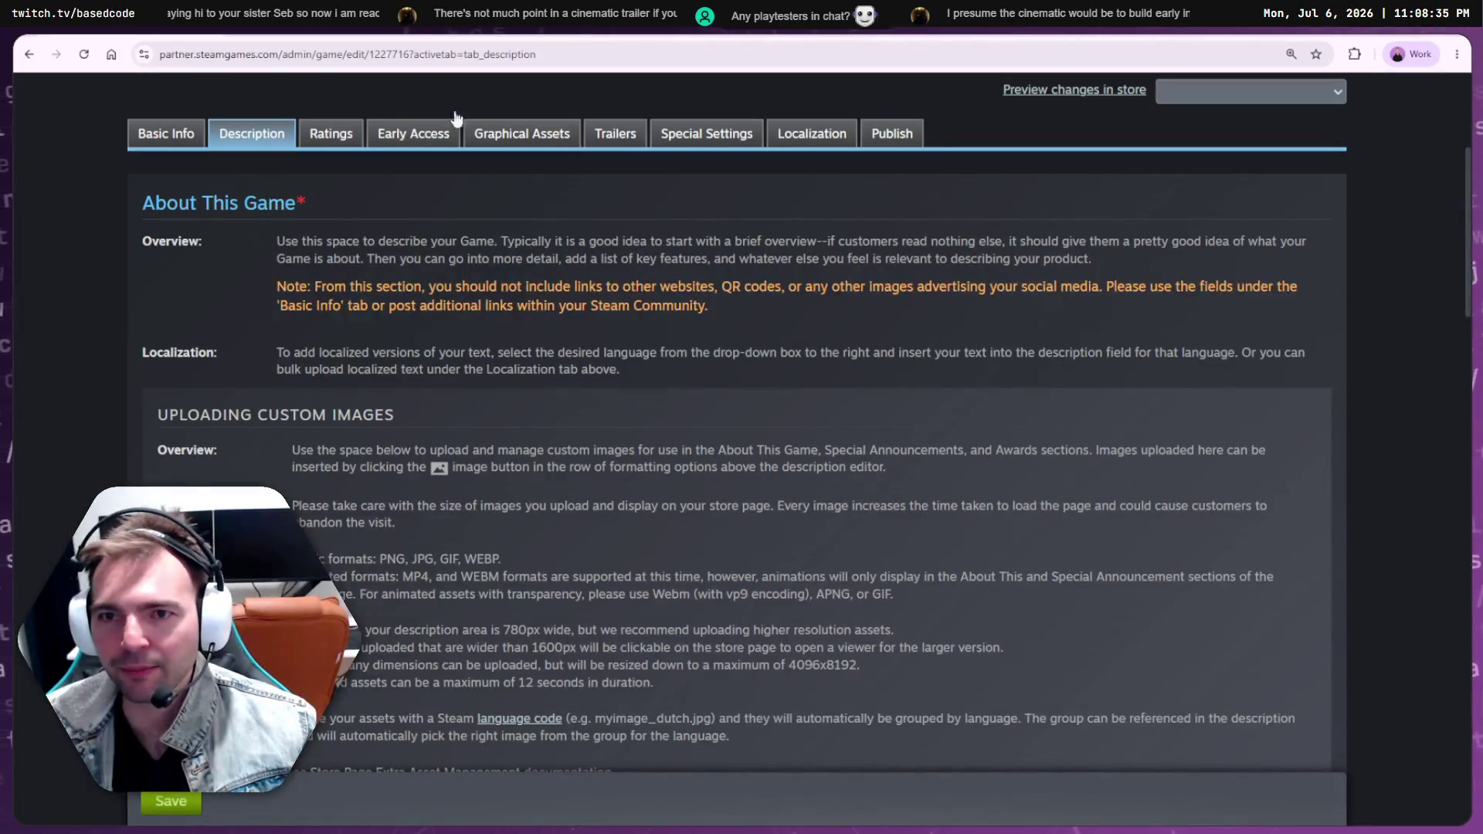
Step back and forth through page history, then jump to the landing page's build checklist
key("alt+Left")
key("alt+Left")
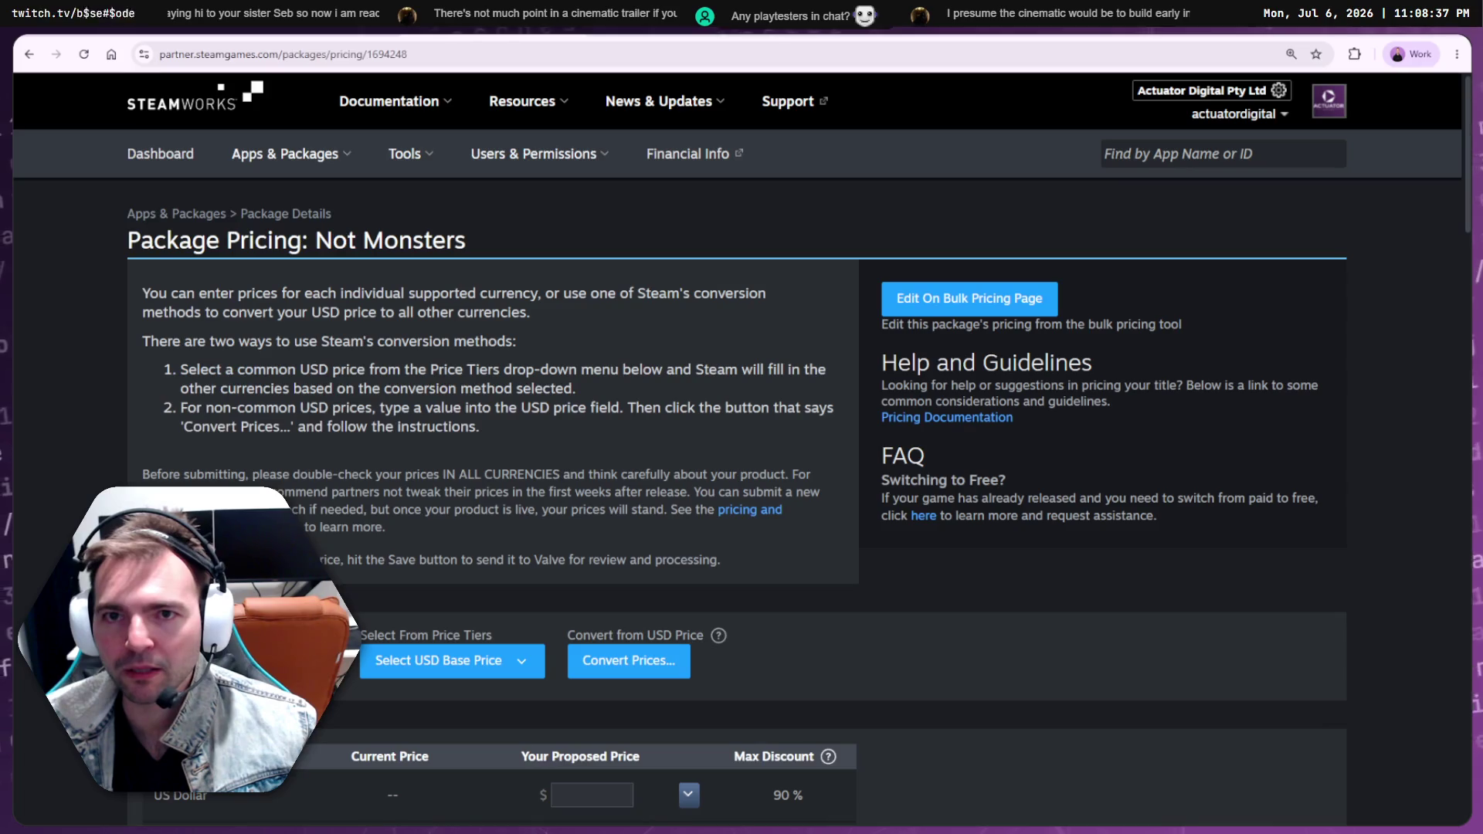
key("alt+Left")
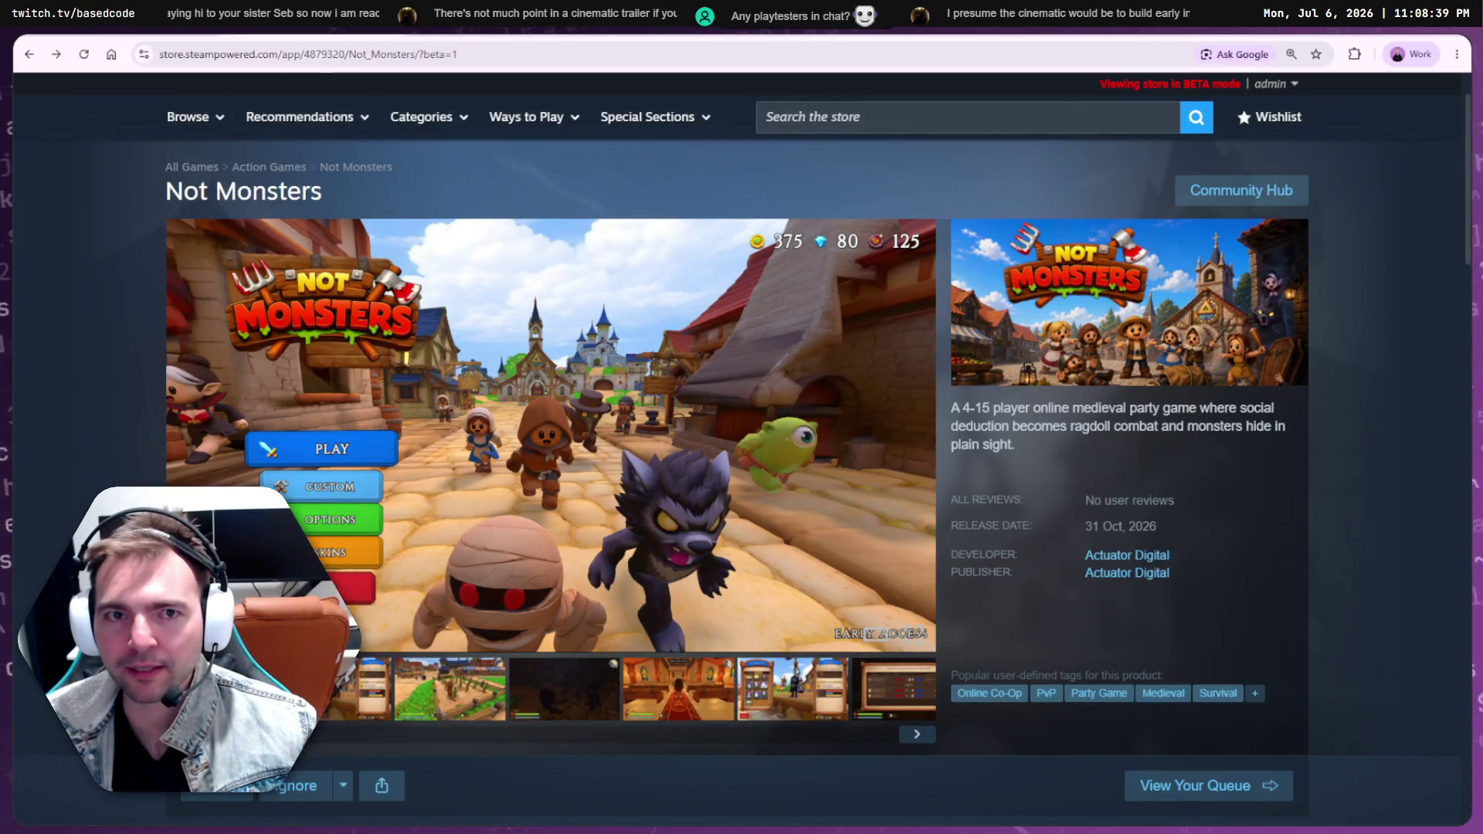
left_click(54, 59)
left_click(54, 59)
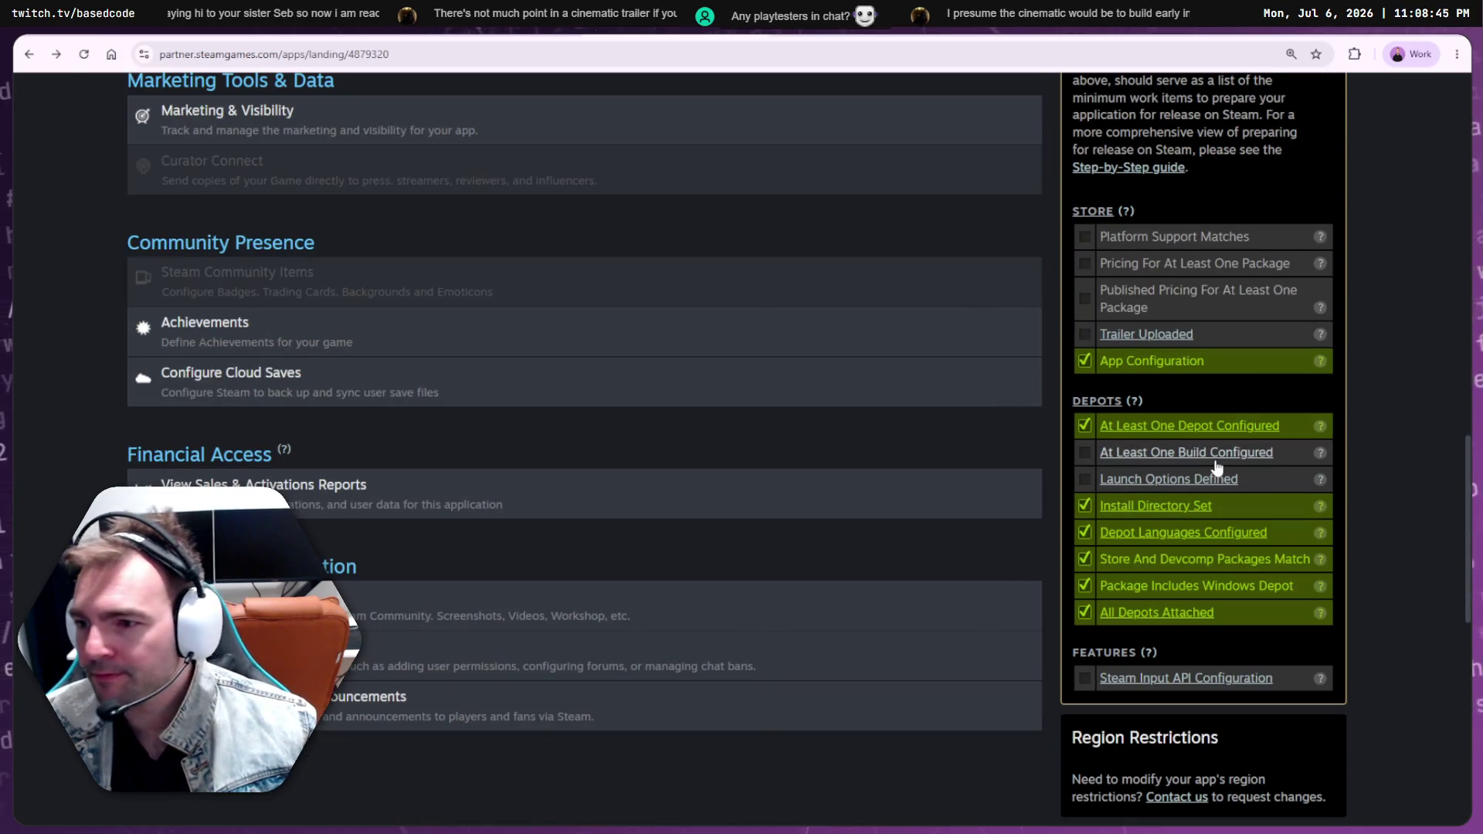
mouse_move(1322, 239)
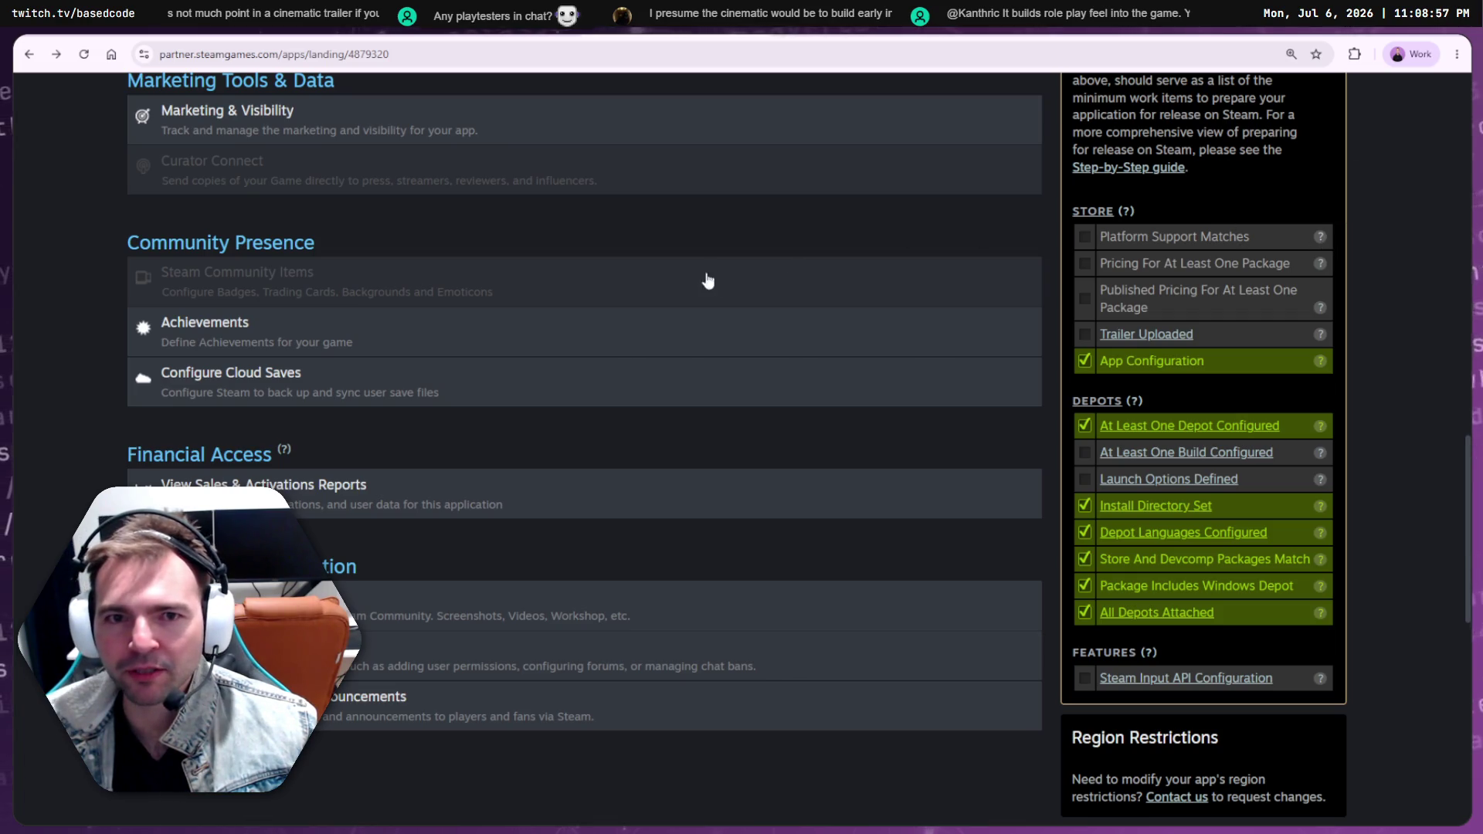
scroll(705, 281, "up", 15)
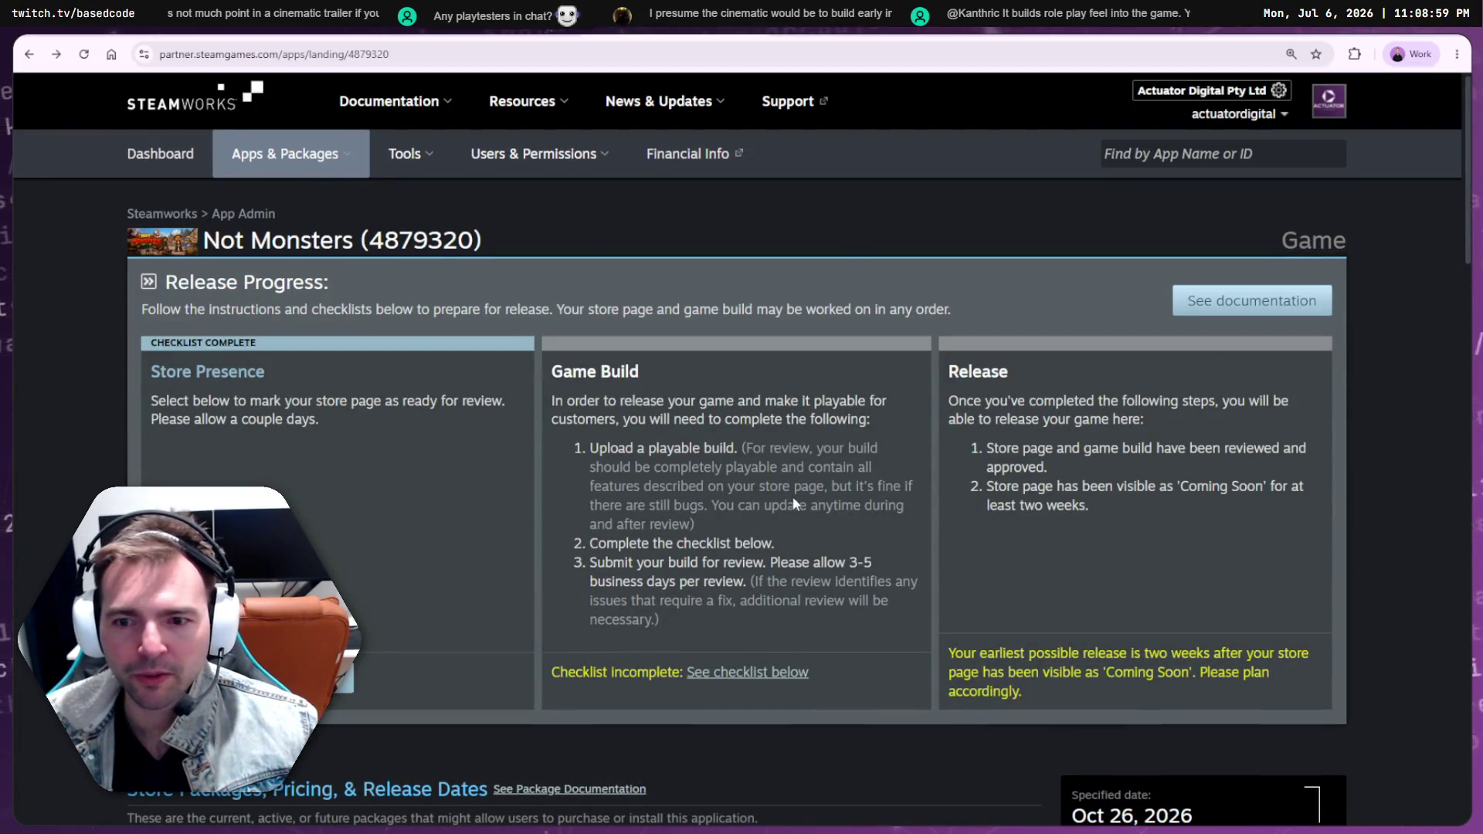
left_click(742, 679)
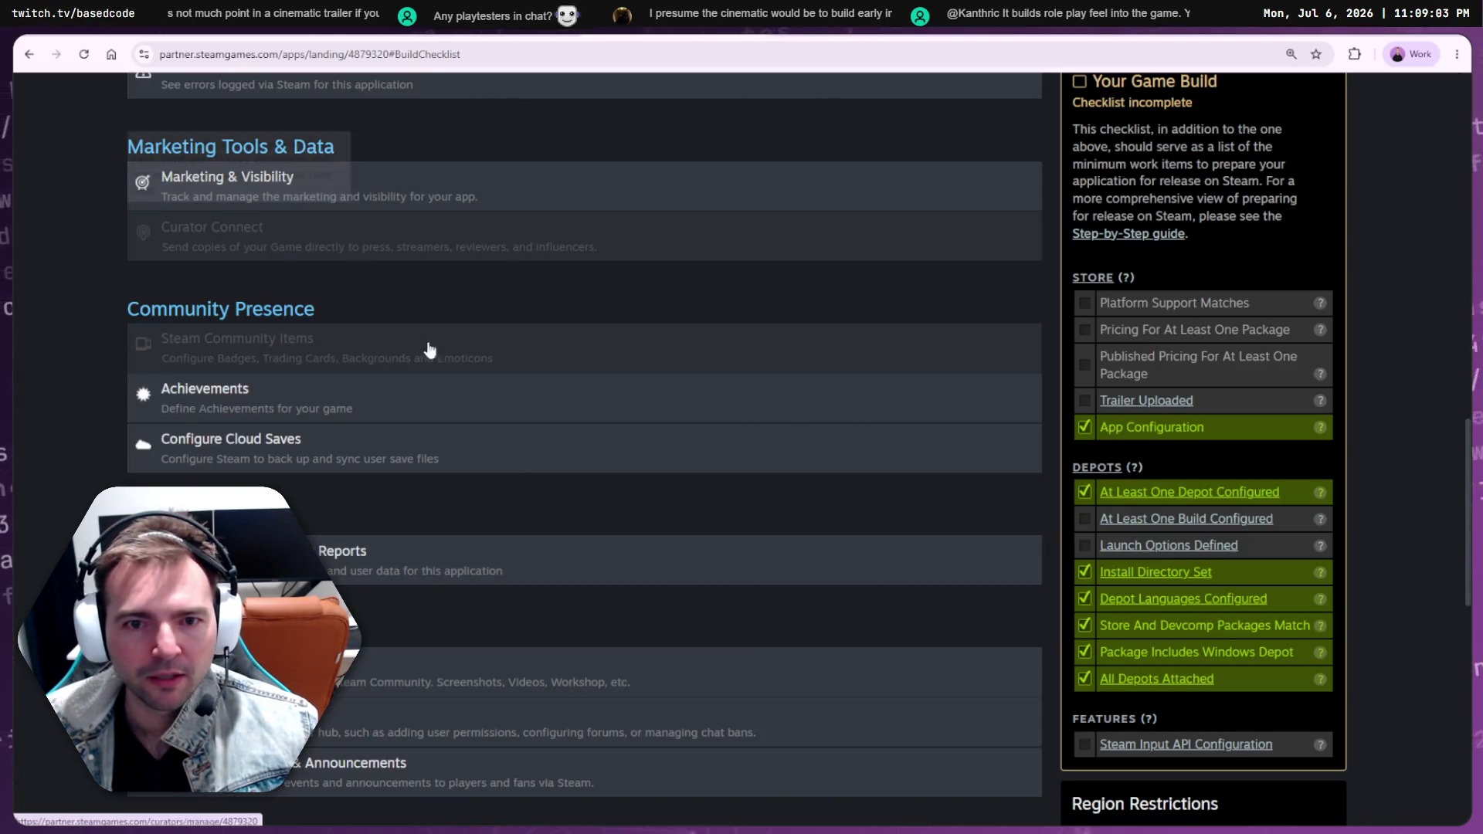
scroll(247, 263, "down", 1)
scroll(247, 264, "up", 8)
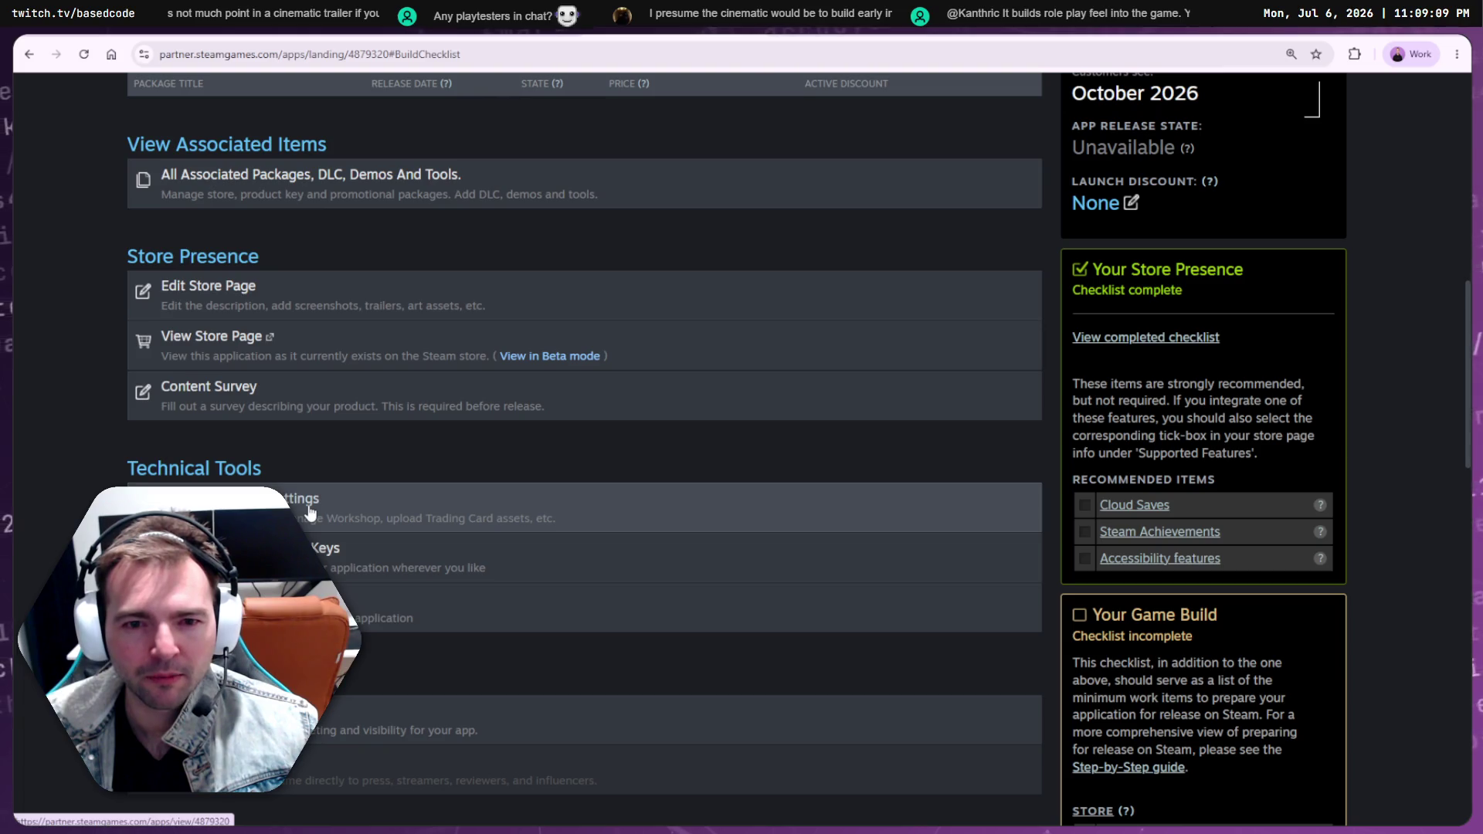
Open Edit Steamworks Settings and scroll to Supported Operating Systems to save Windows
left_click(309, 513)
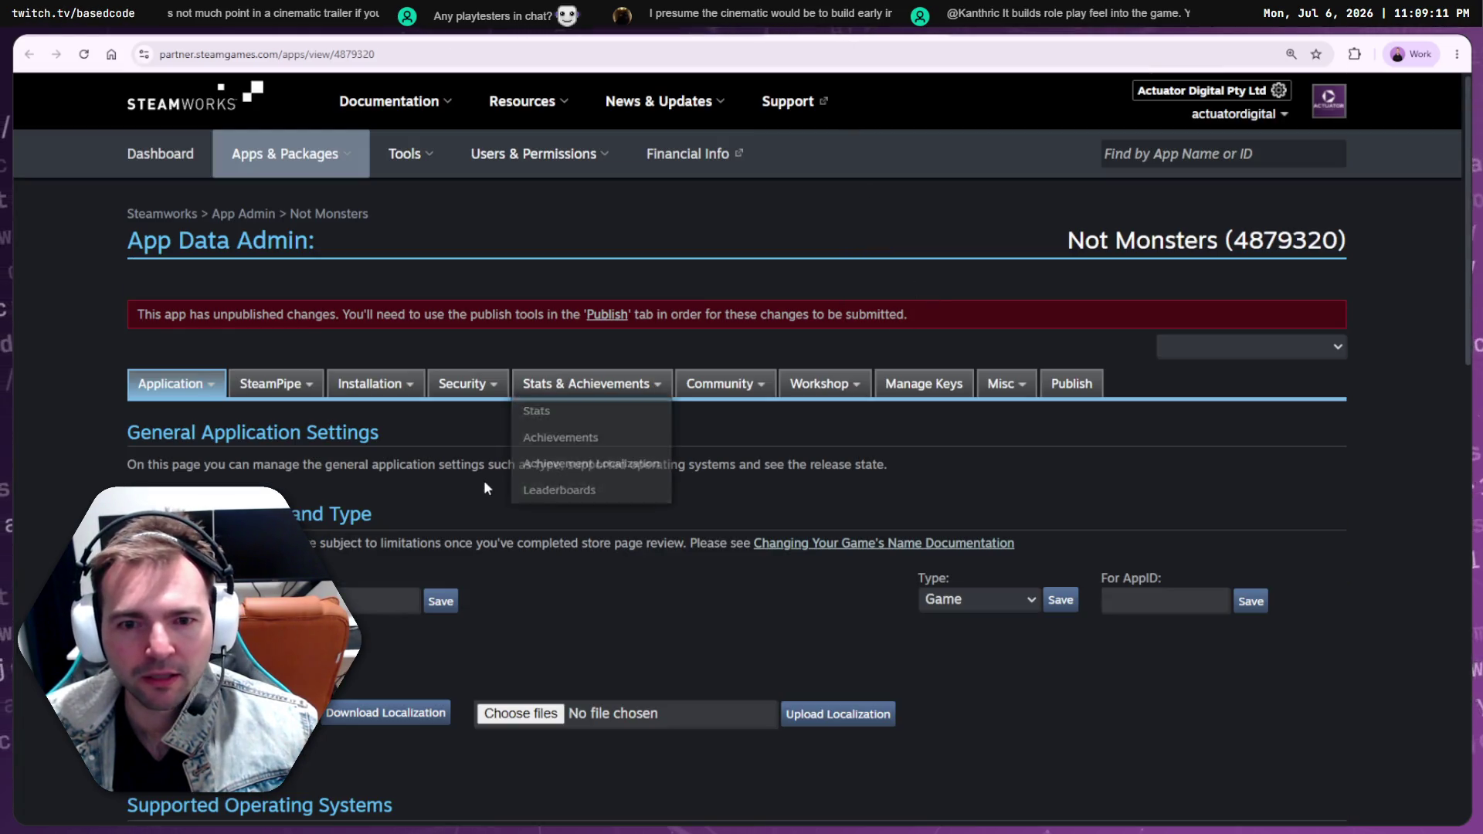
scroll(337, 511, "down", 2)
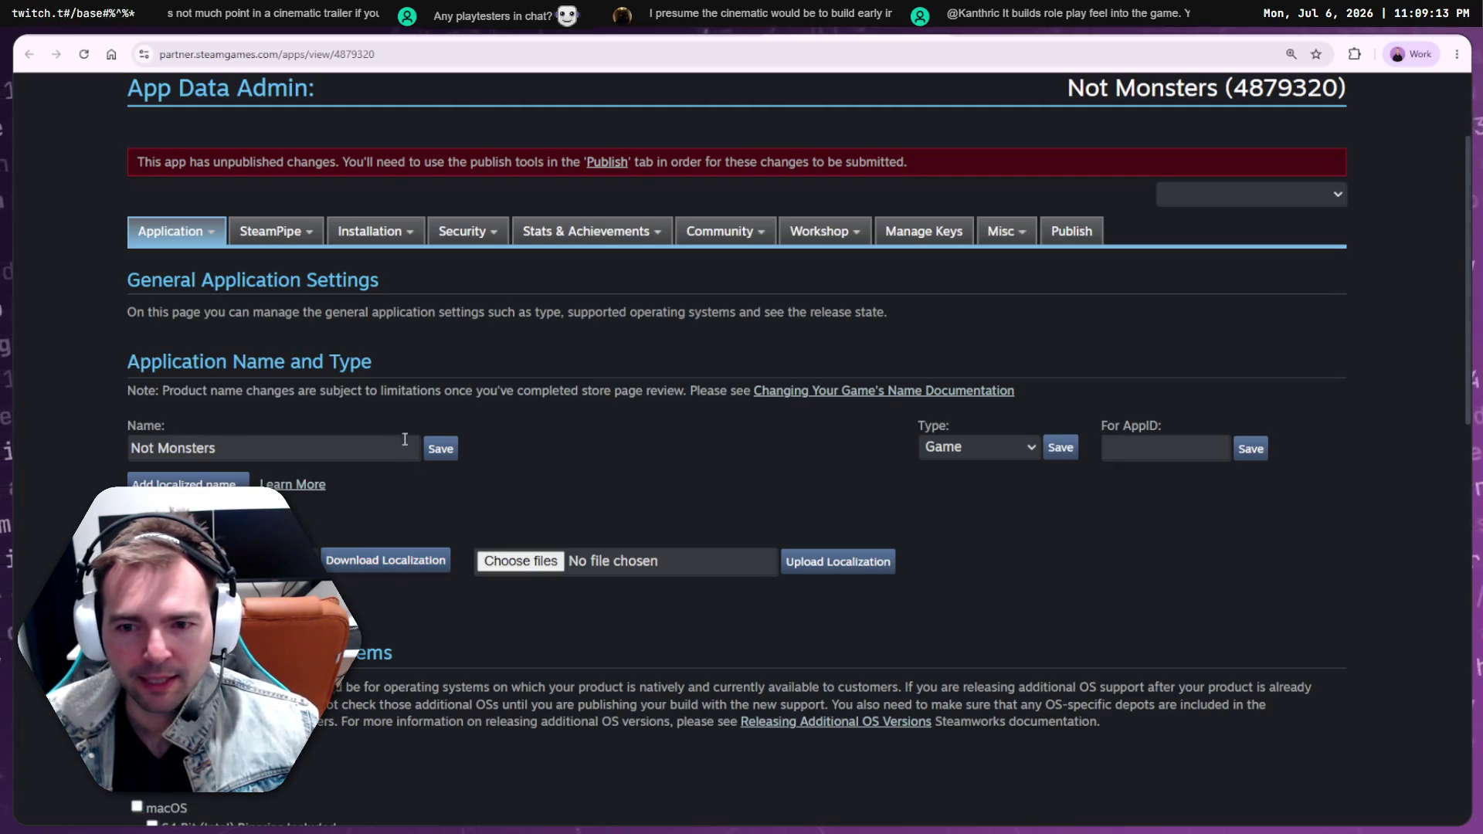
scroll(355, 347, "down", 3)
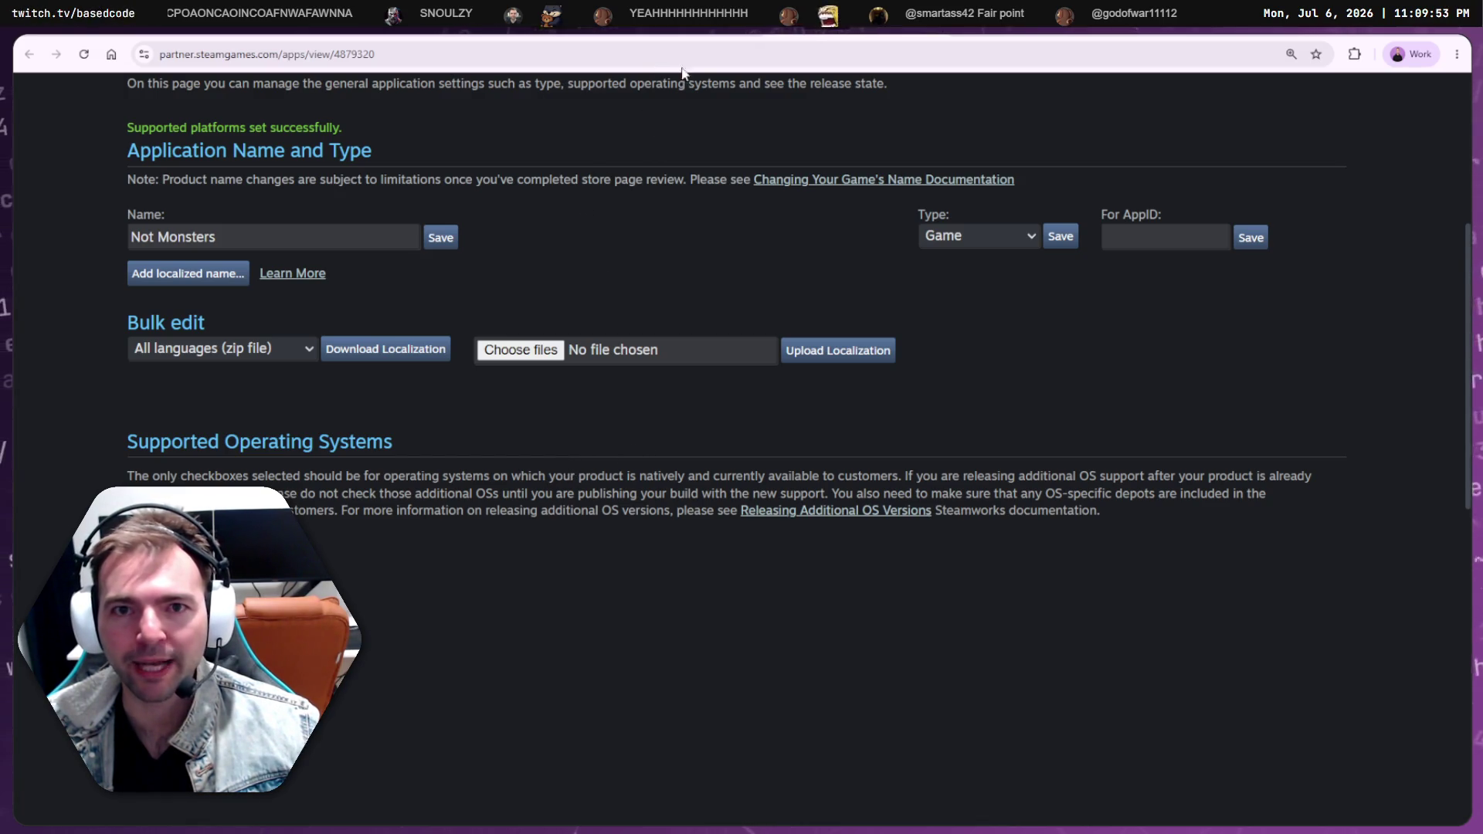
Back on the checklist, check the Platform Support Matches and Published Pricing For At Least One Package items
key("alt+Left")
scroll(1252, 457, "up", 4)
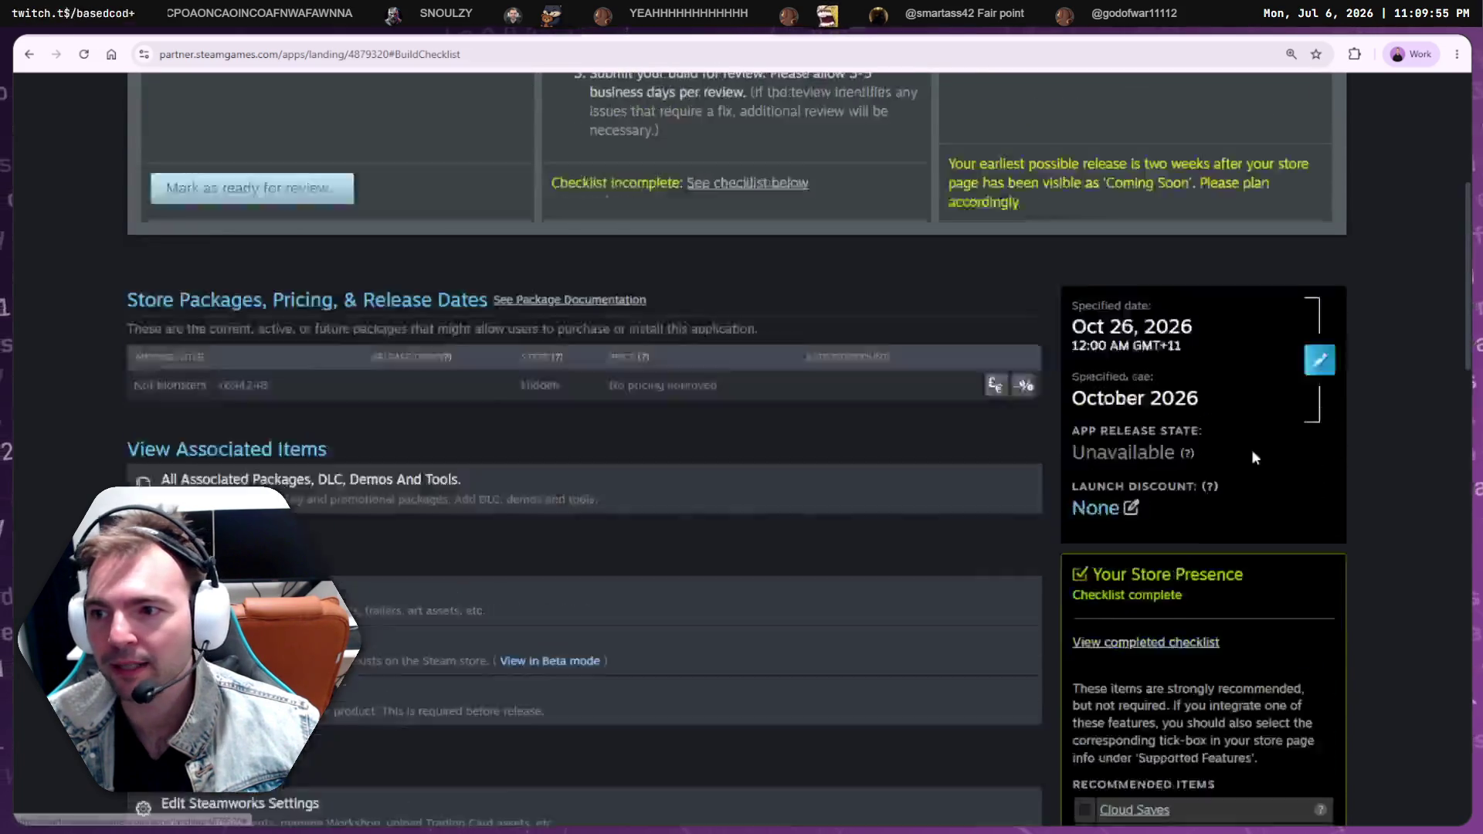
scroll(1251, 457, "down", 7)
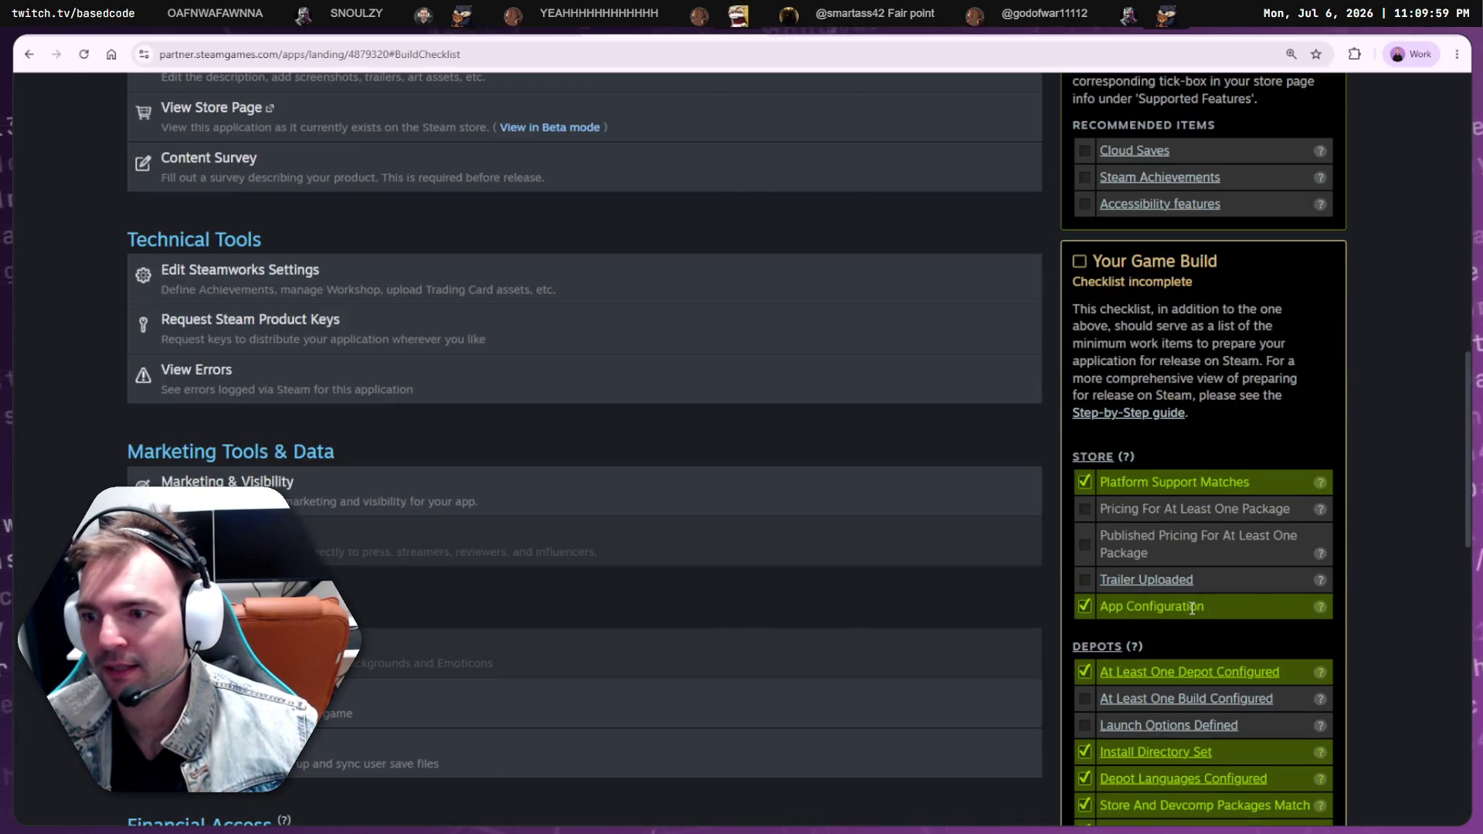
scroll(1120, 657, "down", 2)
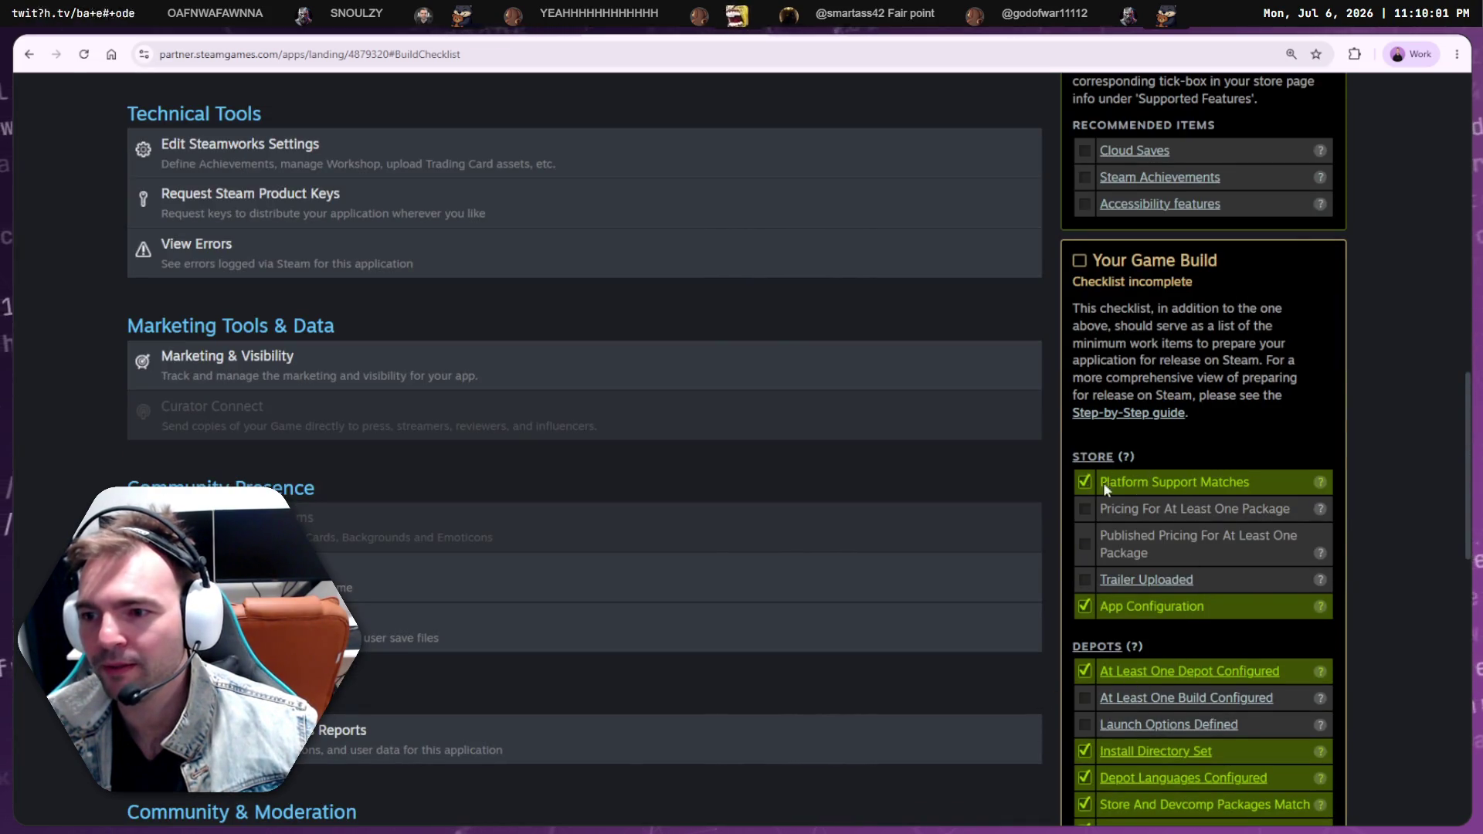
triple_click(1211, 480)
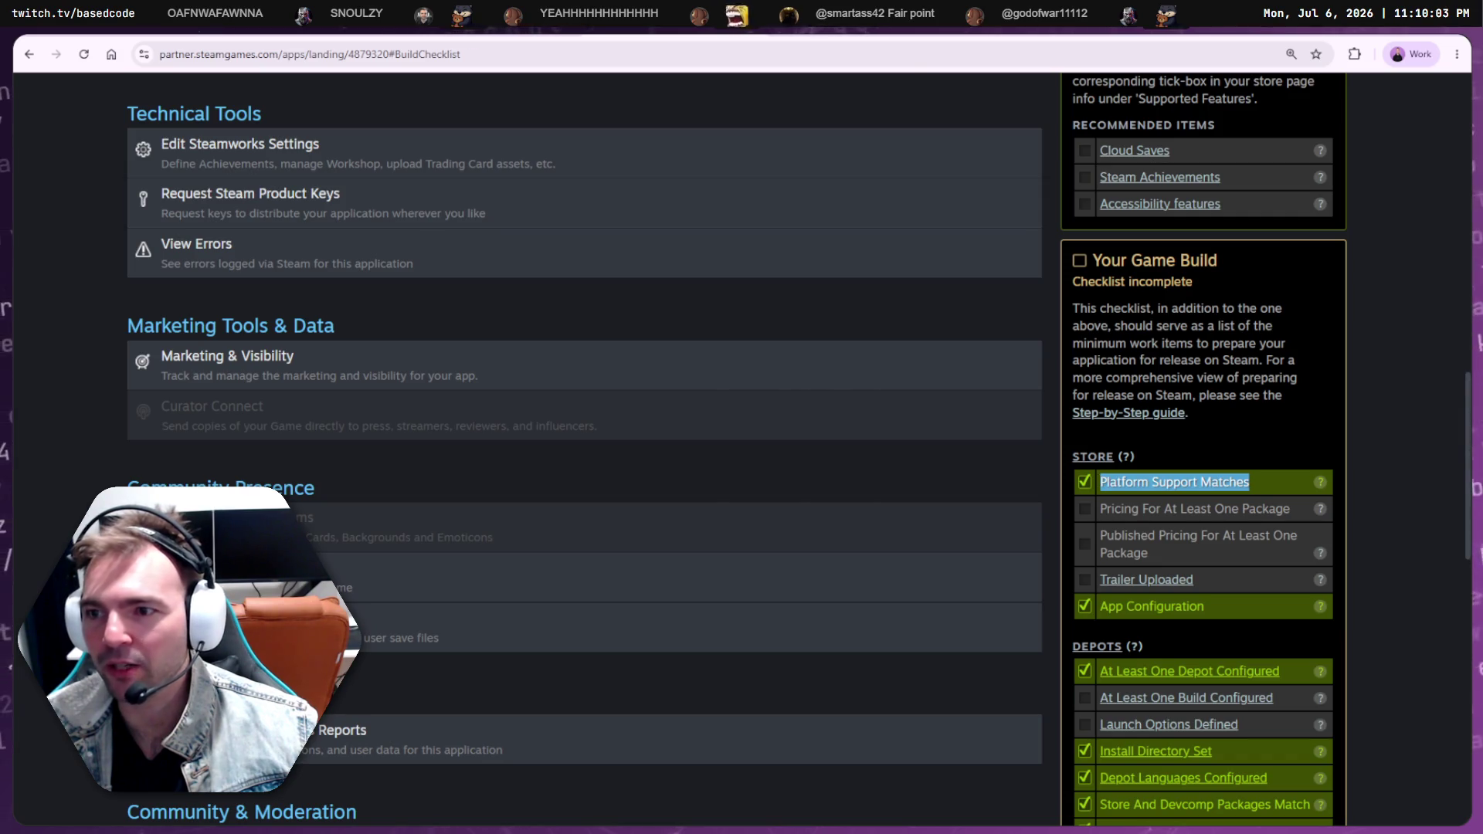
left_click(1151, 506)
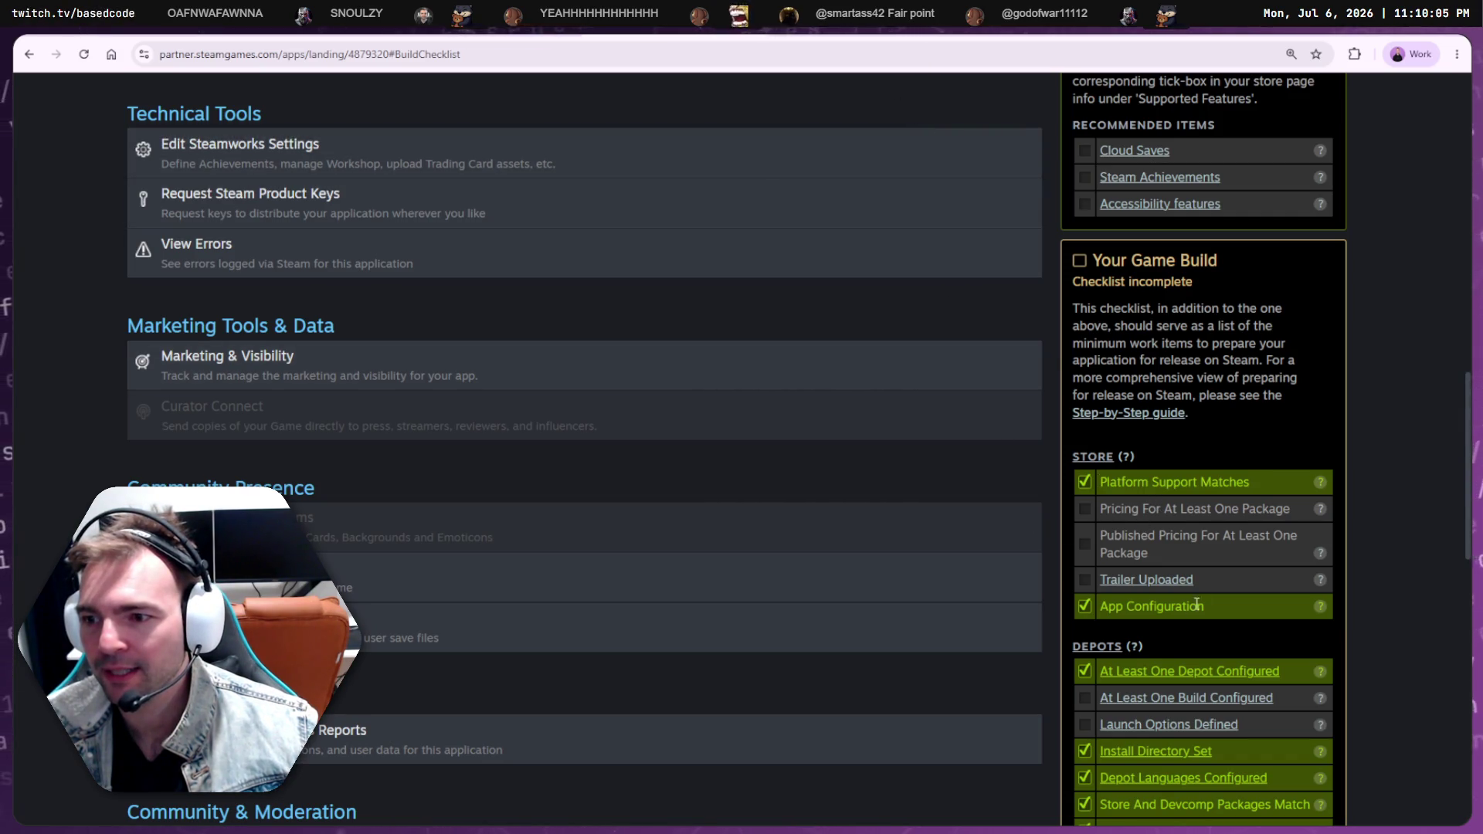
triple_click(1169, 549)
scroll(1234, 572, "down", 2)
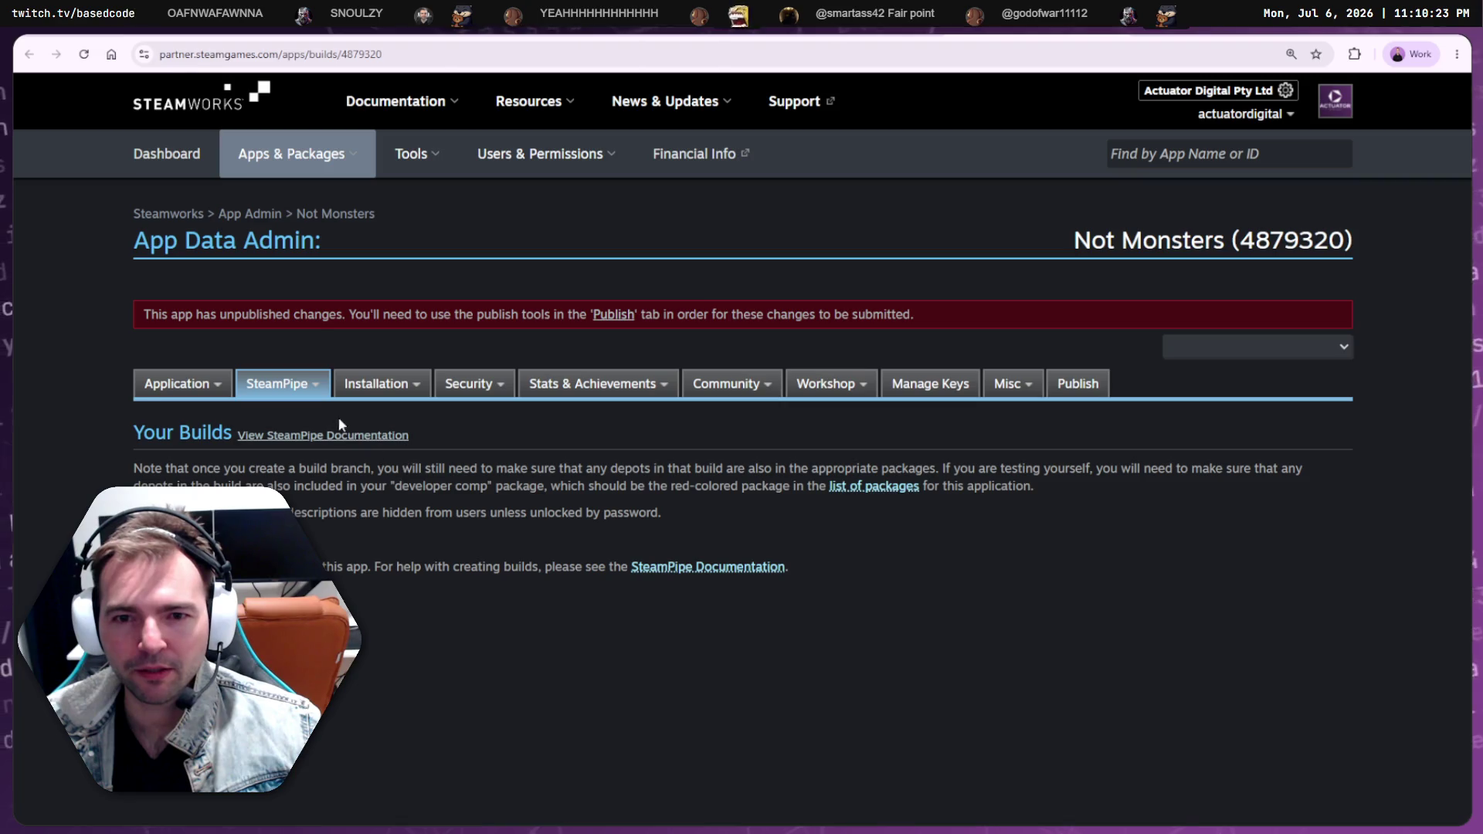
Open SteamPipe's Web Uploads page for uploading Not Monsters depots over HTTP
mouse_move(199, 386)
mouse_move(270, 384)
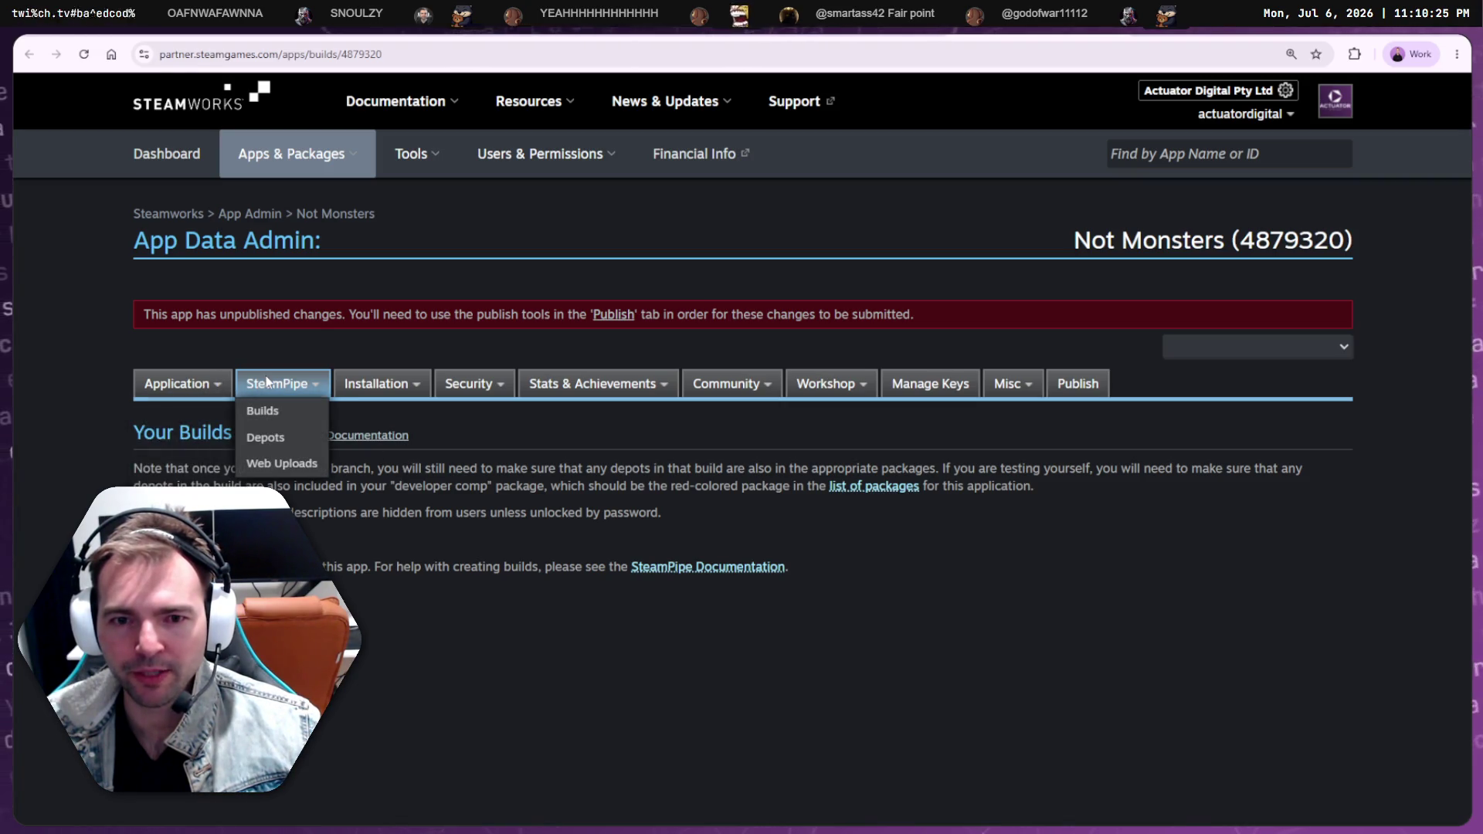
left_click(282, 463)
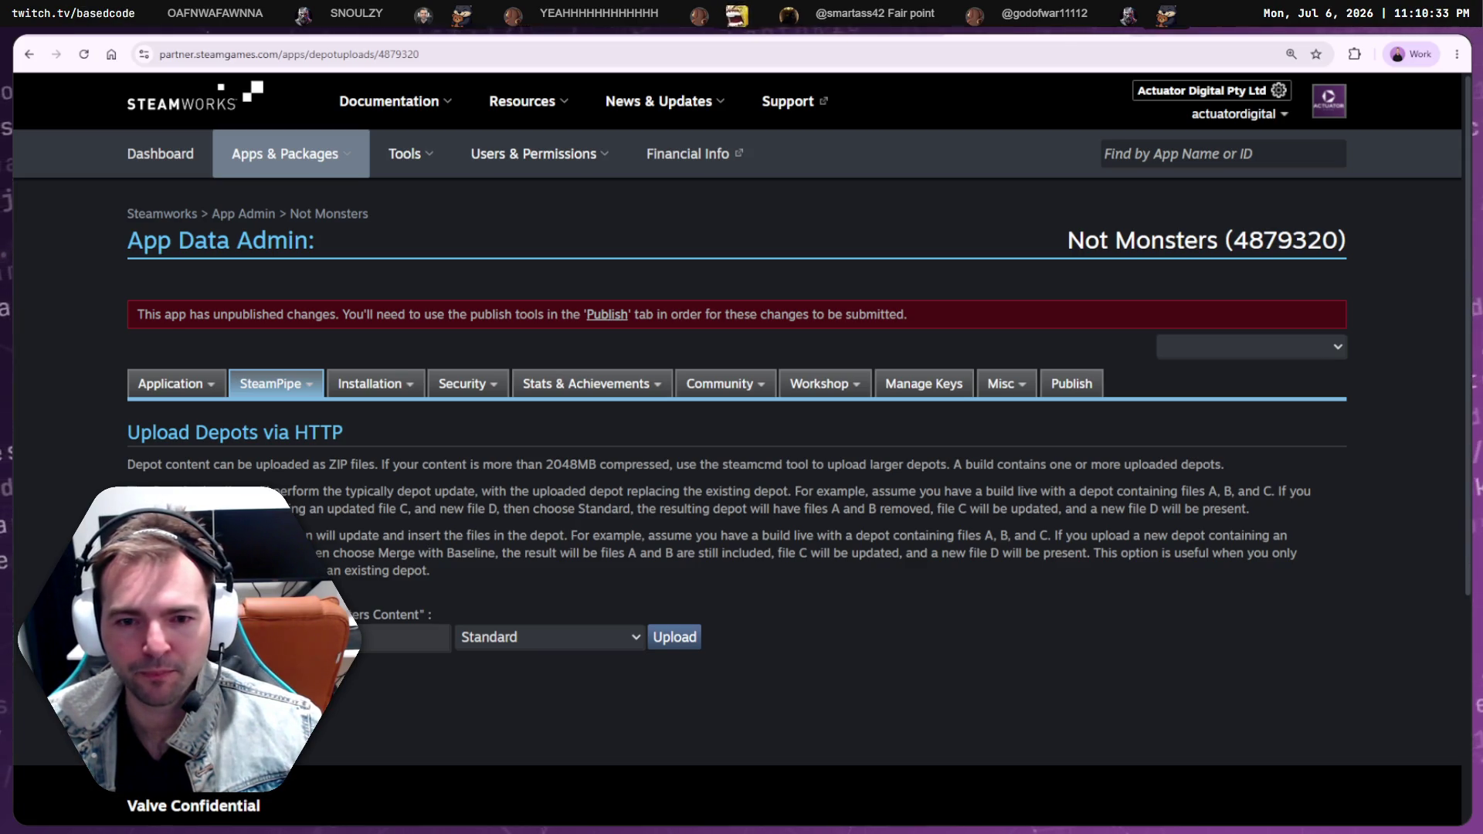
Browse depot files with the All Files filter, cancel, and open File Explorer off to the side
left_click(178, 637)
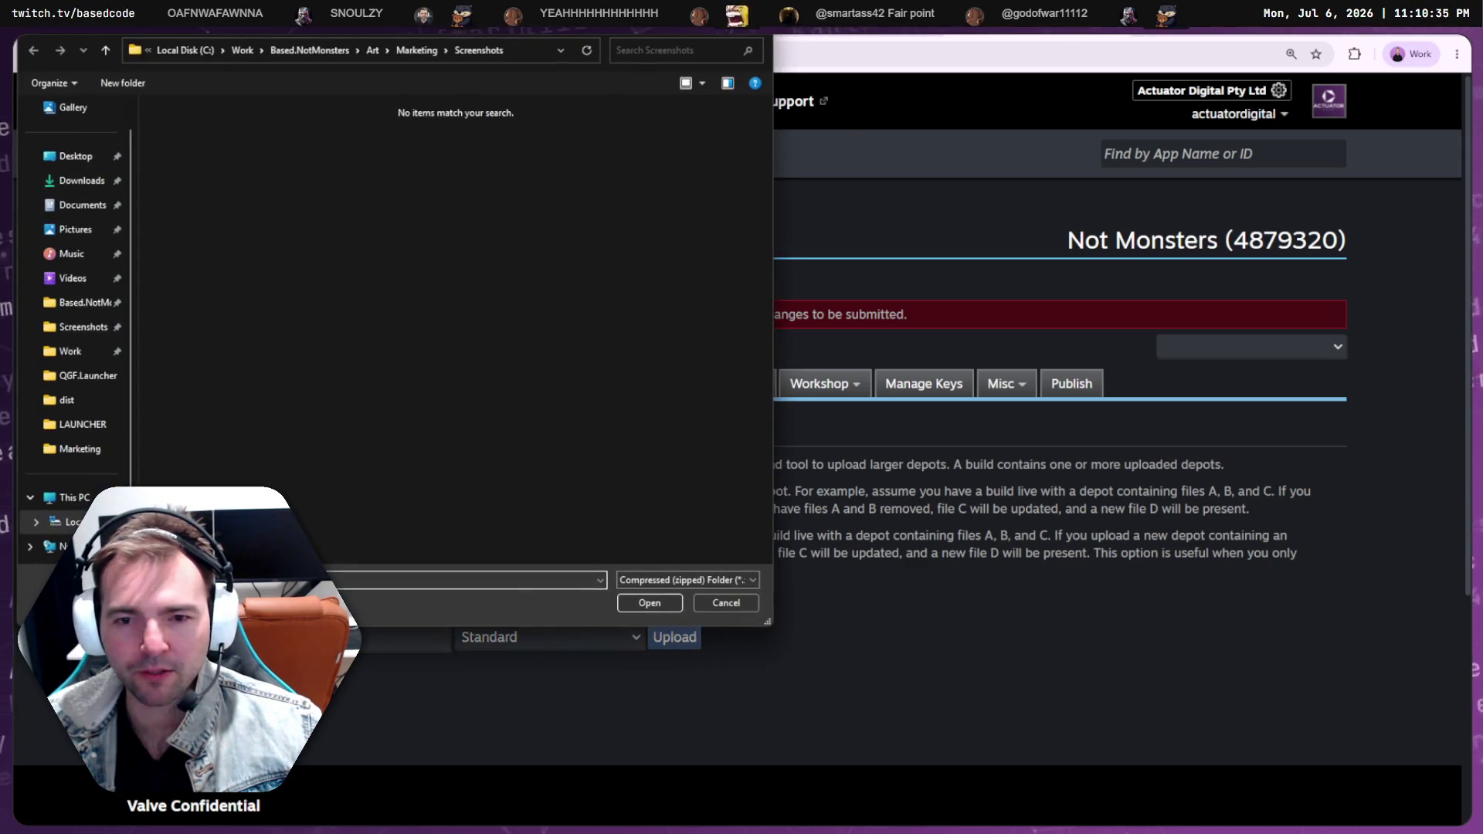
left_click(745, 580)
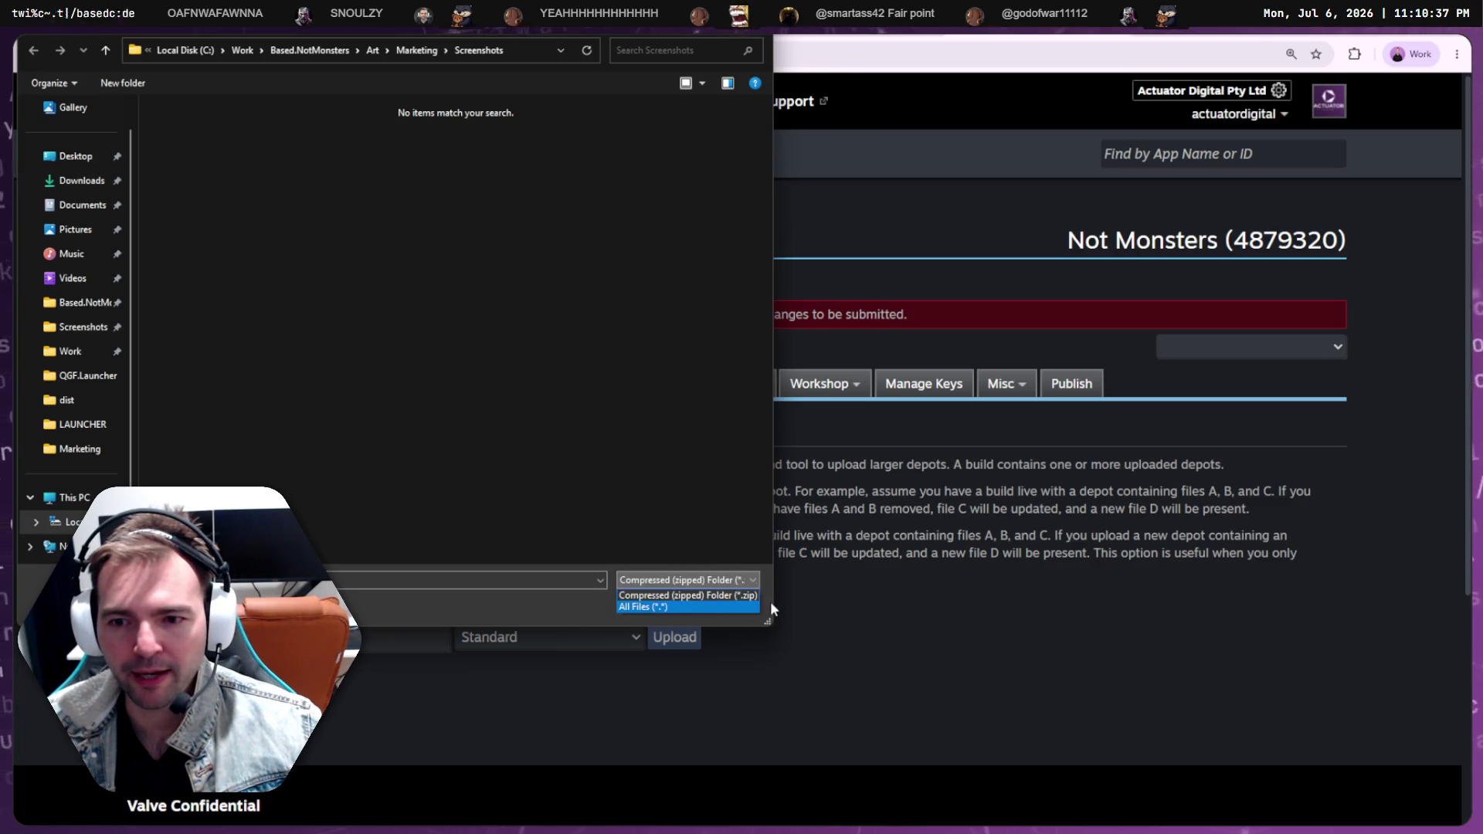
left_click(745, 604)
key("Escape")
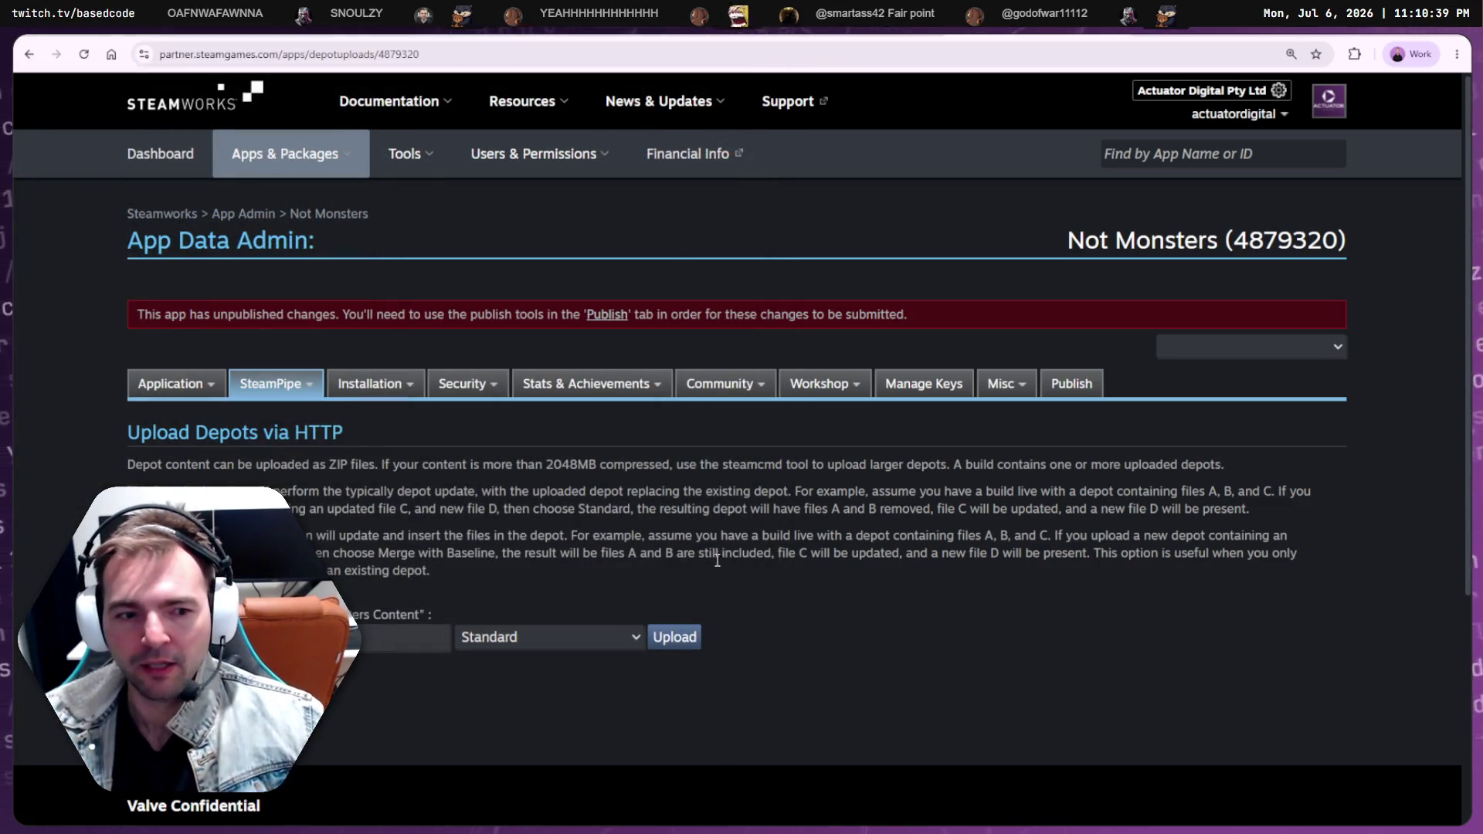
key("super+e")
left_click_drag(567, 234, 0, 228)
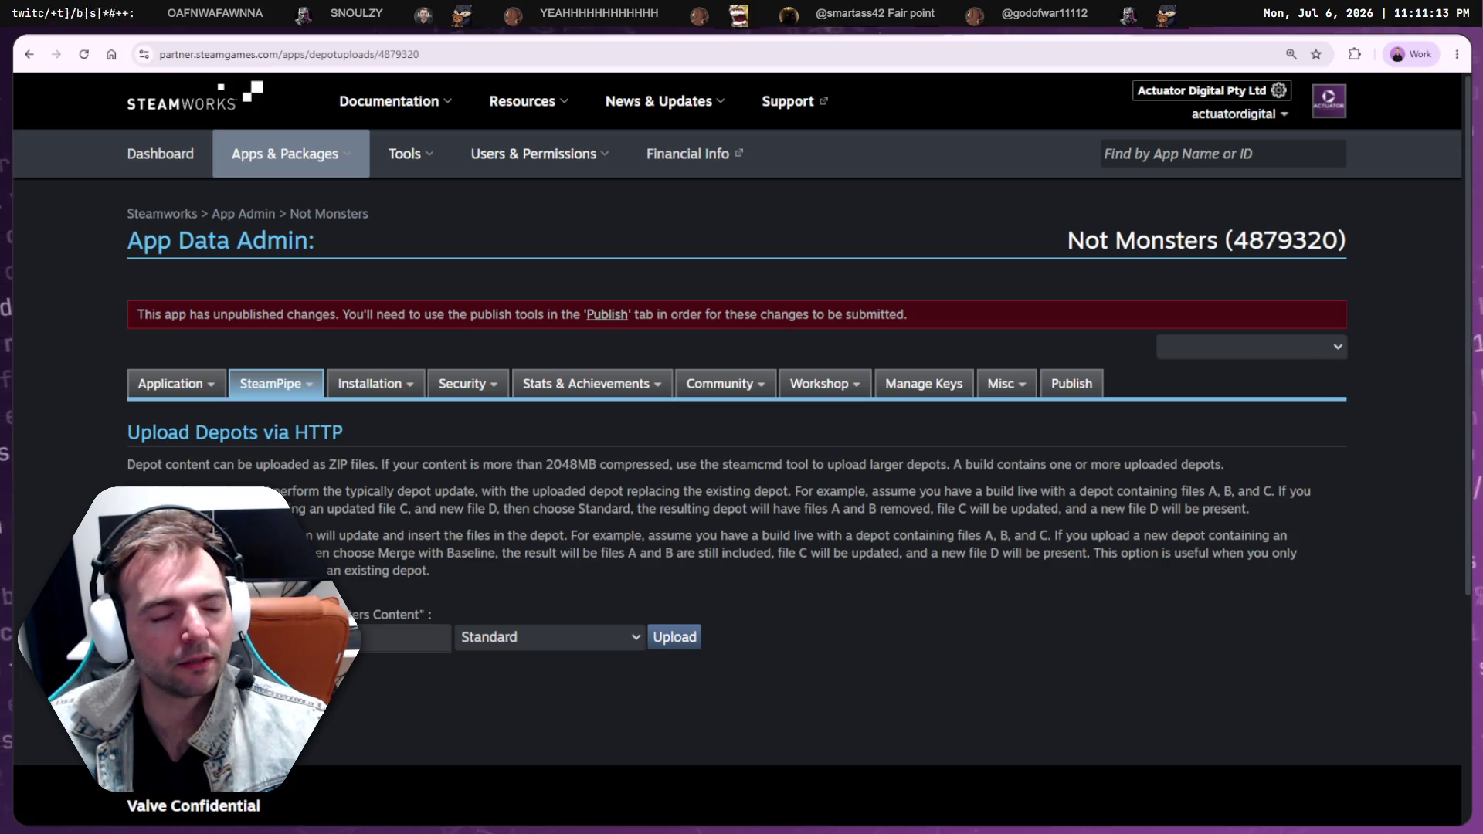
Run git status in full-screen Windows Terminal, showing six modified and four untracked files, then bring up Fork
key("alt+Tab")
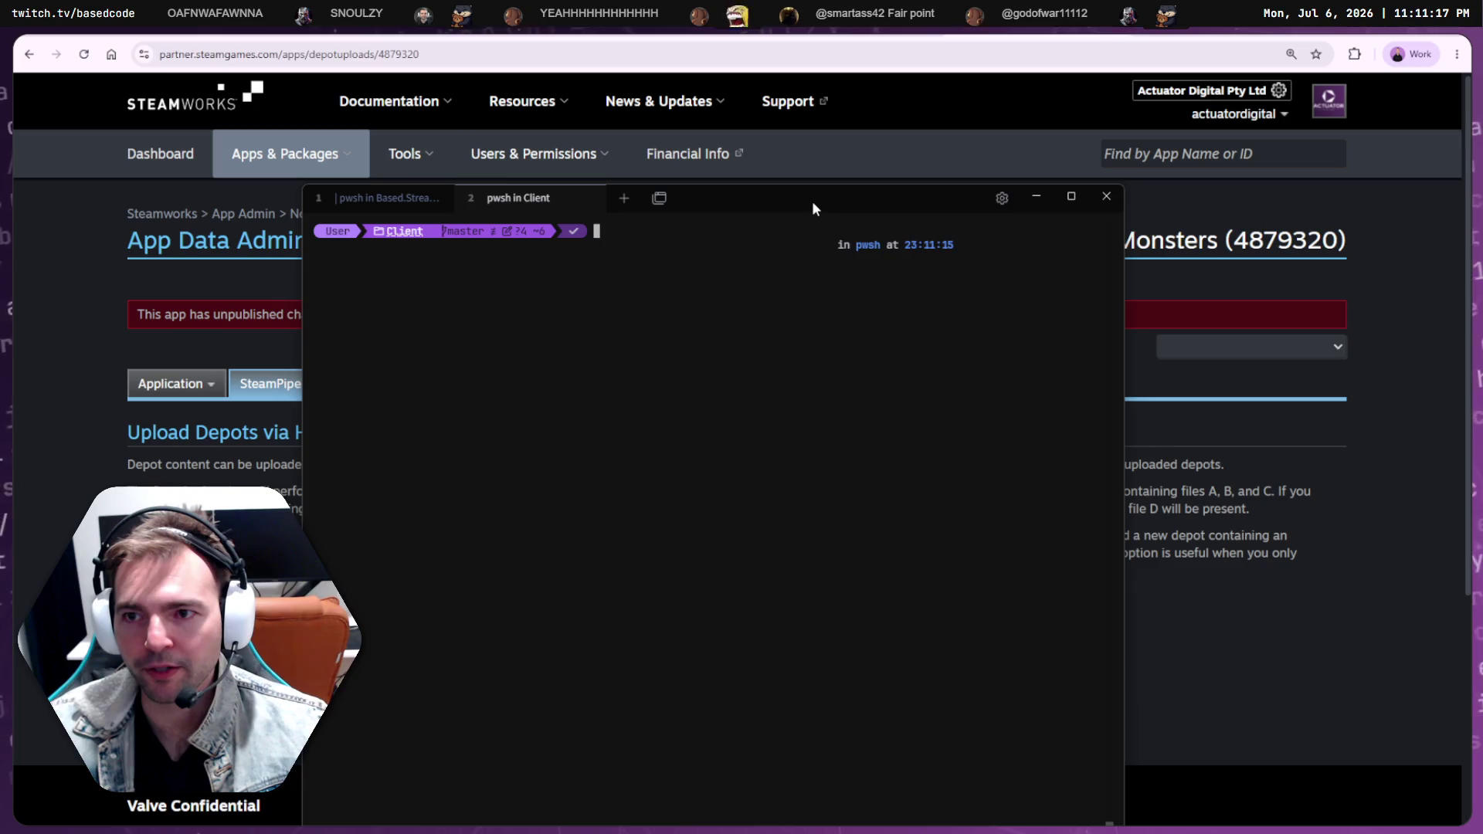
key("F11")
type("git status")
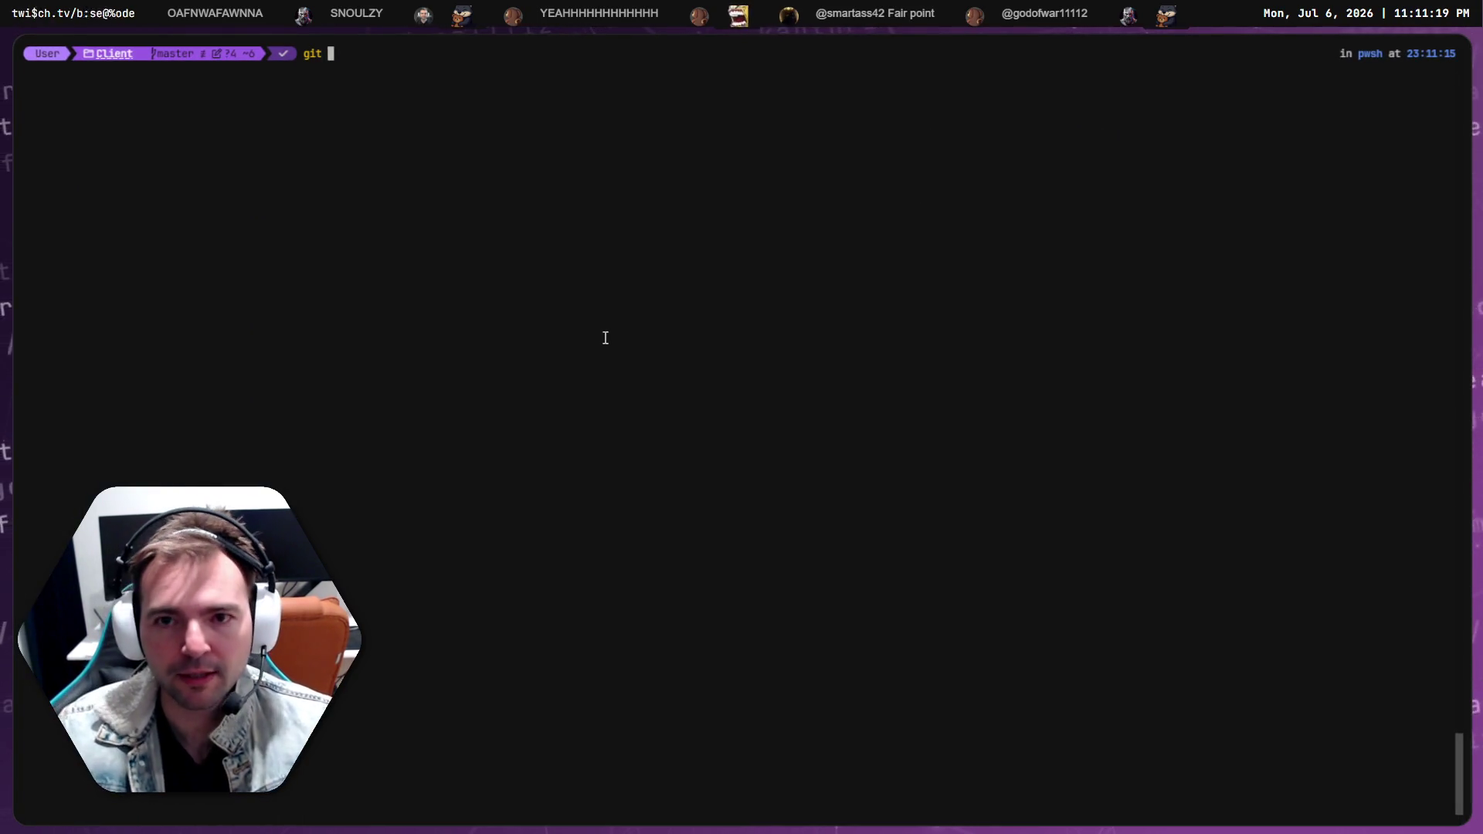
key("Return")
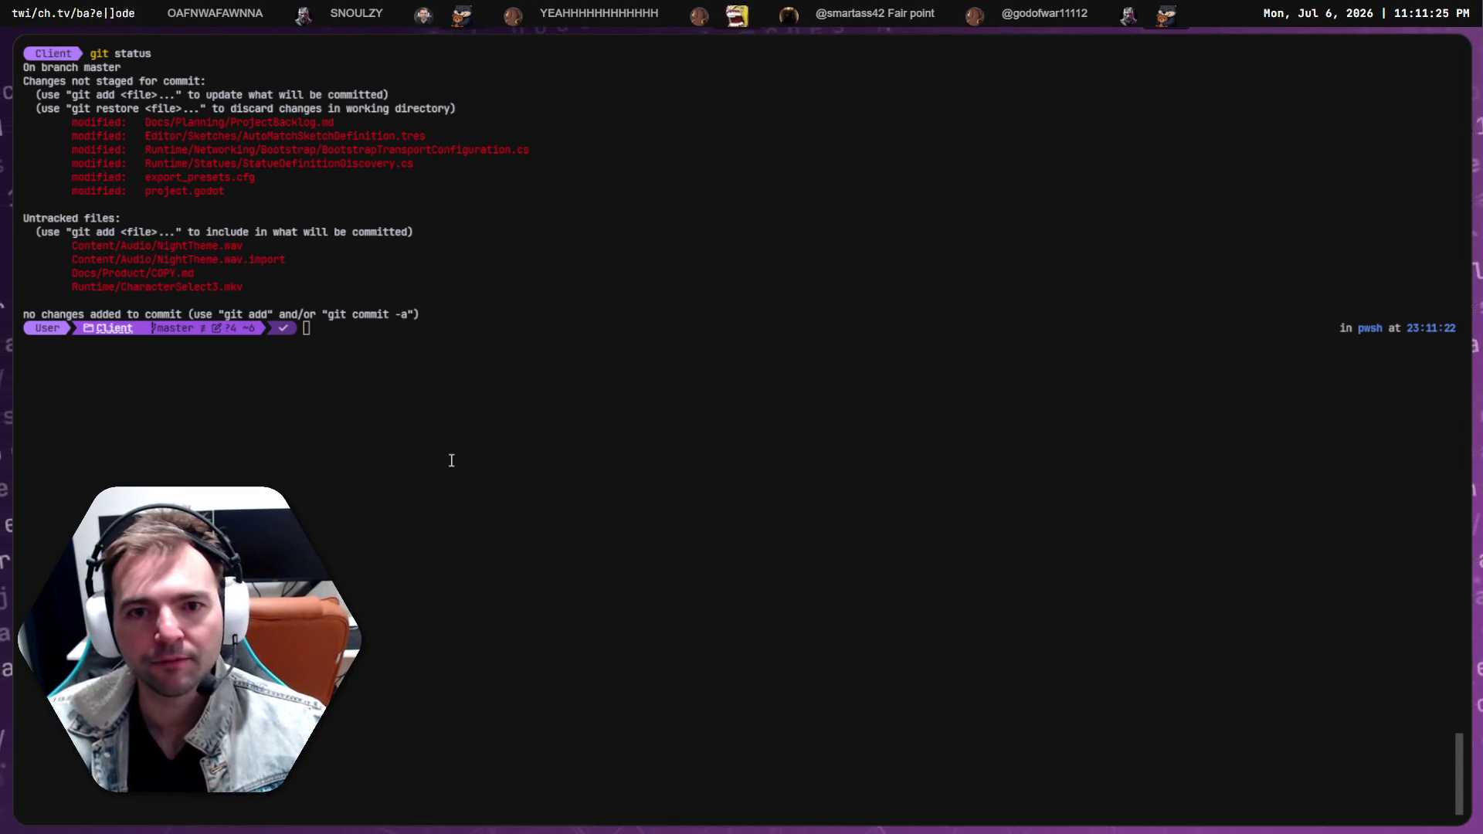
key("alt+Tab")
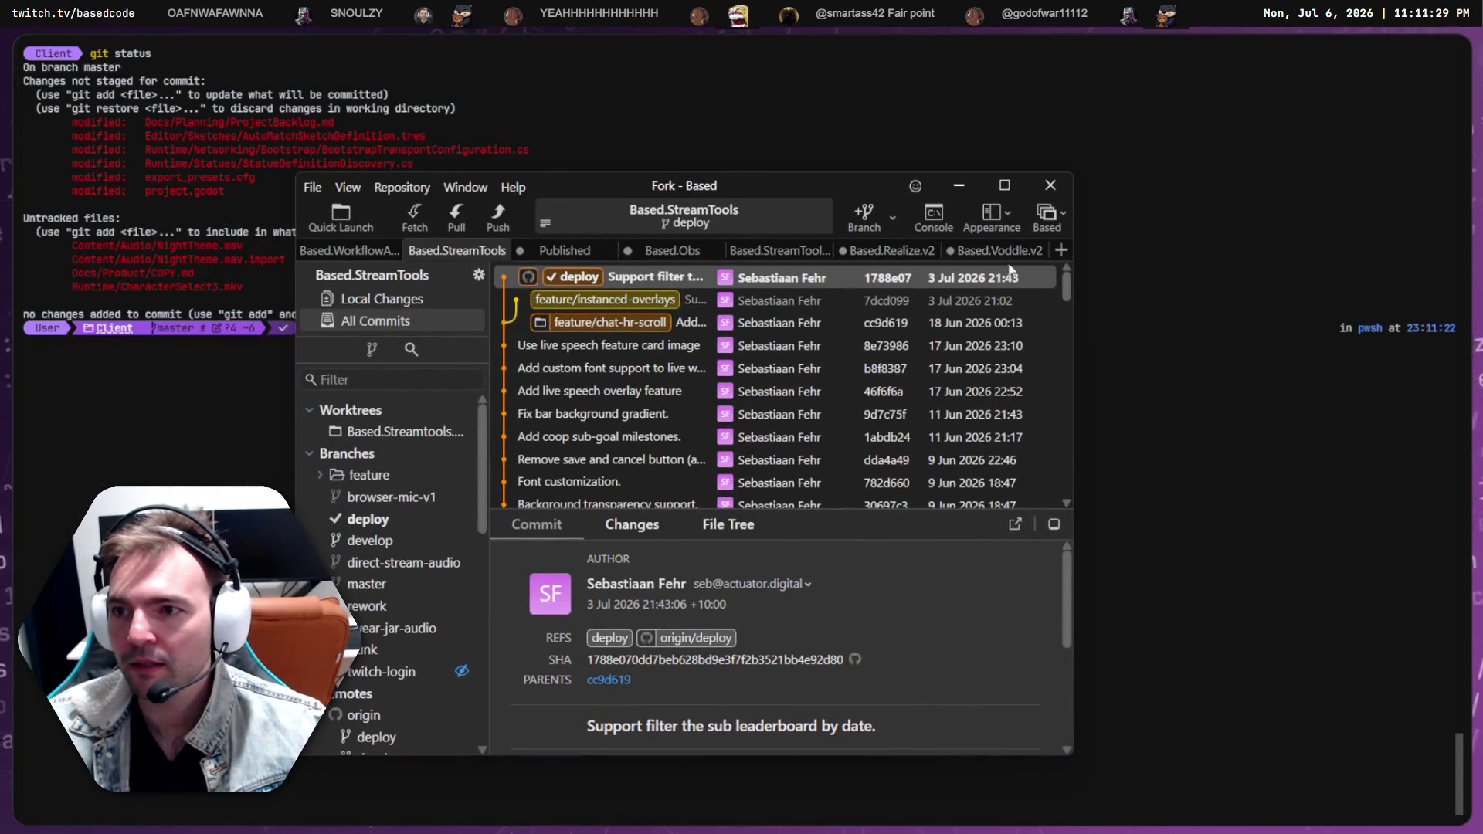
Switch Fork to the NotMonsters workspace, maximize it, and show Local Changes
left_click(1044, 220)
left_click(1055, 221)
left_click(1056, 216)
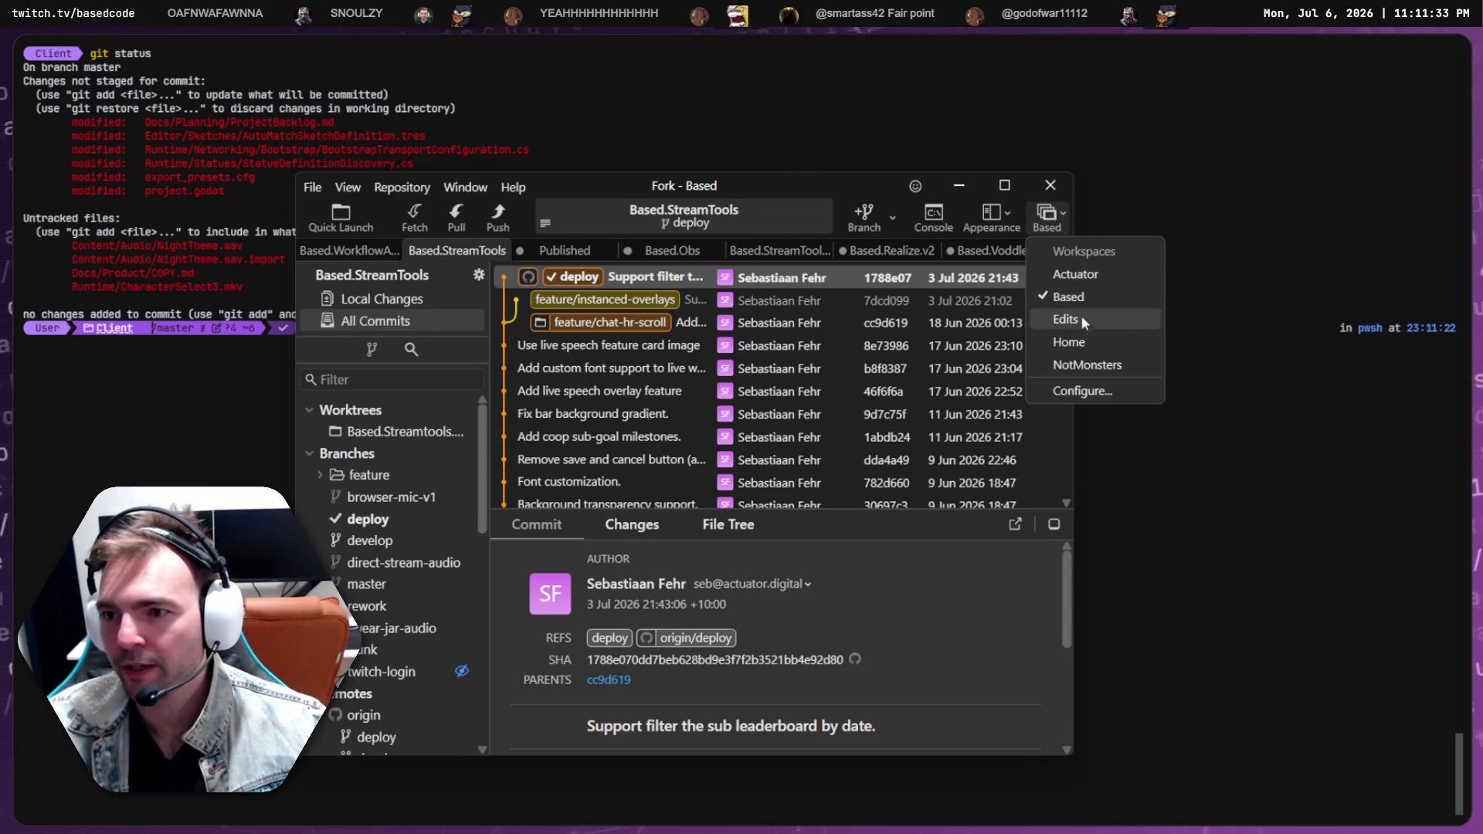
left_click(1093, 363)
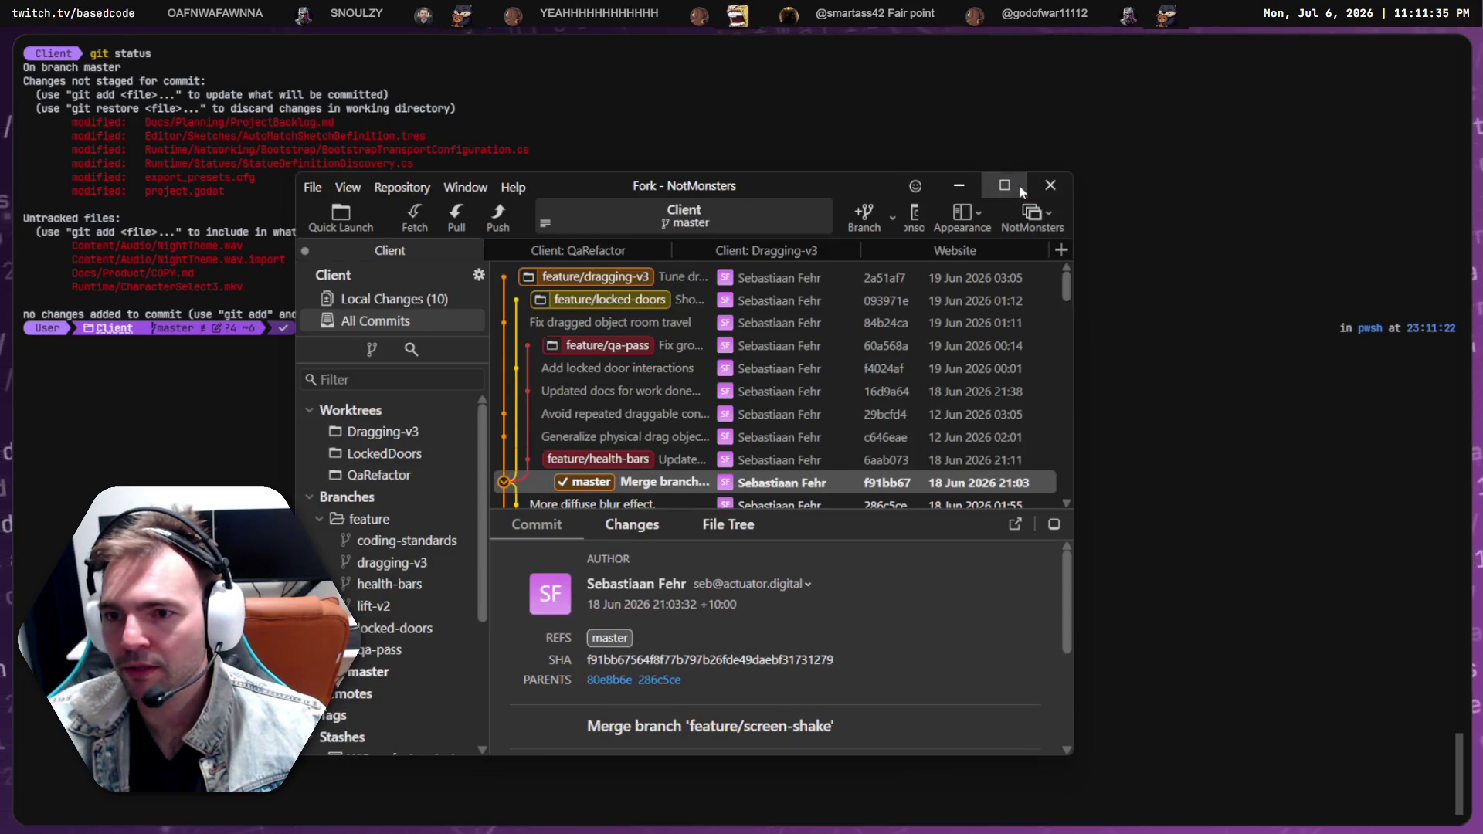
left_click(1009, 184)
left_click(114, 133)
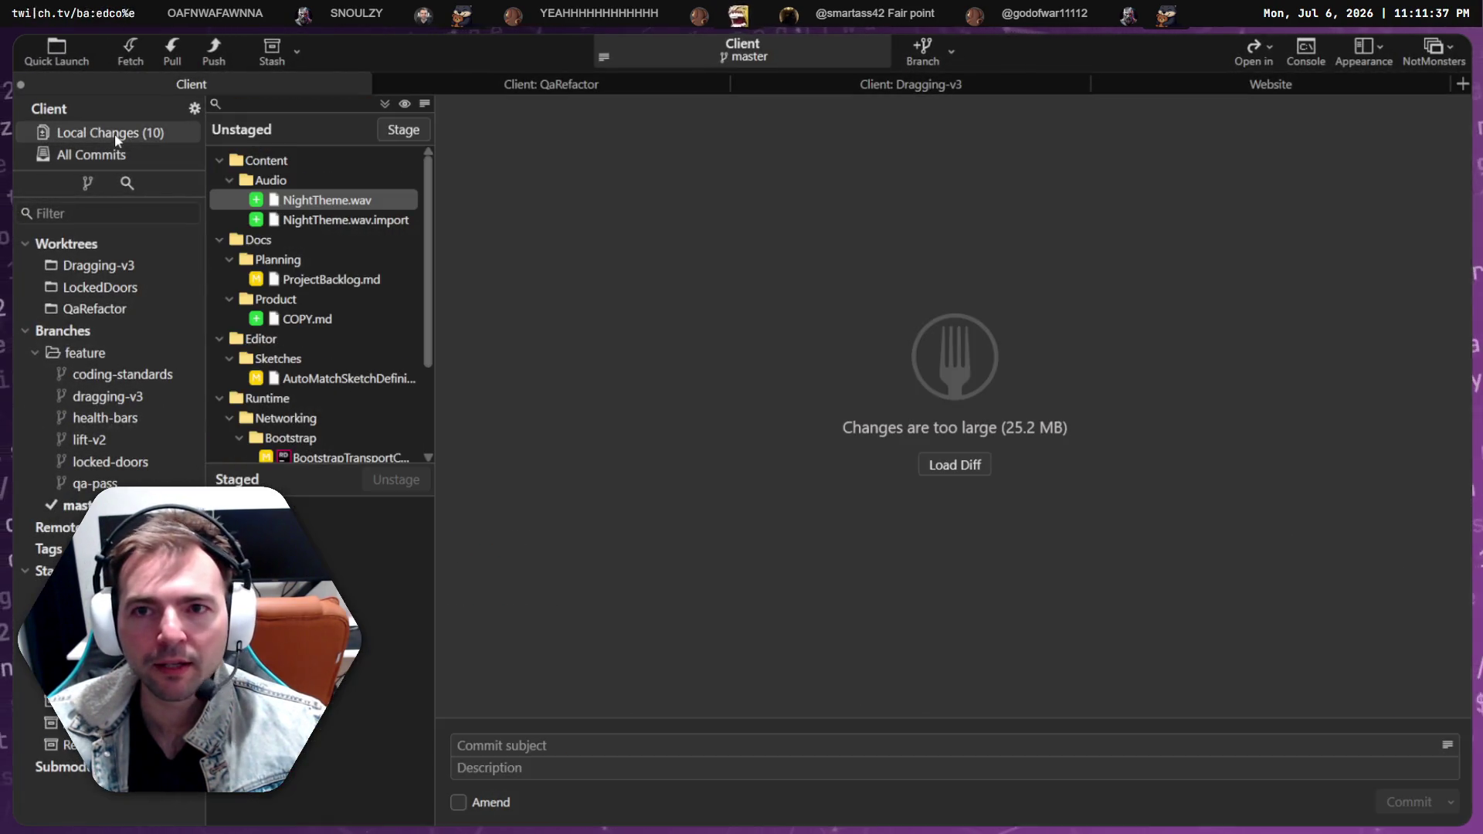
Review the diffs of NightTheme.wav.import, ProjectBacklog.md, COPY.md and AutoMatchSketchDefinition.tres
left_click(352, 220)
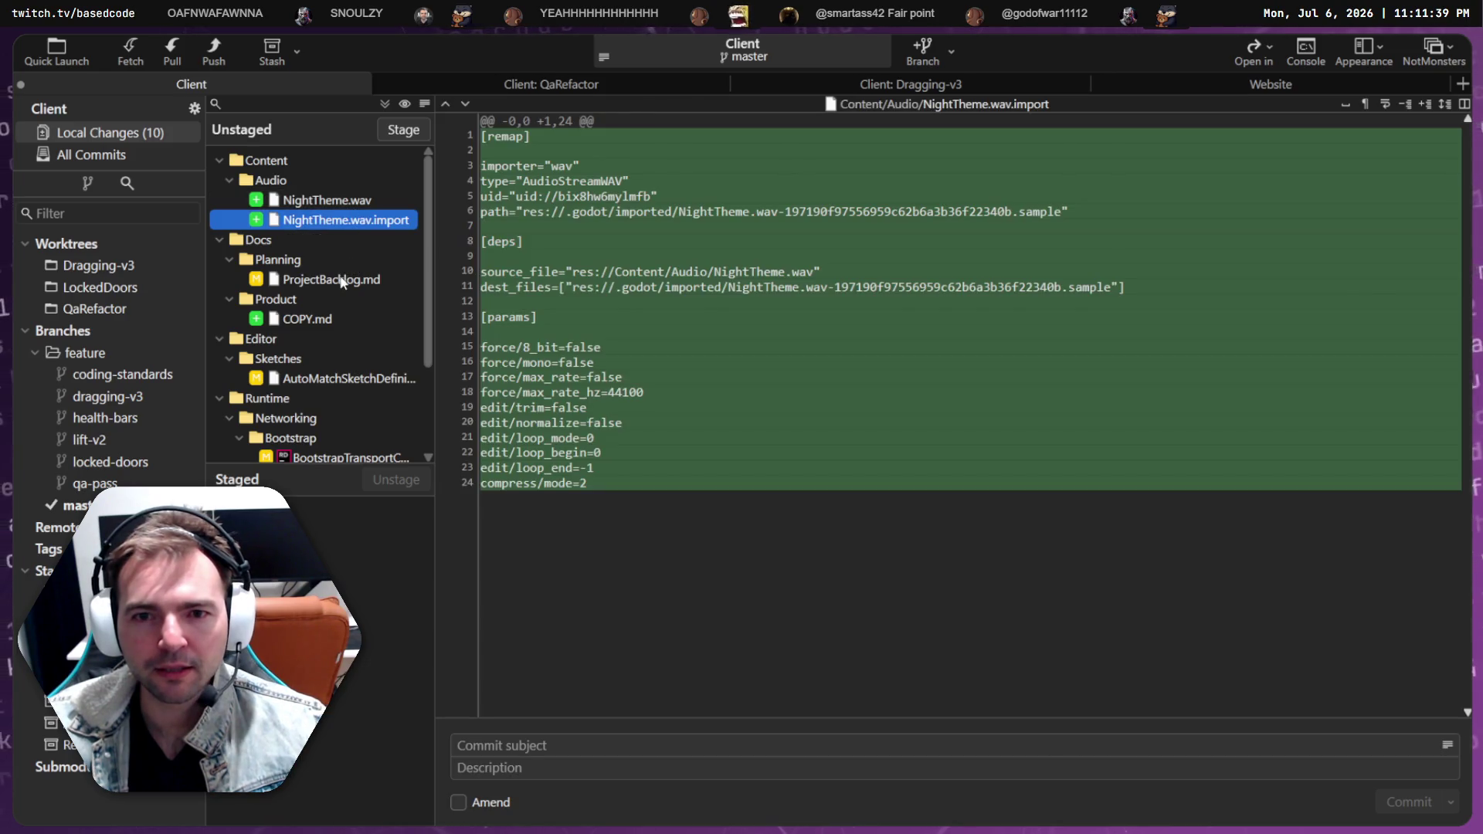
left_click(340, 279)
scroll(342, 267, "down", 1)
left_click(332, 258)
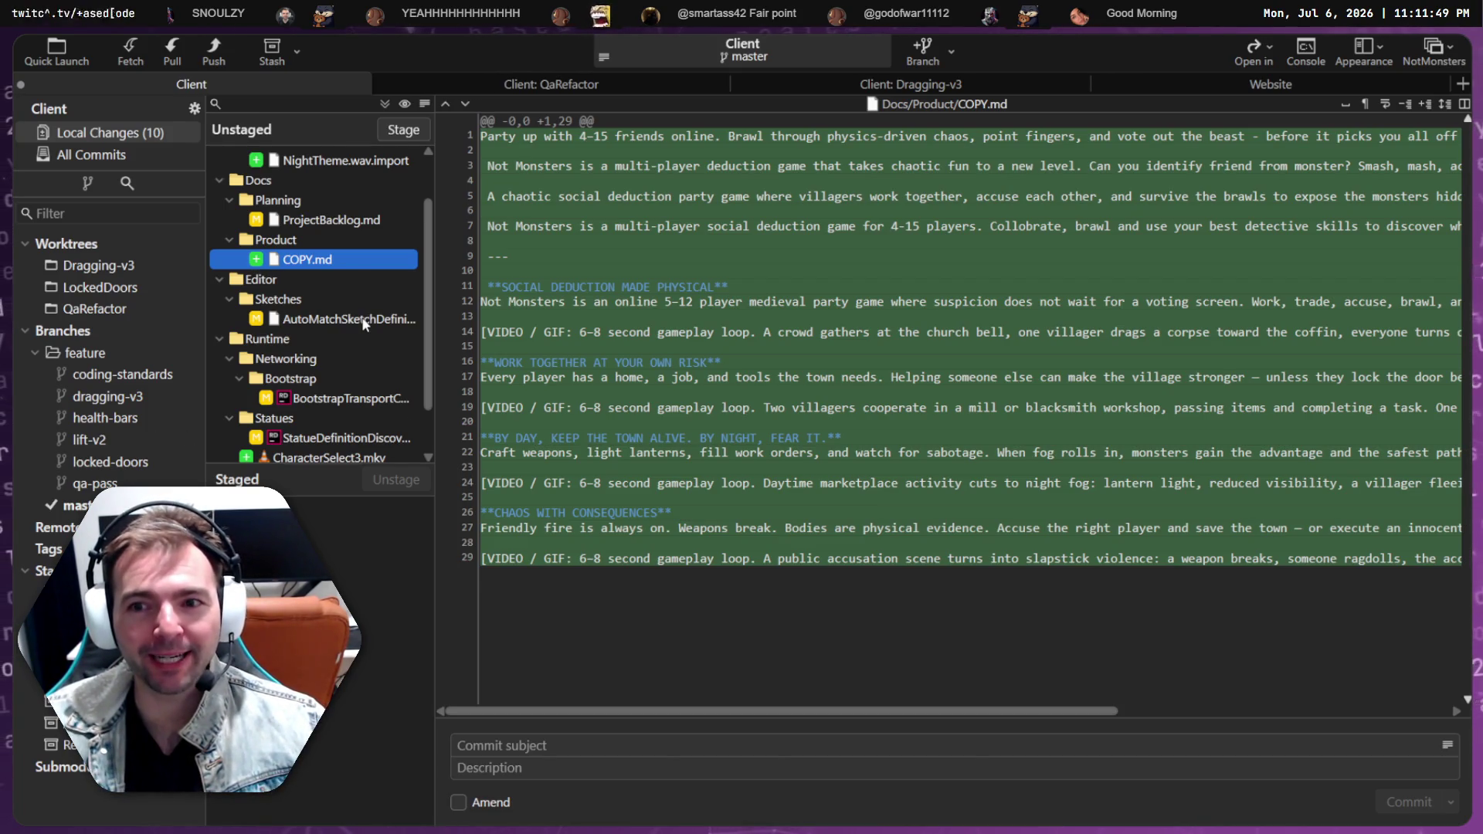
scroll(362, 320, "down", 1)
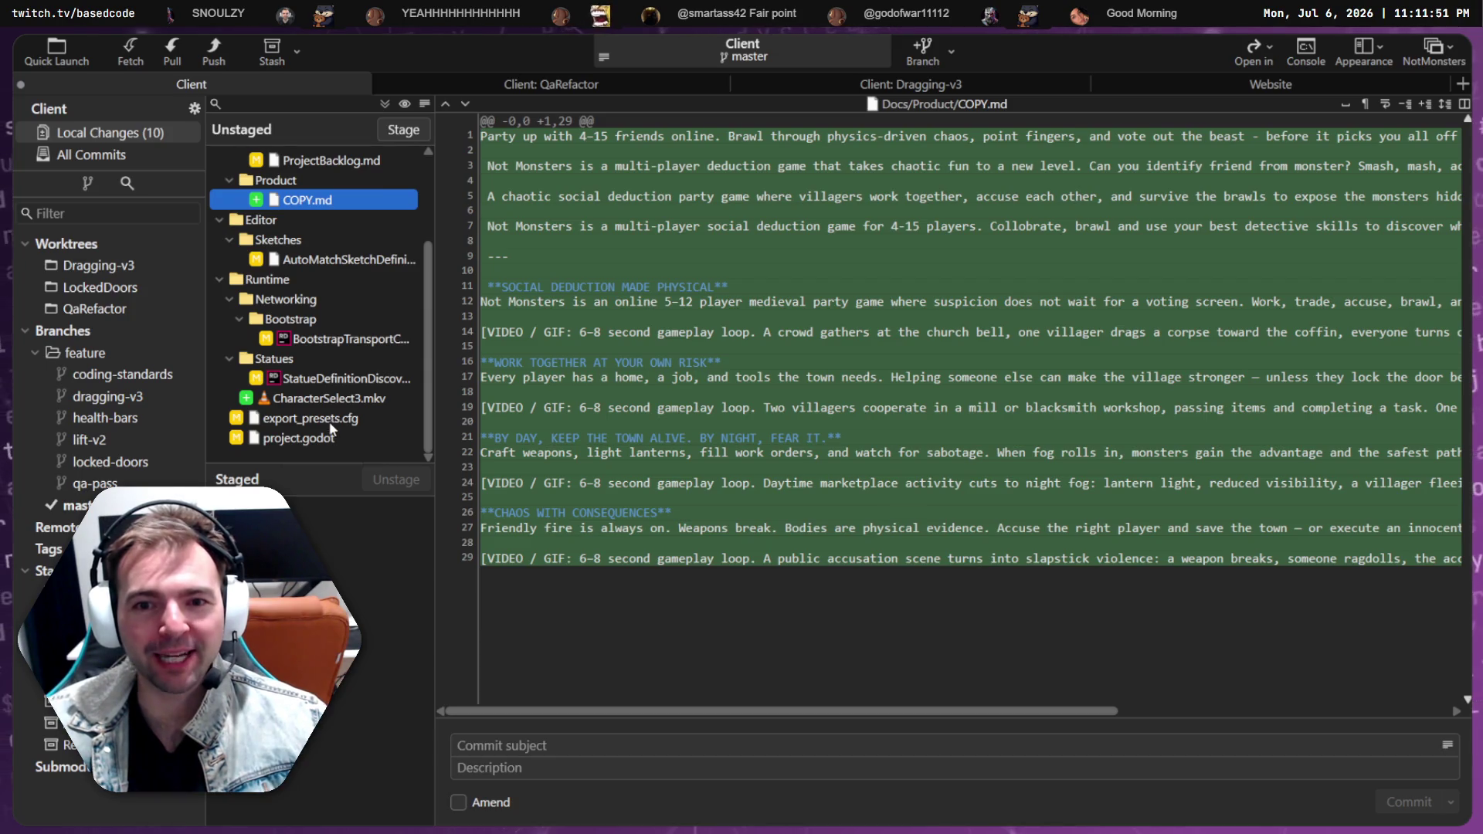
left_click(408, 259)
scroll(414, 279, "up", 2)
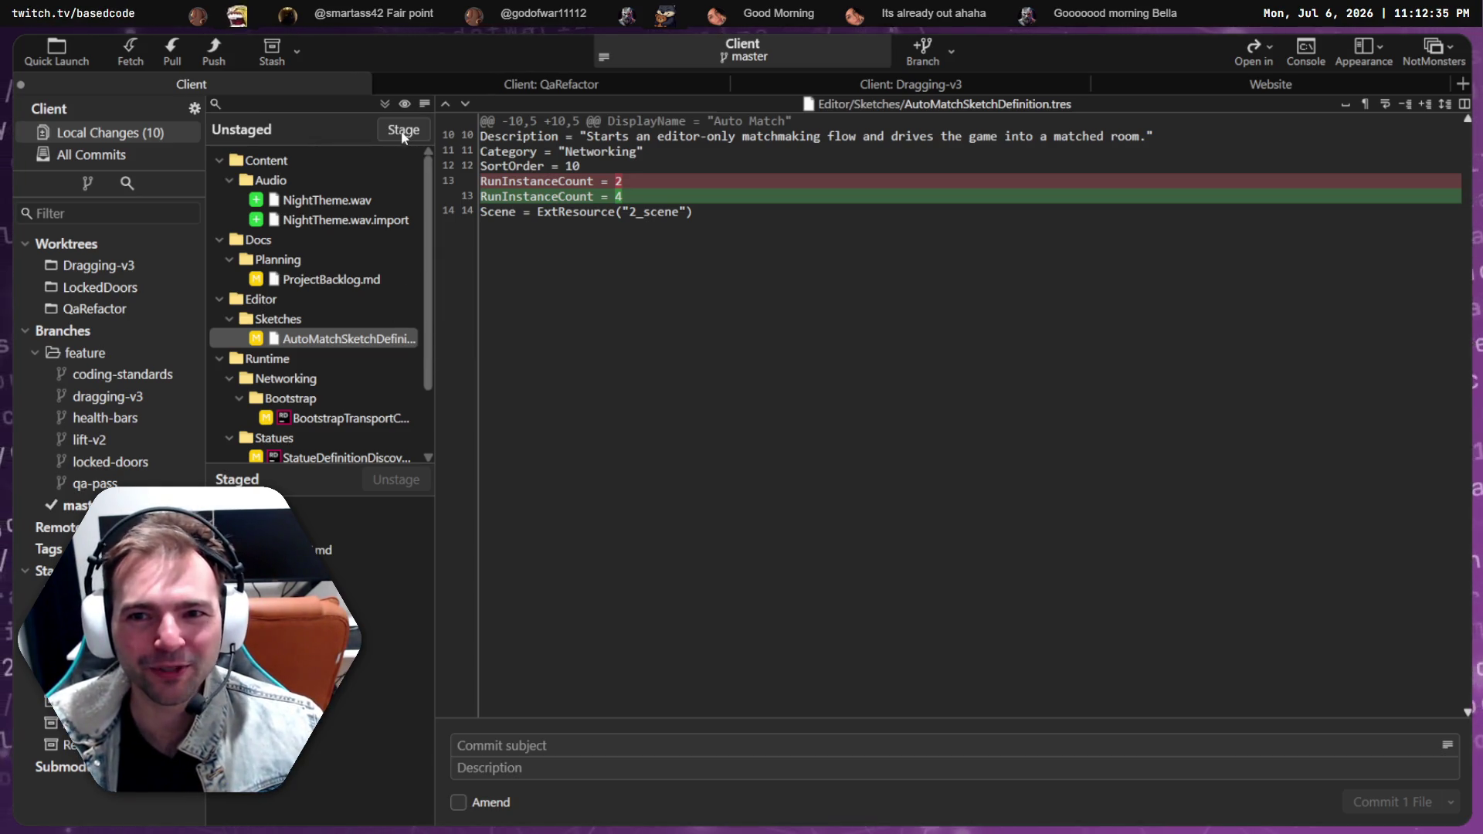
Stage ProjectBacklog.md, both NightTheme audio files, BootstrapTransportConfiguration.cs and StatueDefinitionDiscovery.cs
left_click(324, 282)
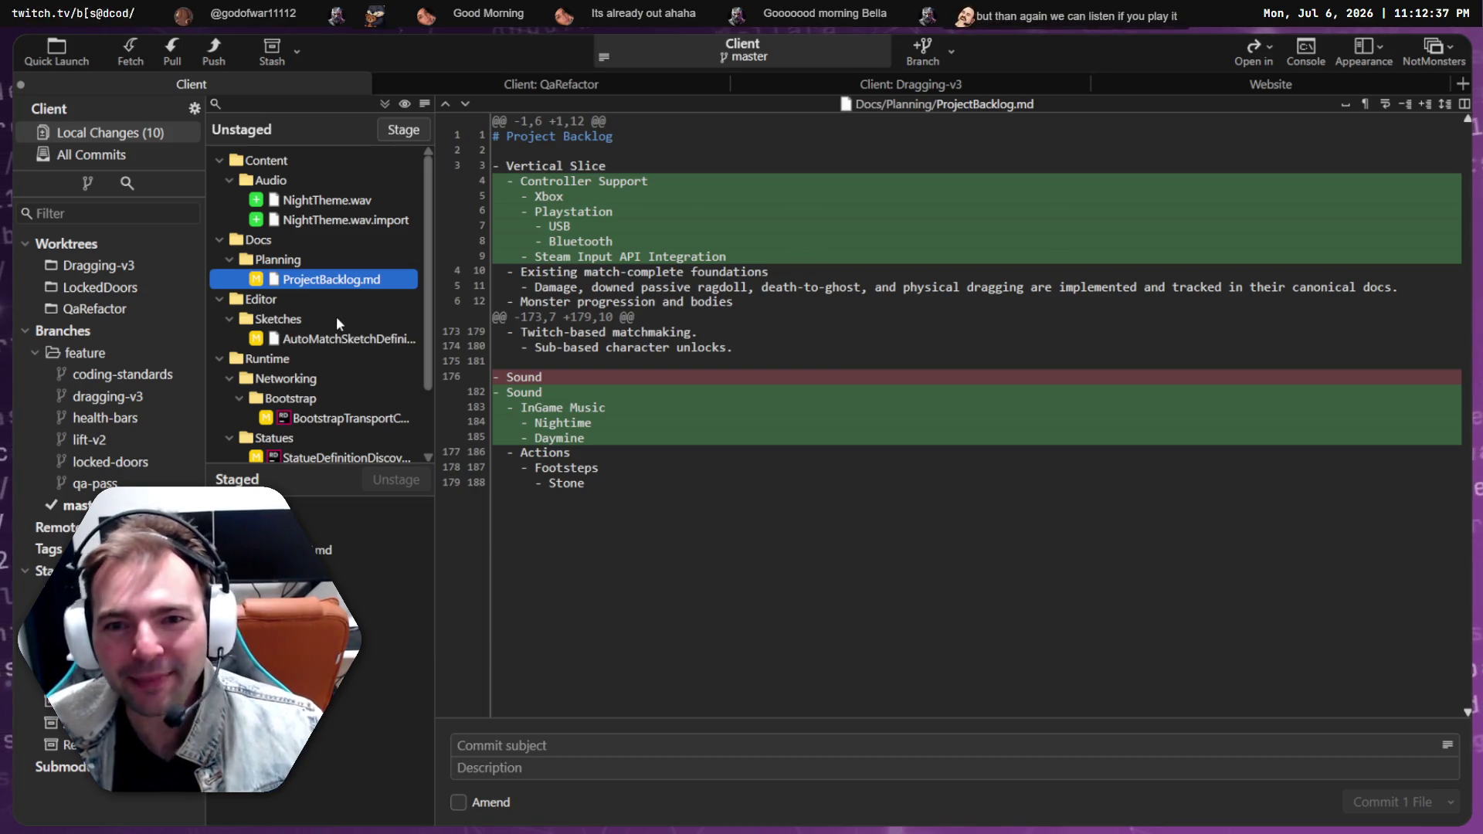
left_click(420, 130)
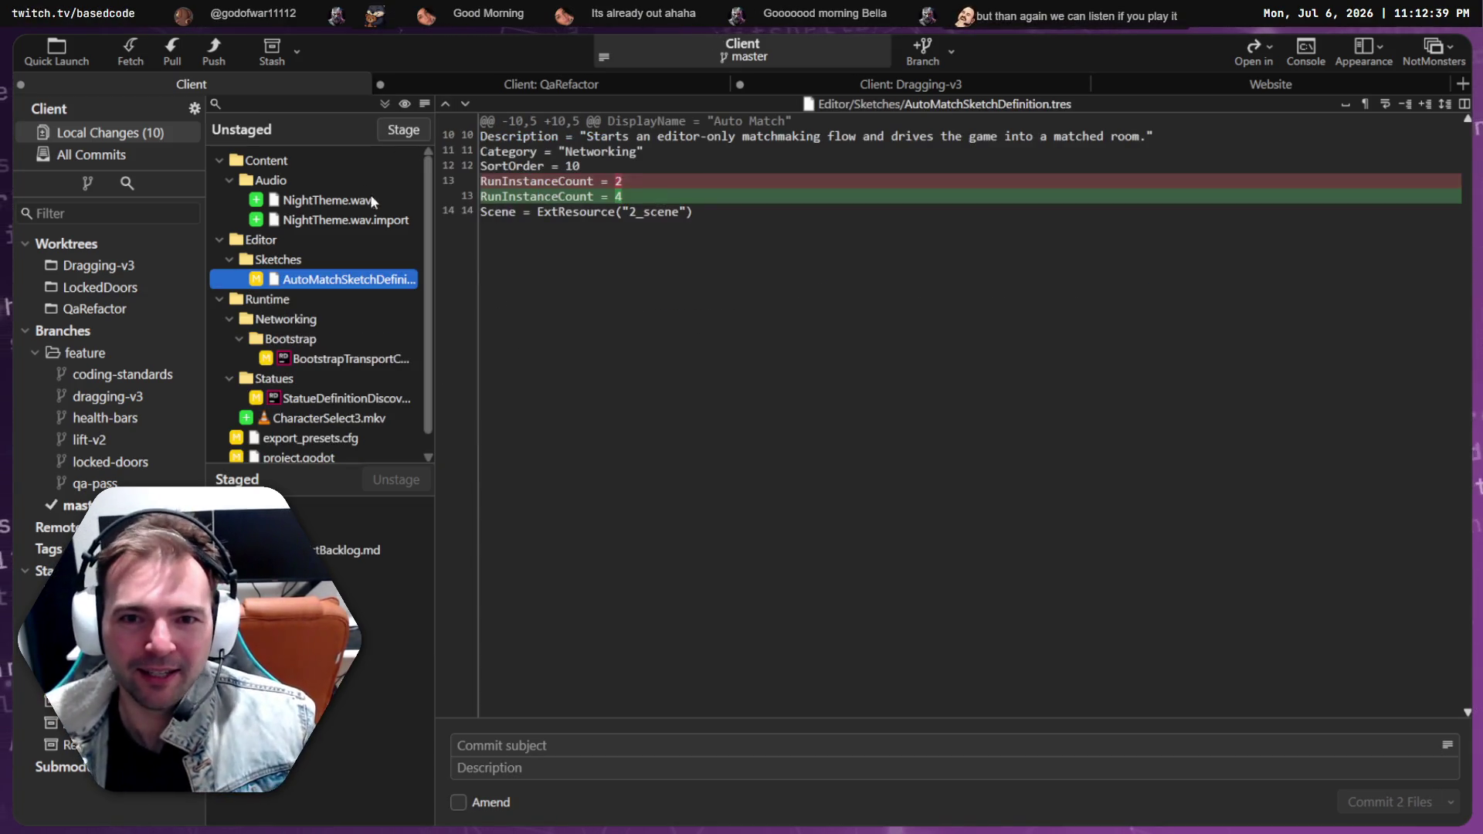
left_click_drag(360, 209, 359, 221)
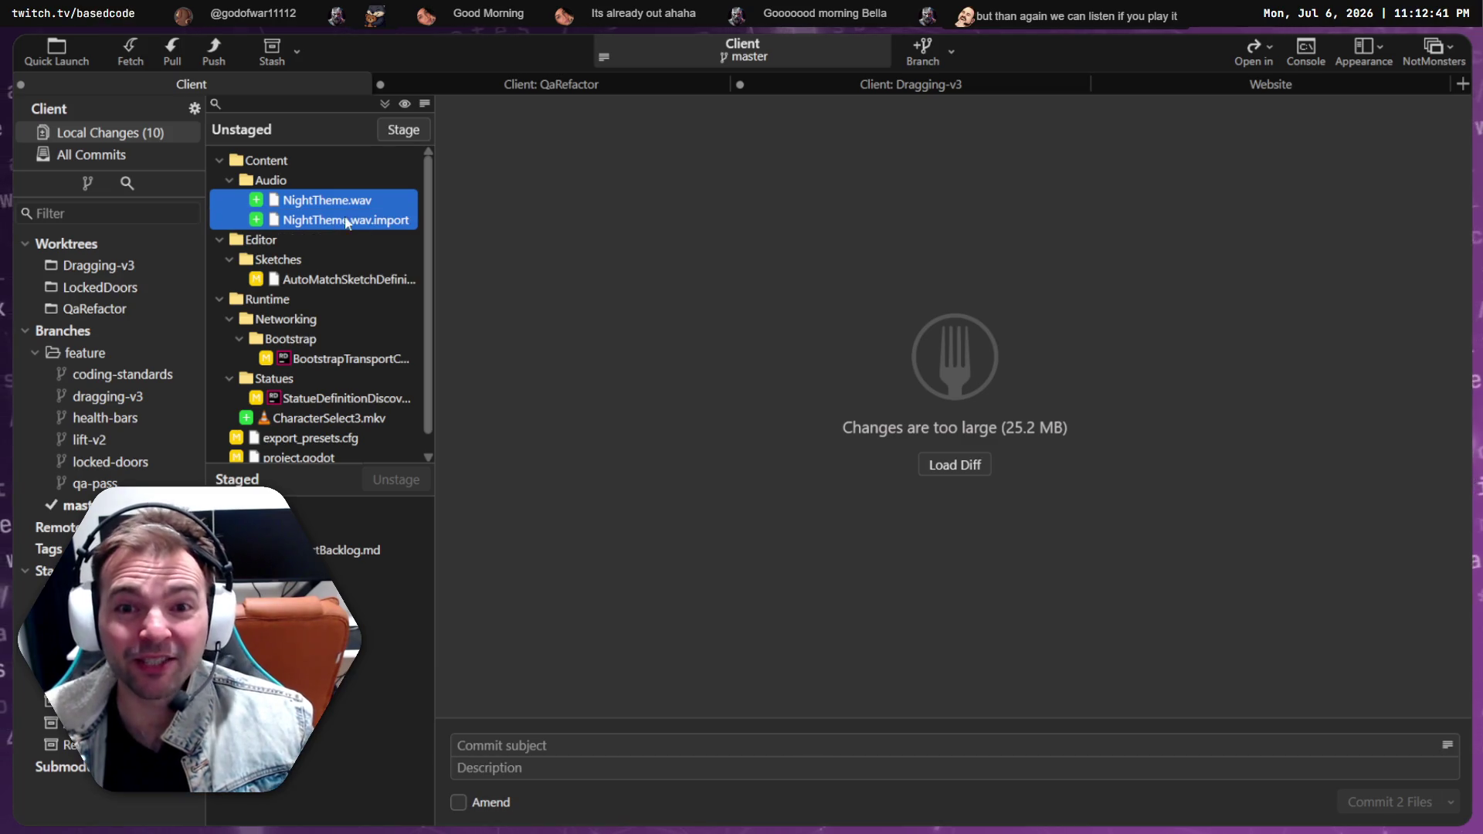
left_click(403, 129)
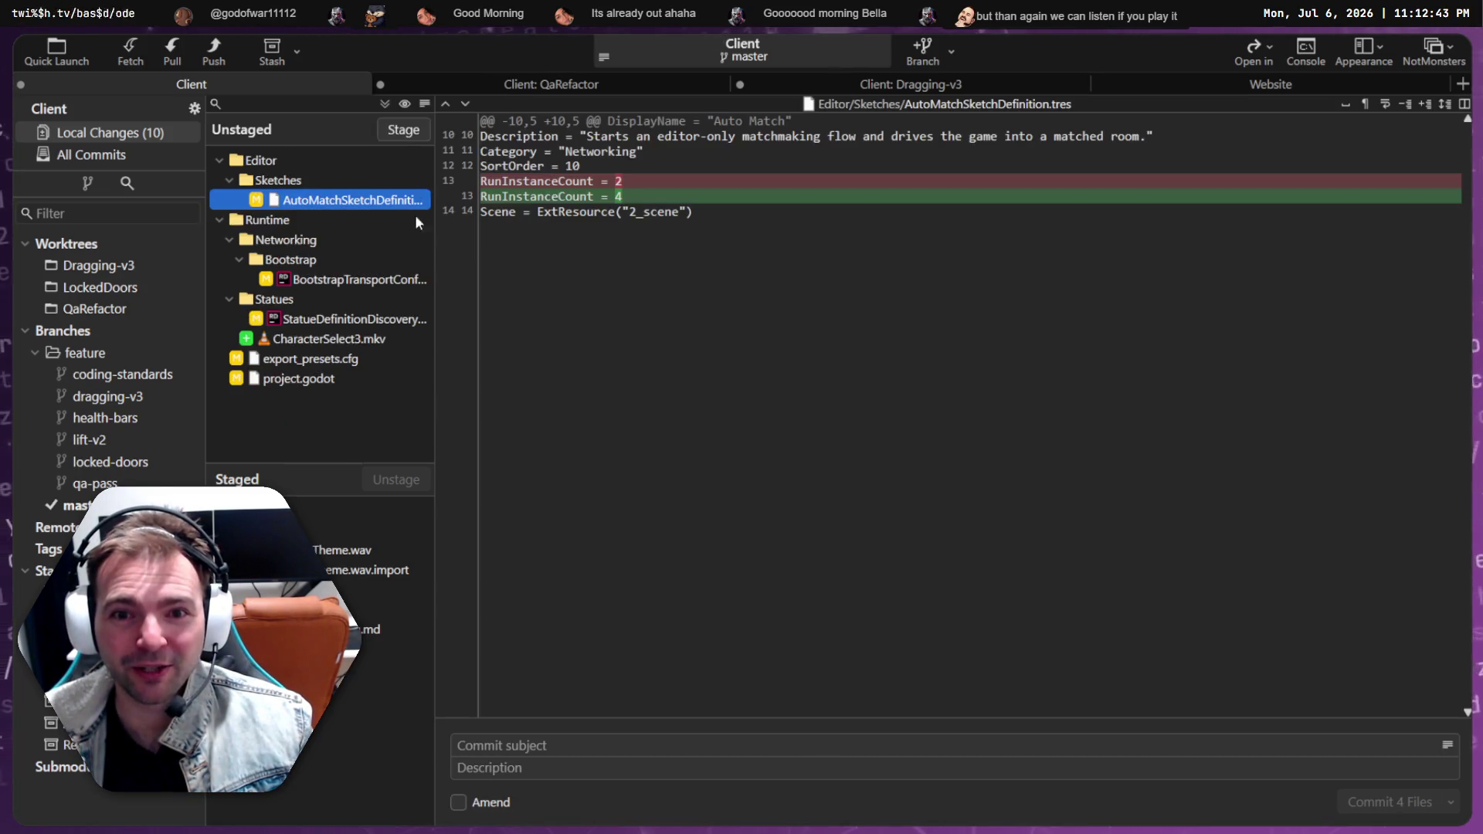
left_click(367, 279)
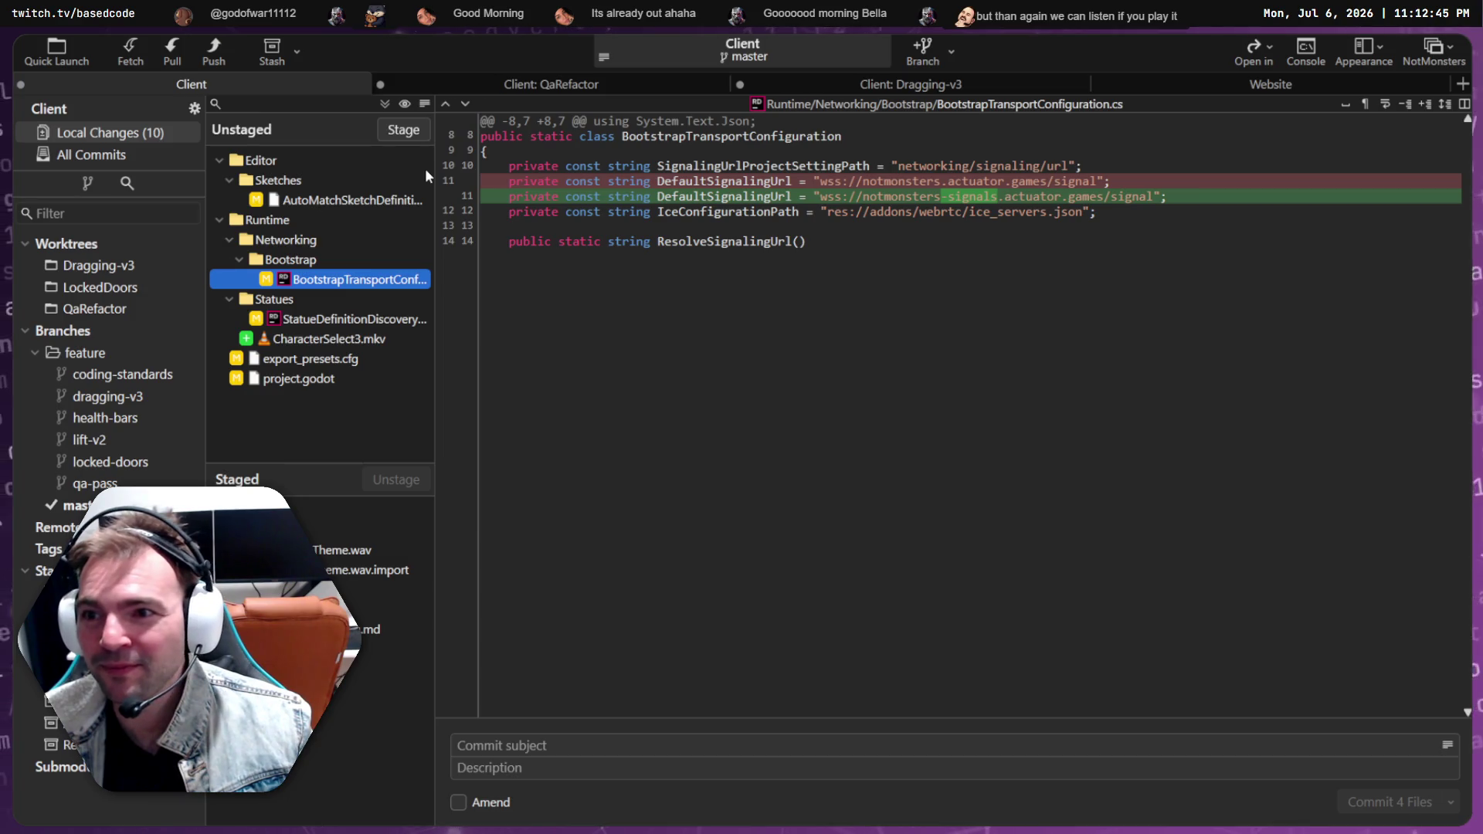
left_click(418, 129)
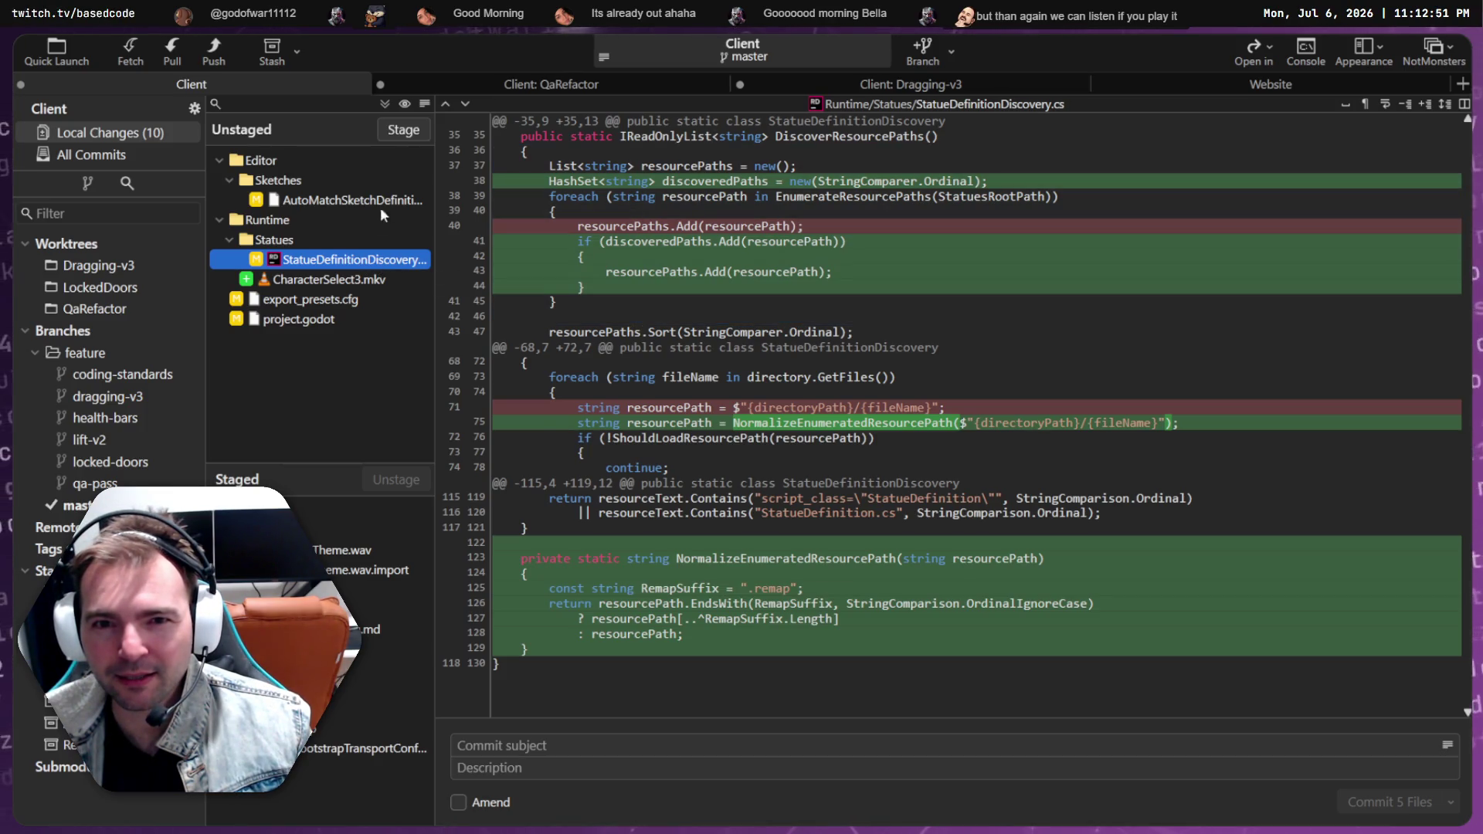
double_click(340, 257)
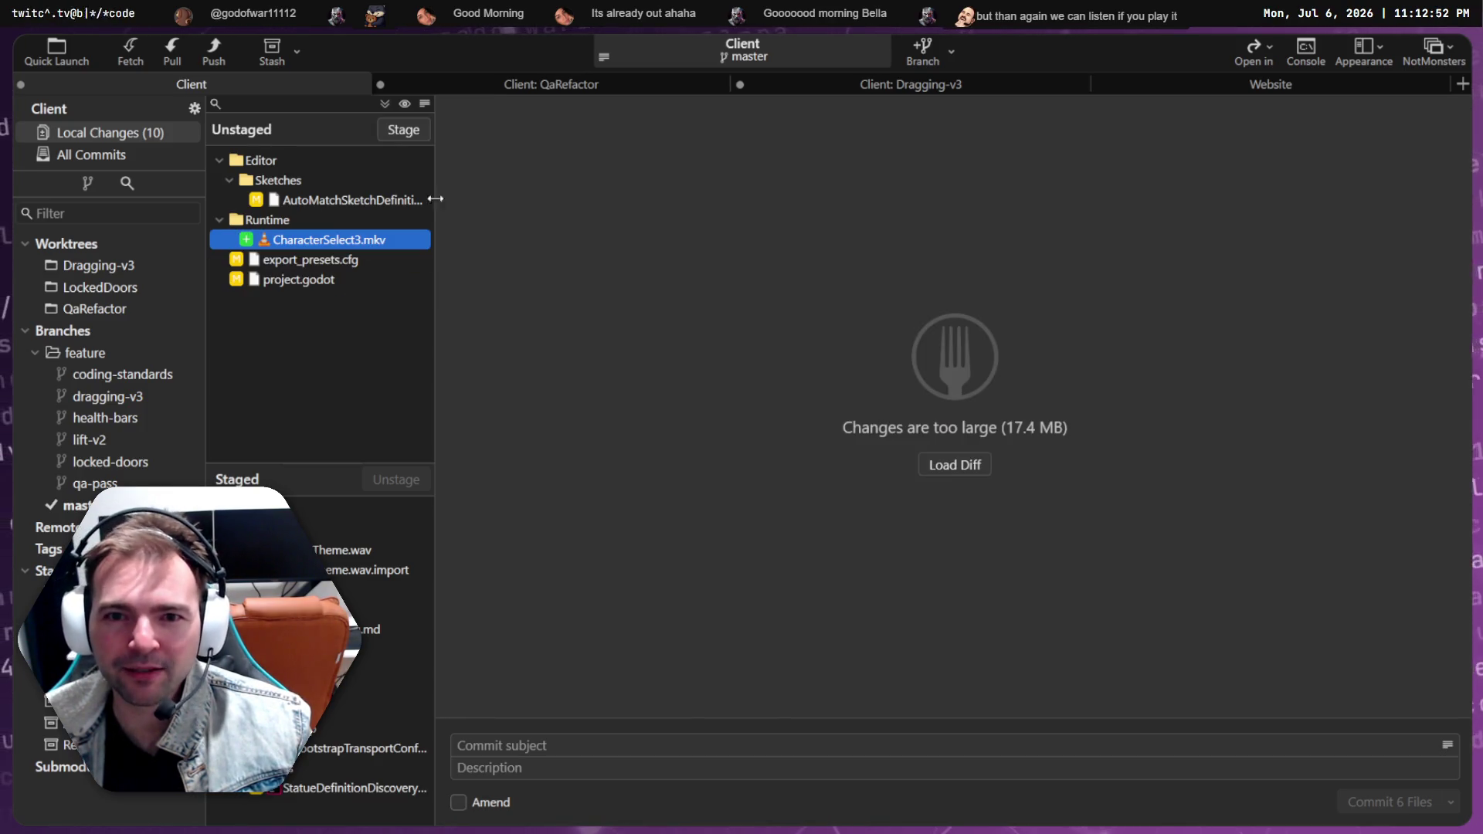
Discard the changes to the CharacterSelect3.mkv video
left_click(343, 259)
left_click(346, 242)
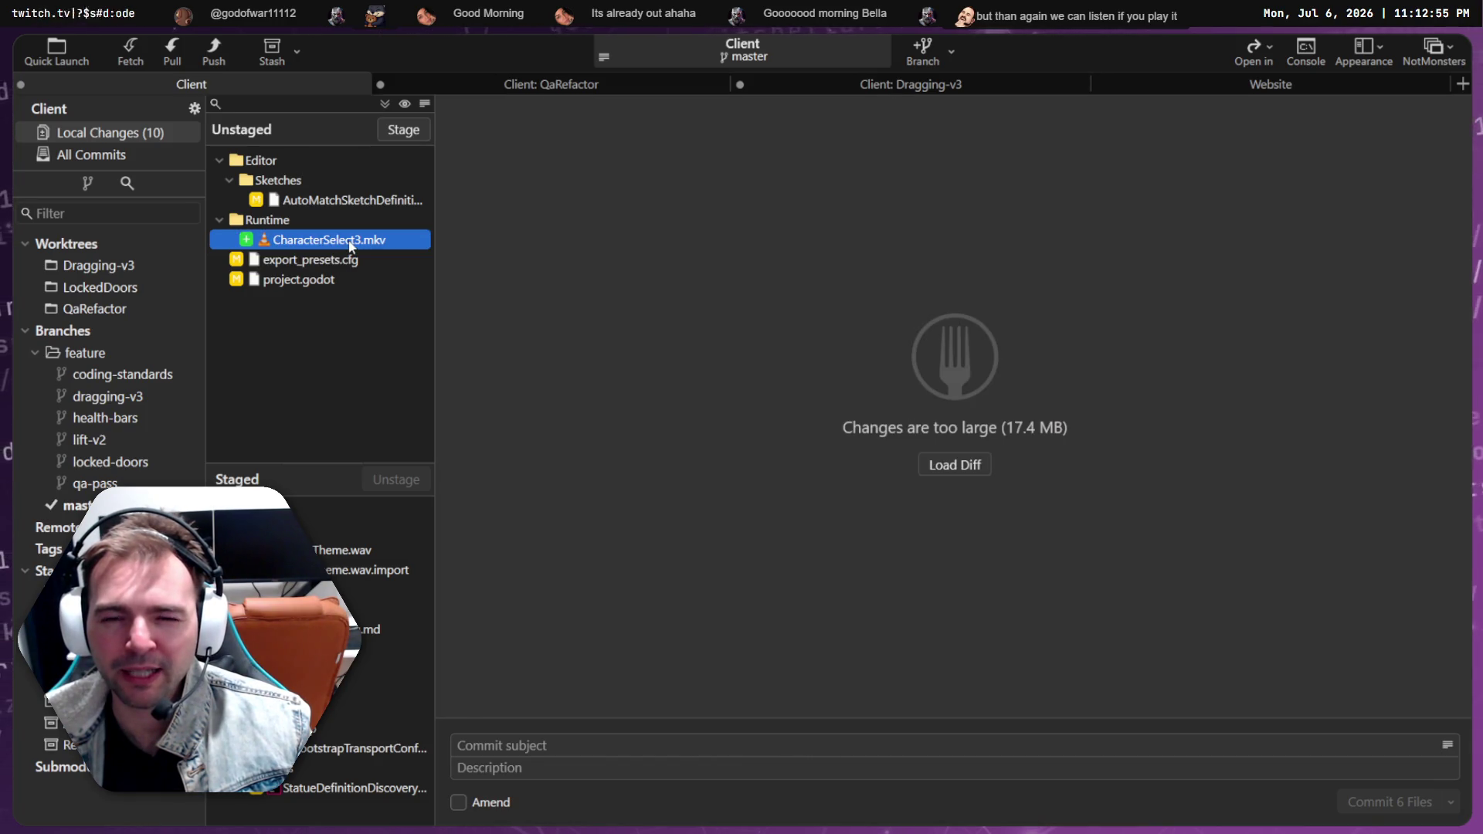
key("Delete")
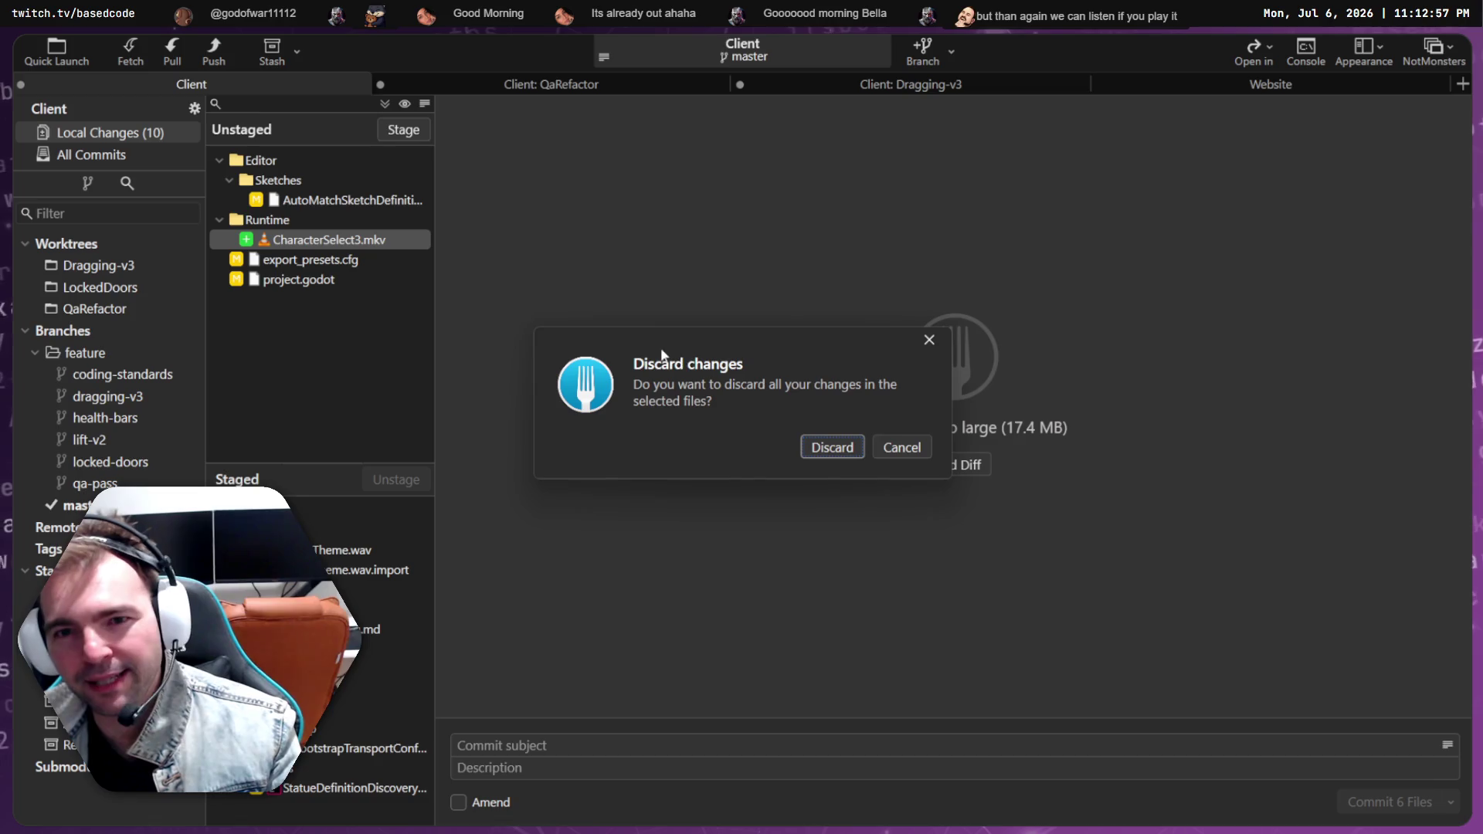
left_click(847, 447)
Check the export_presets.cfg diff and stage project.godot
key("Down")
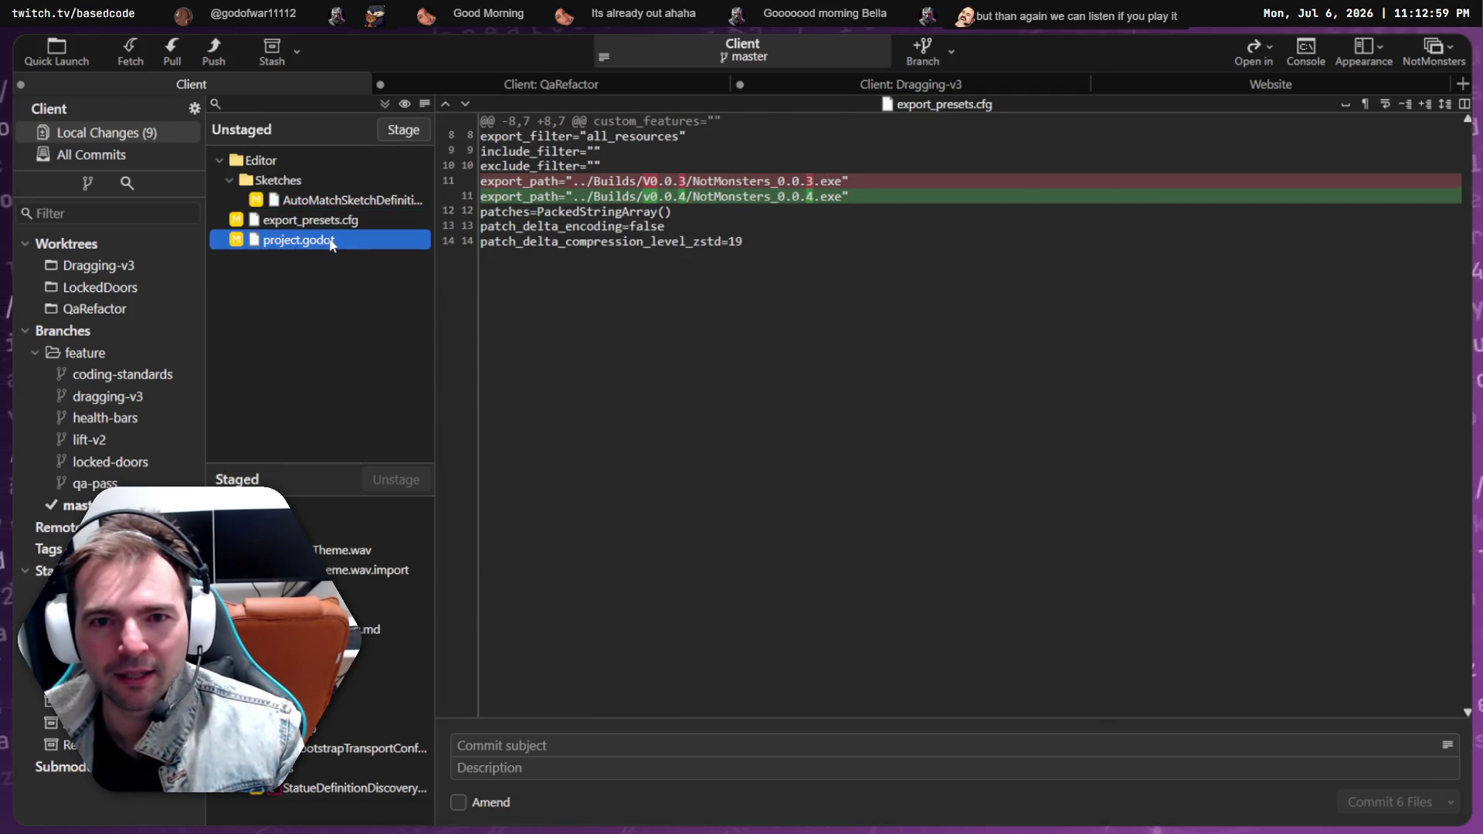
key("Up")
key("Up")
left_click(347, 224)
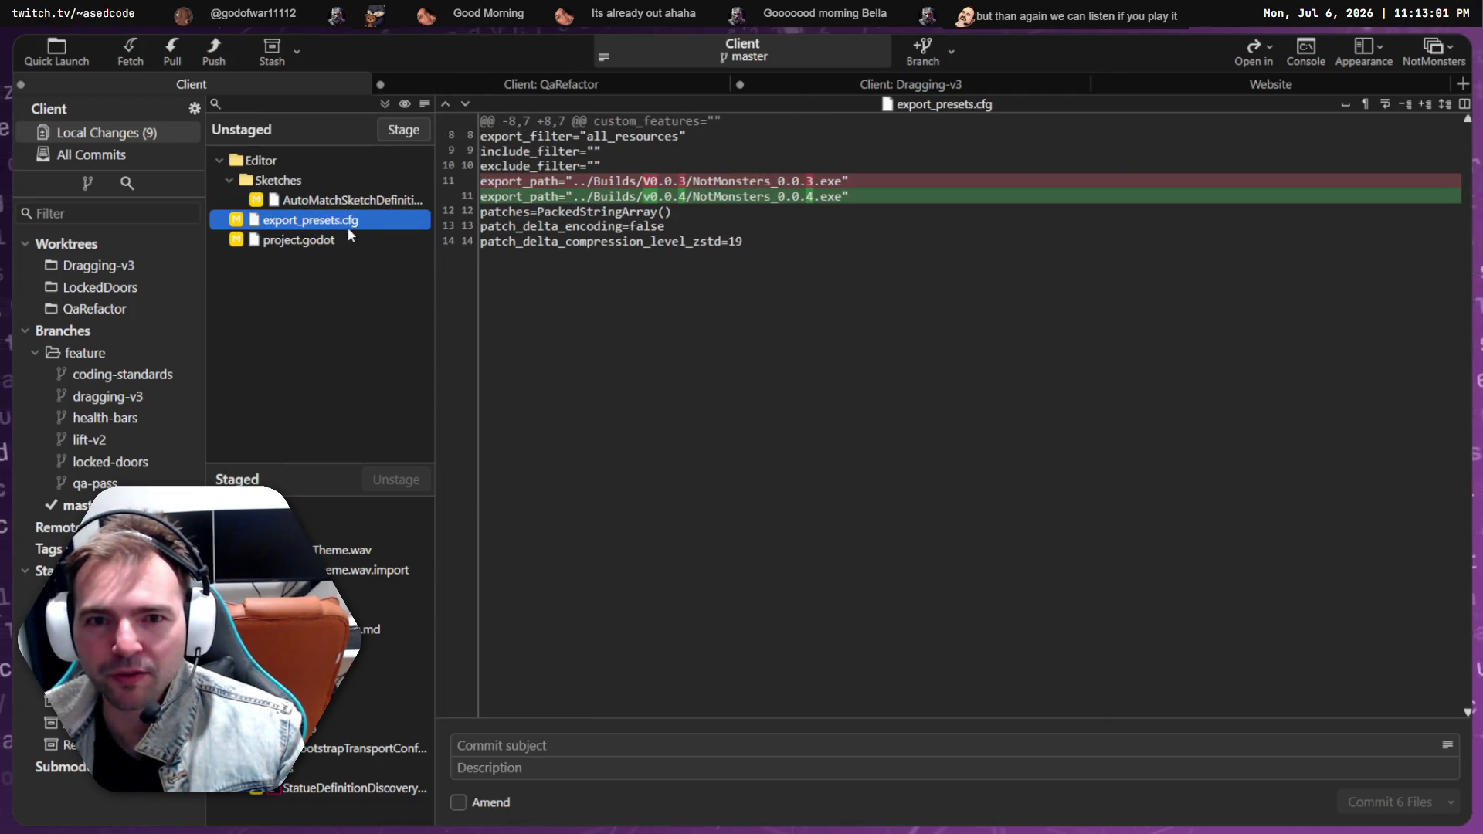
left_click(344, 237)
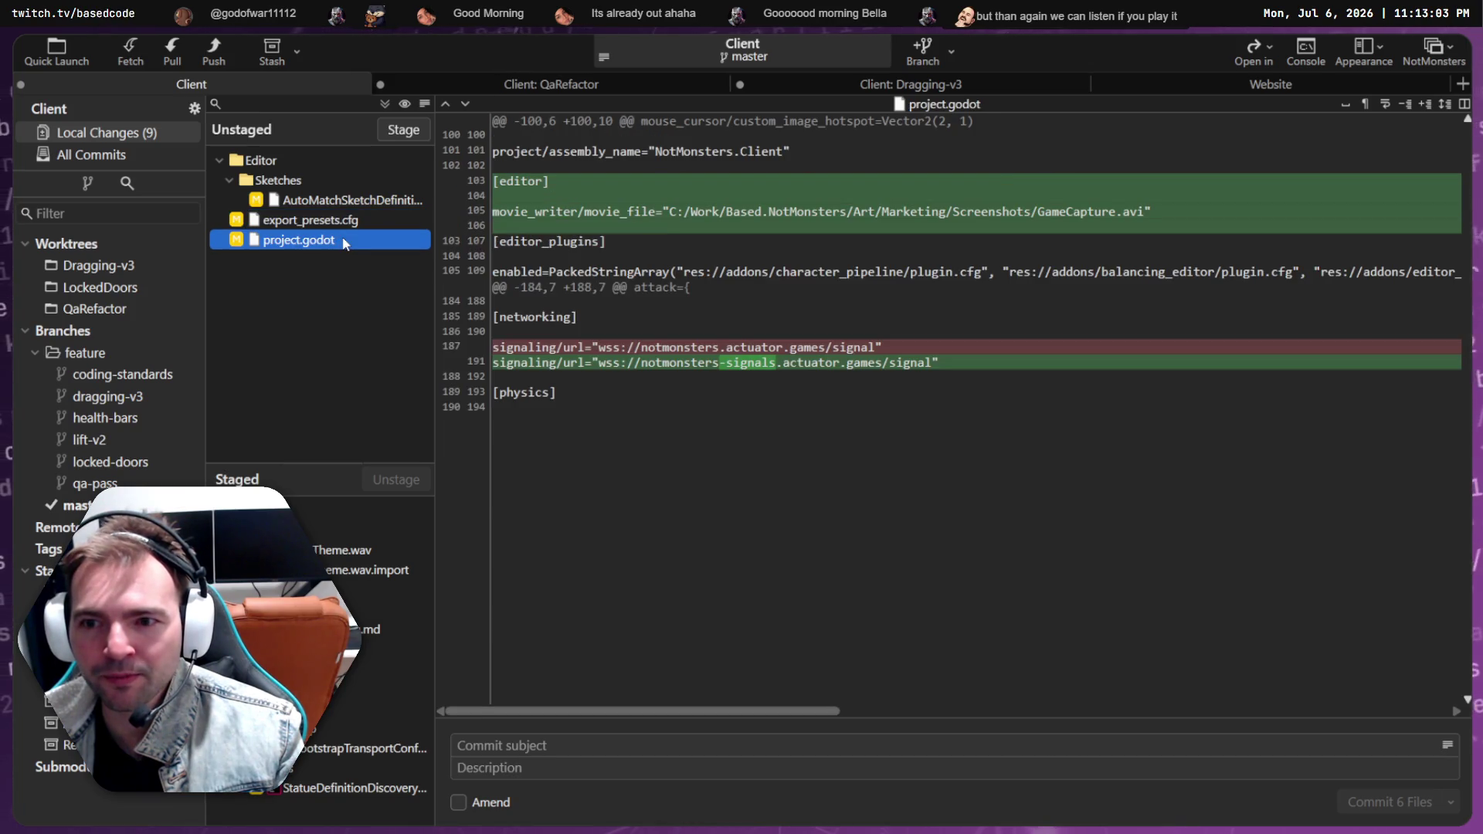
left_click(403, 131)
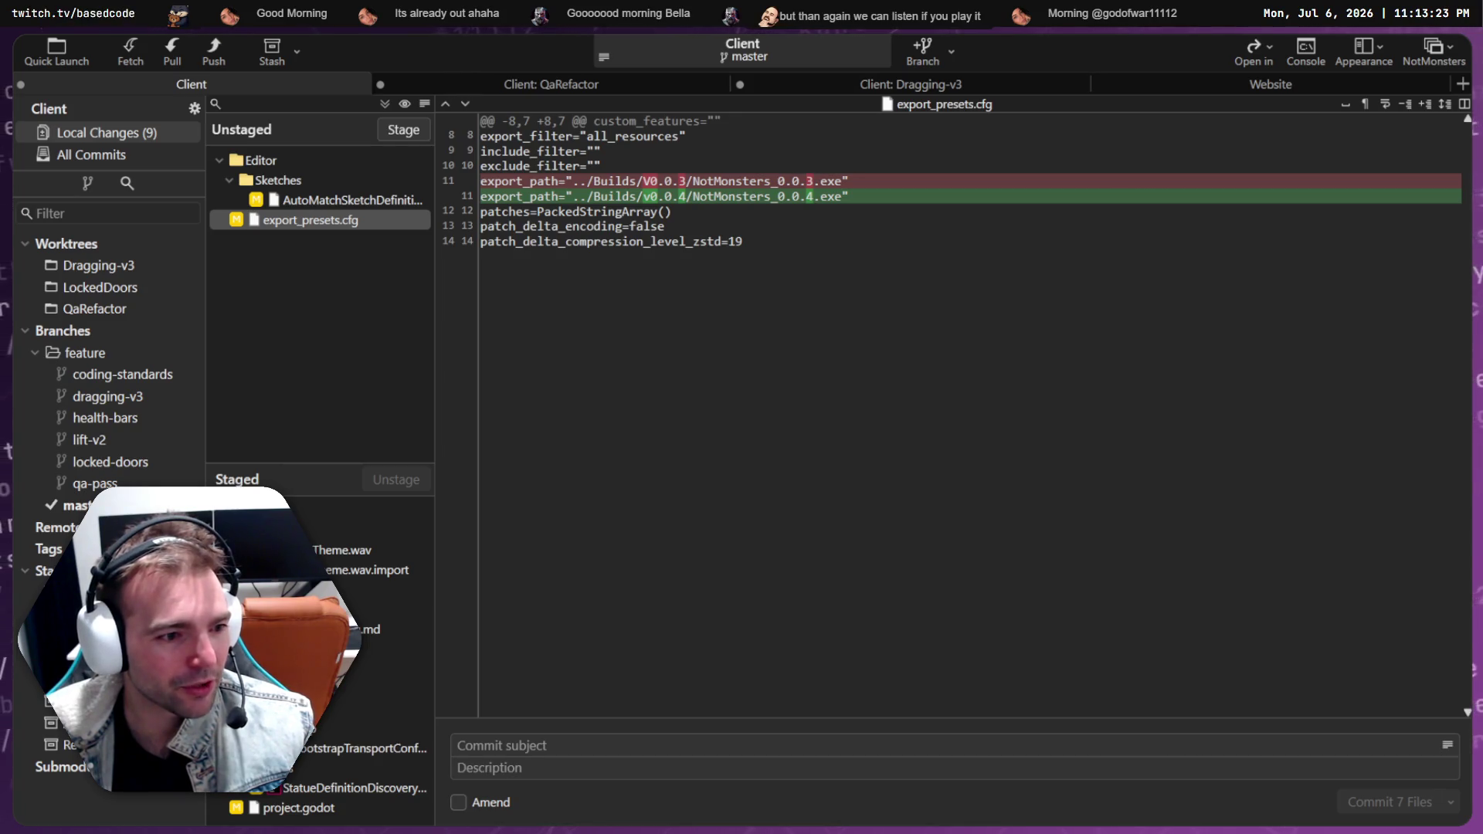
Maximize the Spotify window and open the Late Night Debugging album from the Discography
key("alt+Tab")
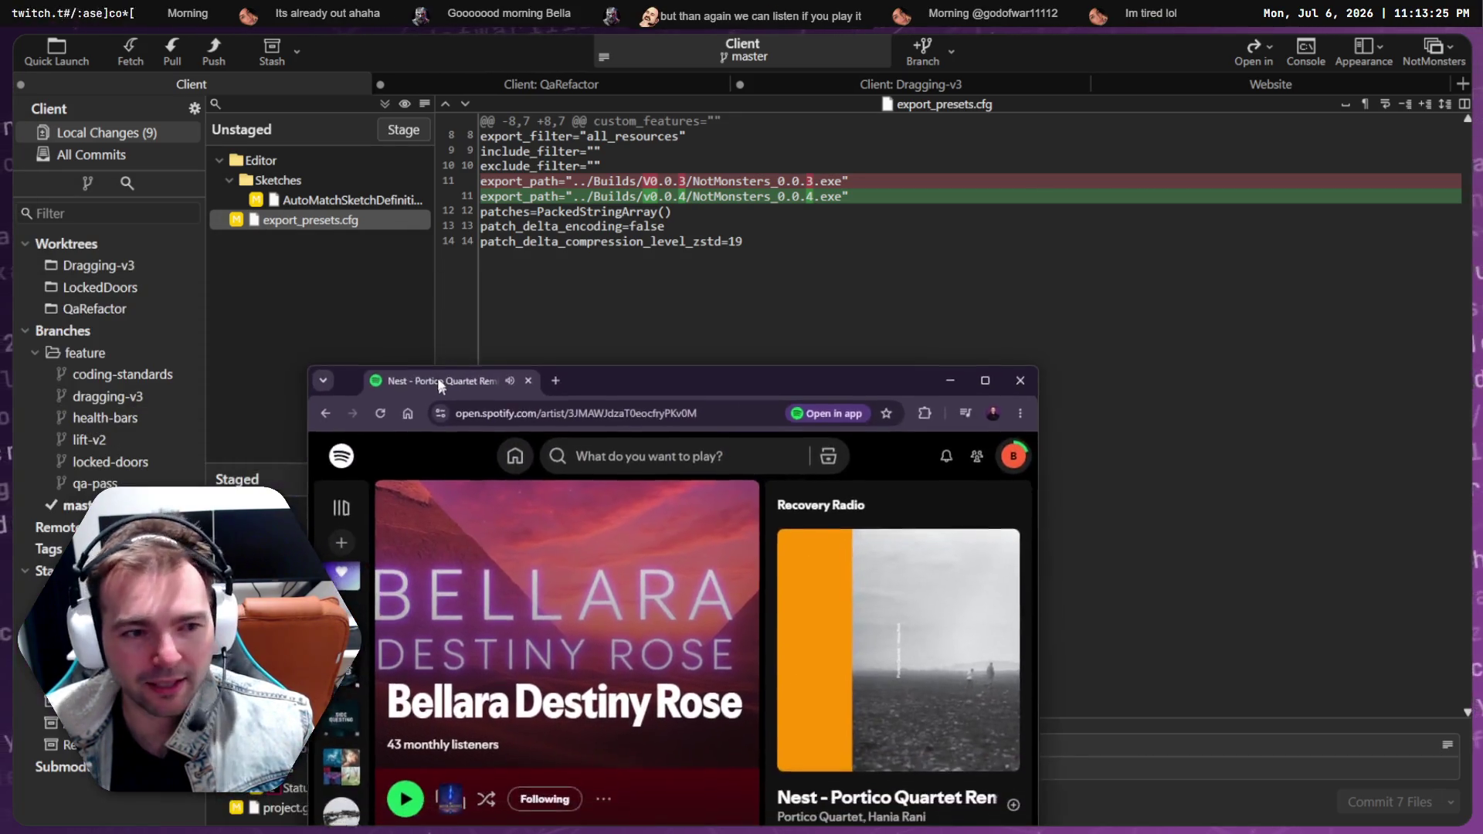
double_click(703, 360)
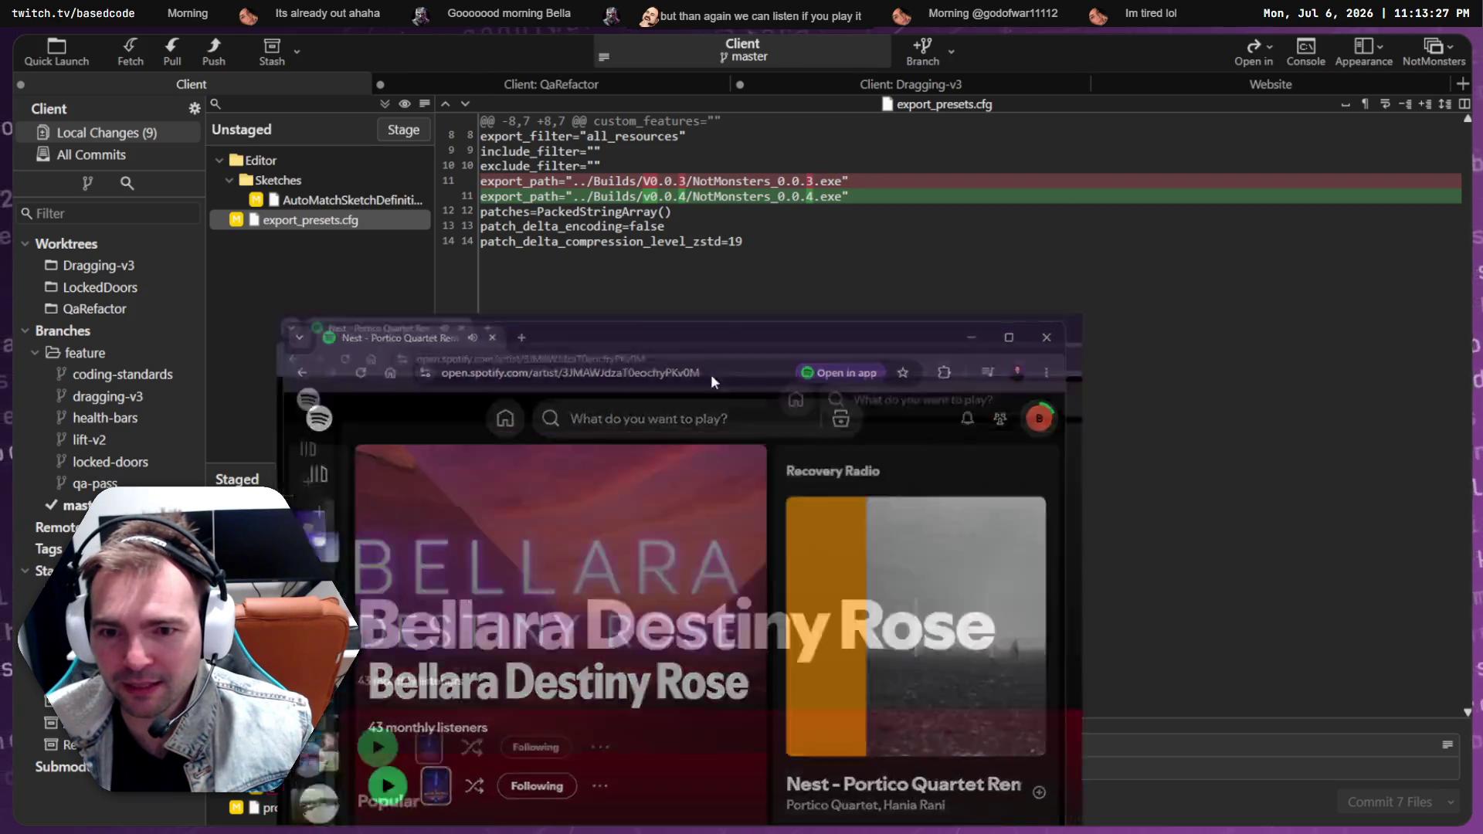
scroll(296, 533, "down", 2)
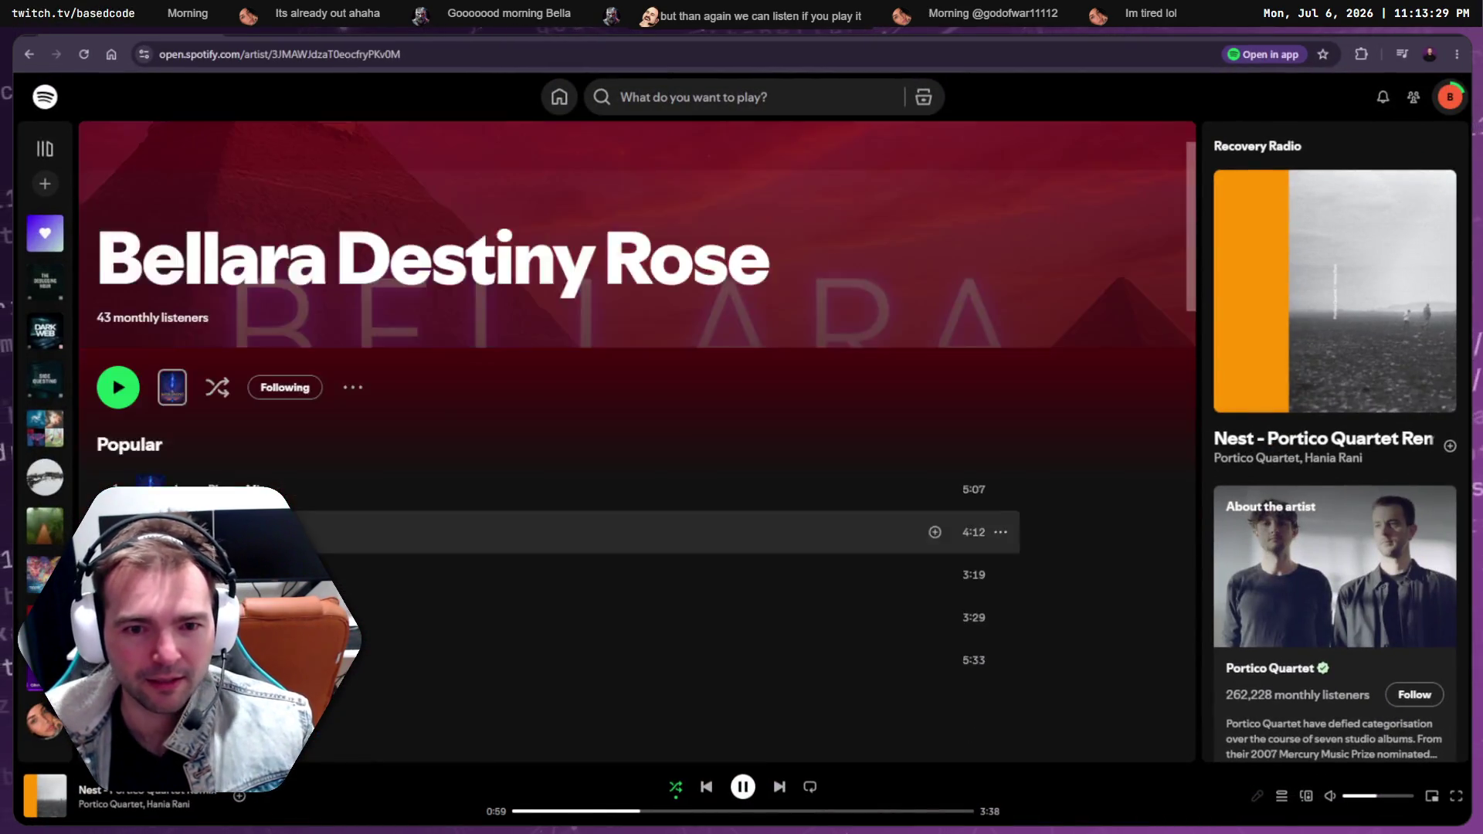
scroll(387, 414, "down", 3)
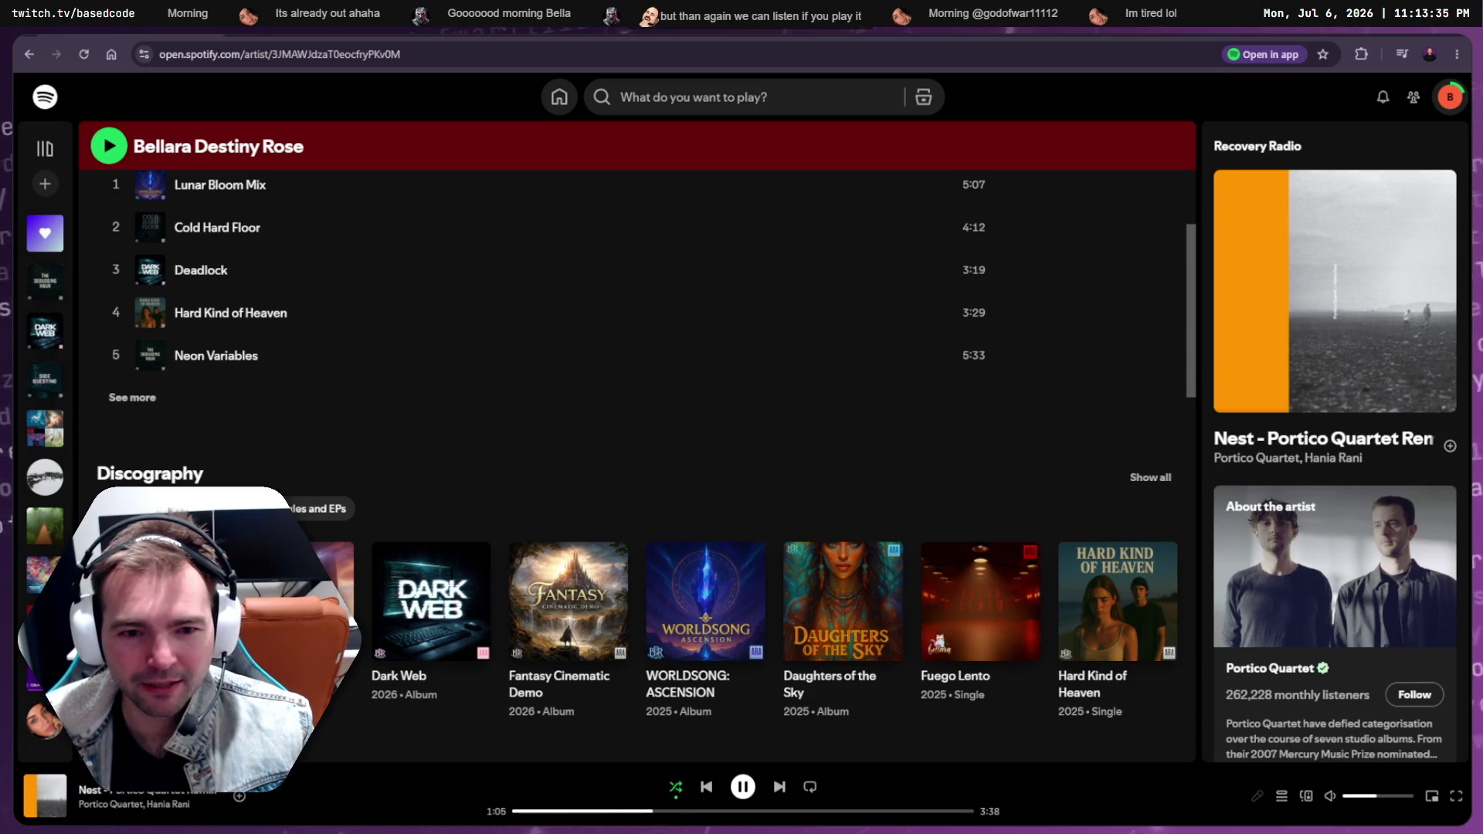
left_click(309, 587)
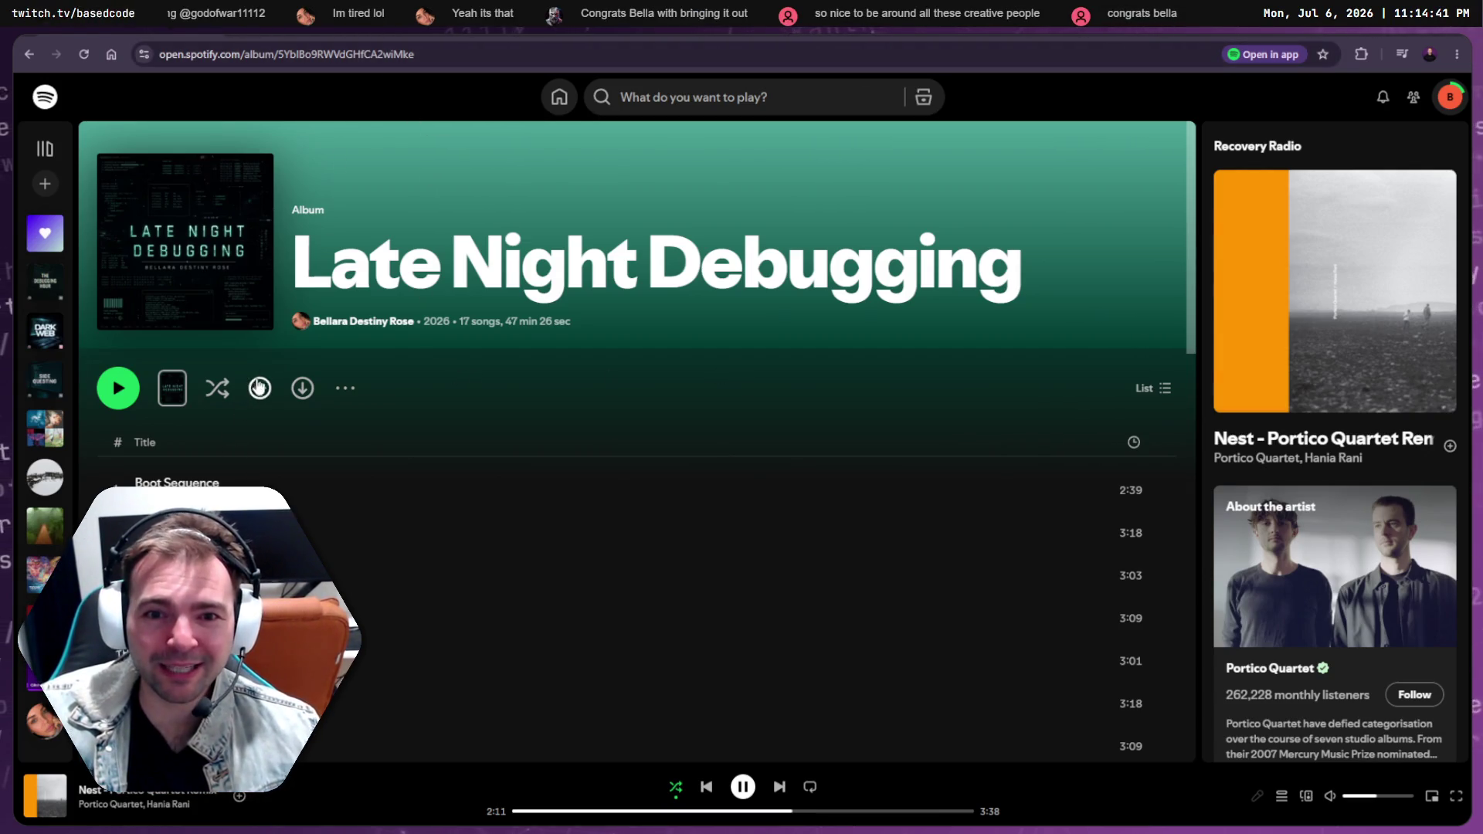
Save the Late Night Debugging album to the library and try pinning it, dismissing the pins-full notice
left_click(260, 388)
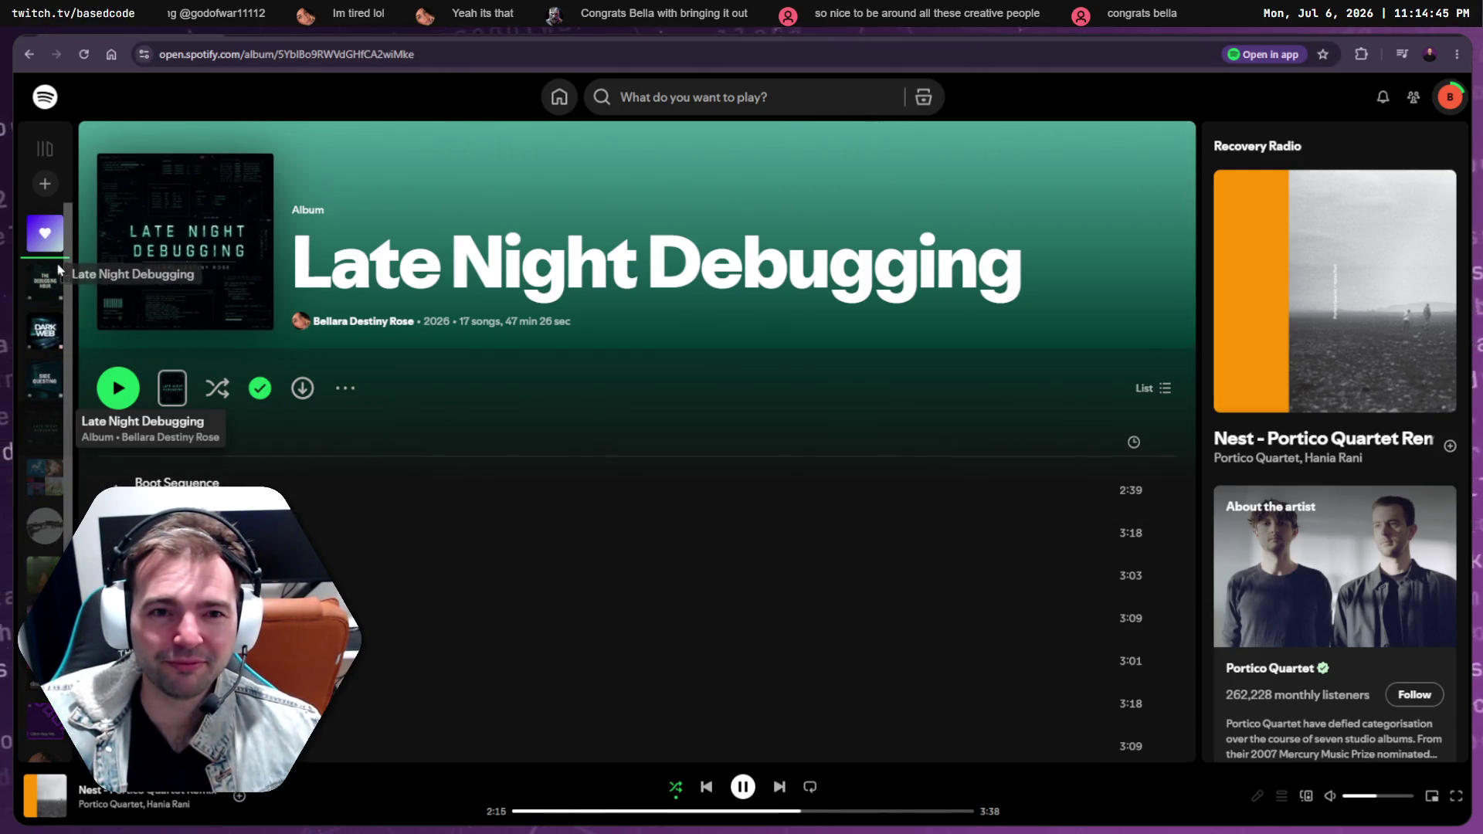
left_click_drag(60, 269, 108, 271)
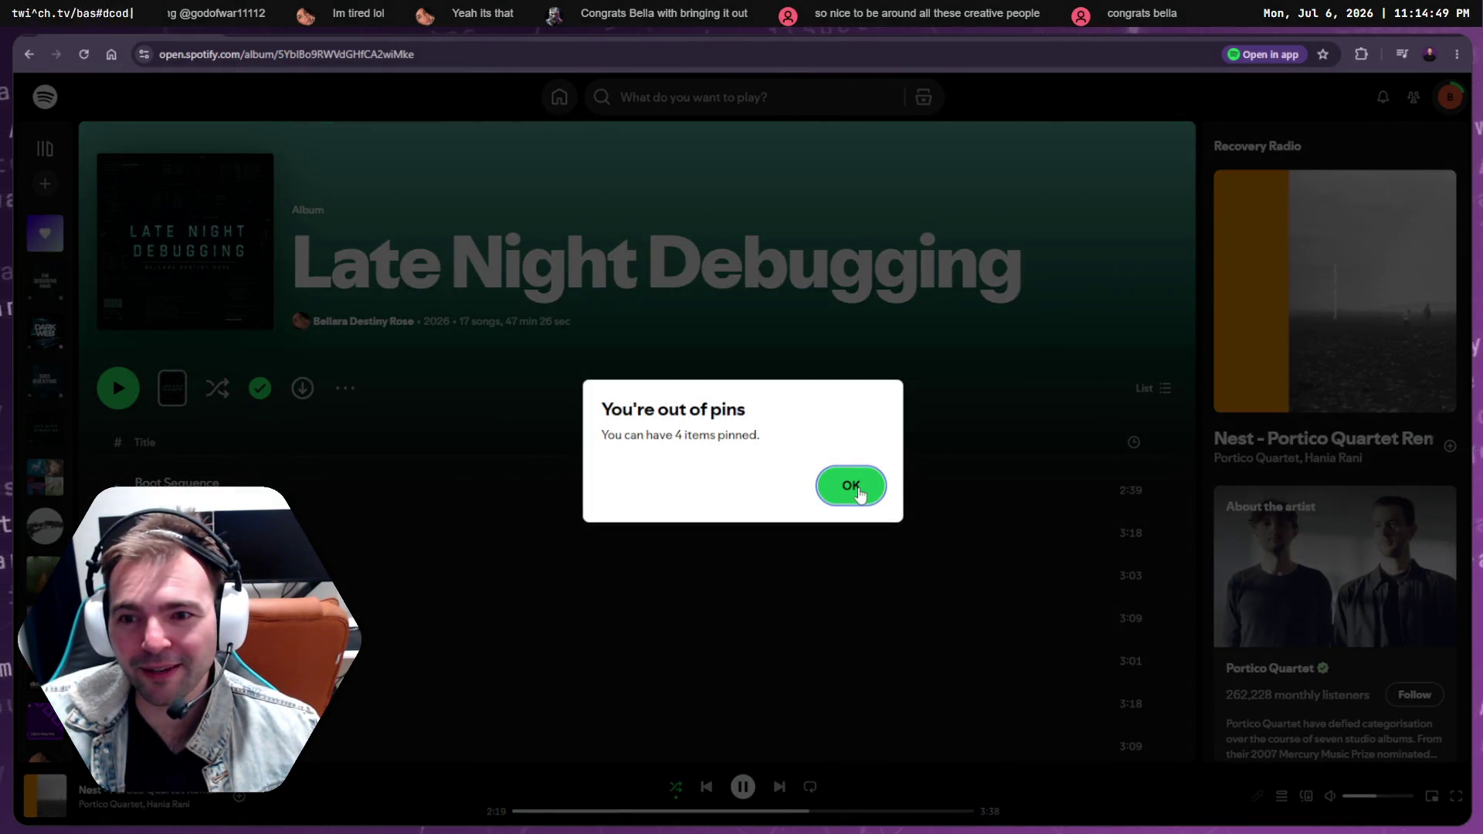
left_click(853, 487)
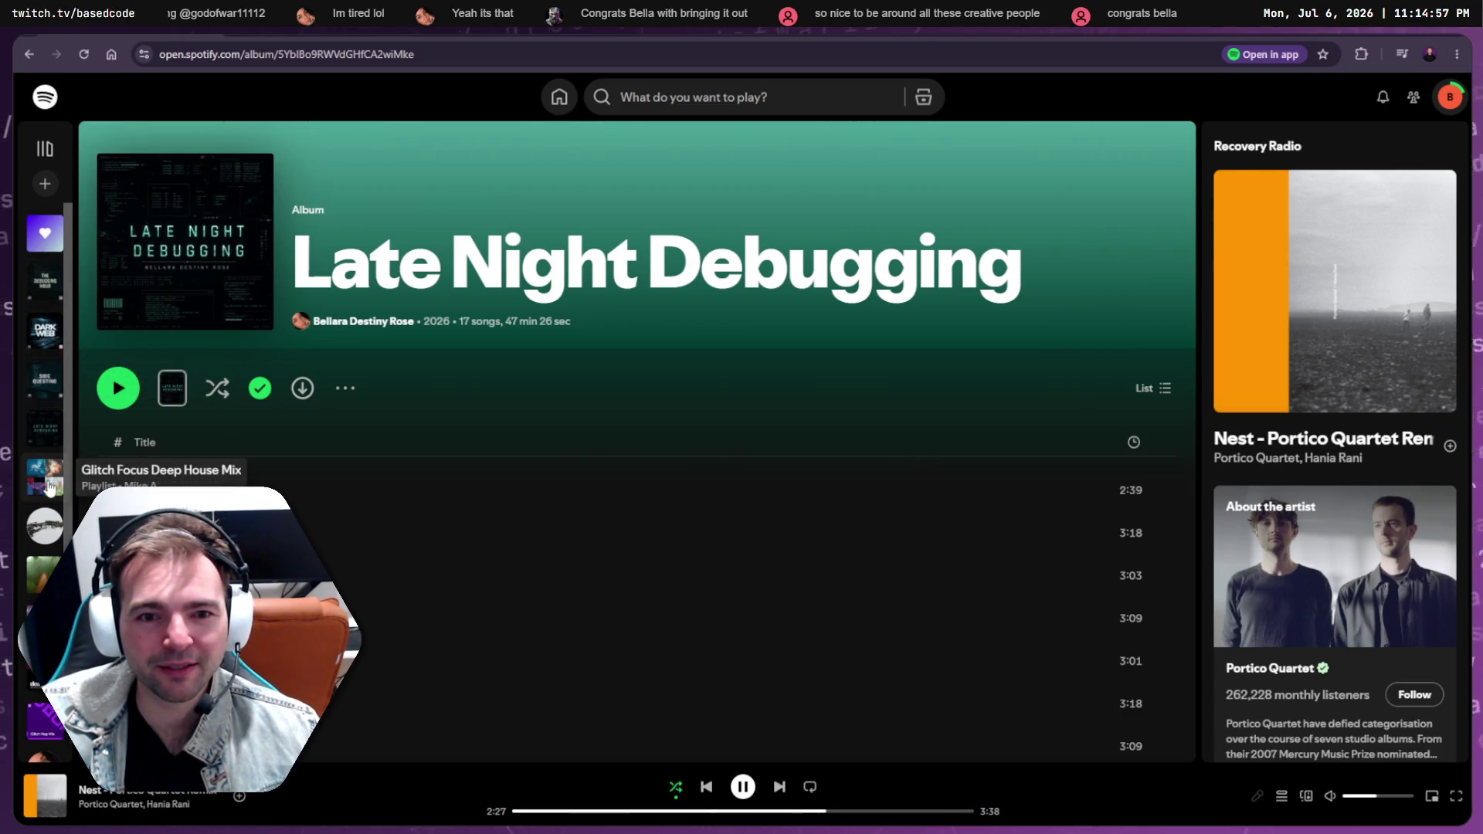
Hide Spotify, check the AutoMatchSketchDefinition and export_presets.cfg diffs in Fork, then show All Commits
key("super+Left")
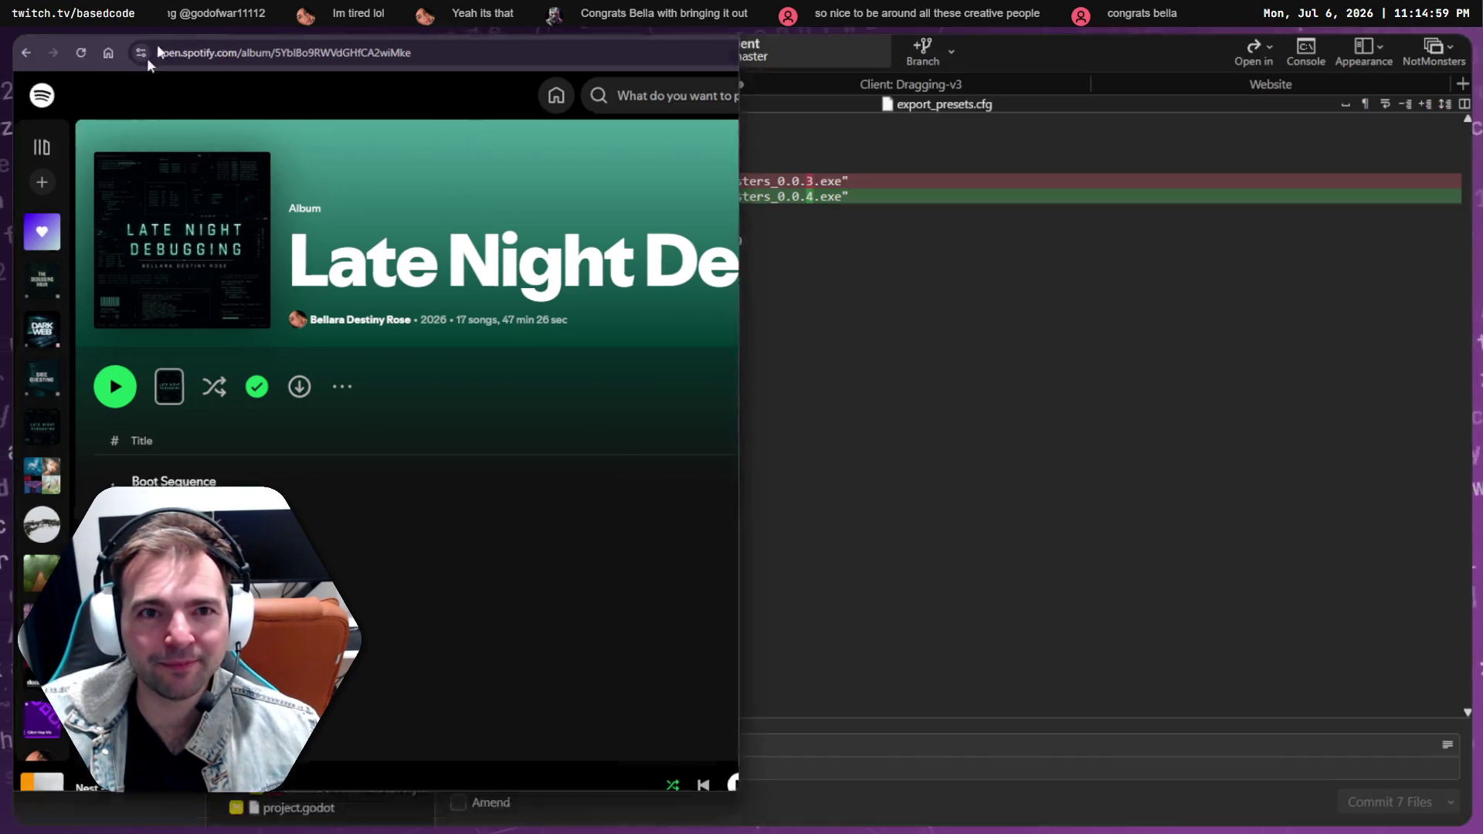
key("super+Down")
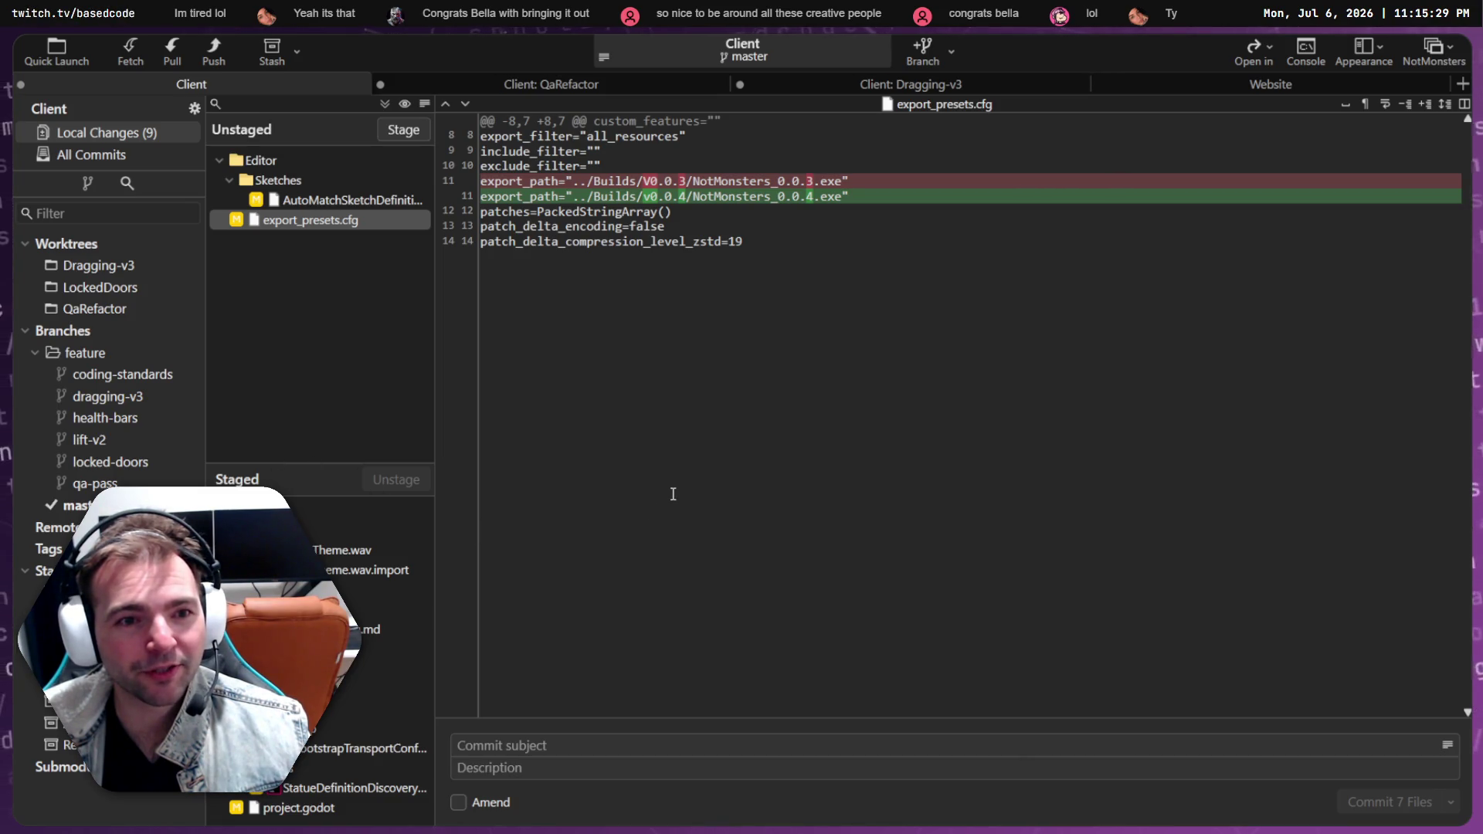
left_click(358, 372)
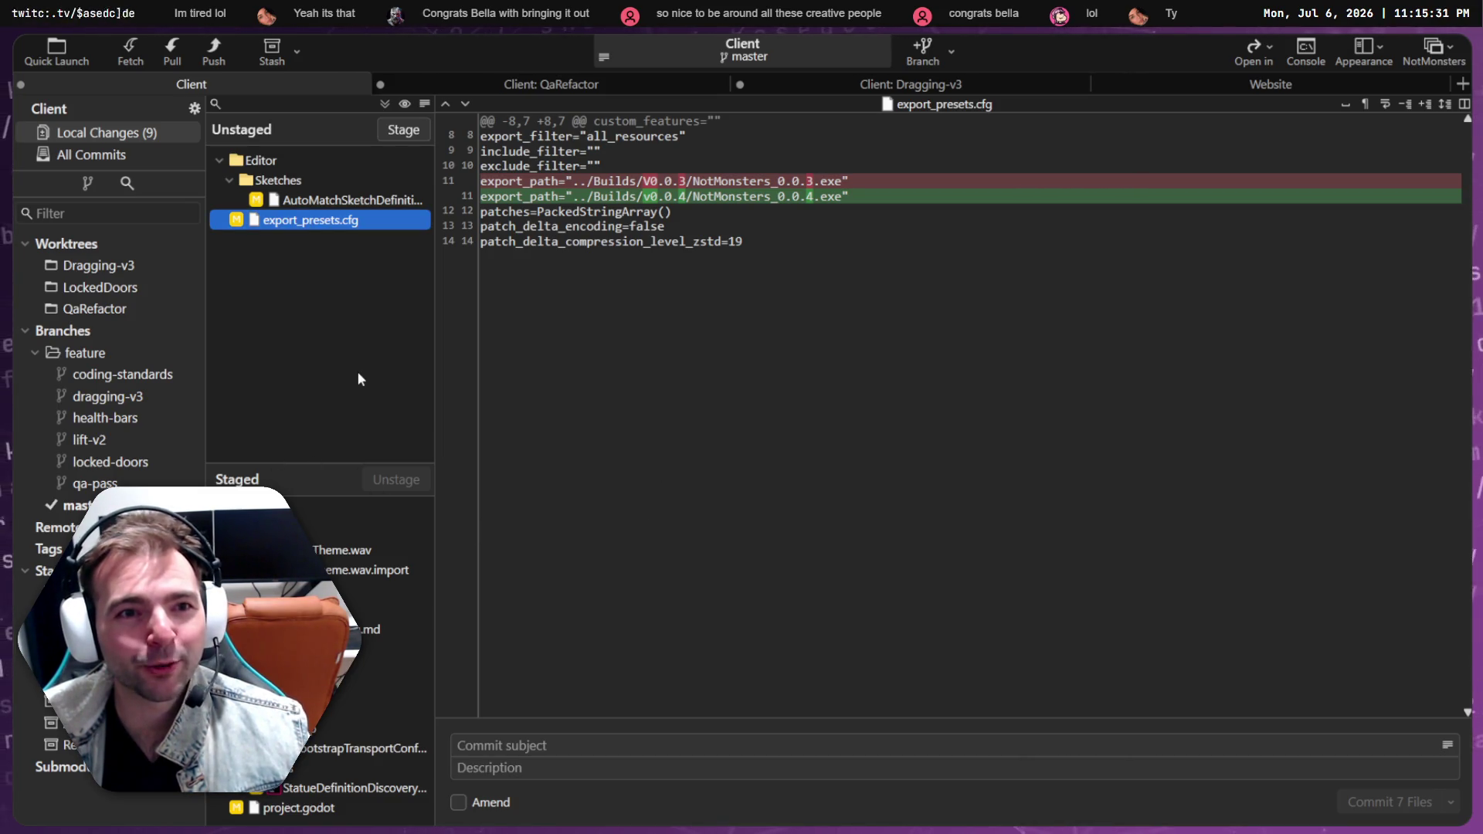
left_click(375, 203)
left_click(369, 212)
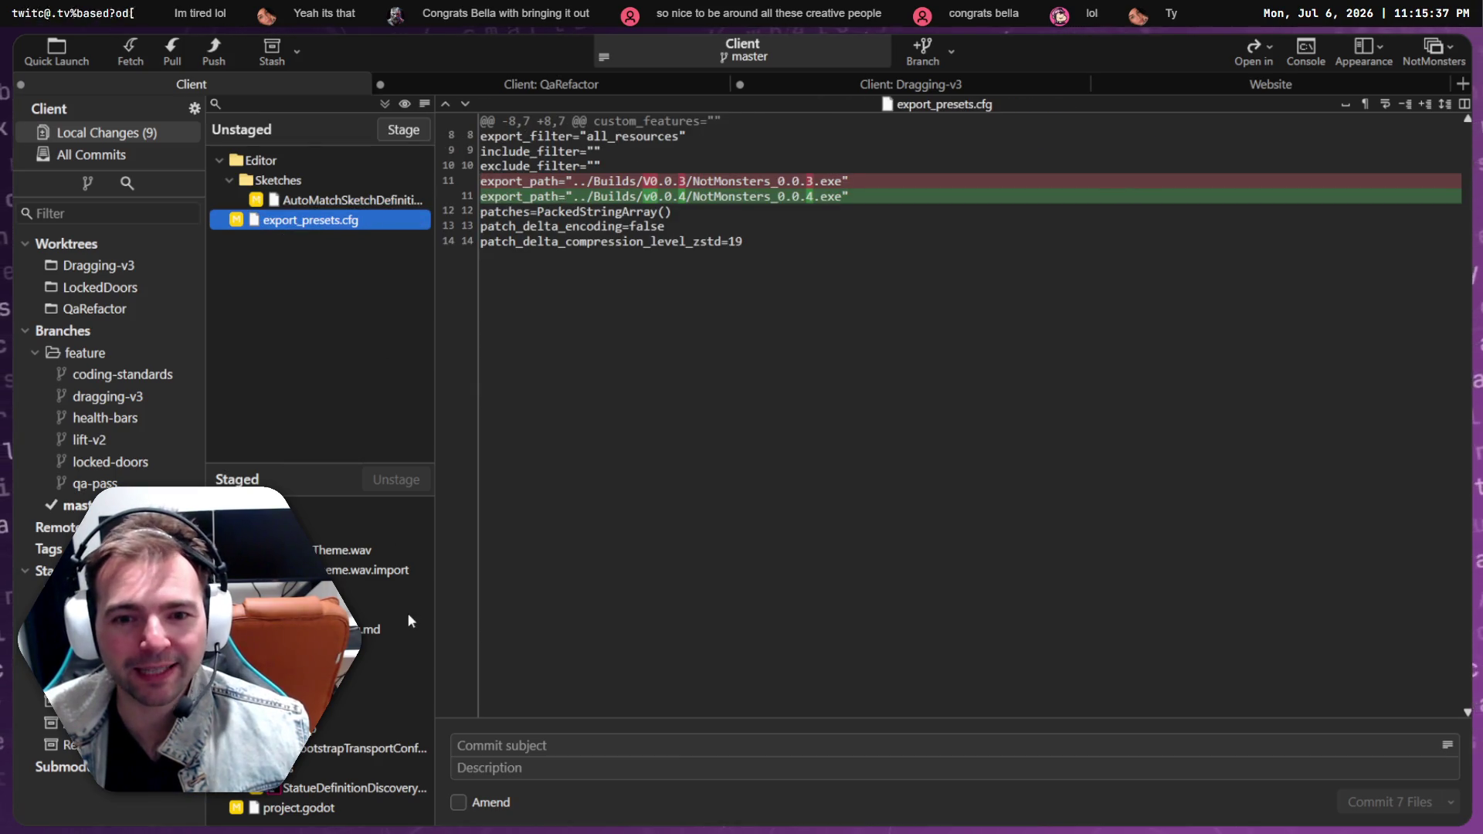
left_click(531, 746)
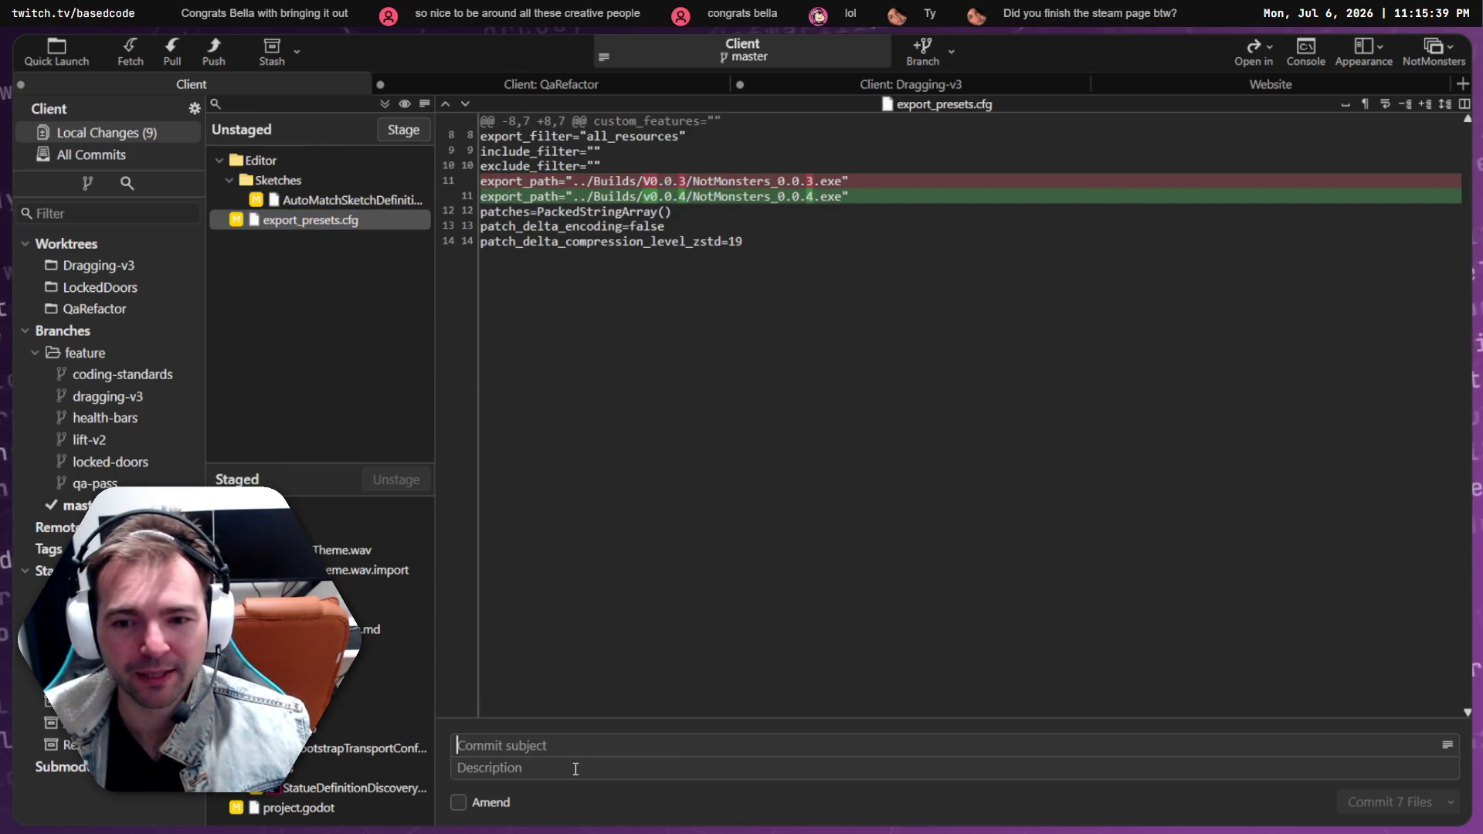
left_click(86, 352)
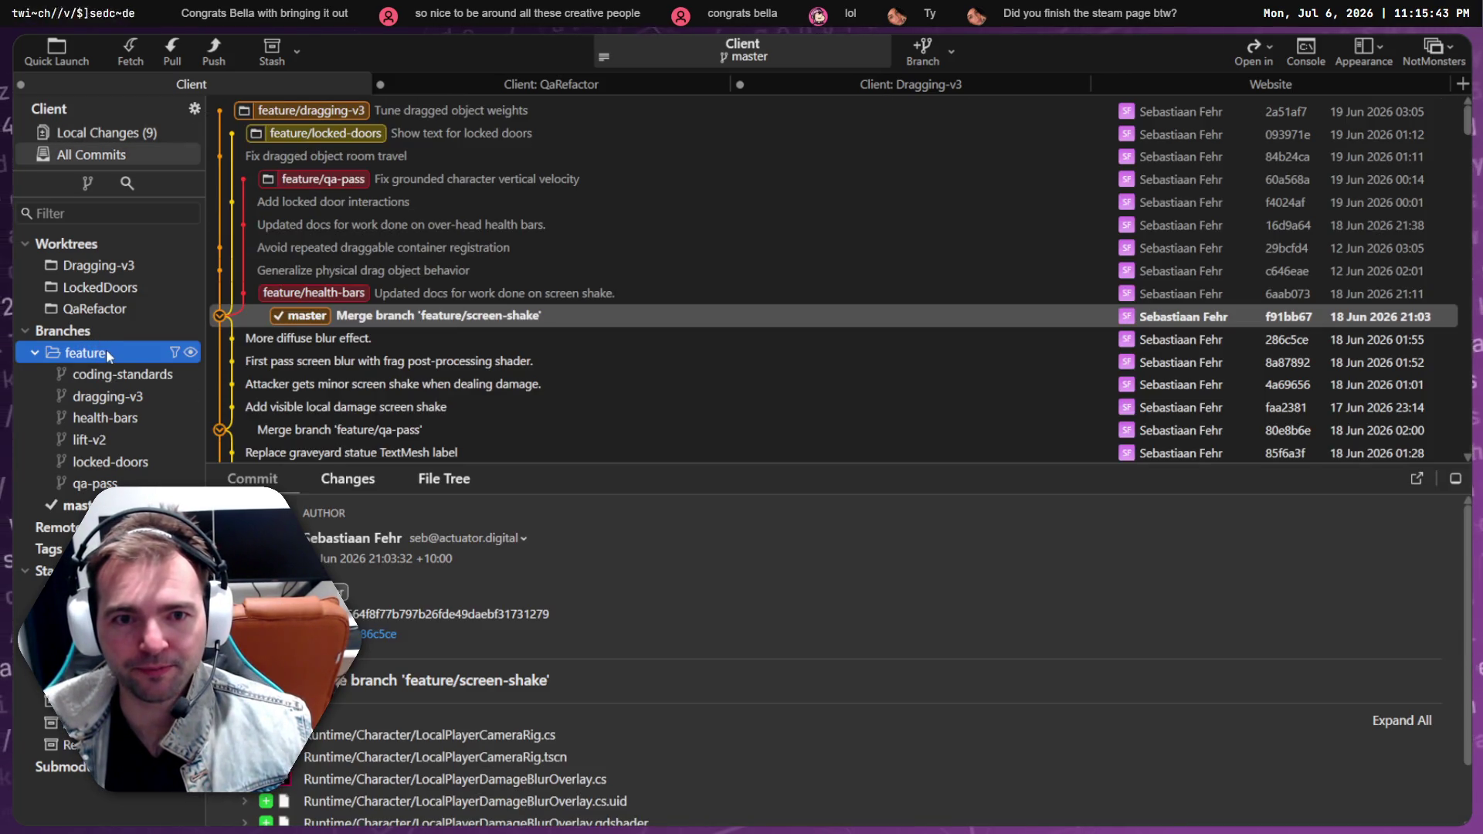
Create branch feature/new-url at master, then go back to Local Changes
right_click(94, 333)
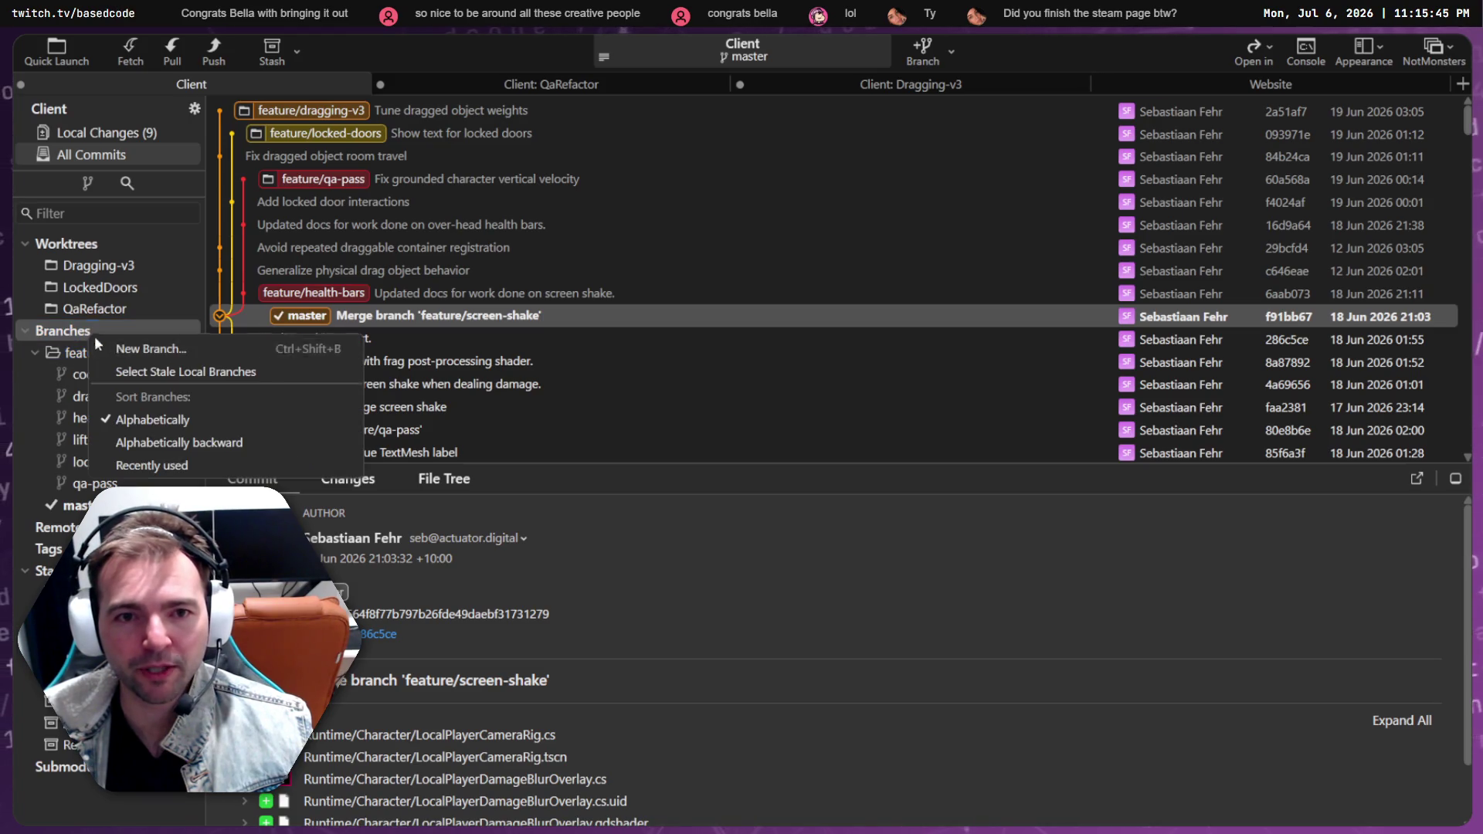
left_click(116, 345)
type("feature")
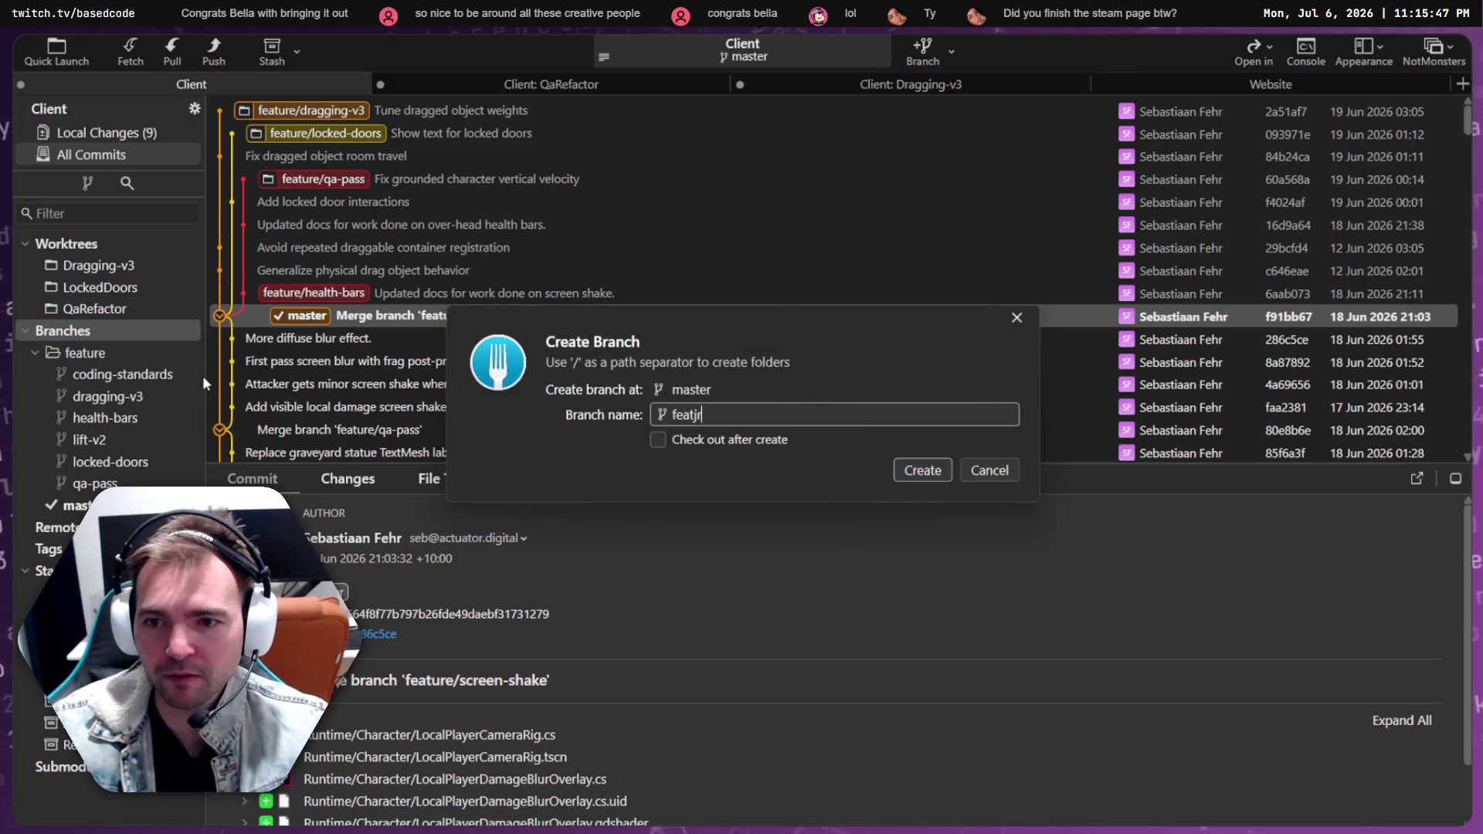
type("/")
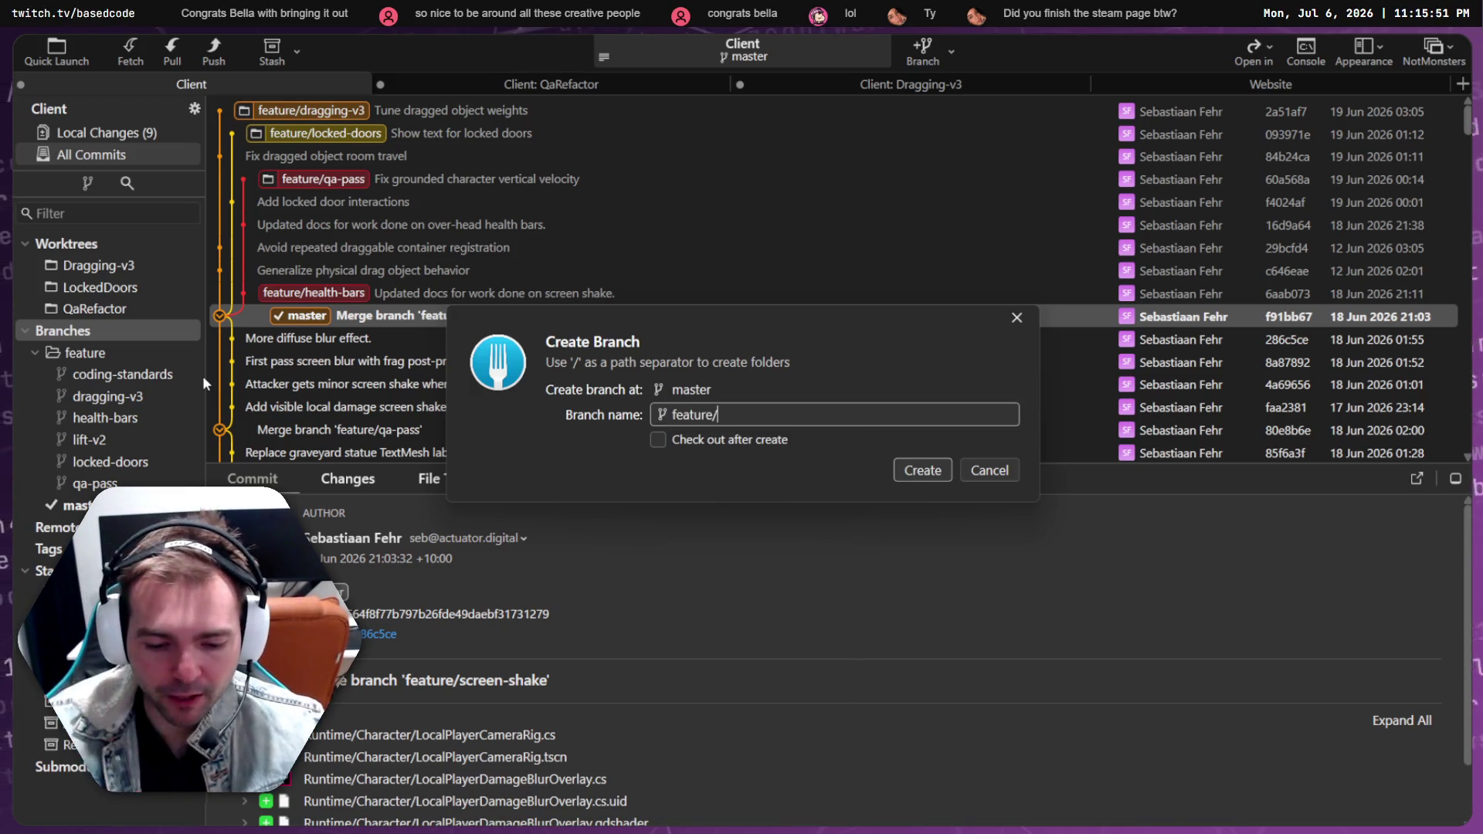
type("U")
key("BackSpace")
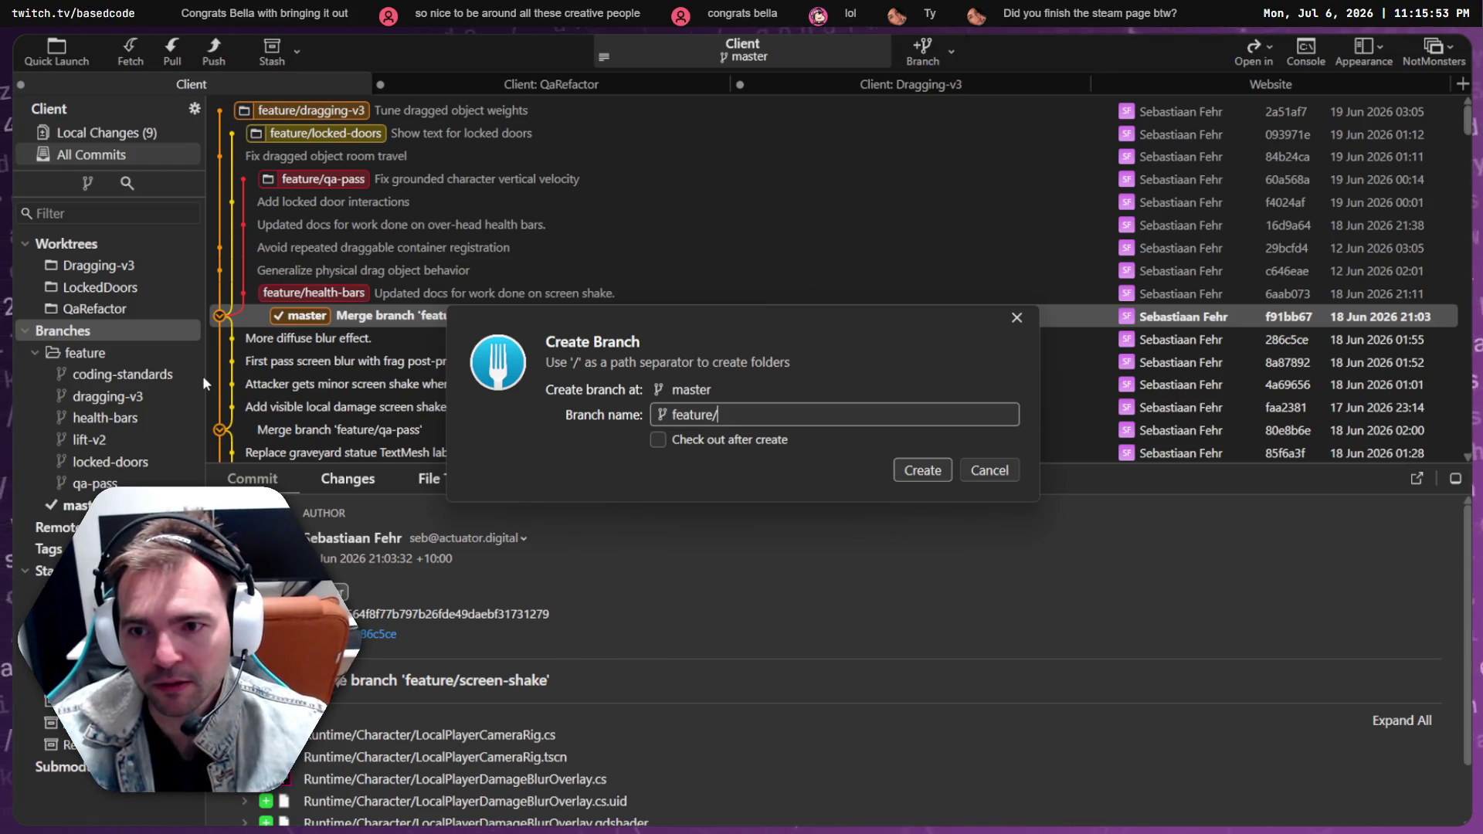
type("new-url")
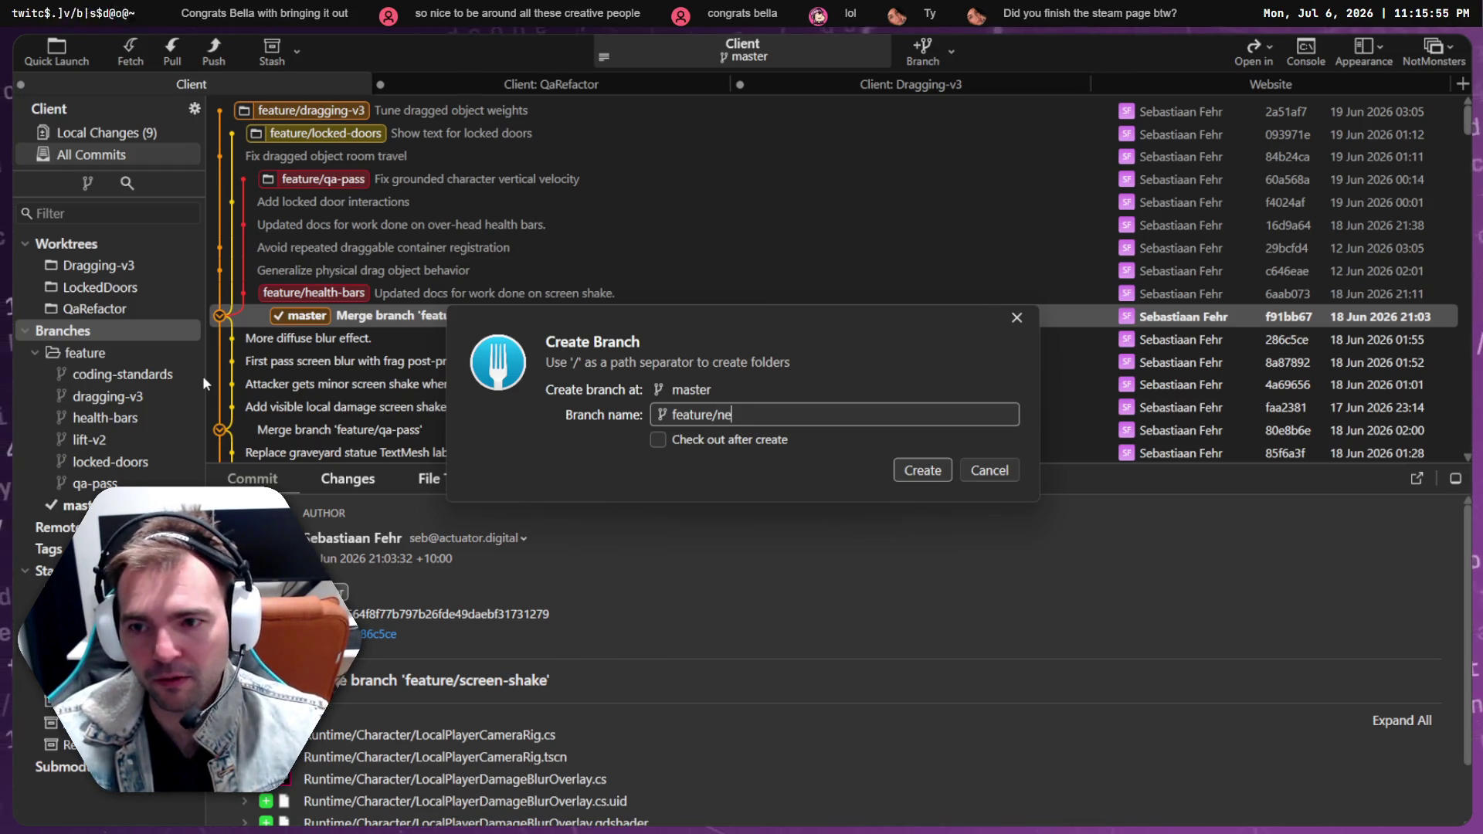
key("Return")
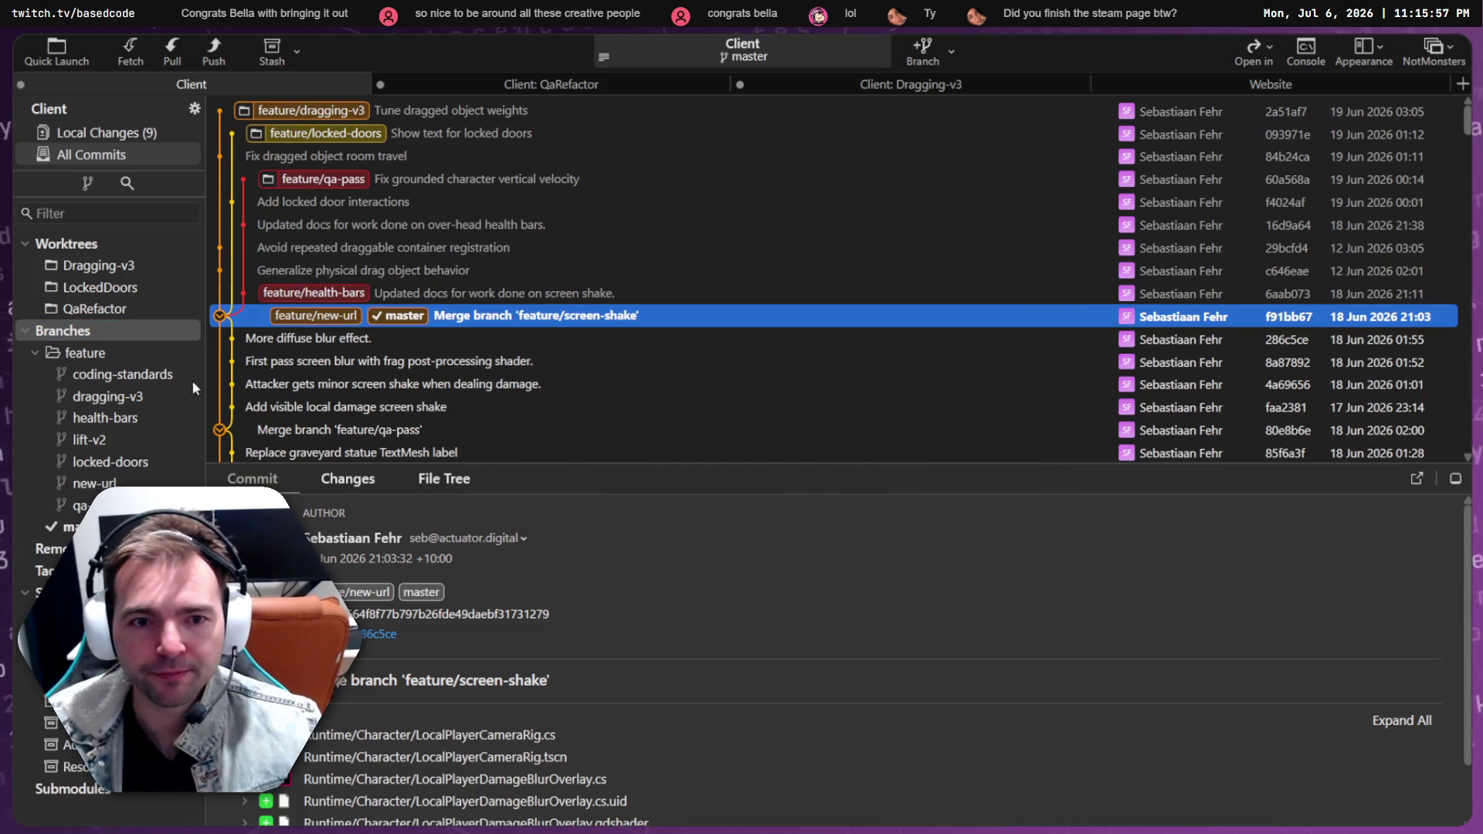
left_click(100, 132)
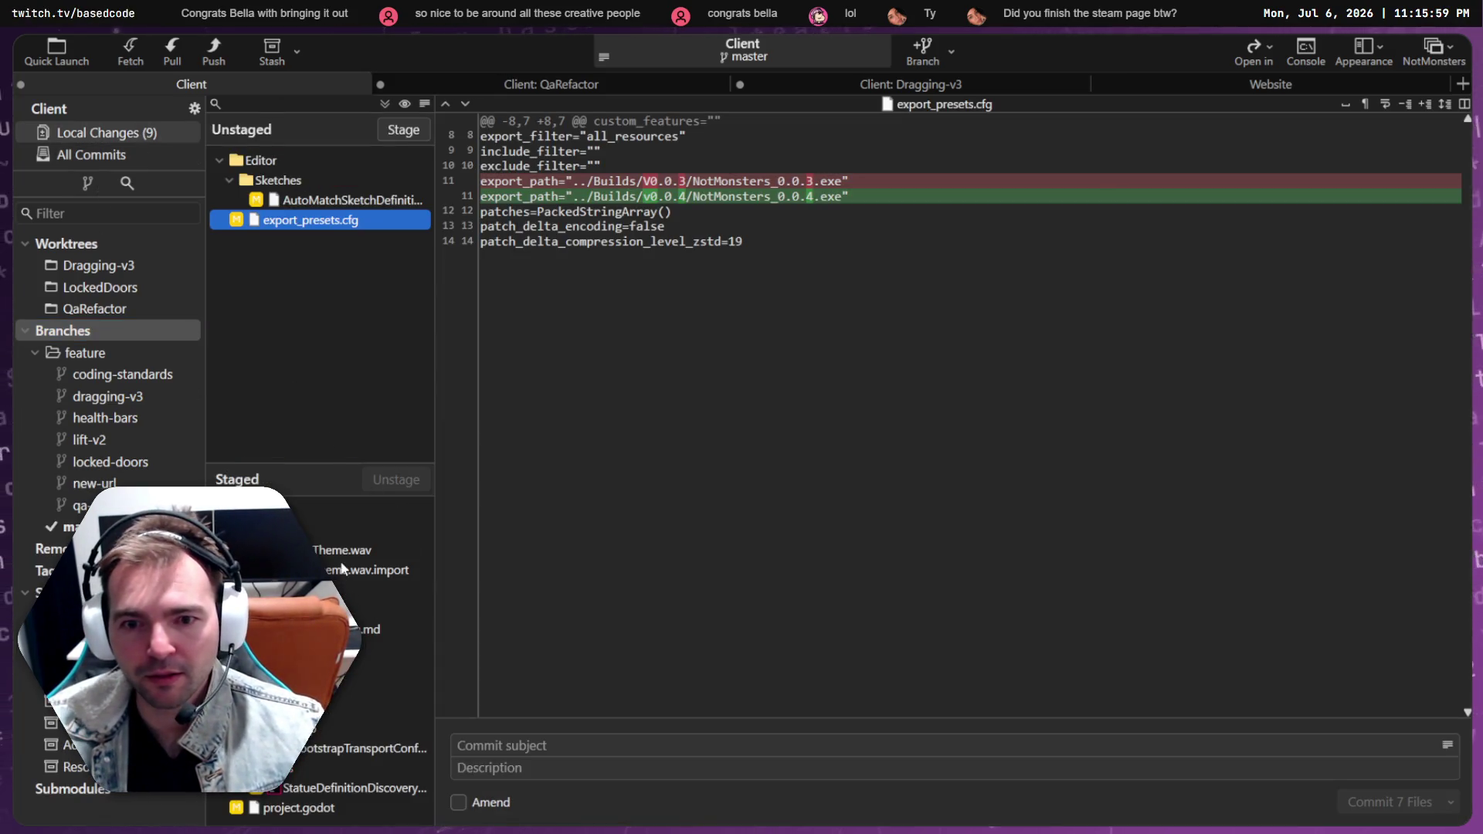
Unstage the NightTheme audio files, ProjectBacklog.md and COPY.md
left_click(409, 560)
left_click(394, 480)
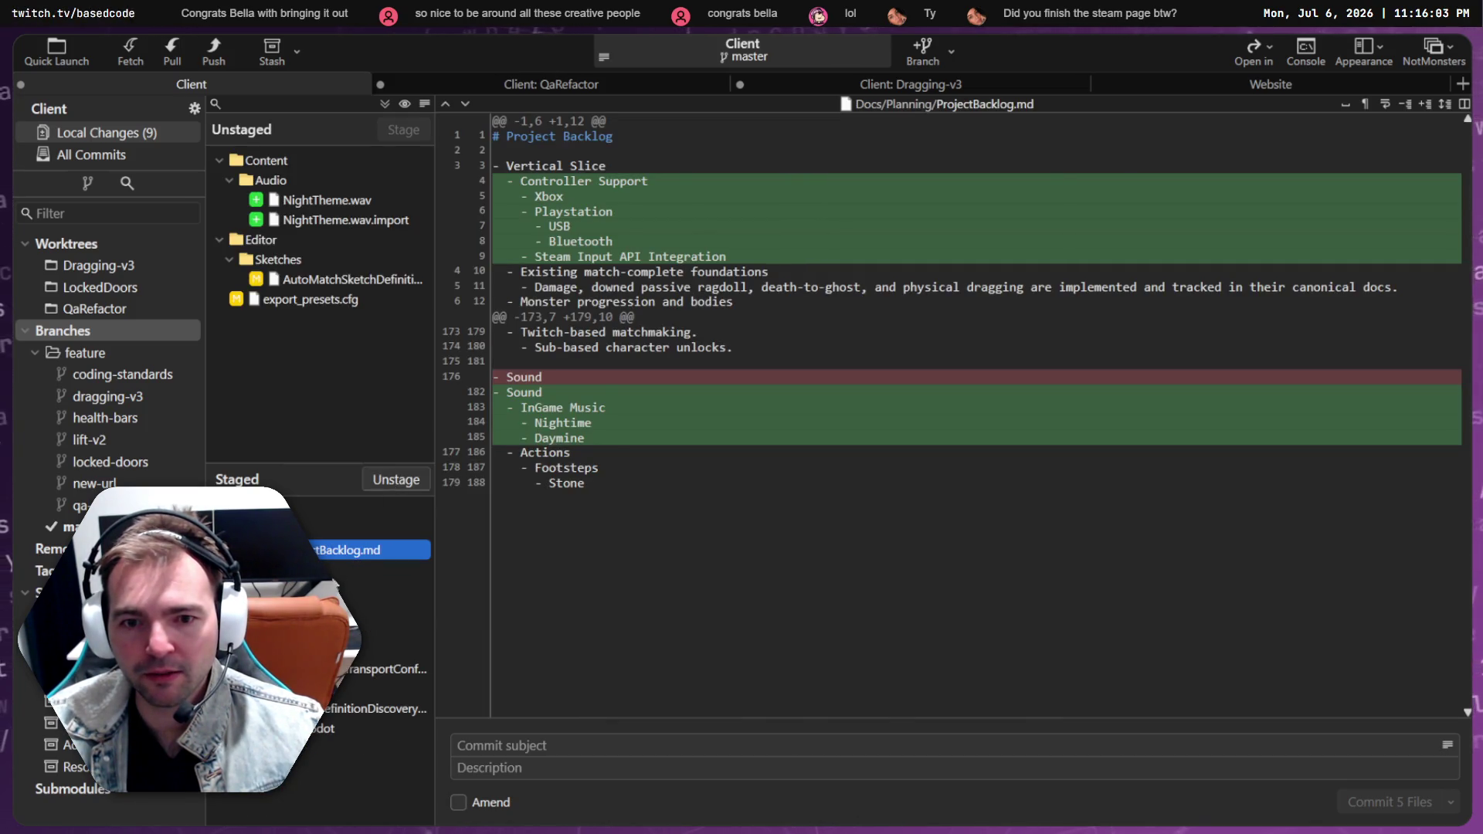
left_click(393, 482)
left_click(394, 483)
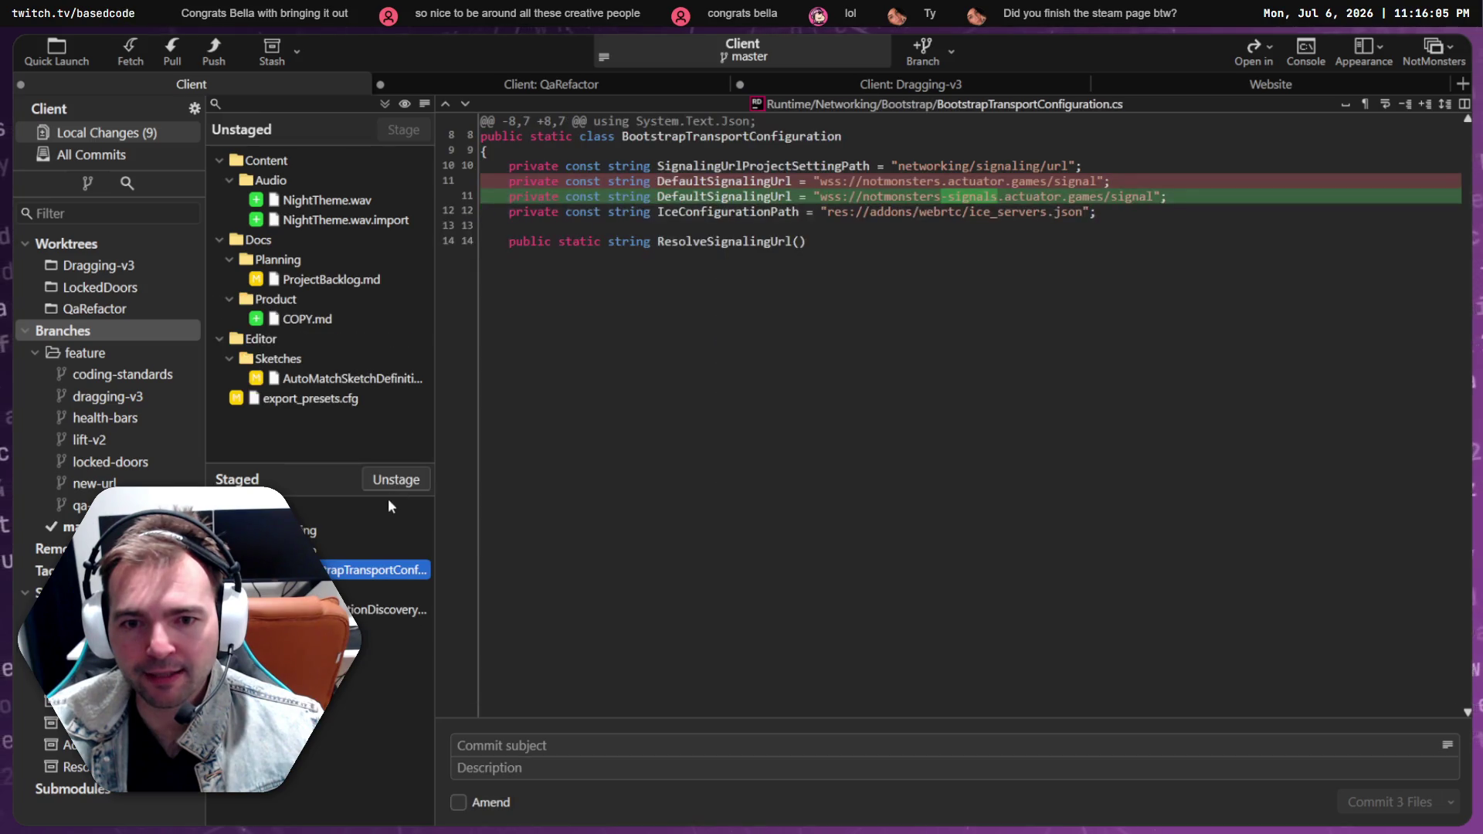
Review the remaining staged diffs for StatueDefinitionDiscovery.cs, BootstrapTransportConfiguration.cs and export_presets.cfg
key("Down")
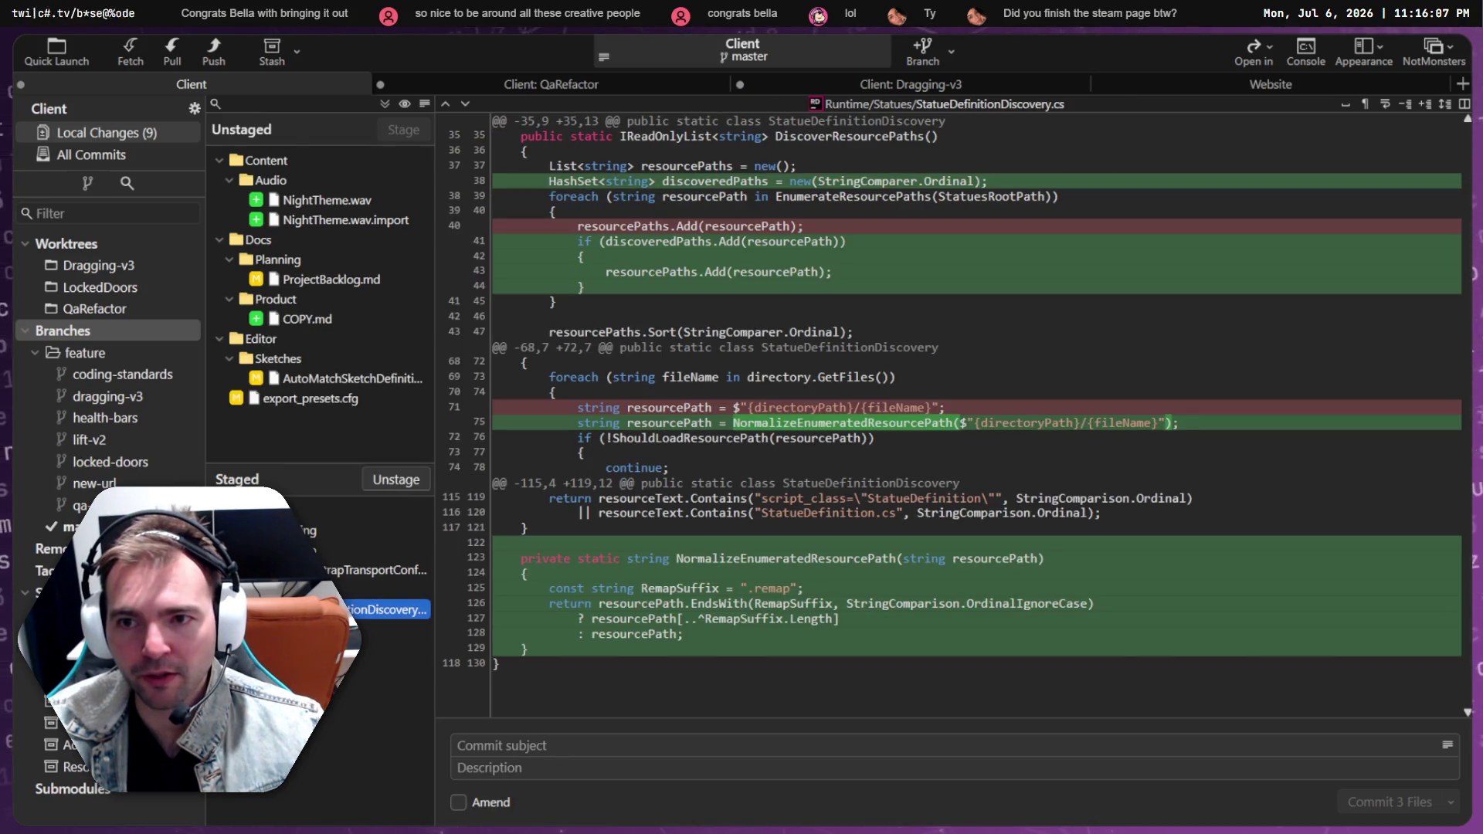
key("Down")
key("Up")
left_click(368, 572)
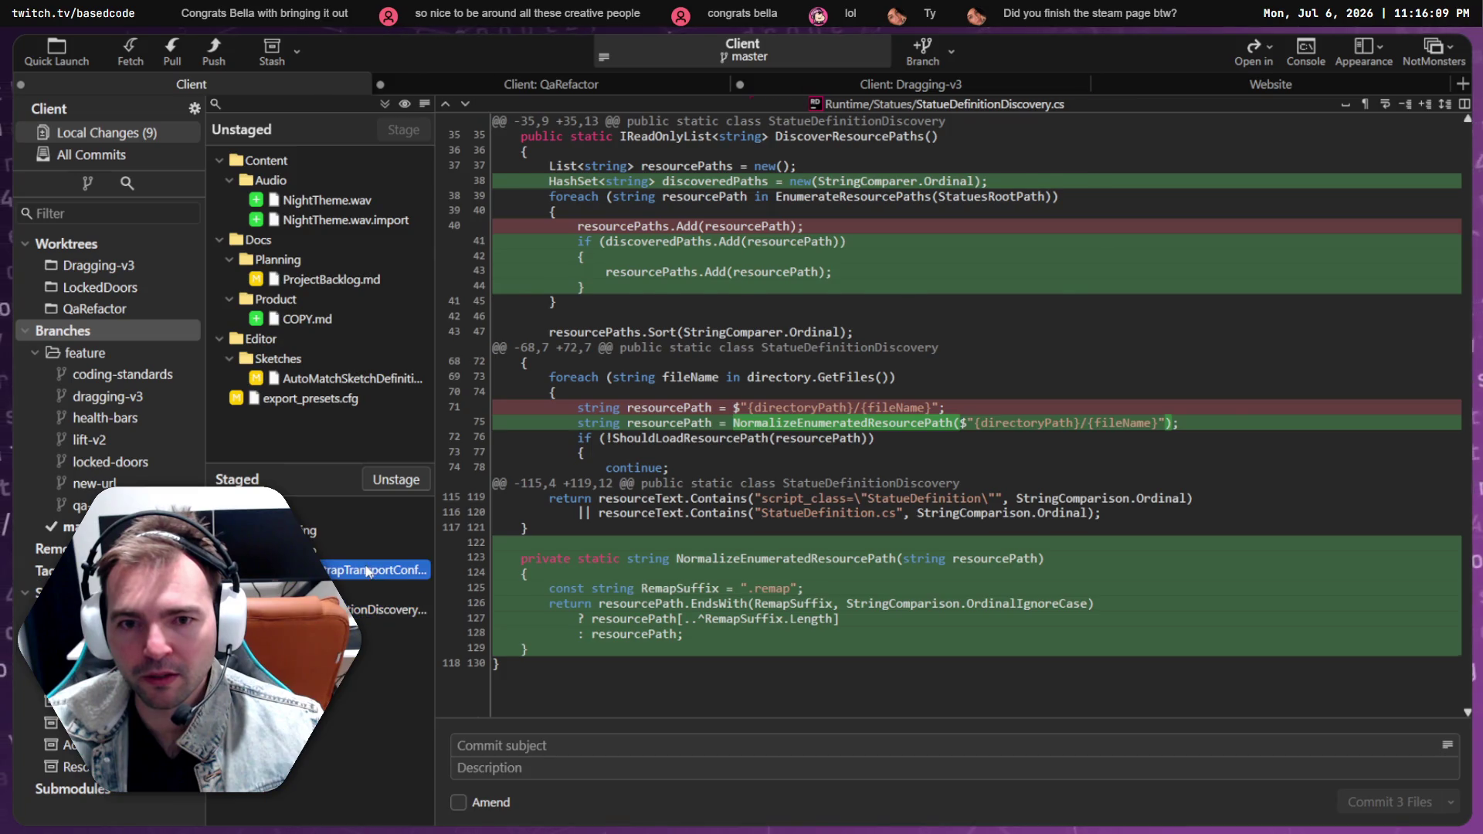
left_click(340, 399)
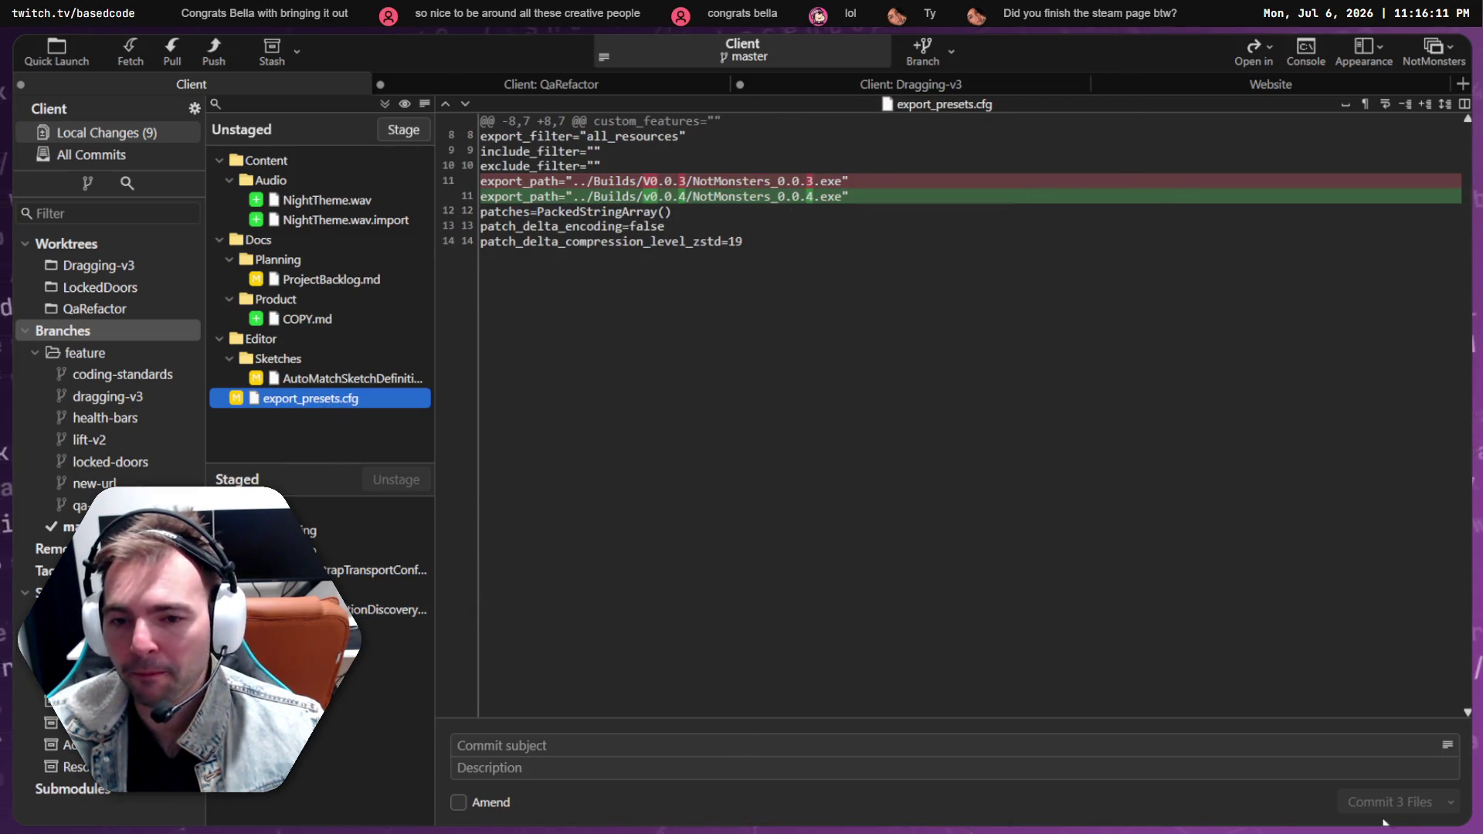
left_click(570, 754)
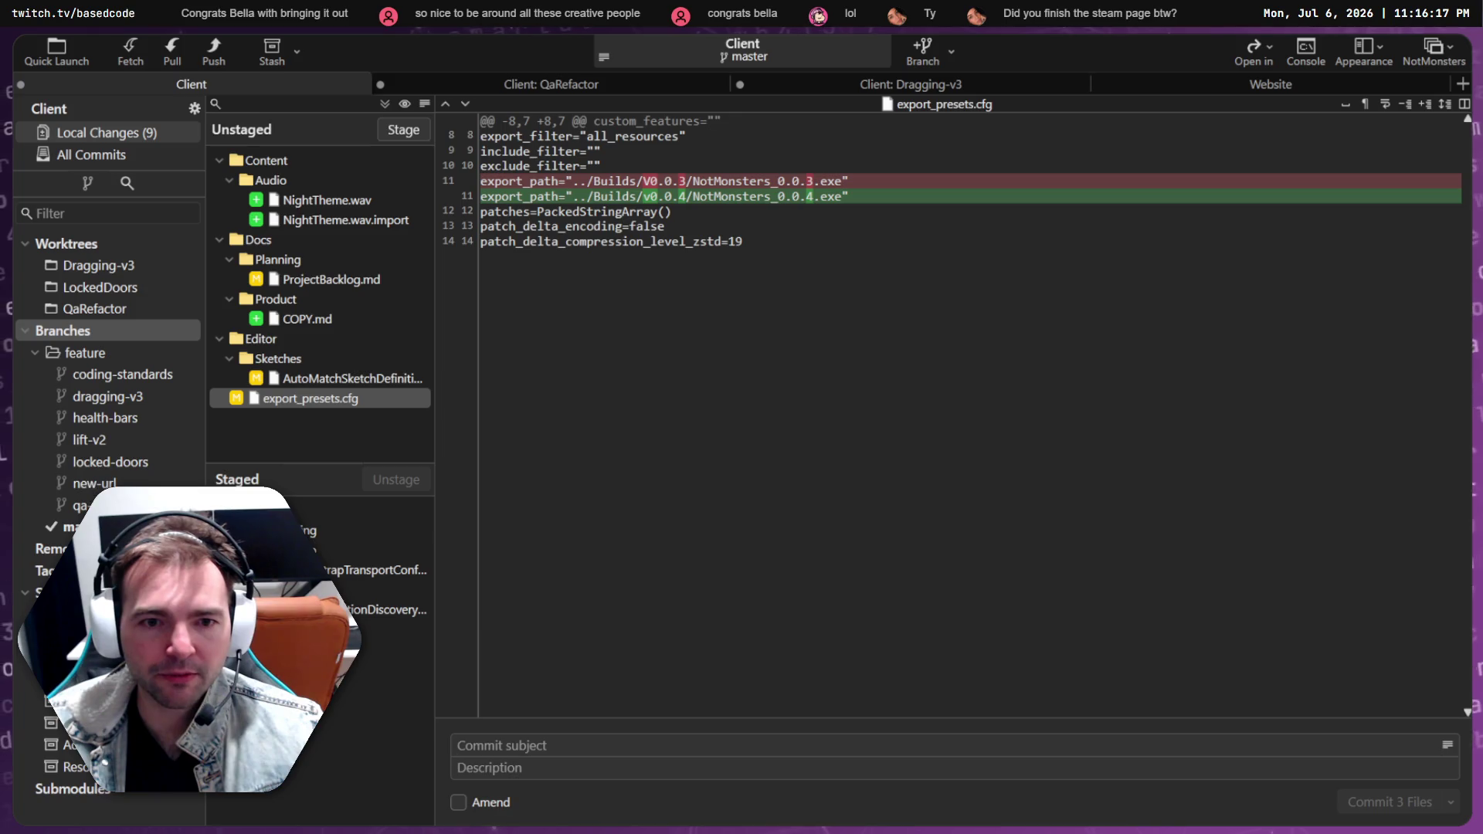
Rename the feature/new-url branch to feature/semver
right_click(105, 487)
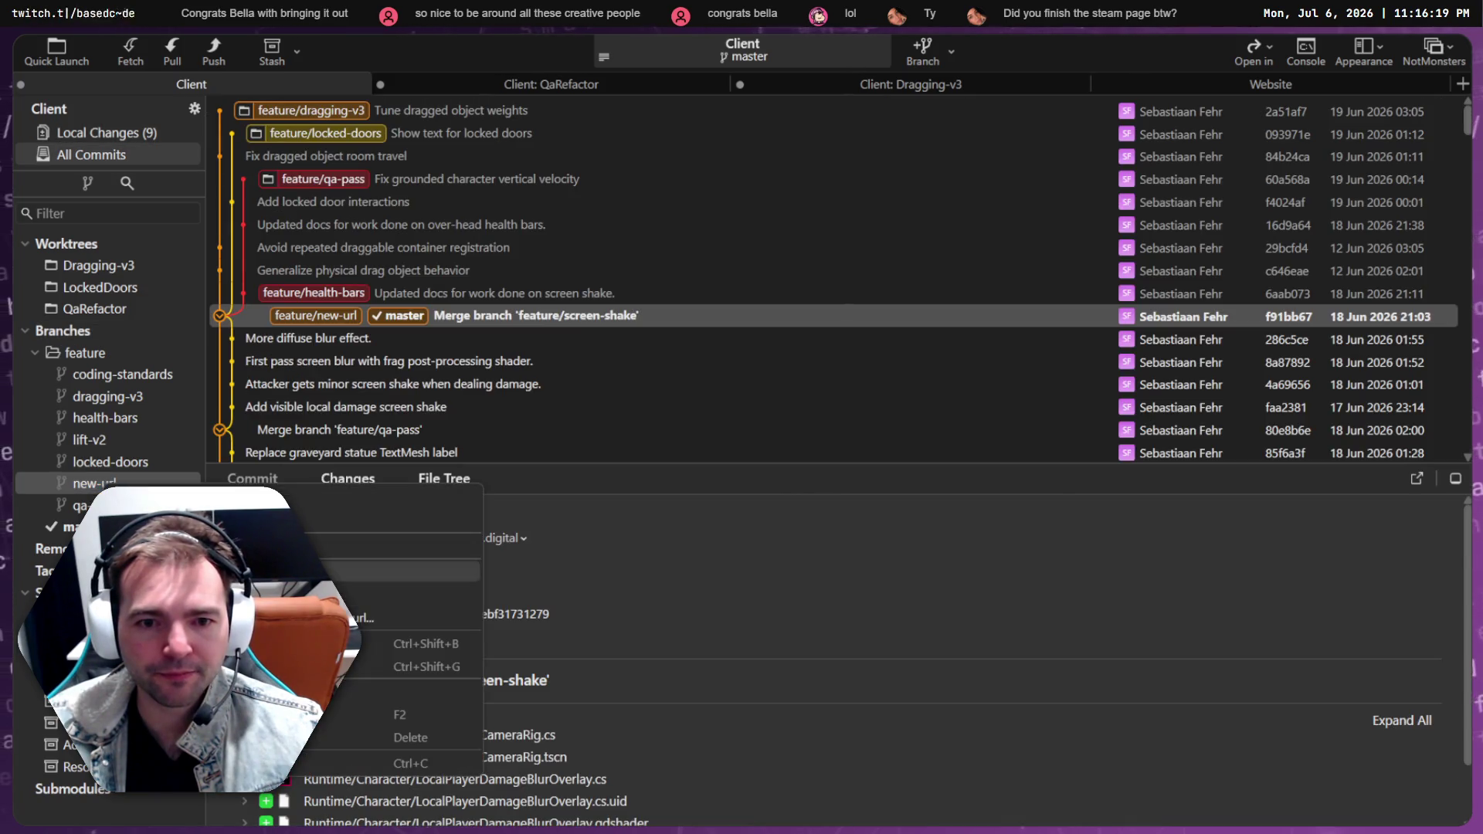
left_click(363, 714)
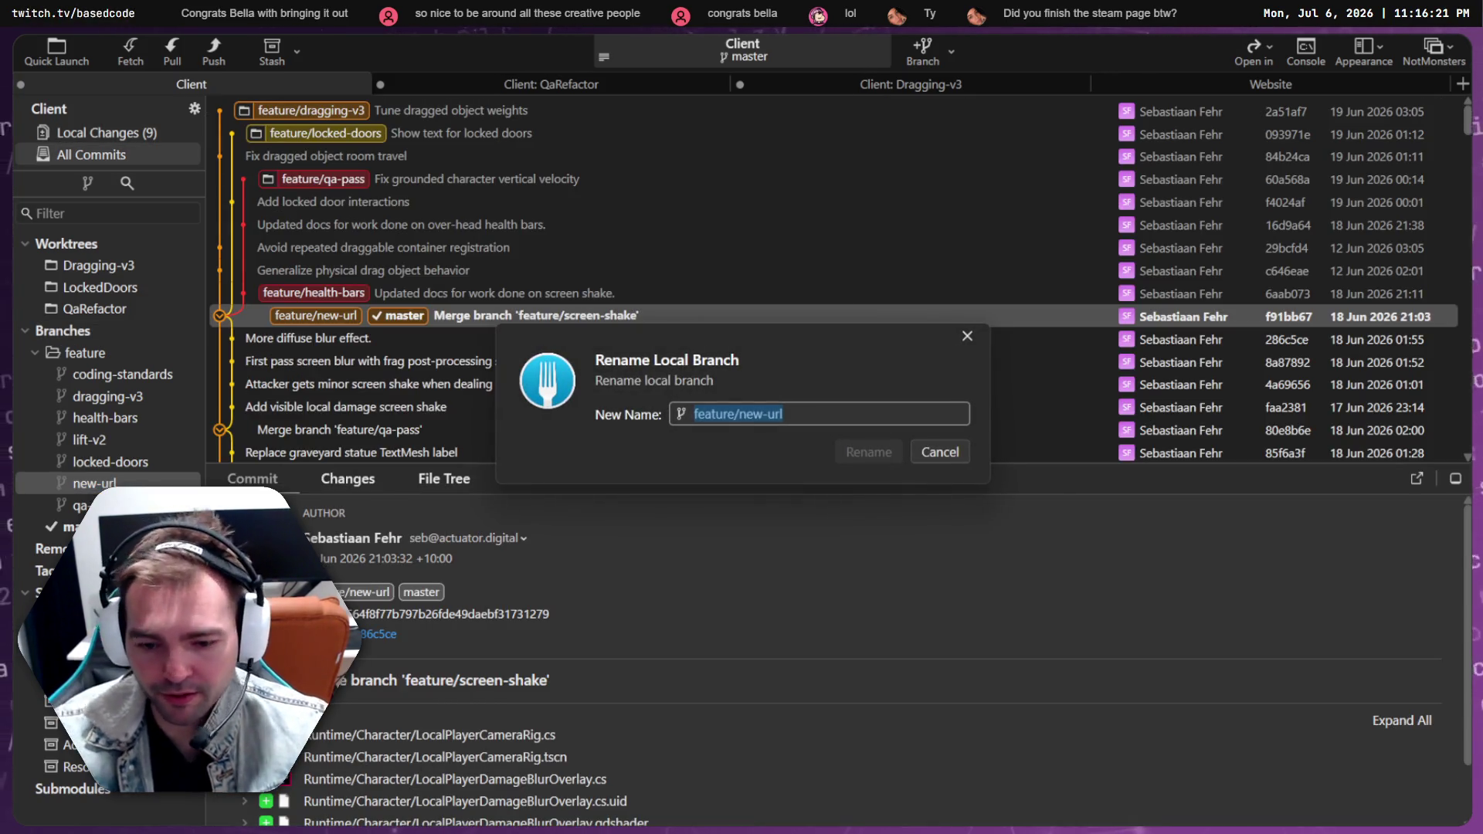
key("End")
key("BackSpace")
key("BackSpace")
key("BackSpace")
key("BackSpace")
key("BackSpace")
key("BackSpace")
type("pr")
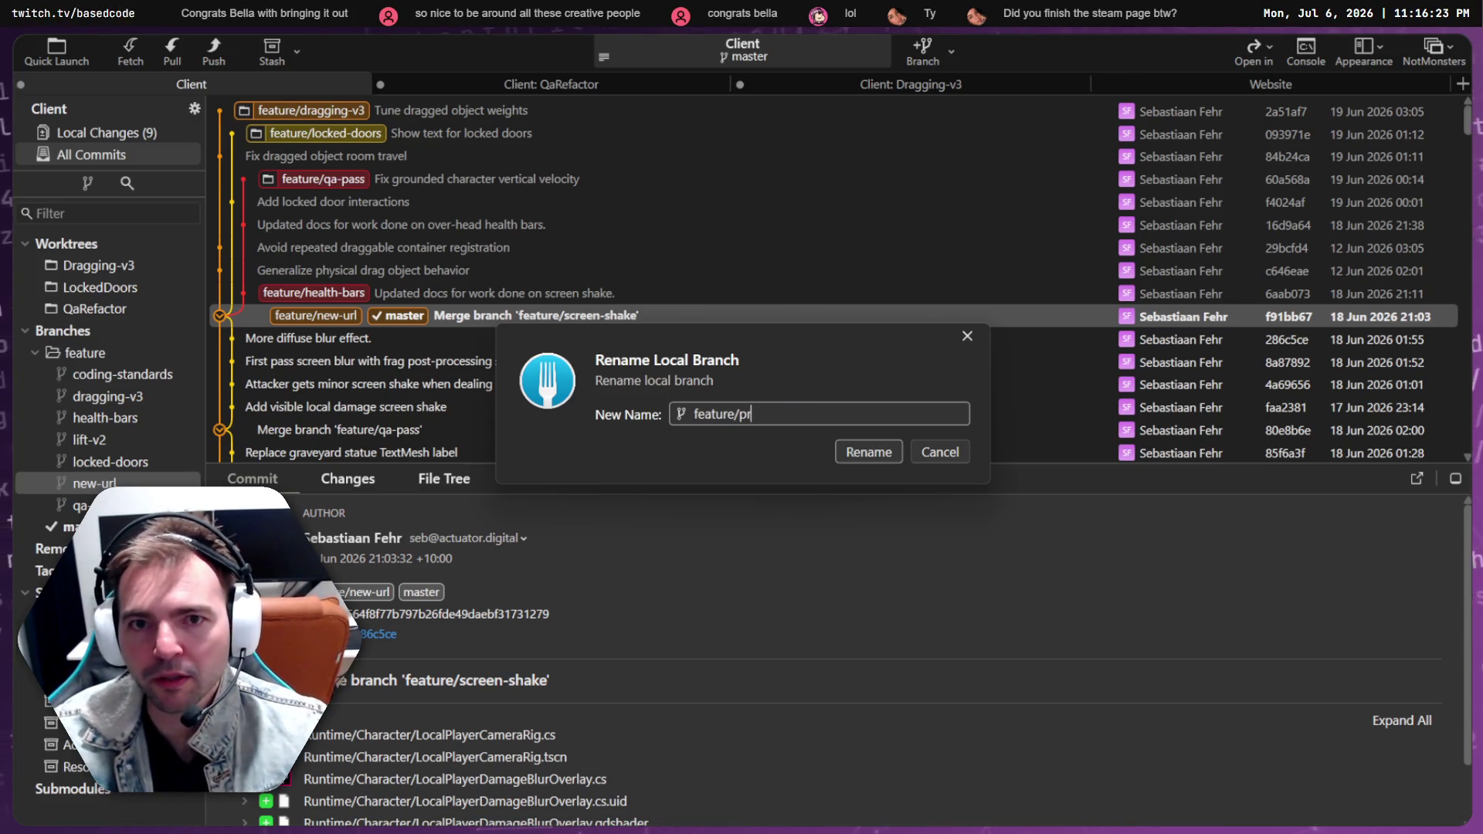
type("oject-mainten")
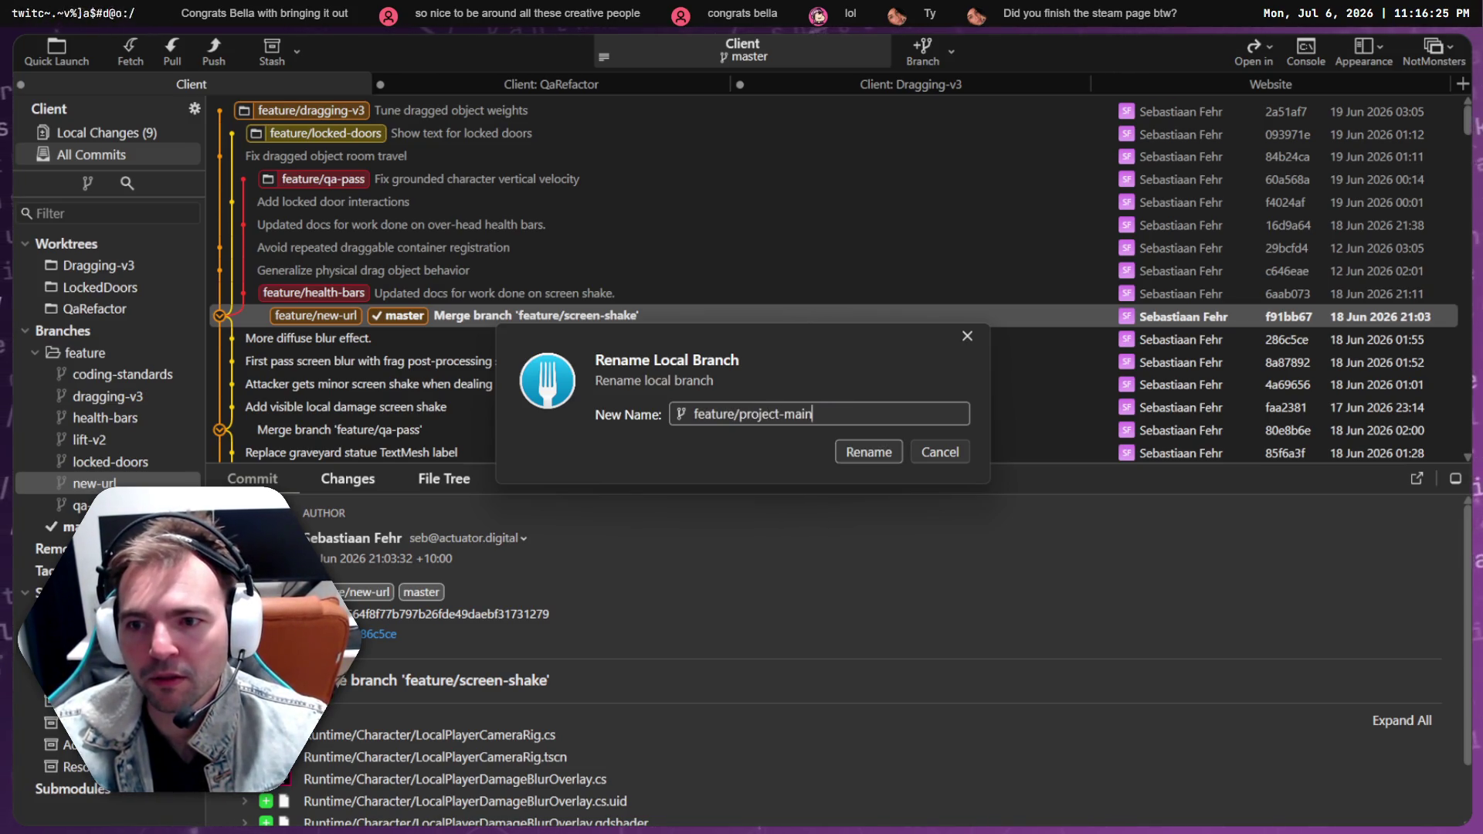
key("BackSpace")
key("BackSpace")
key("BackSpace")
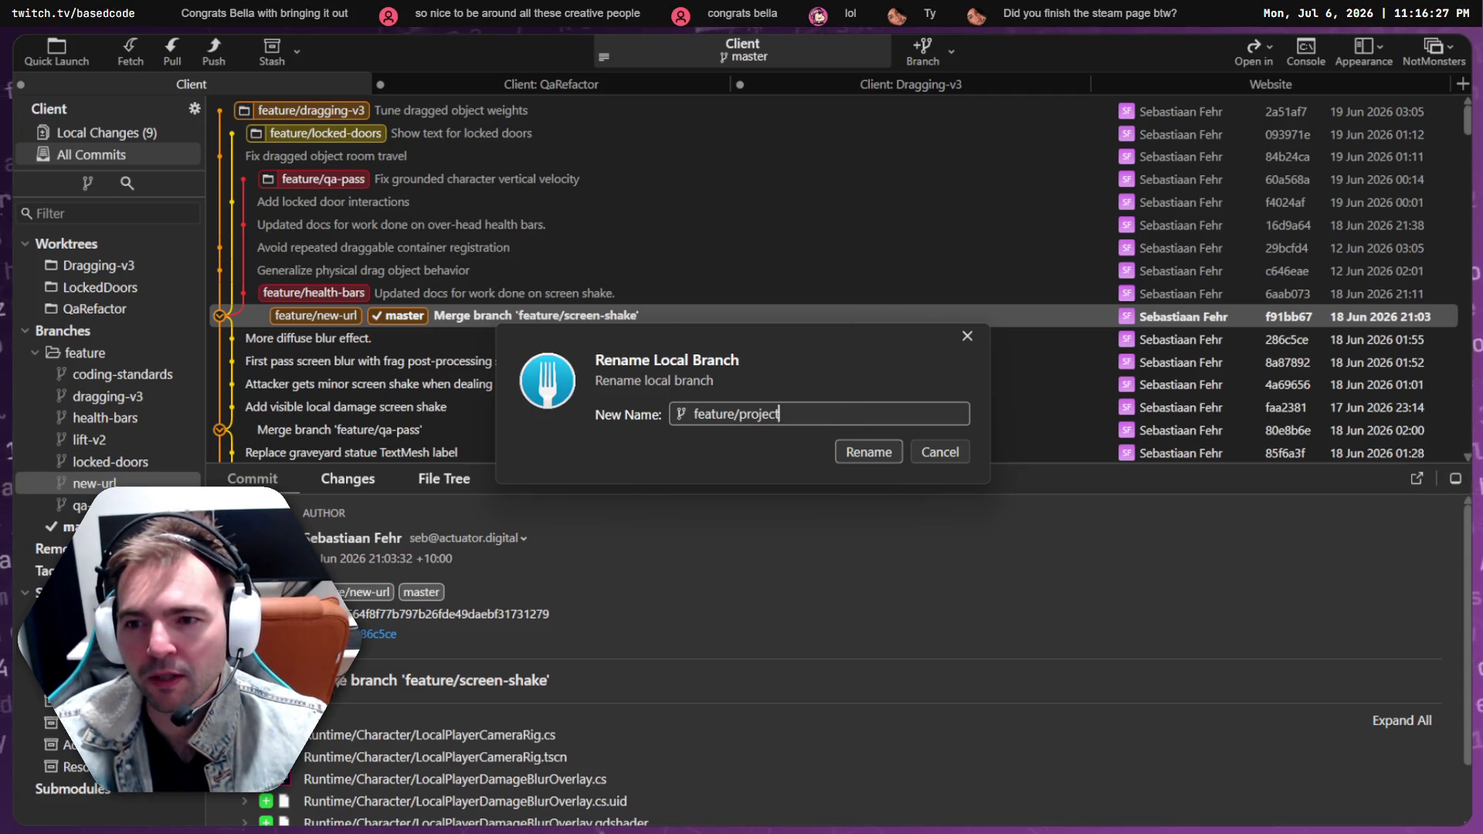
type("semver")
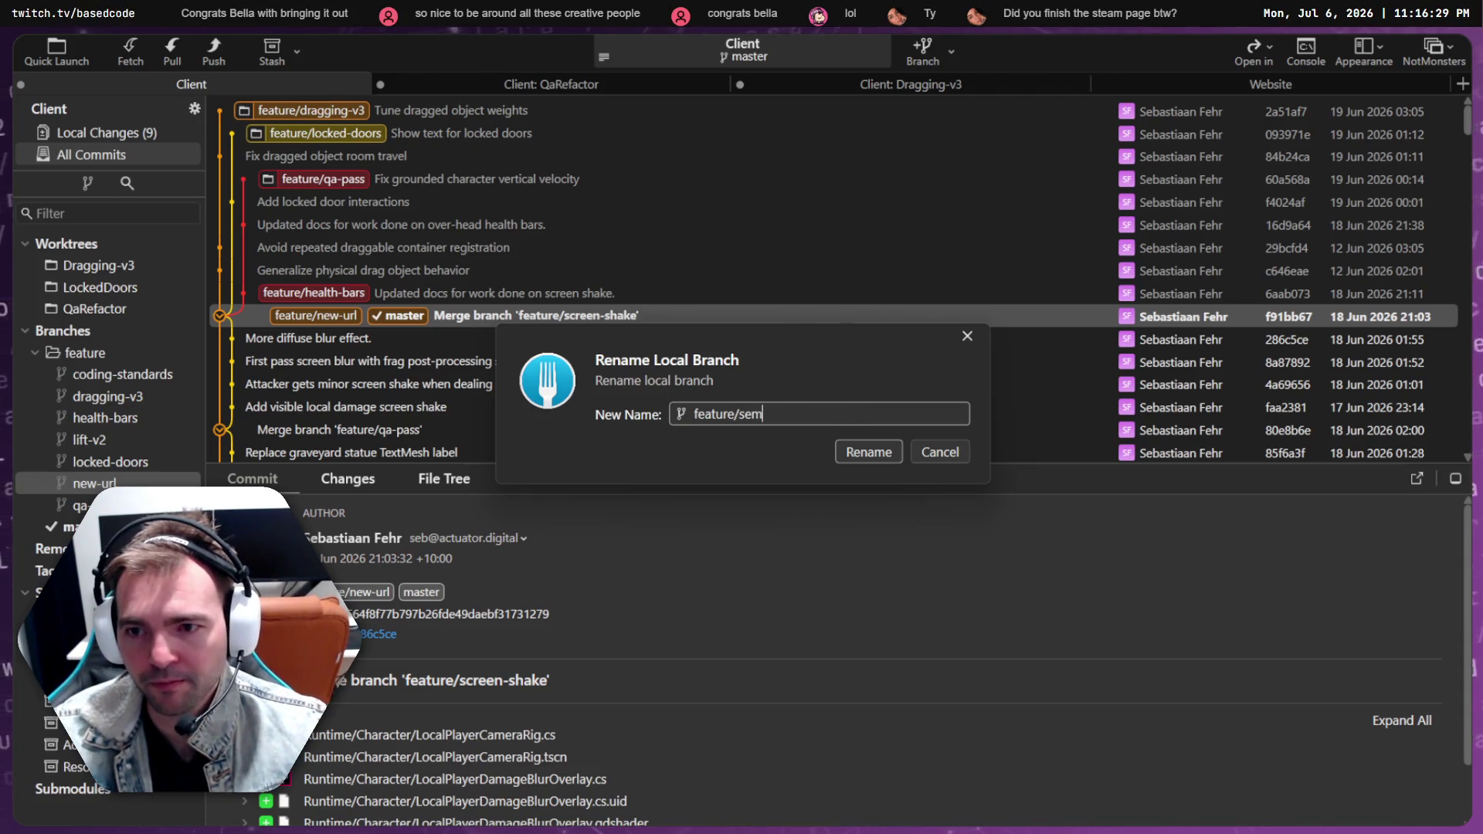
key("Return")
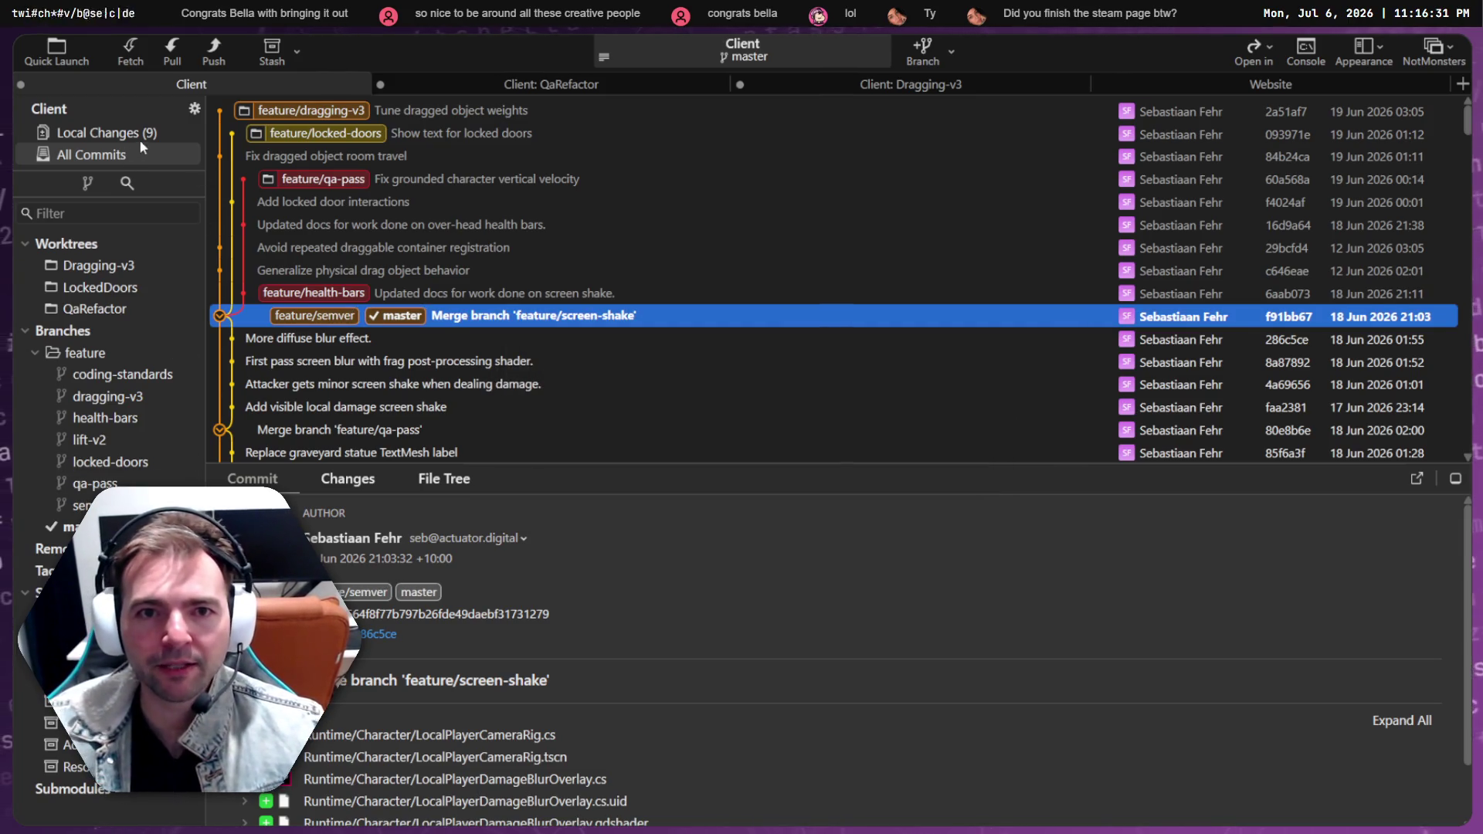
Return to Local Changes, recheck BootstrapTransportConfiguration.cs, and focus the commit subject field
left_click(139, 134)
left_click(354, 571)
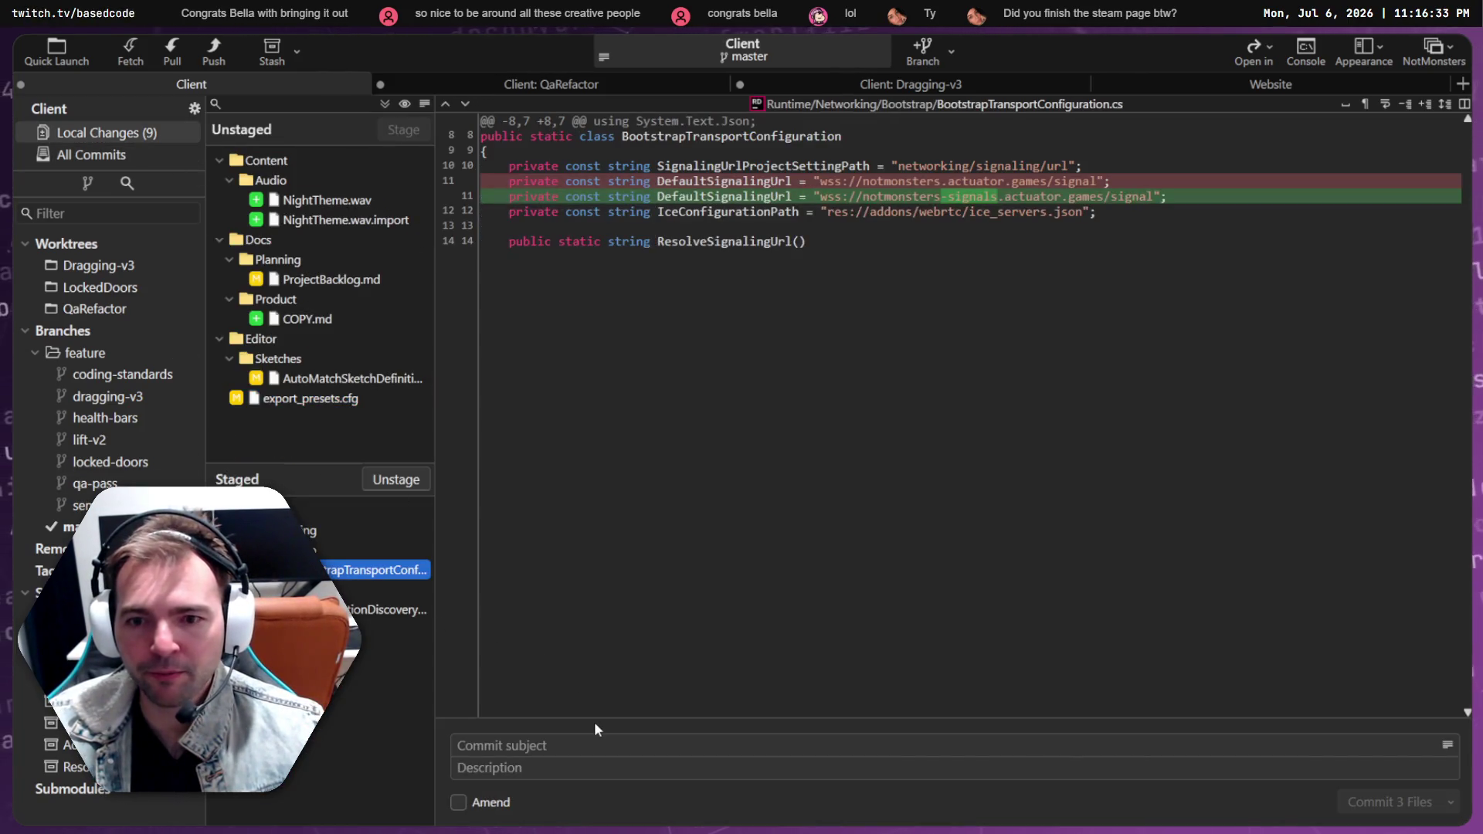
left_click(576, 747)
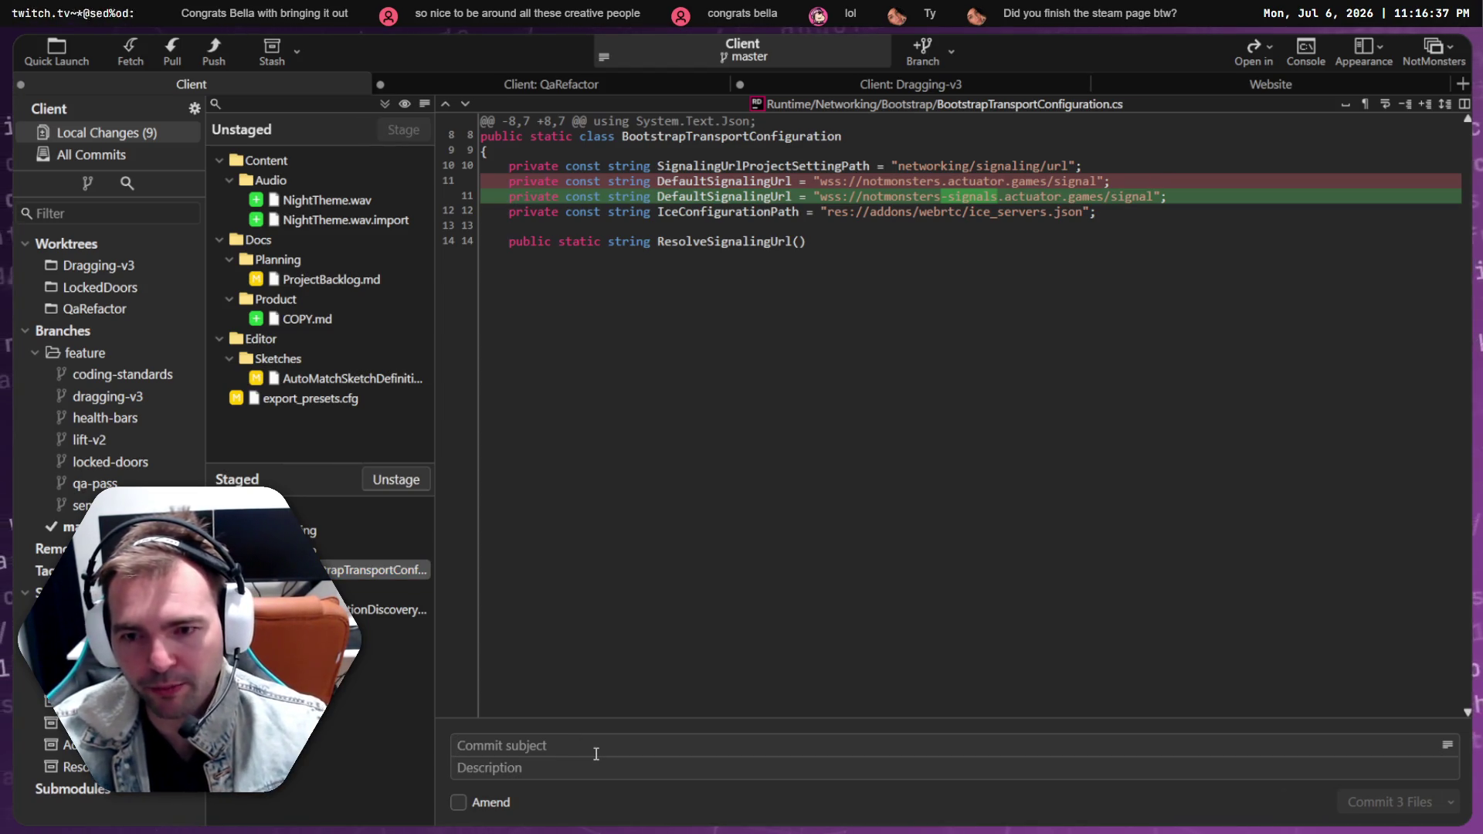
Write the subject 'Update URL to use new signals subdomain.' and commit the 3 staged files
type("Add")
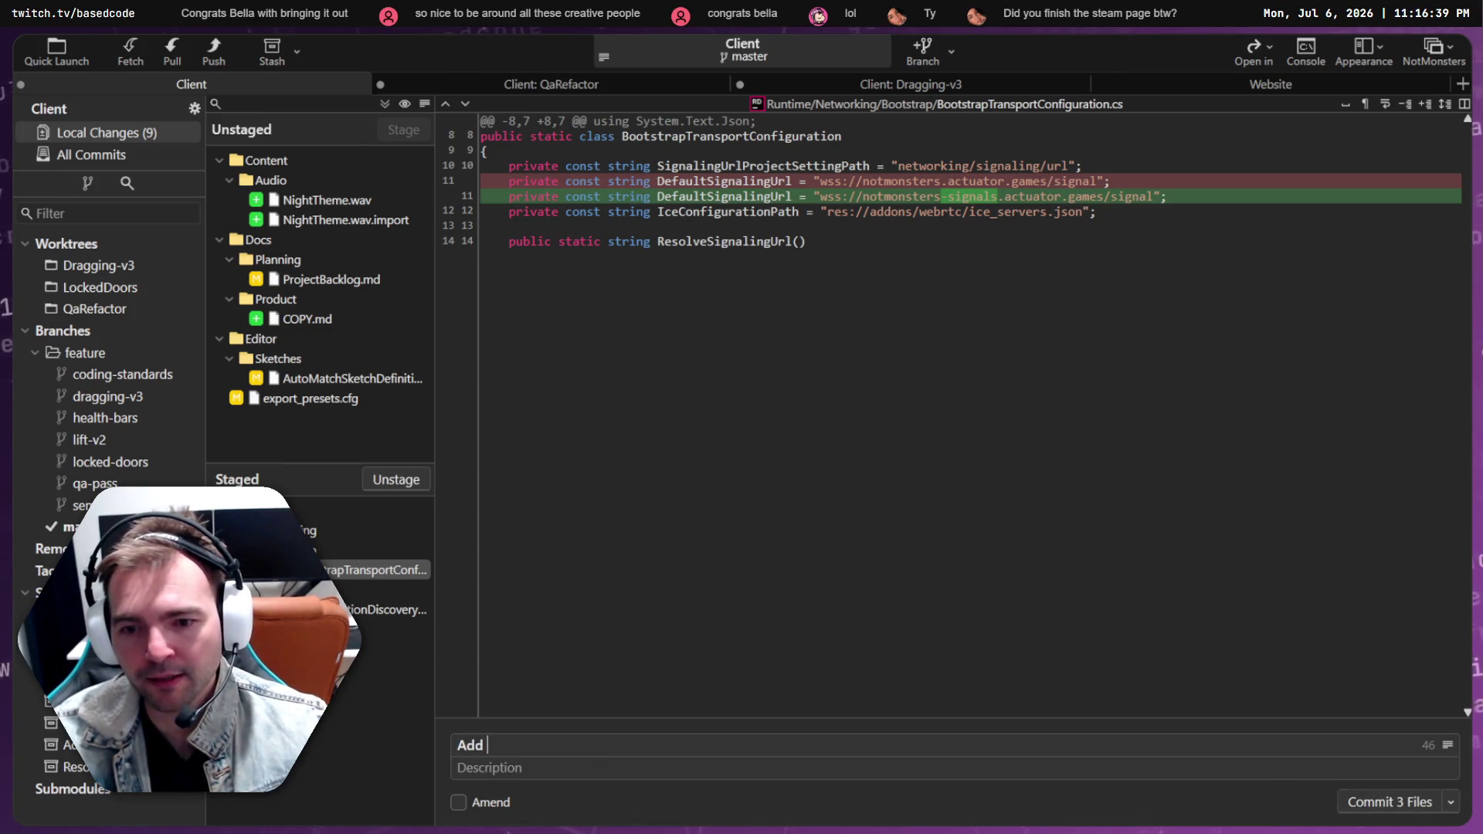
key("BackSpace")
key("BackSpace")
key("BackSpace")
type("Update URL tro")
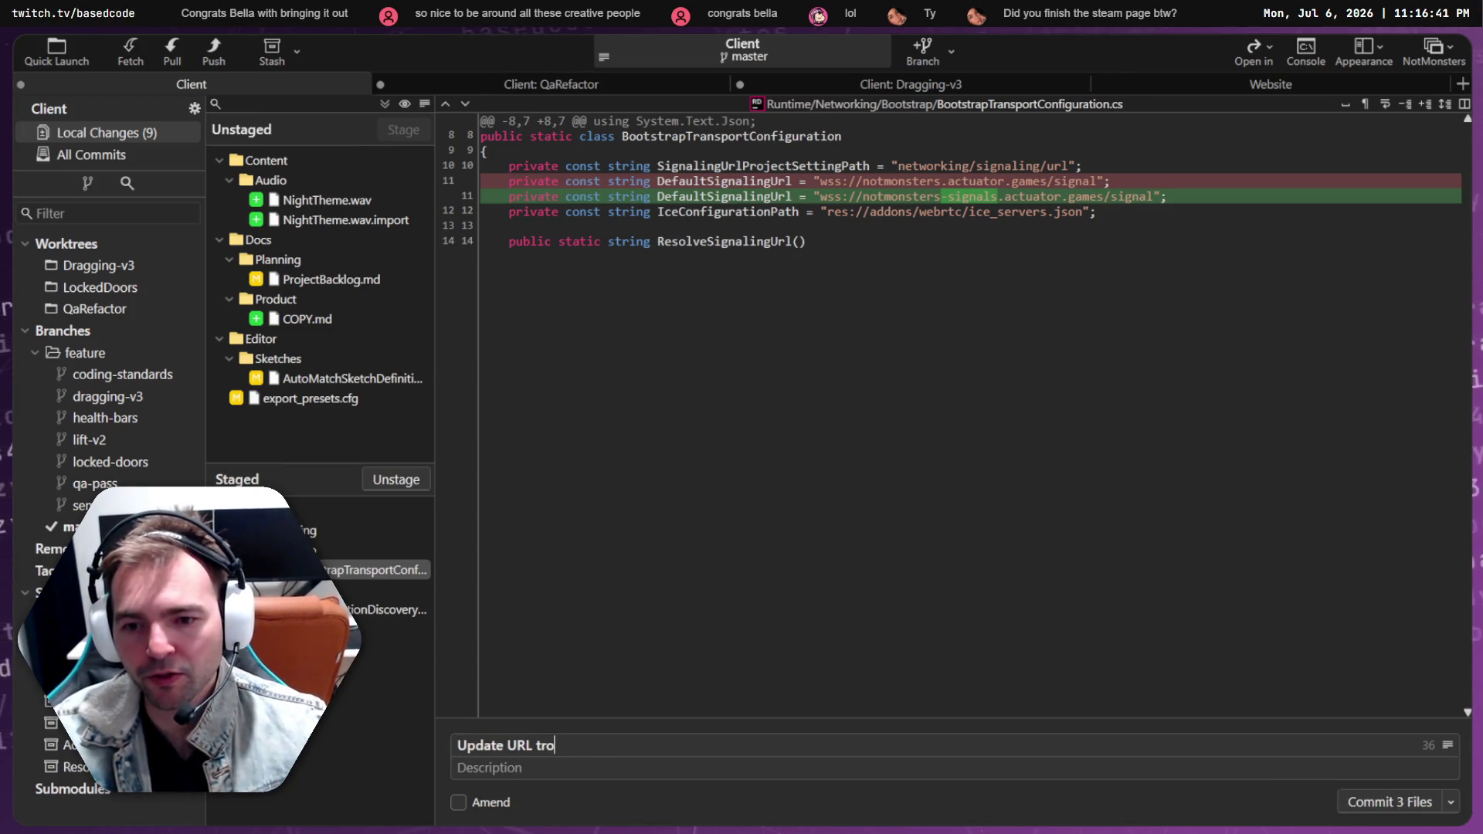
key("BackSpace")
key("BackSpace")
key("BackSpace")
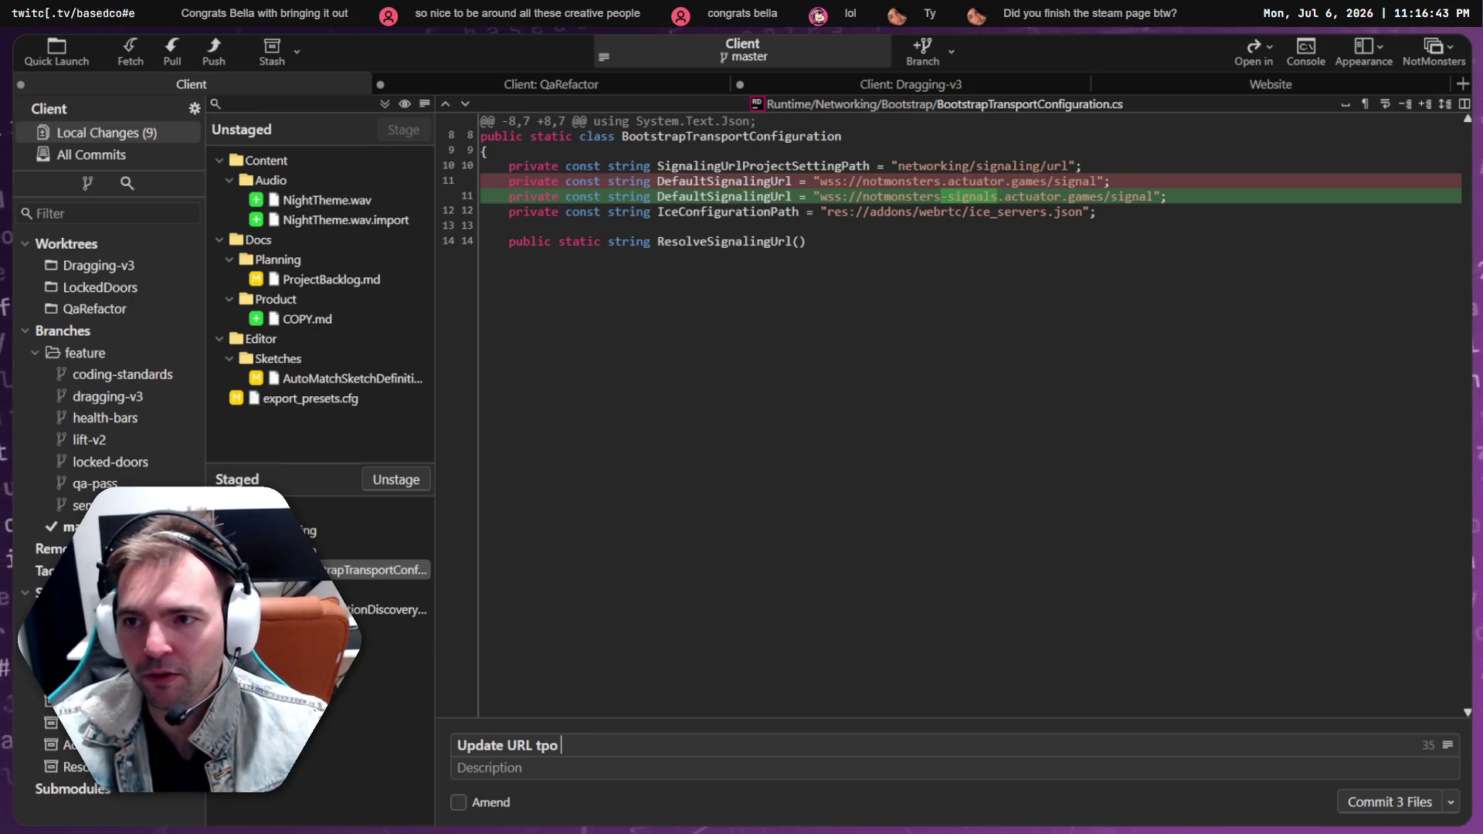
type("o use new subdomain")
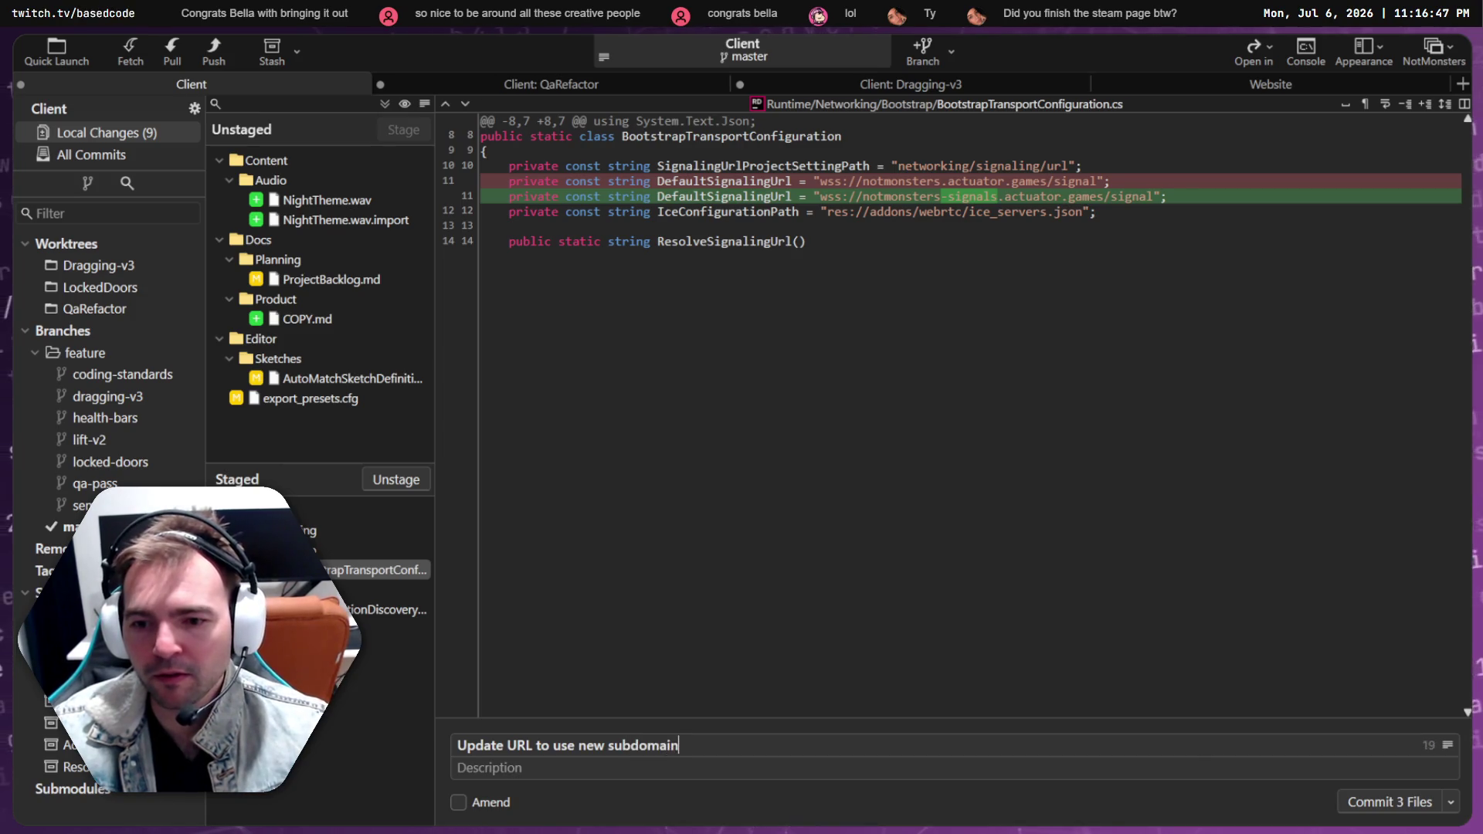
key("ctrl+BackSpace")
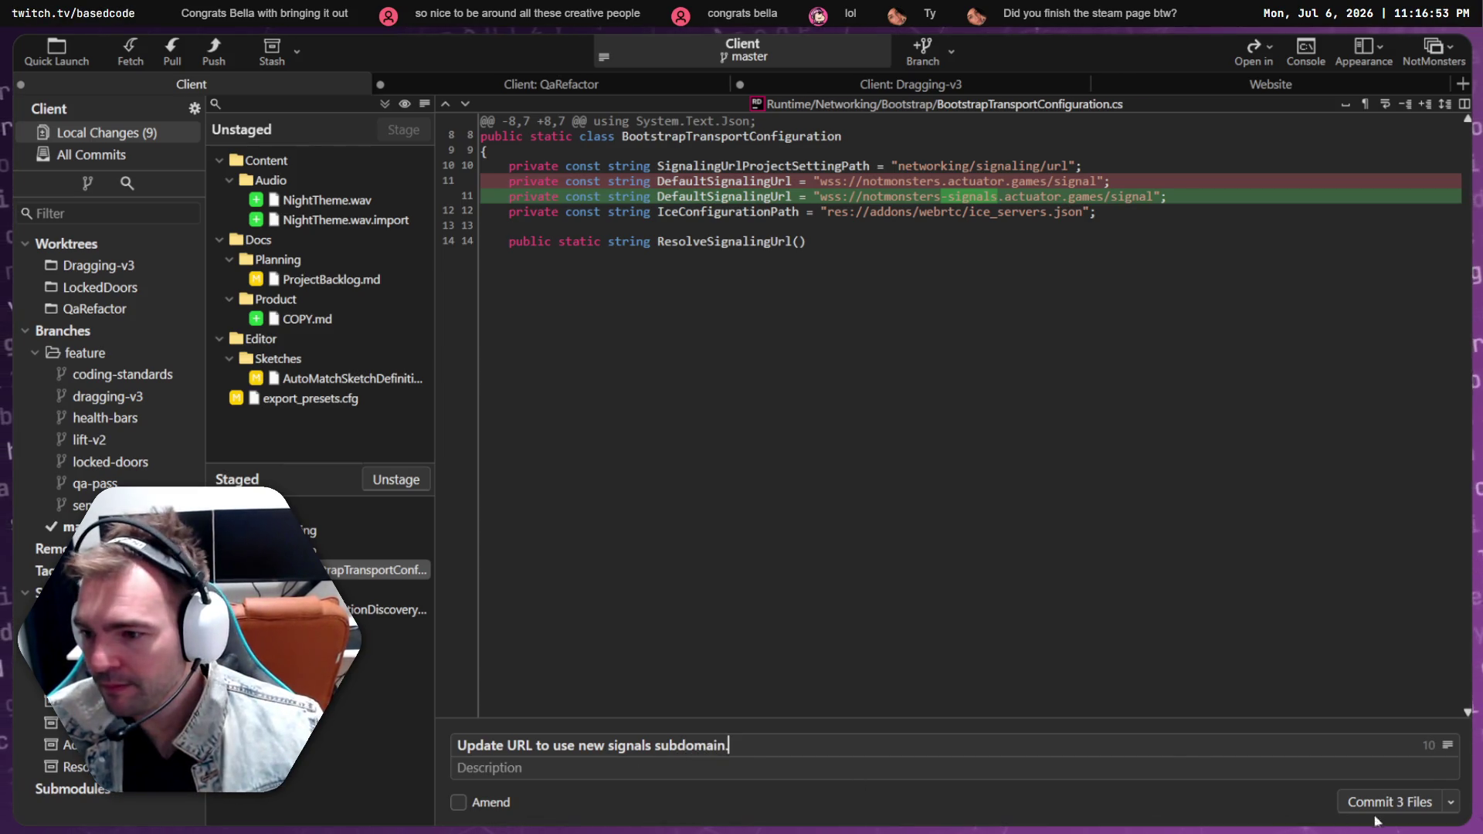
key("ctrl+Return")
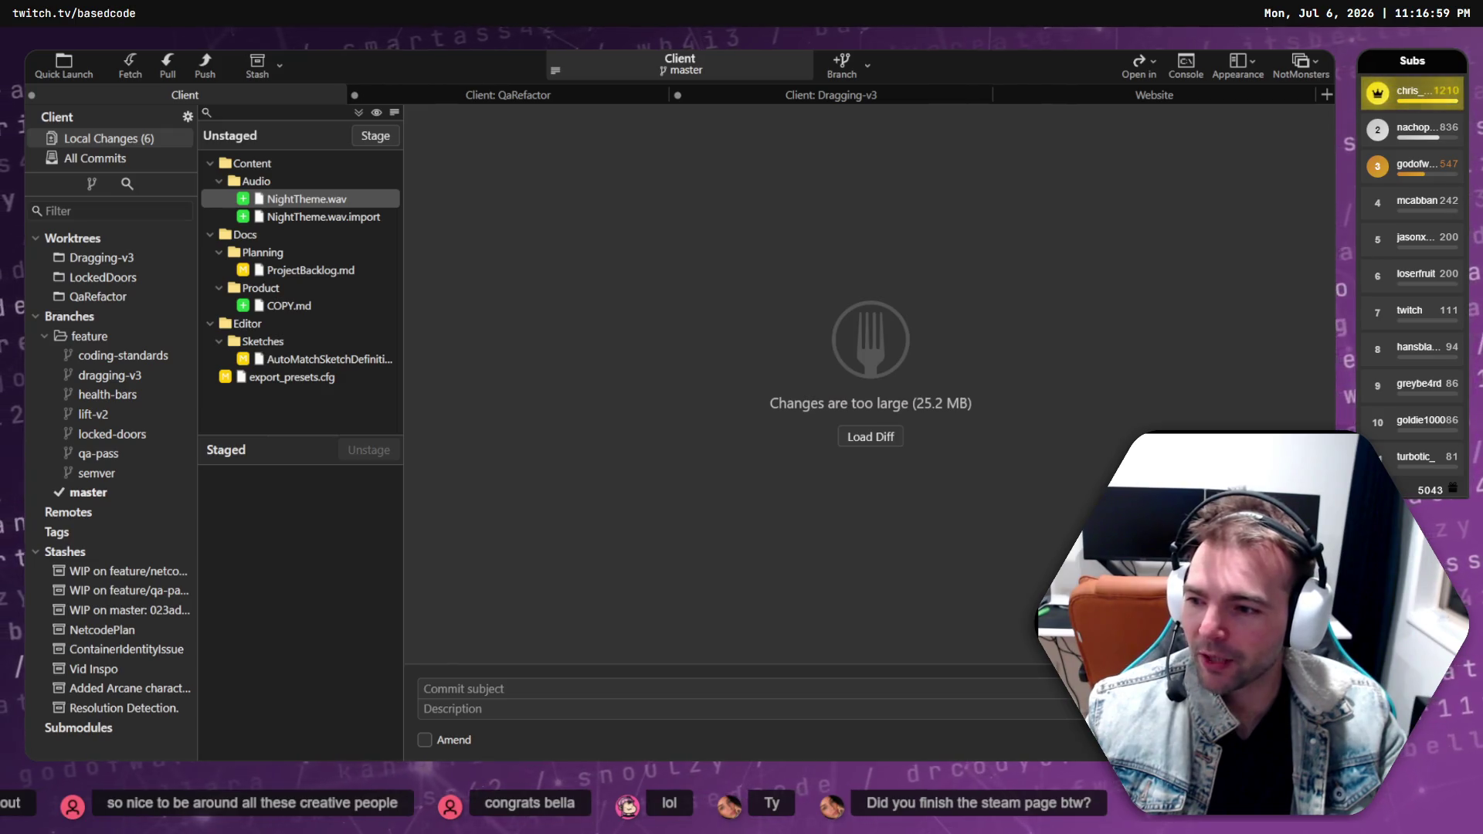
Switch to the Not Monsters store page, reload it, and read the opening blurb
key("alt+Tab")
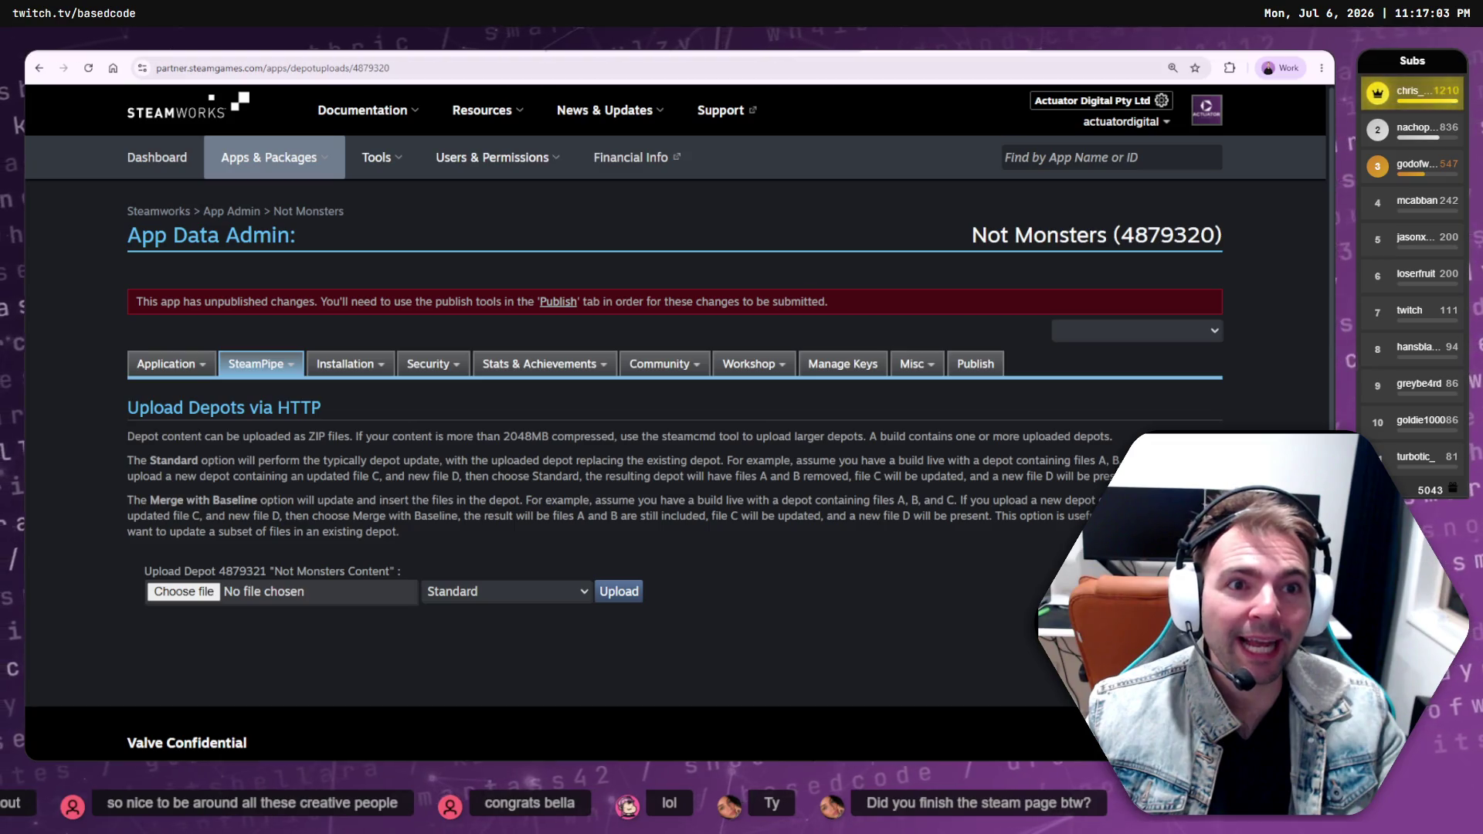
key("ctrl+Tab")
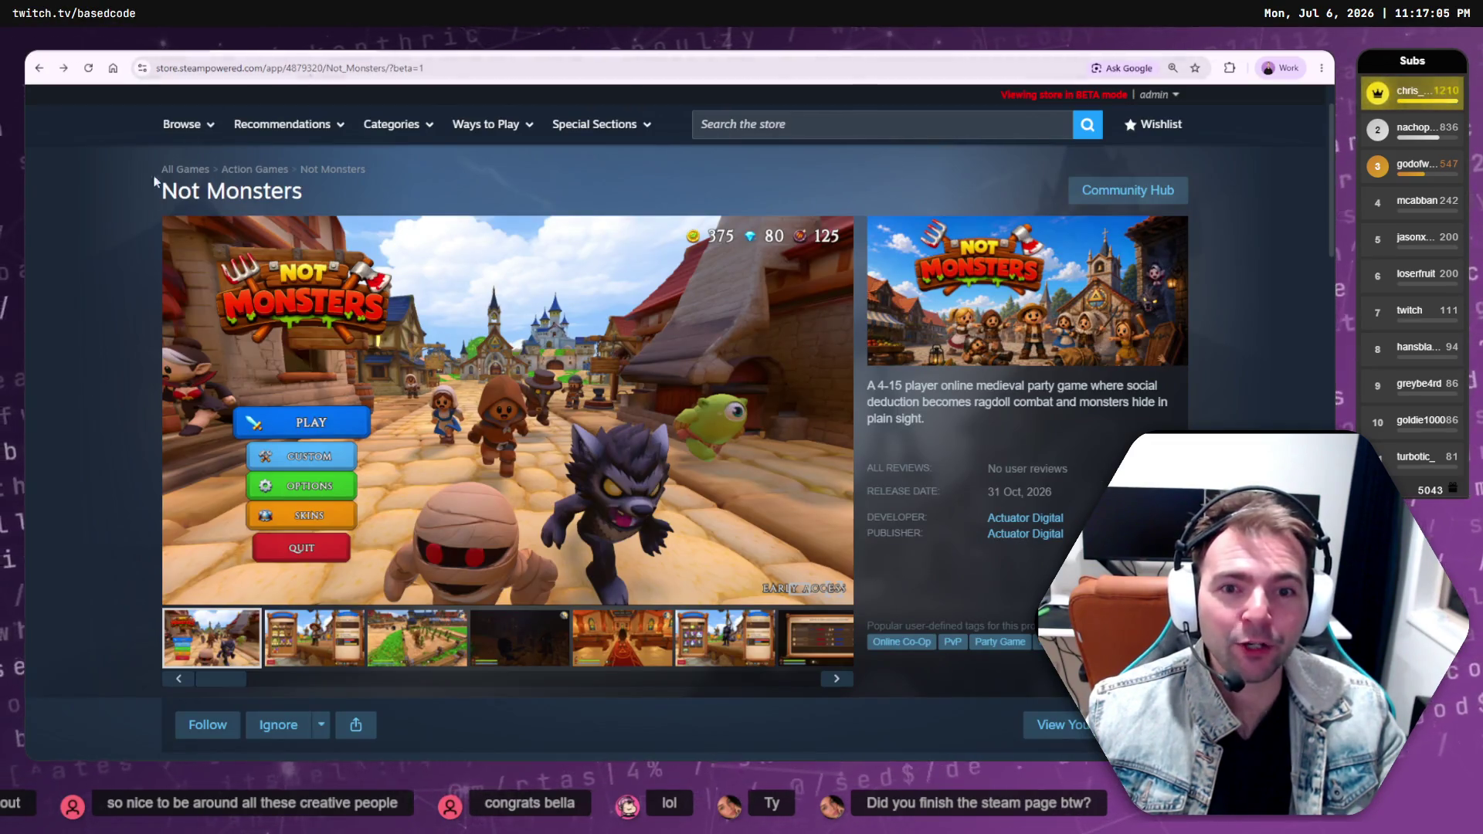
key("F5")
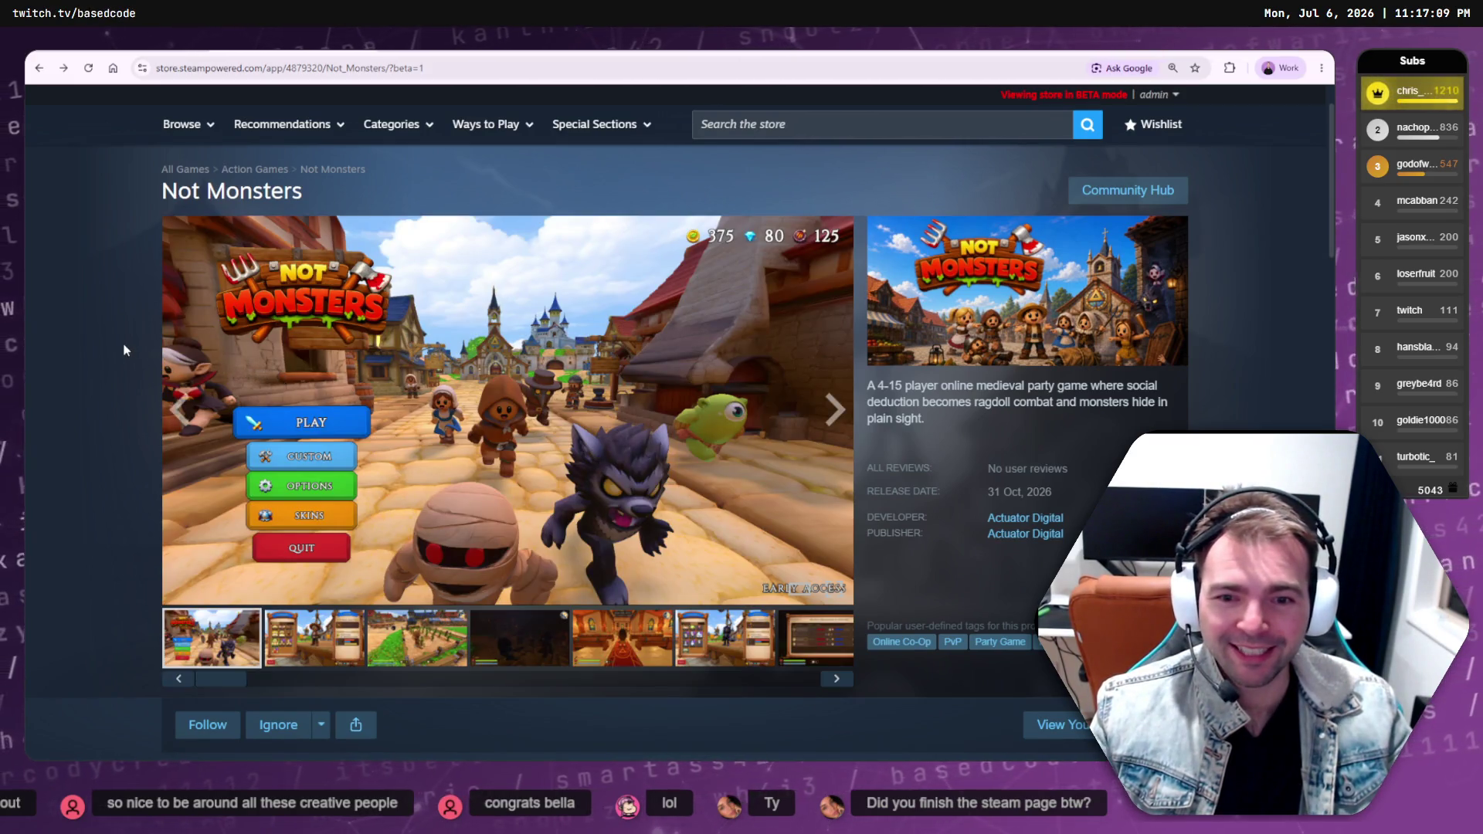
scroll(123, 350, "down", 1)
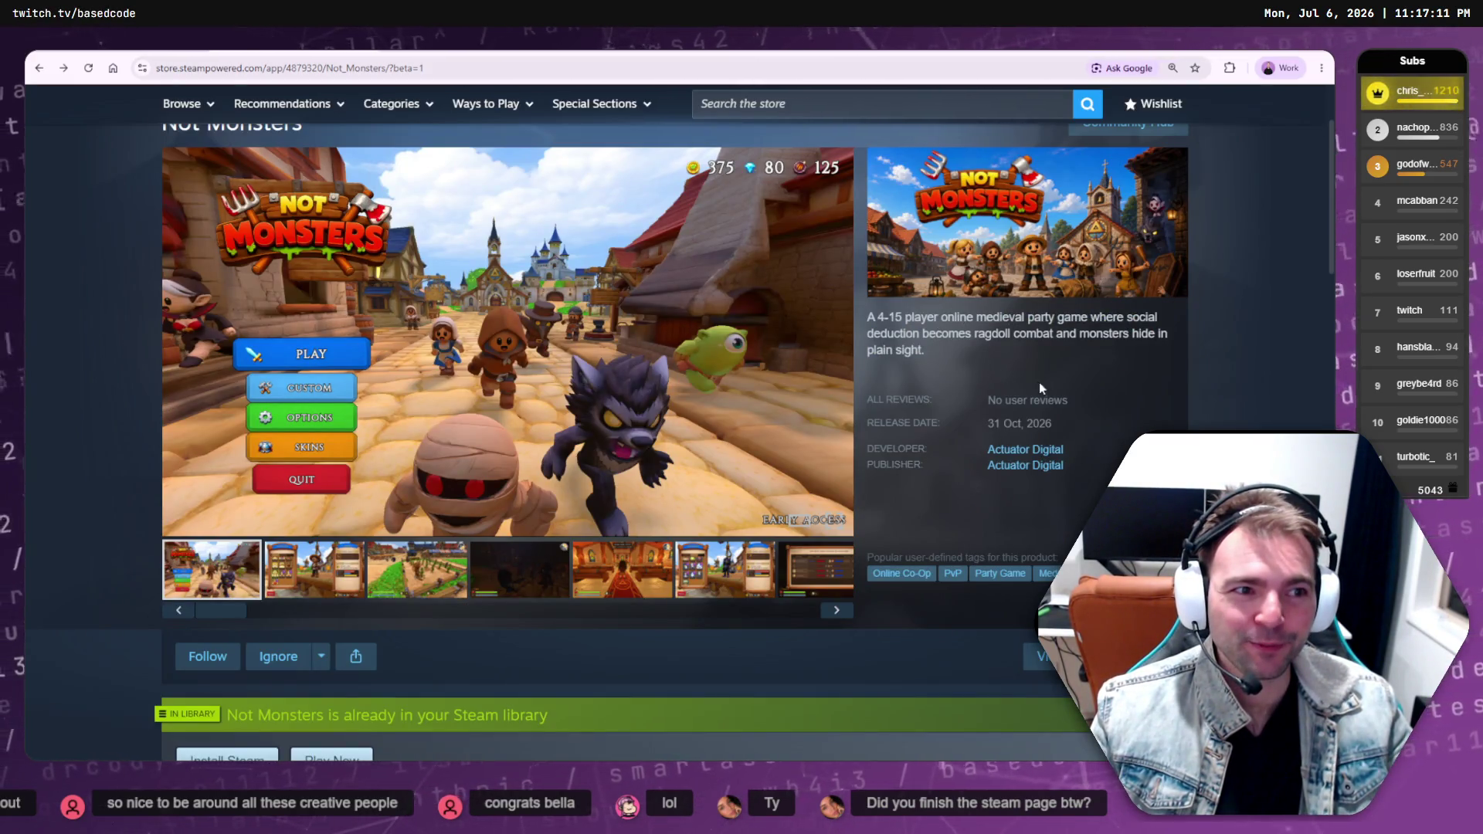
scroll(1040, 387, "up", 1)
scroll(978, 403, "down", 1)
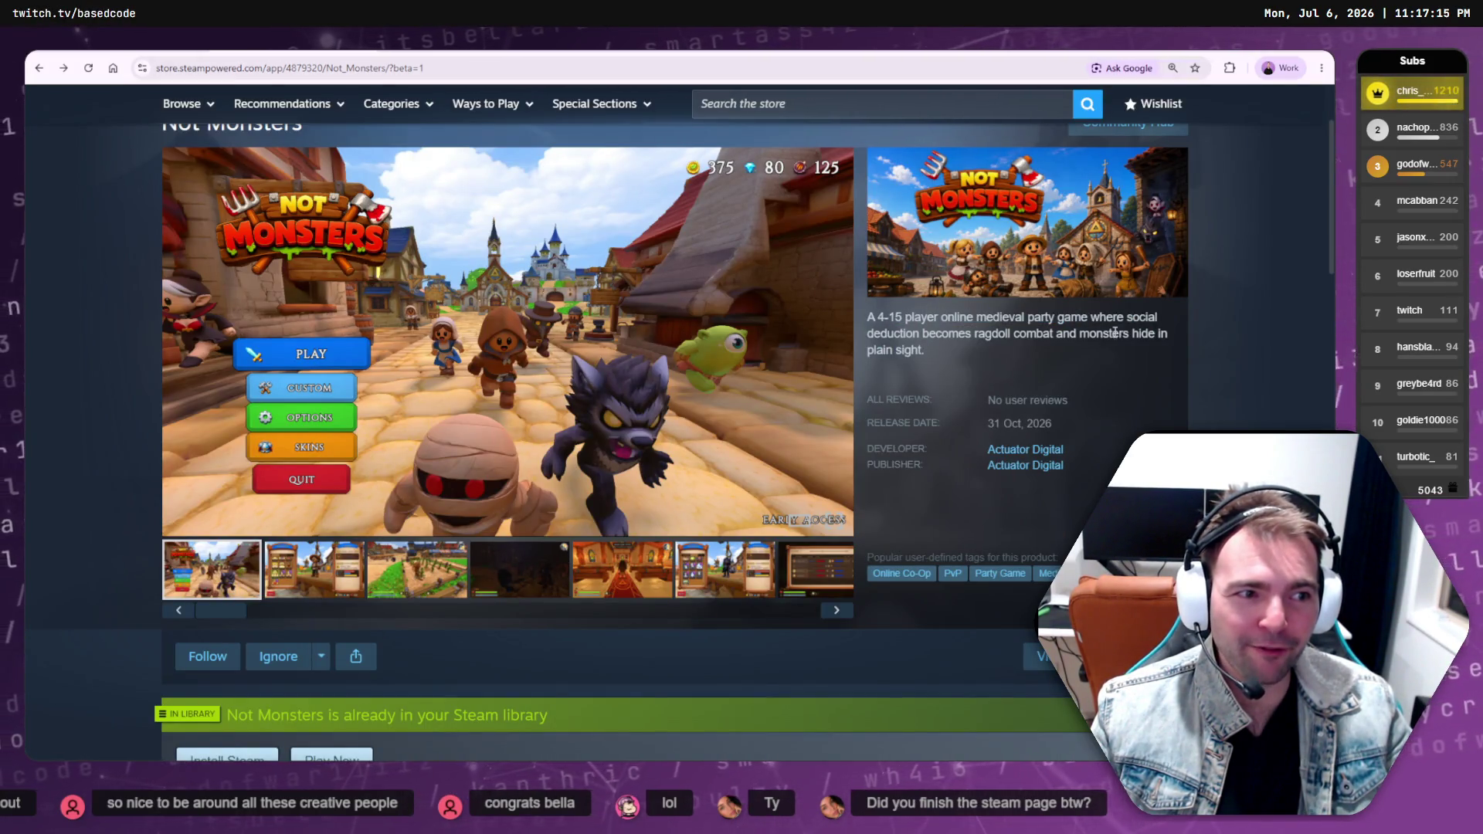
left_click_drag(920, 333, 1192, 345)
left_click(1103, 353)
left_click(1112, 347)
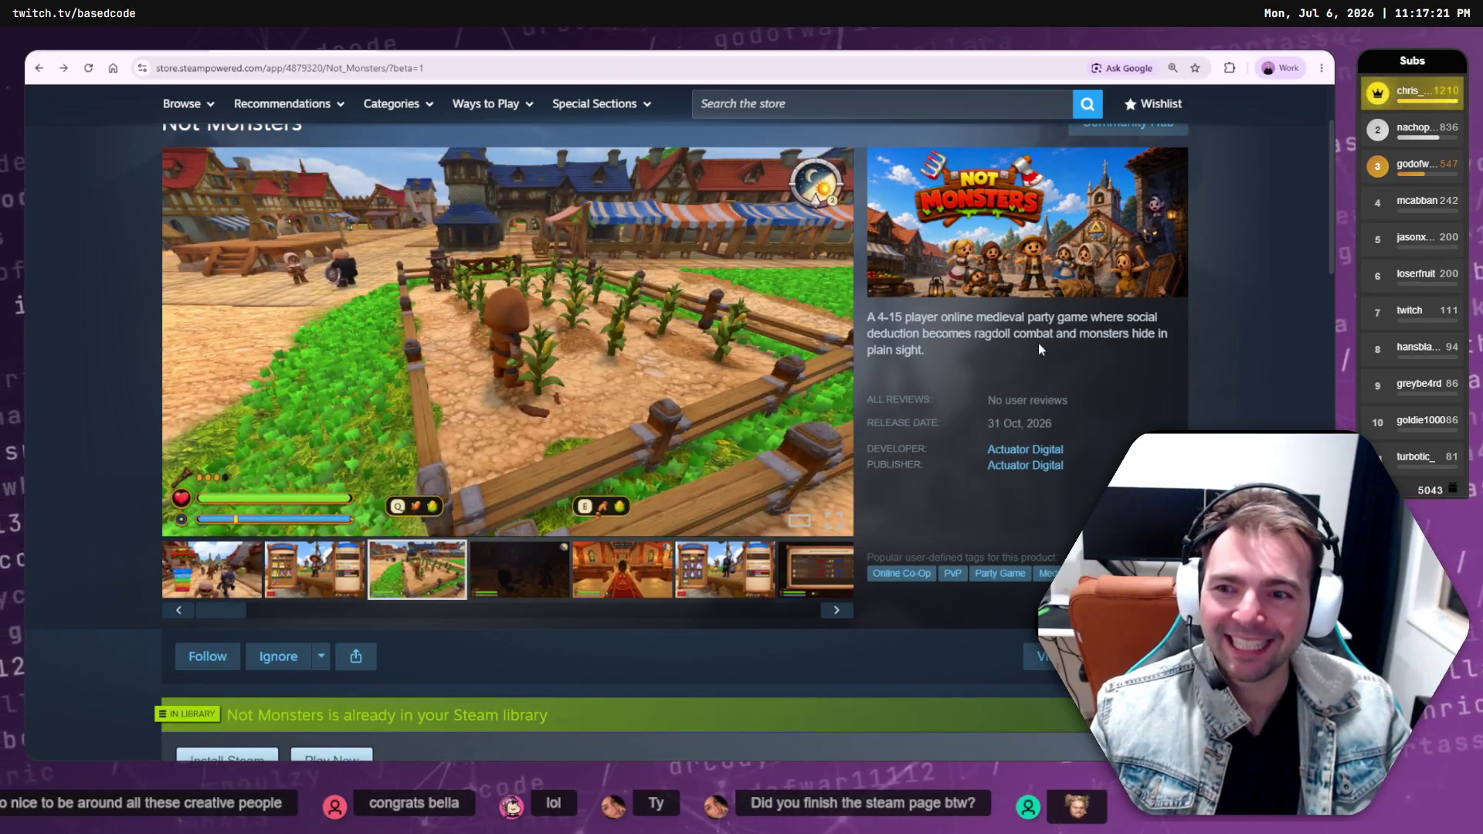
scroll(1039, 348, "down", 1)
scroll(1038, 348, "down", 8)
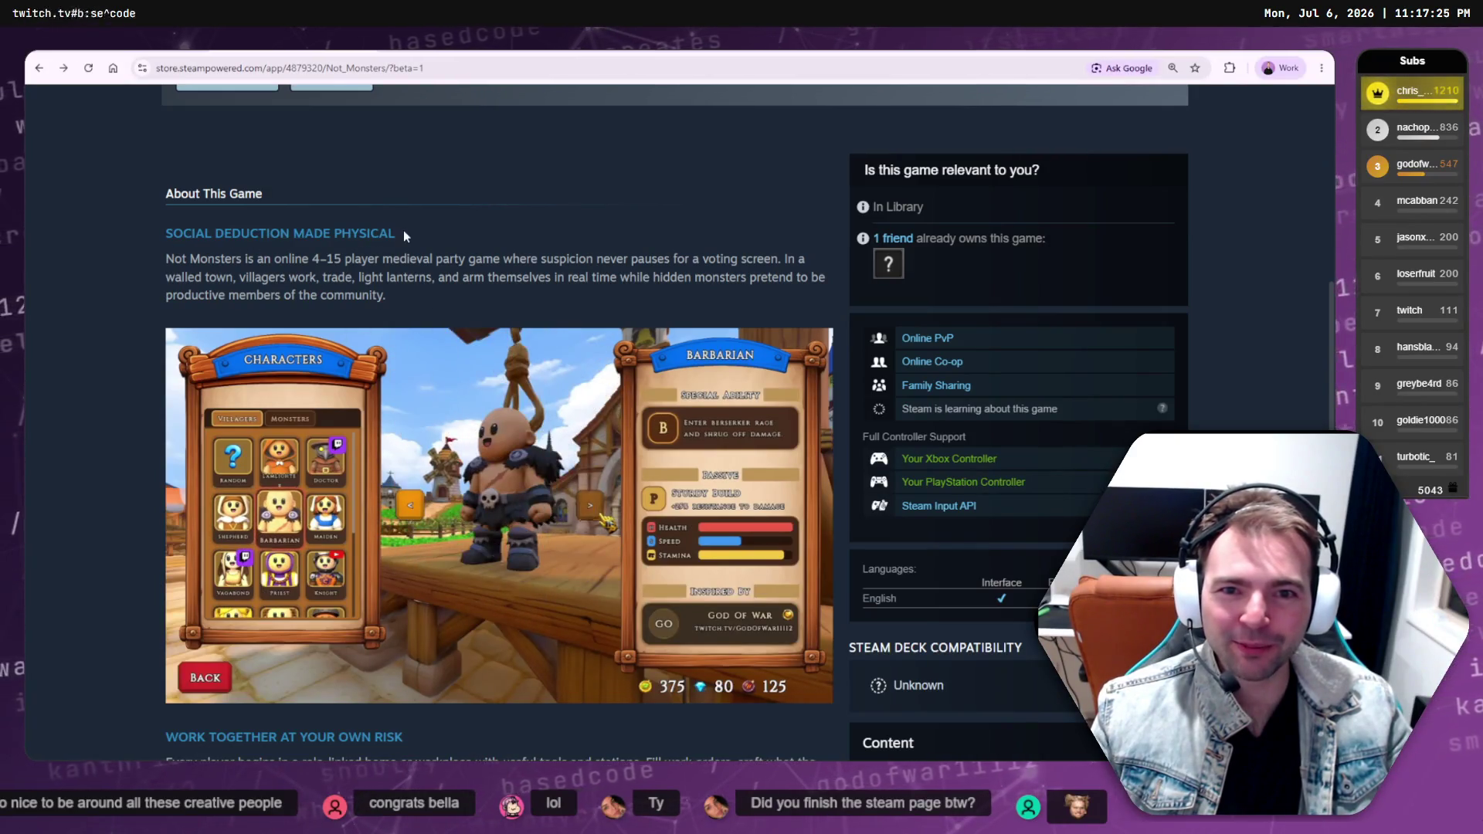
Read through the description, highlighting phrases like 'light lanterns' and 'productive members of the community'
left_click_drag(166, 258, 627, 258)
left_click(464, 258)
left_click(633, 281)
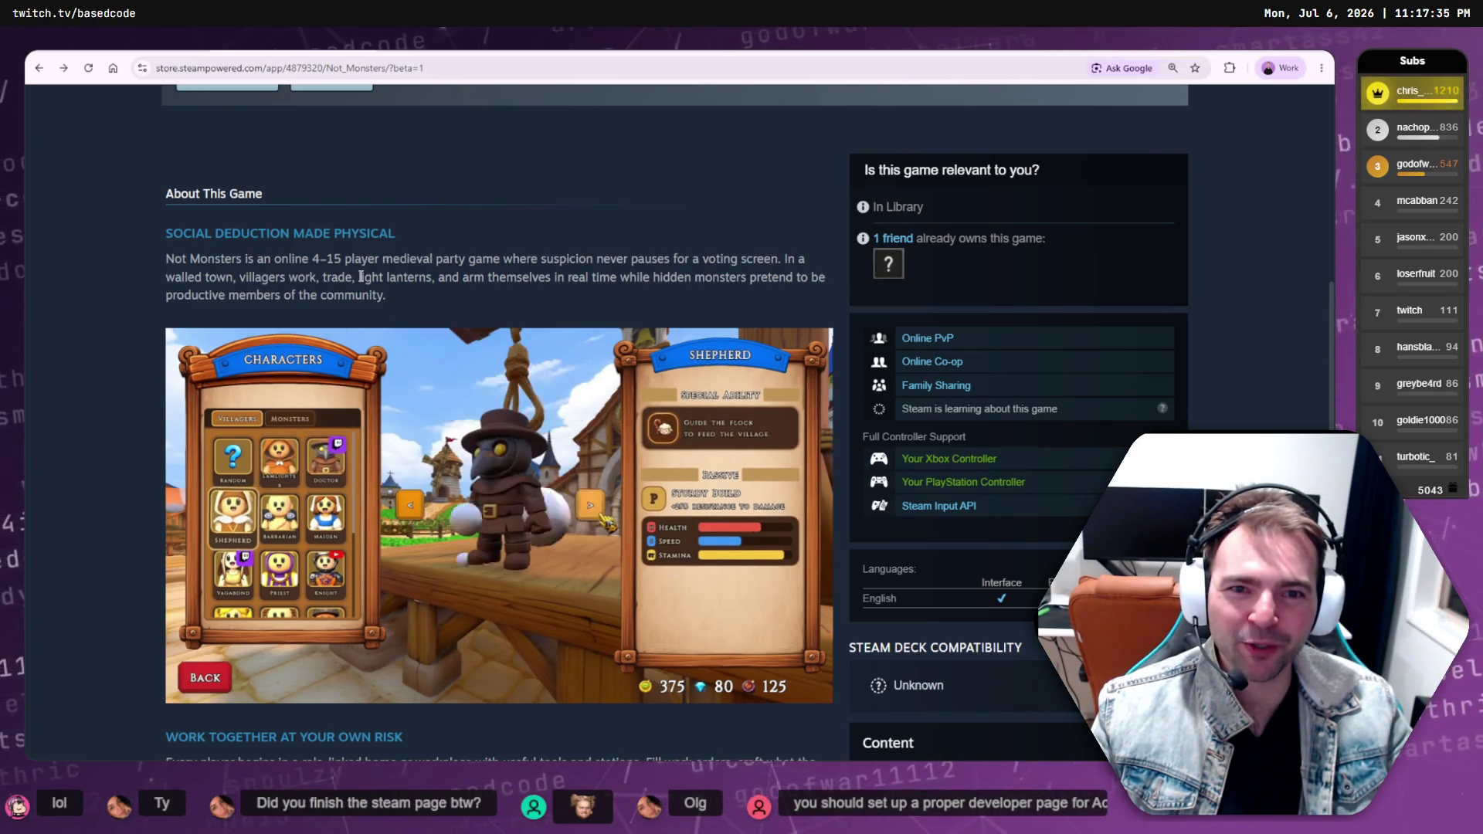
left_click_drag(358, 277, 578, 278)
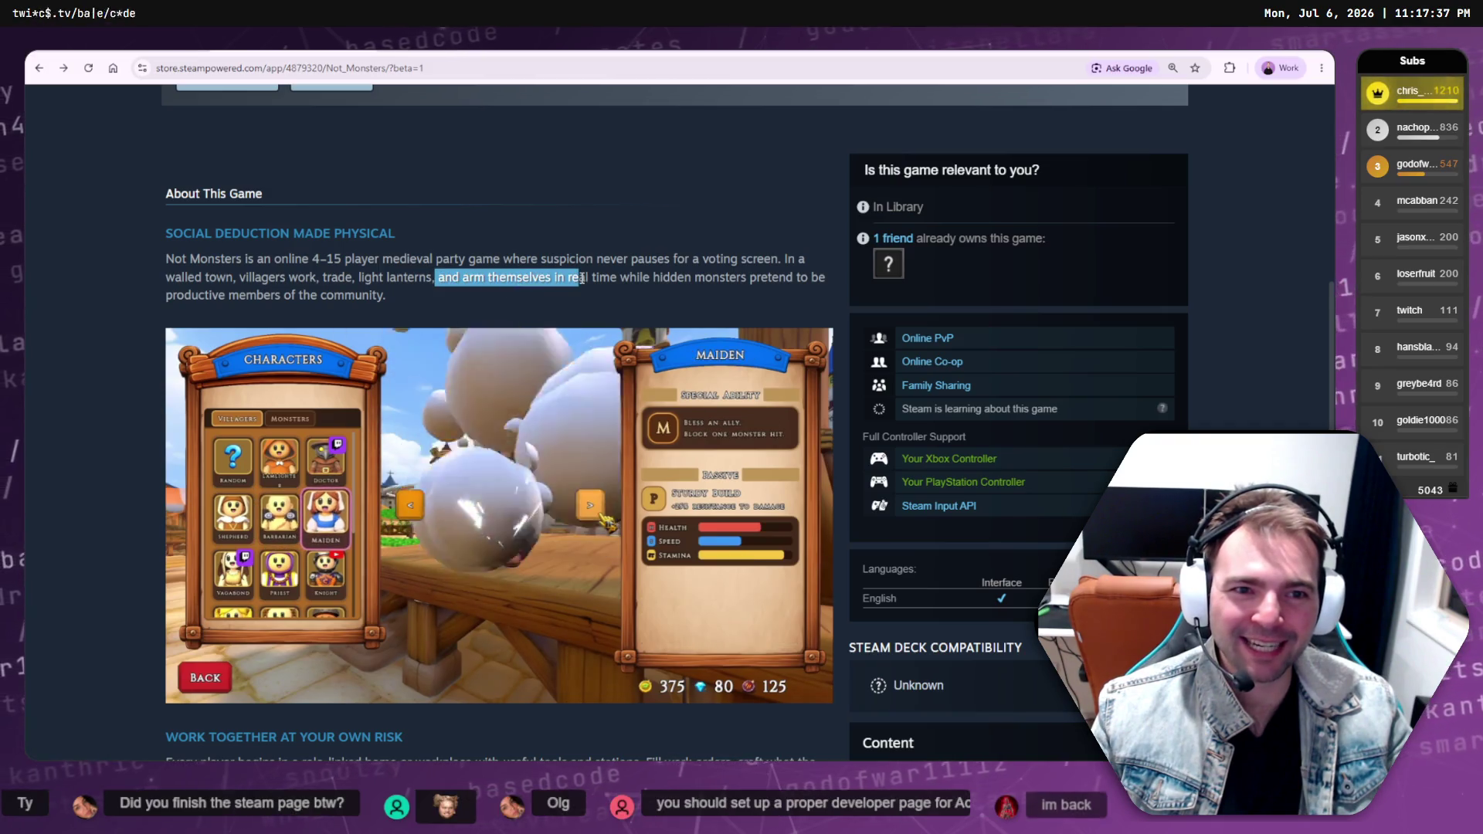
left_click(824, 282)
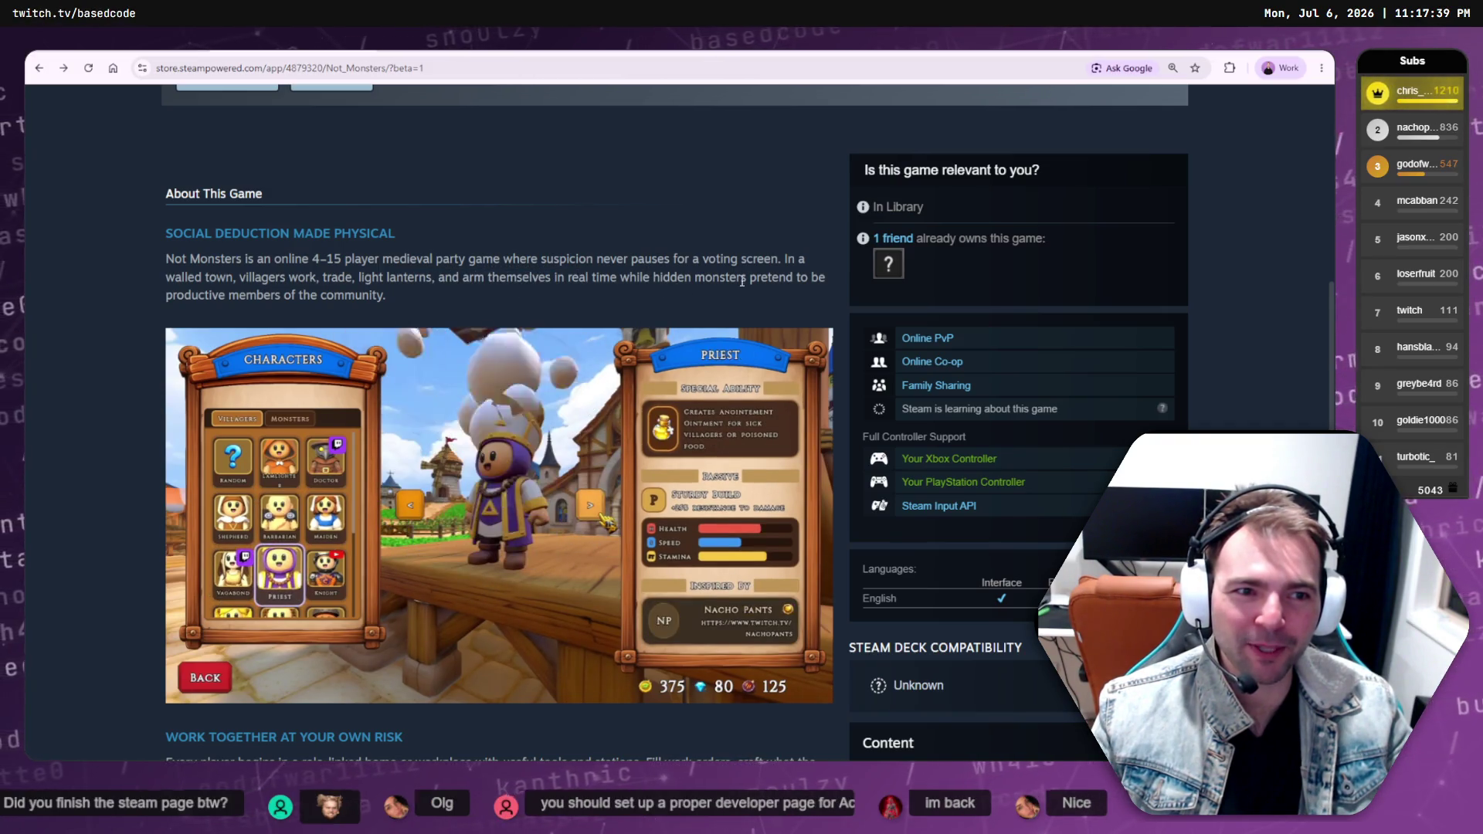
left_click_drag(167, 295, 387, 295)
left_click(437, 294)
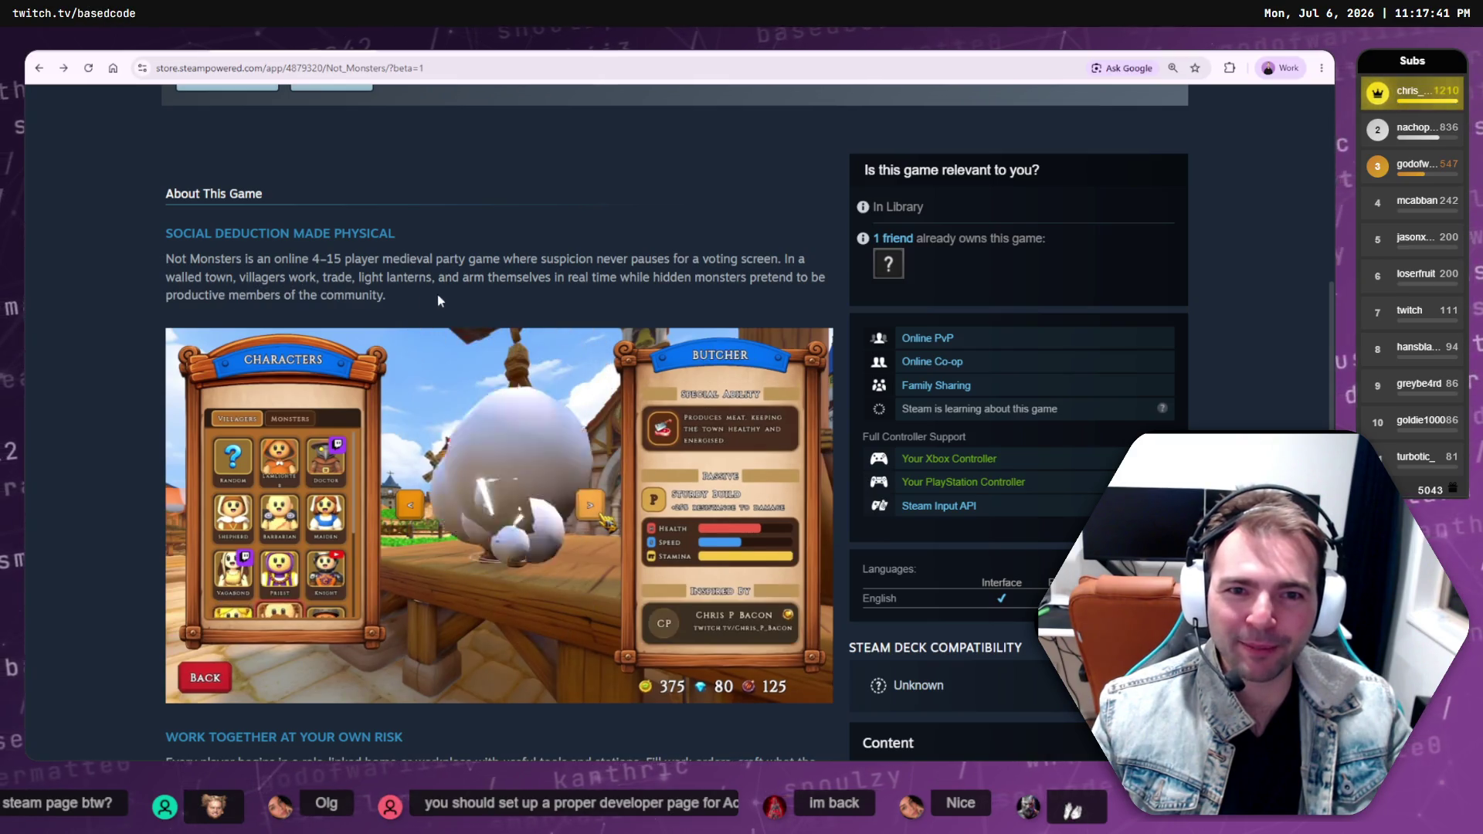
scroll(458, 291, "down", 1)
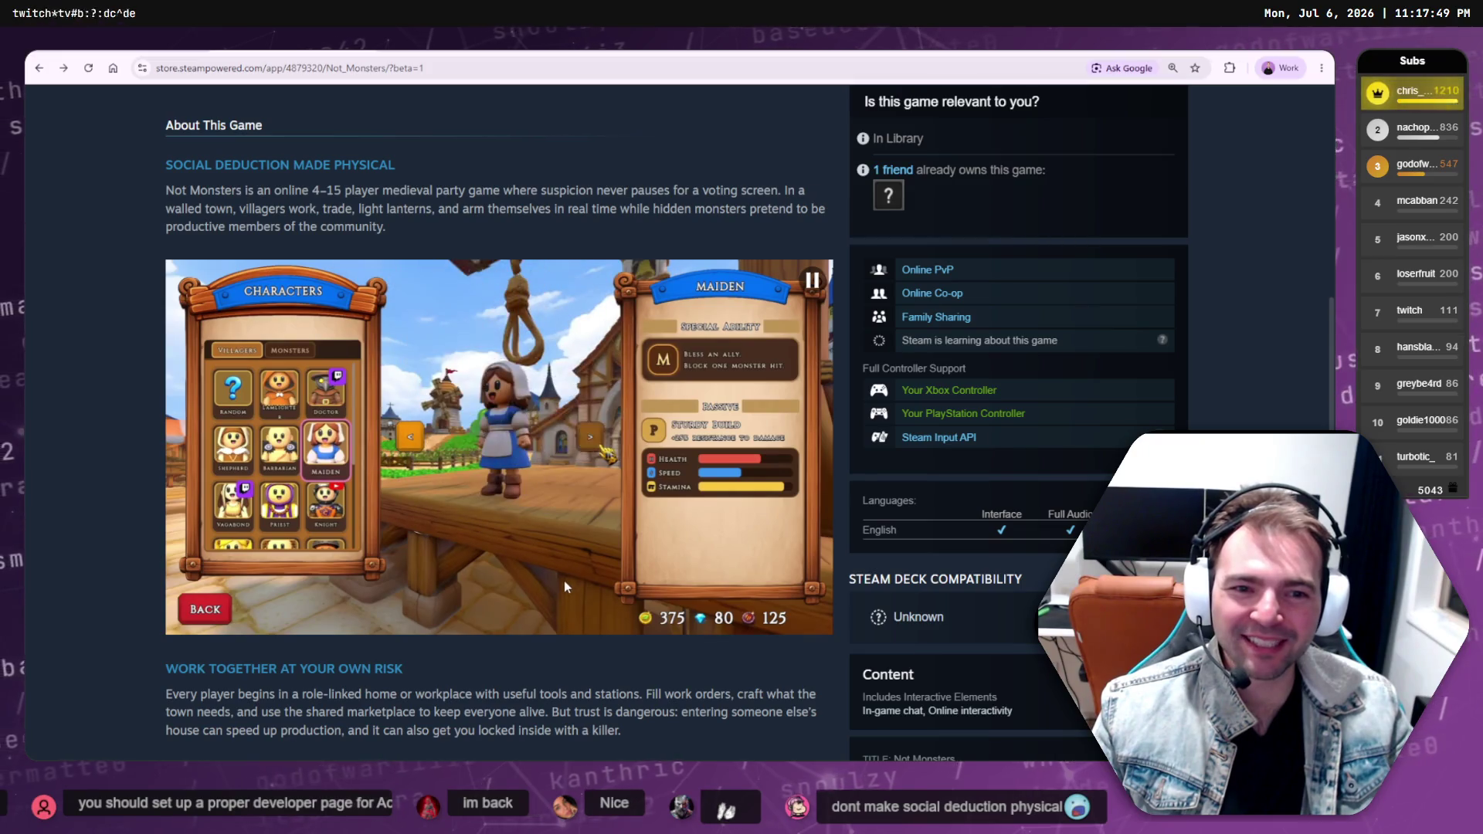
scroll(564, 584, "down", 2)
scroll(564, 585, "down", 2)
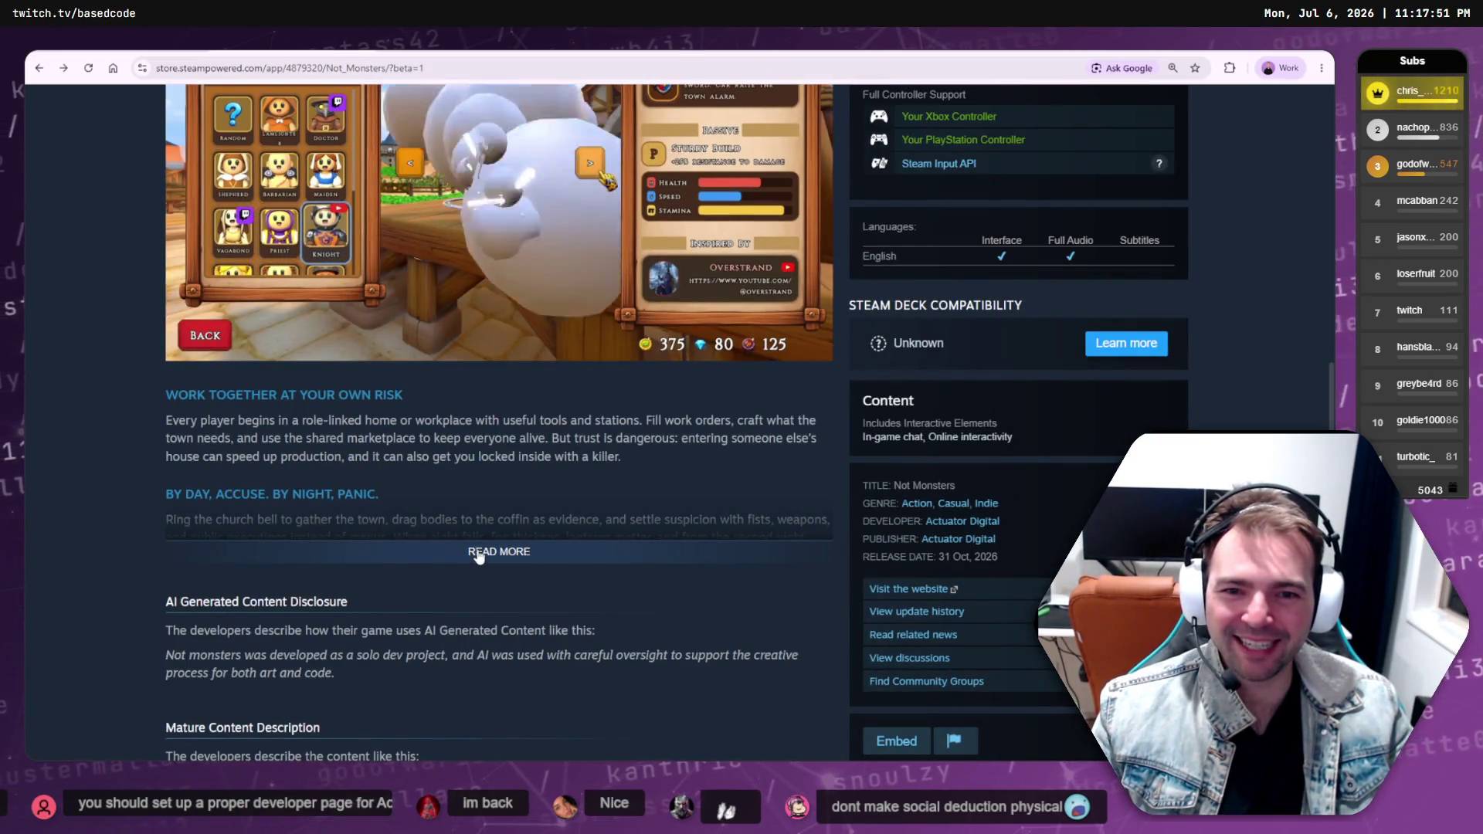
Expand the full description with READ MORE, read past the AI disclosure, and return to Fork
left_click(480, 550)
scroll(479, 550, "down", 2)
left_click_drag(432, 753, 145, 267)
left_click(362, 332)
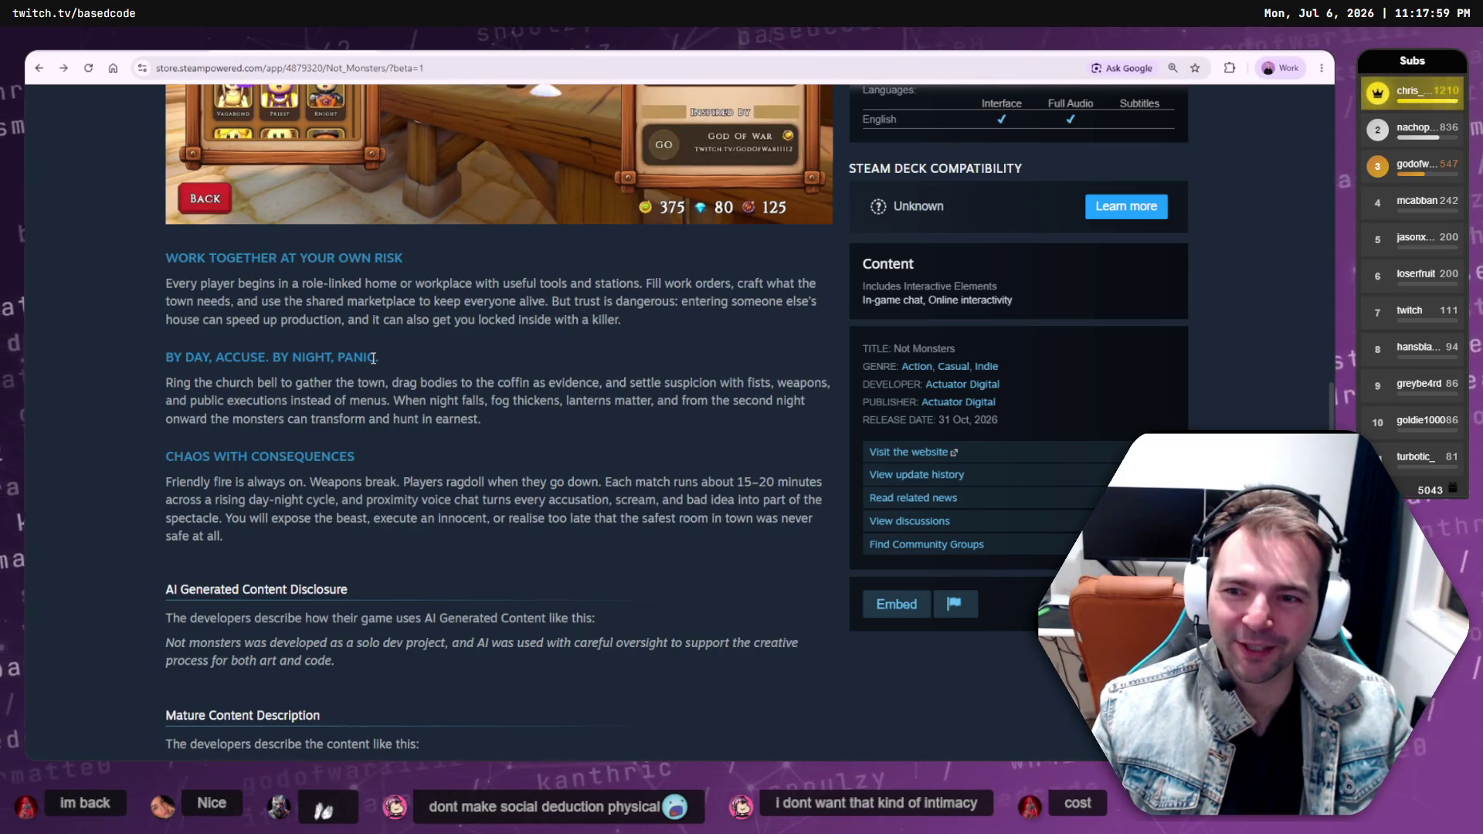
scroll(396, 407, "down", 1)
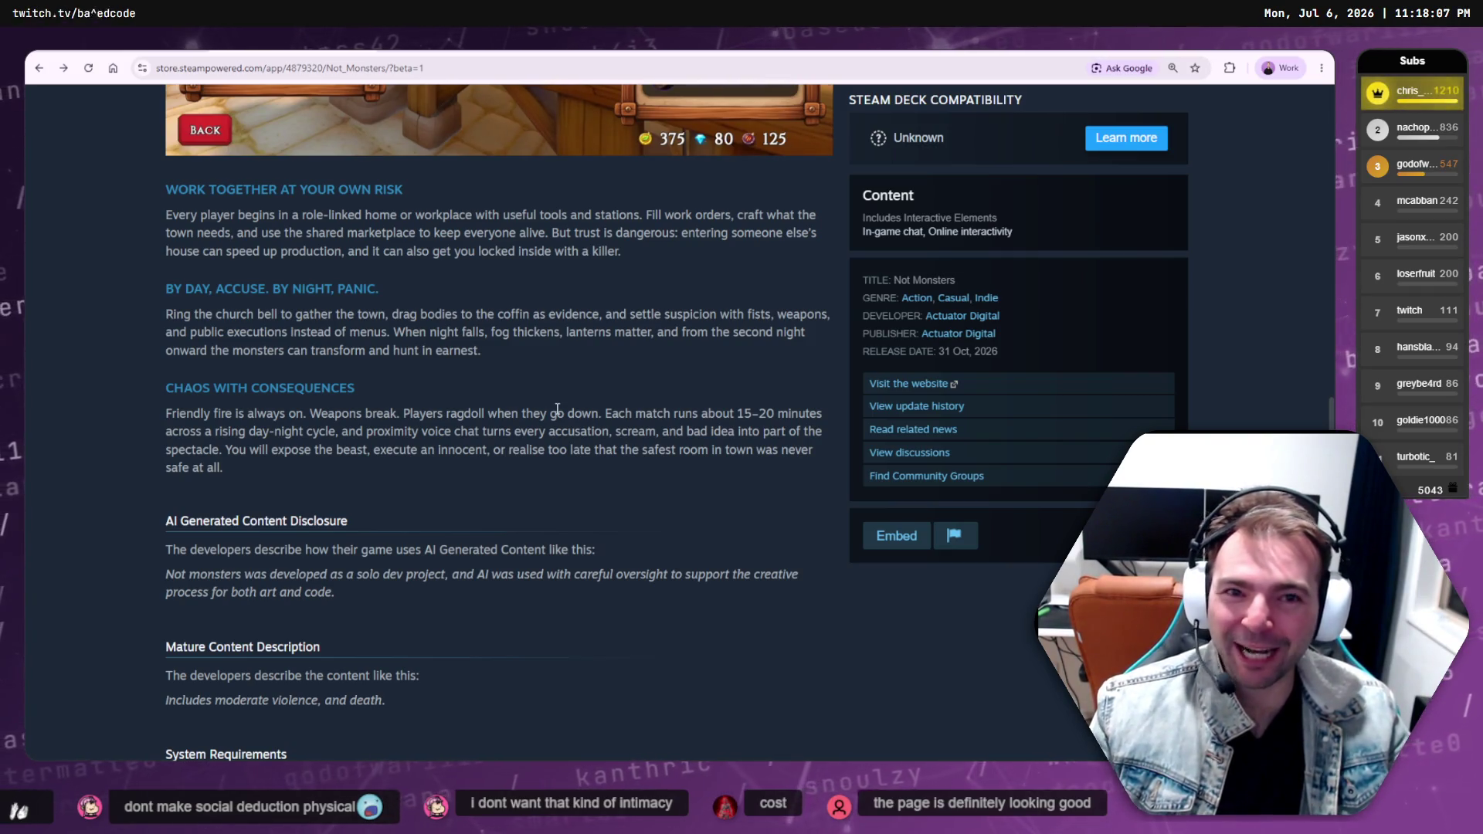
key("alt+Tab")
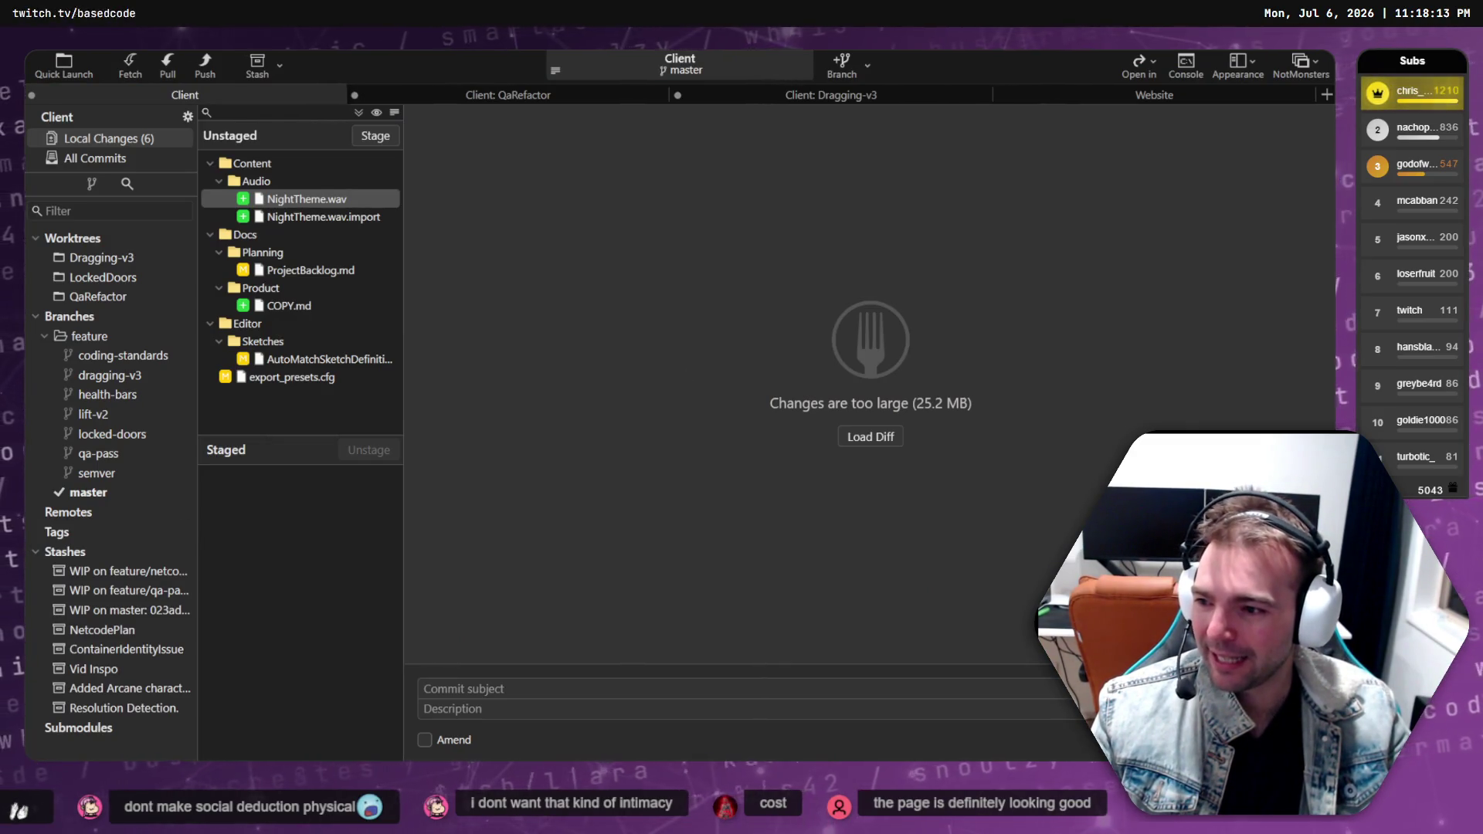
In the Price Comparisons sheet, select the Link column and Werewolf Party price C2, then return to ChatGPT
key("alt+Tab")
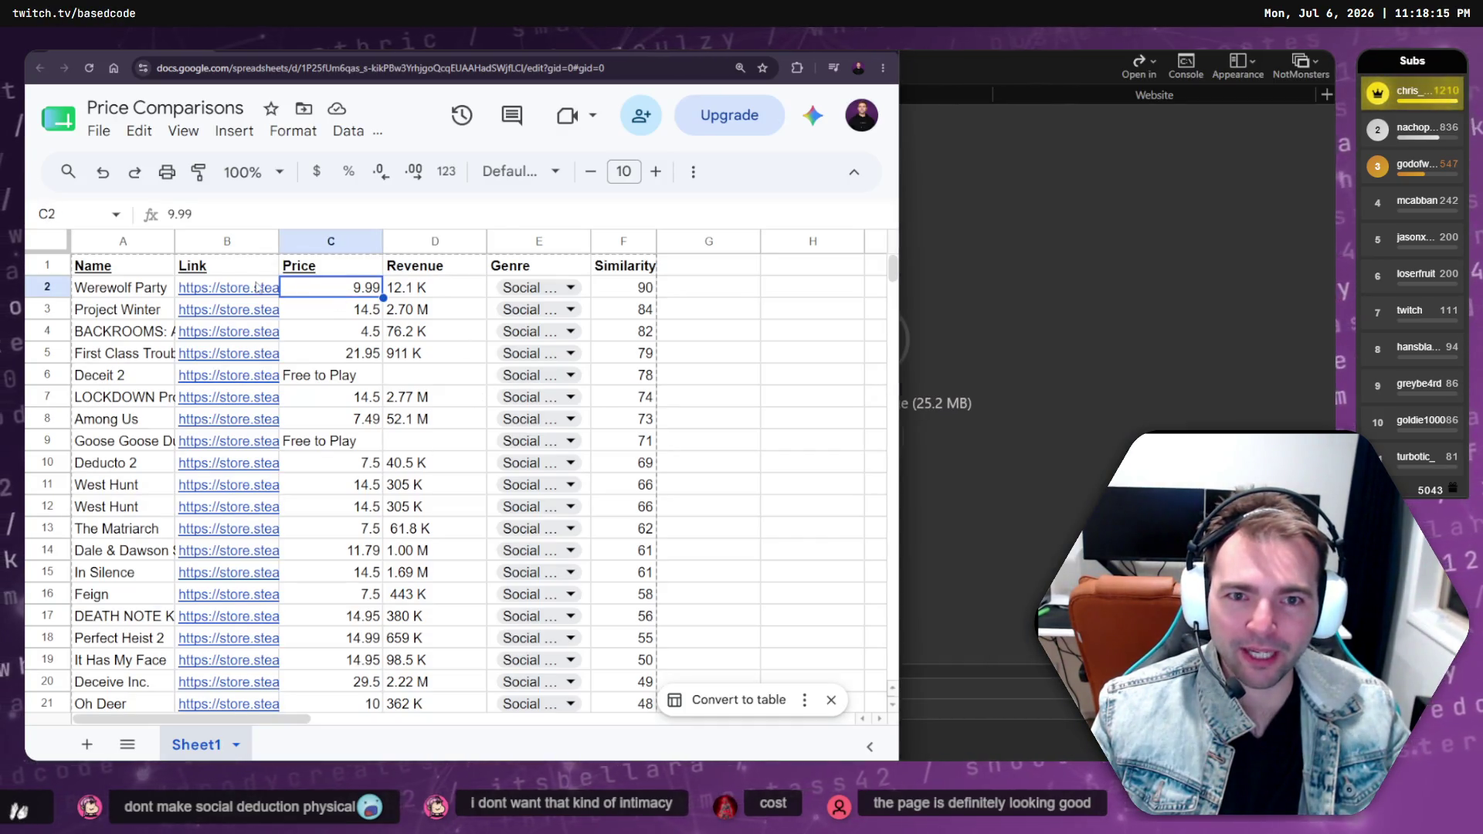
mouse_move(249, 294)
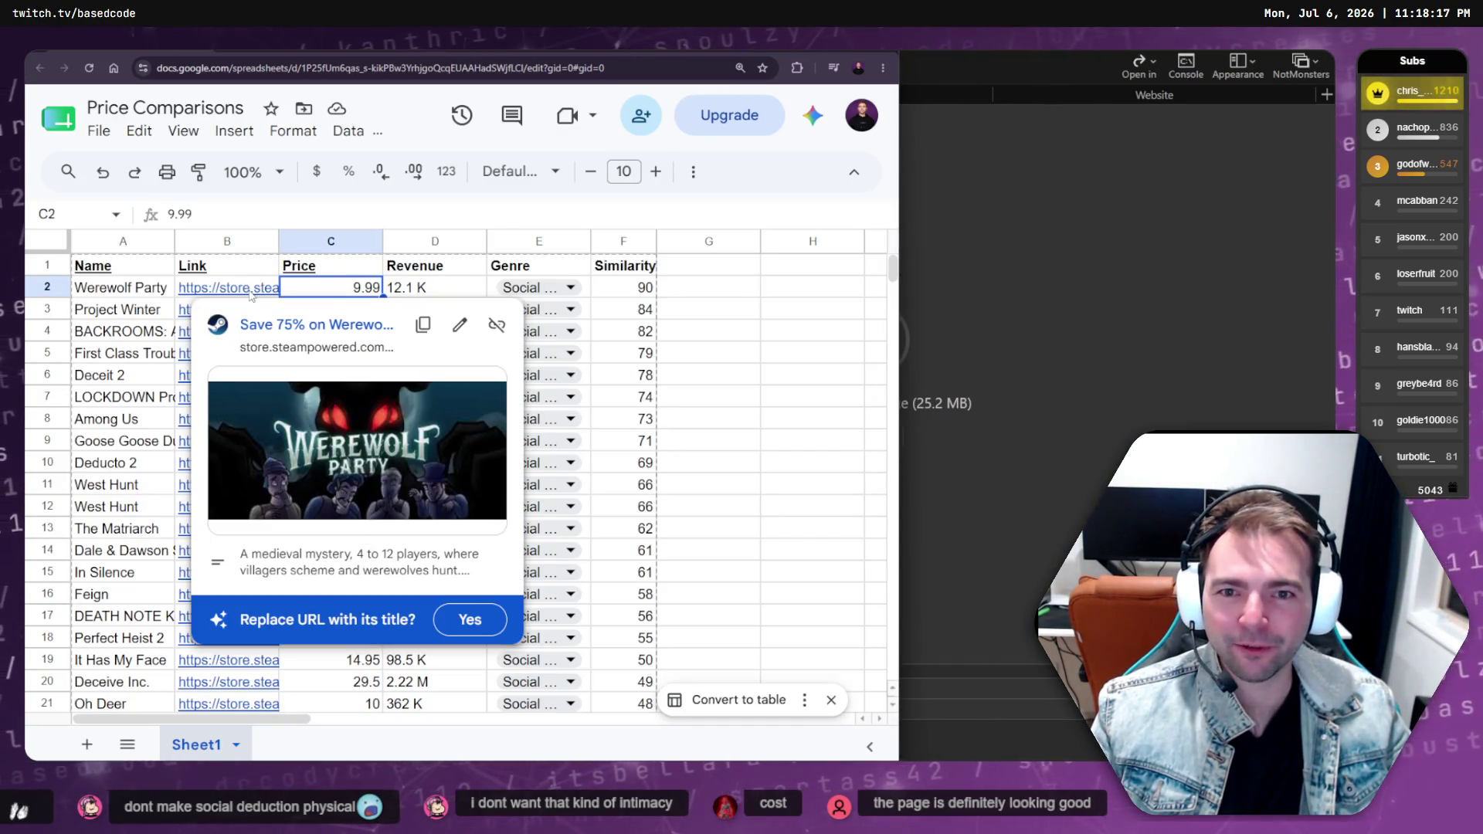
left_click(225, 243)
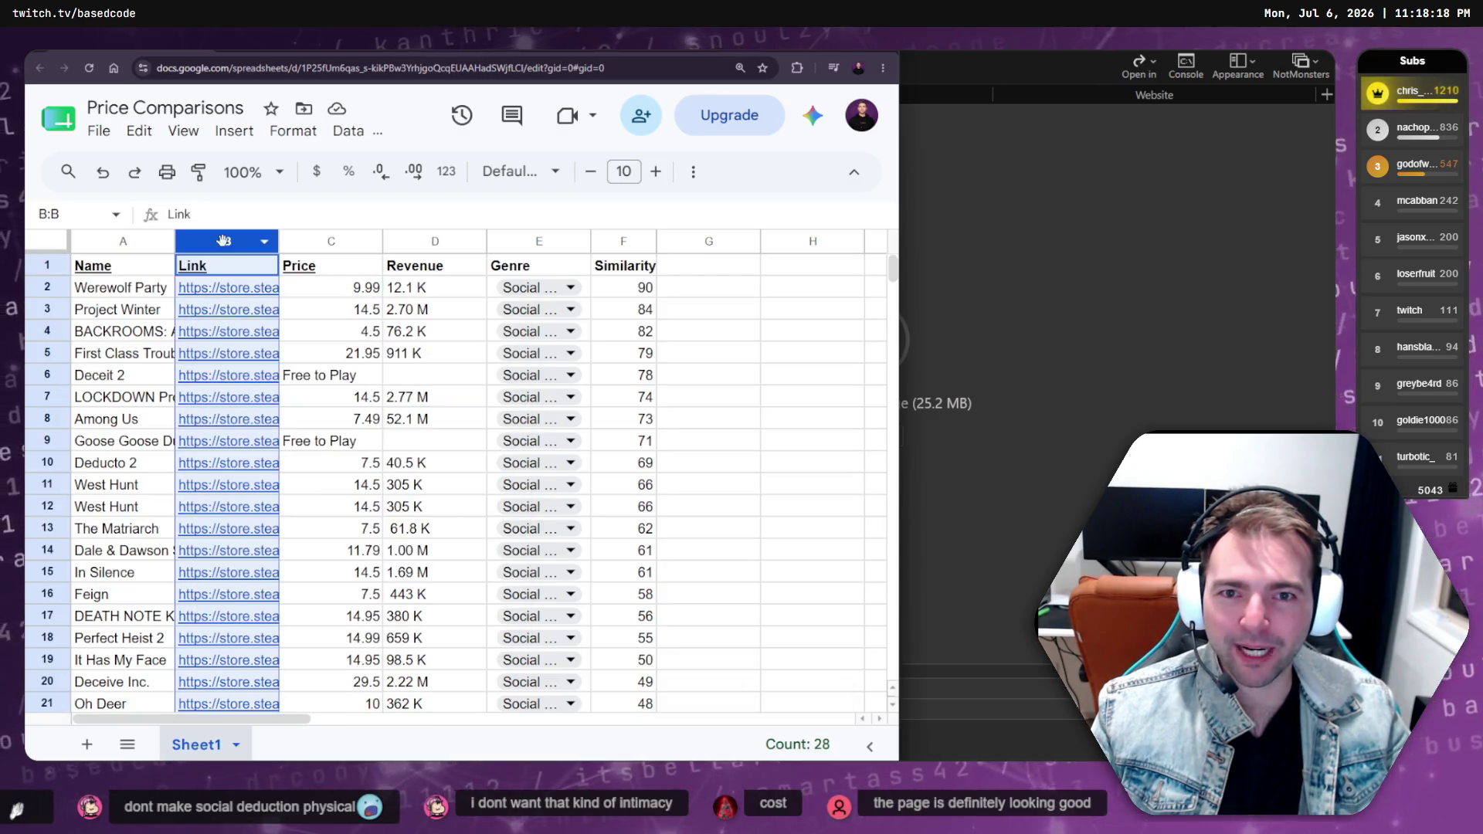
left_click(391, 290)
left_click(317, 292)
scroll(321, 309, "down", 7)
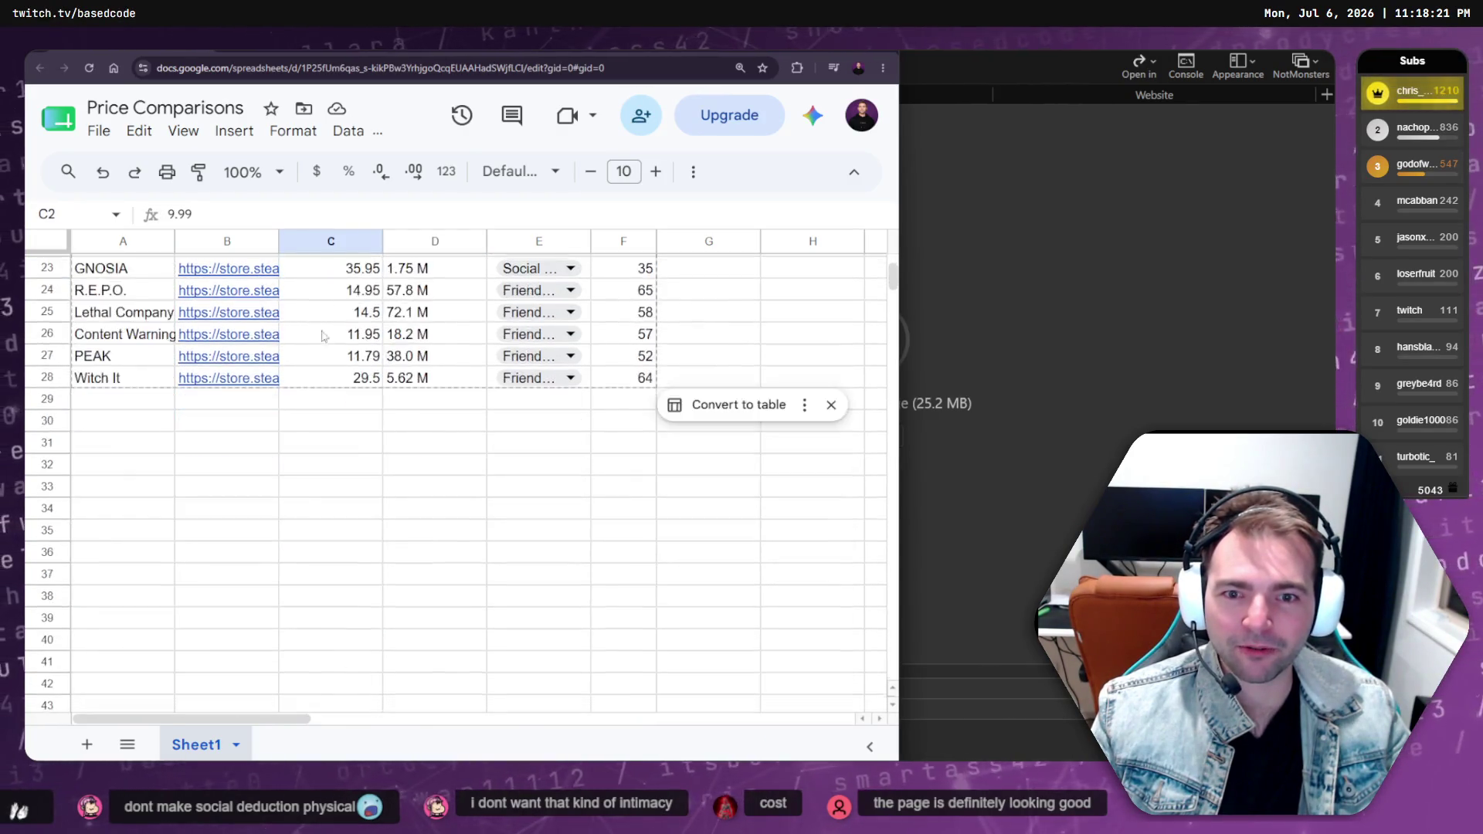
scroll(323, 336, "up", 7)
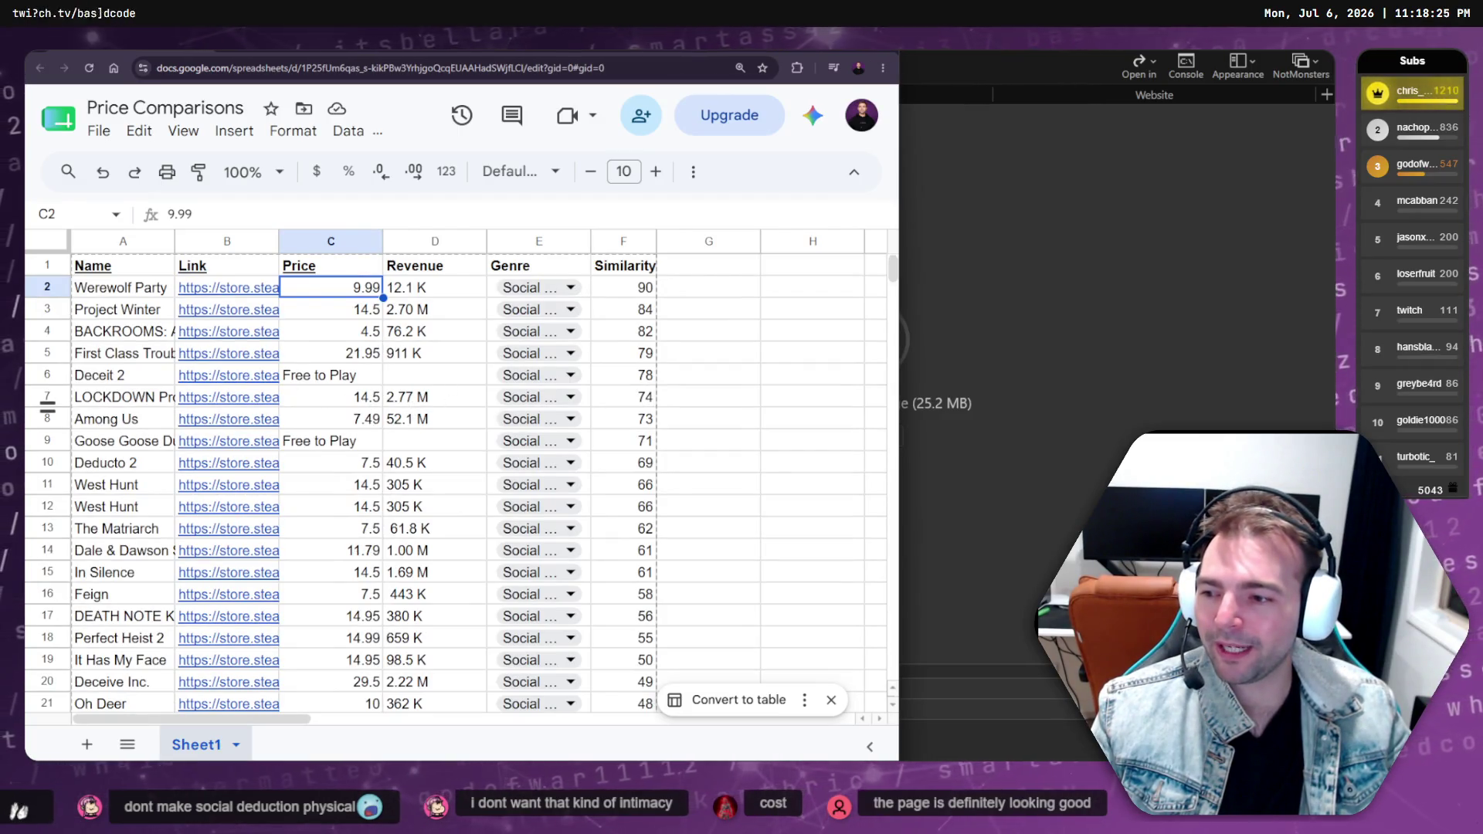
key("alt+Tab")
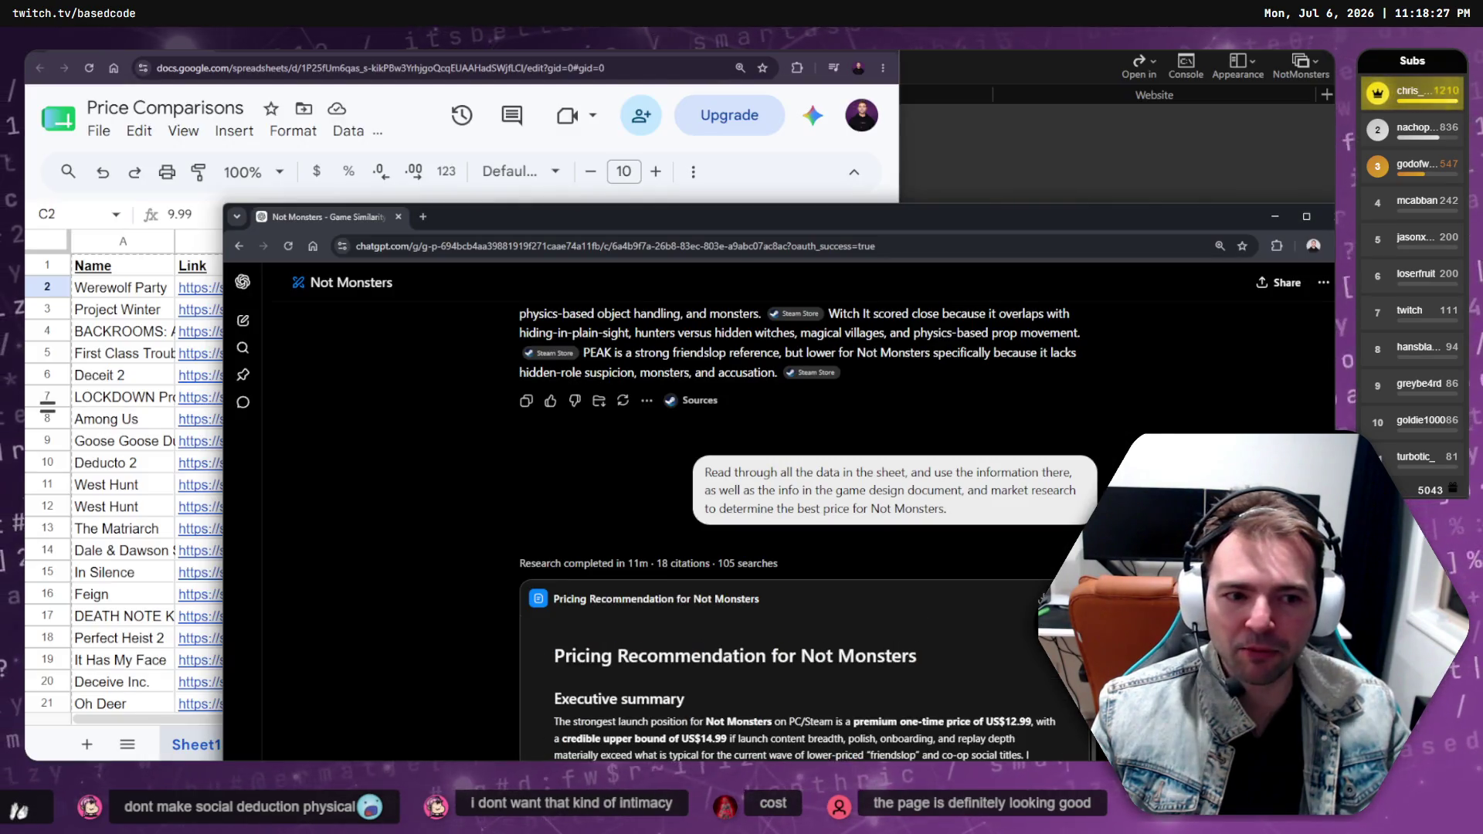
Maximize ChatGPT, scroll to the pricing report card, and open it in full document view
double_click(940, 224)
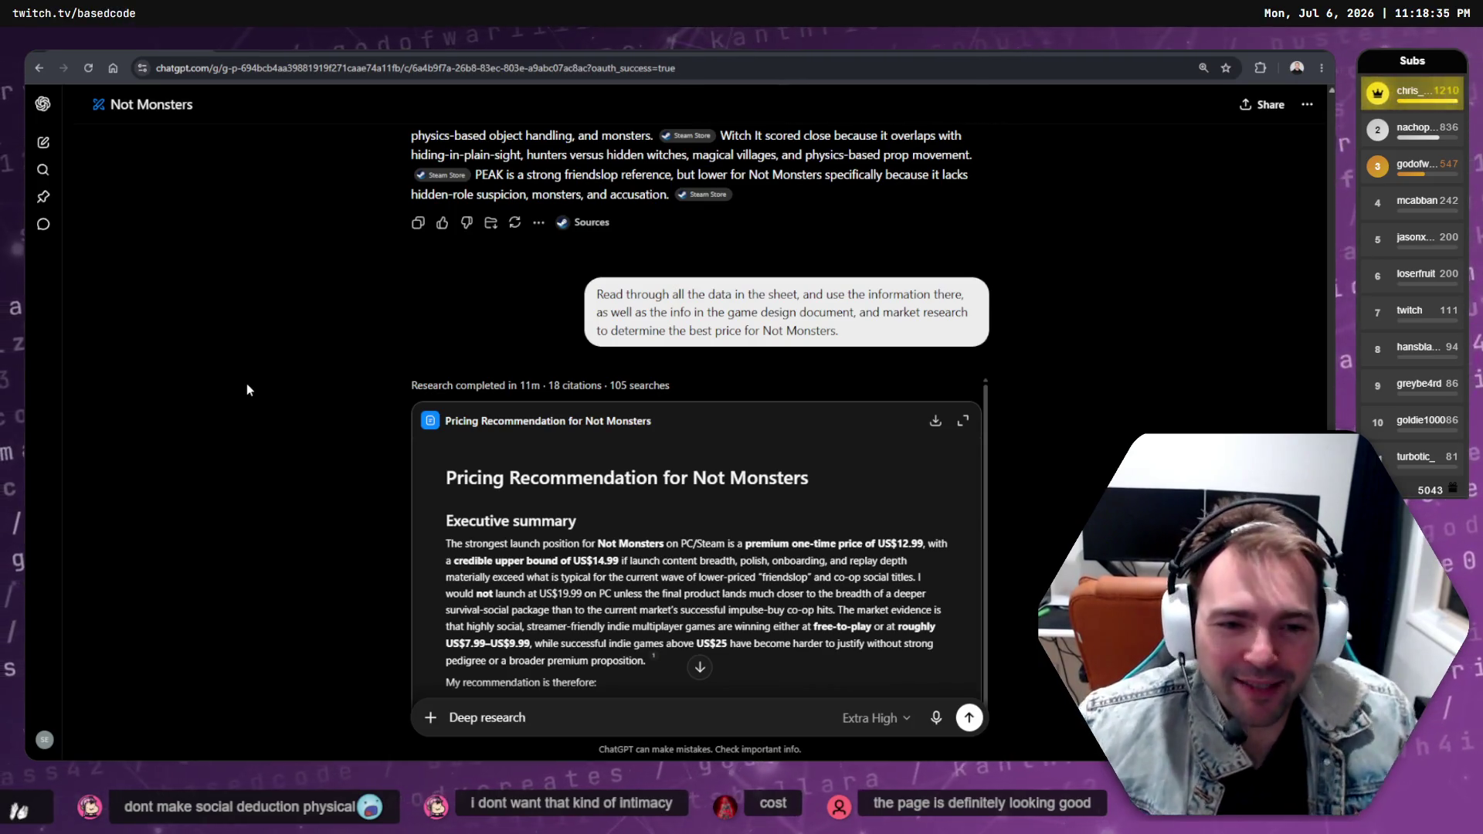
scroll(642, 430, "down", 1)
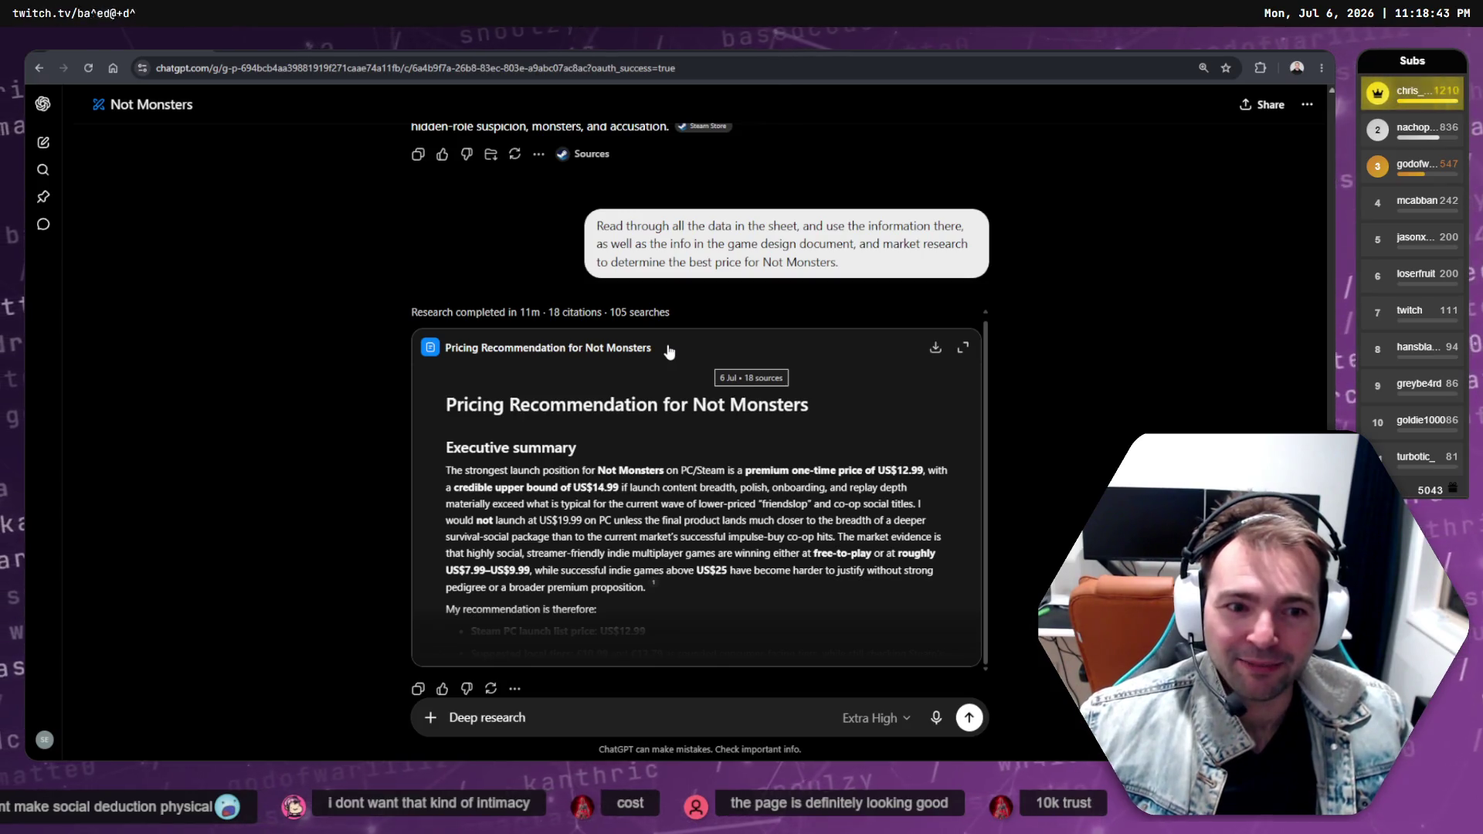
left_click(669, 351)
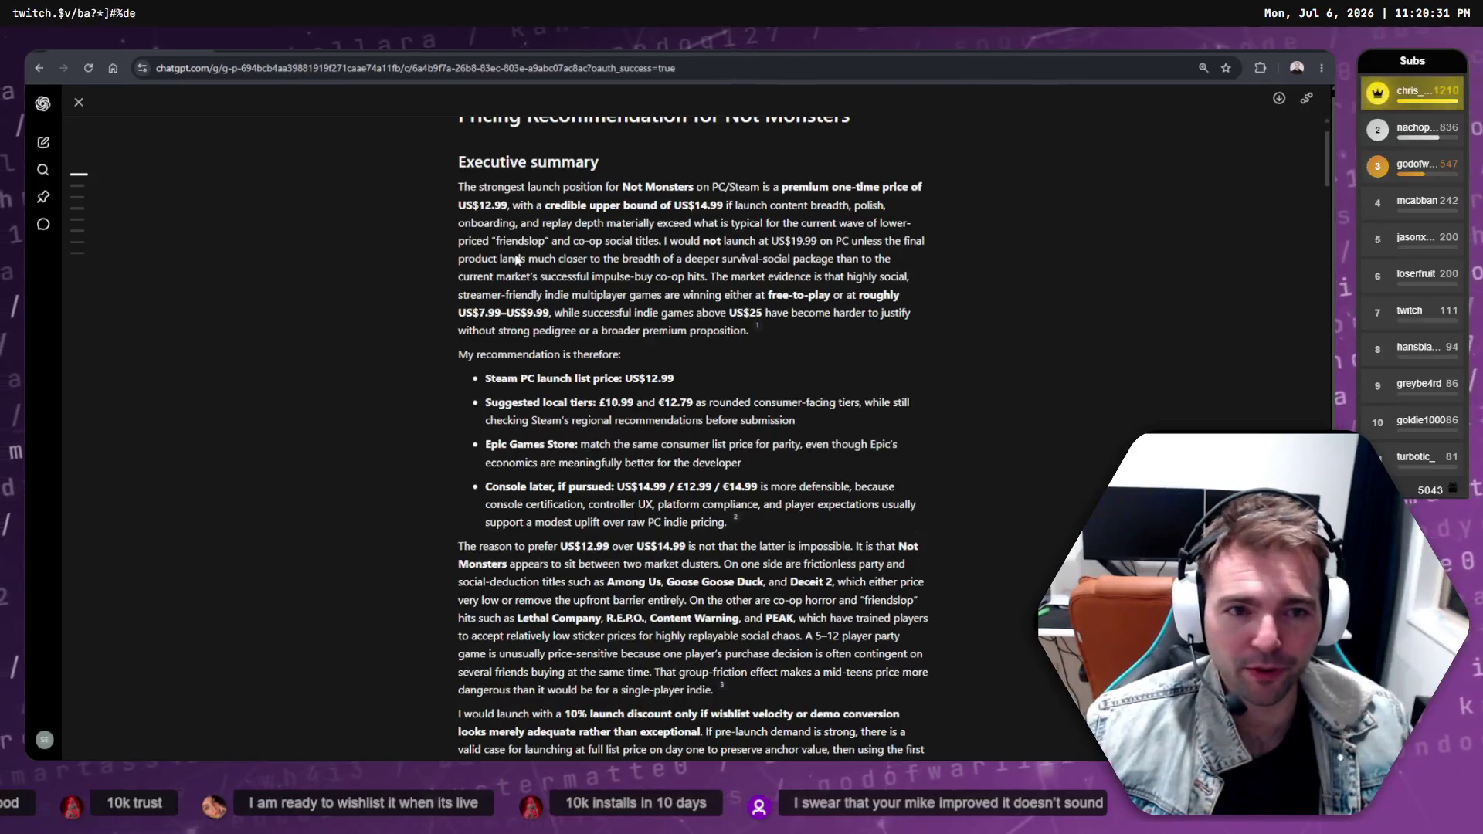
Zoom the pricing report text to 150%
key("ctrl+plus")
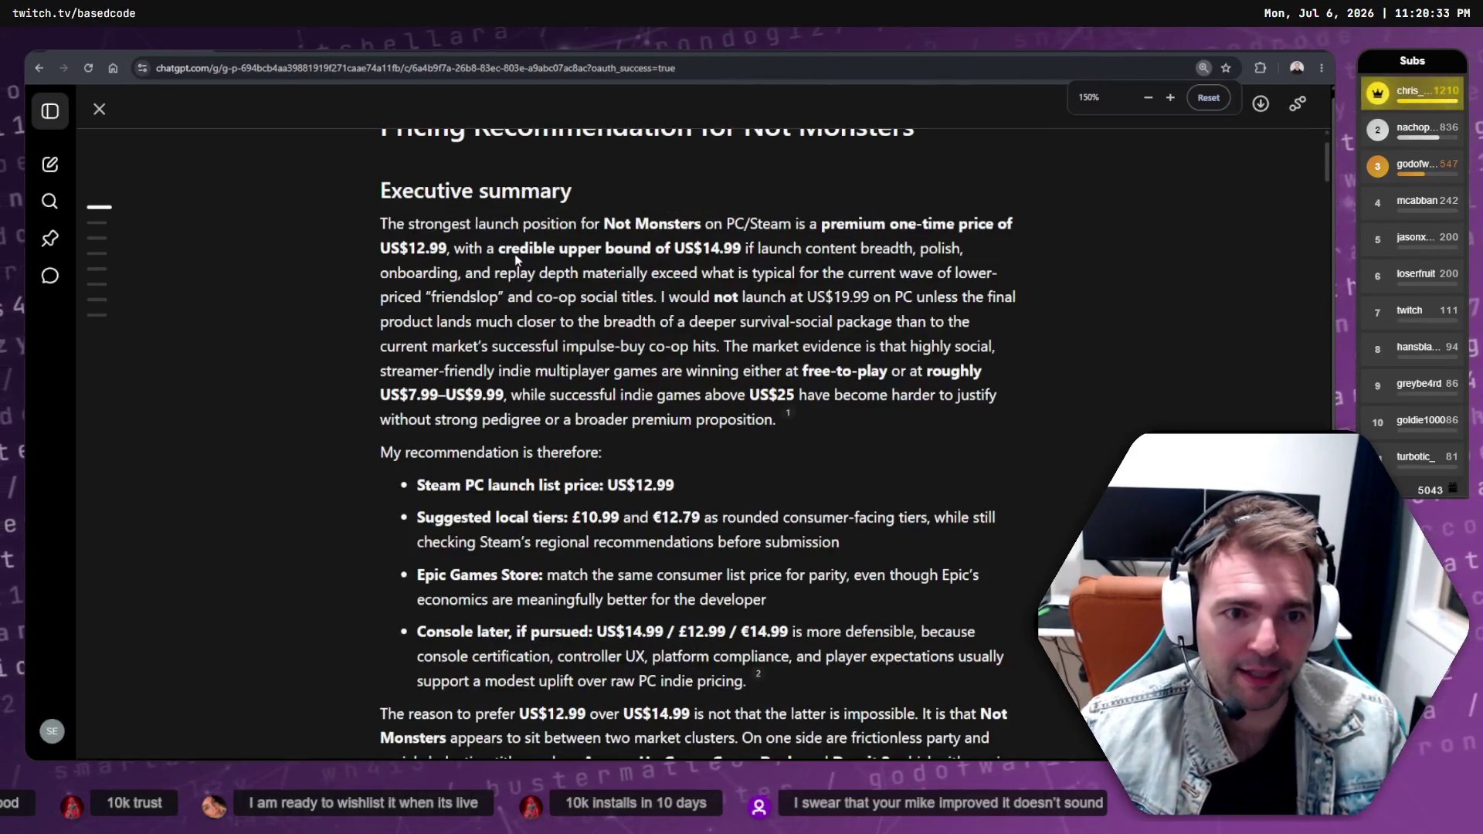
key("ctrl+plus")
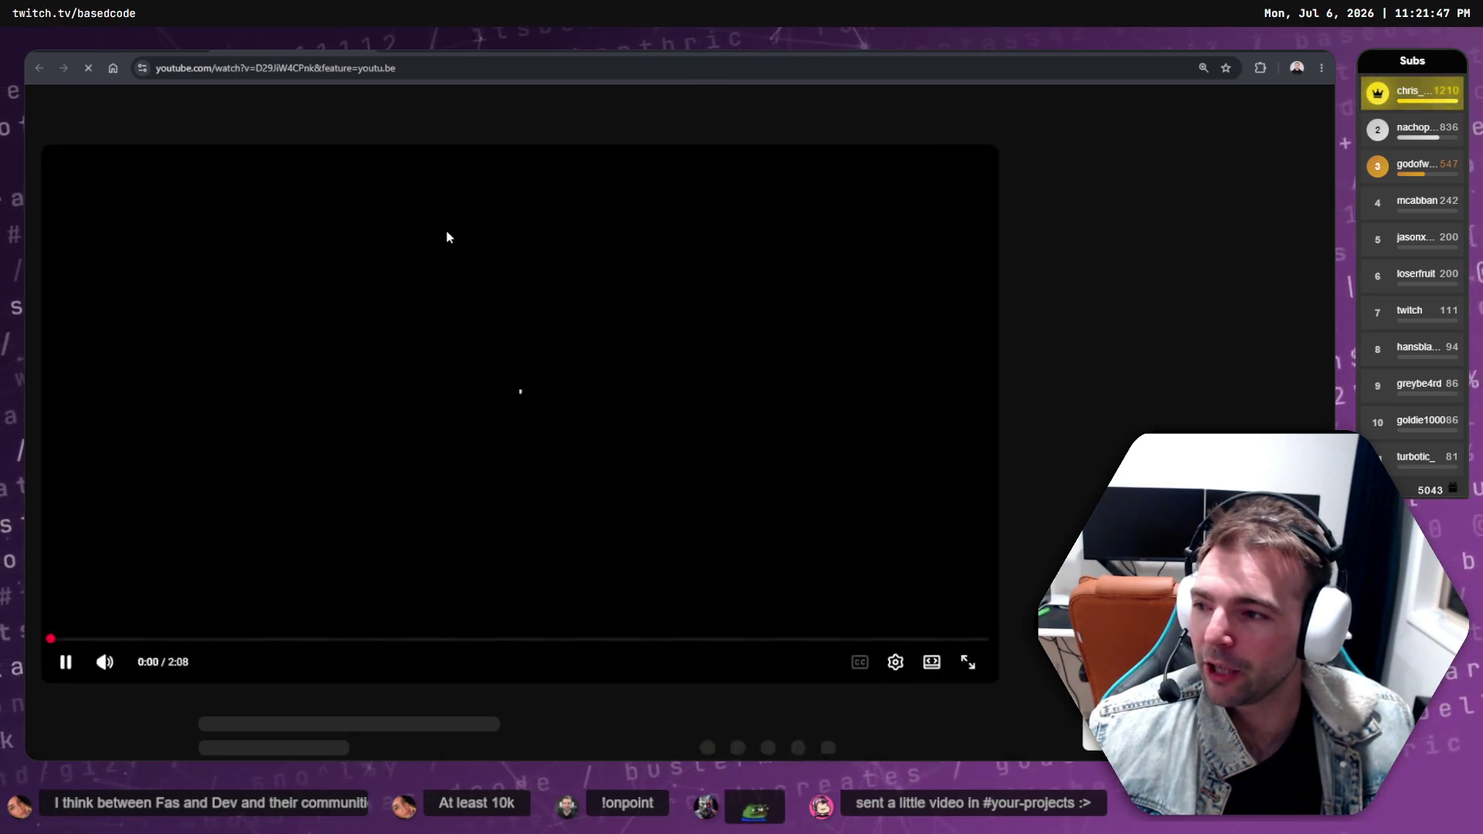
Pause 'Terminal Minesweeper made in ODIN', then resume it full screen, past 0:19 of 2:07
left_click(459, 275)
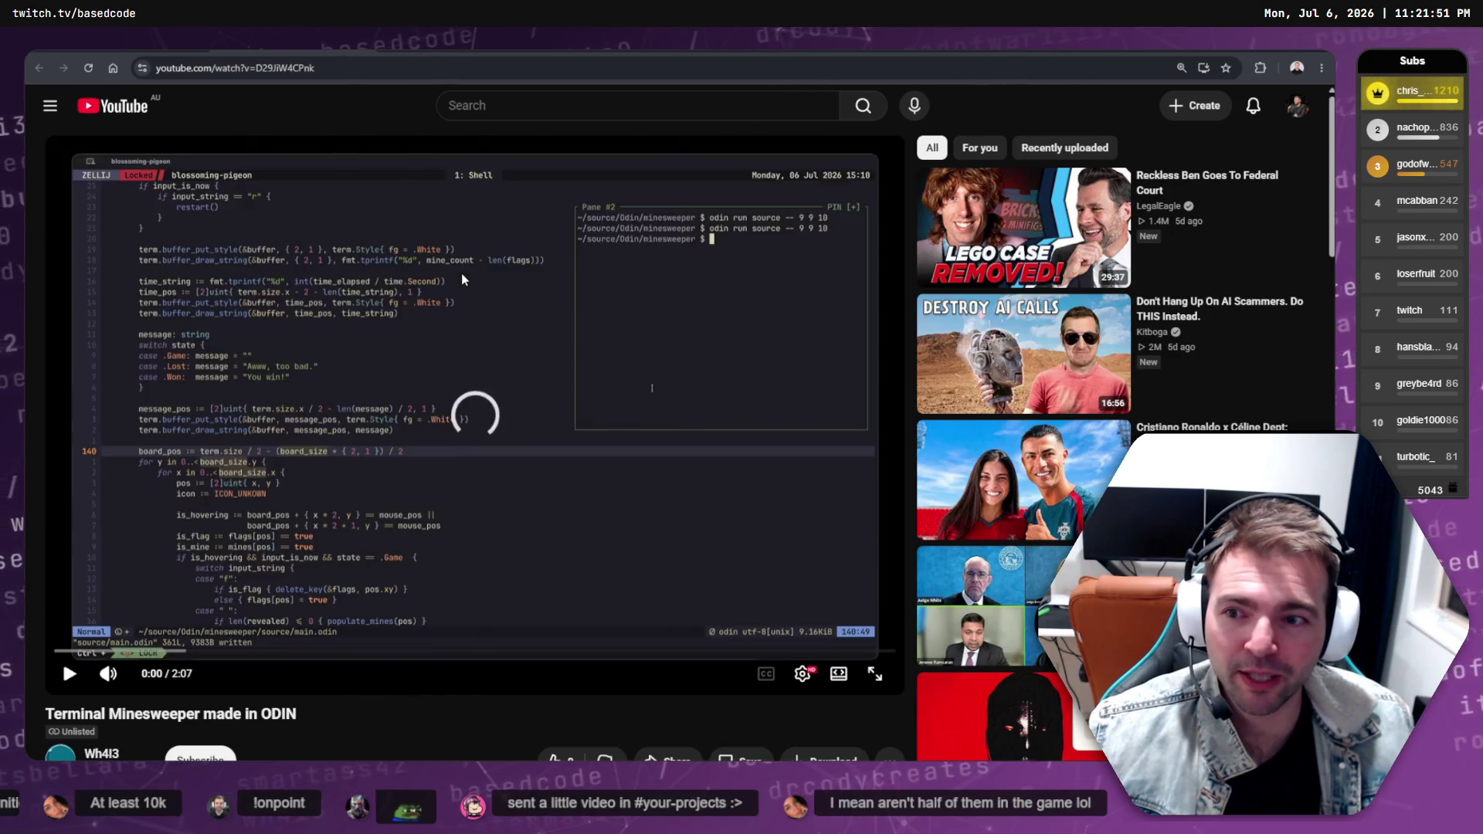
double_click(198, 265)
double_click(209, 267)
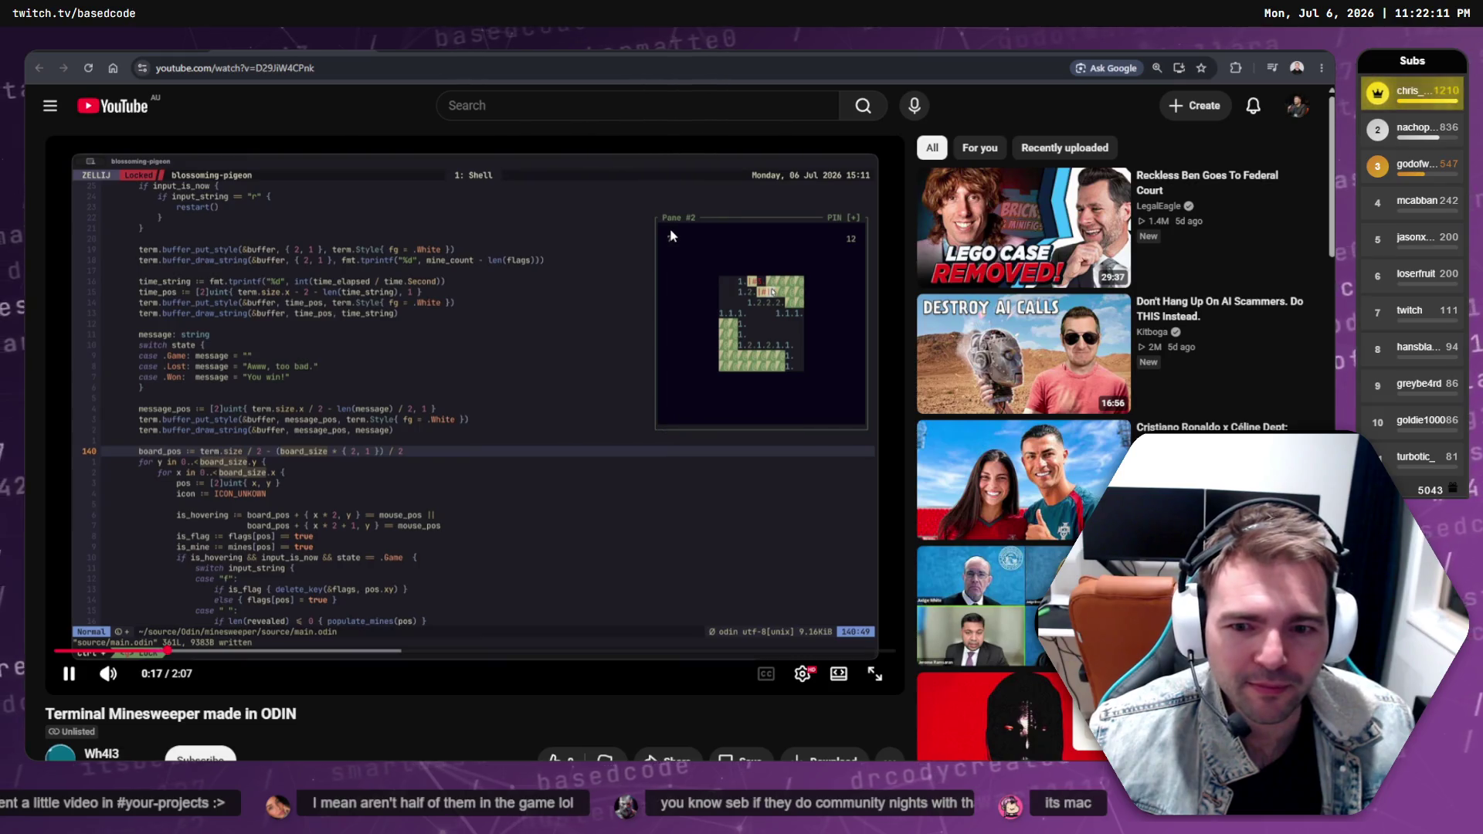
key("f")
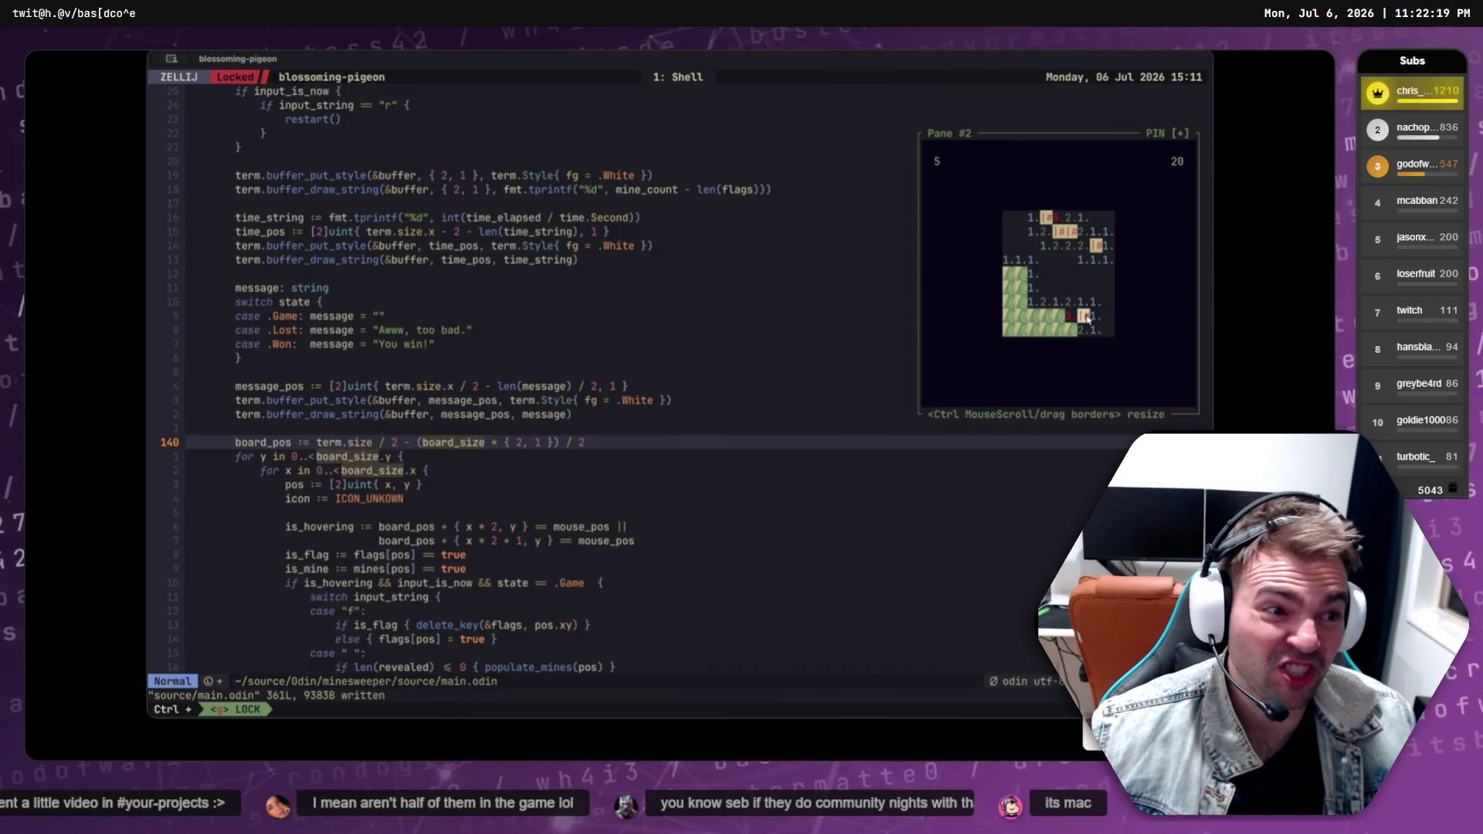
key("f")
key("space")
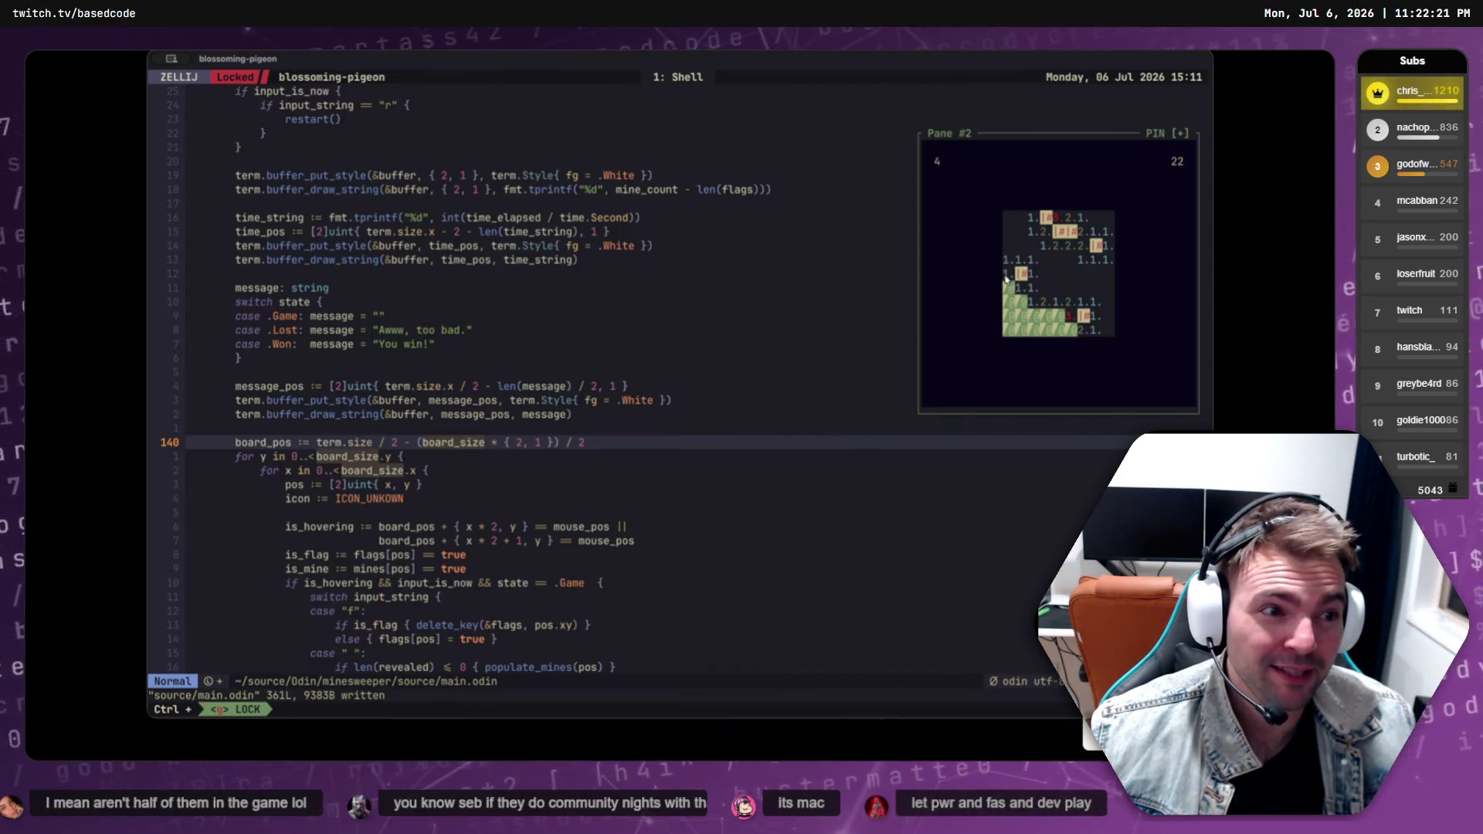
key("space")
key("space")
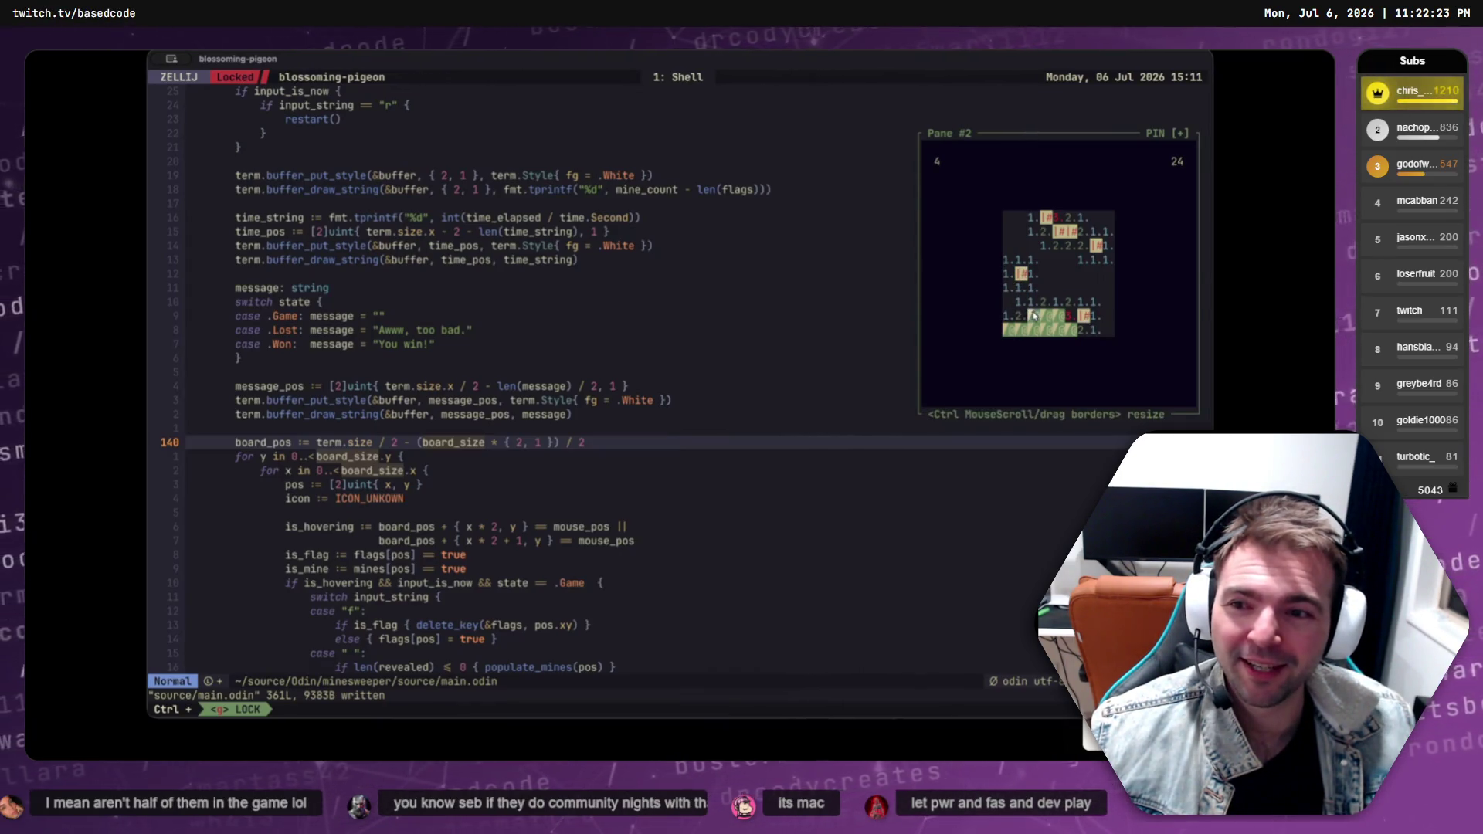